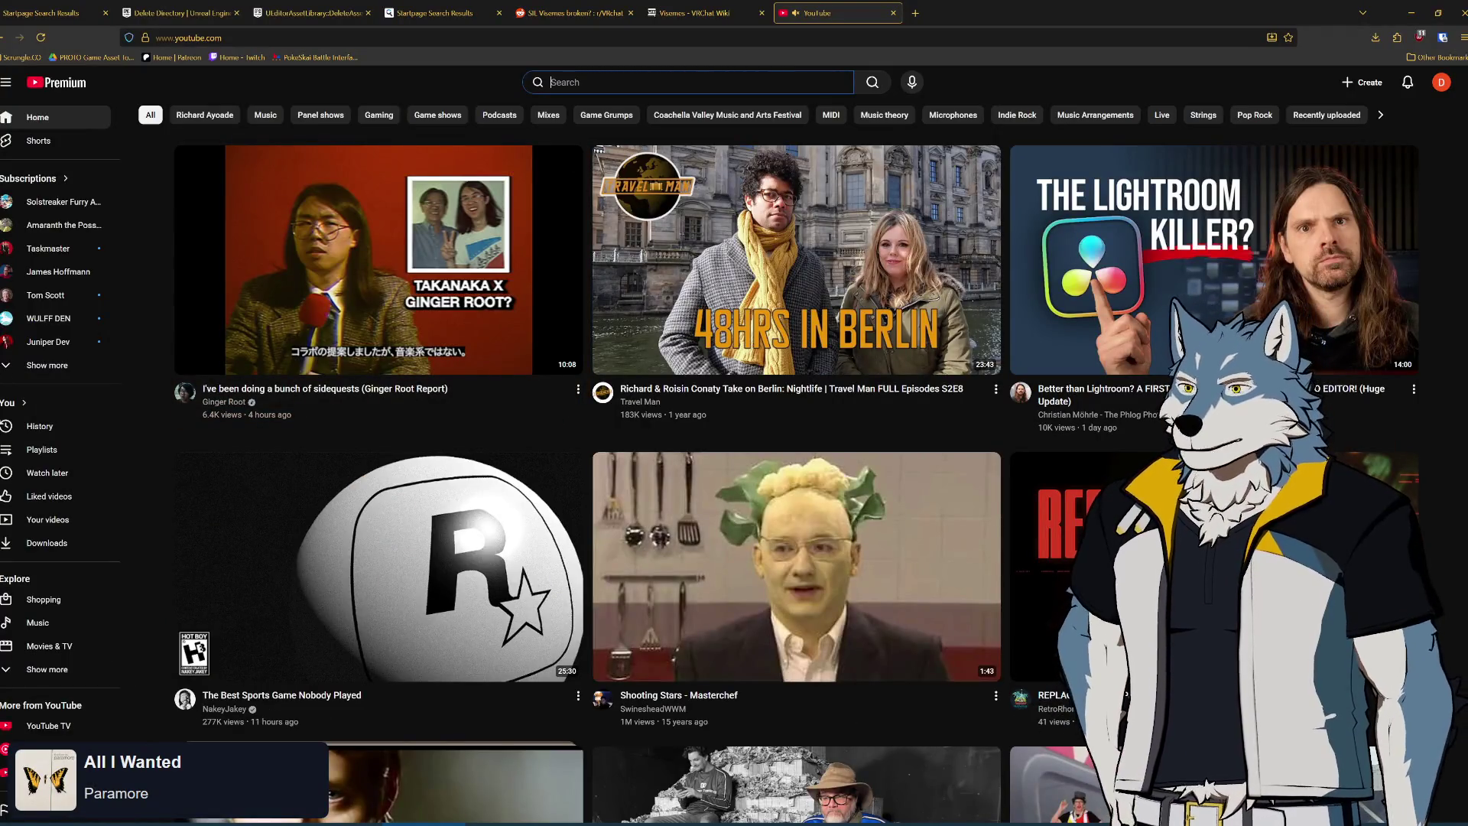
# Search YouTube for 'devil may cry 3 cutscenes', open the HD all-cutscenes game movie, and skip to about 55:16
pyautogui.write('devil m')
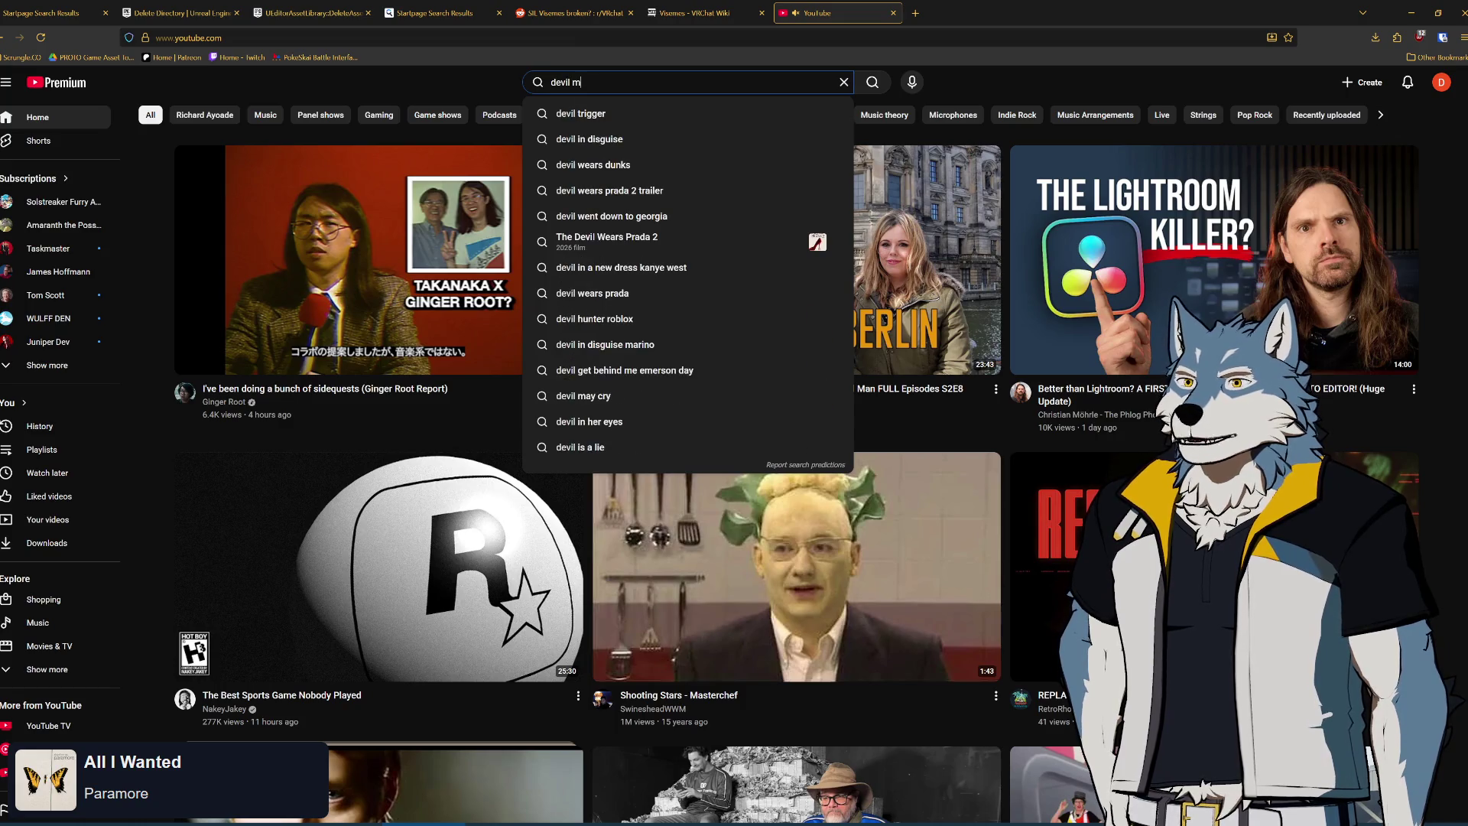
pyautogui.write('ay cry 3 cu')
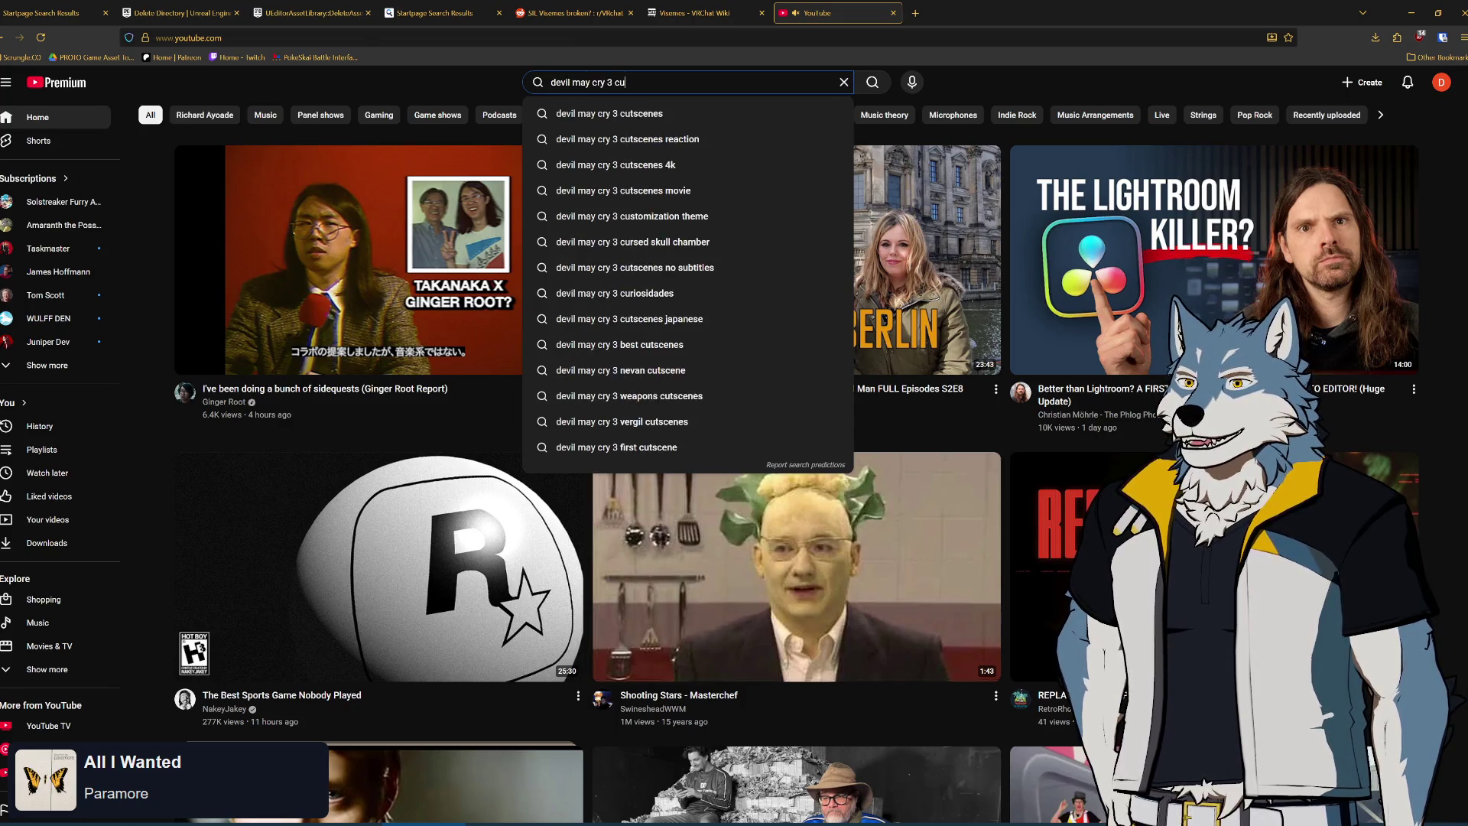
pyautogui.write('tscenes')
pyautogui.press('Return')
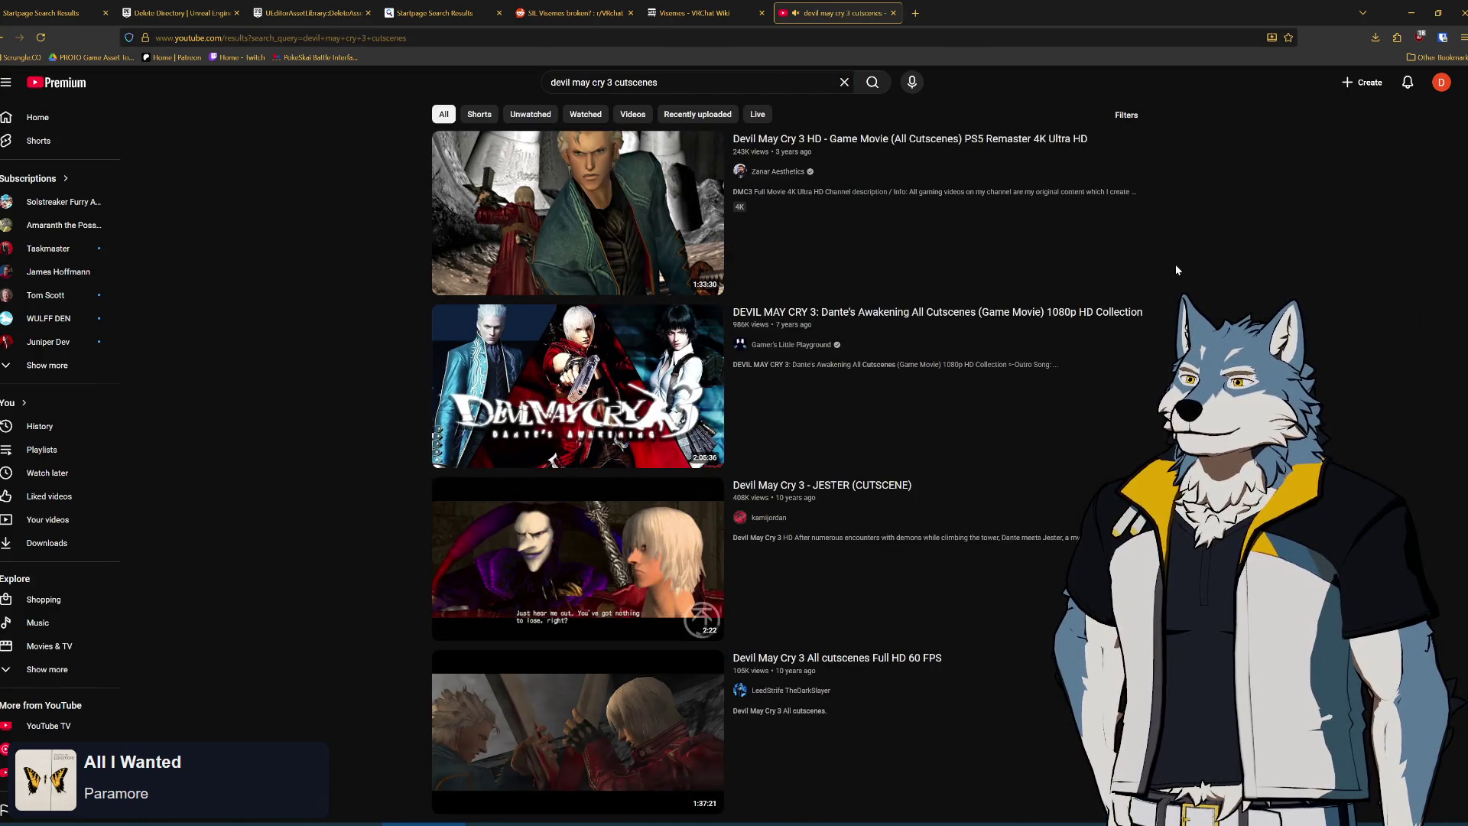
pyautogui.click(927, 145)
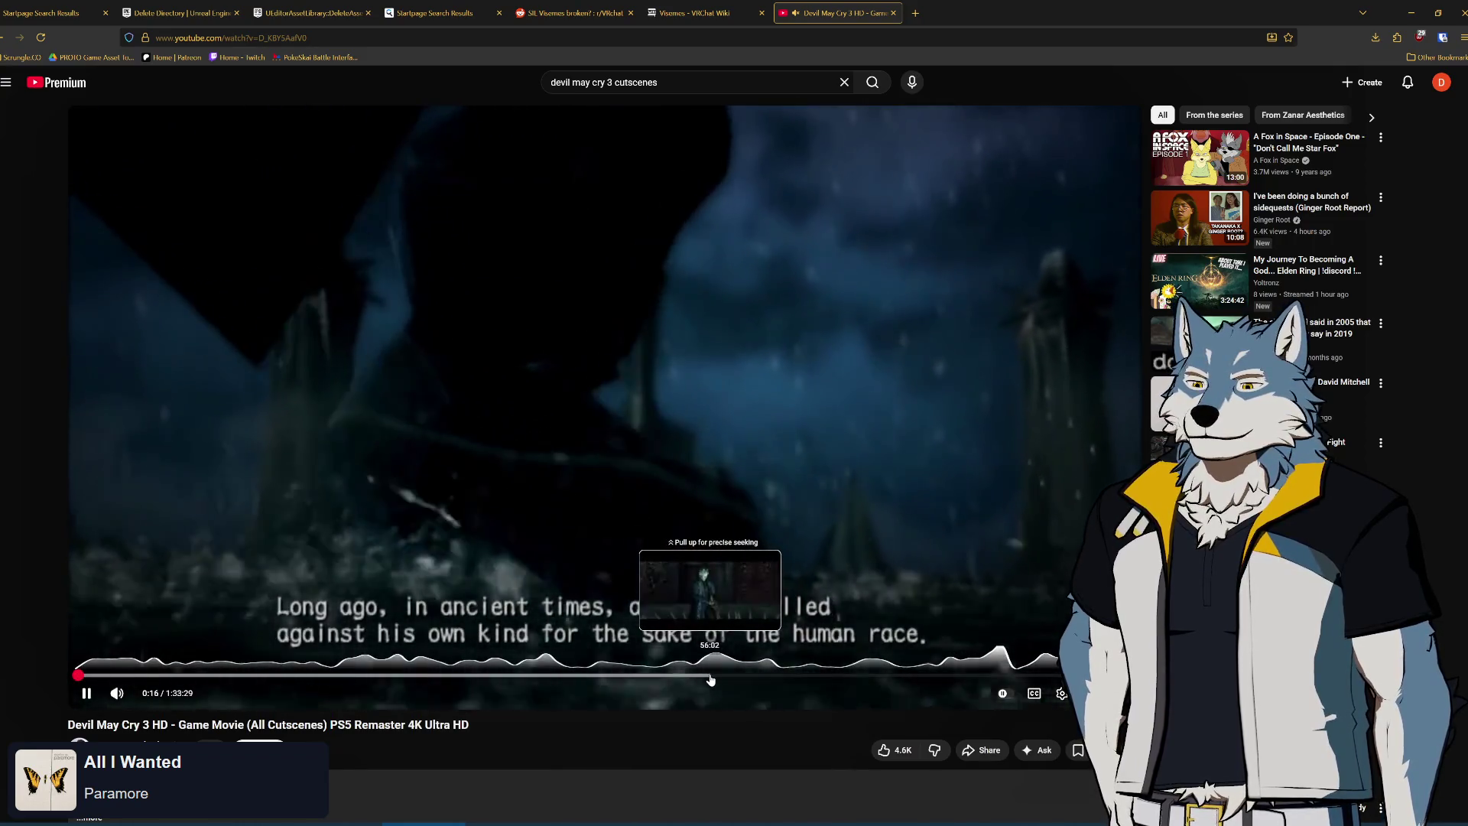
pyautogui.click(702, 677)
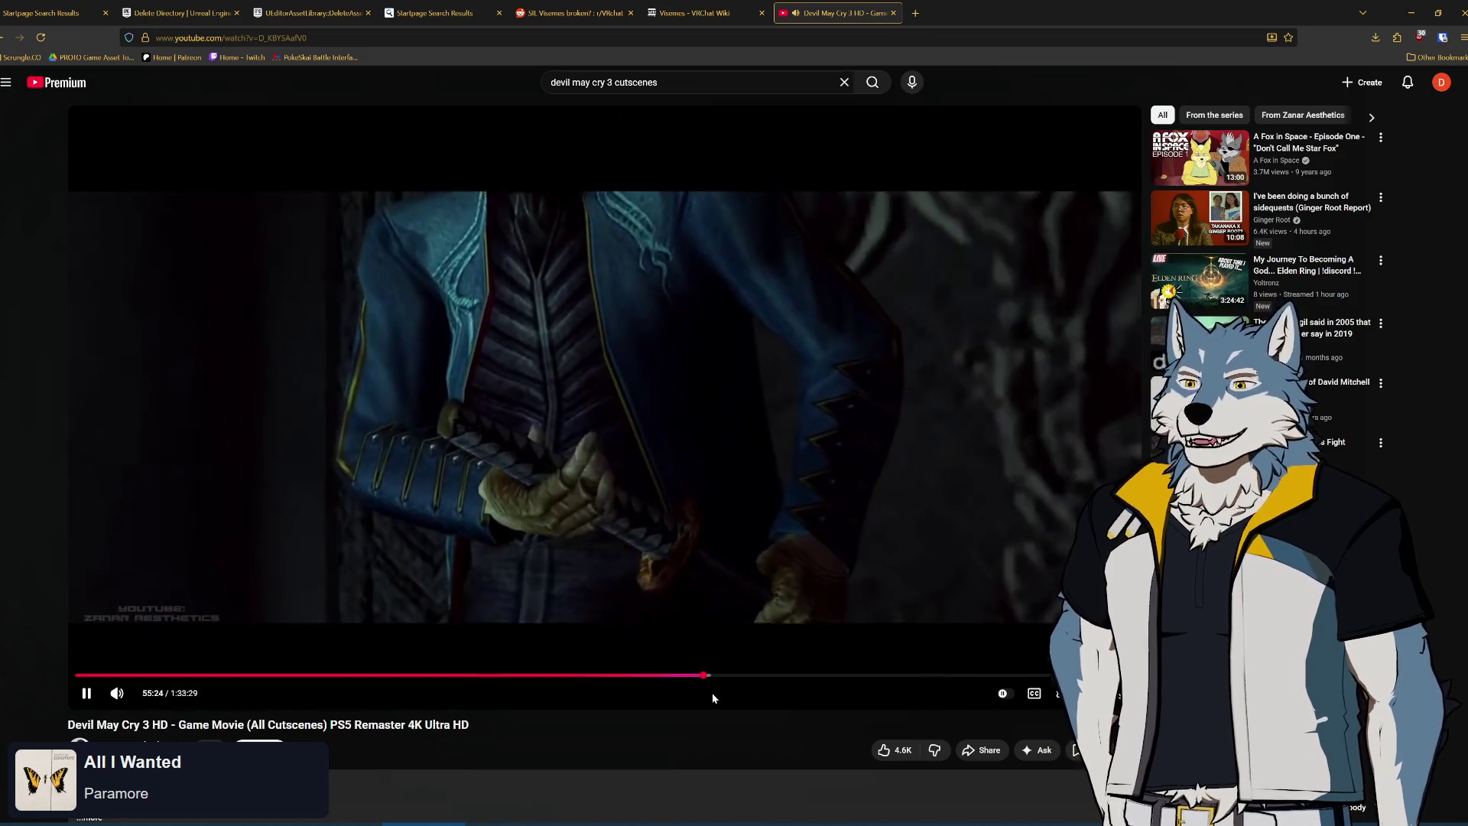
# Step the cutscene movie back five seconds and pause at 55:23 on Dante's close-up
pyautogui.click(844, 582)
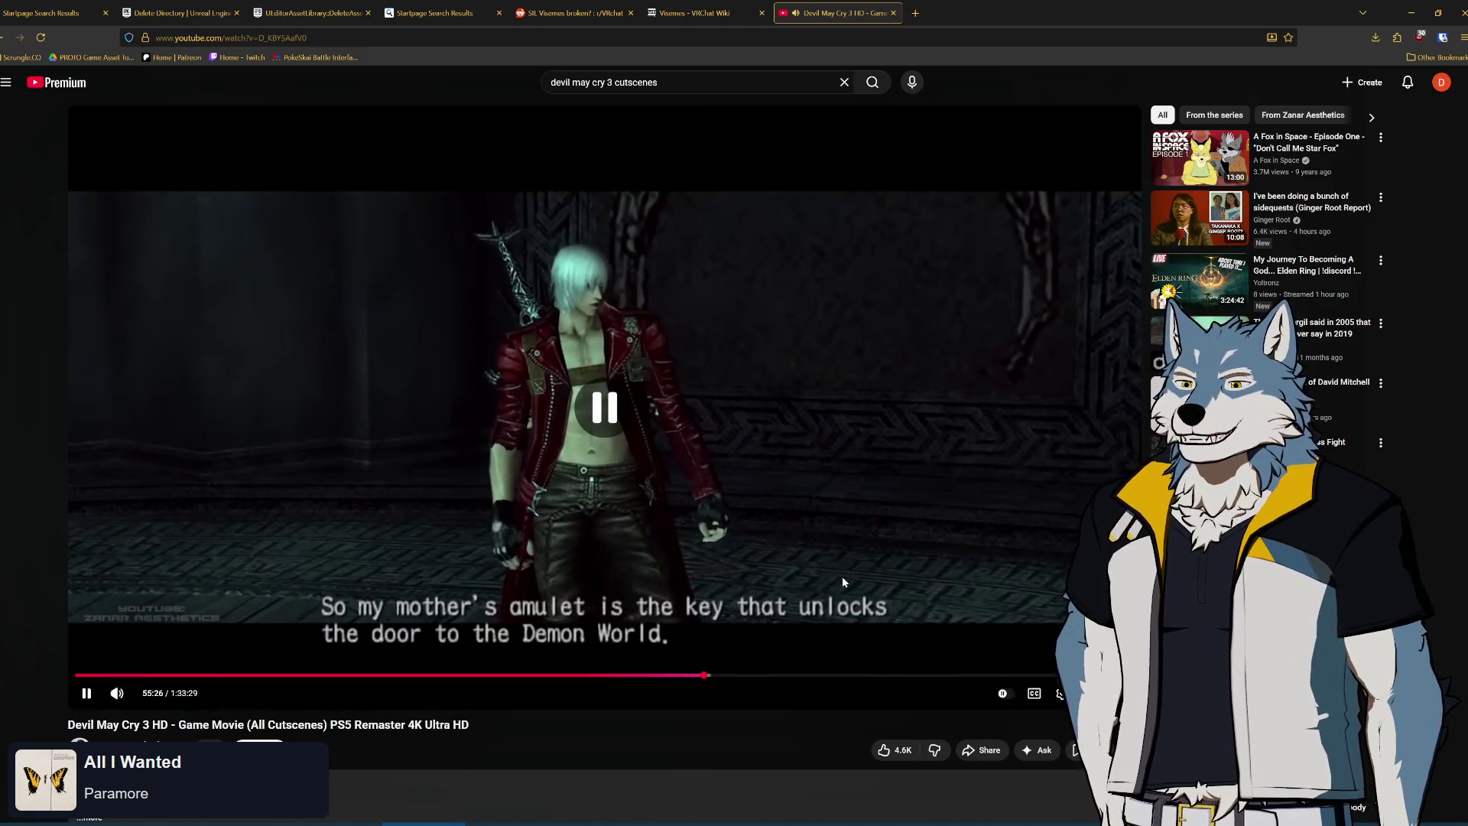
pyautogui.click(804, 481)
pyautogui.press('Left')
pyautogui.press('Left')
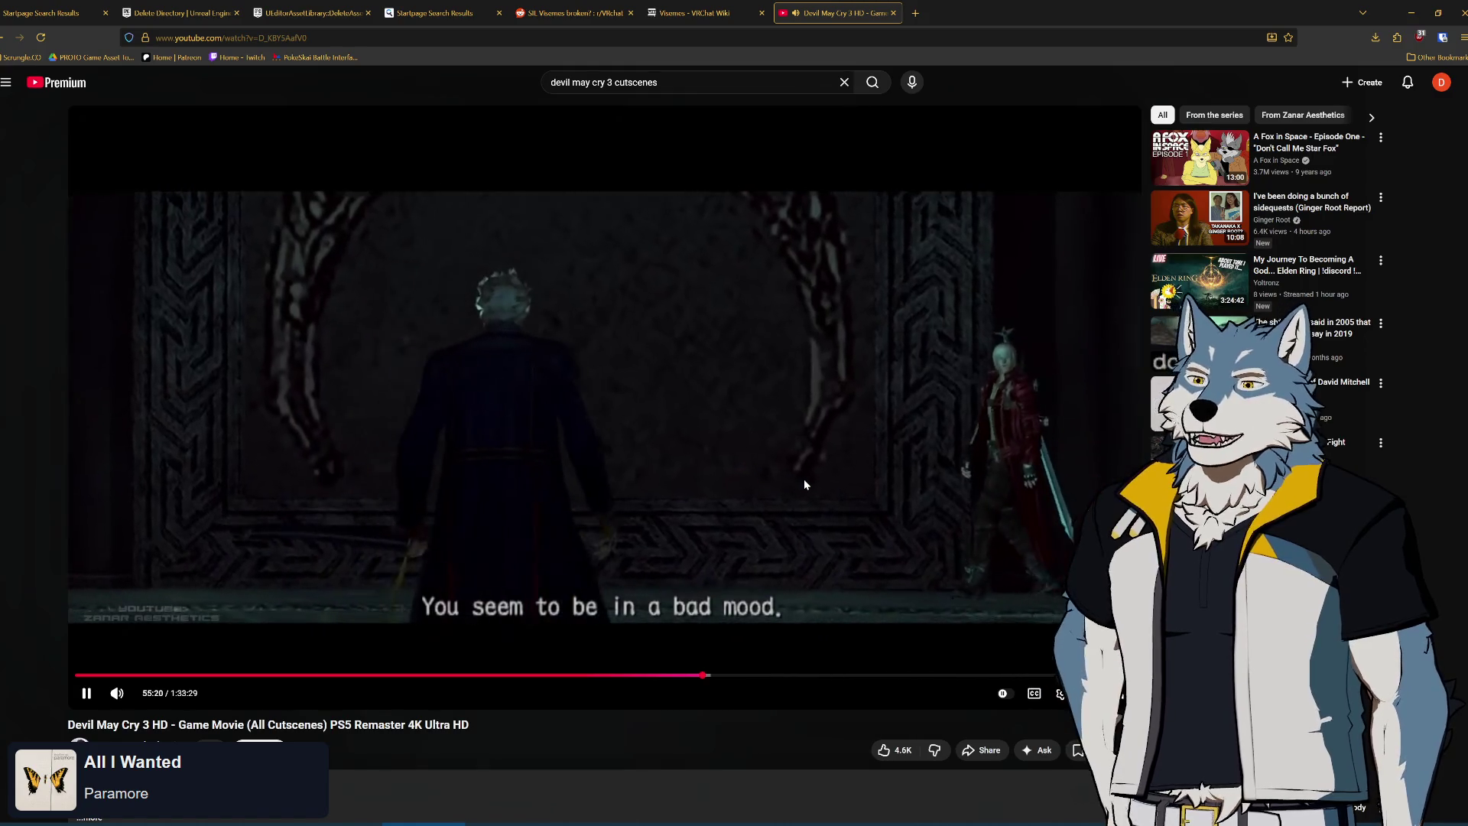
pyautogui.click(86, 696)
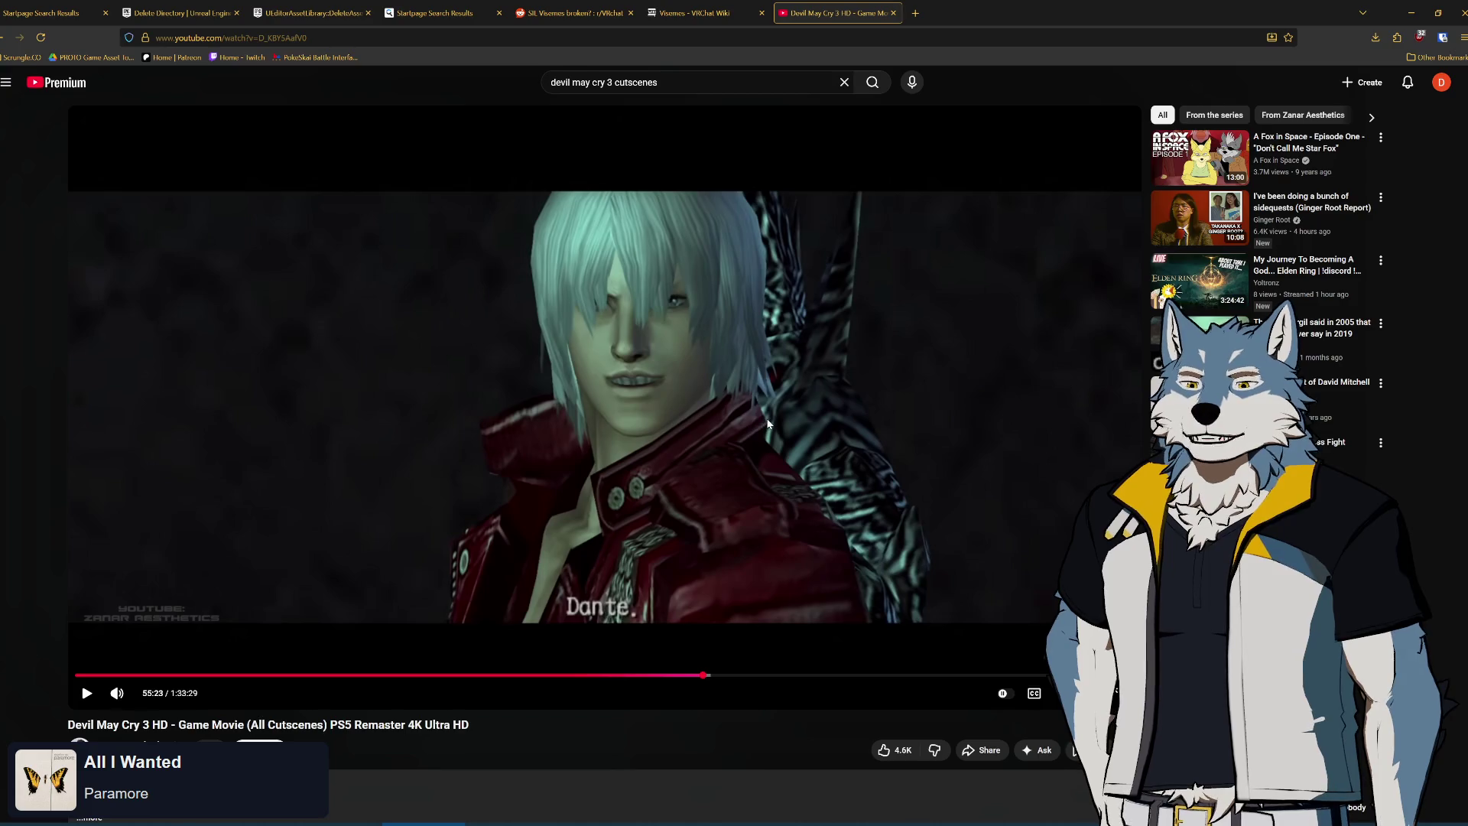
# Rewind the cutscene movie about twenty-five seconds and pause near 55:08 on the wide shot
pyautogui.click(817, 404)
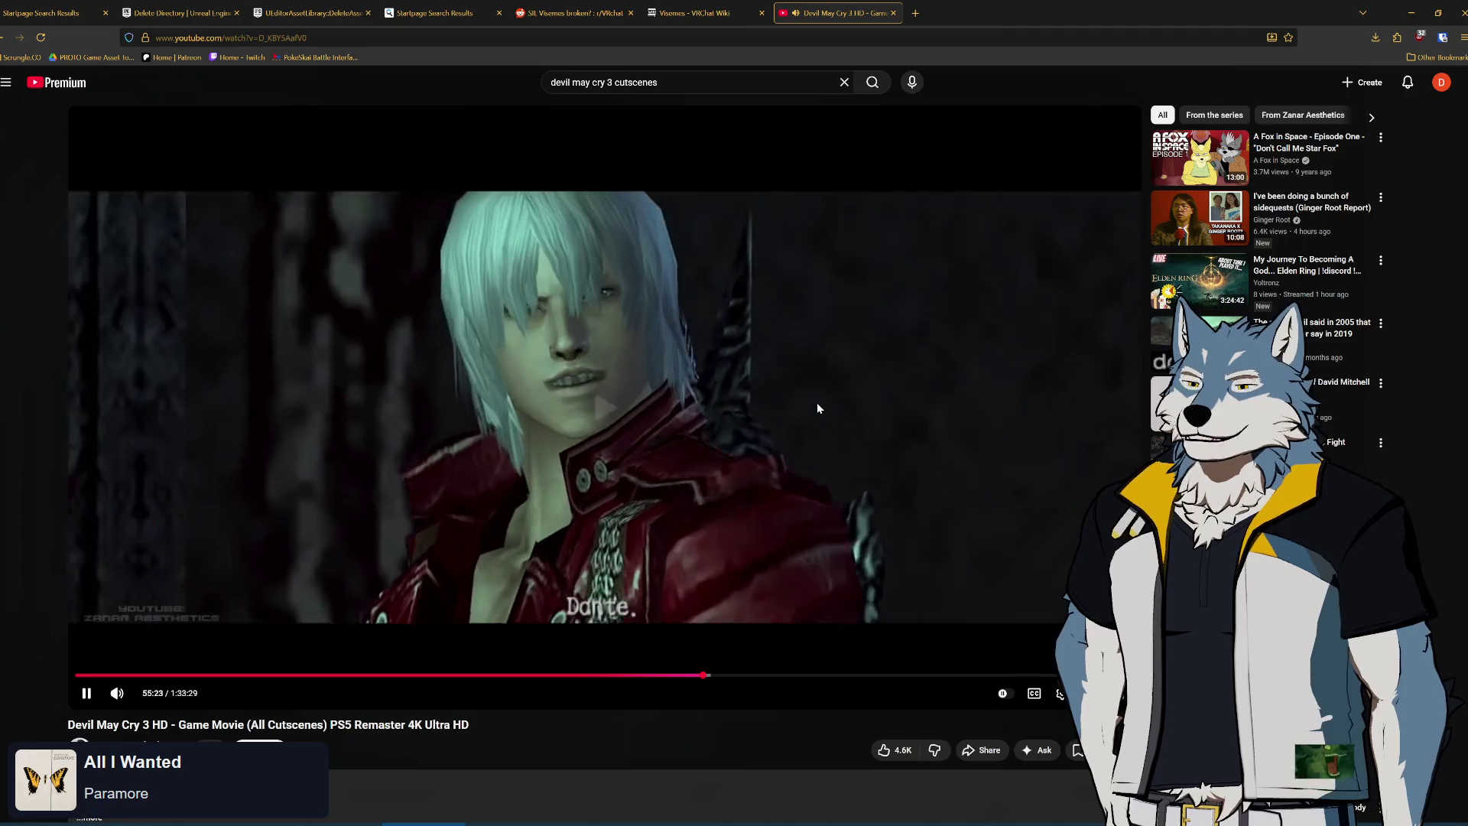
pyautogui.press('Left')
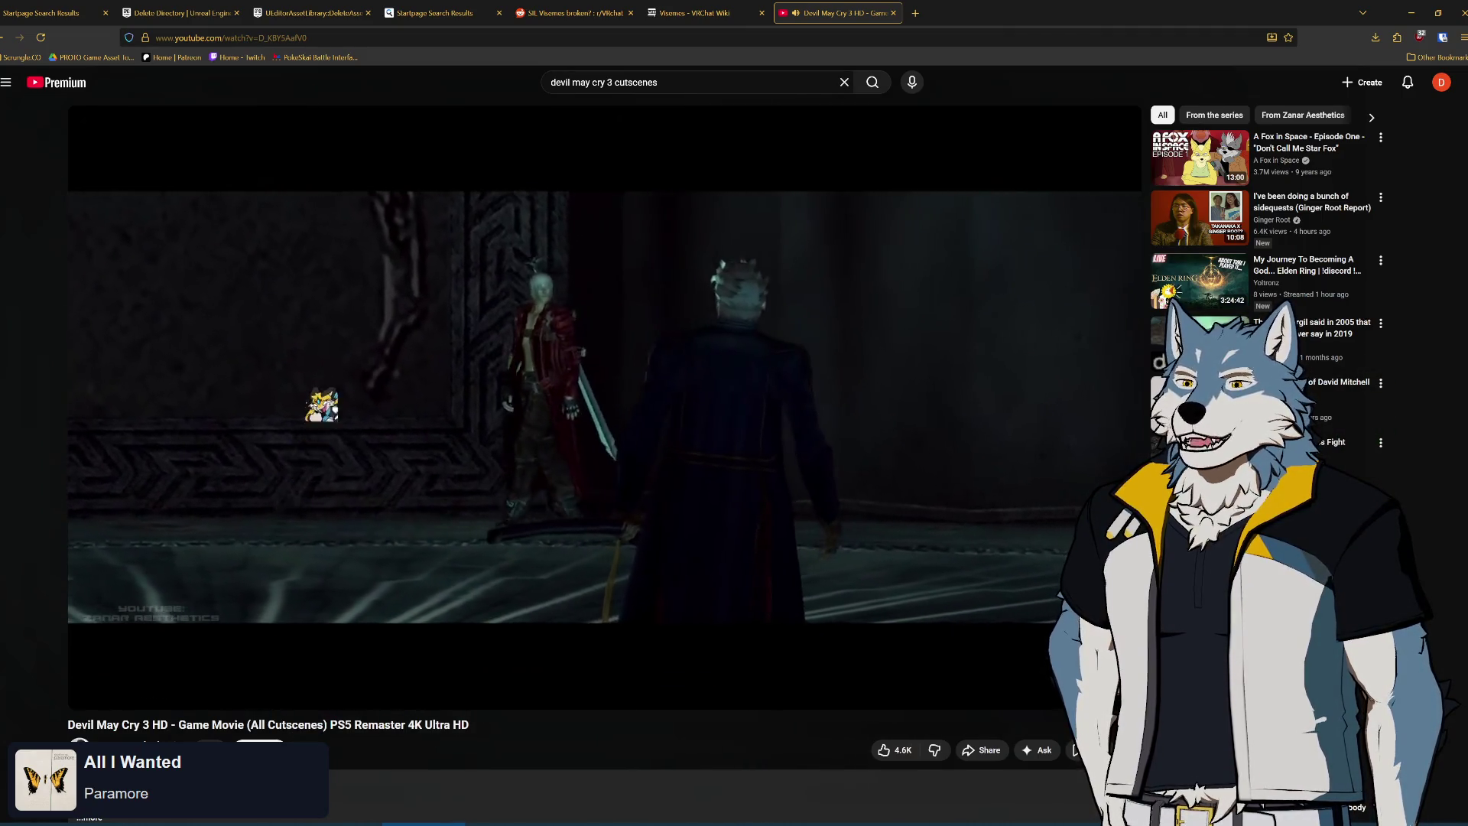
pyautogui.press('j')
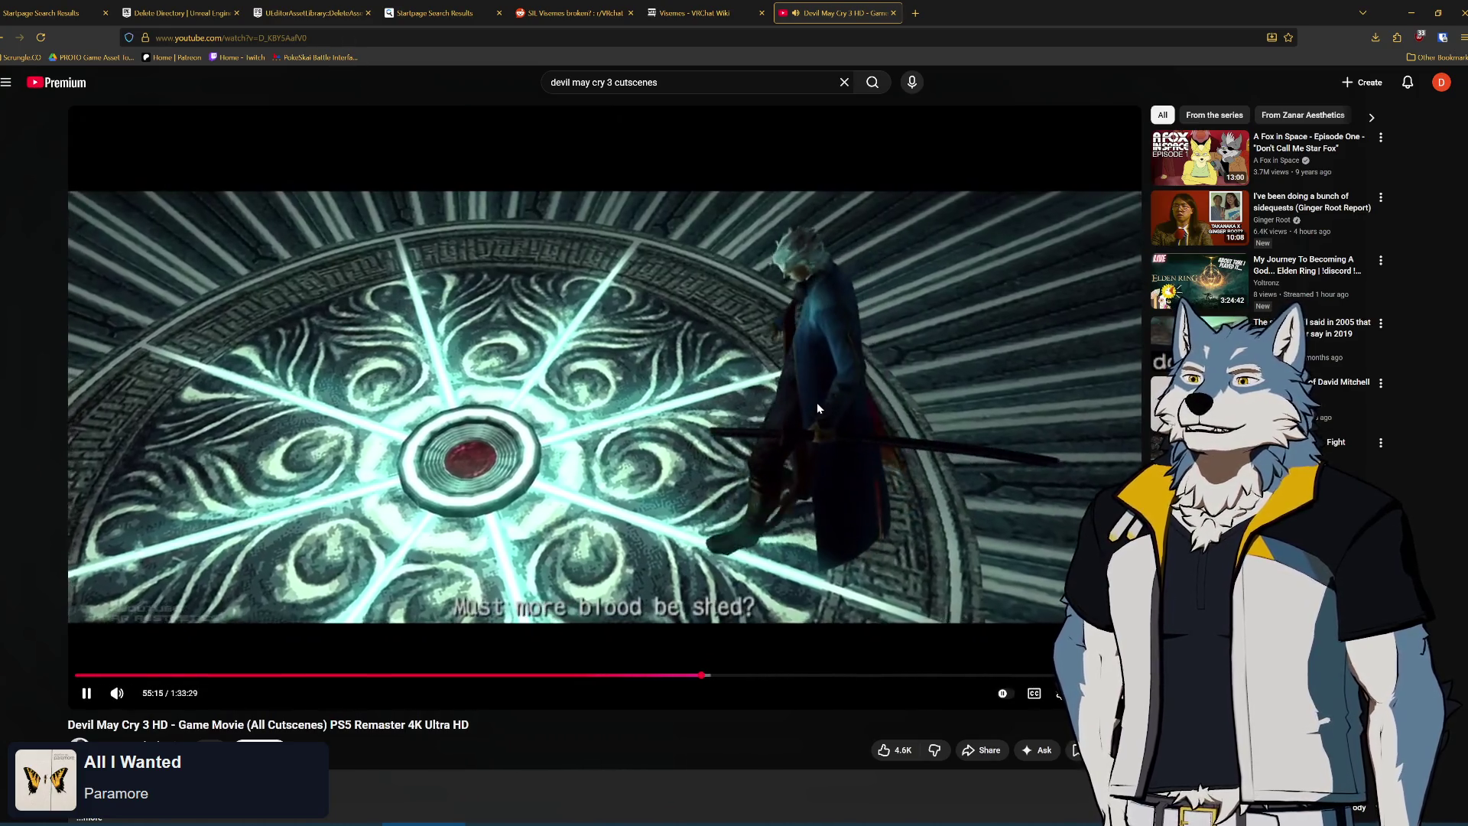
pyautogui.press('j')
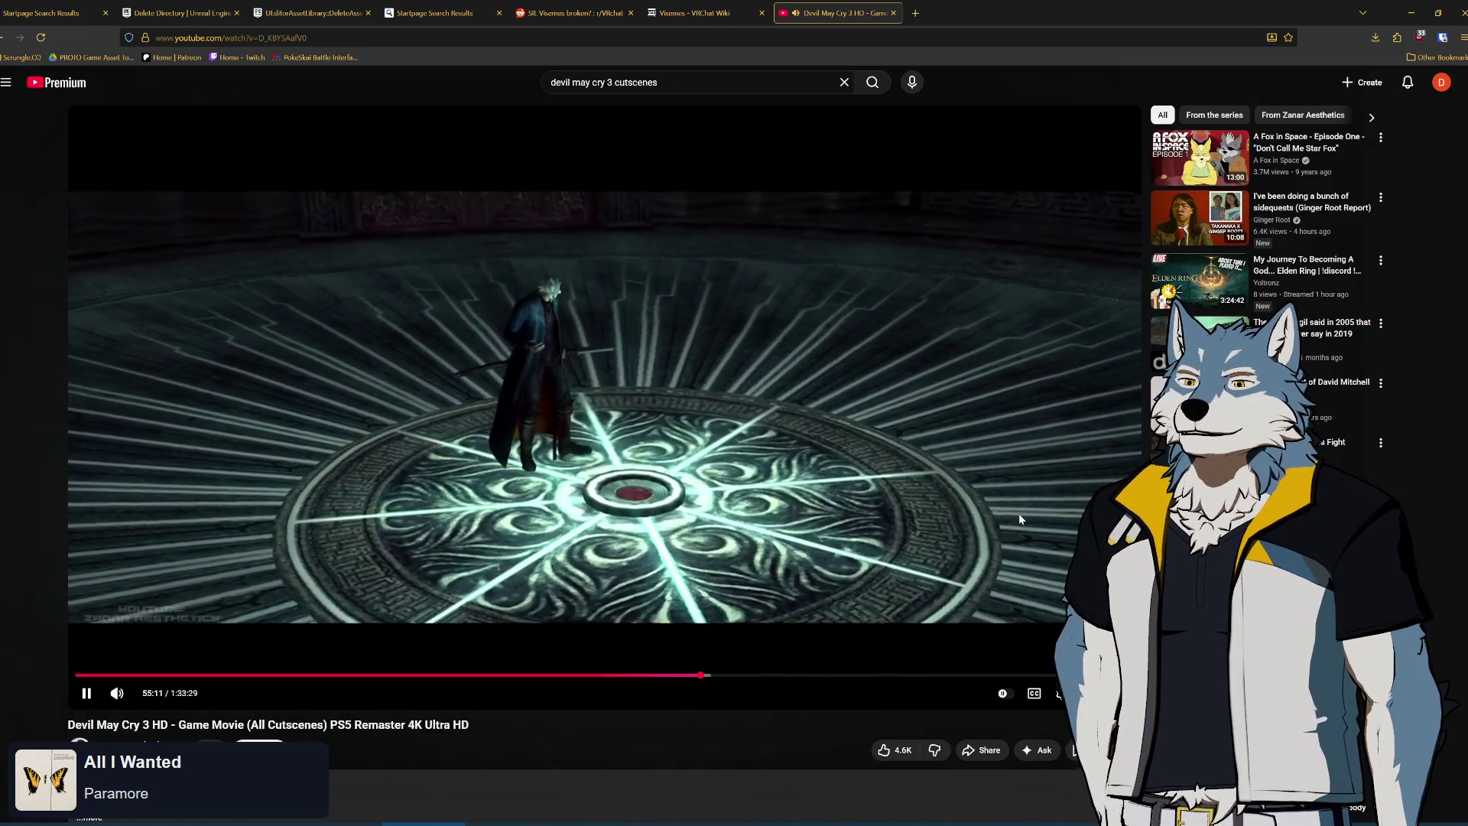
pyautogui.press('k')
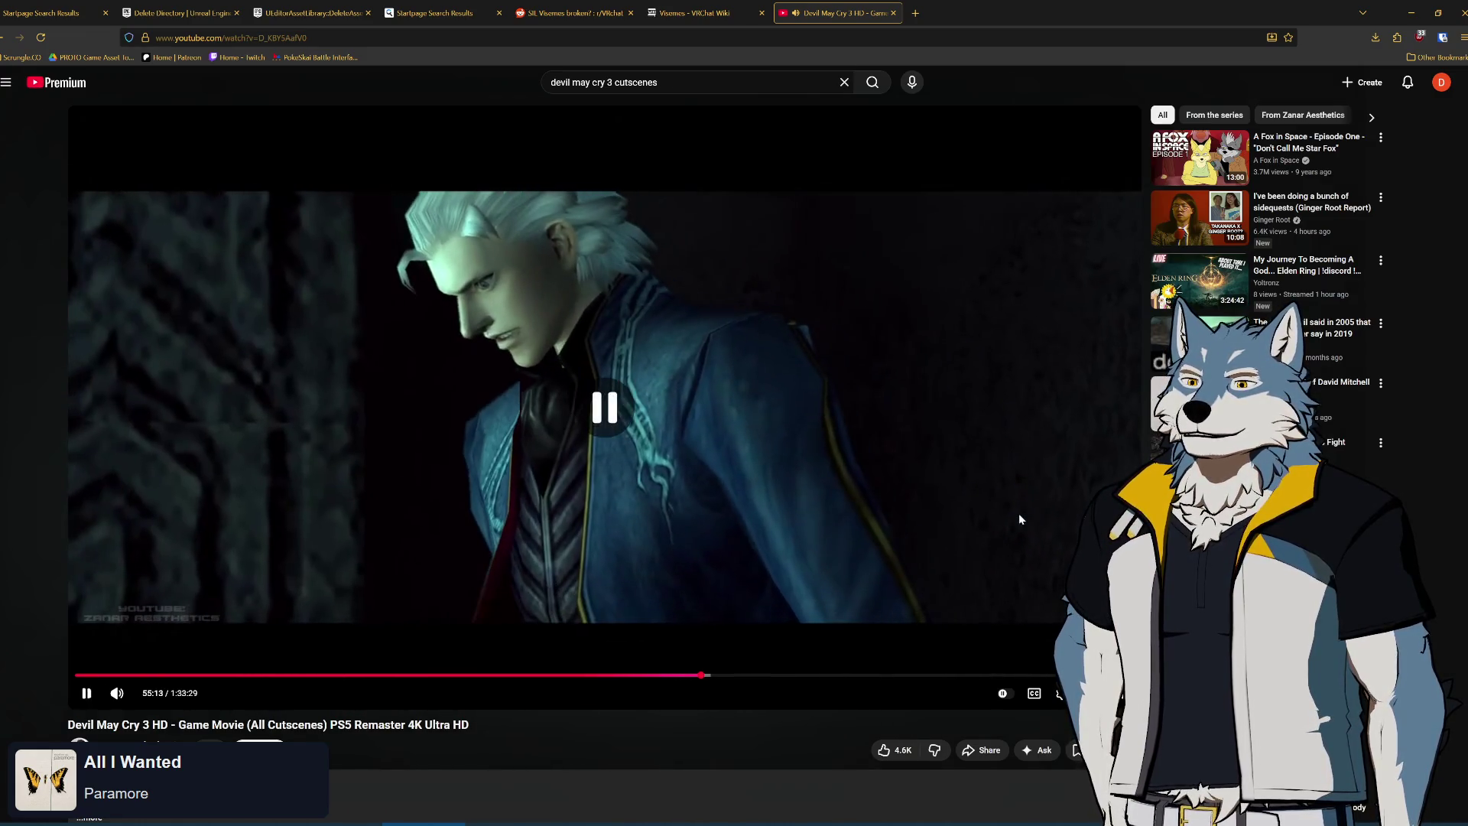
pyautogui.press('Left')
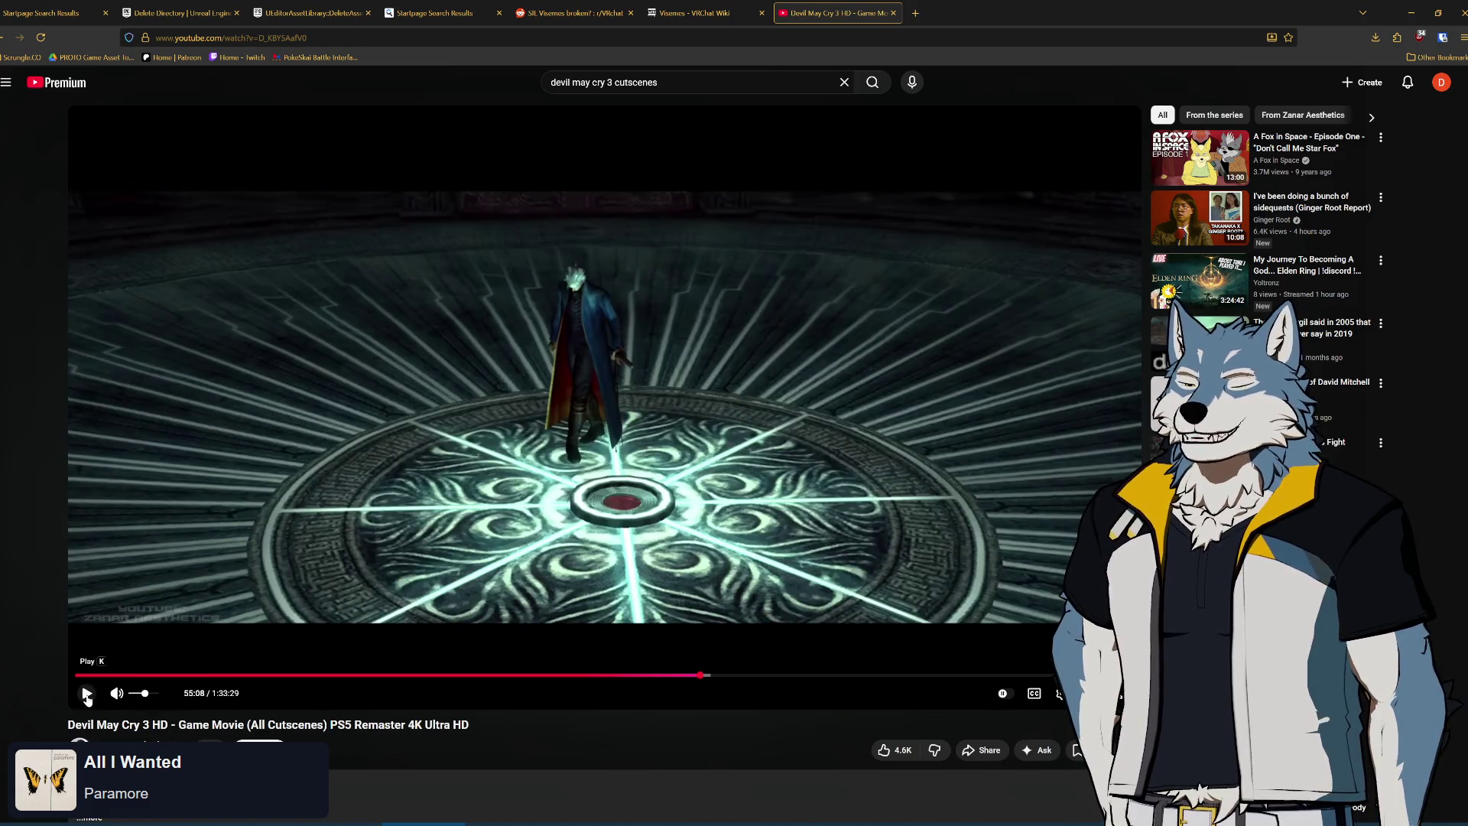
# Find Vergil at 55:12, then seek back to about 55:06 and play from there
pyautogui.click(87, 694)
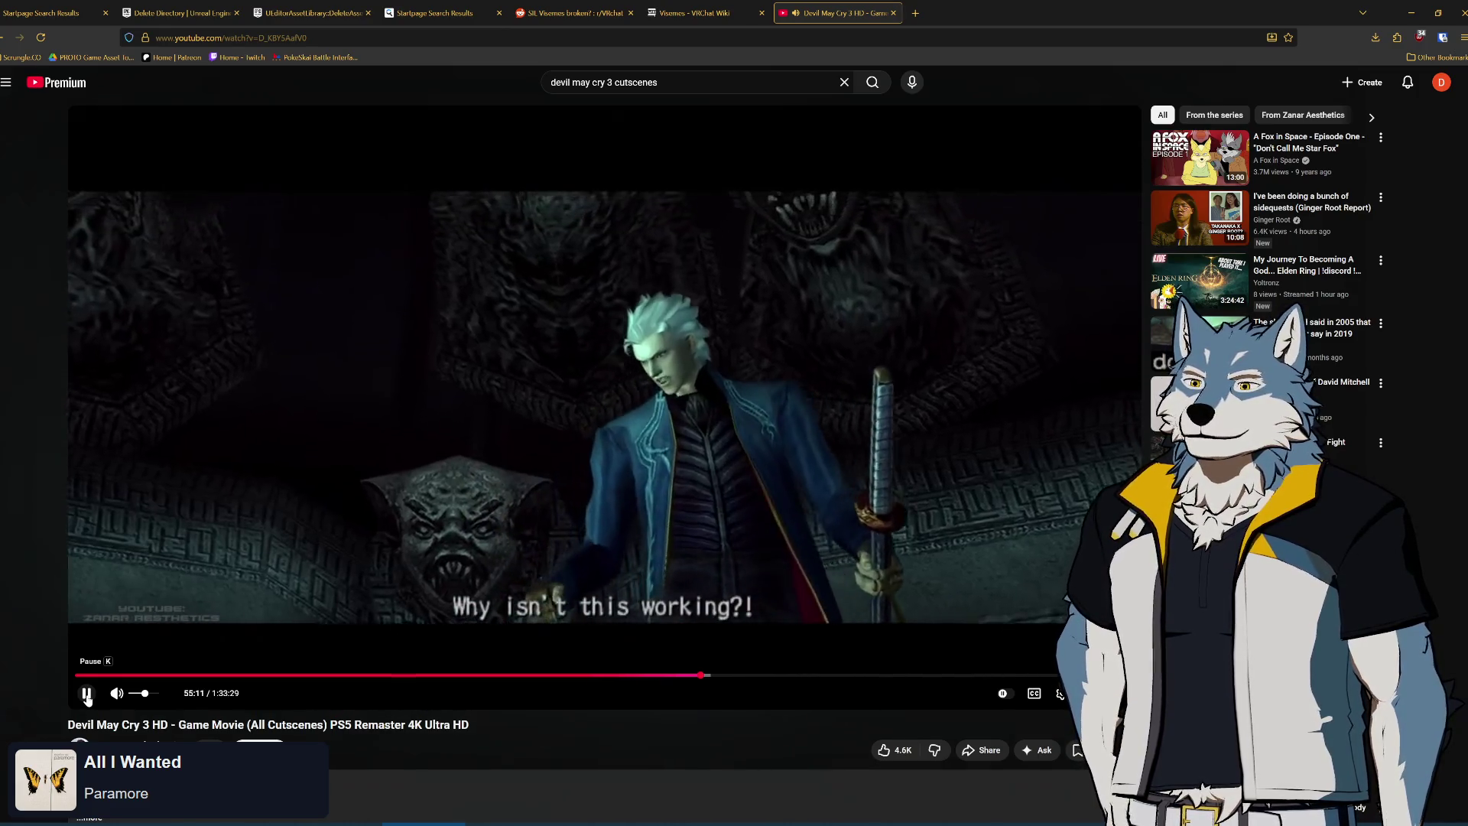
pyautogui.click(87, 694)
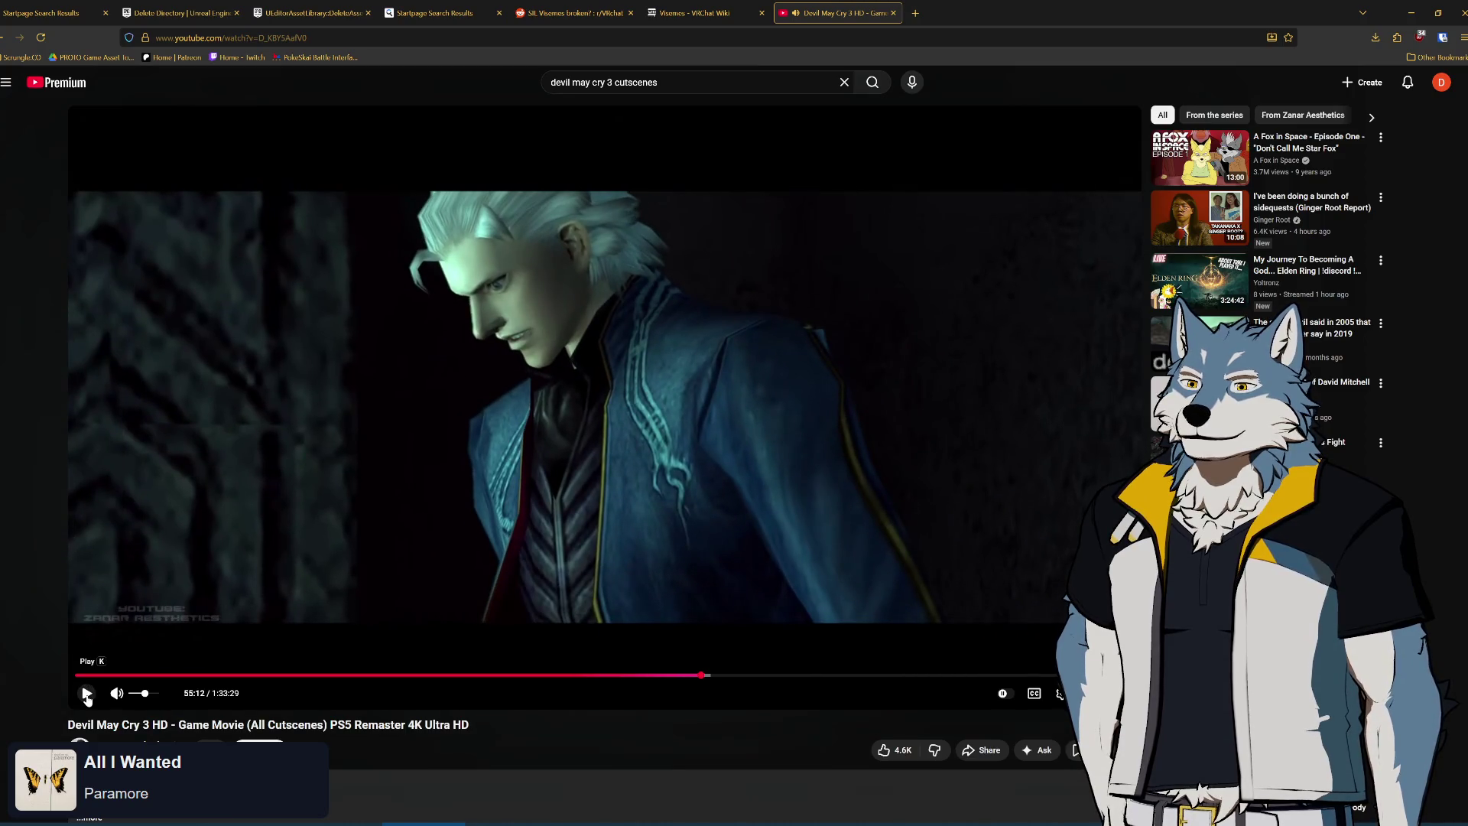
pyautogui.moveTo(726, 686); pyautogui.dragTo(698, 681)
pyautogui.click(87, 693)
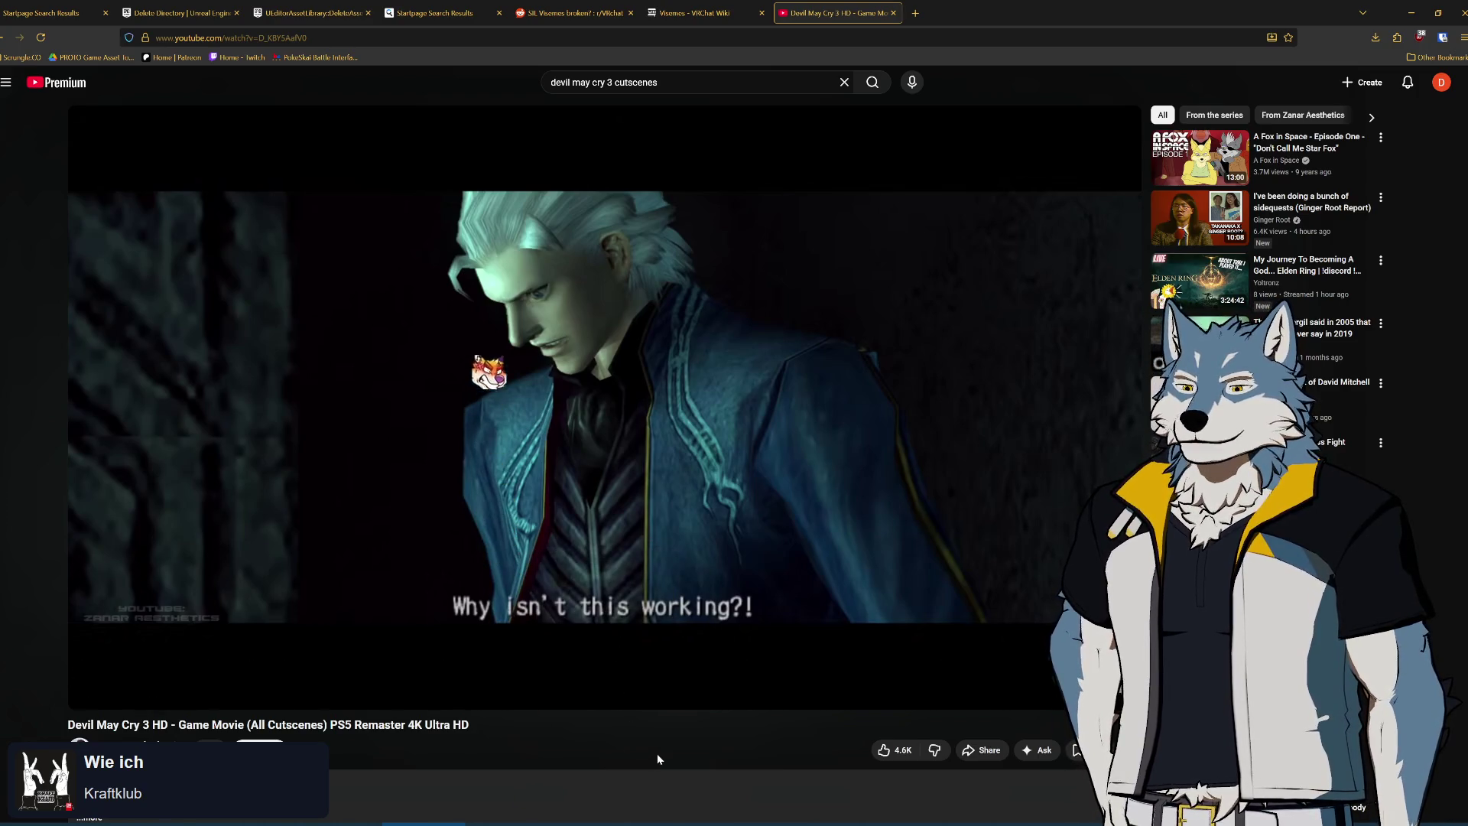
pyautogui.hotkey('alt', 'Tab')
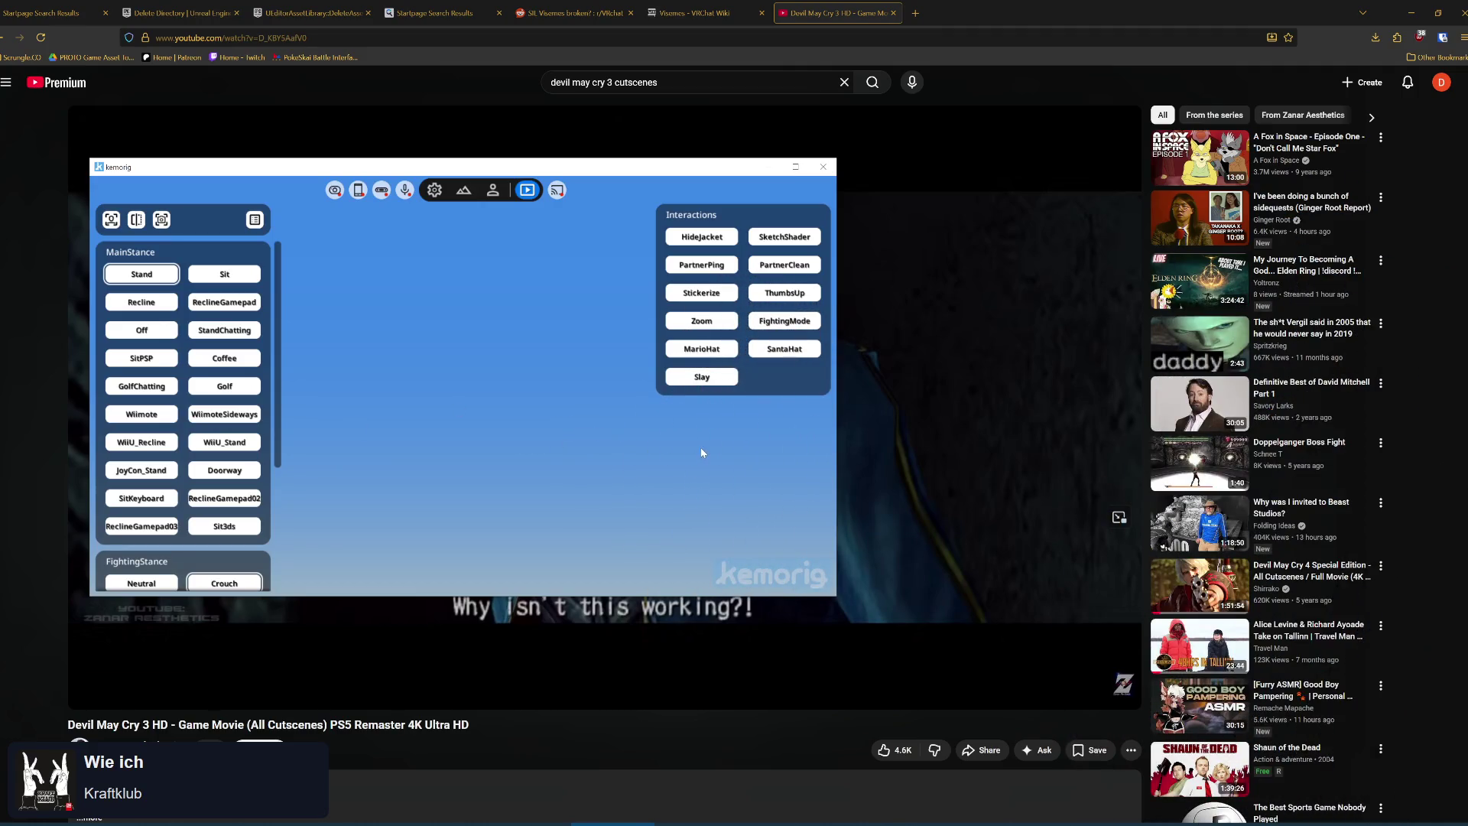
# Hide the kemorig window, replay Vergil's scene from 55:10, then minimize the browser
pyautogui.hotkey('alt', 'Tab')
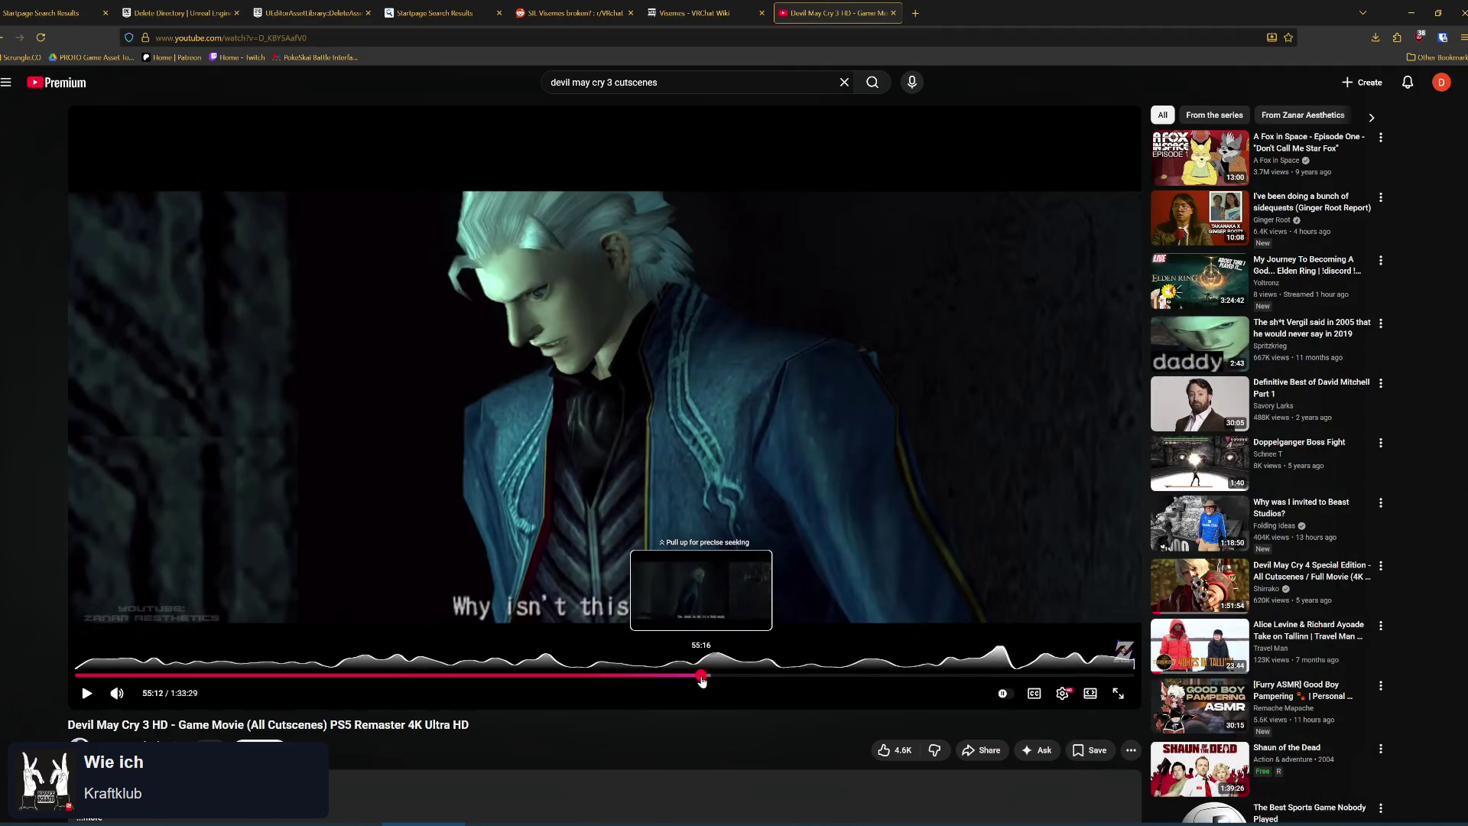
pyautogui.click(700, 676)
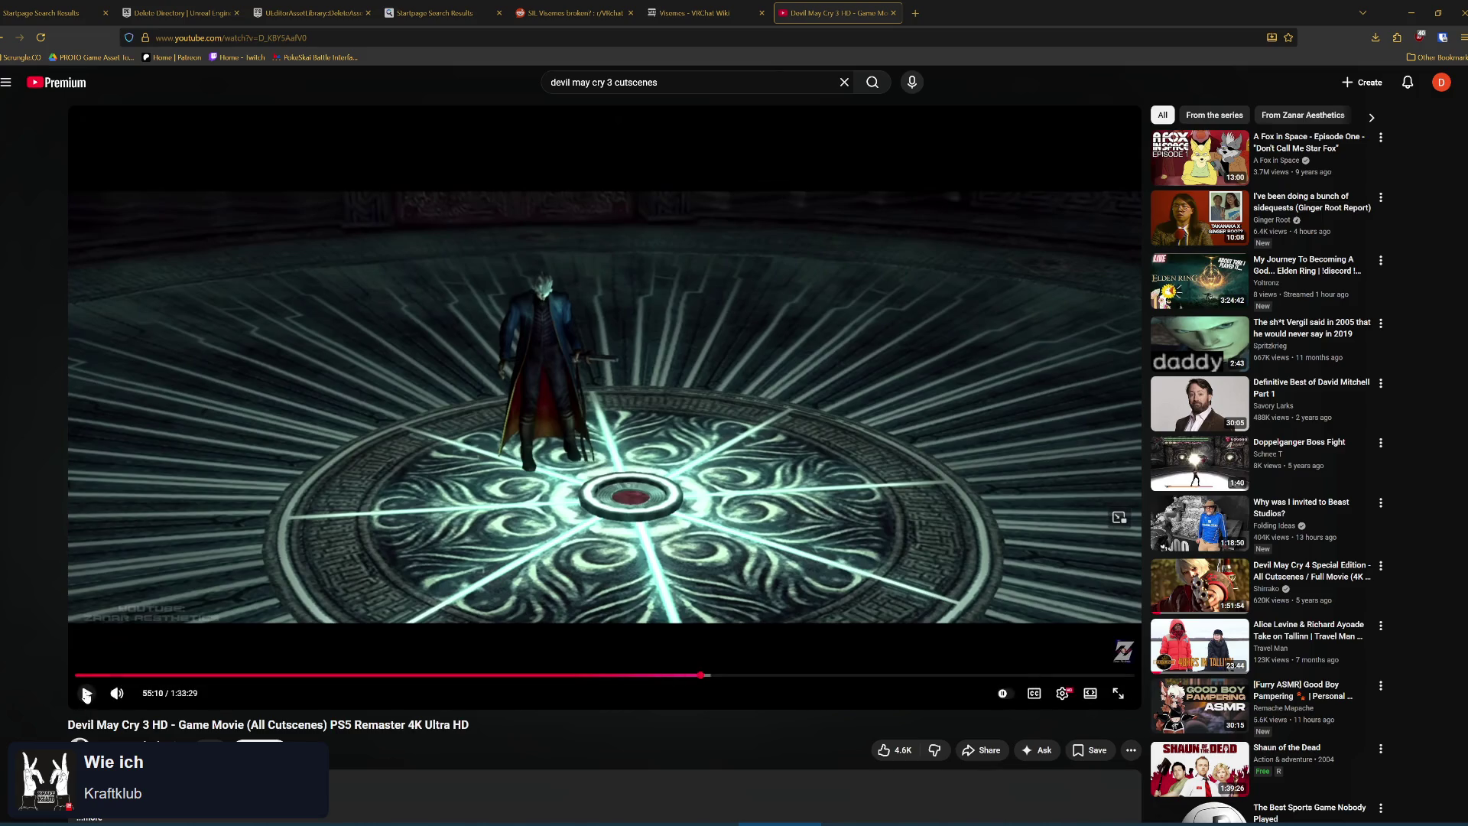
pyautogui.click(86, 693)
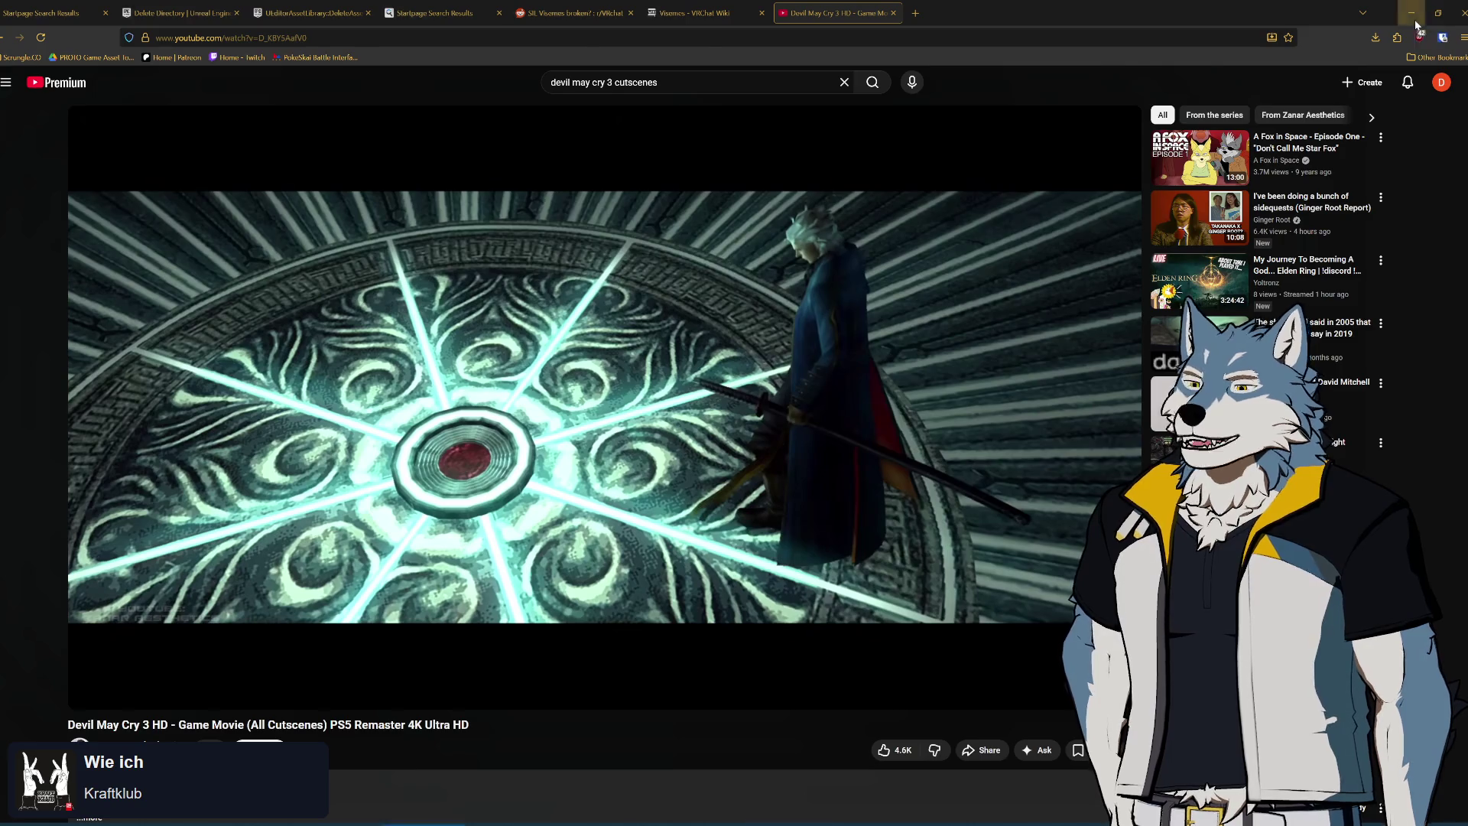
pyautogui.click(1415, 22)
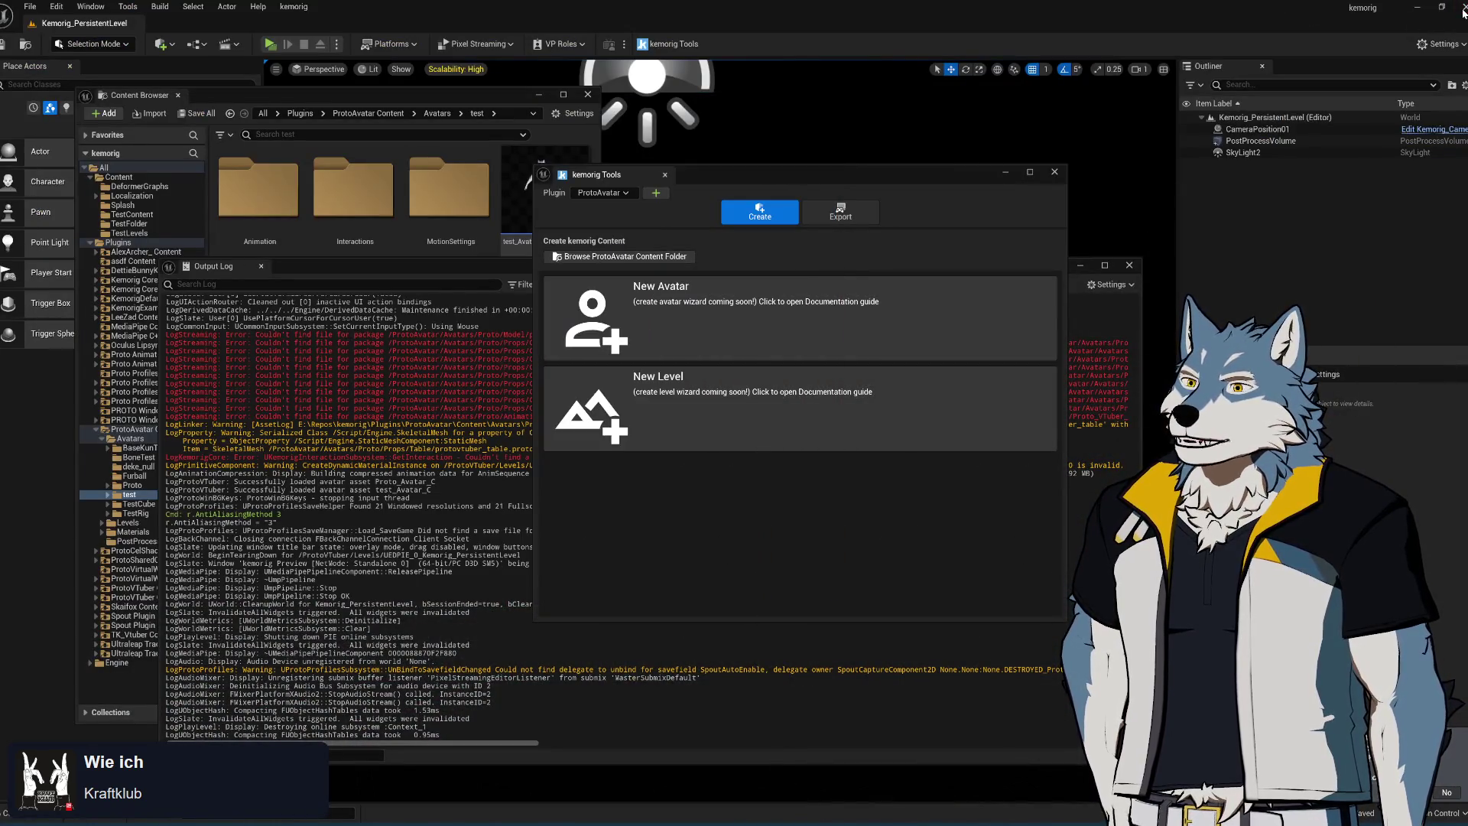
# Close Unreal Editor, minimize Visual Studio and bring the Proto asset folder into view
pyautogui.click(1462, 9)
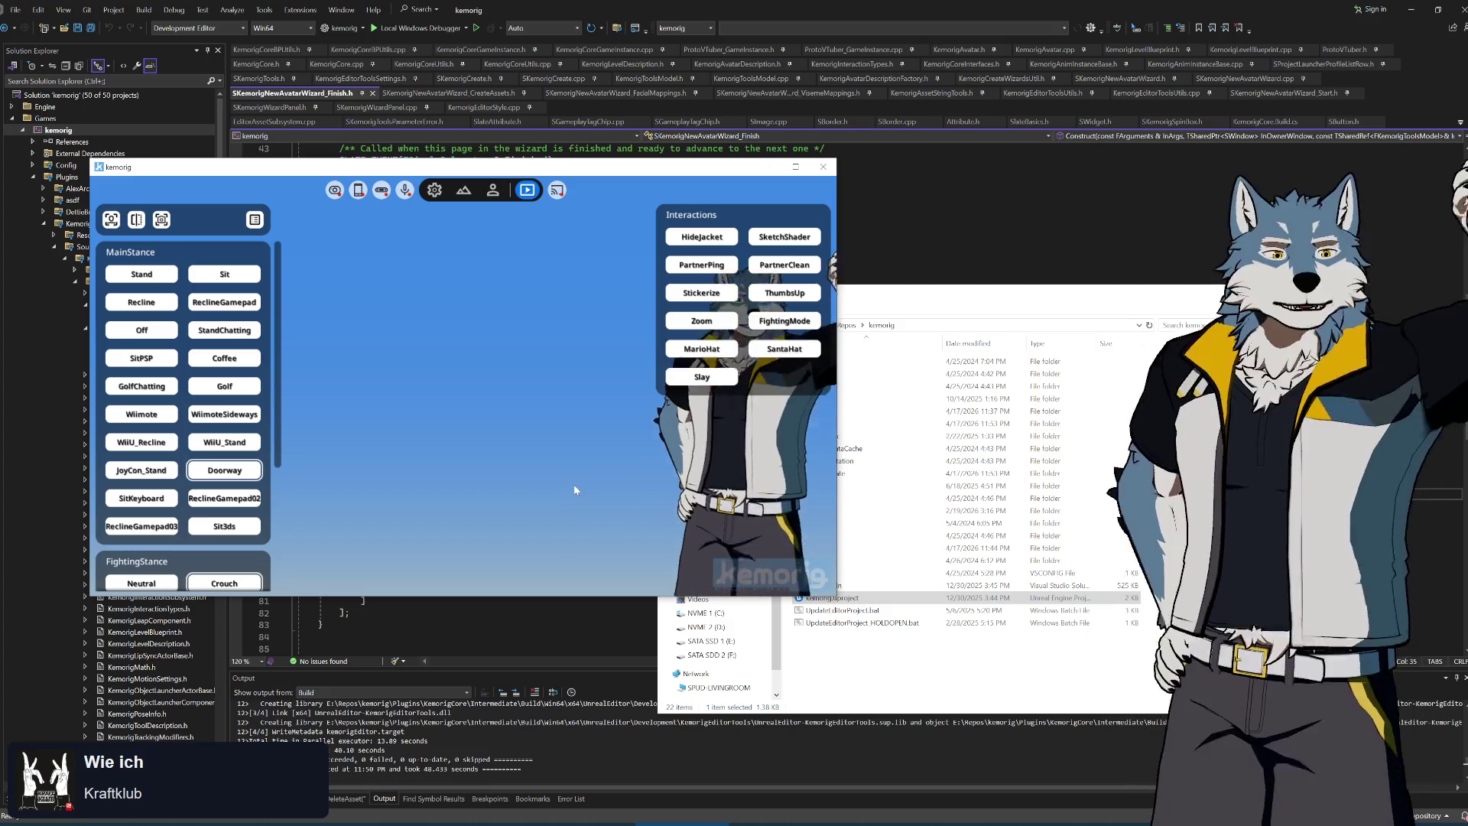
pyautogui.click(1440, 25)
pyautogui.click(1408, 8)
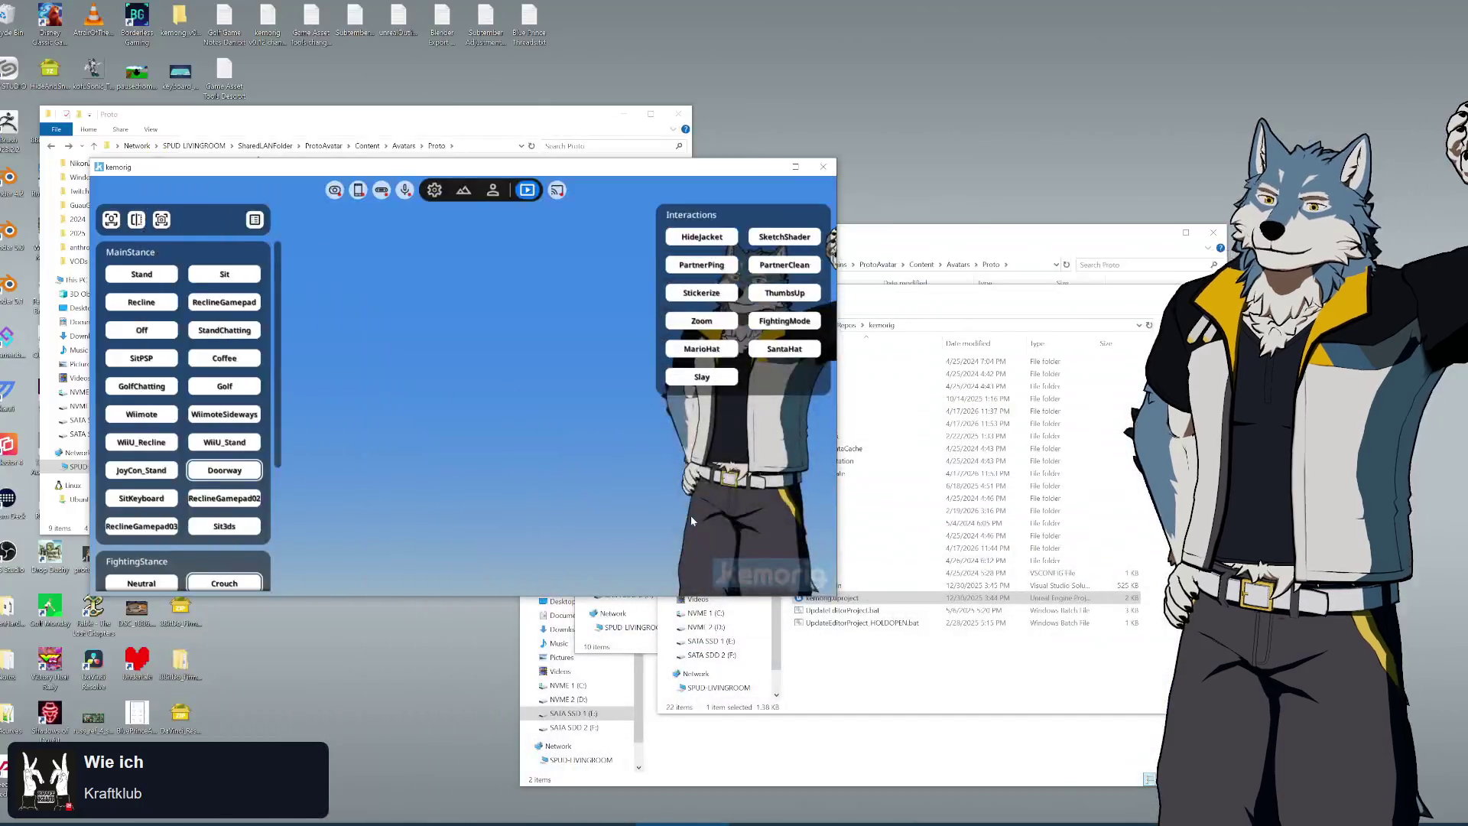
pyautogui.moveTo(300, 115); pyautogui.dragTo(884, 157)
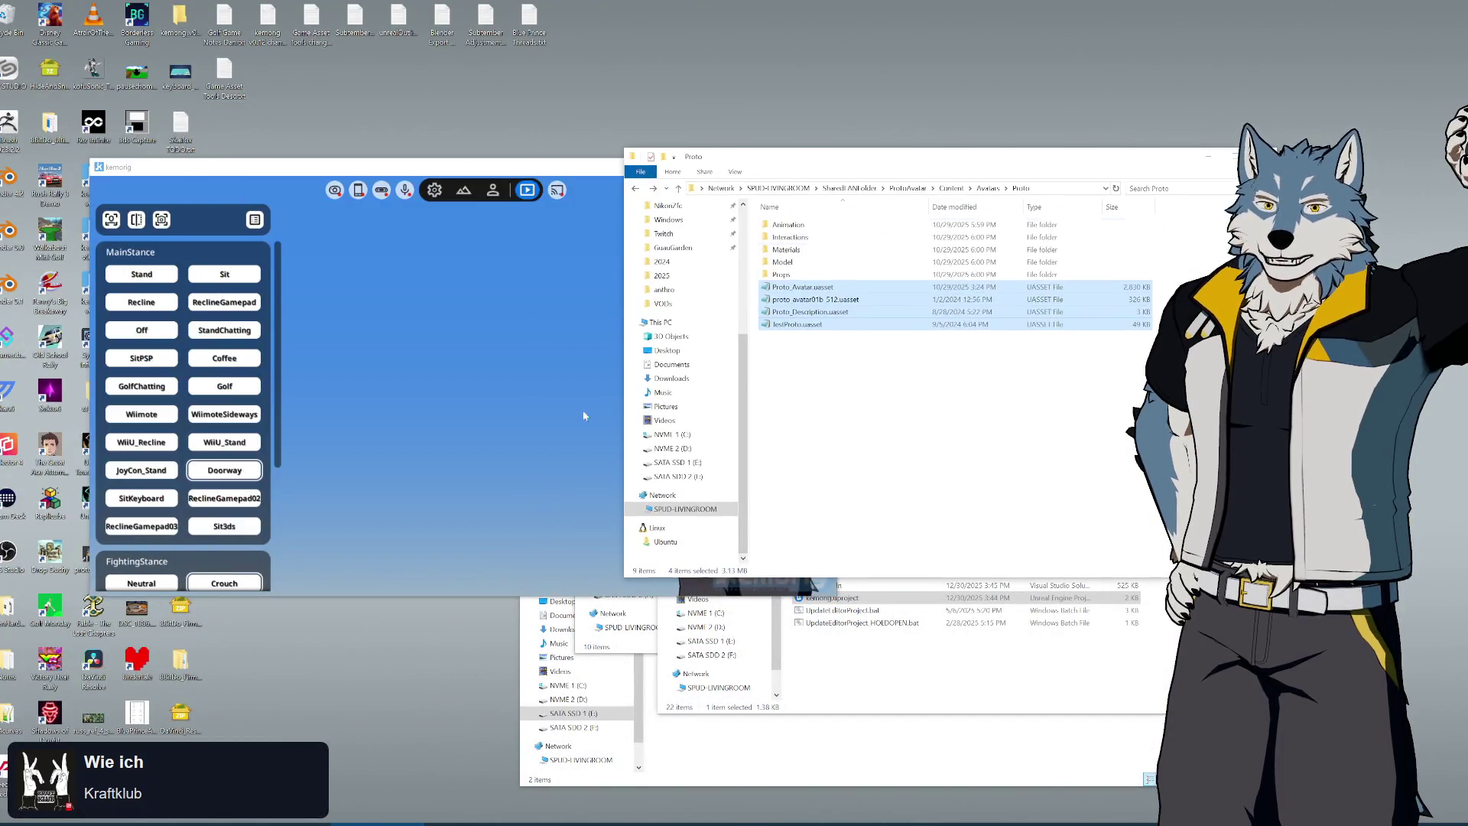
# Launch DaVinci Resolve by searching 'davinci' from the Start menu
pyautogui.press('super')
pyautogui.write('davinci')
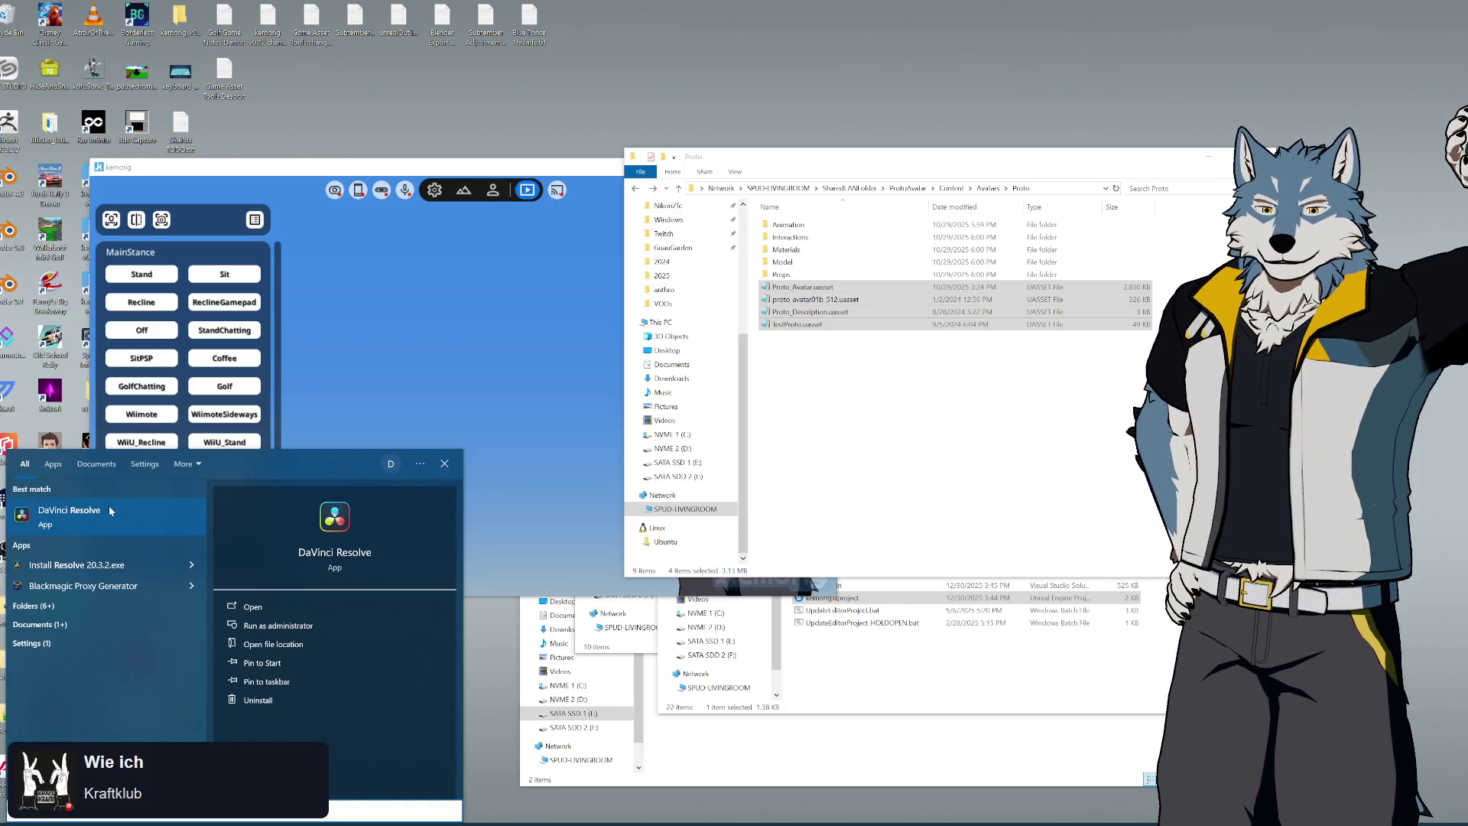
pyautogui.click(117, 515)
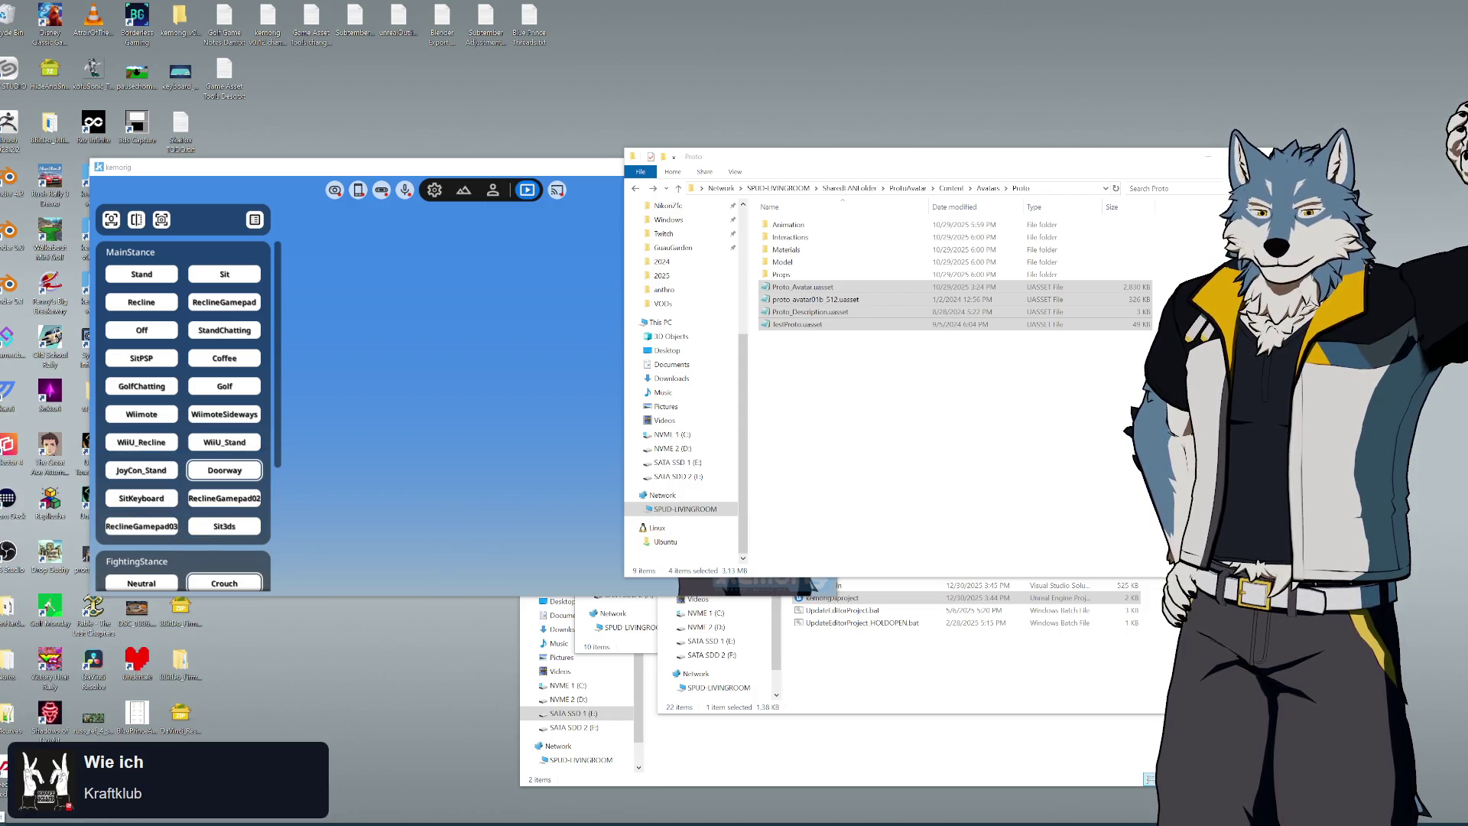
pyautogui.press('super')
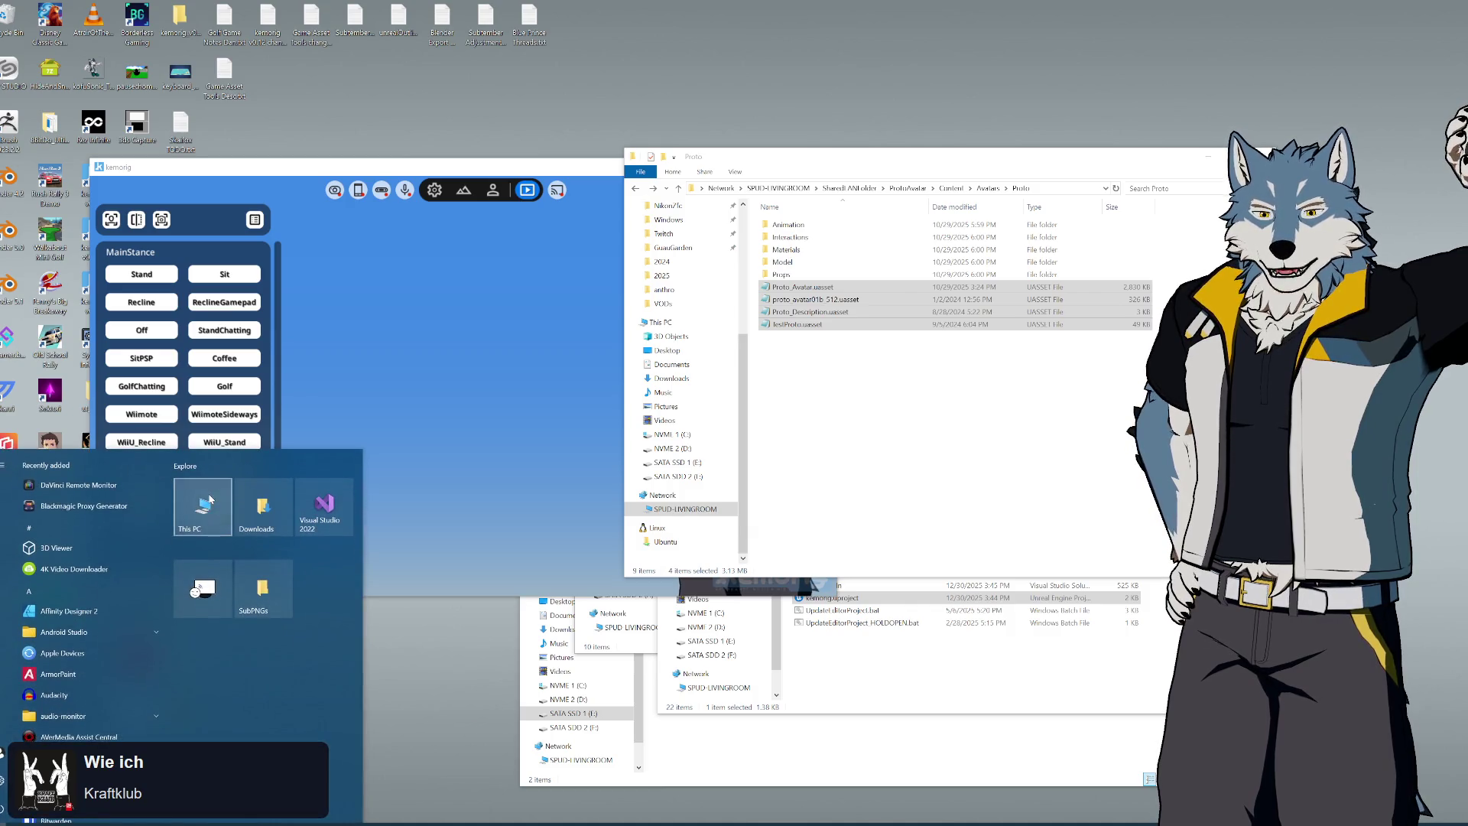
# Open the Videos folder in a new File Explorer window, sorted newest first by date
pyautogui.click(202, 507)
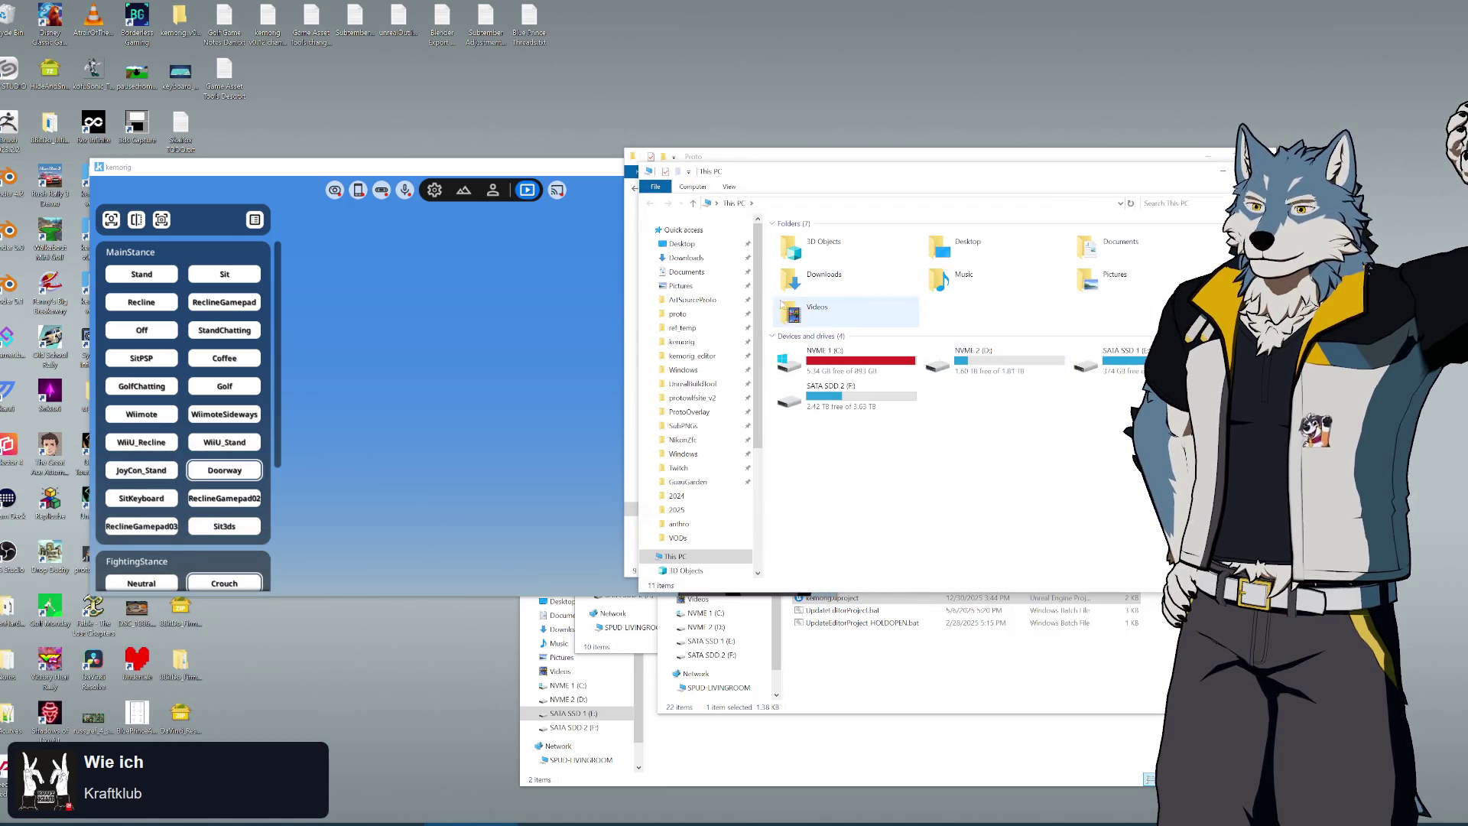
pyautogui.doubleClick(855, 317)
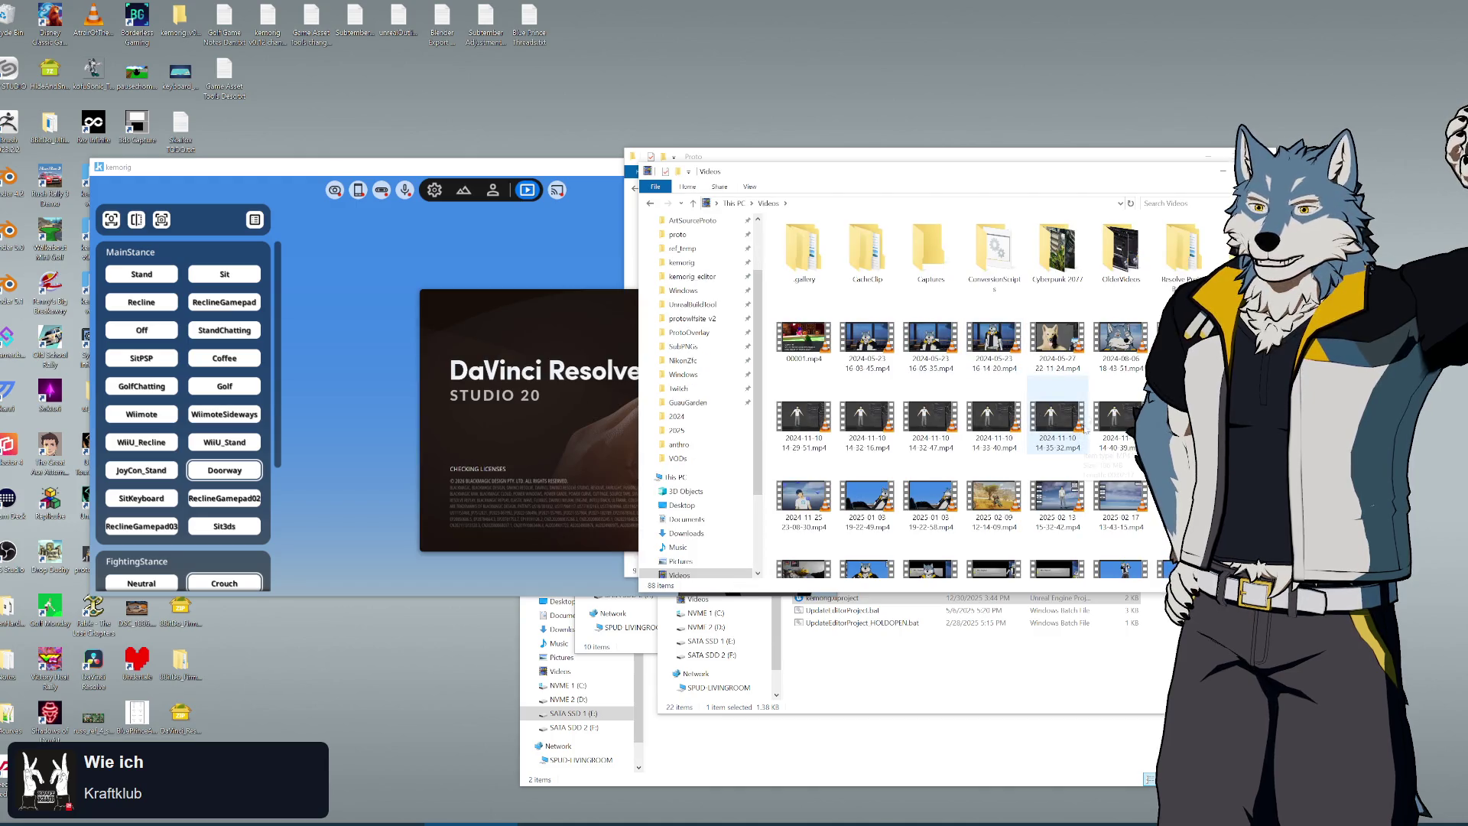
pyautogui.rightClick(993, 332)
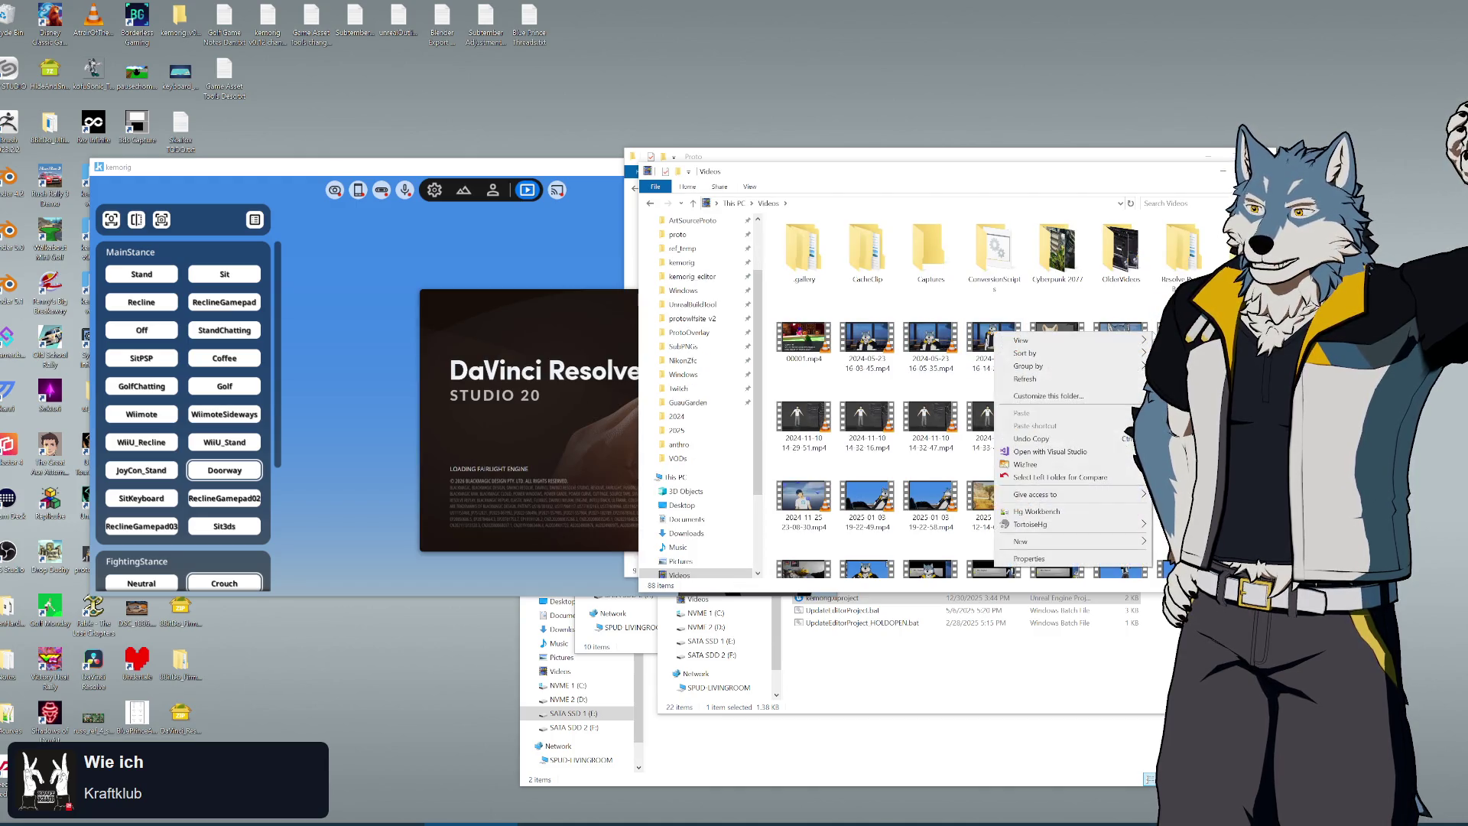
pyautogui.click(1193, 369)
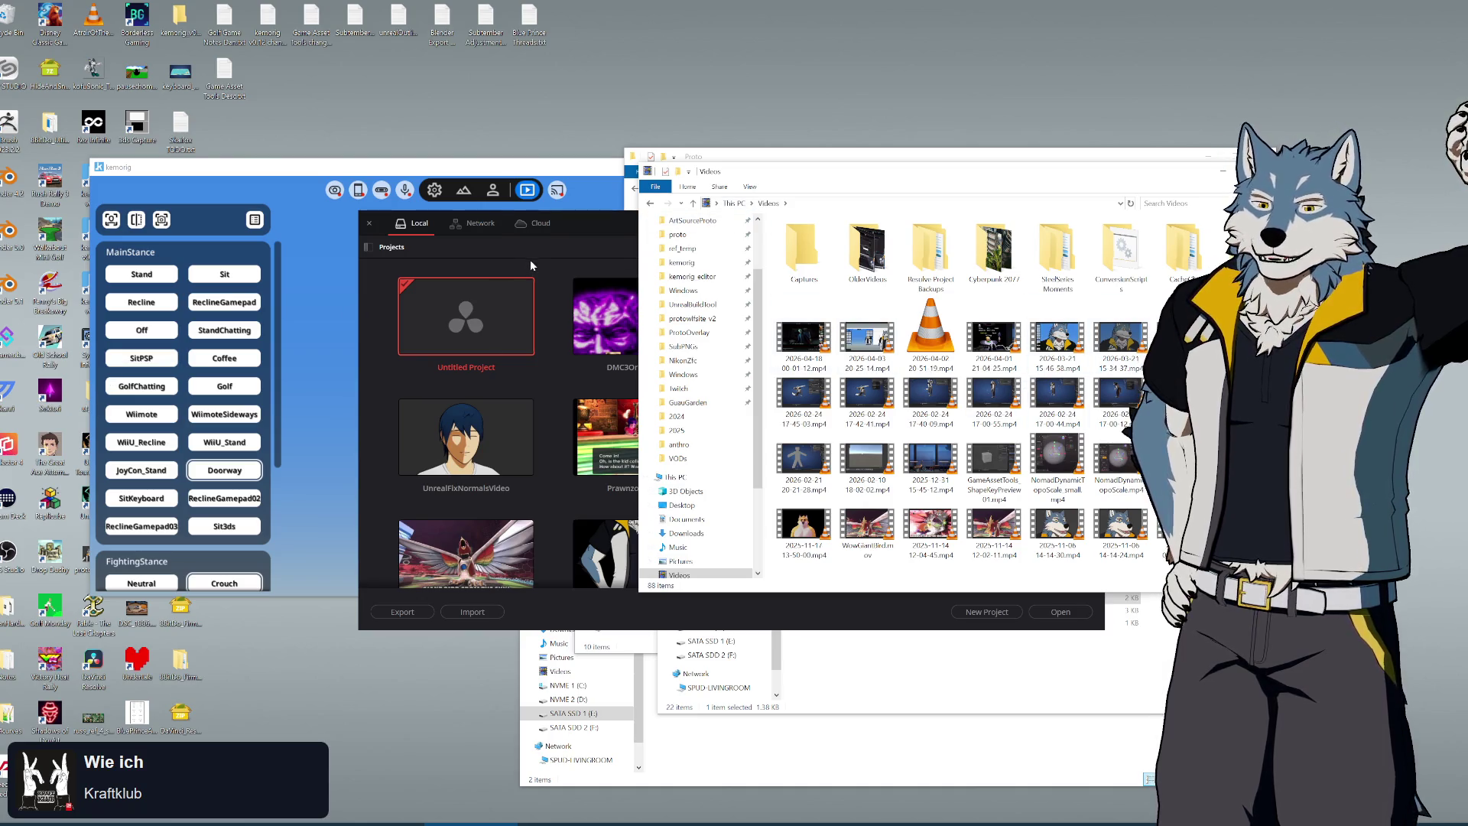
# Reposition the Resolve project manager and the Videos window side by side
pyautogui.moveTo(587, 225)
pyautogui.mouseDown()
pyautogui.moveTo(479, 263)
pyautogui.moveTo(486, 219)
pyautogui.mouseUp()
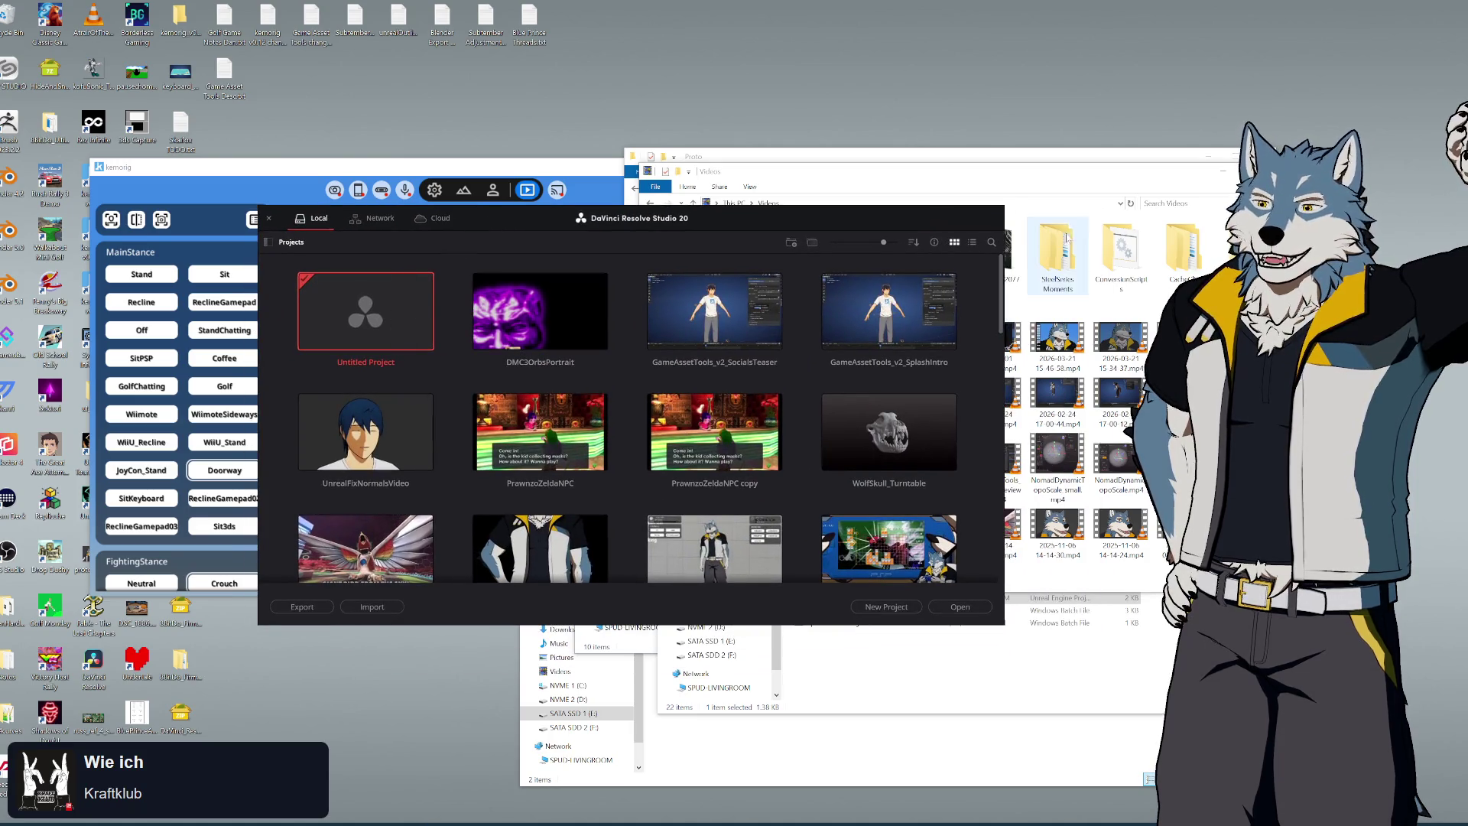
pyautogui.moveTo(1212, 275); pyautogui.dragTo(1168, 274)
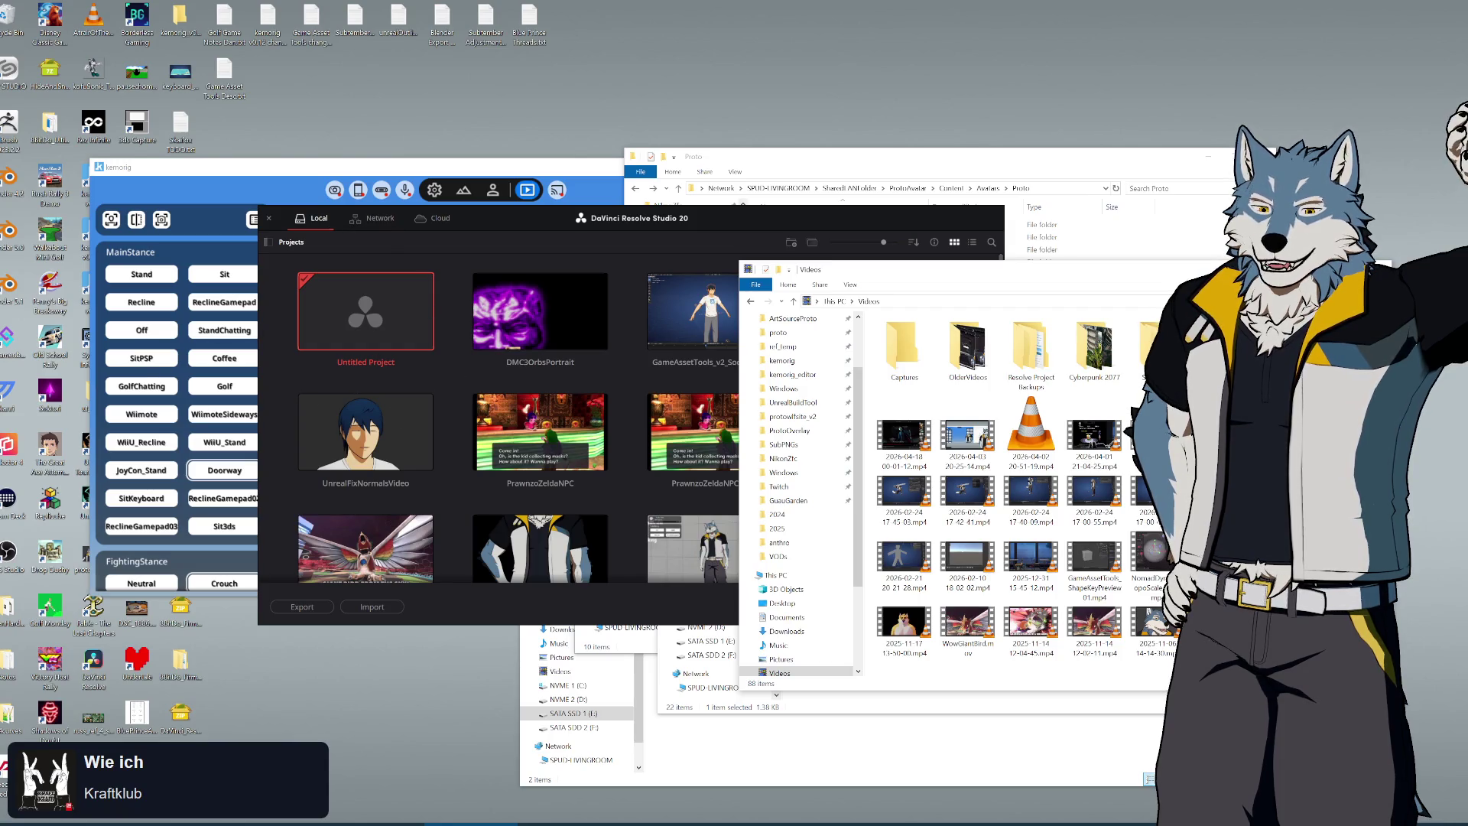
pyautogui.hotkey('alt', 'Tab')
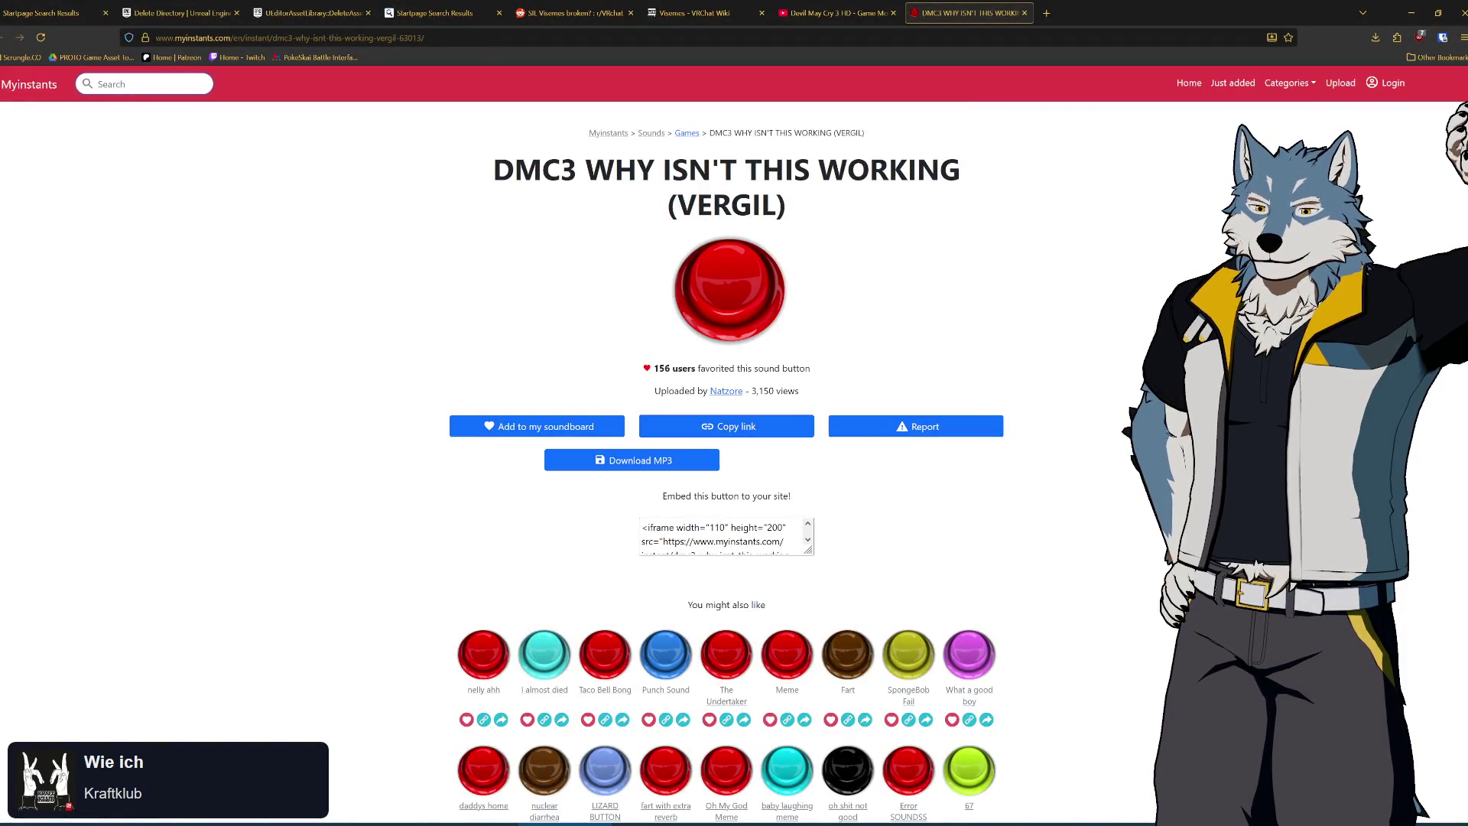
# Close the Myinstants Vergil sound tab, minimize the browser, and bring the project manager forward
pyautogui.click(1025, 13)
pyautogui.click(1411, 13)
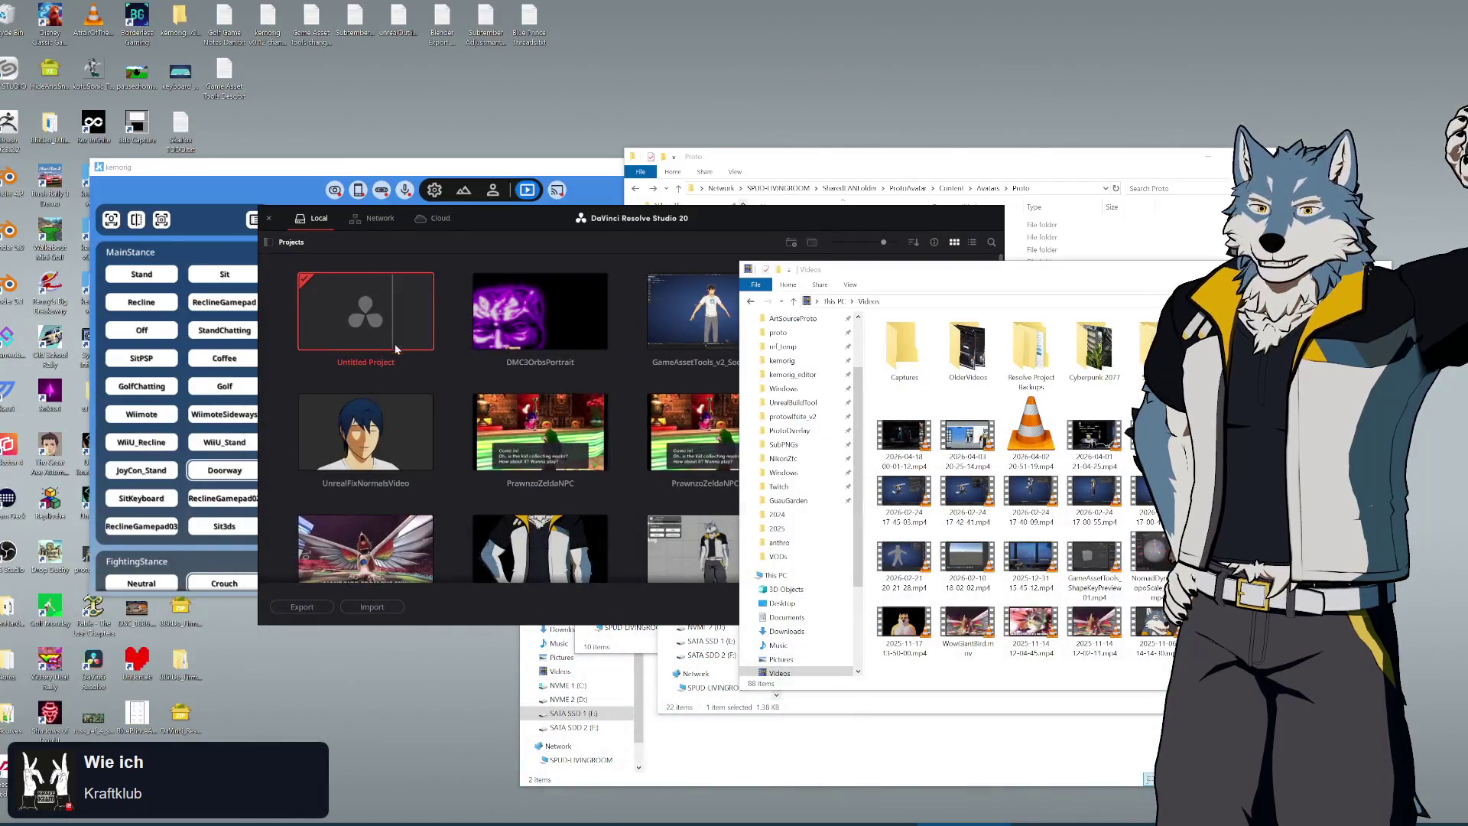
pyautogui.click(459, 263)
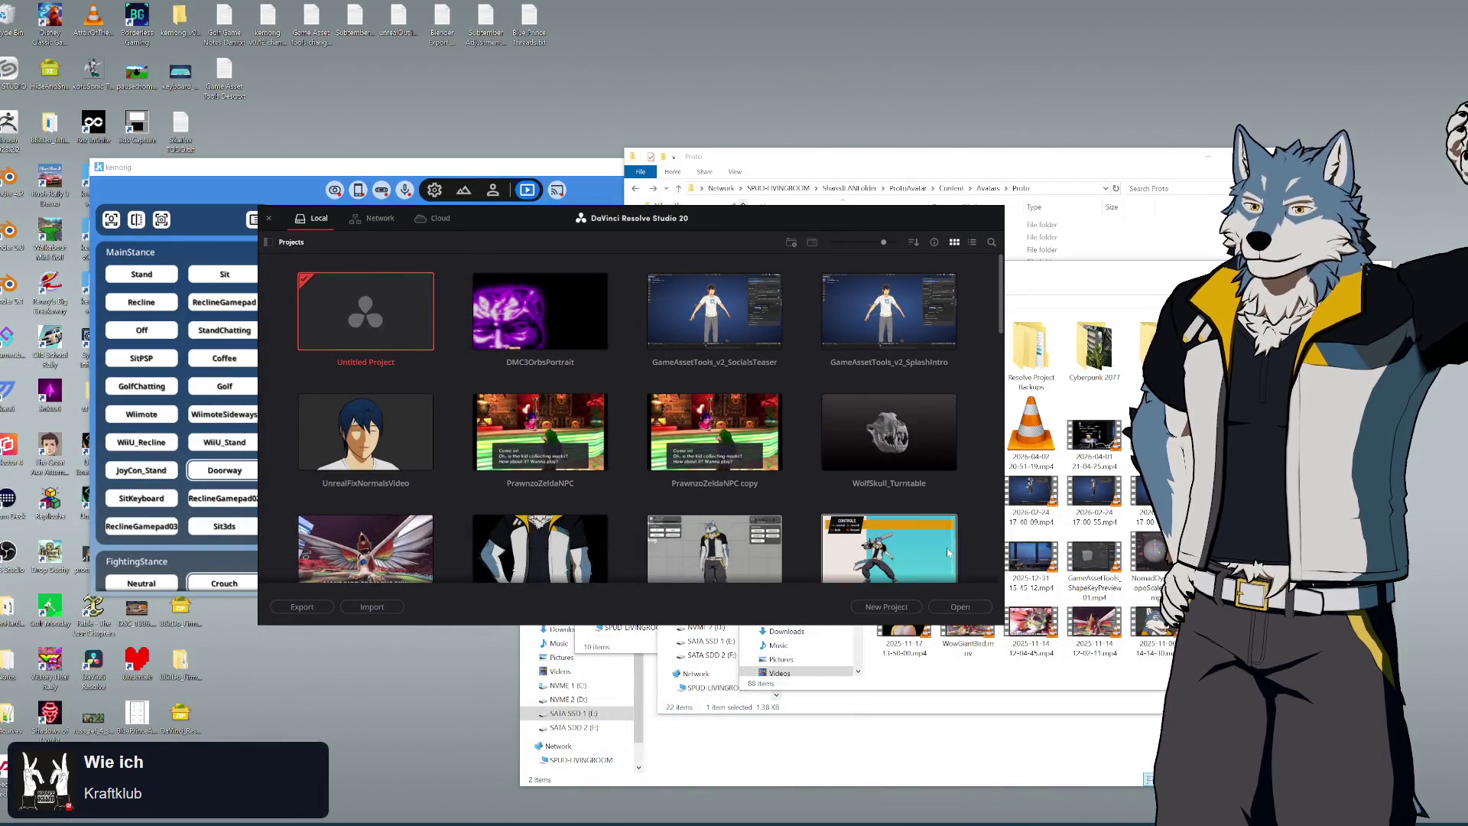
# Create a new Resolve project named VergilWhyIsntThisWorking from the Project Manager
pyautogui.click(884, 605)
pyautogui.write('VergilWhyIsntThisWorking')
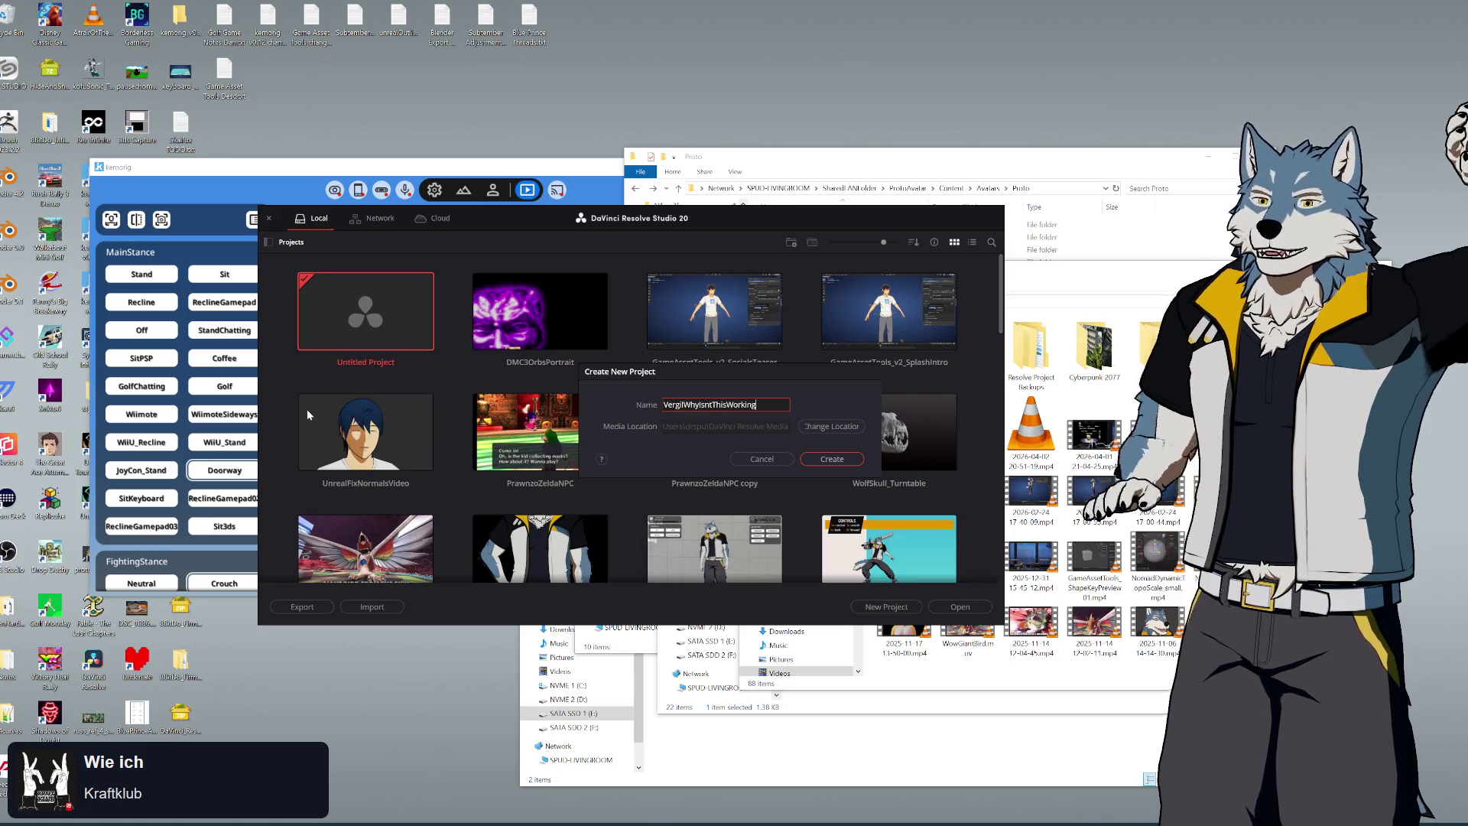
pyautogui.click(804, 461)
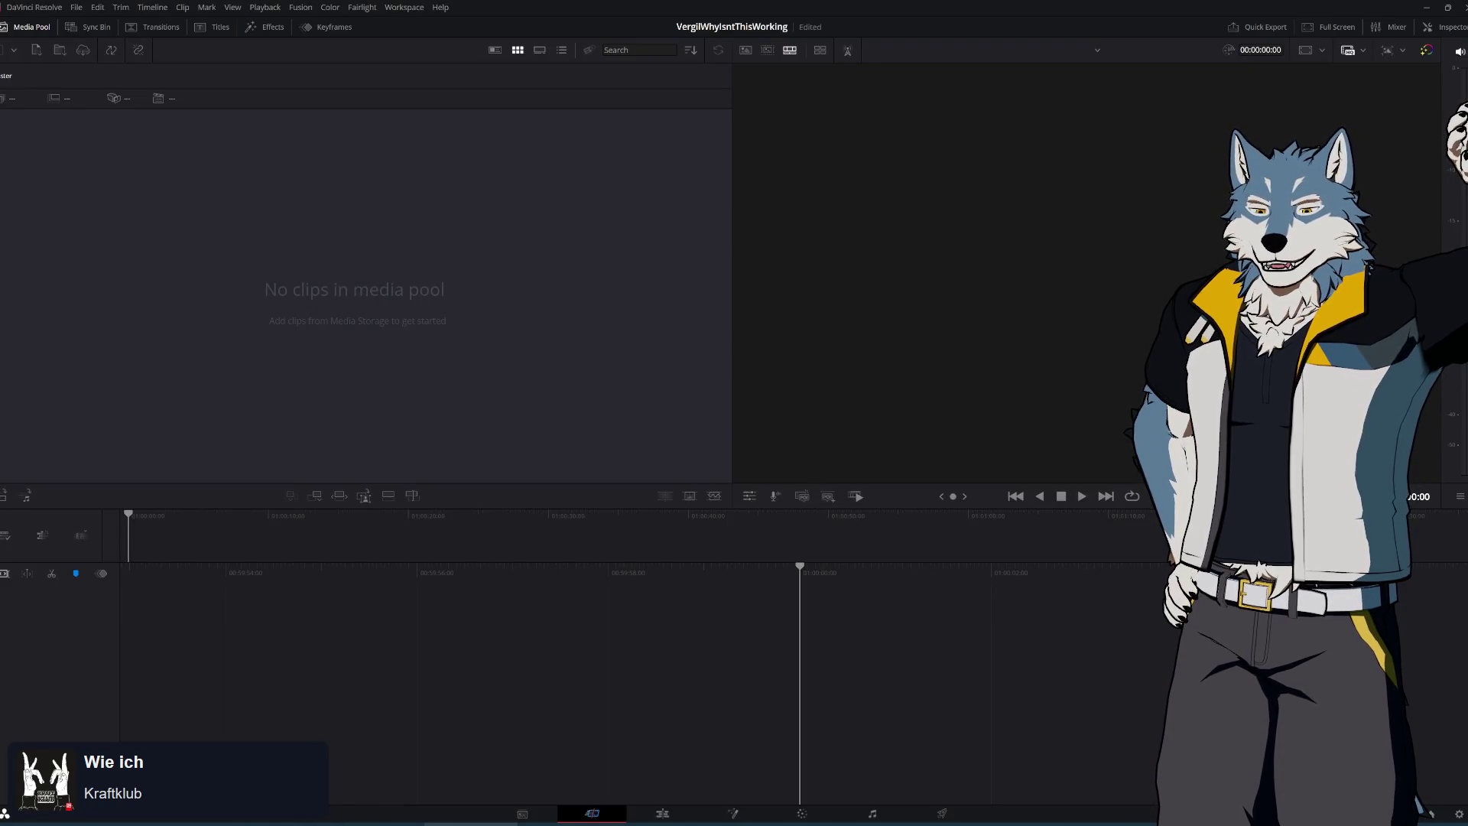
# Open a new This PC File Explorer window from the Start menu and move it lower
pyautogui.hotkey('alt', 'Tab')
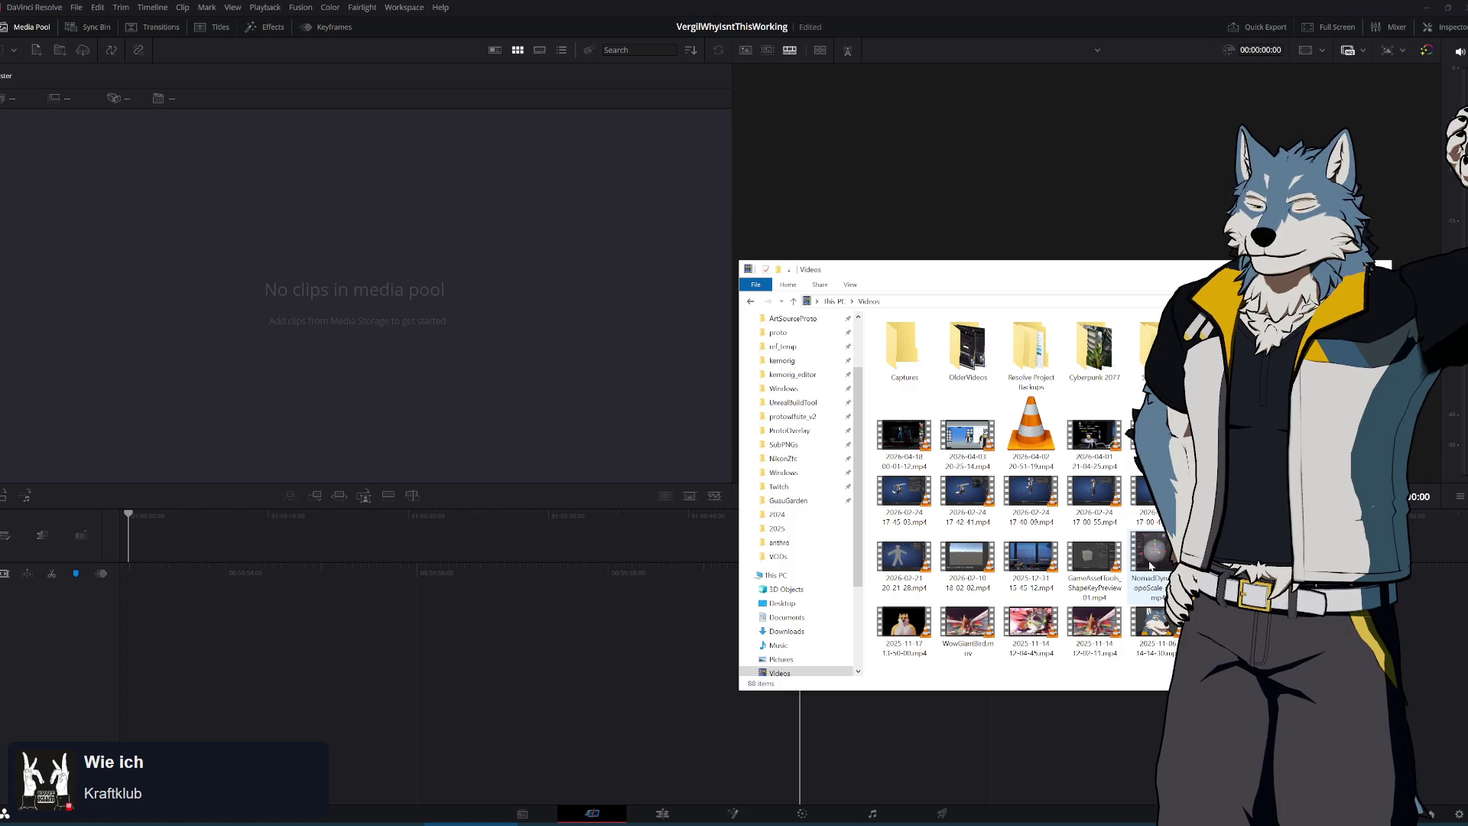
pyautogui.click(4, 818)
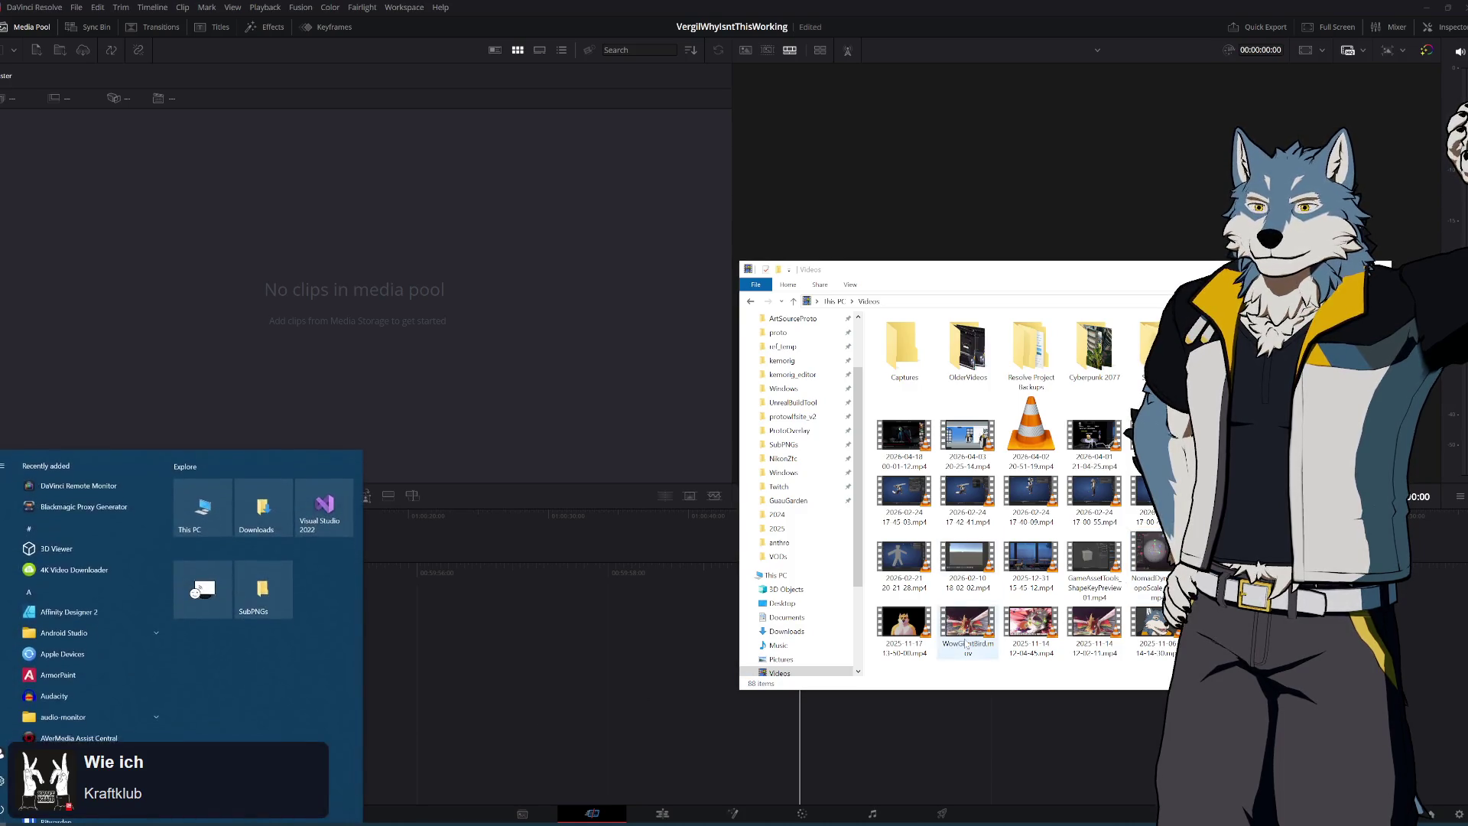
pyautogui.click(202, 520)
pyautogui.moveTo(1056, 281)
pyautogui.mouseDown()
pyautogui.moveTo(999, 674)
pyautogui.moveTo(998, 374)
pyautogui.moveTo(1011, 327)
pyautogui.mouseUp()
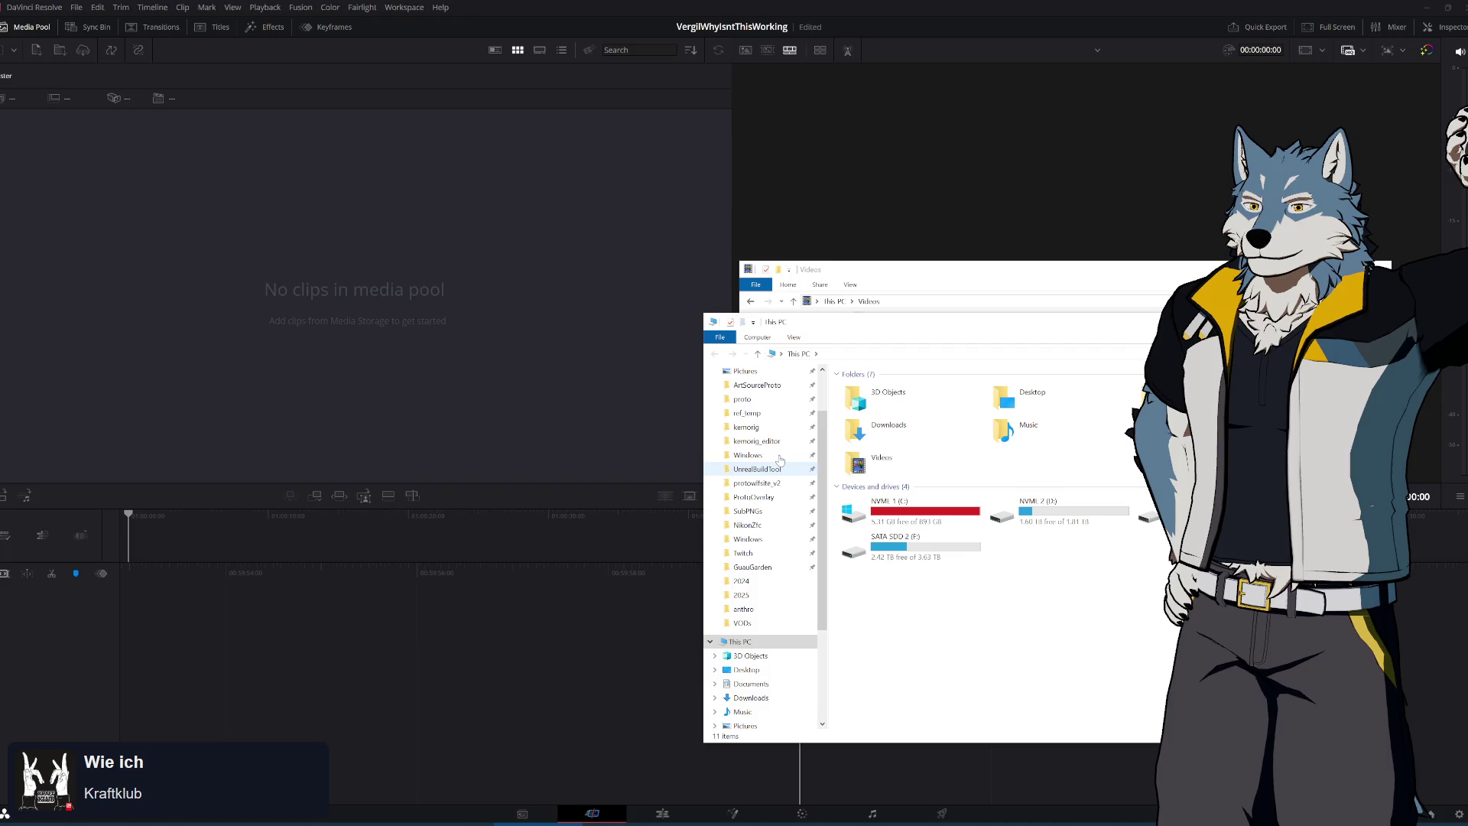
# Create a new VergilWhyIsntThisWorking folder in Documents > ArtSourceProto > Videos
pyautogui.scroll(1, 780, 459)
pyautogui.click(760, 428)
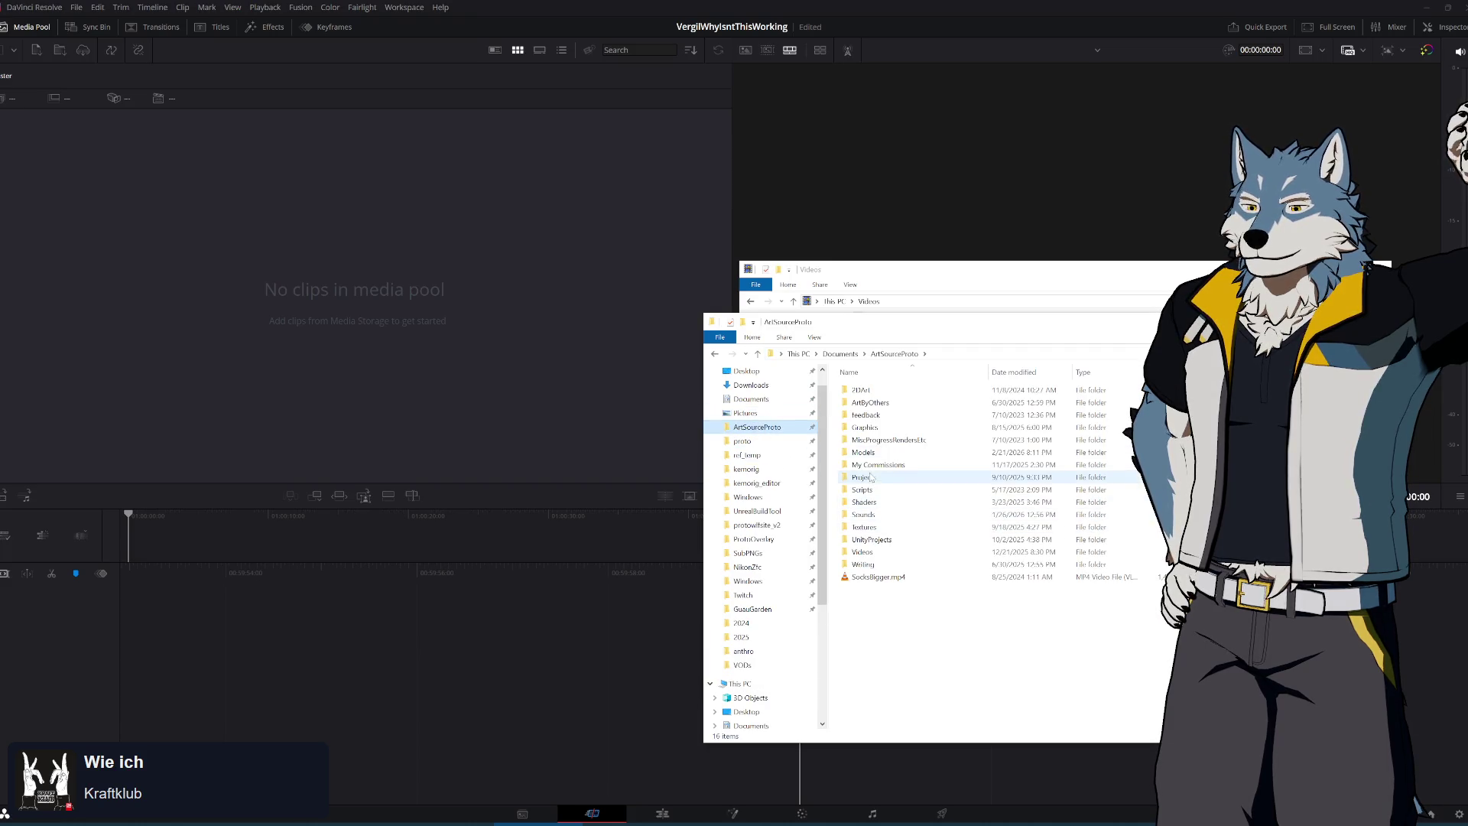
pyautogui.doubleClick(862, 551)
pyautogui.rightClick(899, 445)
pyautogui.moveTo(803, 655)
pyautogui.click(948, 656)
pyautogui.write('Verl')
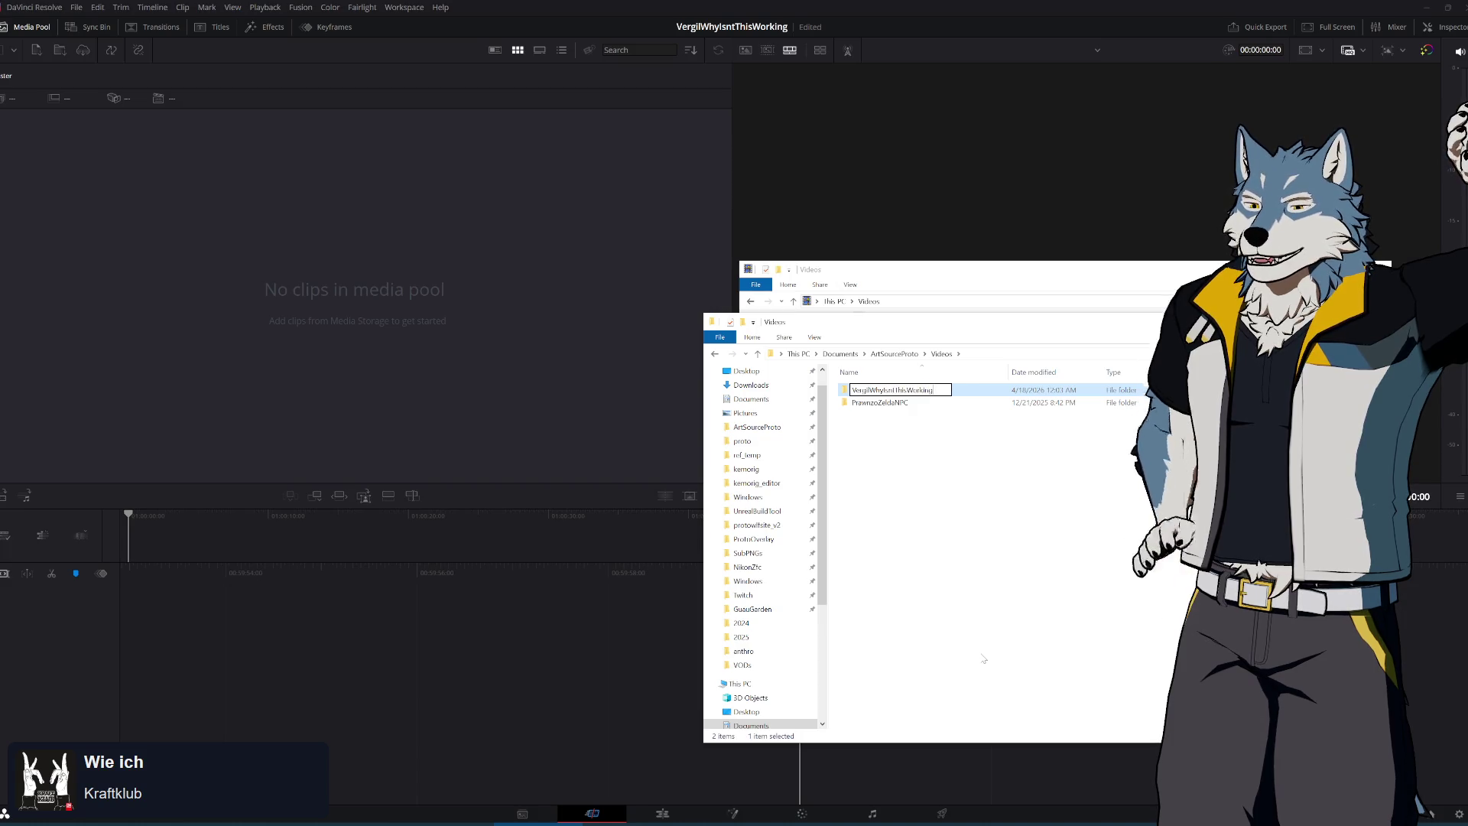
pyautogui.press('Return')
# Add an empty 'raw' subfolder inside the VergilWhyIsntThisWorking folder
pyautogui.doubleClick(879, 390)
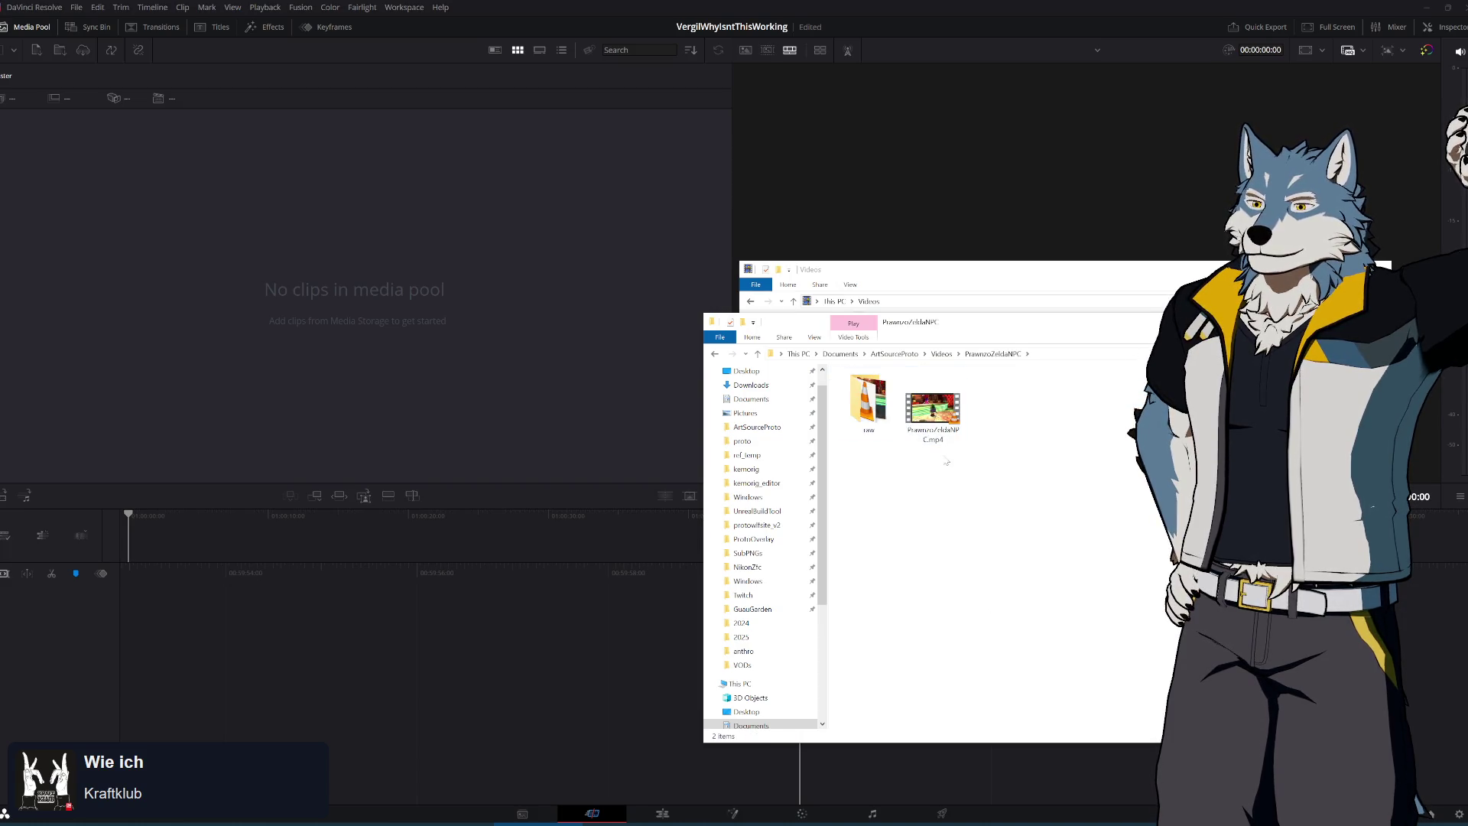
pyautogui.hotkey('alt', 'Left')
pyautogui.doubleClick(891, 402)
pyautogui.rightClick(876, 452)
pyautogui.moveTo(841, 661)
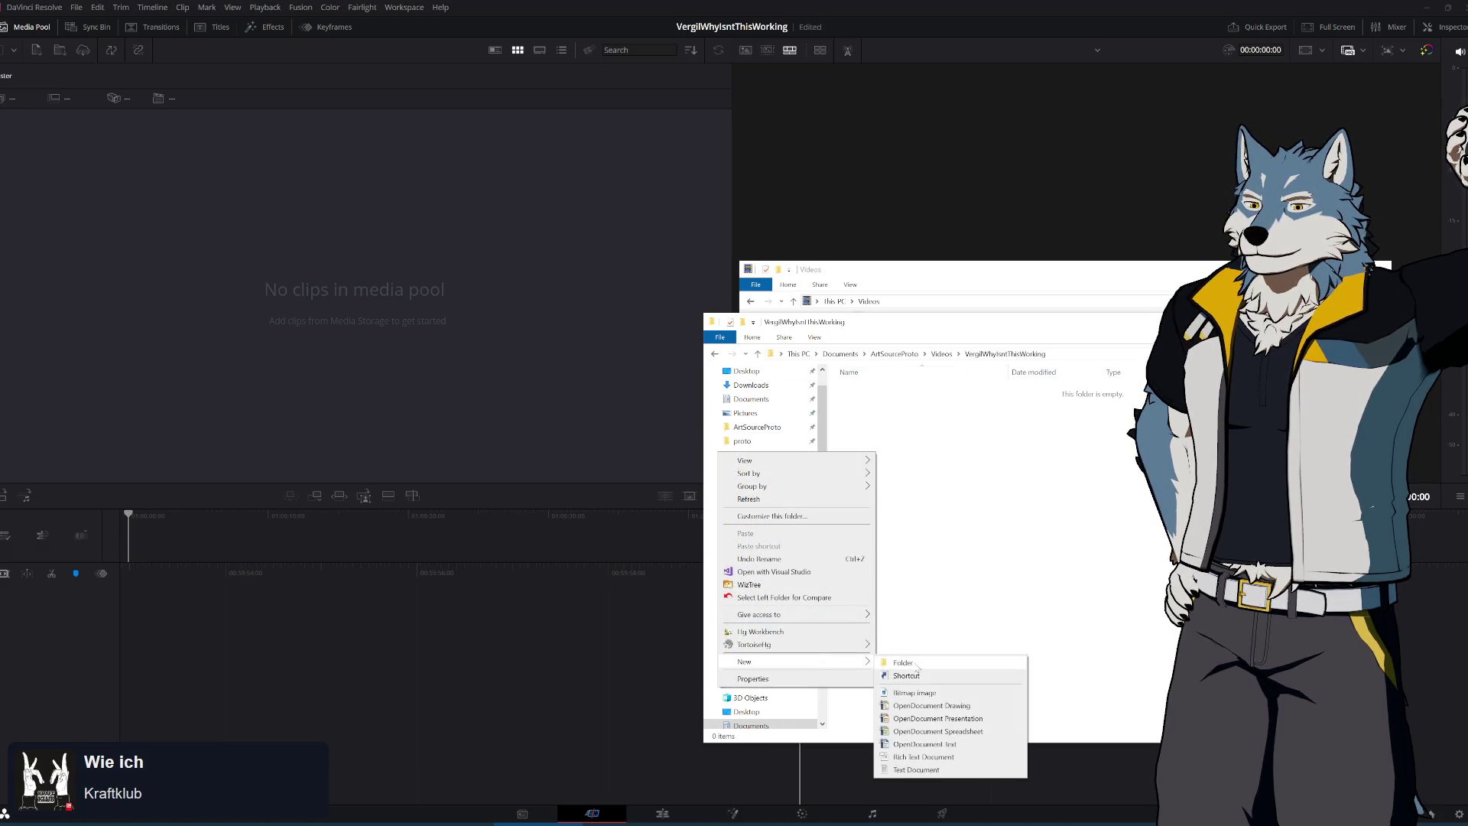
pyautogui.click(902, 663)
pyautogui.press('Return')
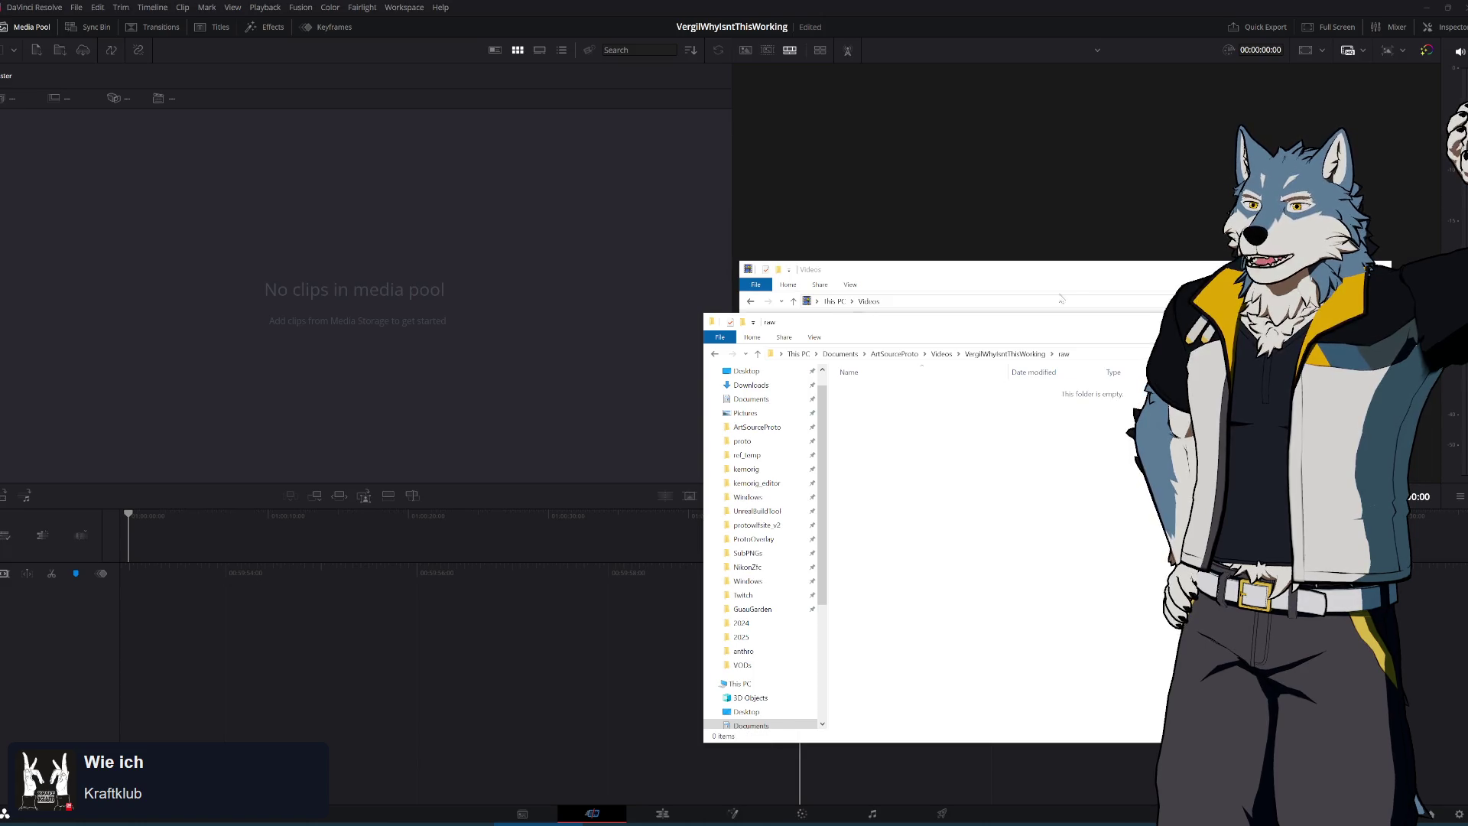
pyautogui.hotkey('alt', 'Tab')
pyautogui.moveTo(951, 428); pyautogui.dragTo(965, 710)
pyautogui.moveTo(893, 390)
pyautogui.mouseDown()
pyautogui.moveTo(872, 539)
pyautogui.moveTo(288, 223)
pyautogui.moveTo(302, 239)
pyautogui.mouseUp()
pyautogui.moveTo(361, 380); pyautogui.dragTo(366, 389)
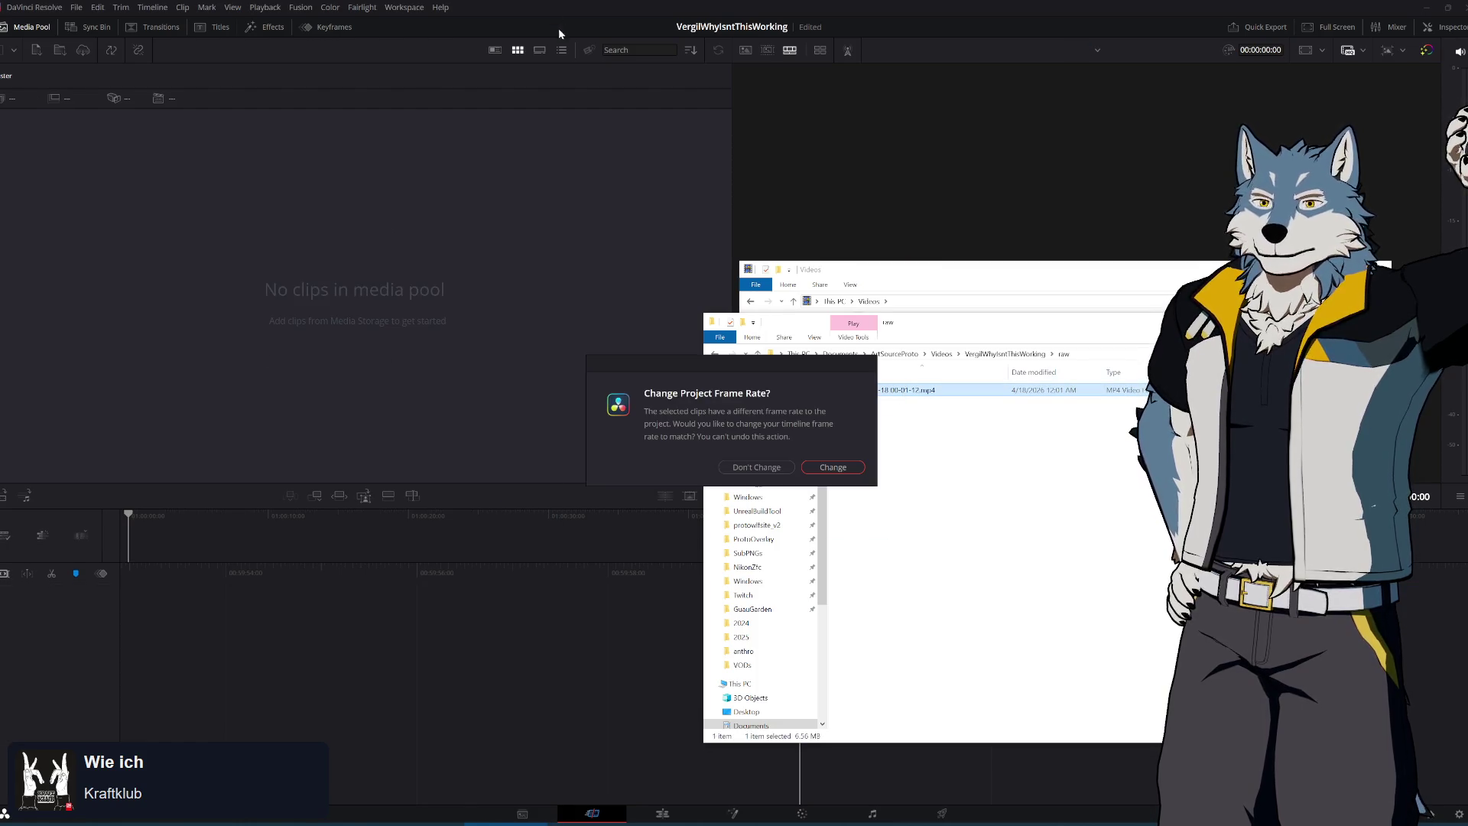
pyautogui.click(813, 474)
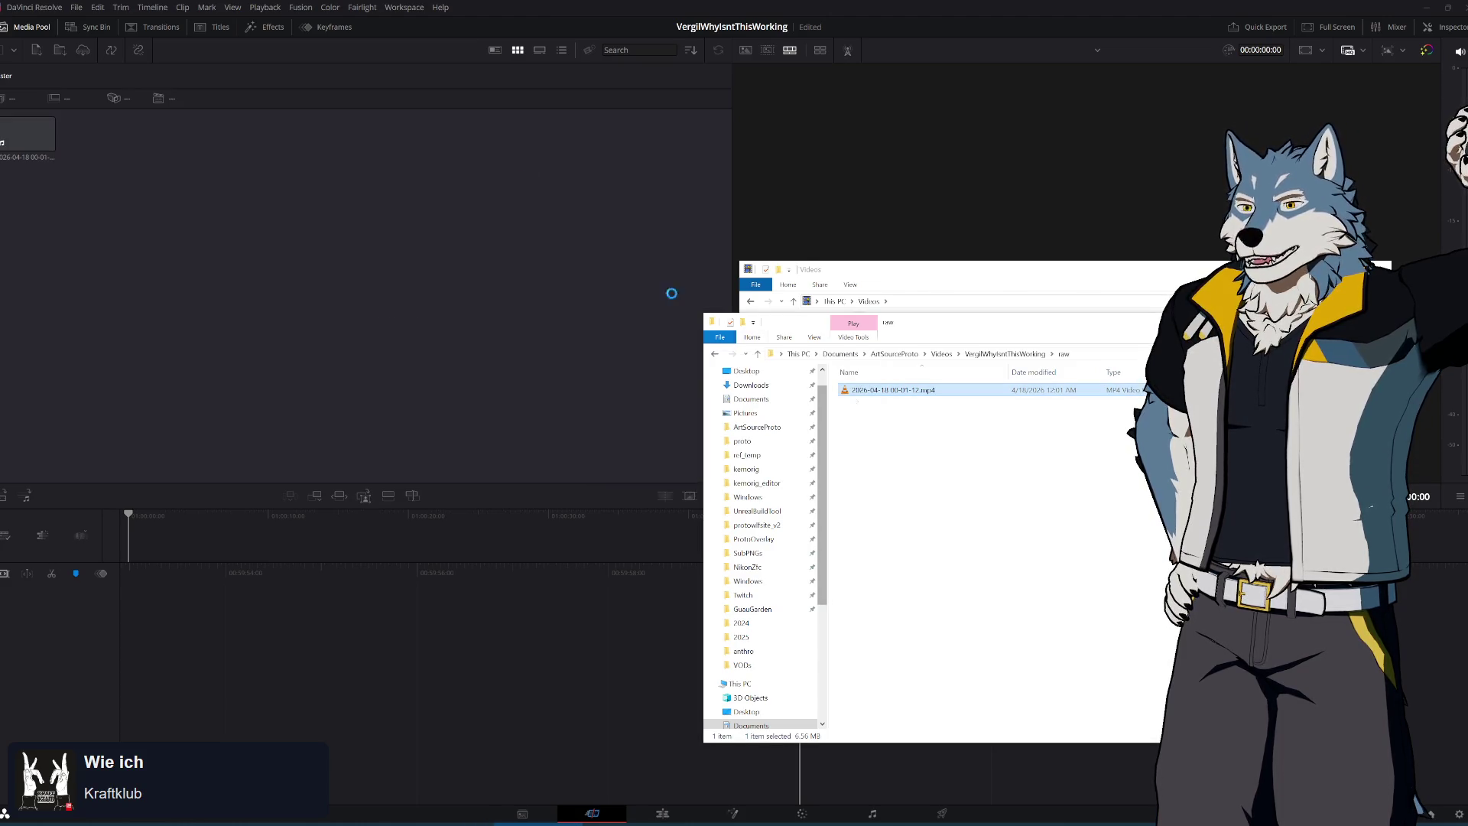
pyautogui.click(470, 77)
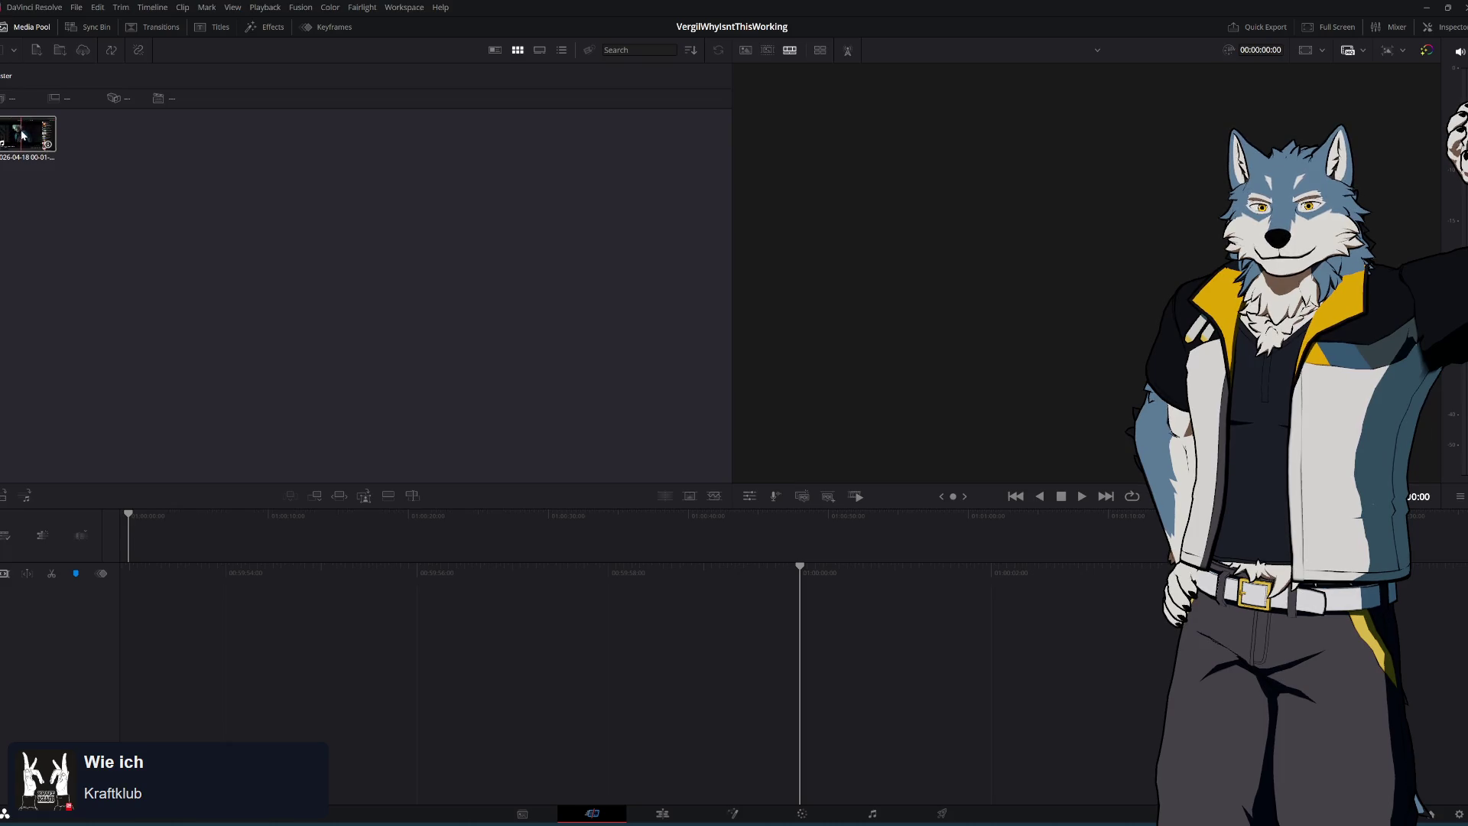
pyautogui.moveTo(29, 137)
pyautogui.mouseDown()
pyautogui.moveTo(664, 509)
pyautogui.moveTo(799, 670)
pyautogui.mouseUp()
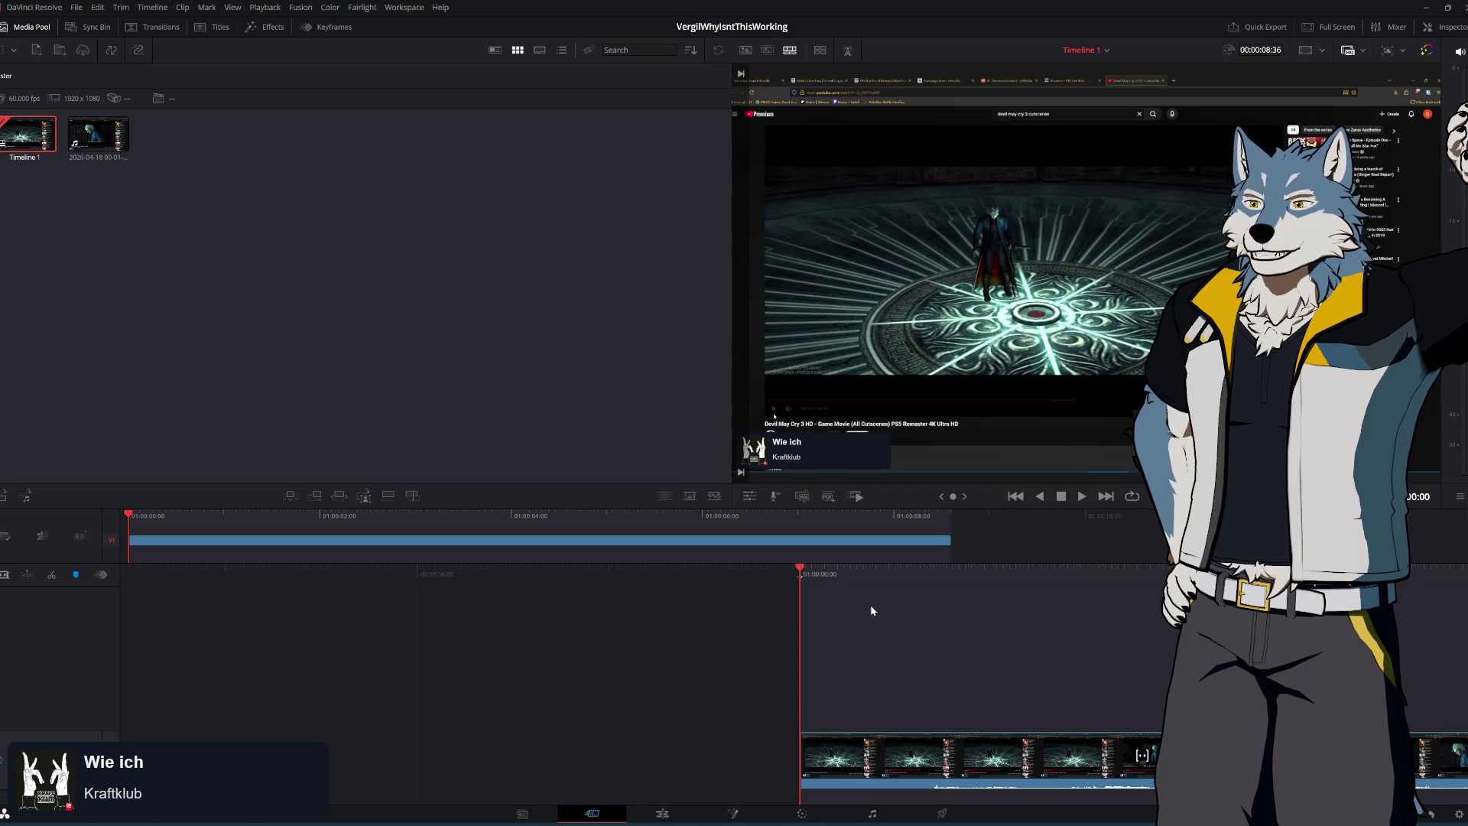
pyautogui.moveTo(803, 570)
pyautogui.mouseDown()
pyautogui.moveTo(377, 594)
pyautogui.moveTo(581, 621)
pyautogui.moveTo(497, 622)
pyautogui.moveTo(535, 624)
pyautogui.mouseUp()
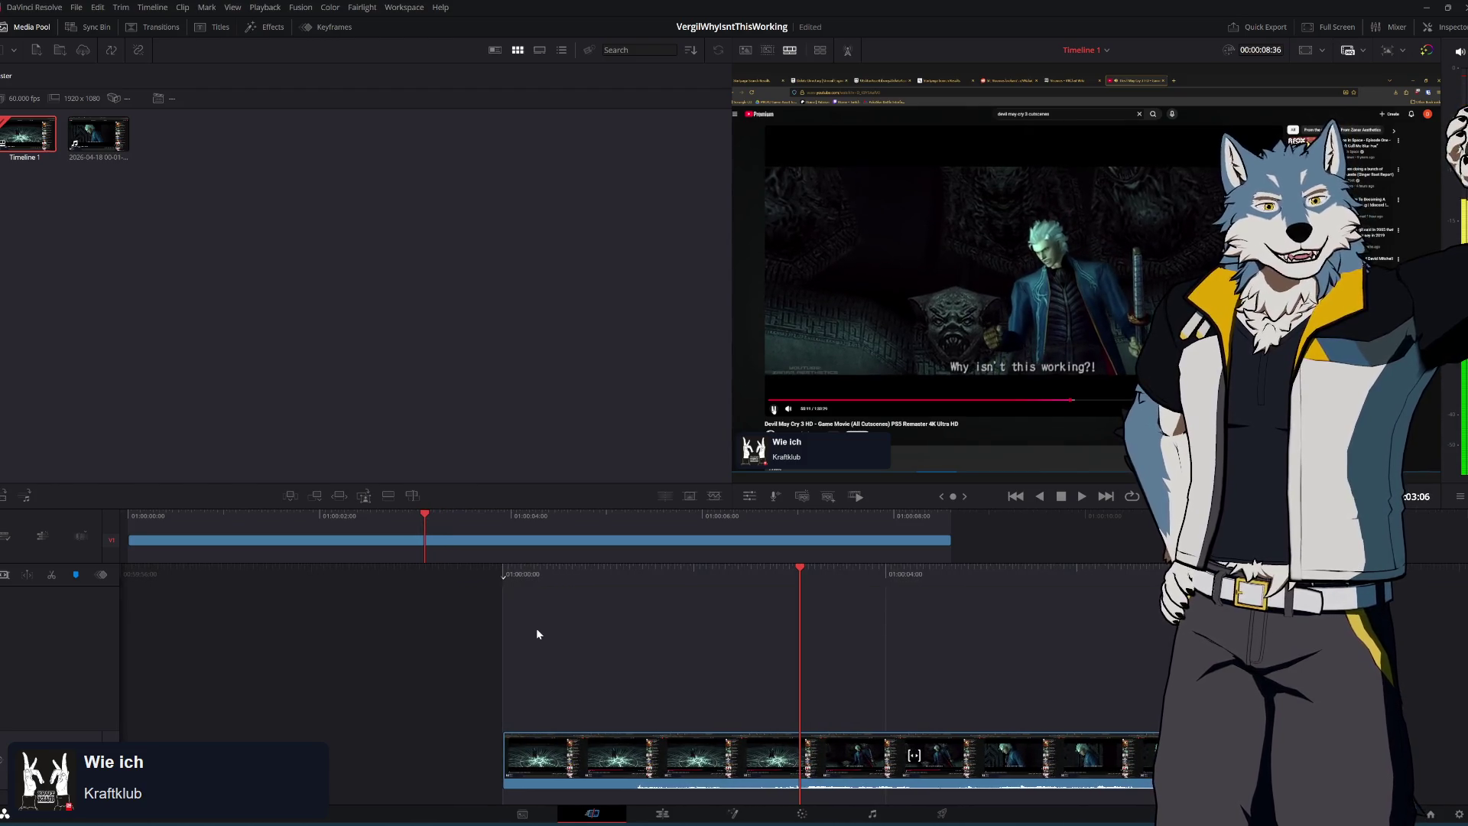
pyautogui.moveTo(552, 586)
pyautogui.mouseDown()
pyautogui.moveTo(613, 570)
pyautogui.moveTo(570, 563)
pyautogui.mouseUp()
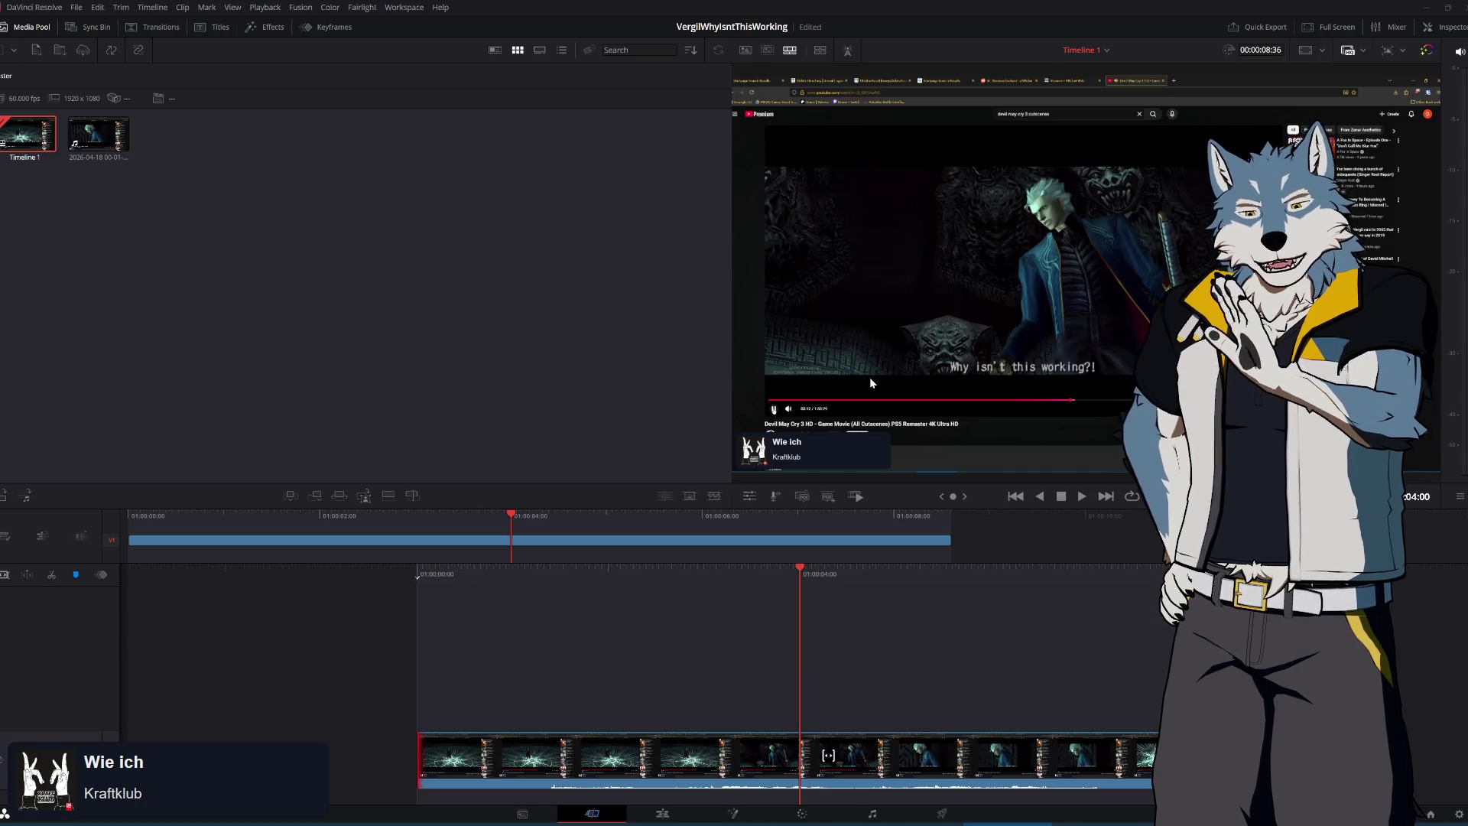
pyautogui.press('space')
pyautogui.press('j')
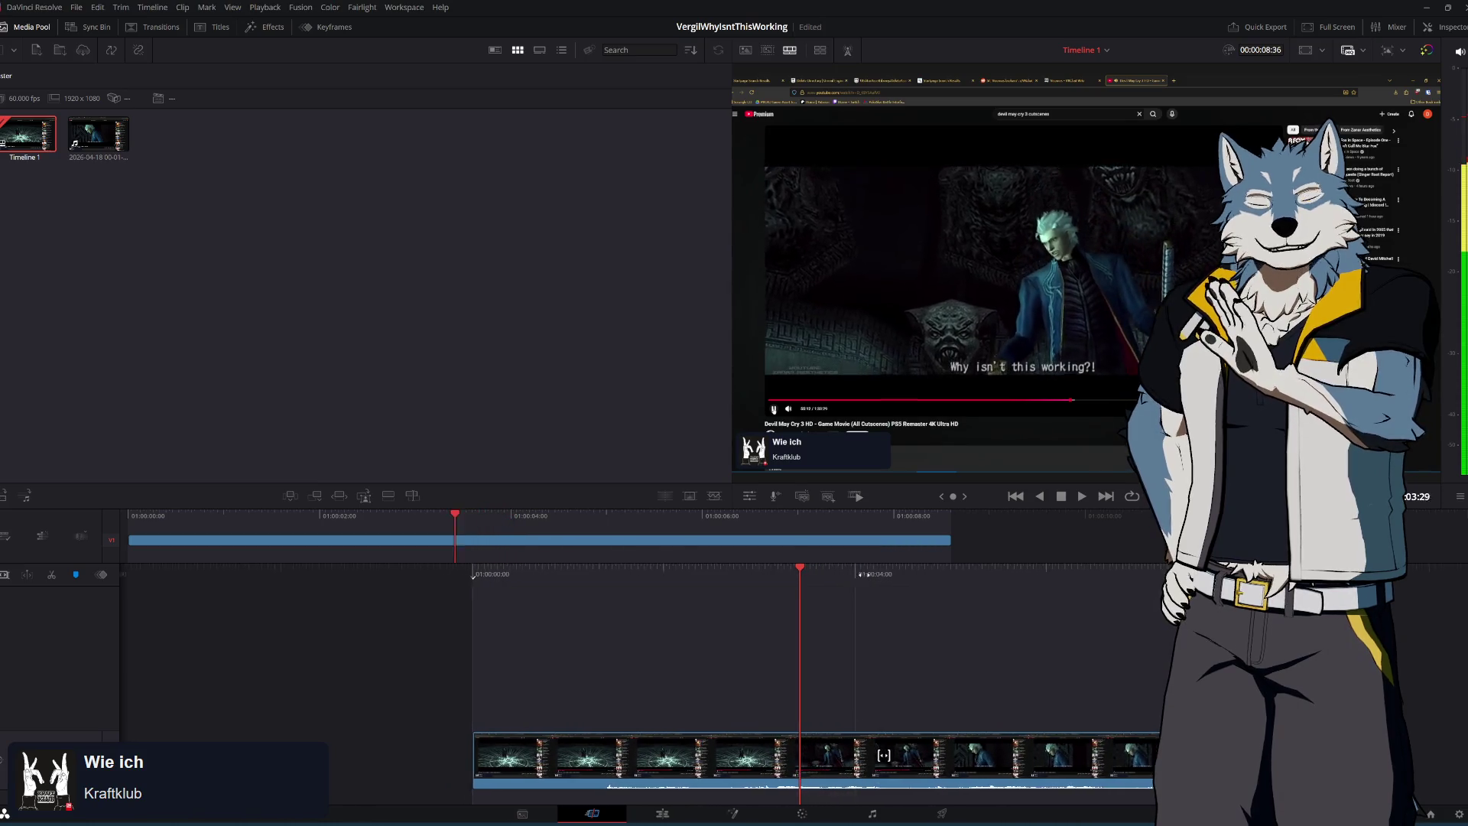
pyautogui.press('l')
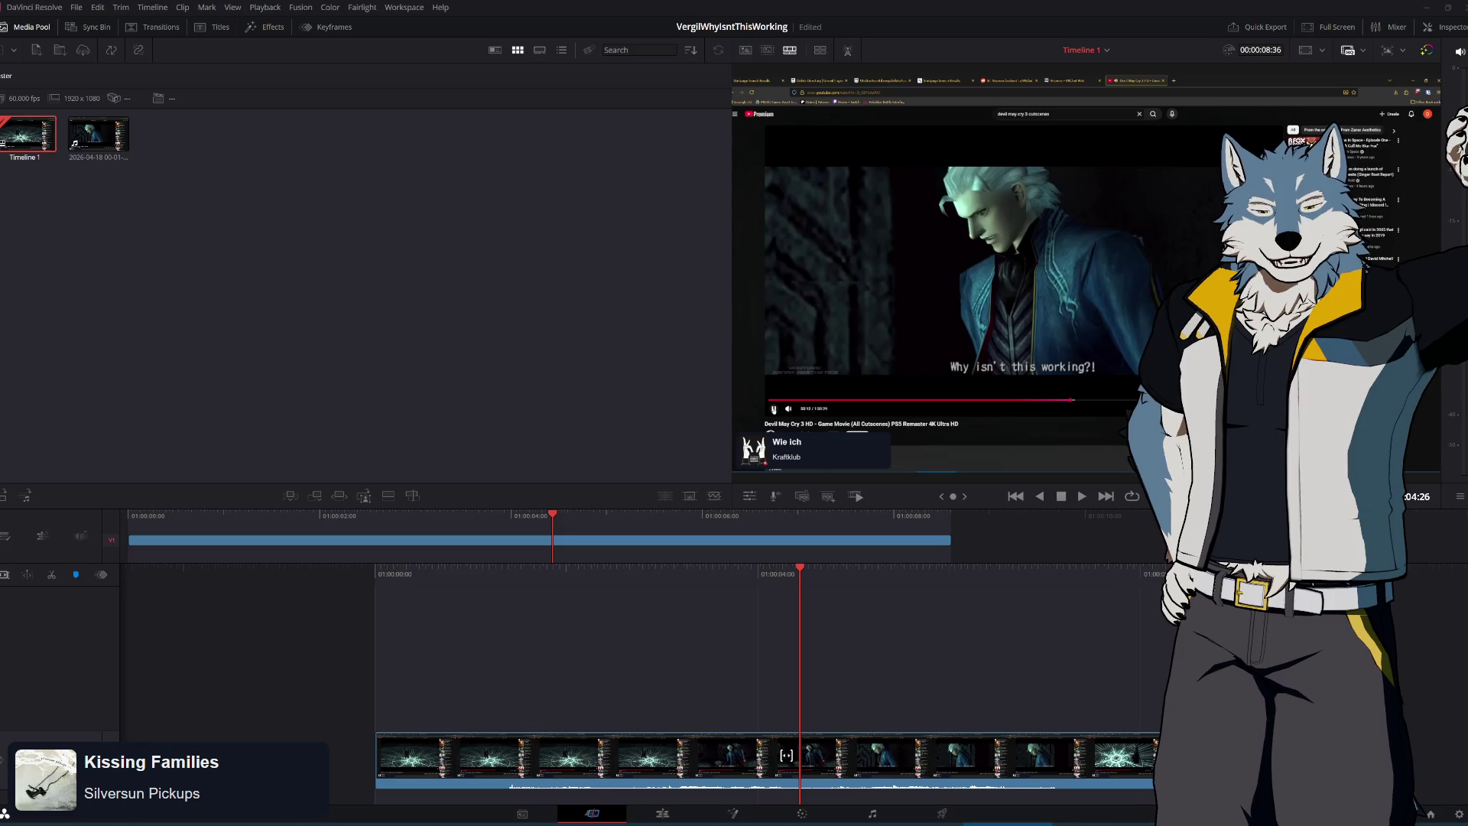
pyautogui.moveTo(826, 569); pyautogui.dragTo(867, 569)
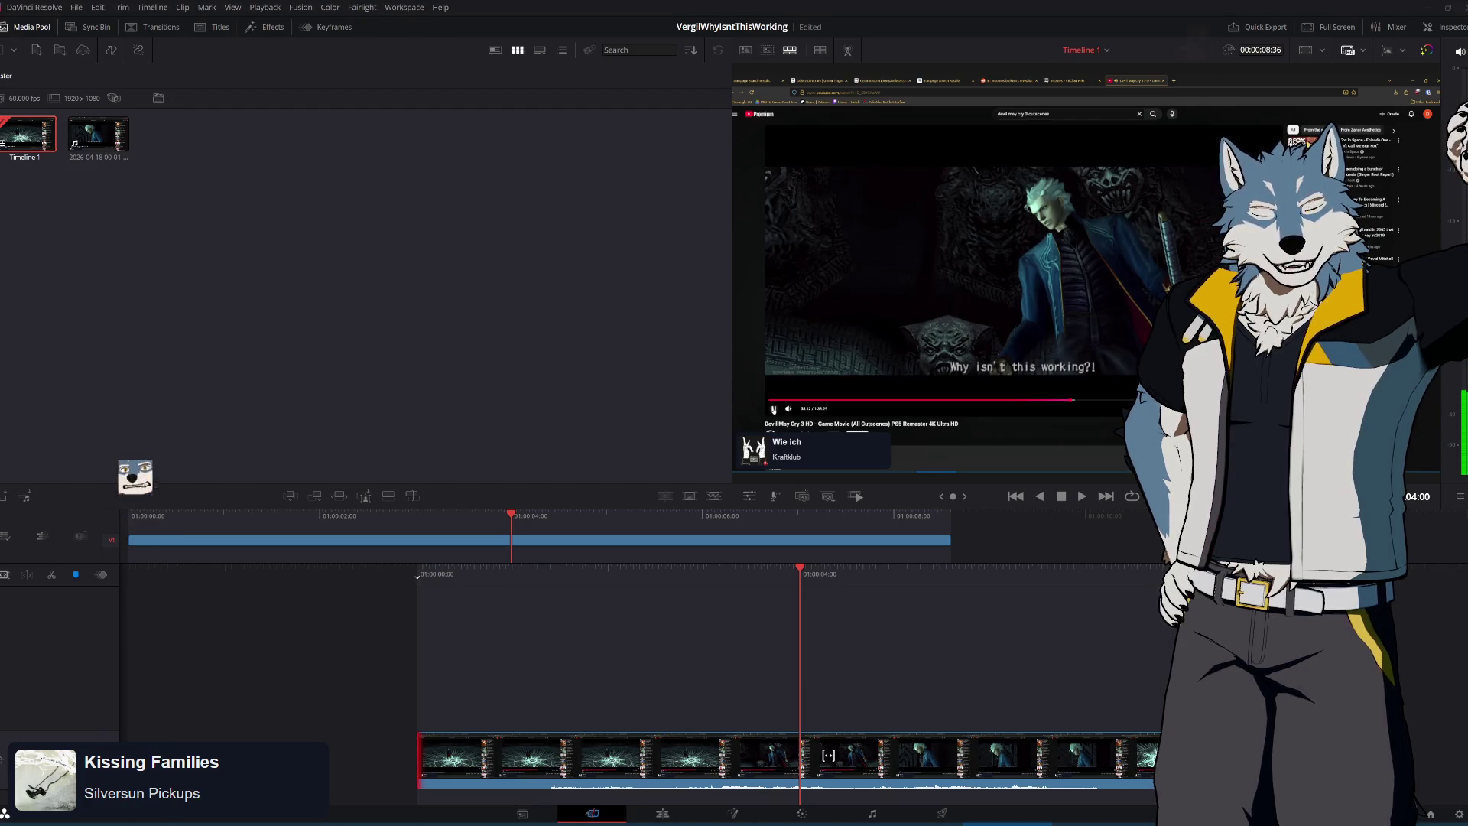
pyautogui.moveTo(750, 567); pyautogui.dragTo(833, 567)
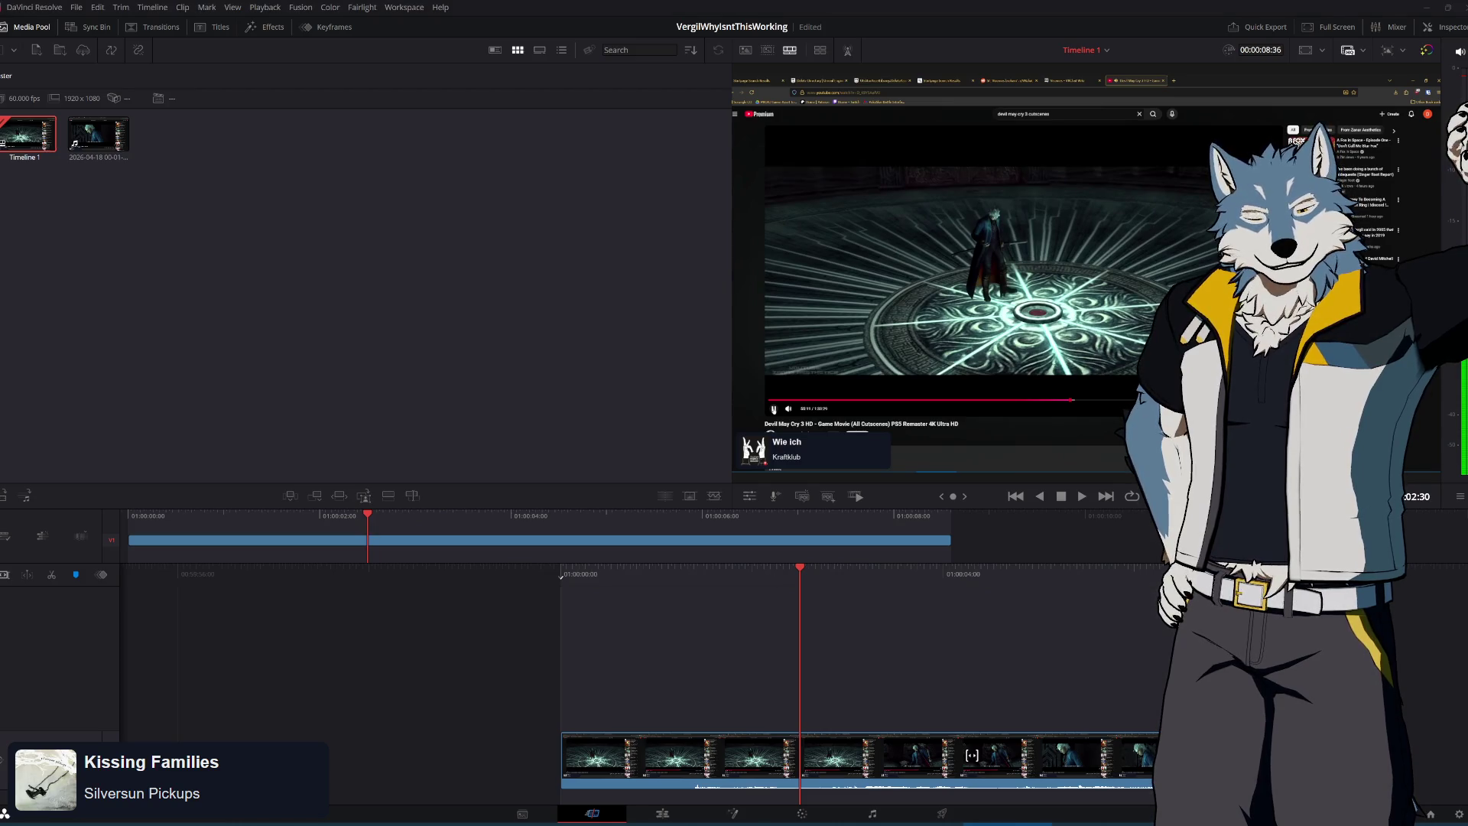
pyautogui.moveTo(719, 566); pyautogui.dragTo(559, 567)
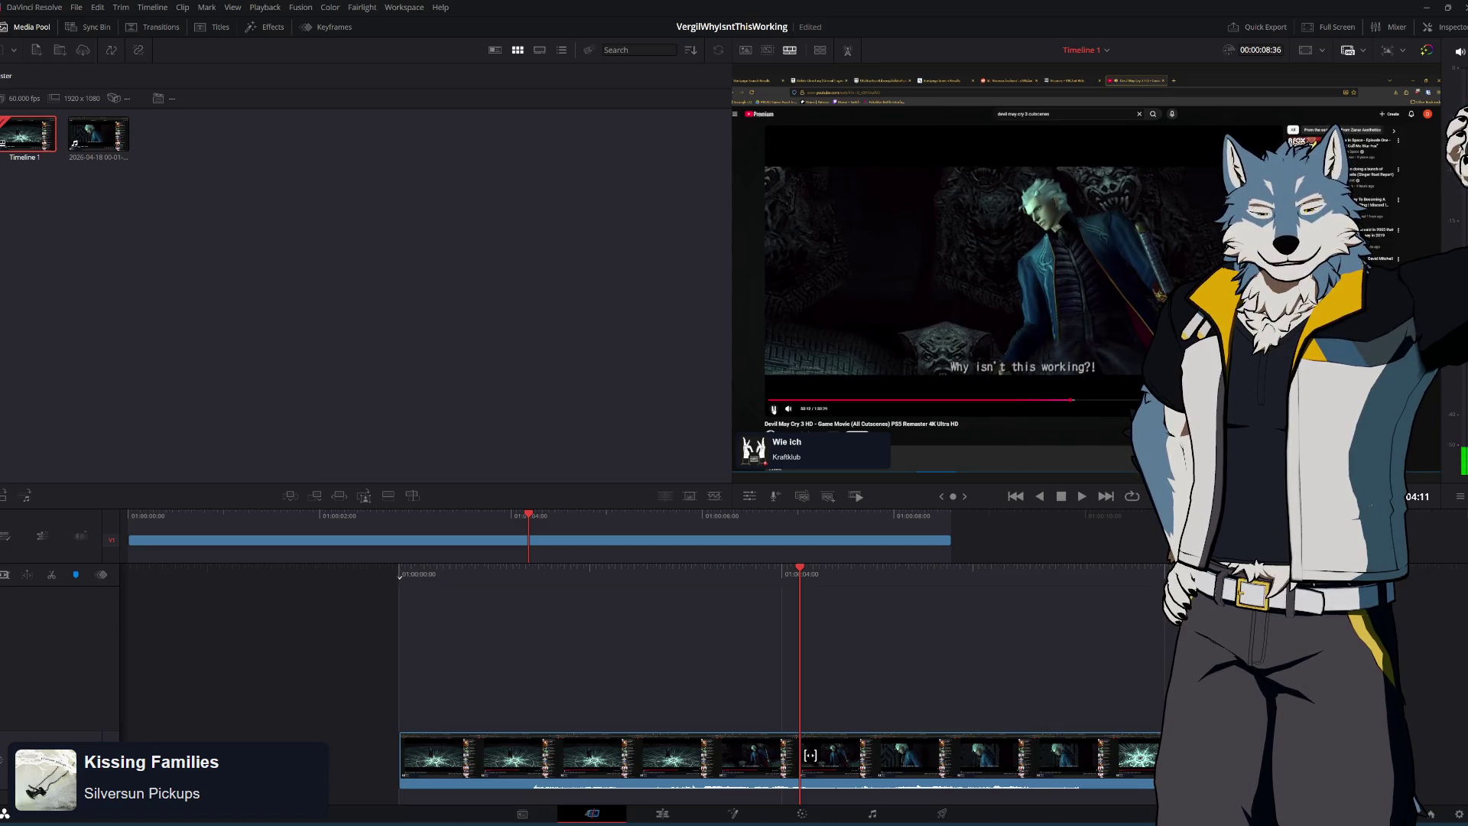
pyautogui.moveTo(836, 605)
pyautogui.mouseDown()
pyautogui.moveTo(891, 567)
pyautogui.moveTo(994, 565)
pyautogui.moveTo(914, 562)
pyautogui.moveTo(984, 566)
pyautogui.moveTo(955, 567)
pyautogui.moveTo(967, 573)
pyautogui.mouseUp()
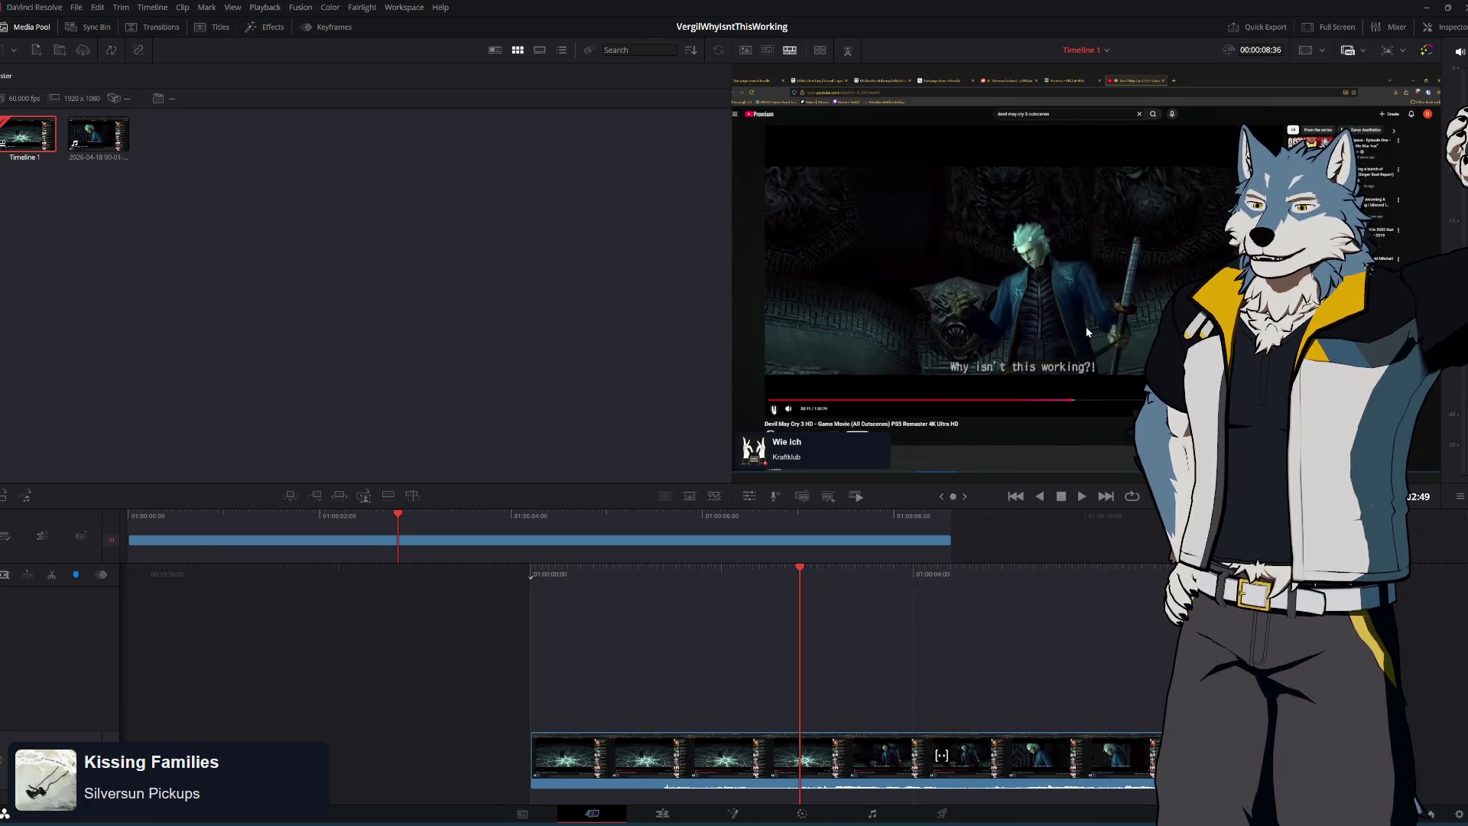
# On the Edit page, select the cutscene clip and bring up its audio and video clip context menus
pyautogui.click(687, 817)
pyautogui.click(649, 678)
pyautogui.rightClick(667, 665)
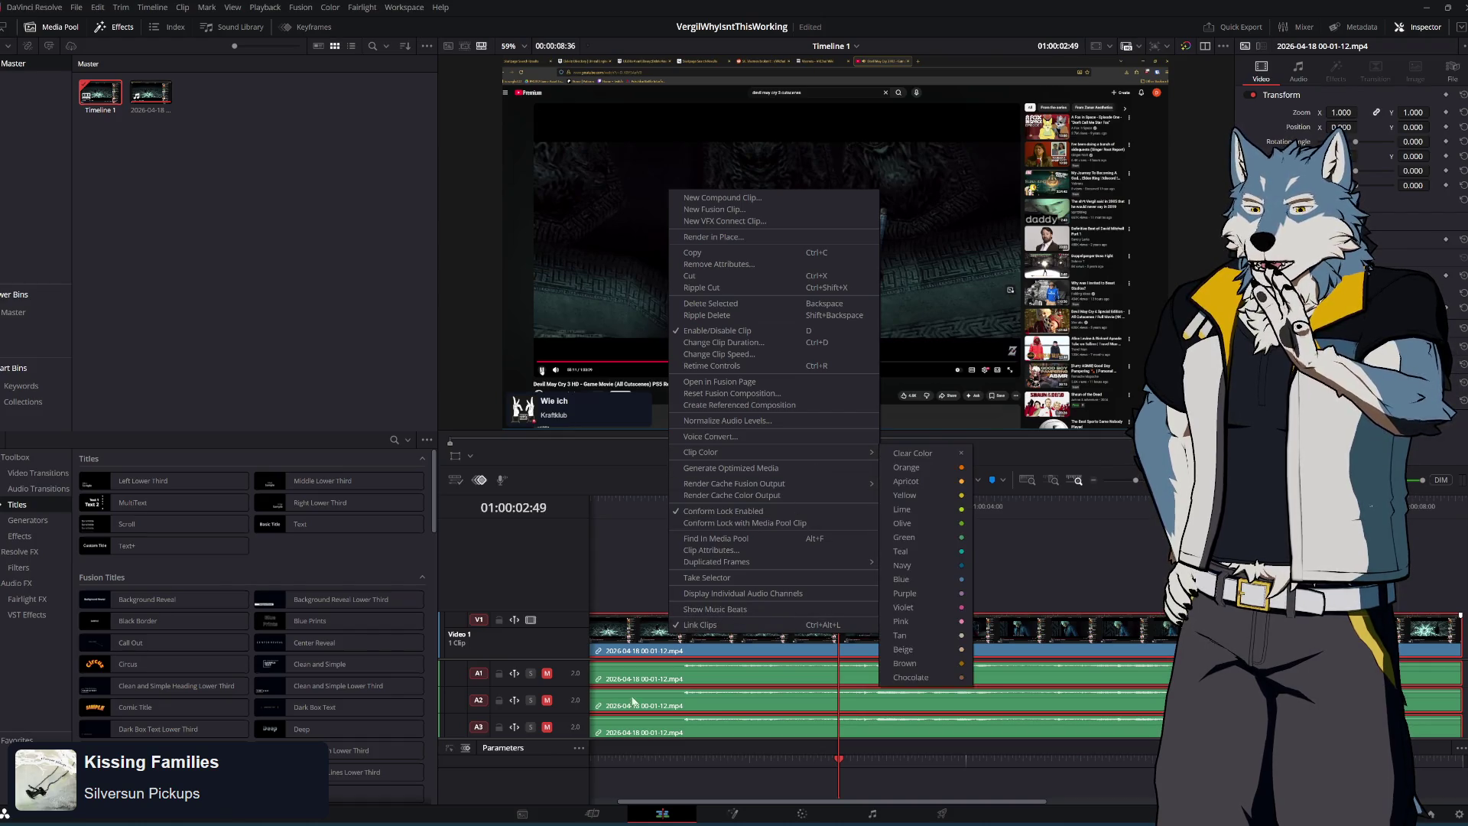
pyautogui.rightClick(931, 639)
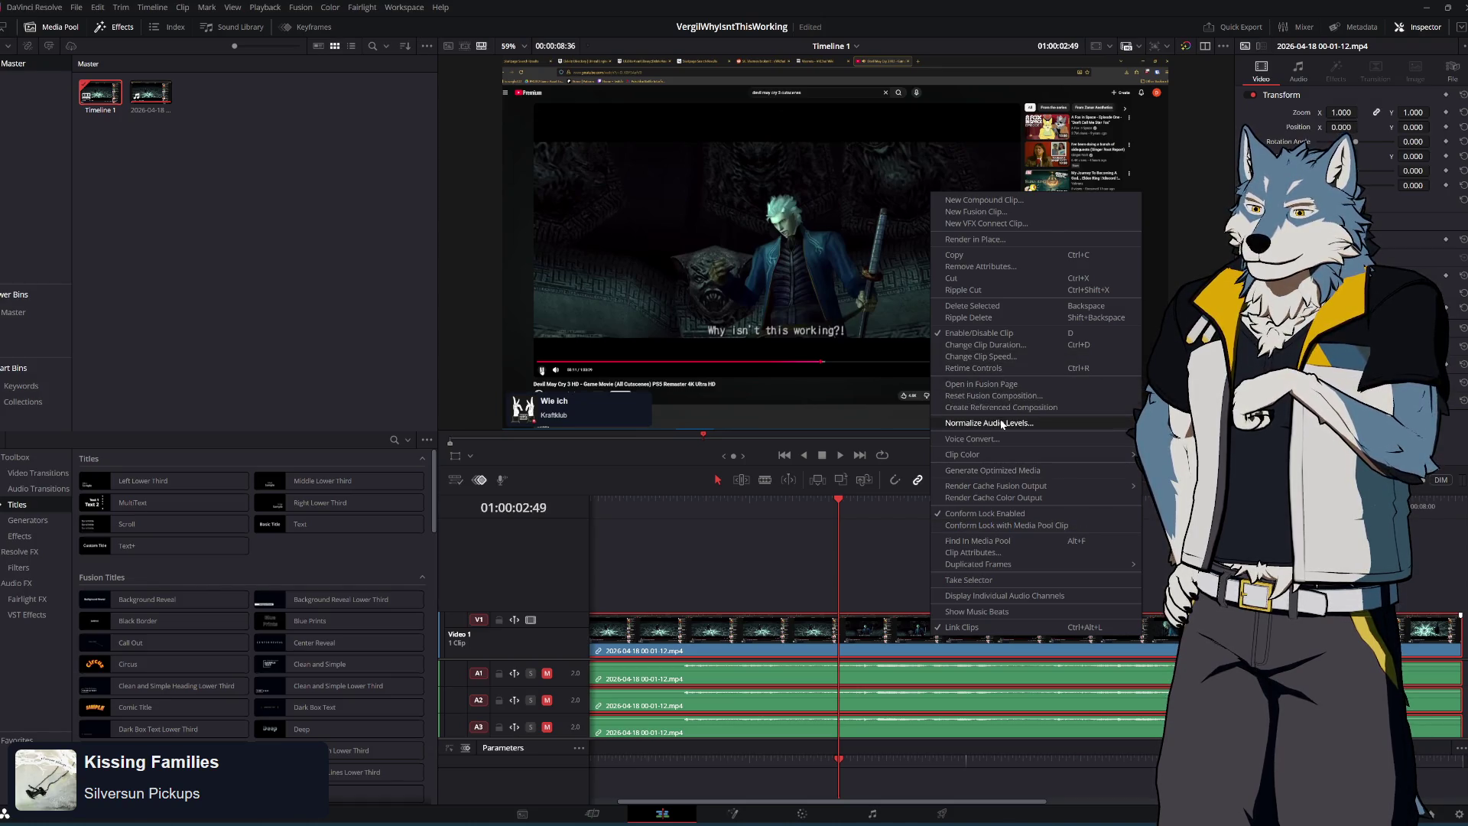
pyautogui.rightClick(853, 676)
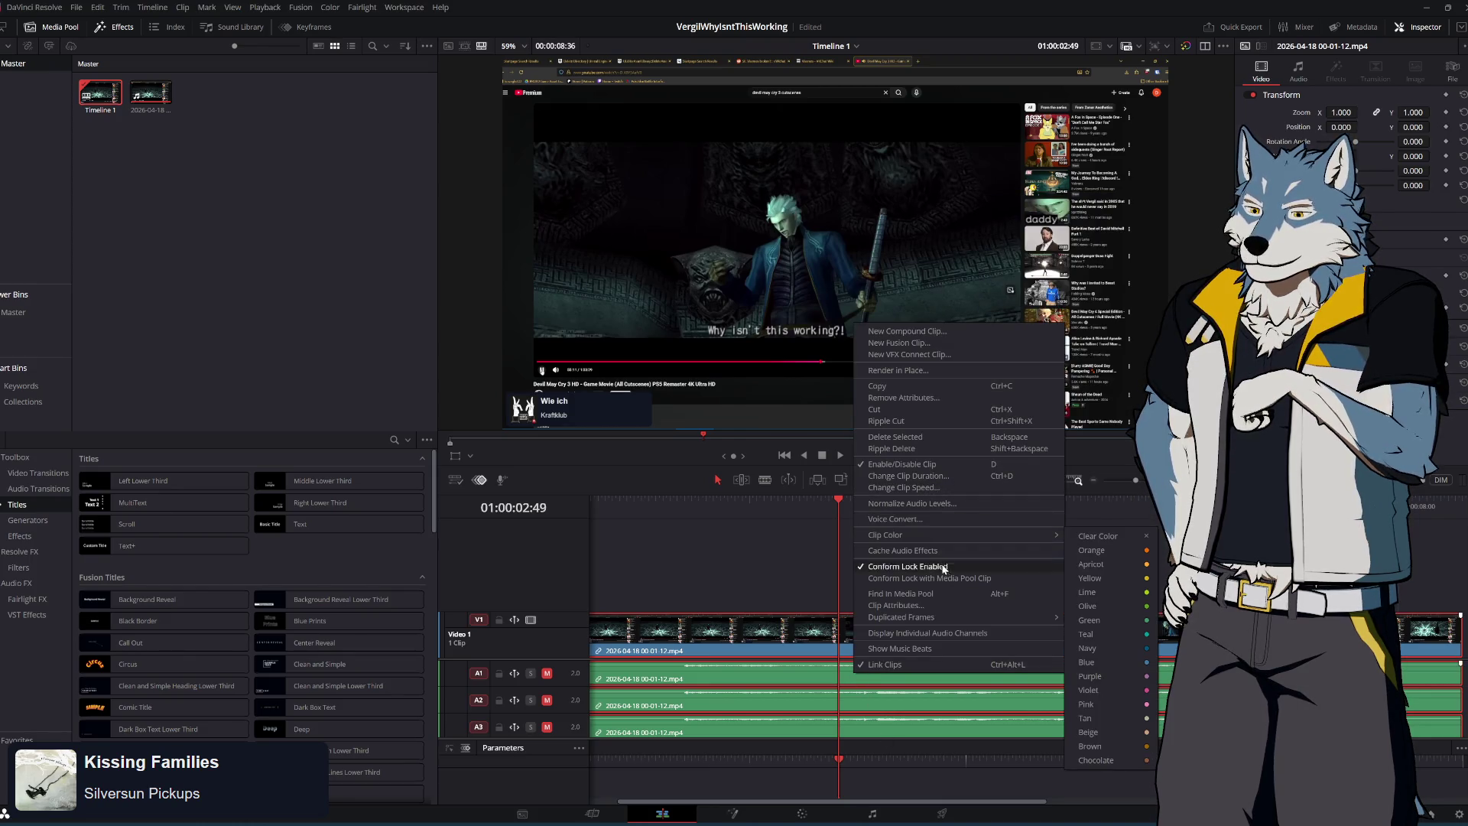
# Unlink the clip and delete the A1 and A2 audio clips from the timeline
pyautogui.click(935, 666)
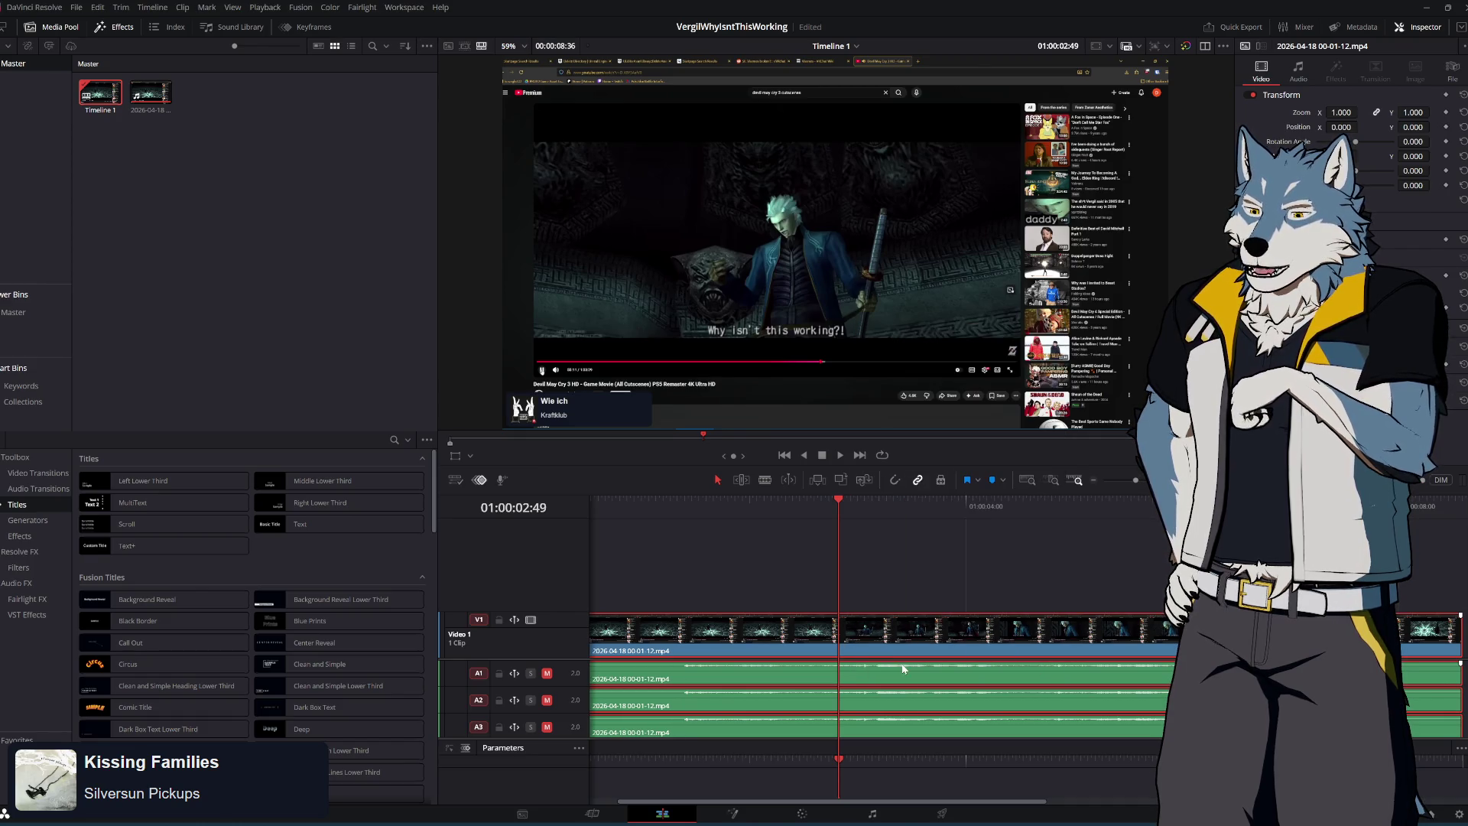
pyautogui.click(864, 667)
pyautogui.keyDown('ctrl'); pyautogui.click(880, 708); pyautogui.keyUp('ctrl')
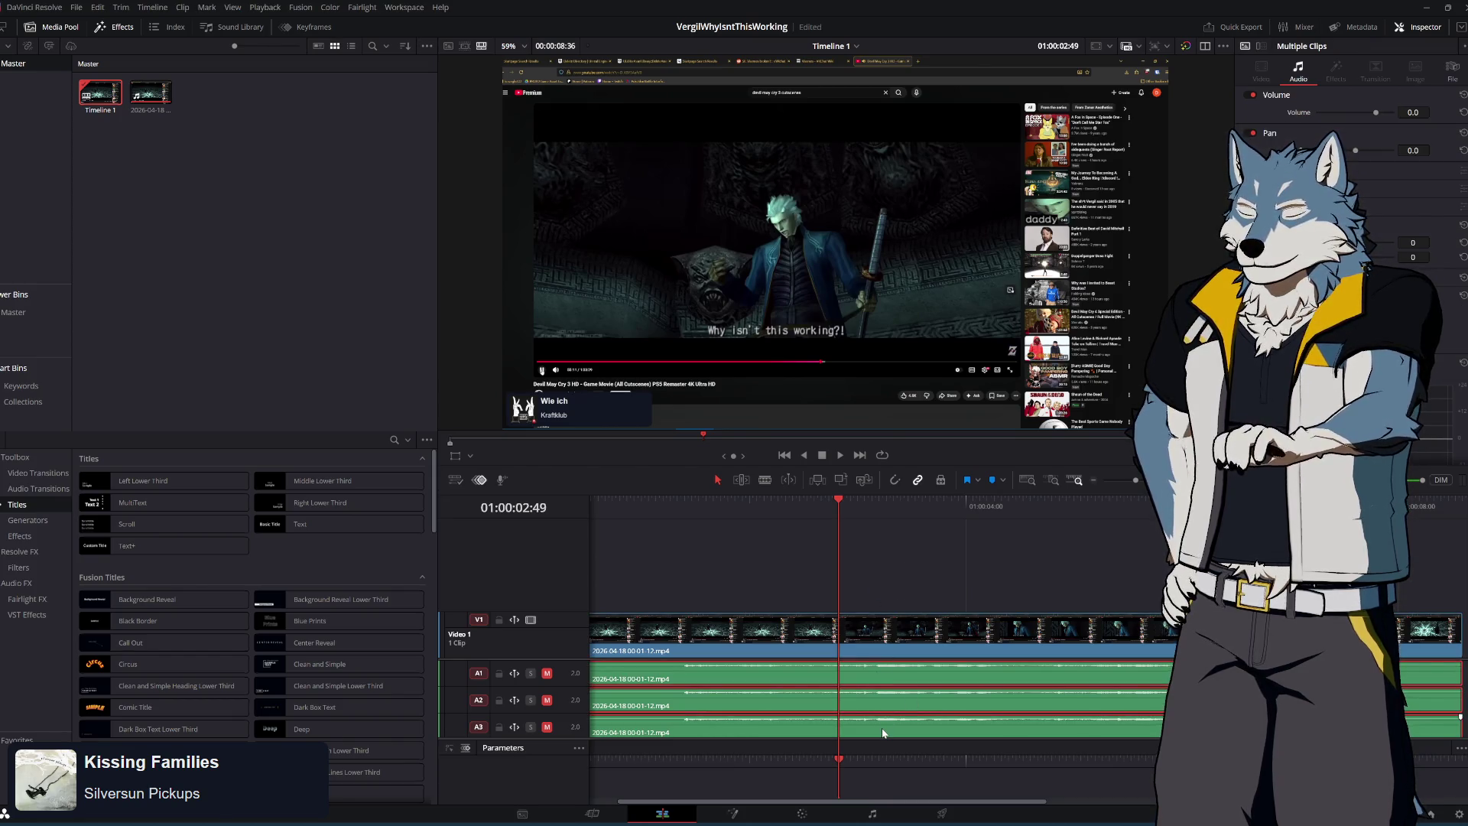
pyautogui.scroll(2, 882, 728)
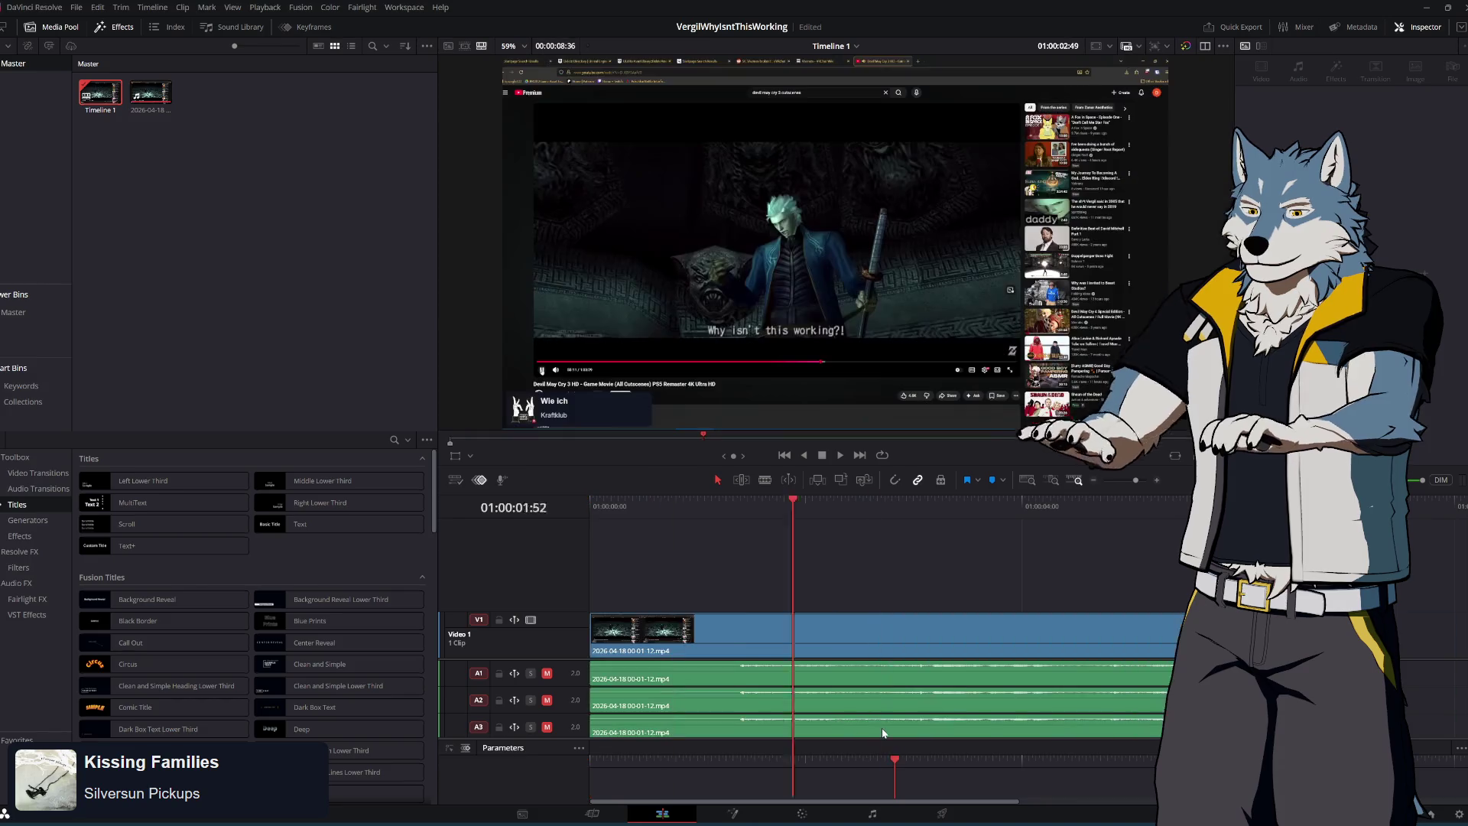
pyautogui.rightClick(922, 703)
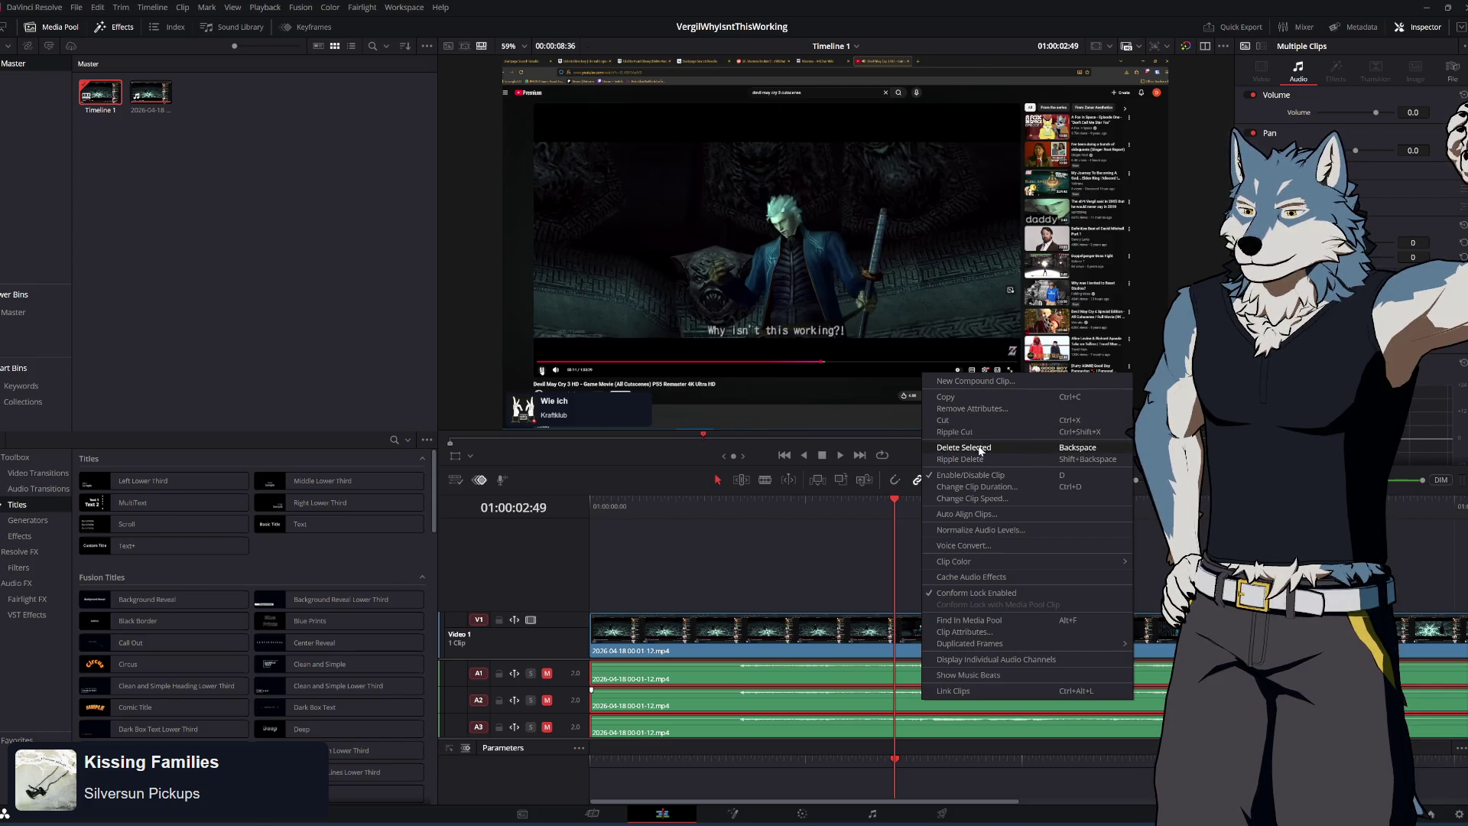
pyautogui.click(970, 419)
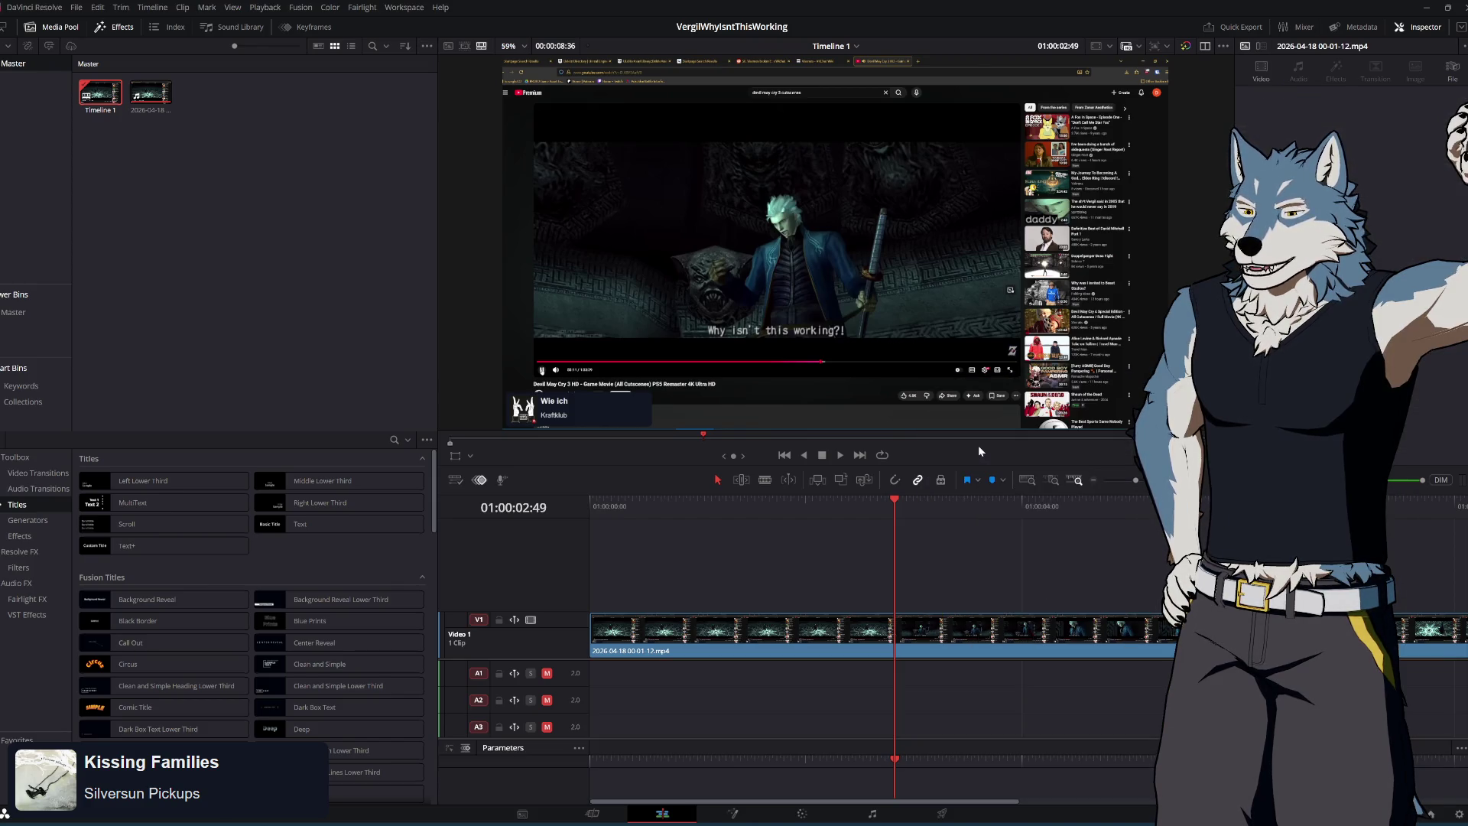
# Delete the extra A3 and A2 audio tracks, leaving one empty audio track
pyautogui.rightClick(565, 726)
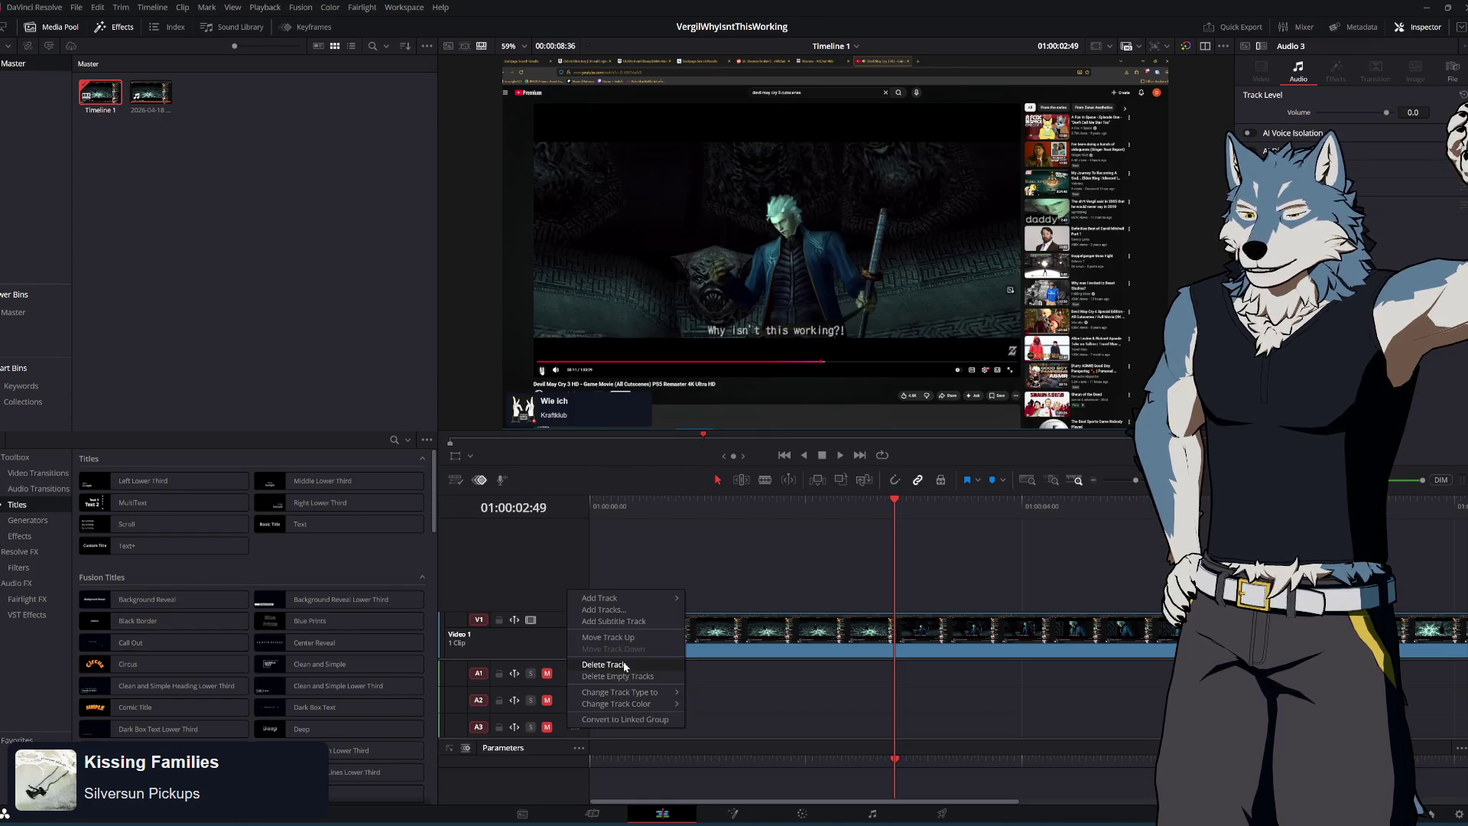
pyautogui.click(557, 723)
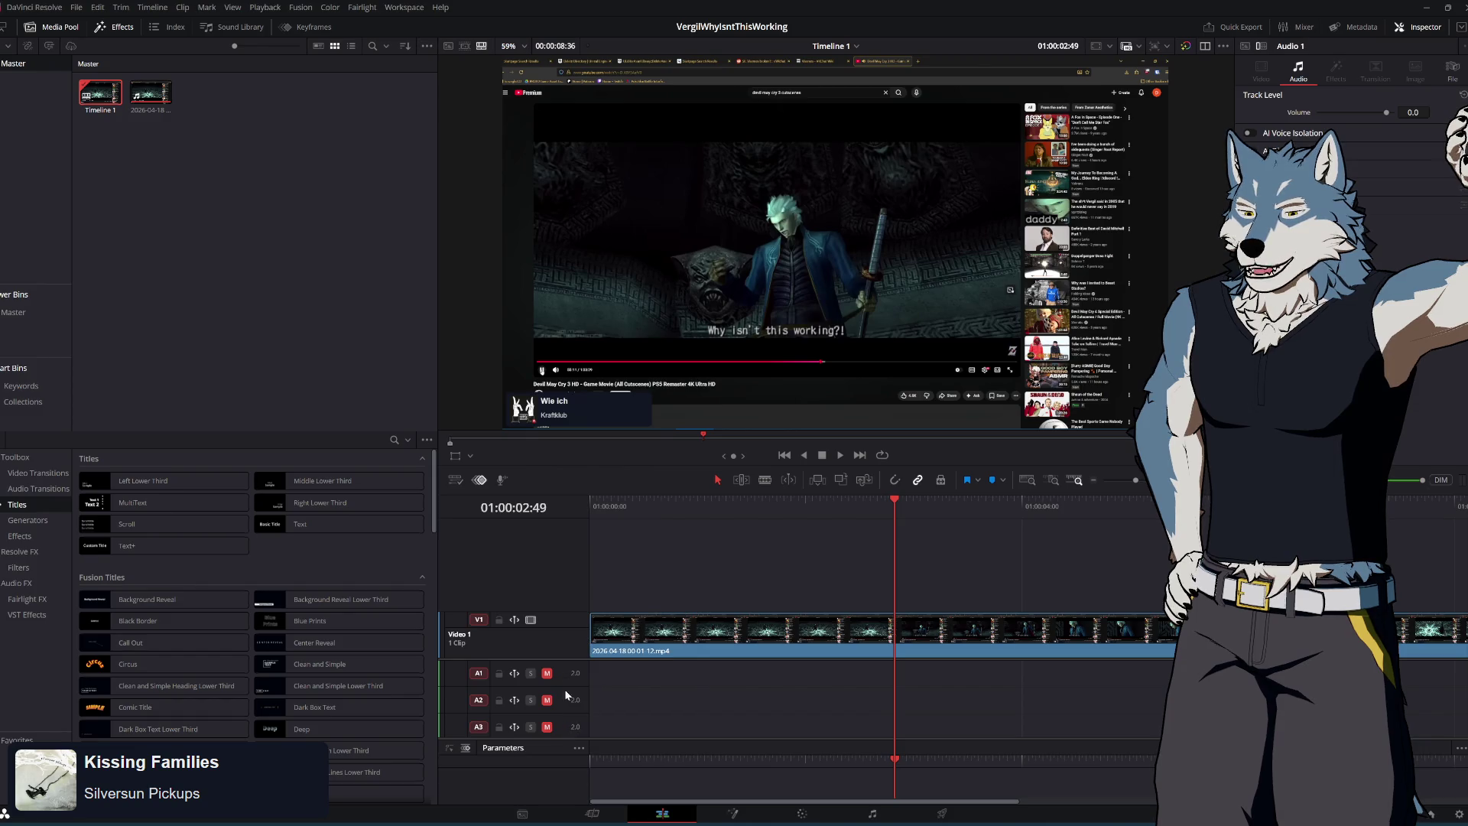
pyautogui.rightClick(562, 724)
pyautogui.rightClick(561, 704)
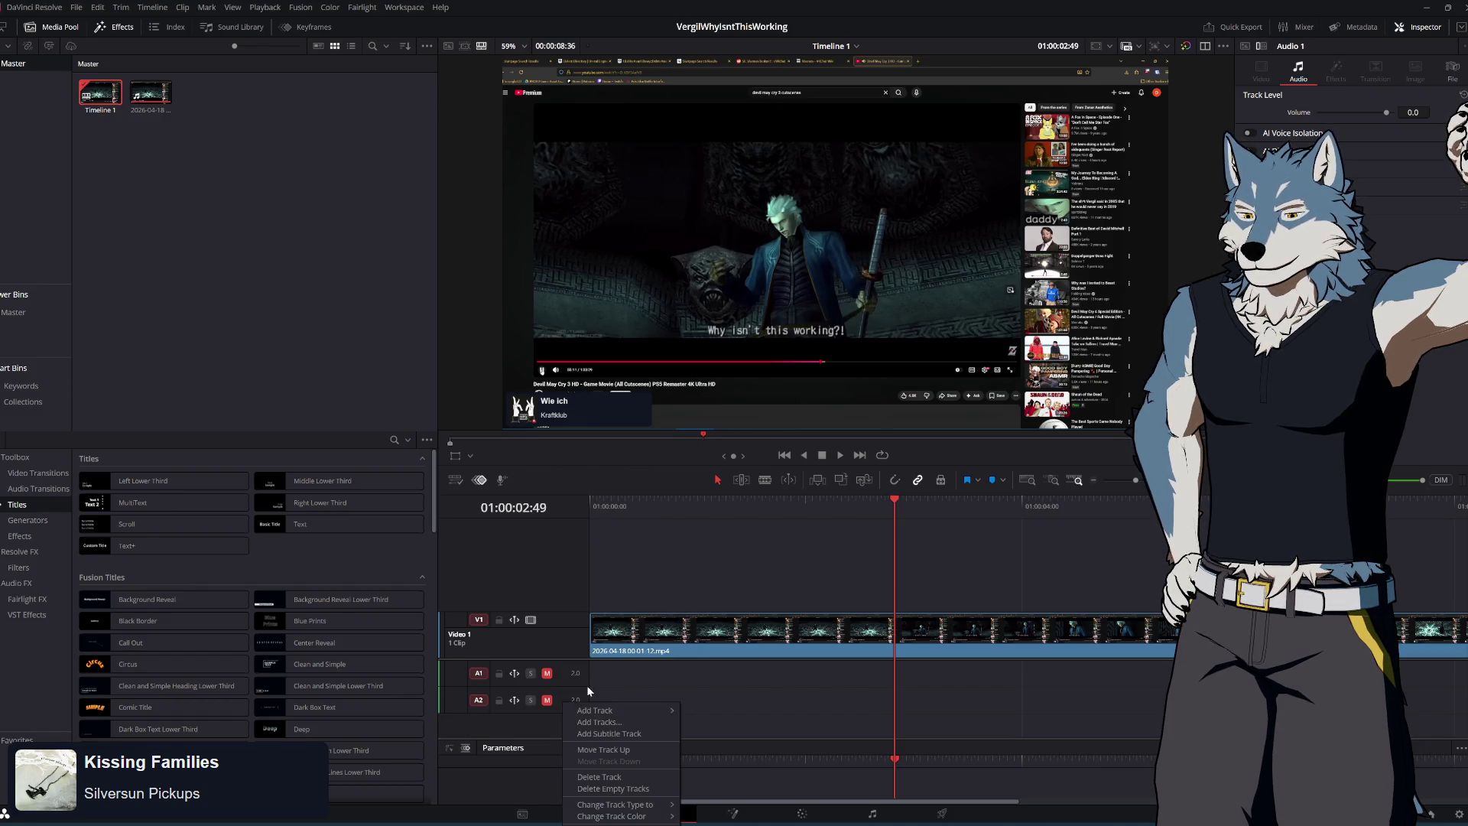
pyautogui.rightClick(563, 677)
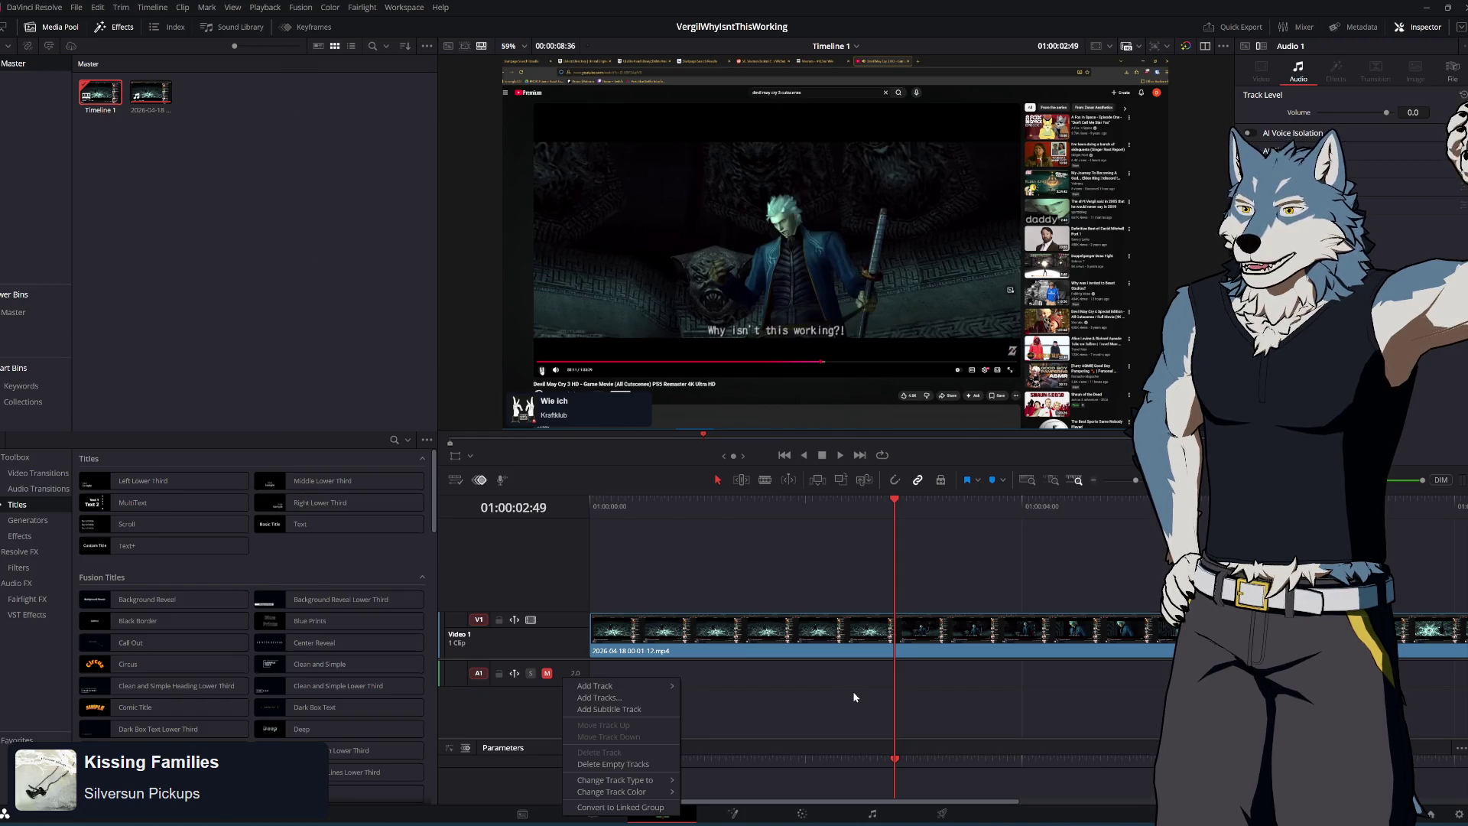
pyautogui.click(900, 508)
pyautogui.click(893, 503)
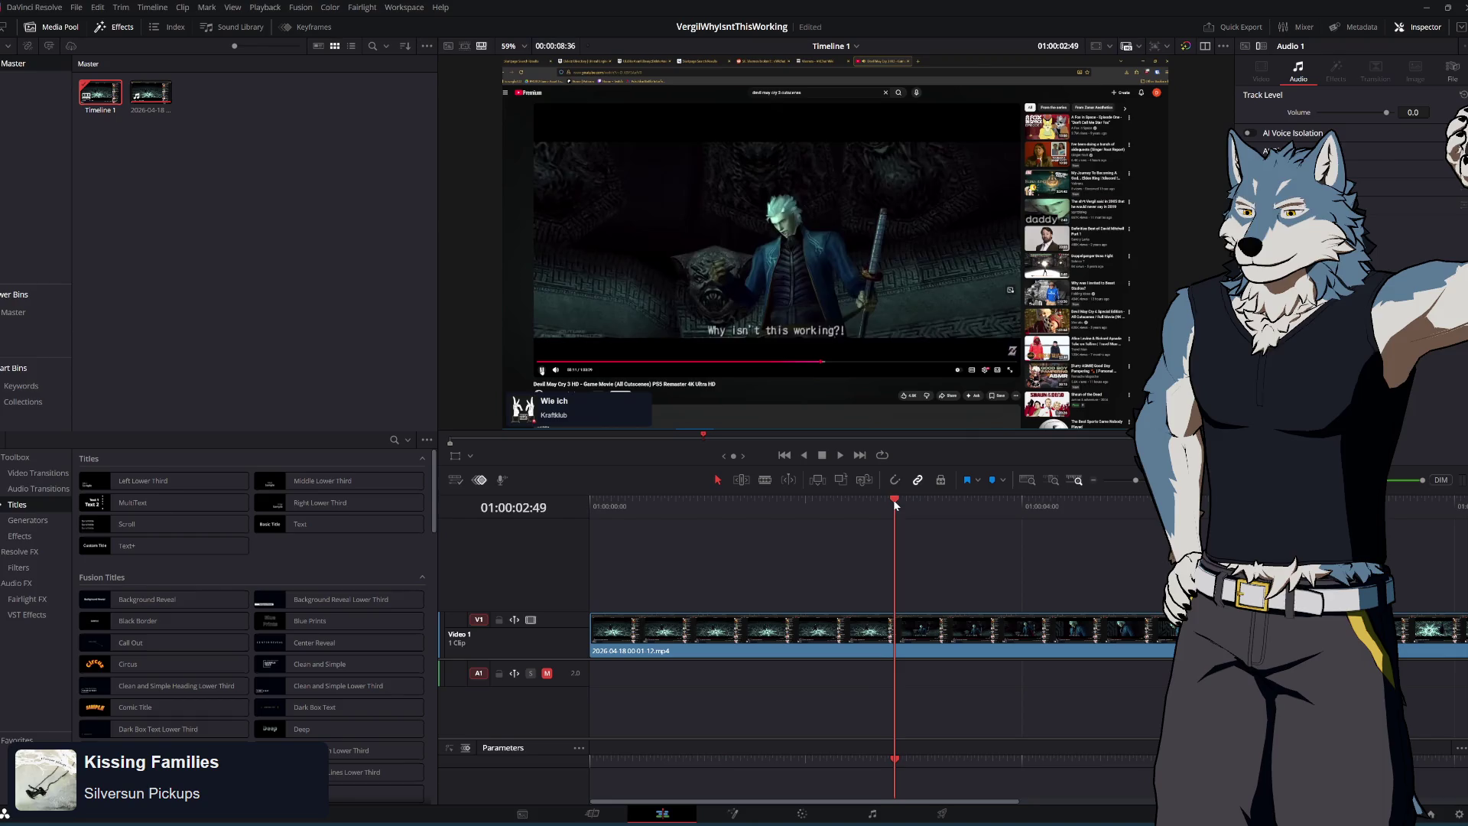
# Split the clip at 01:00:02:49 and ripple-delete everything before the cut
pyautogui.click(893, 498)
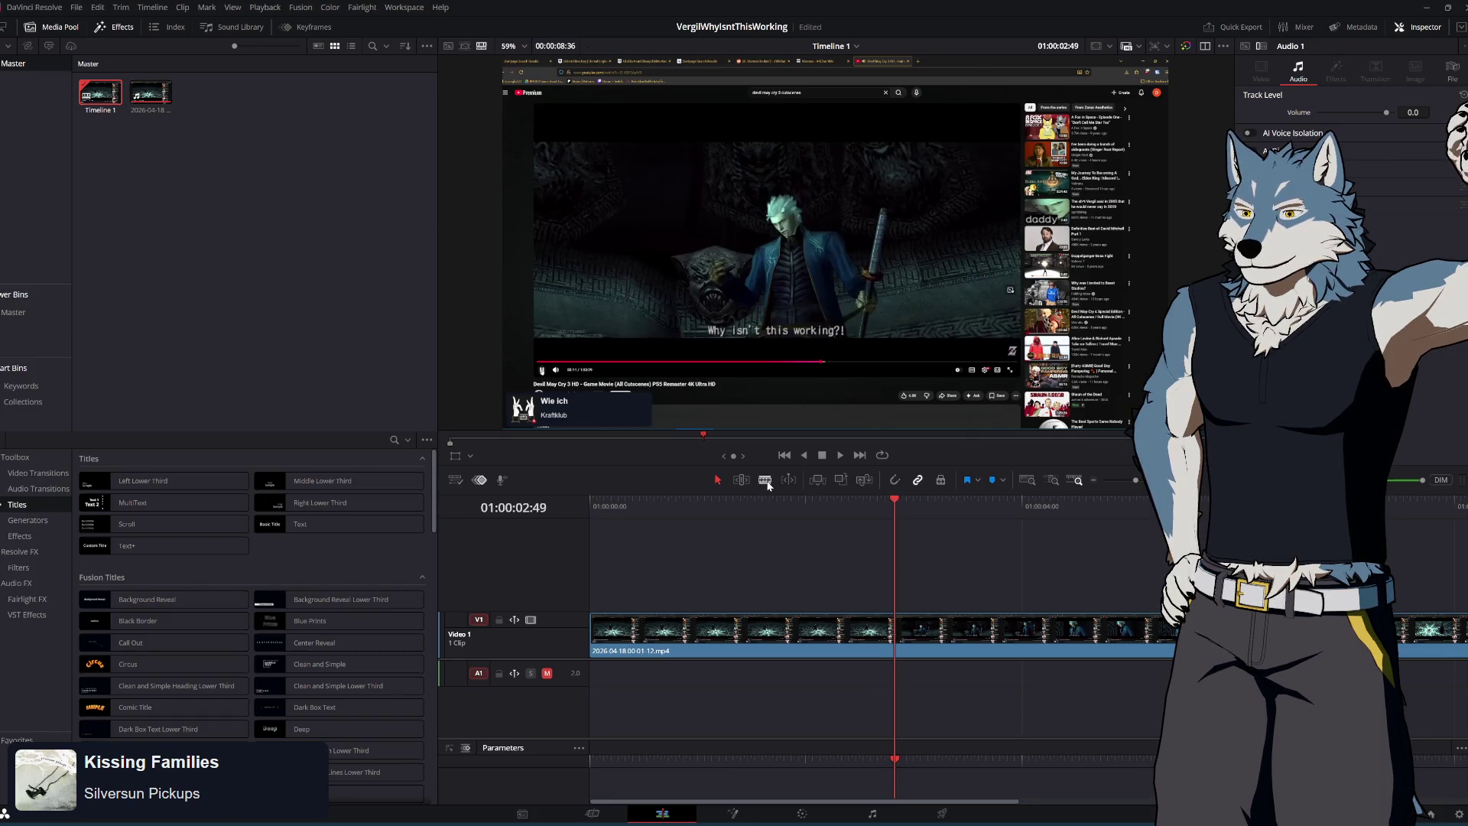
pyautogui.click(897, 642)
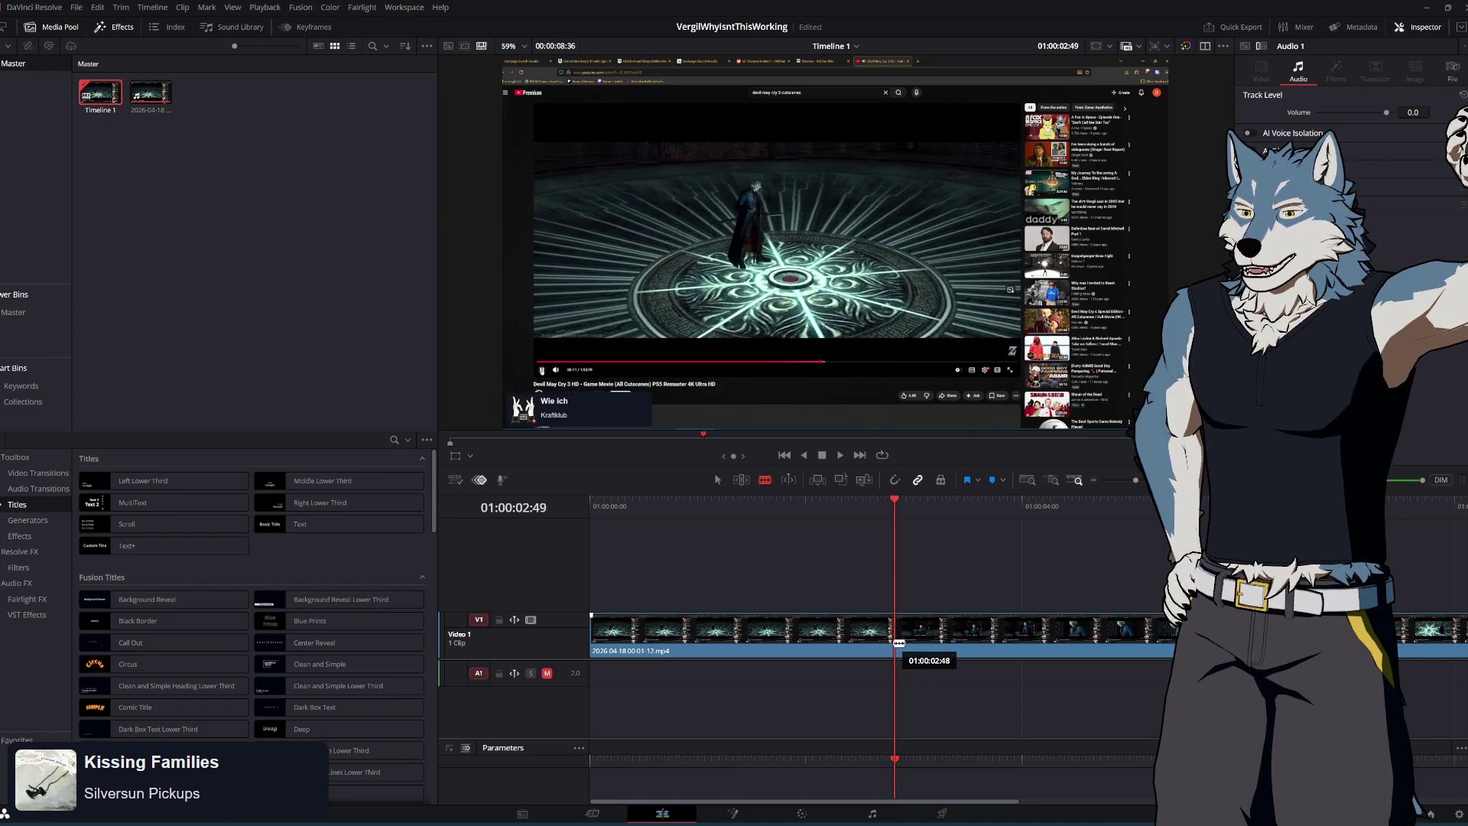
pyautogui.click(837, 636)
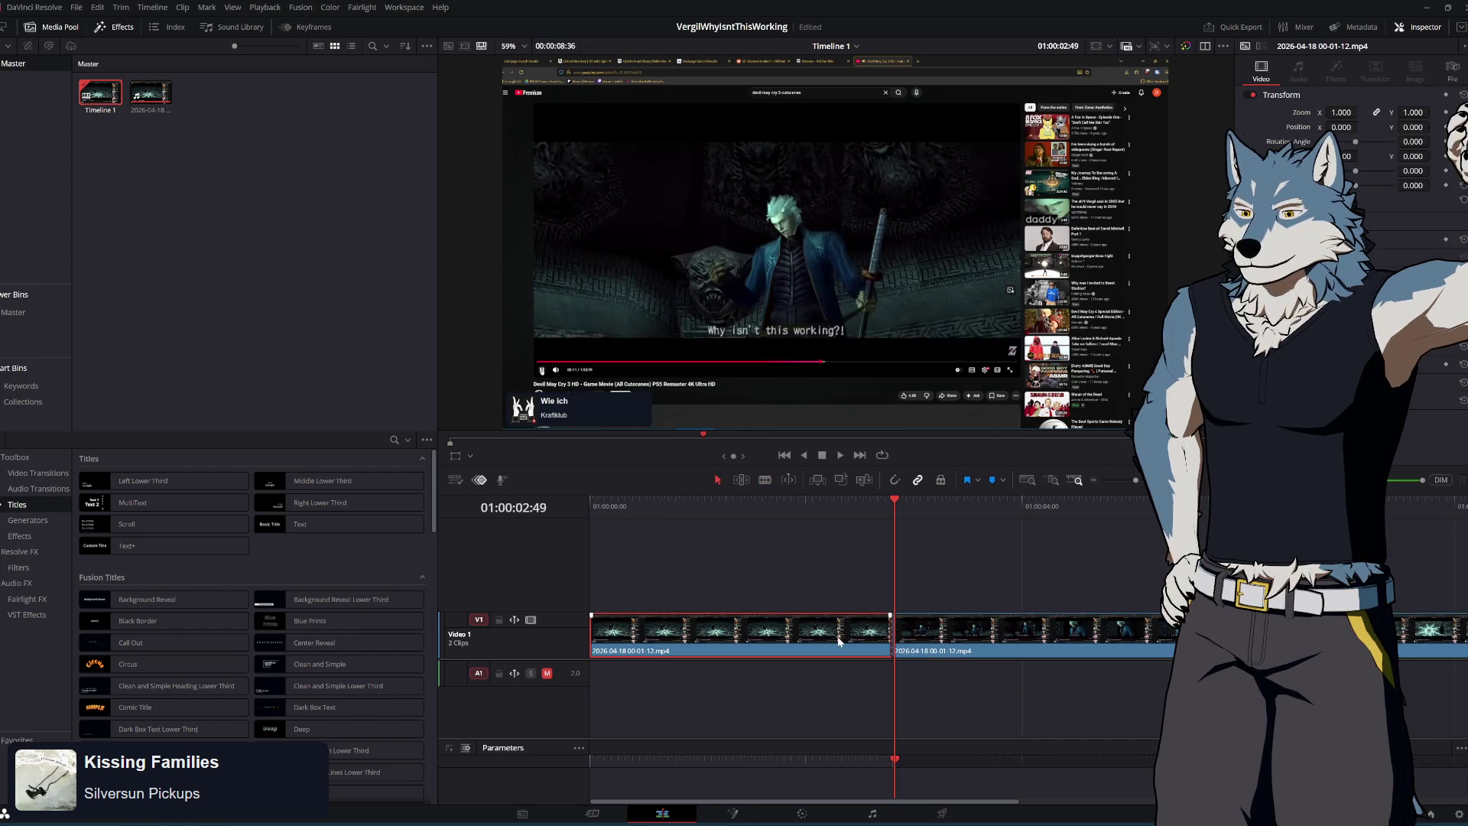
pyautogui.press('Delete')
# Blade off the clip's first frame at the timeline start and delete it, closing the gap
pyautogui.click(616, 504)
pyautogui.moveTo(616, 504); pyautogui.dragTo(542, 511)
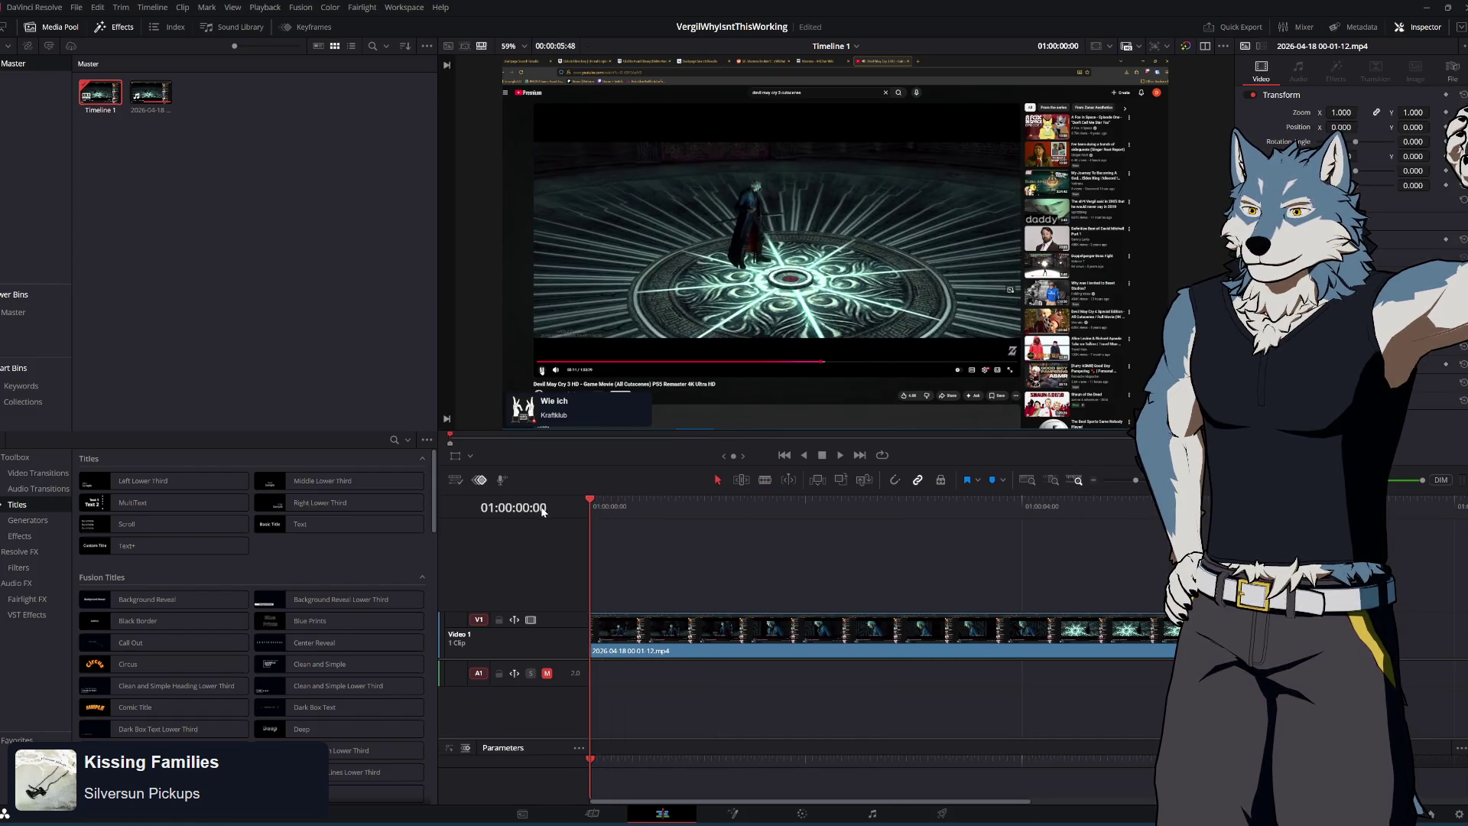
pyautogui.scroll(2, 599, 645)
pyautogui.scroll(-2, 596, 638)
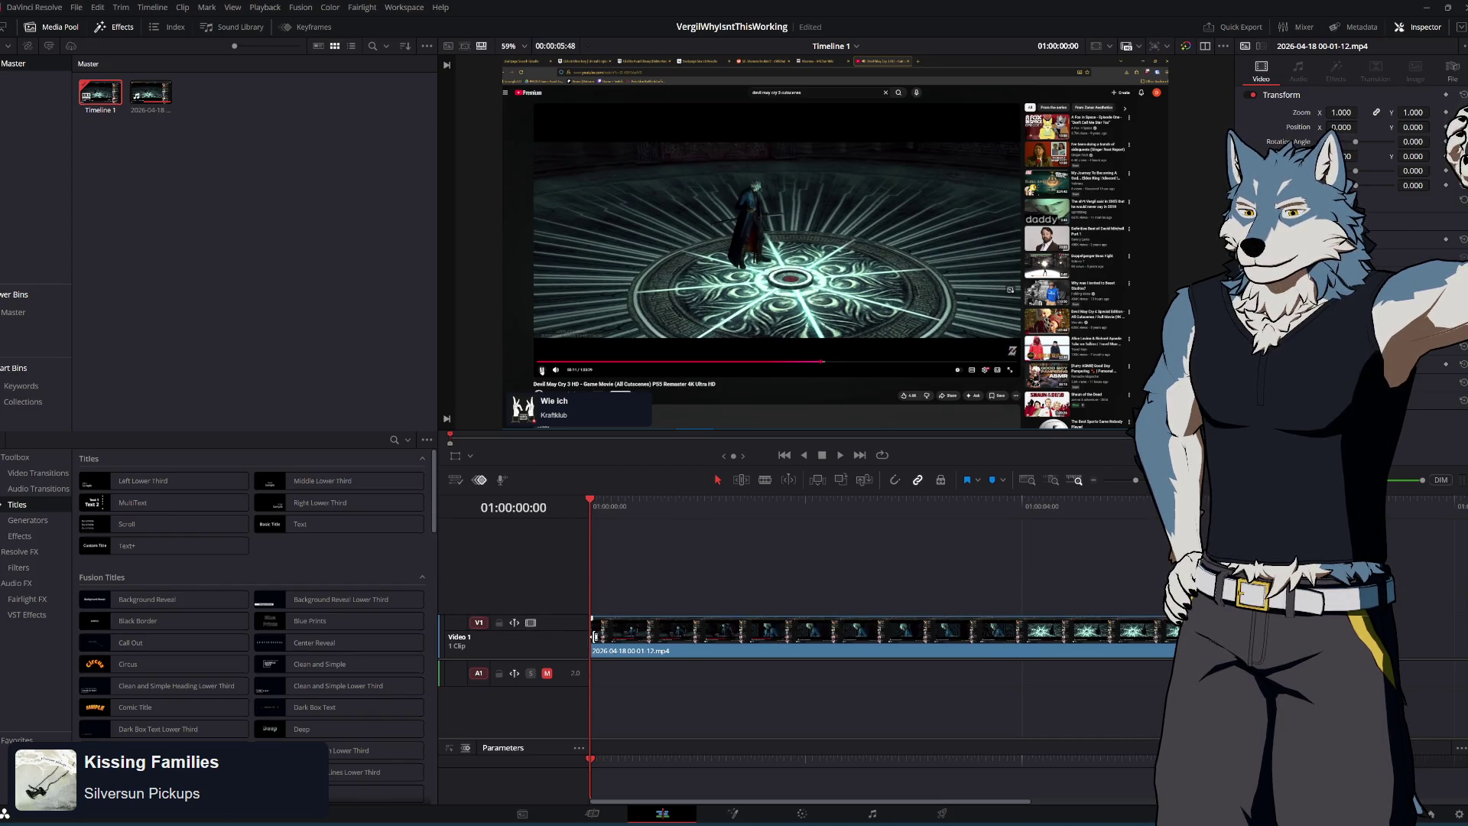
pyautogui.scroll(3, 607, 644)
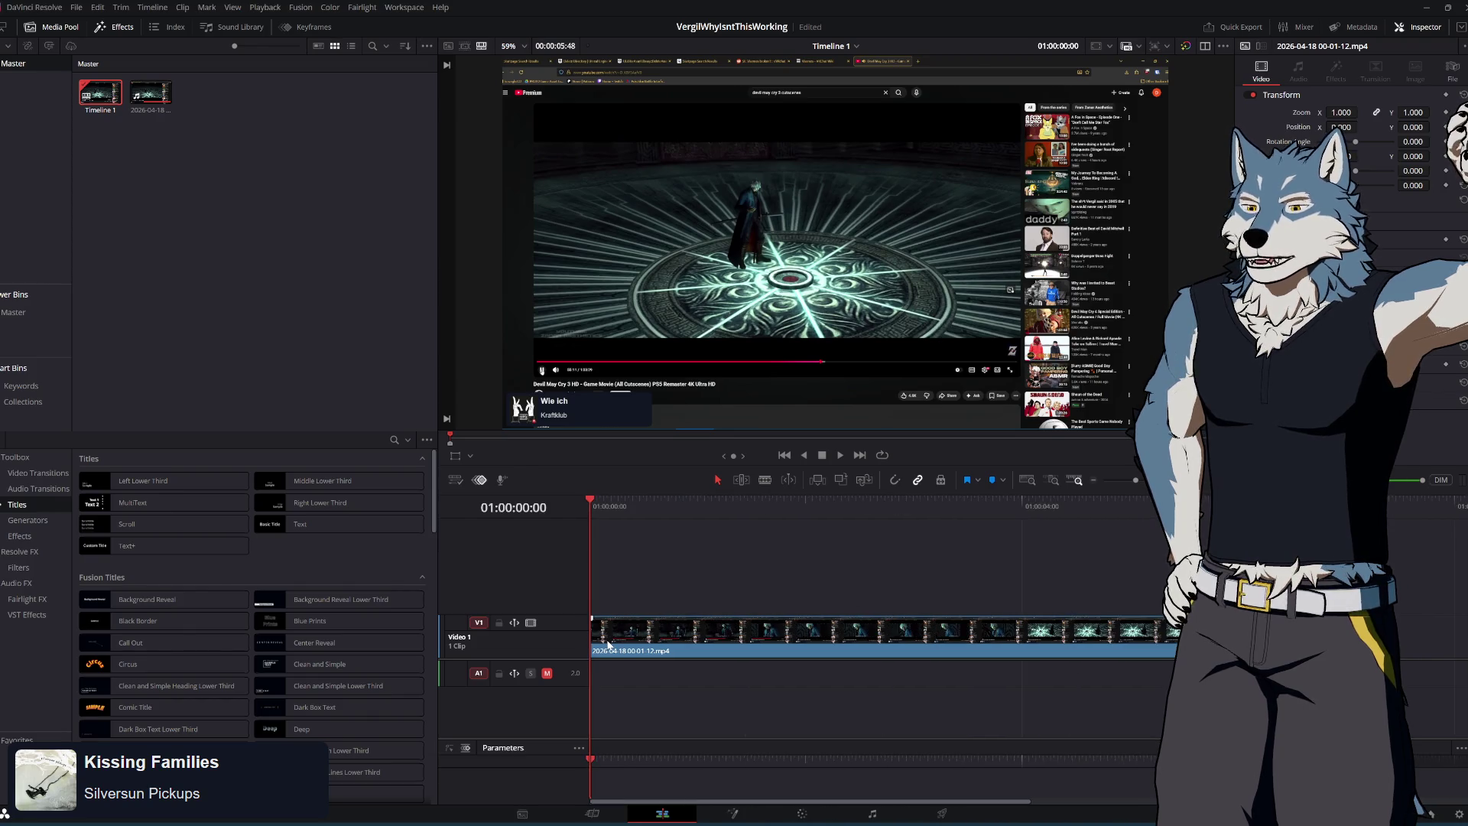
pyautogui.scroll(3, 609, 643)
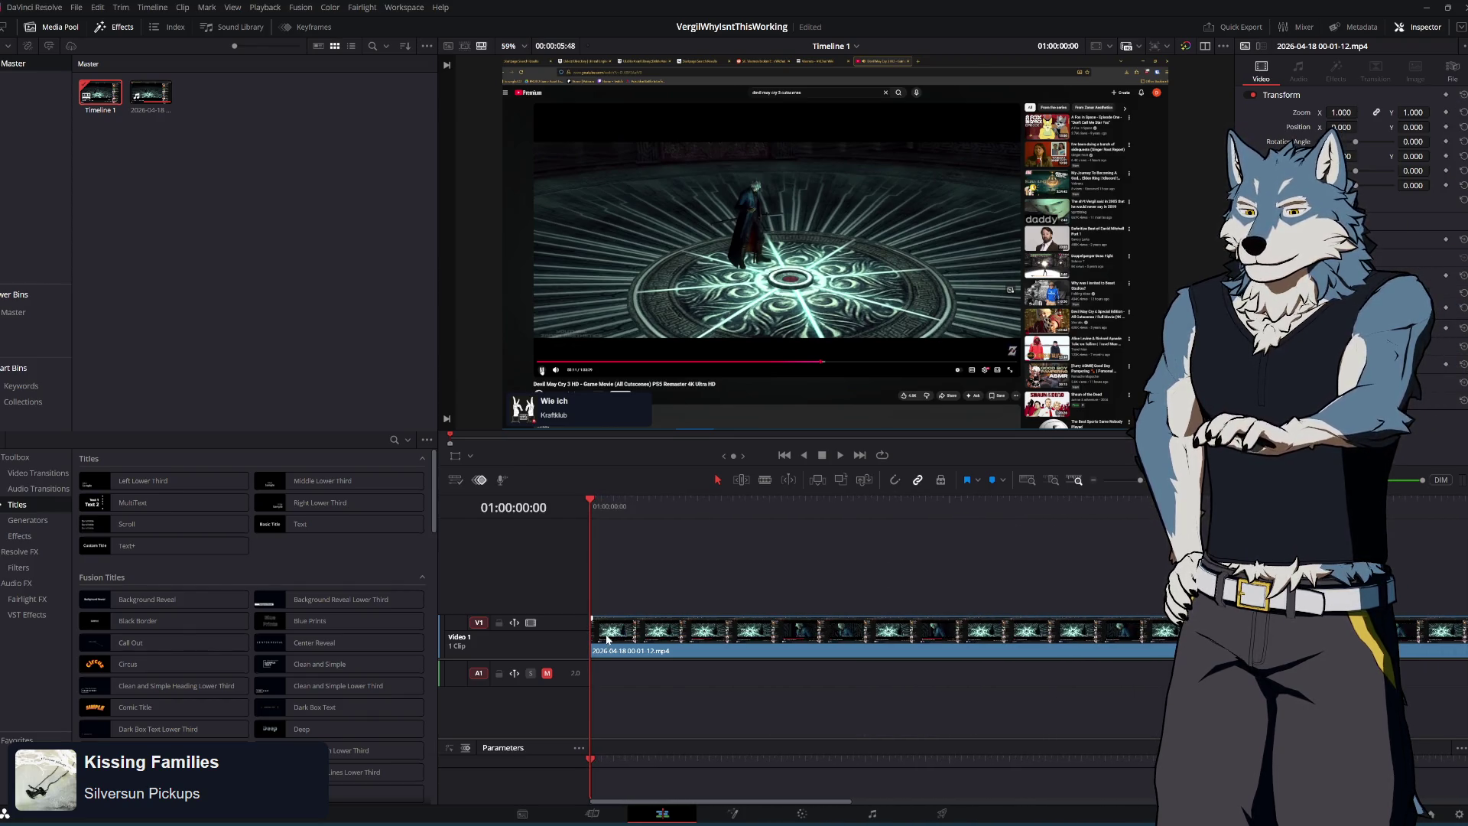
pyautogui.click(596, 506)
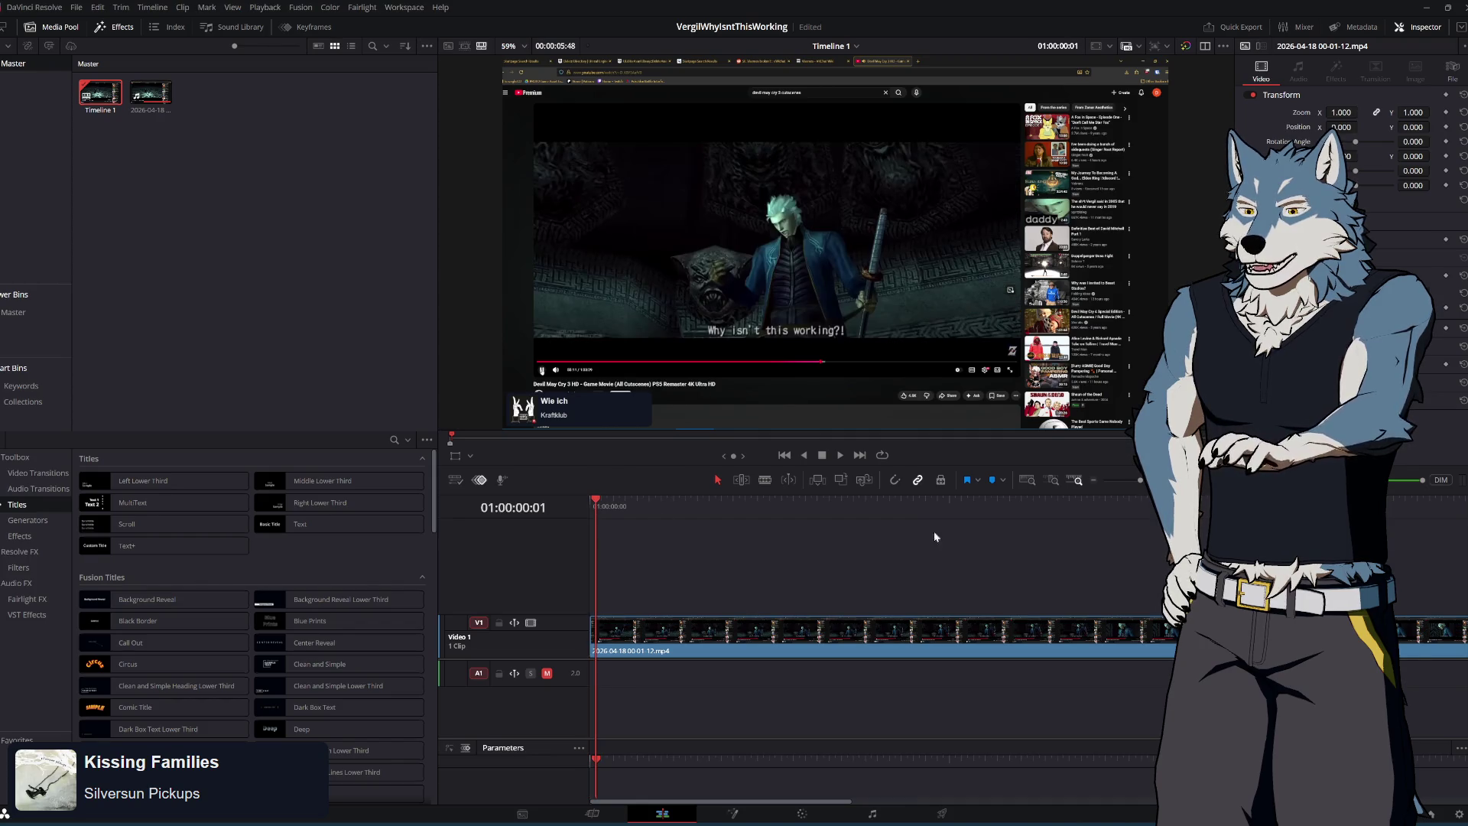
pyautogui.press('b')
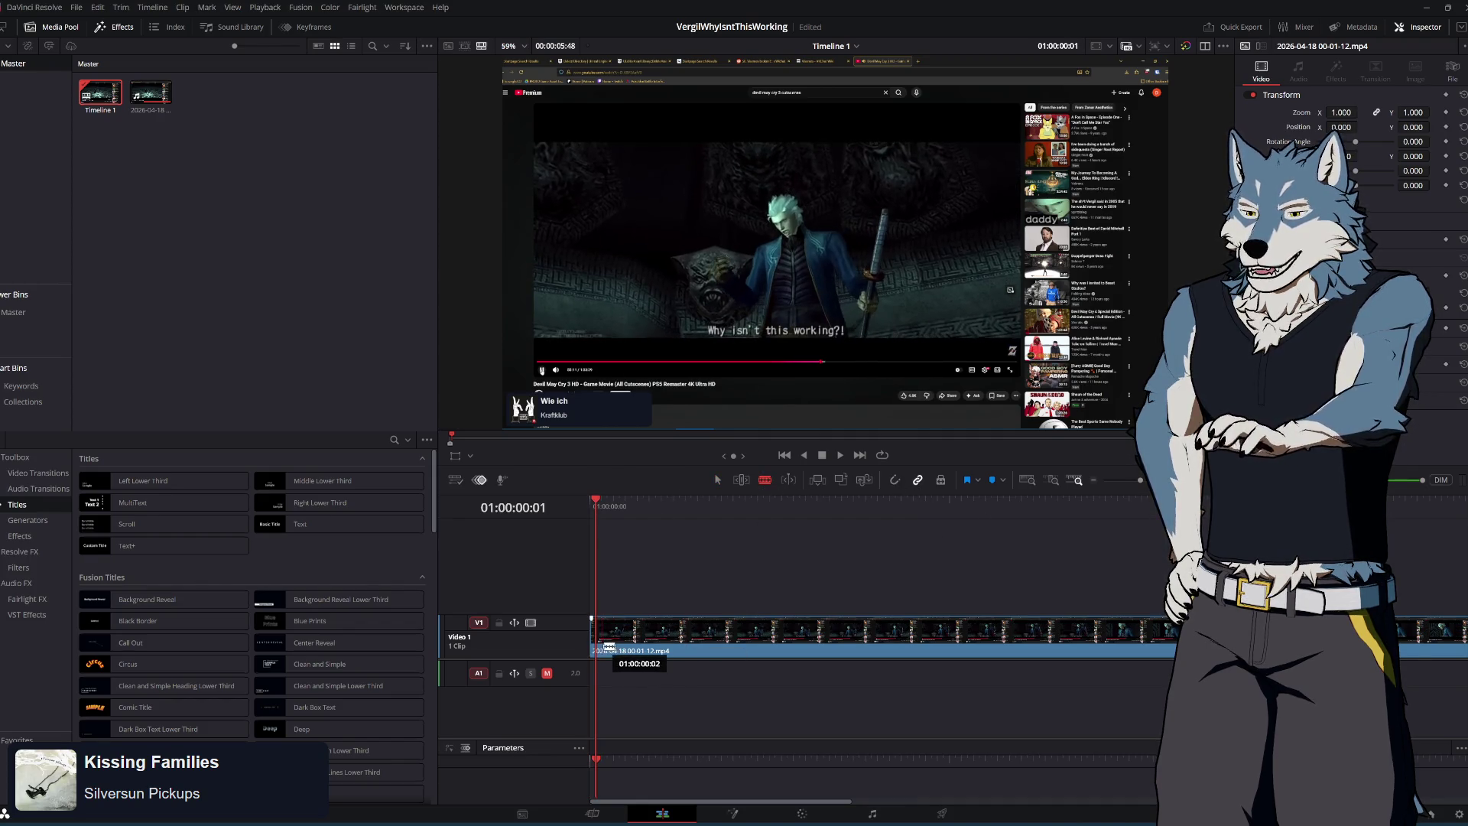
pyautogui.click(597, 635)
pyautogui.click(594, 649)
pyautogui.press('Delete')
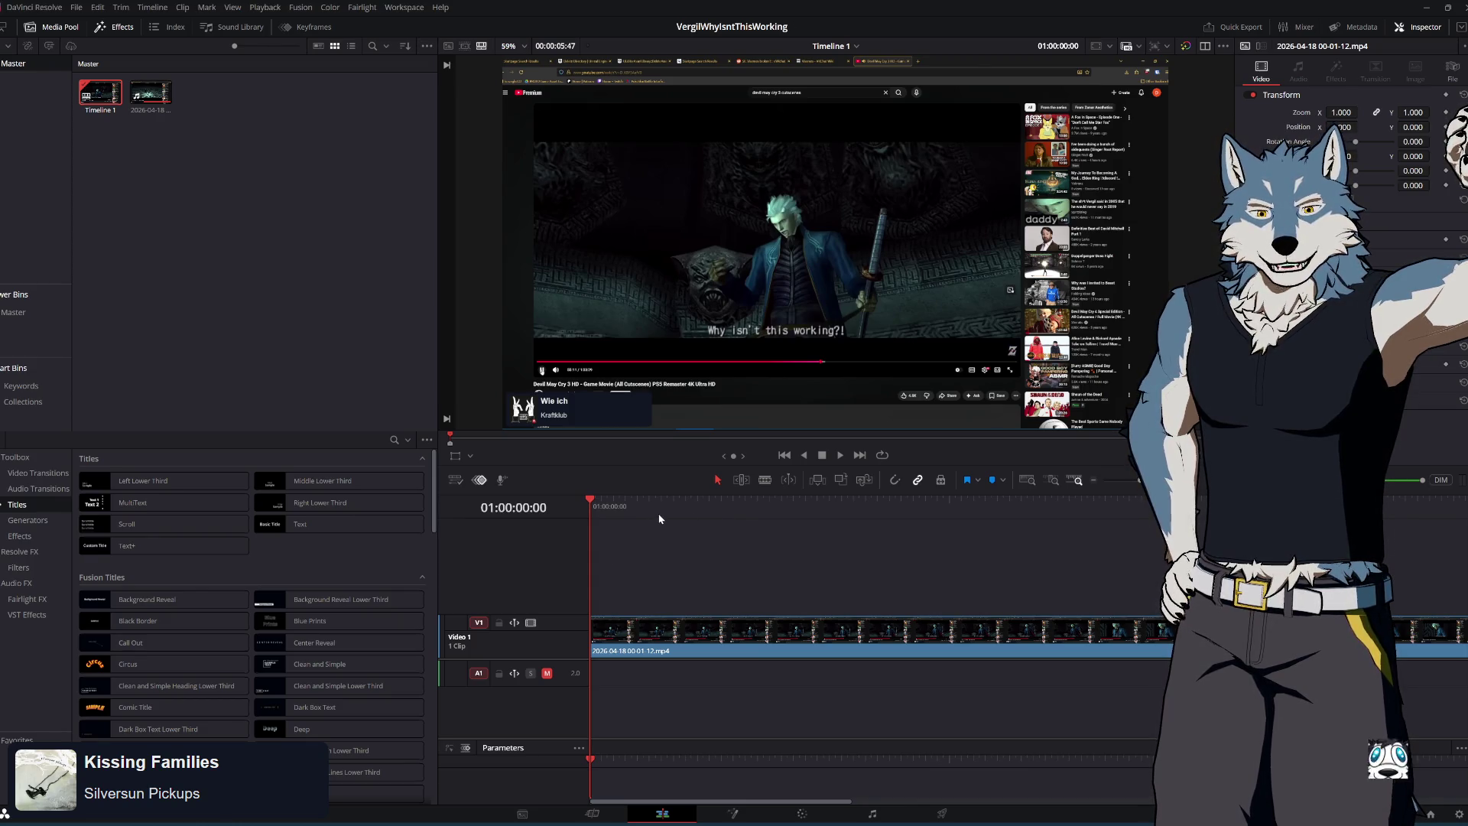
# Cut the clip at 01:00:01:23, delete the tail, and scrub back to review
pyautogui.moveTo(598, 503)
pyautogui.mouseDown()
pyautogui.moveTo(806, 525)
pyautogui.moveTo(1201, 532)
pyautogui.moveTo(1090, 523)
pyautogui.mouseUp()
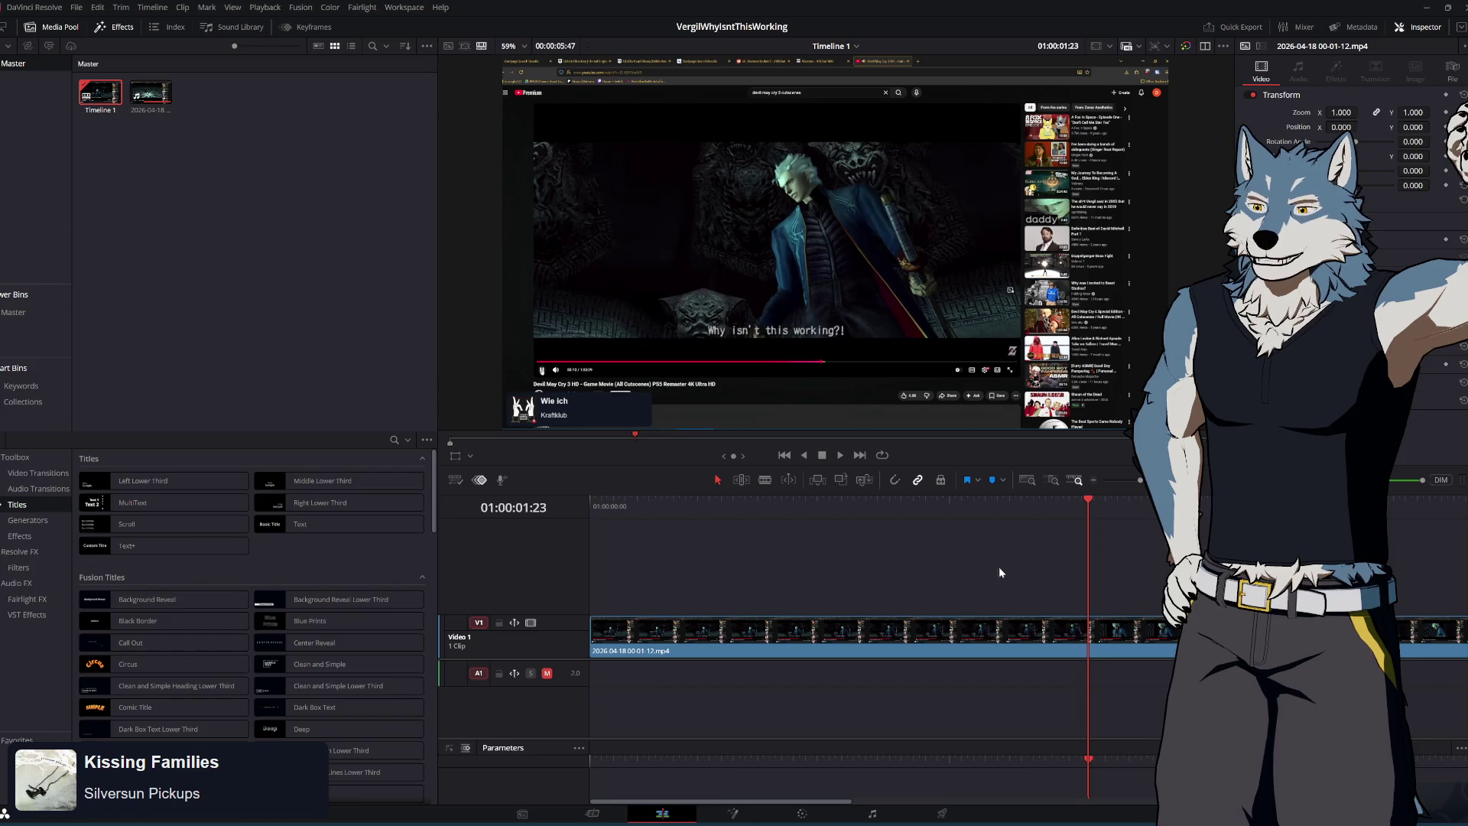
pyautogui.hotkey('ctrl', 'b')
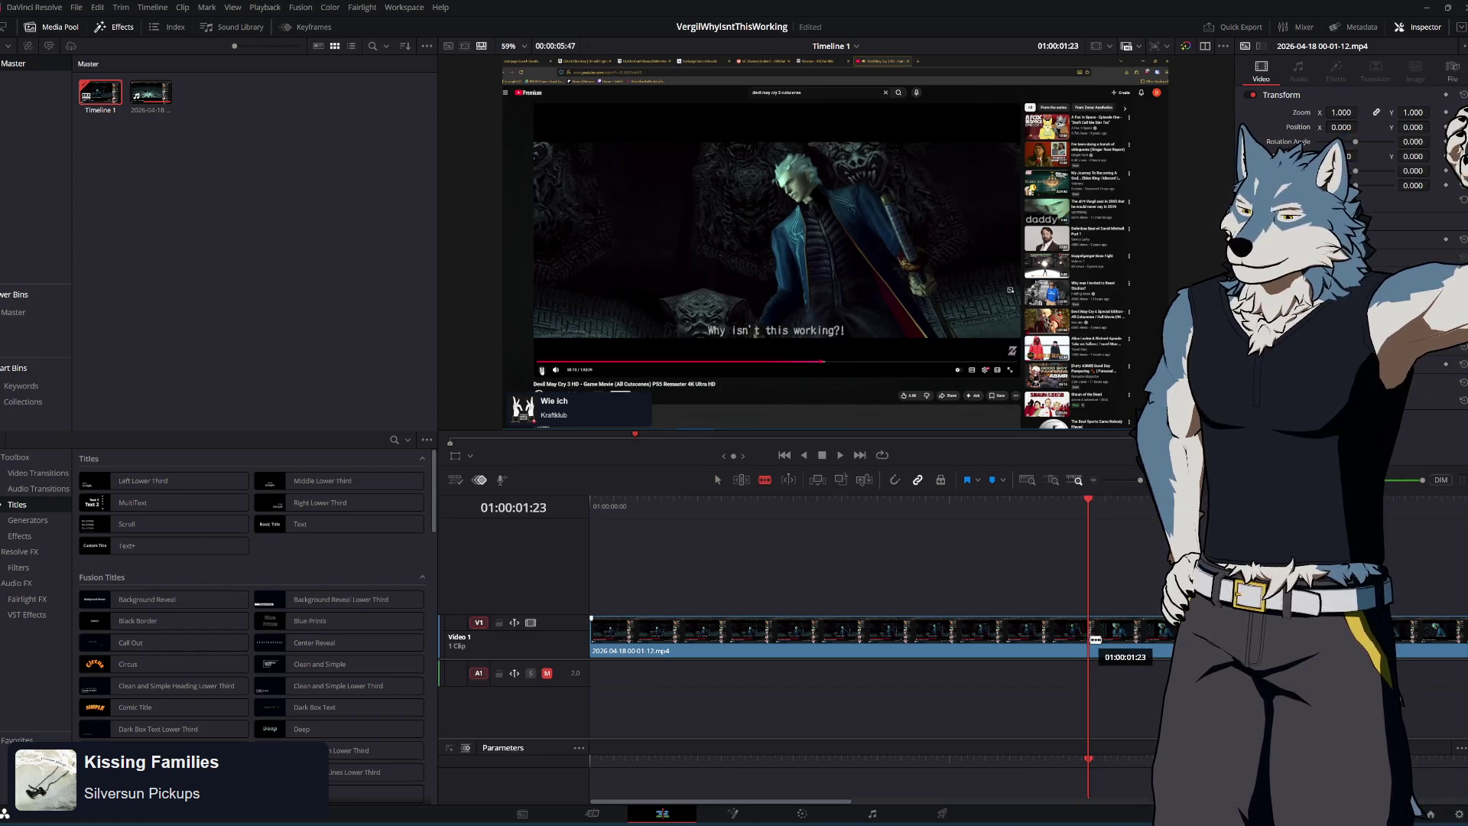
pyautogui.click(719, 480)
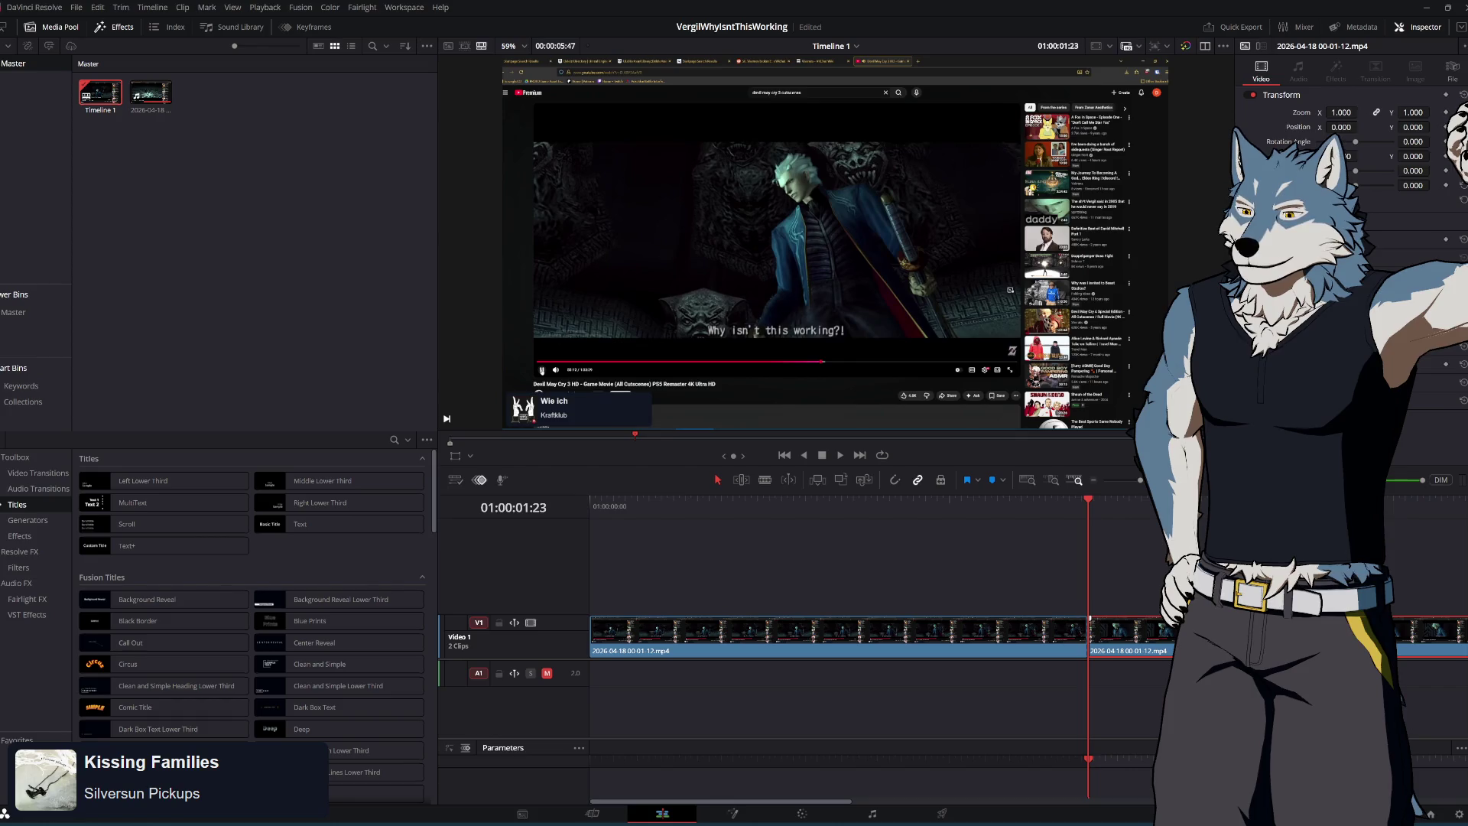
pyautogui.press('Delete')
pyautogui.moveTo(1087, 501); pyautogui.dragTo(582, 518)
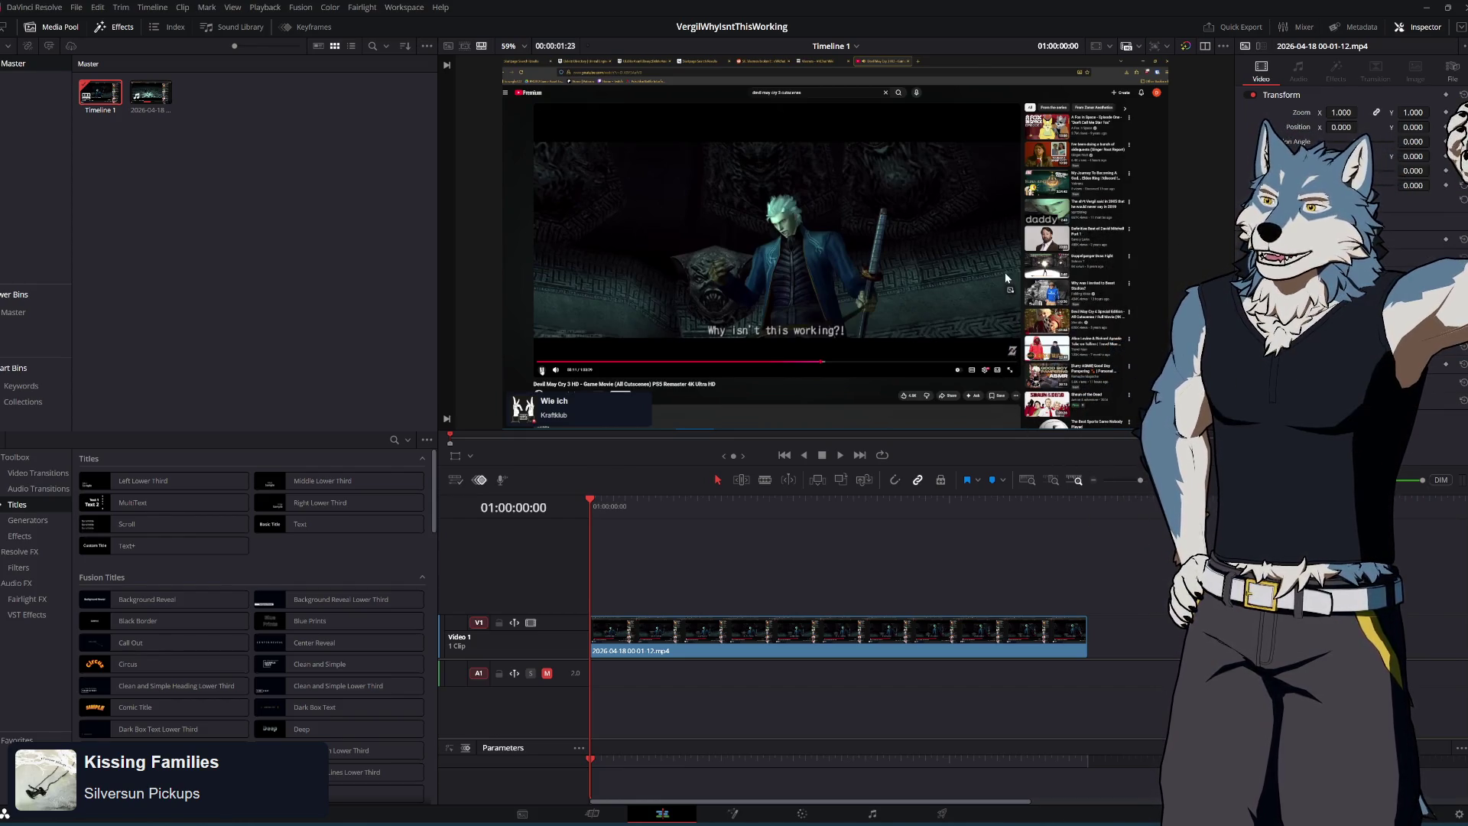
# Set the clip's Transform Zoom to about 1.969, check the framing, and open it on the Fusion page
pyautogui.moveTo(1343, 112); pyautogui.dragTo(1363, 112)
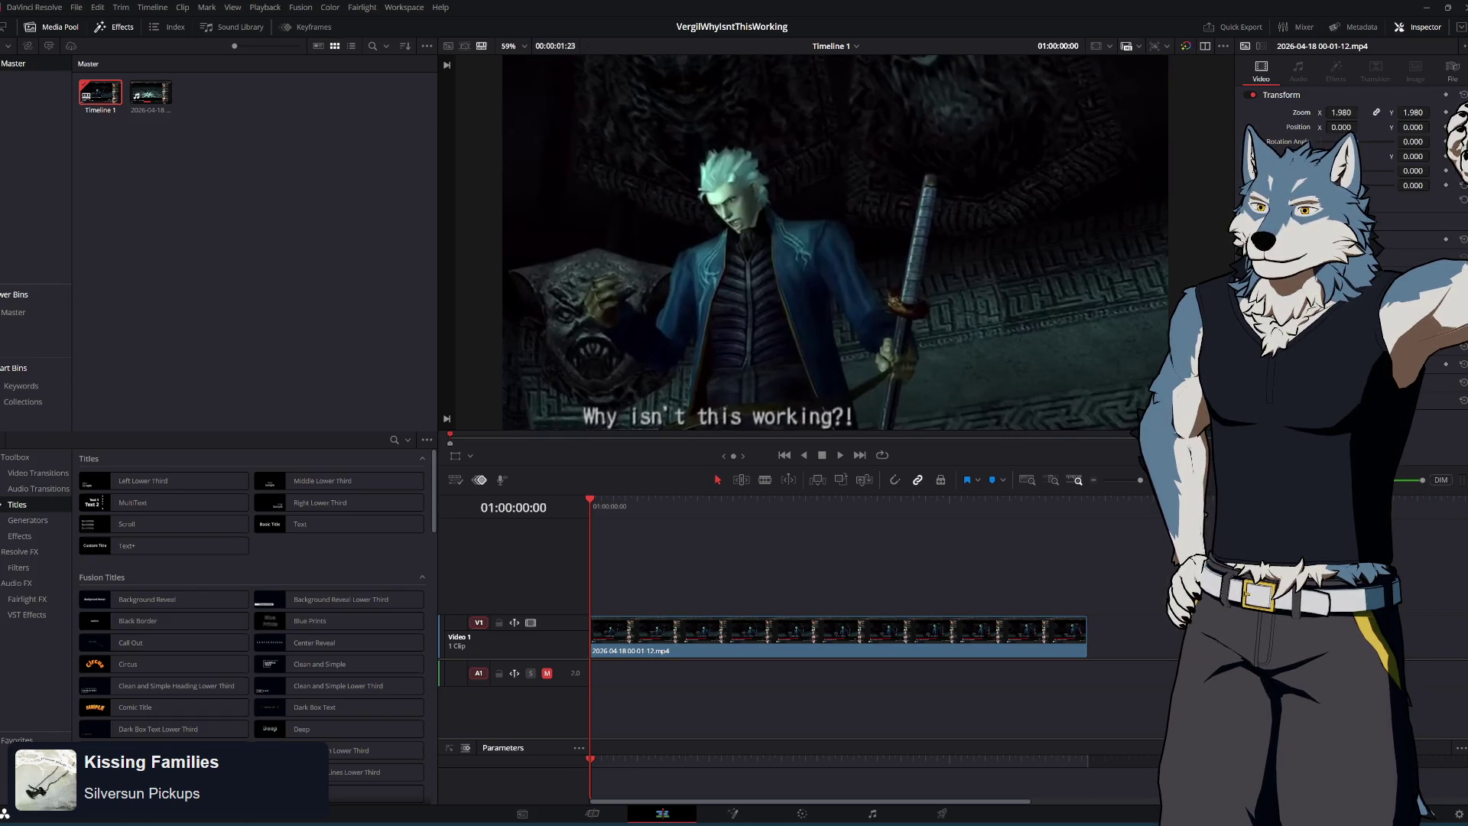
pyautogui.moveTo(597, 505)
pyautogui.mouseDown()
pyautogui.moveTo(1112, 514)
pyautogui.moveTo(703, 509)
pyautogui.mouseUp()
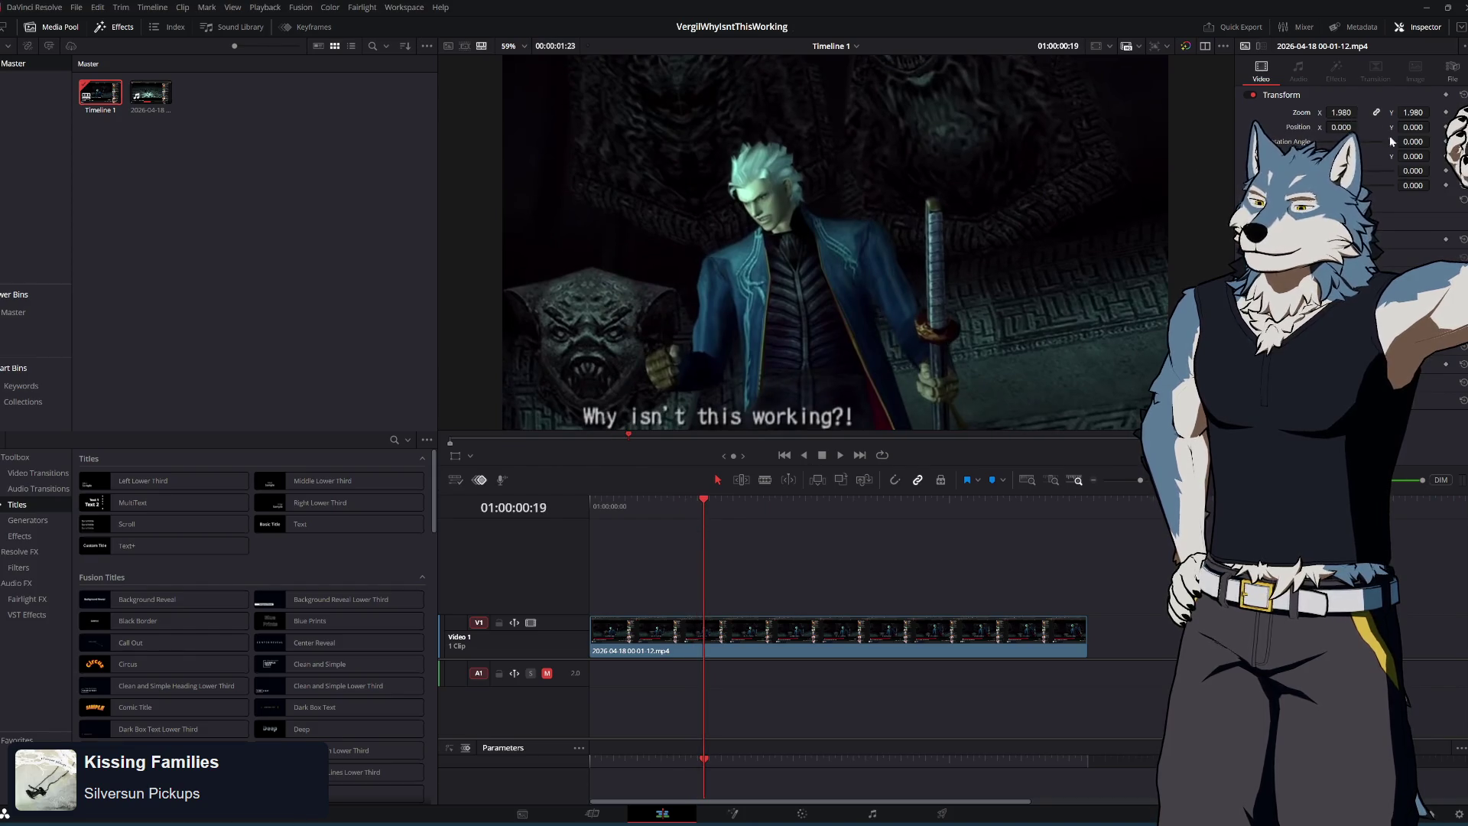
pyautogui.moveTo(1145, 465); pyautogui.dragTo(1145, 523)
pyautogui.moveTo(1345, 113); pyautogui.dragTo(1340, 112)
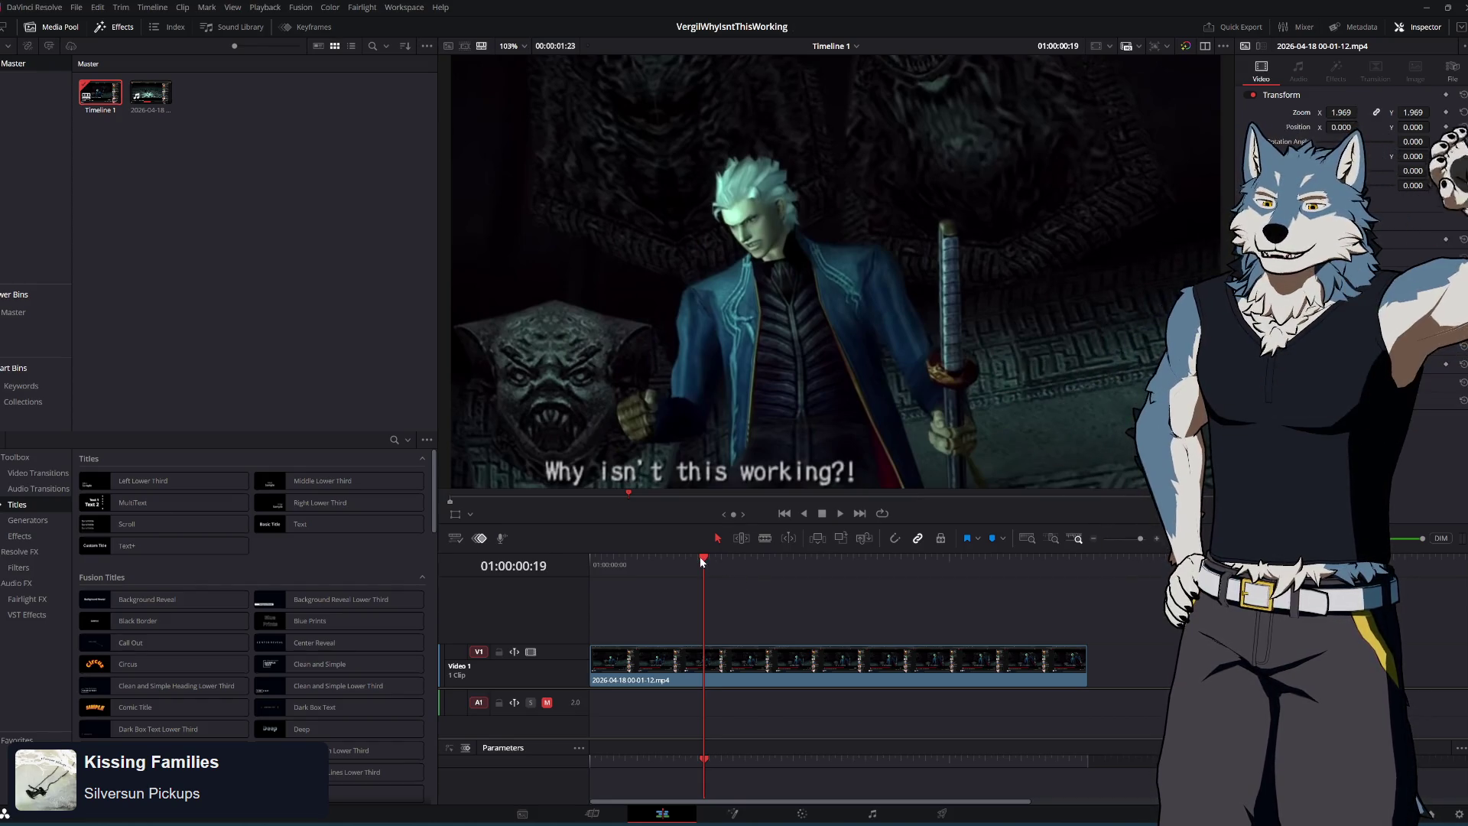
pyautogui.press('Home')
pyautogui.moveTo(592, 565)
pyautogui.mouseDown()
pyautogui.moveTo(629, 564)
pyautogui.moveTo(553, 567)
pyautogui.moveTo(903, 597)
pyautogui.moveTo(1183, 586)
pyautogui.moveTo(557, 605)
pyautogui.moveTo(1120, 606)
pyautogui.moveTo(669, 620)
pyautogui.moveTo(759, 639)
pyautogui.moveTo(1032, 643)
pyautogui.moveTo(594, 648)
pyautogui.moveTo(1032, 649)
pyautogui.moveTo(658, 647)
pyautogui.moveTo(839, 652)
pyautogui.moveTo(790, 653)
pyautogui.mouseUp()
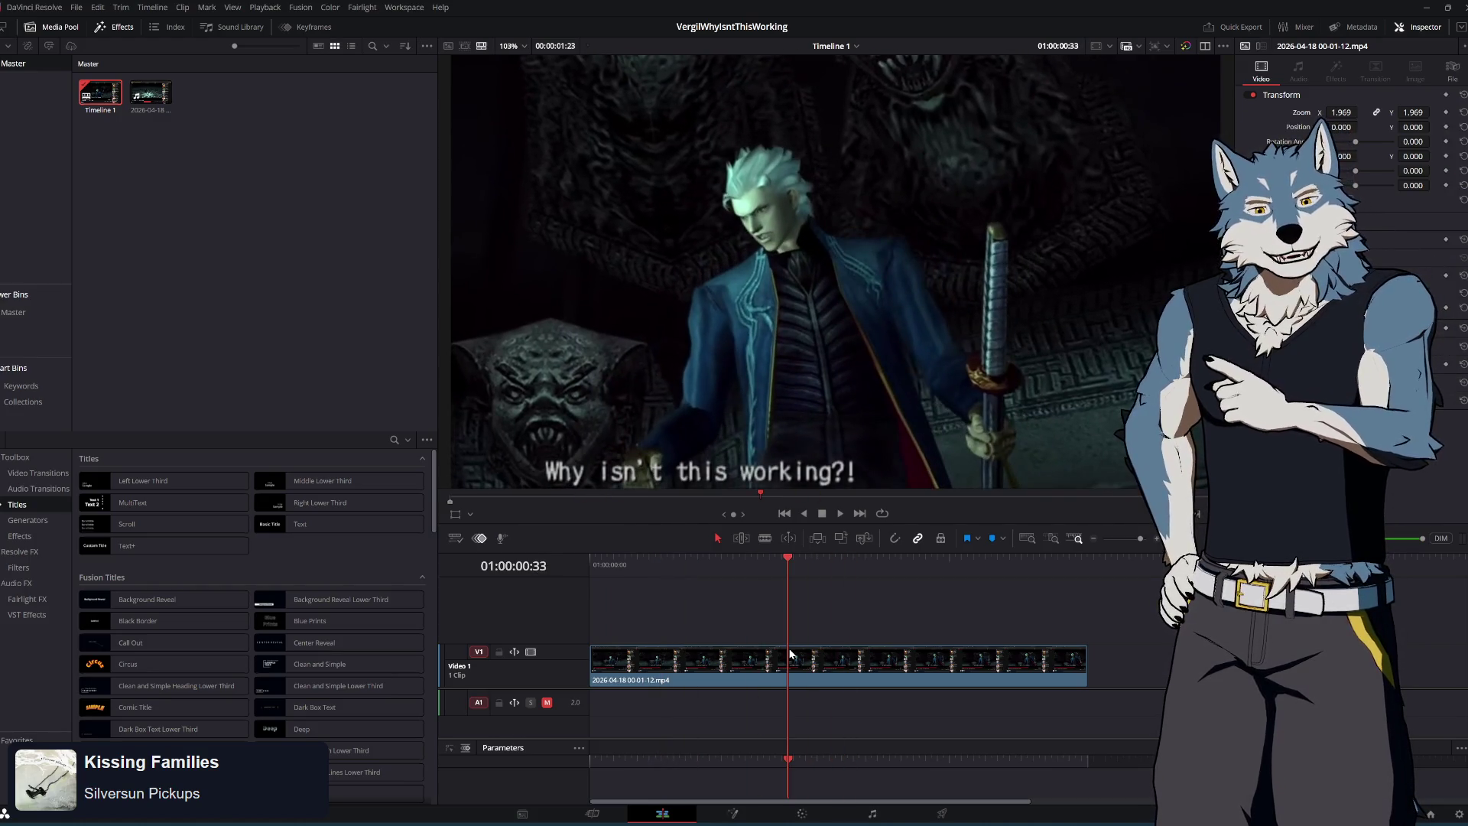
pyautogui.moveTo(790, 653)
pyautogui.mouseDown()
pyautogui.moveTo(973, 657)
pyautogui.moveTo(585, 674)
pyautogui.moveTo(1031, 679)
pyautogui.moveTo(714, 679)
pyautogui.moveTo(1000, 681)
pyautogui.moveTo(680, 695)
pyautogui.moveTo(1079, 701)
pyautogui.moveTo(627, 683)
pyautogui.moveTo(691, 682)
pyautogui.mouseUp()
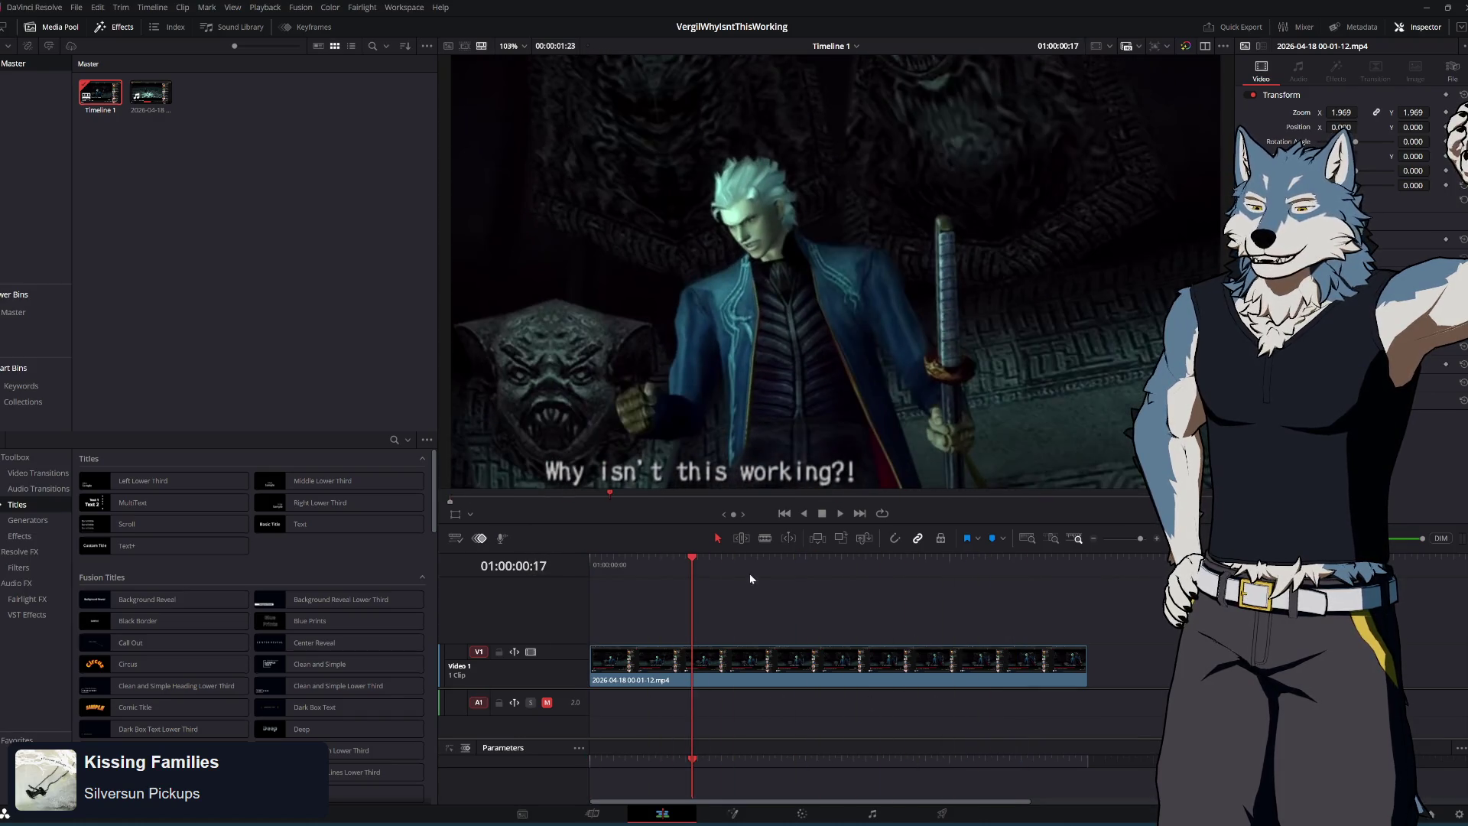
pyautogui.moveTo(667, 557); pyautogui.dragTo(590, 559)
pyautogui.click(742, 821)
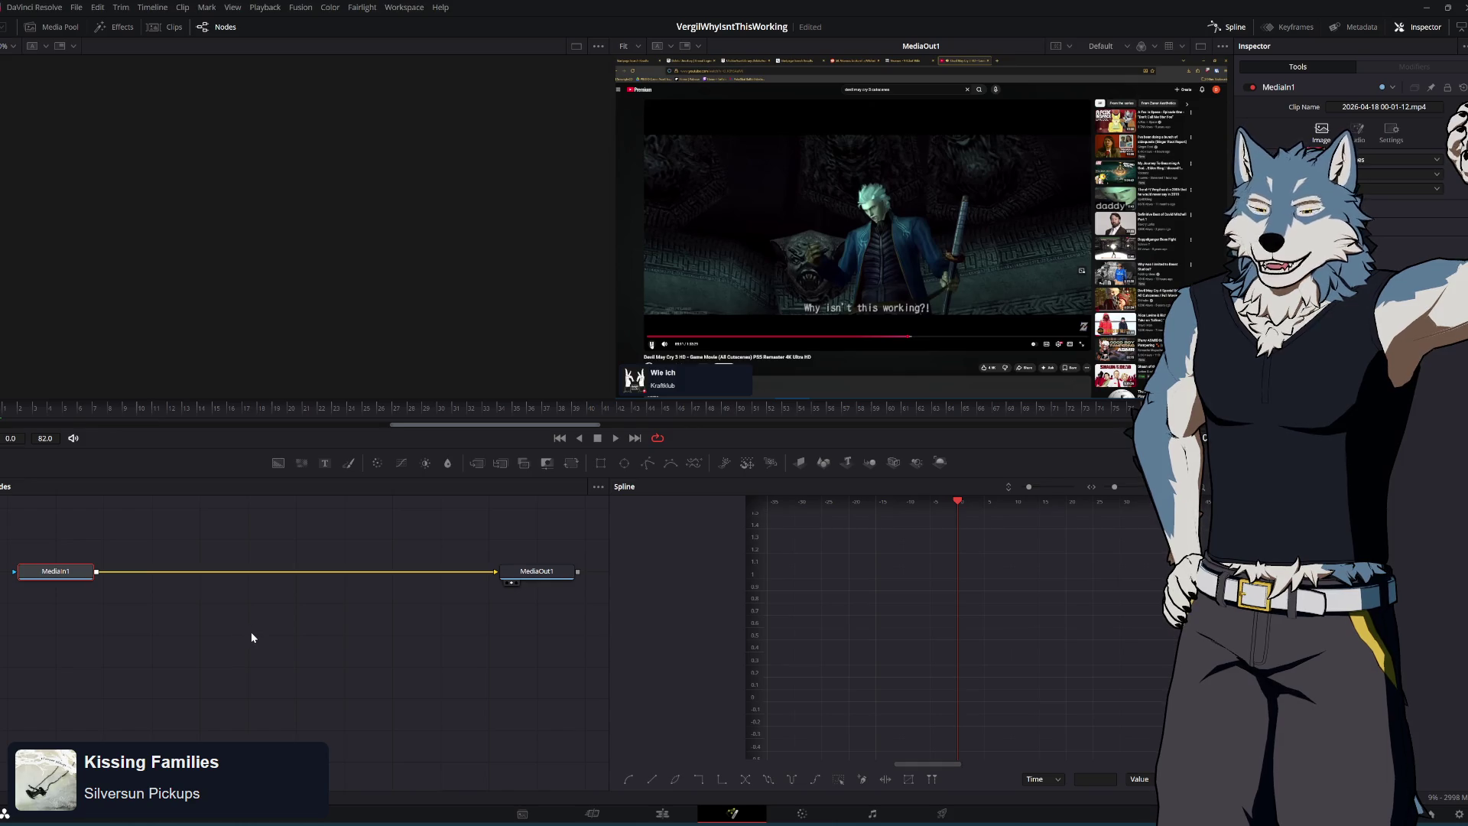
# Return to the Edit page, select the V1 cutscene clip, and switch over to the browser
pyautogui.click(652, 819)
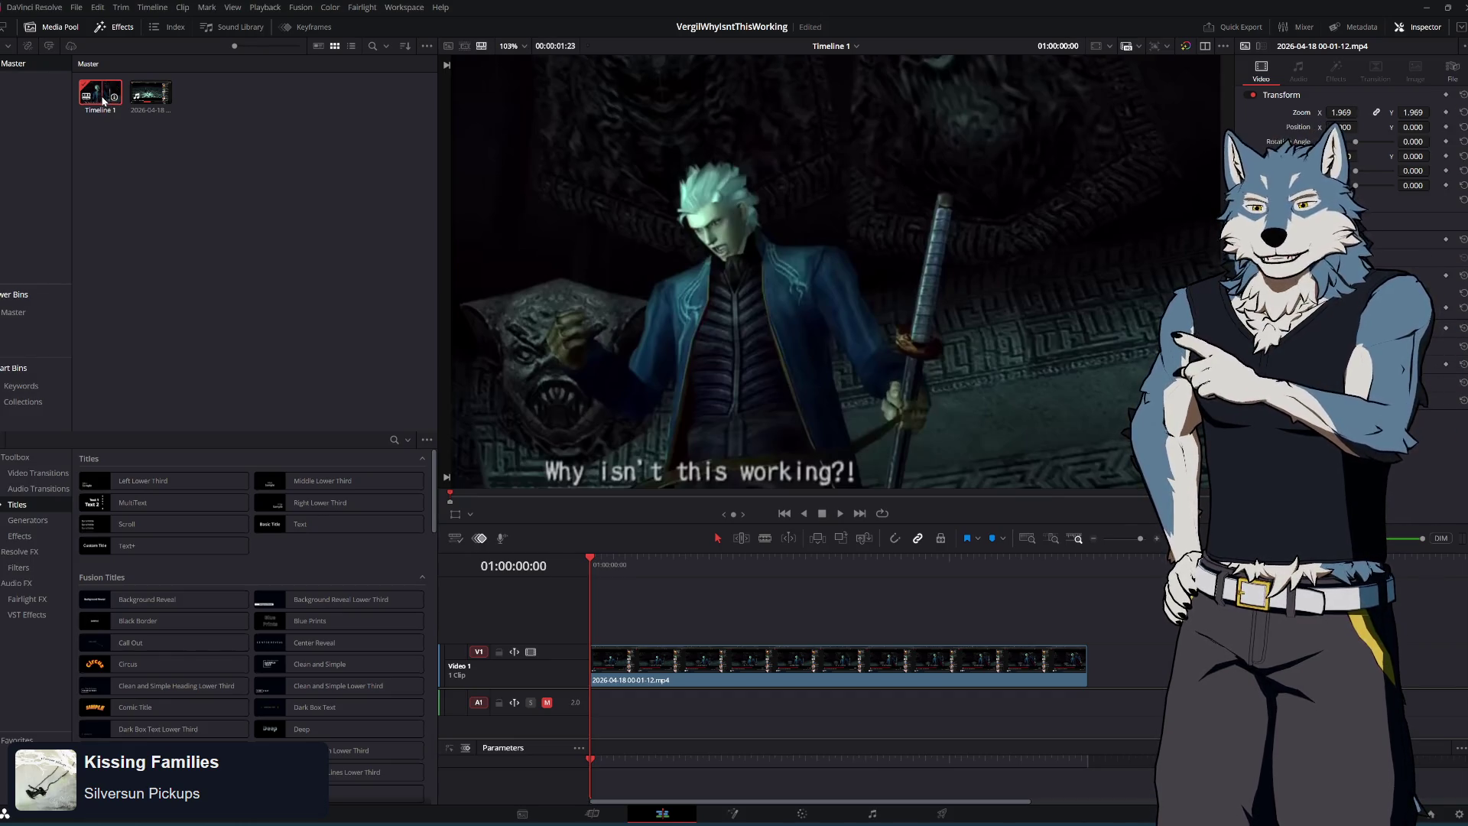
pyautogui.click(593, 813)
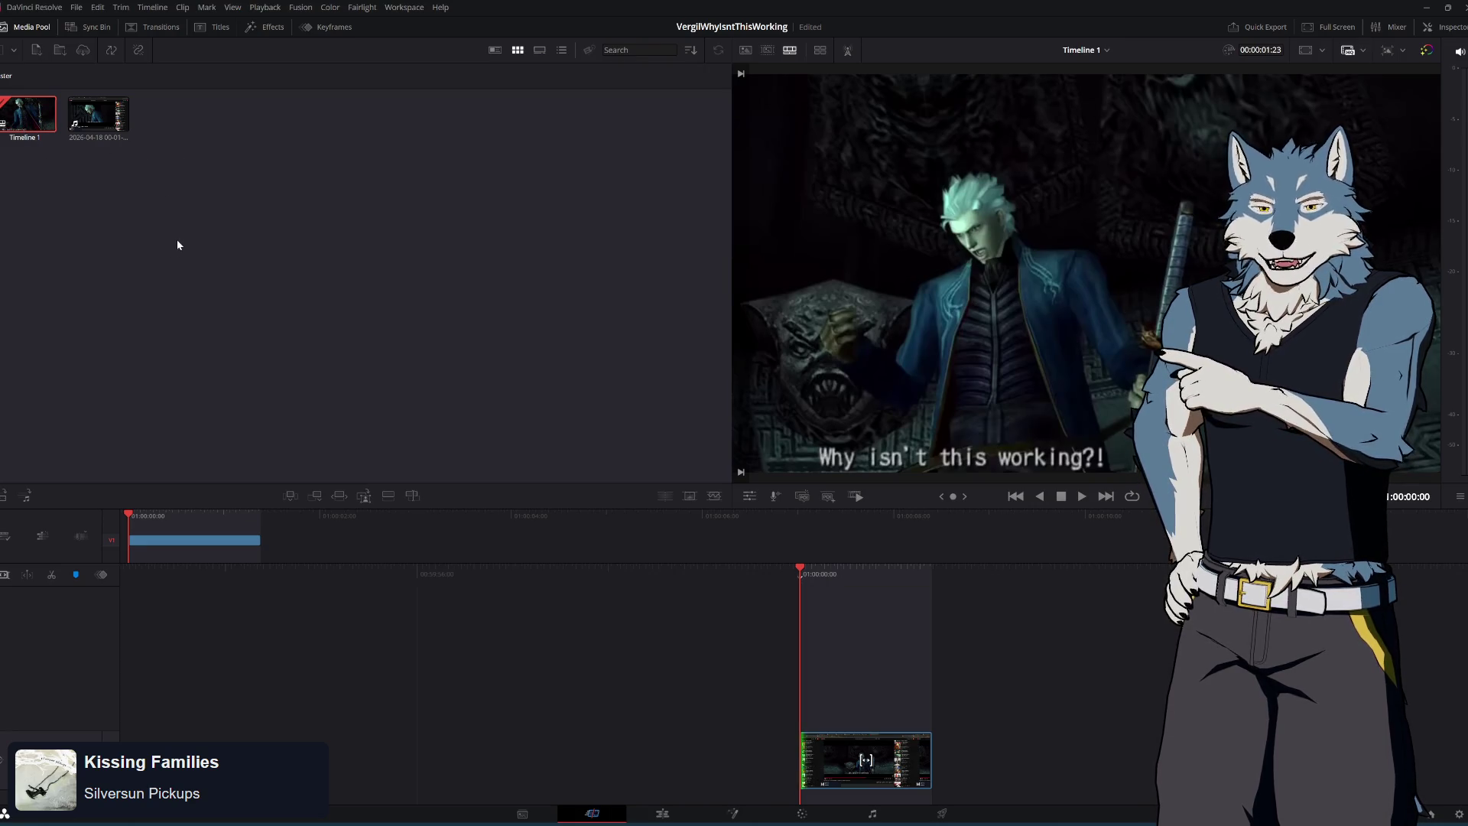
pyautogui.rightClick(29, 118)
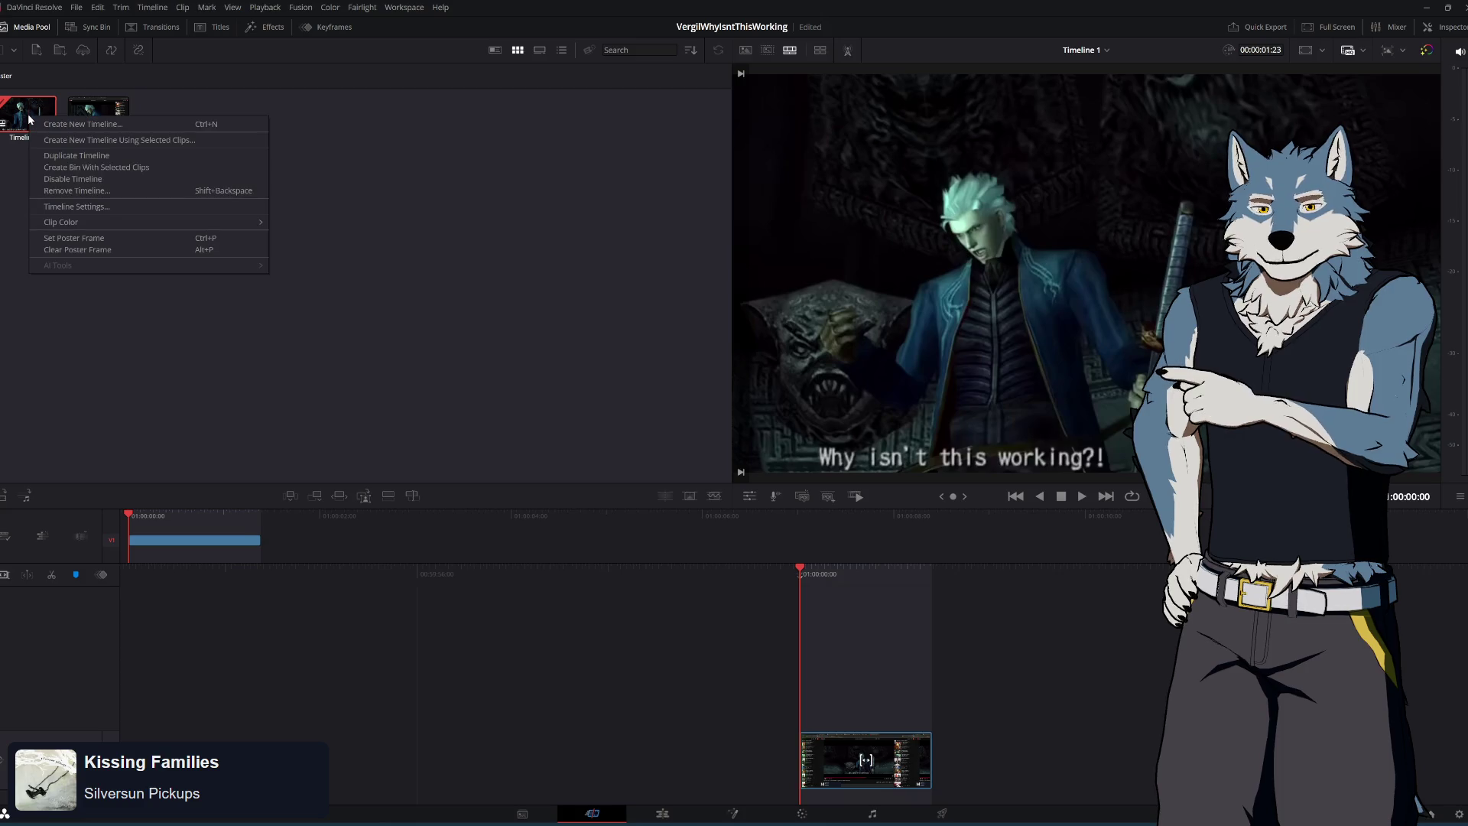
pyautogui.click(387, 272)
pyautogui.click(655, 813)
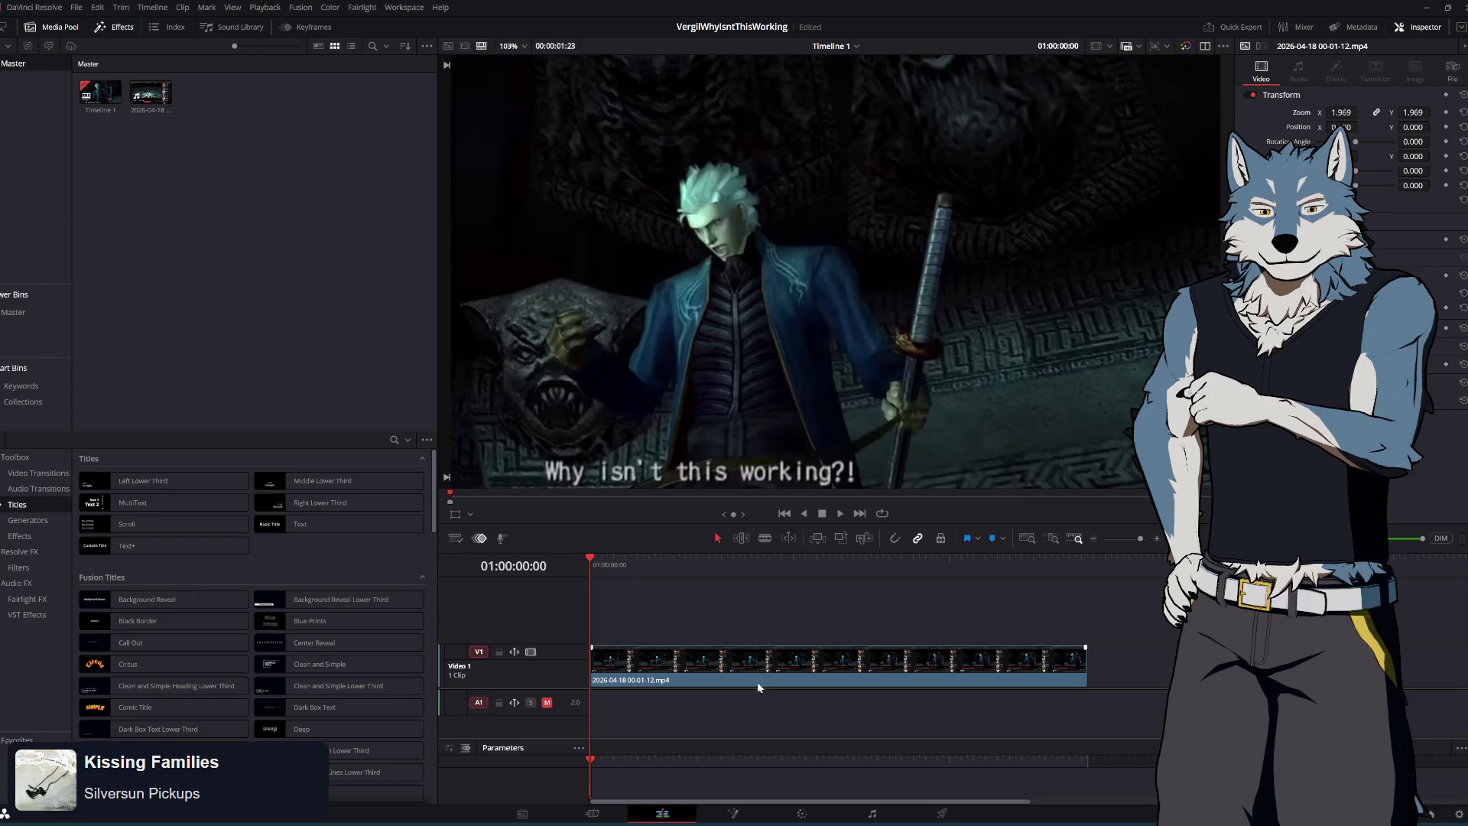
pyautogui.click(750, 676)
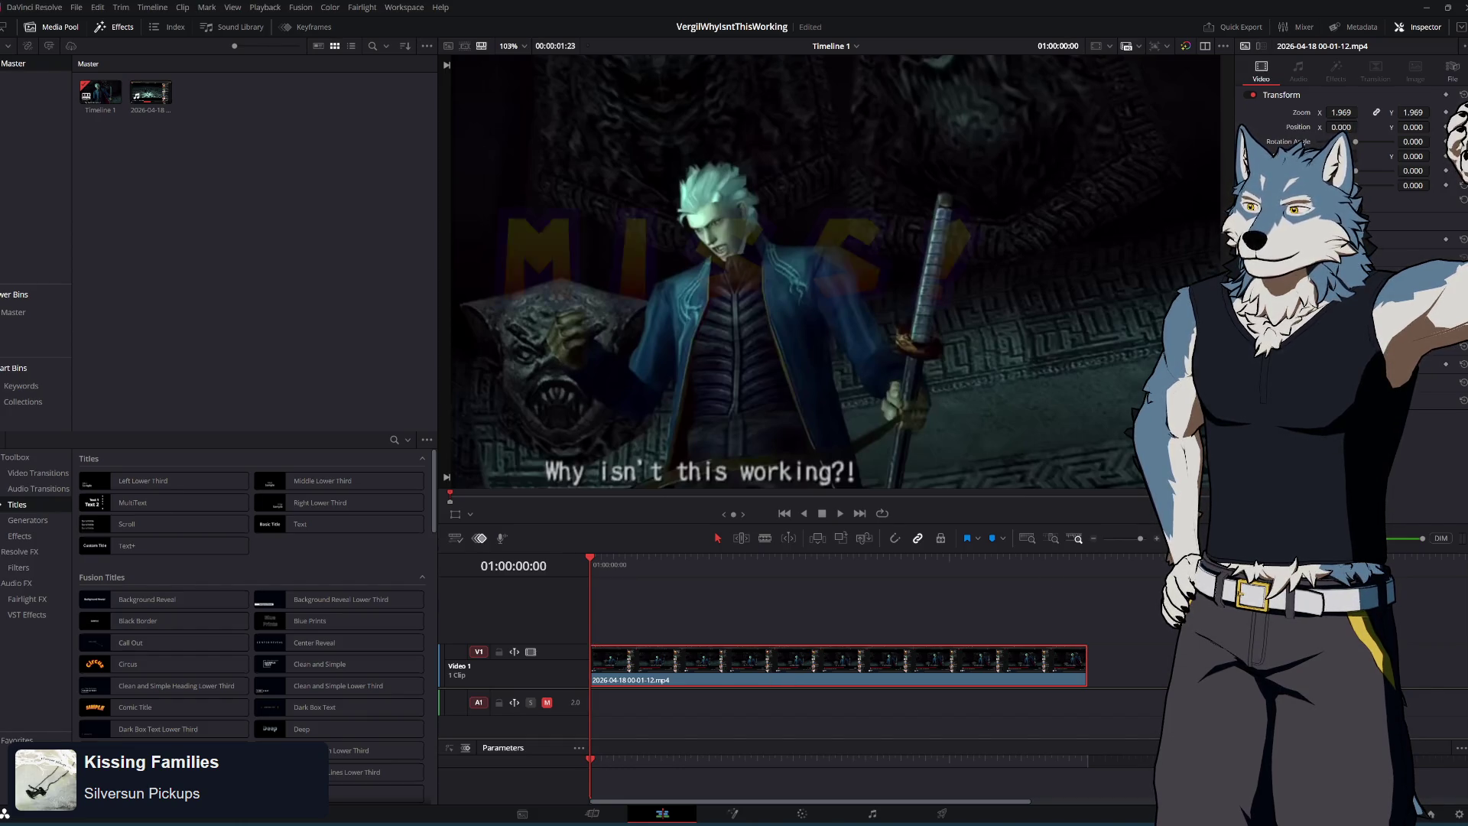
pyautogui.rightClick(746, 657)
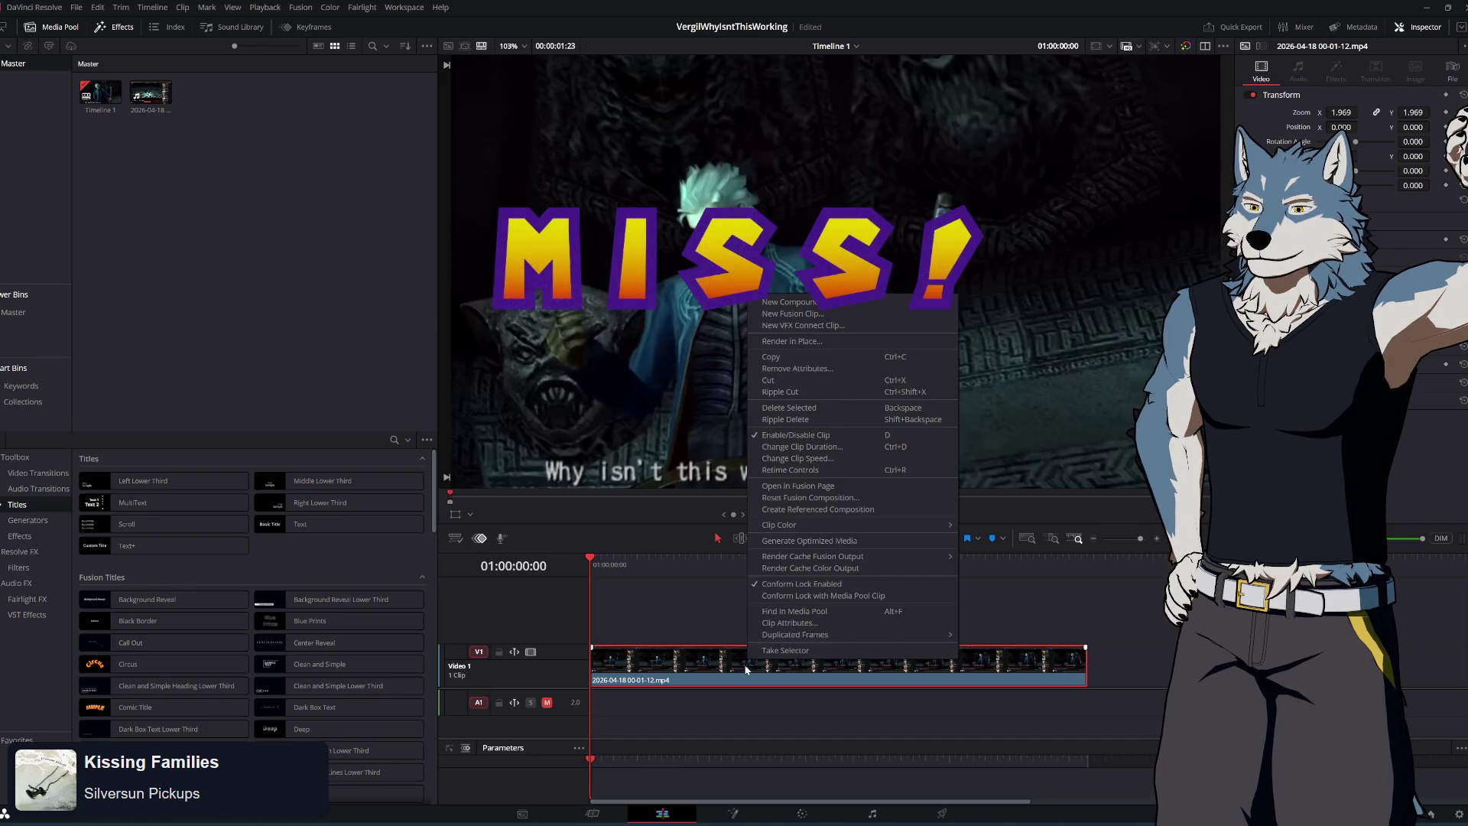
pyautogui.click(736, 713)
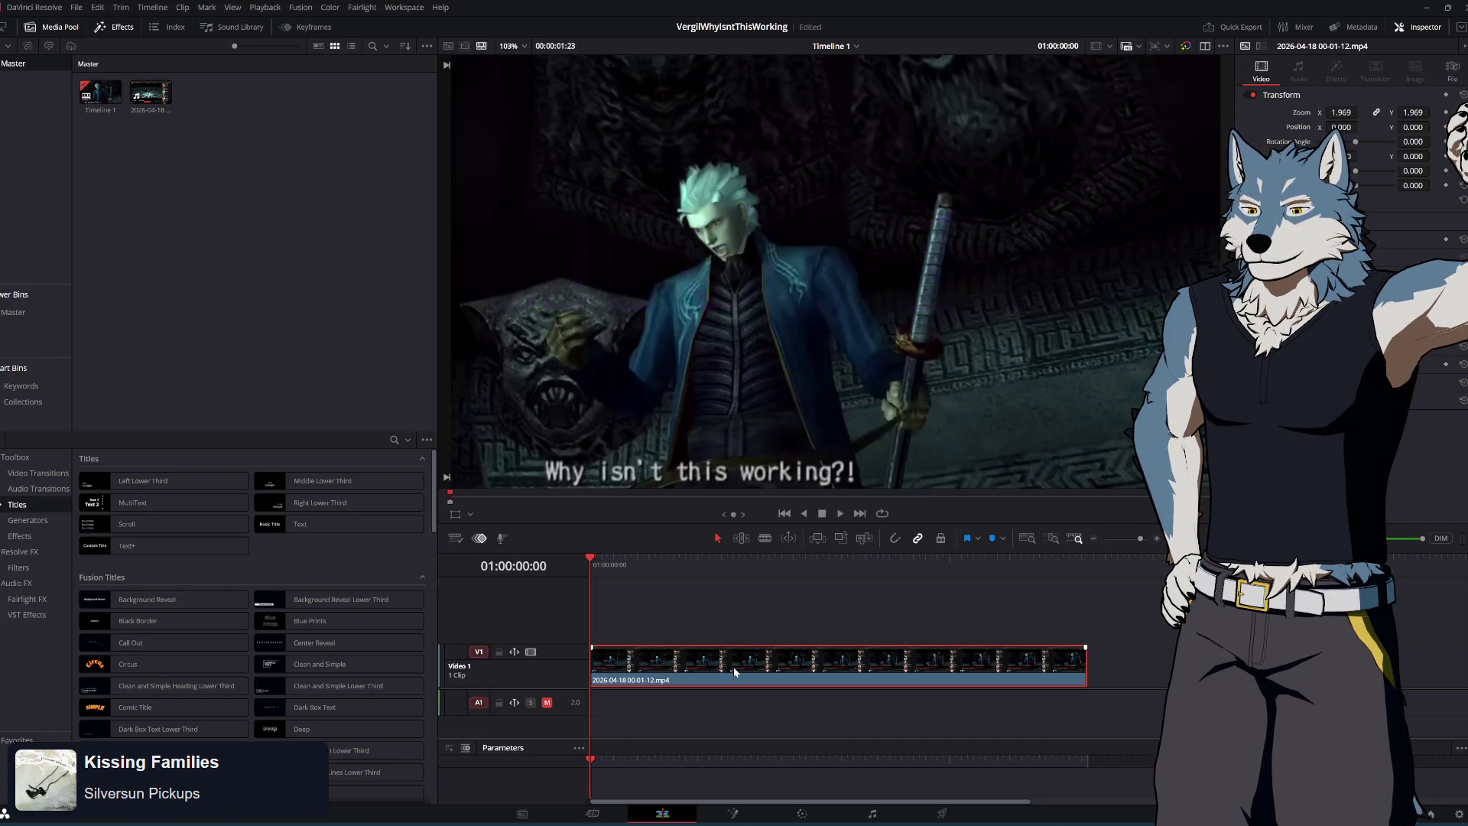
pyautogui.hotkey('alt', 'Tab')
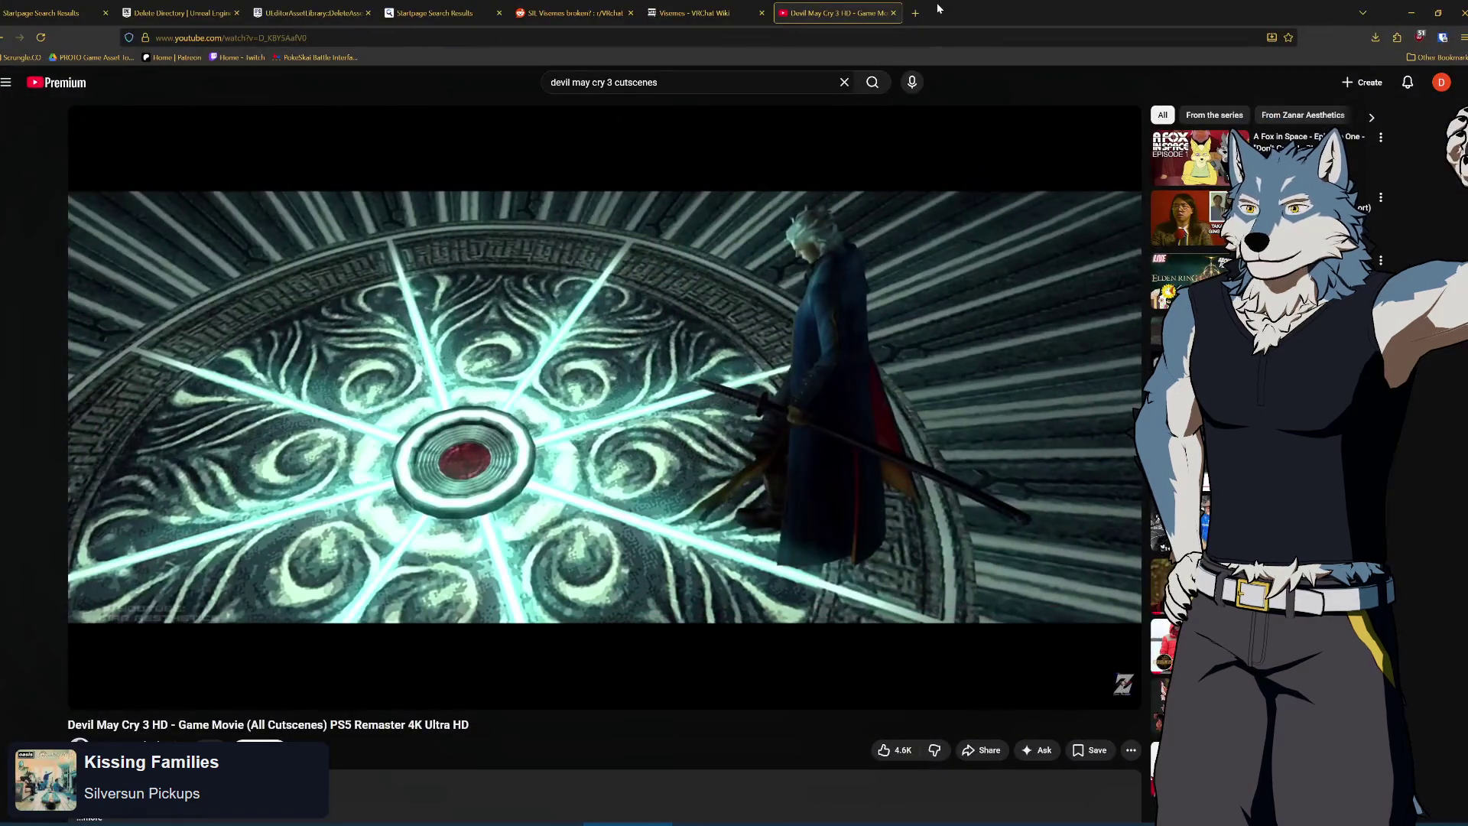
# Search Startpage for 'resolve save cropped clip', browse the results, then close the tab and minimize Firefox
pyautogui.hotkey('ctrl', 't')
pyautogui.write('resolve s')
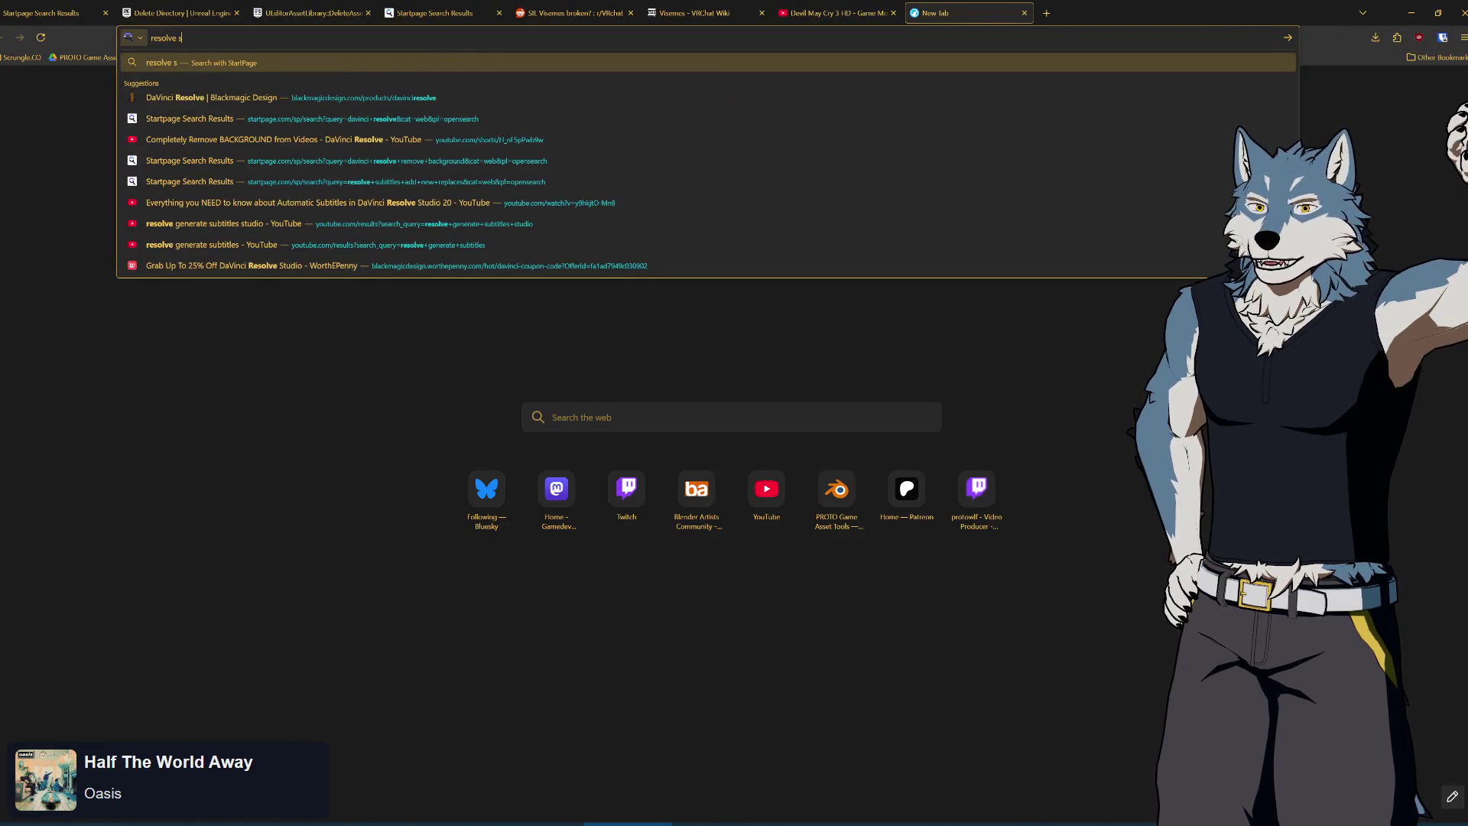
pyautogui.write('ave cropped cli')
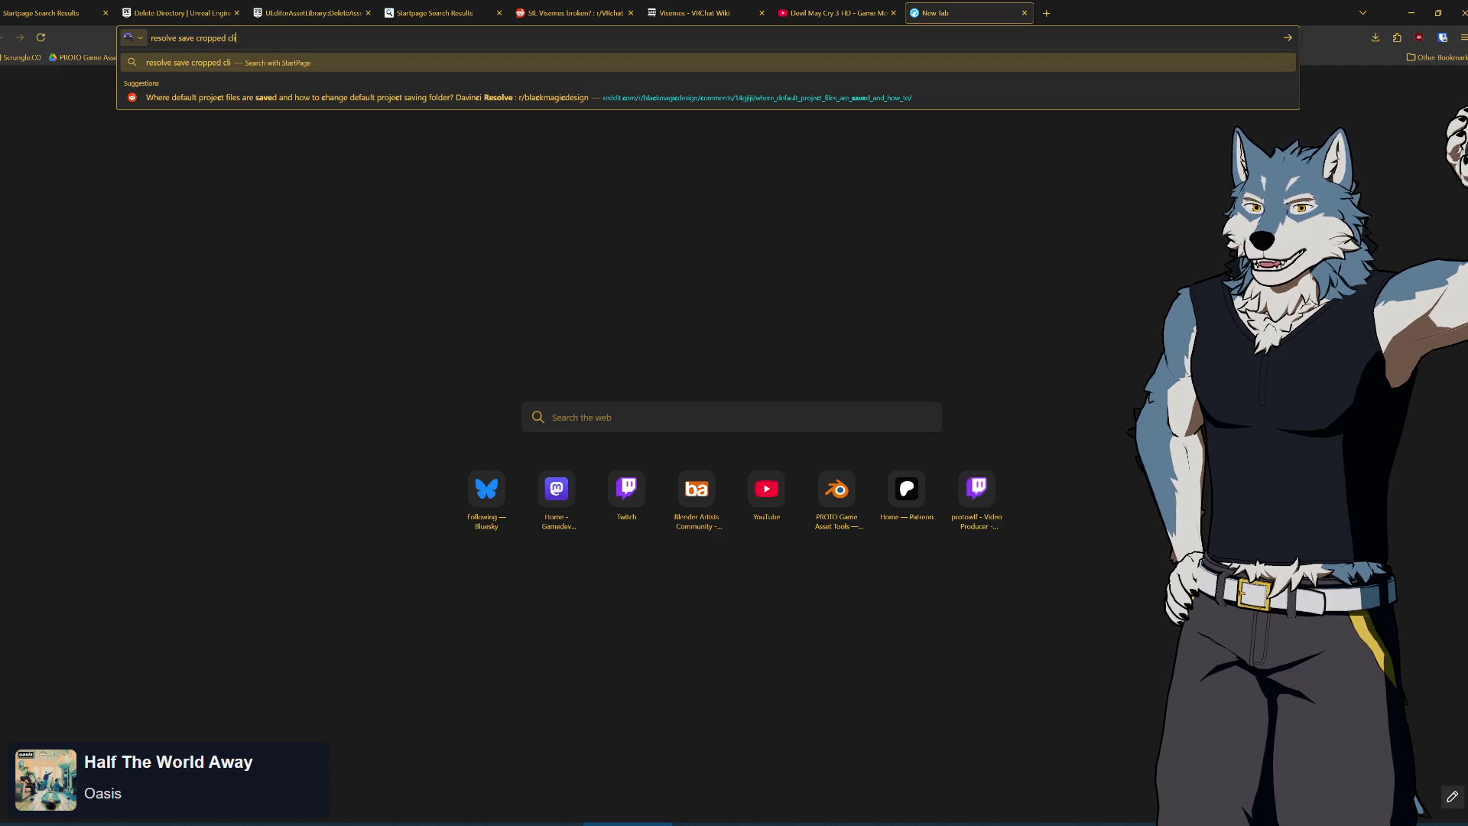
pyautogui.write('p')
pyautogui.press('Return')
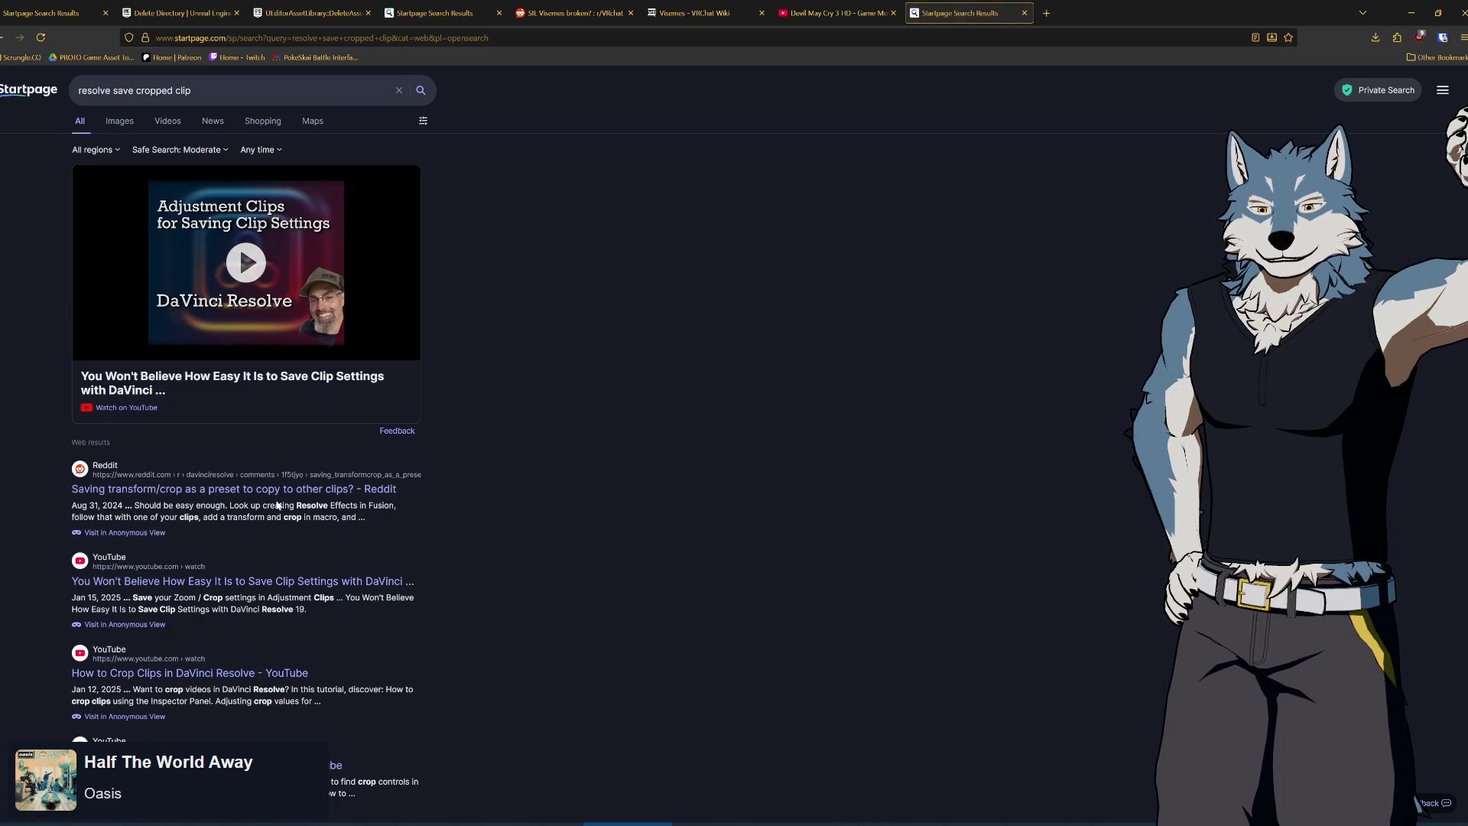
pyautogui.scroll(-2, 497, 519)
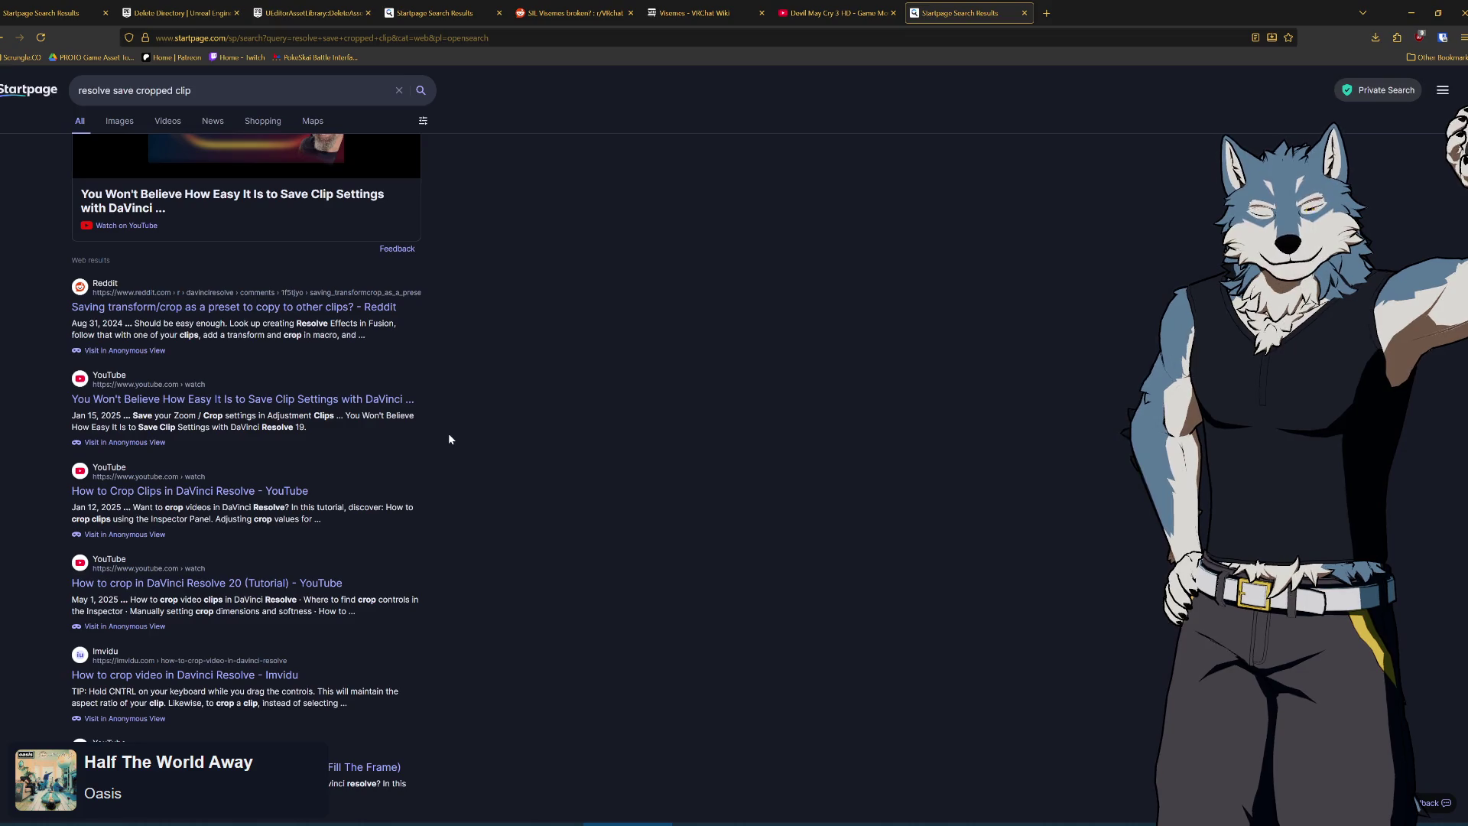
pyautogui.scroll(-2, 449, 438)
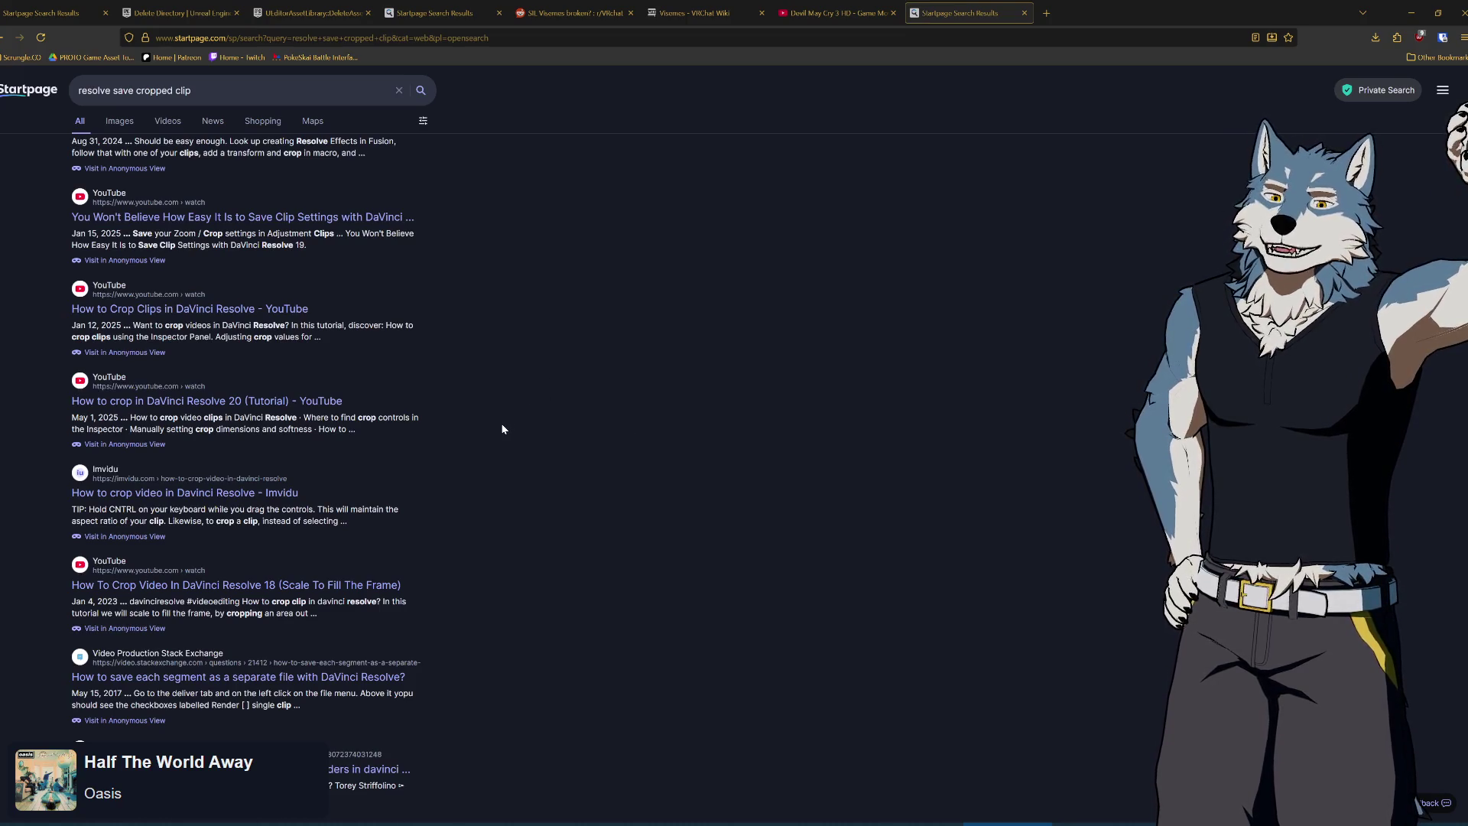
pyautogui.scroll(-2, 503, 427)
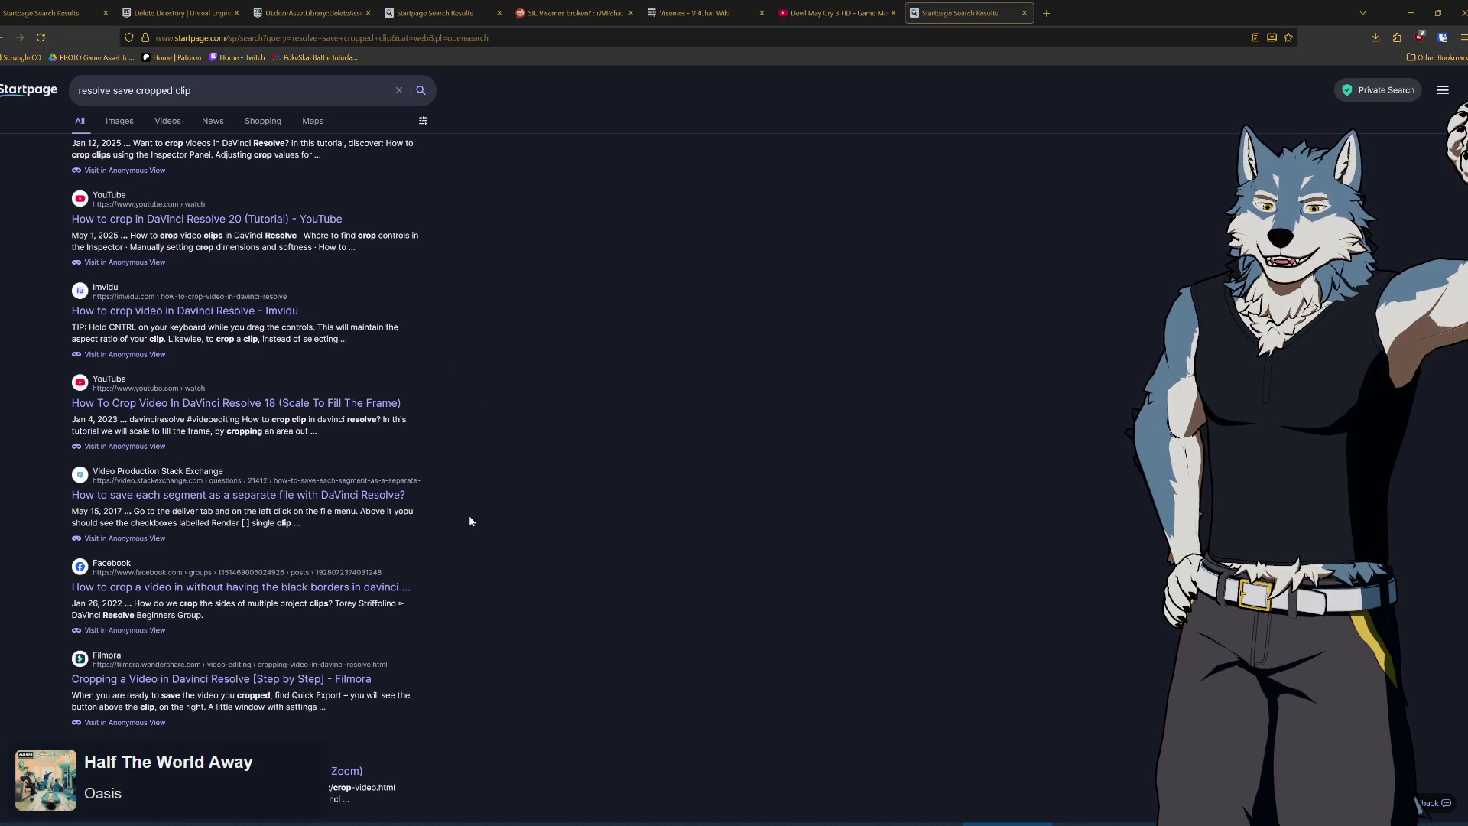
pyautogui.scroll(-3, 470, 520)
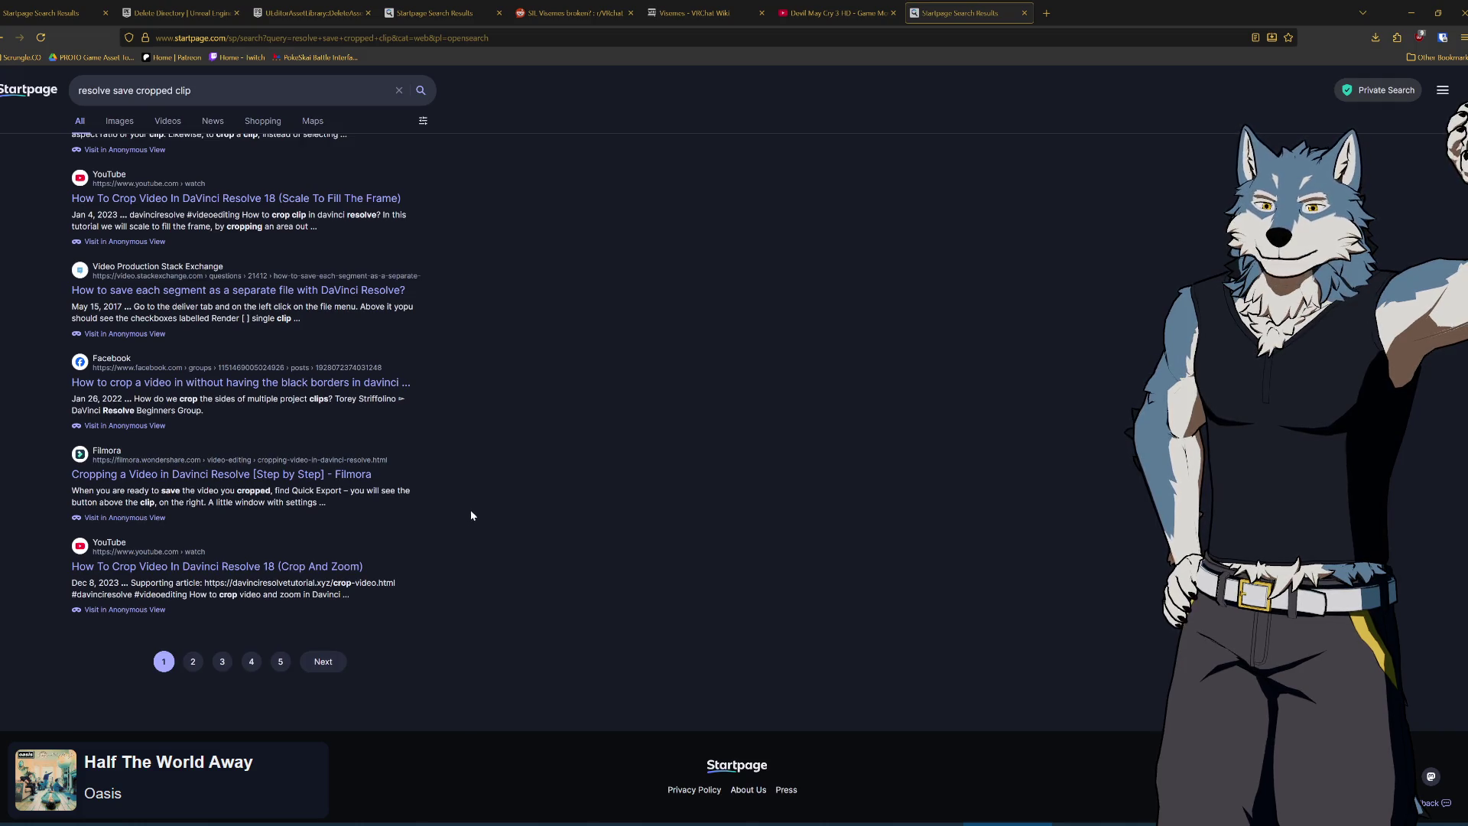
pyautogui.scroll(10, 673, 389)
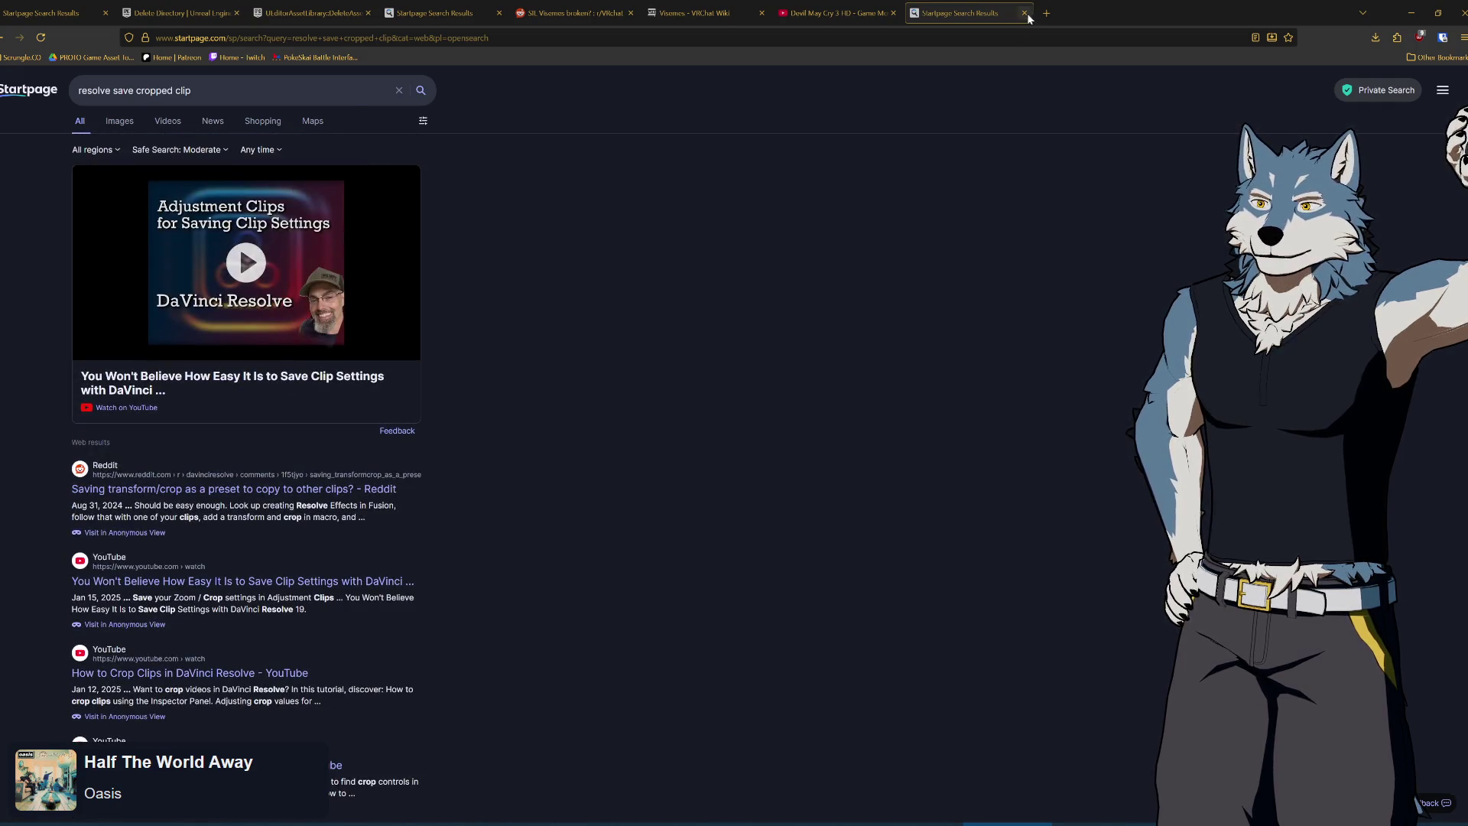
pyautogui.click(1025, 13)
pyautogui.click(1412, 13)
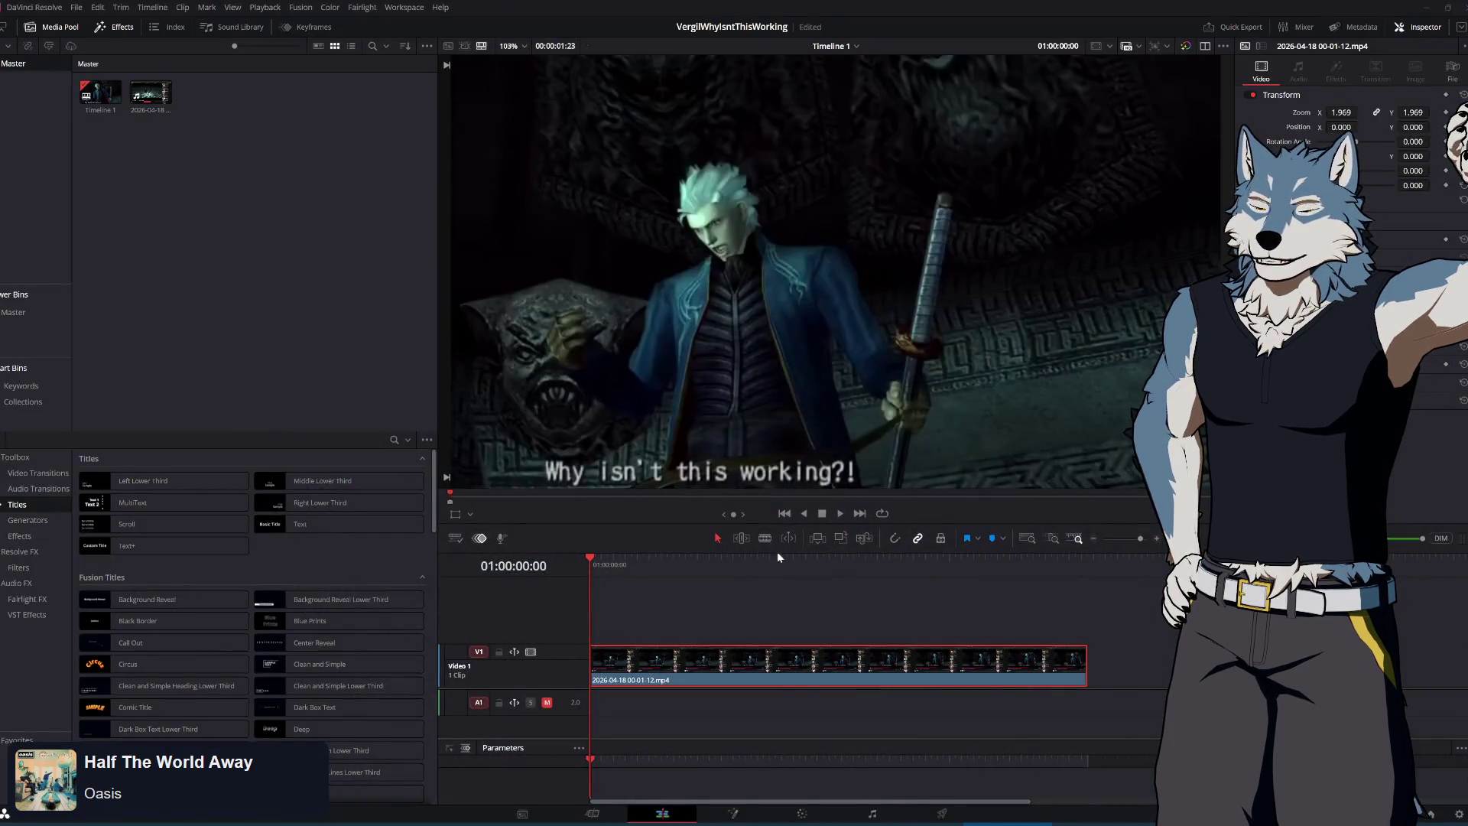
# On the Fusion page, browse the node editor's Add Tool submenus and cancel the Find Tools dialog
pyautogui.hotkey('shift', '5')
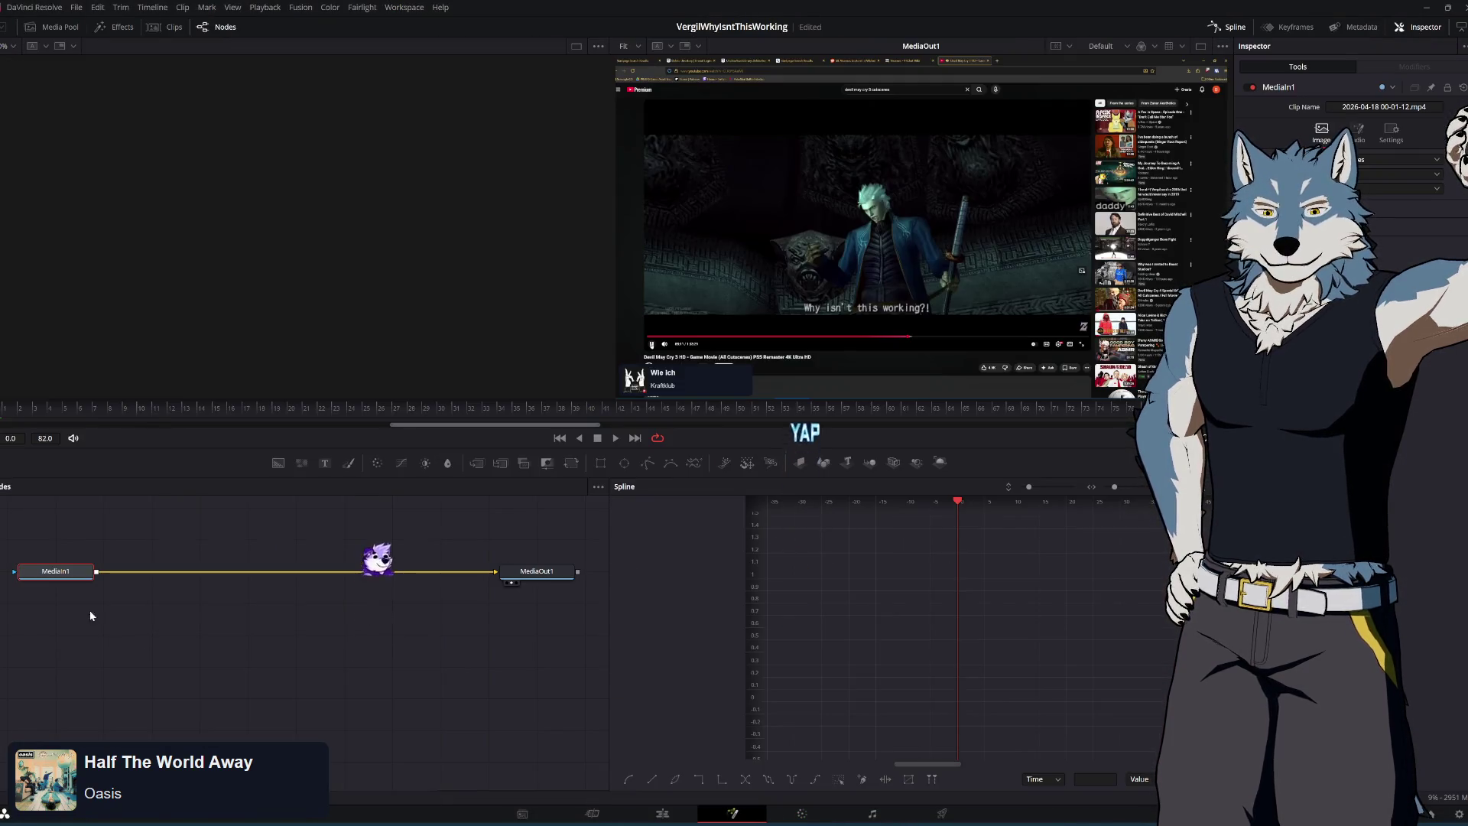
pyautogui.rightClick(163, 597)
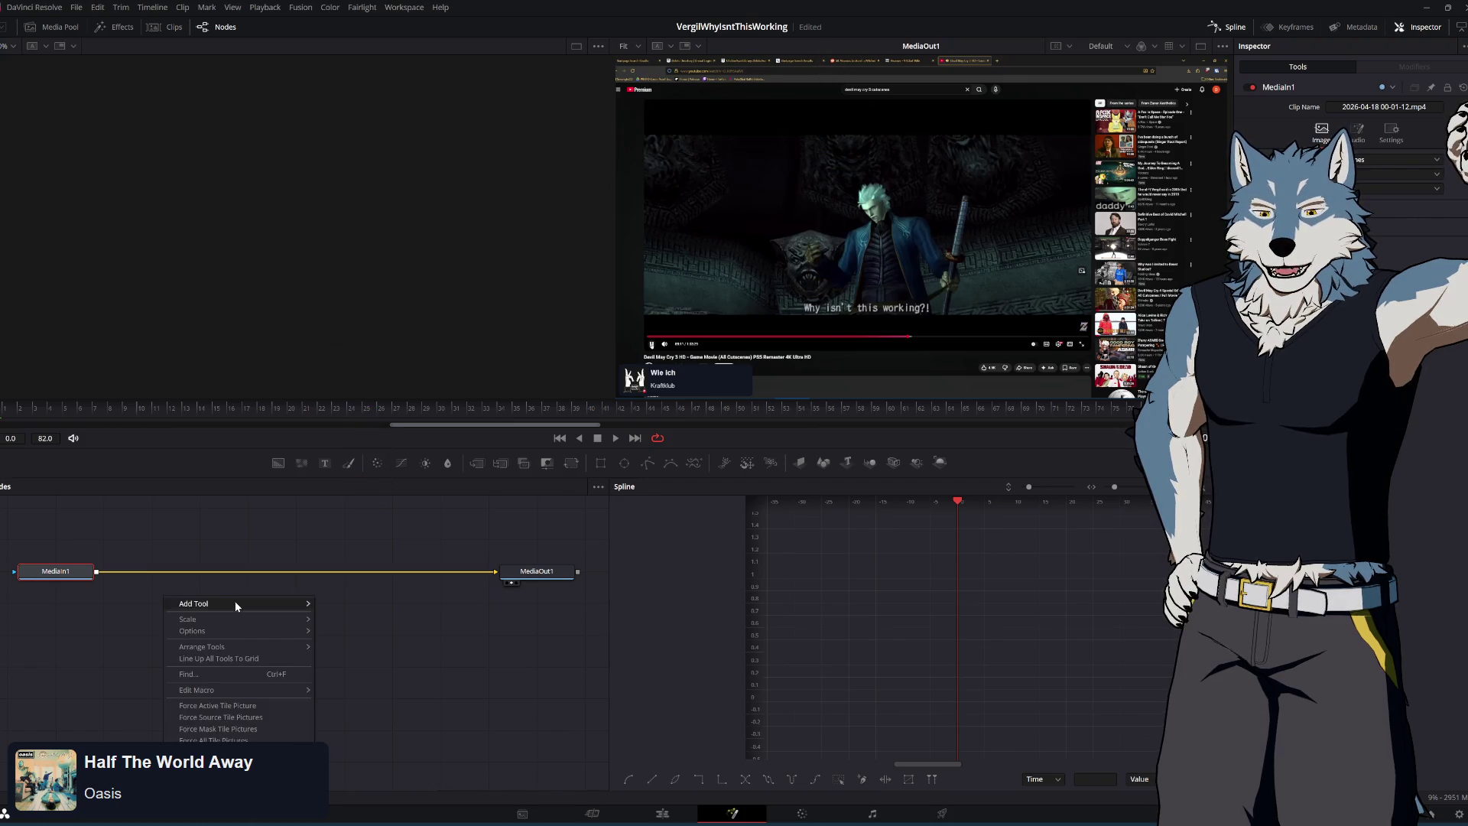
pyautogui.moveTo(235, 603)
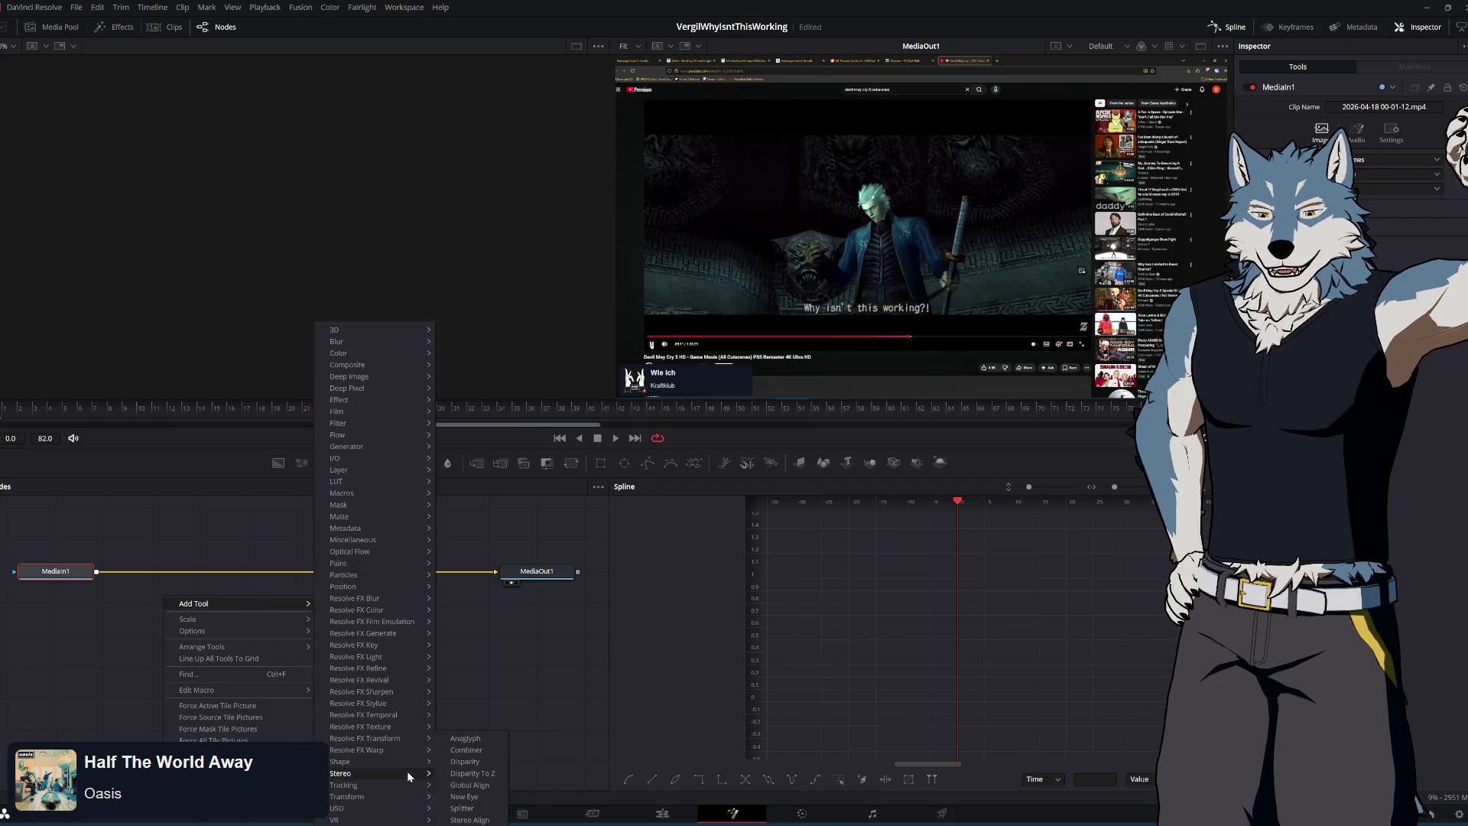
pyautogui.moveTo(373, 527)
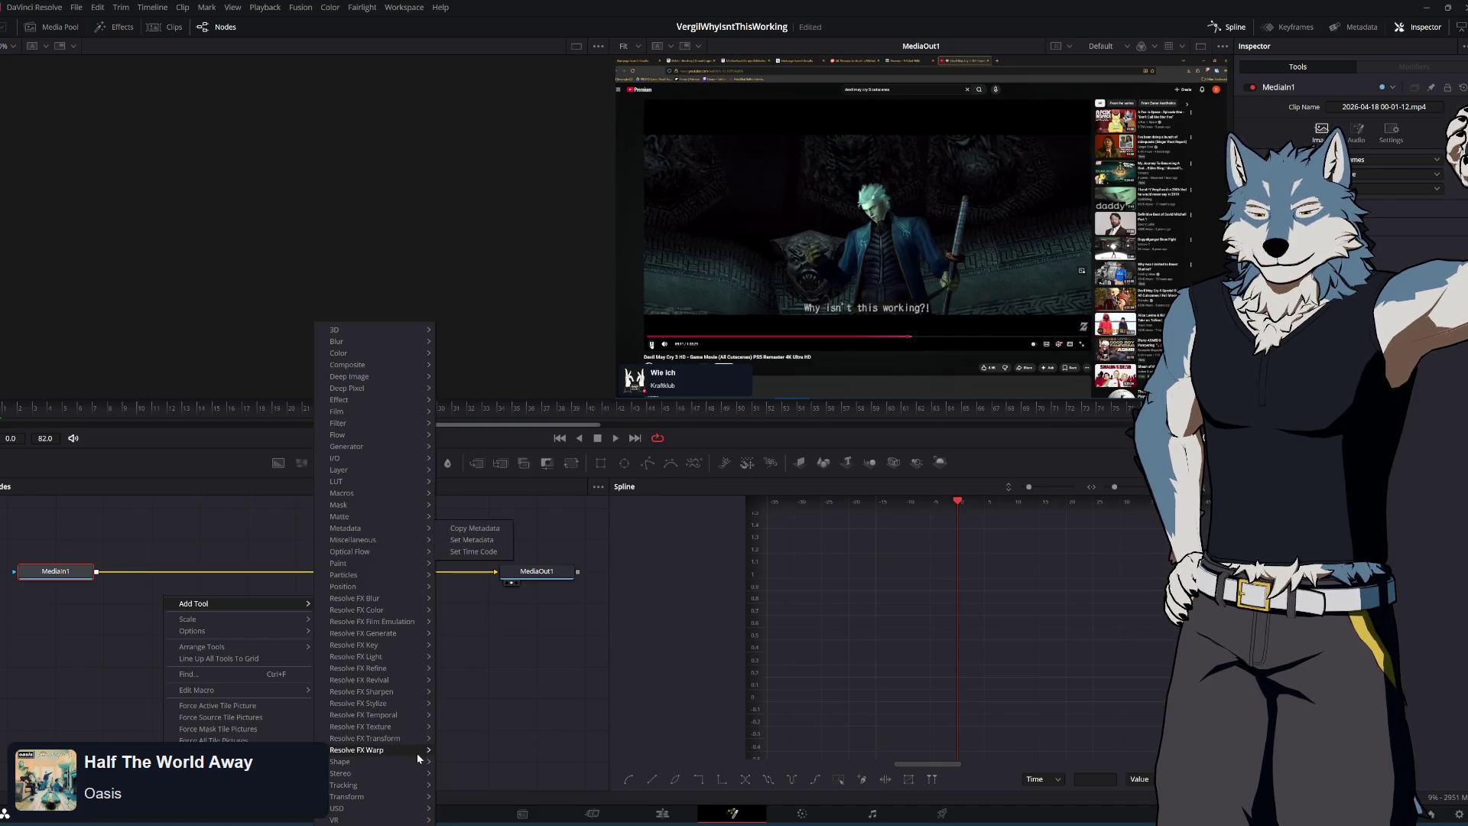
pyautogui.moveTo(406, 782)
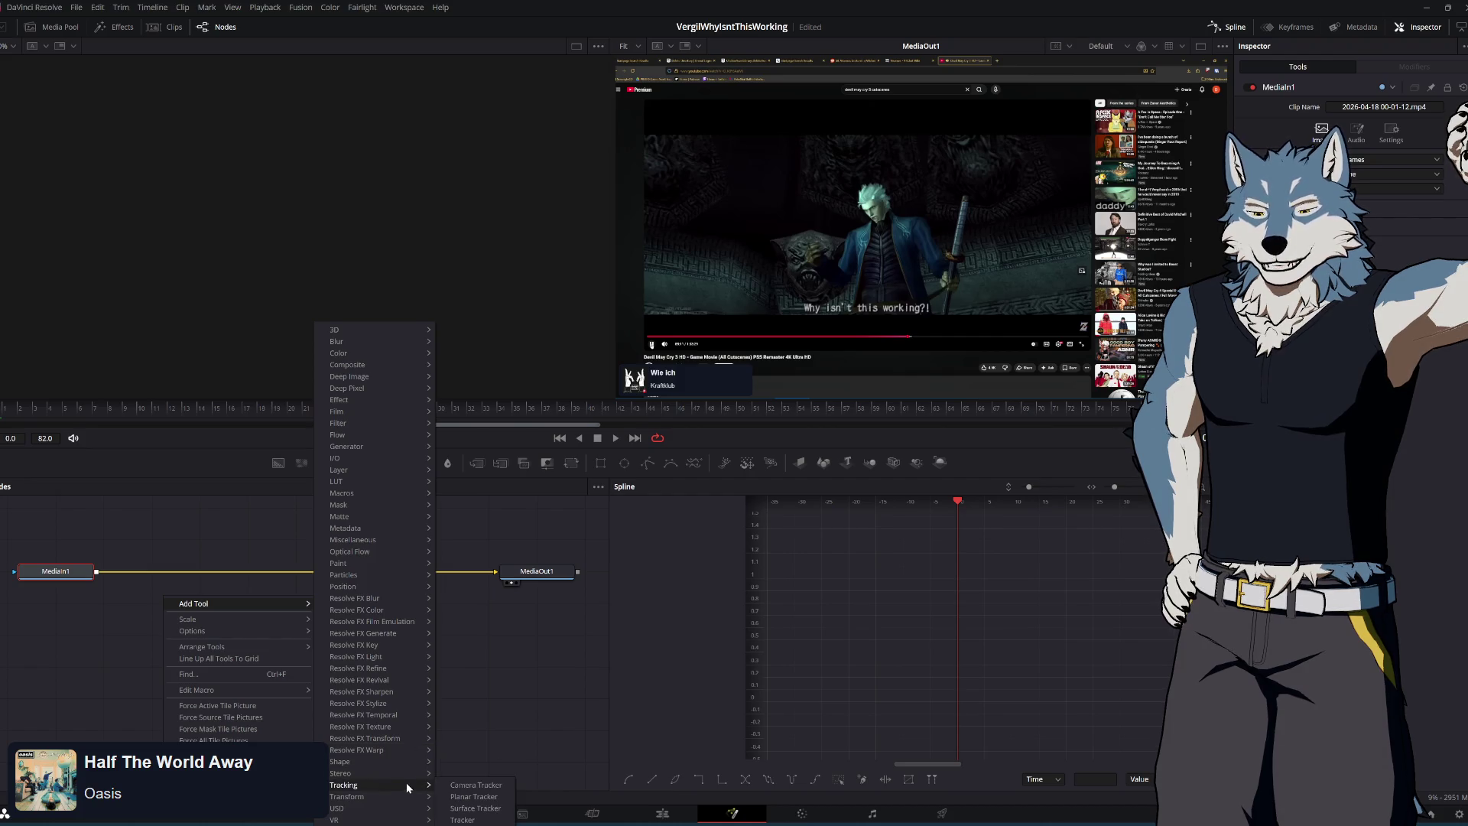
pyautogui.click(237, 676)
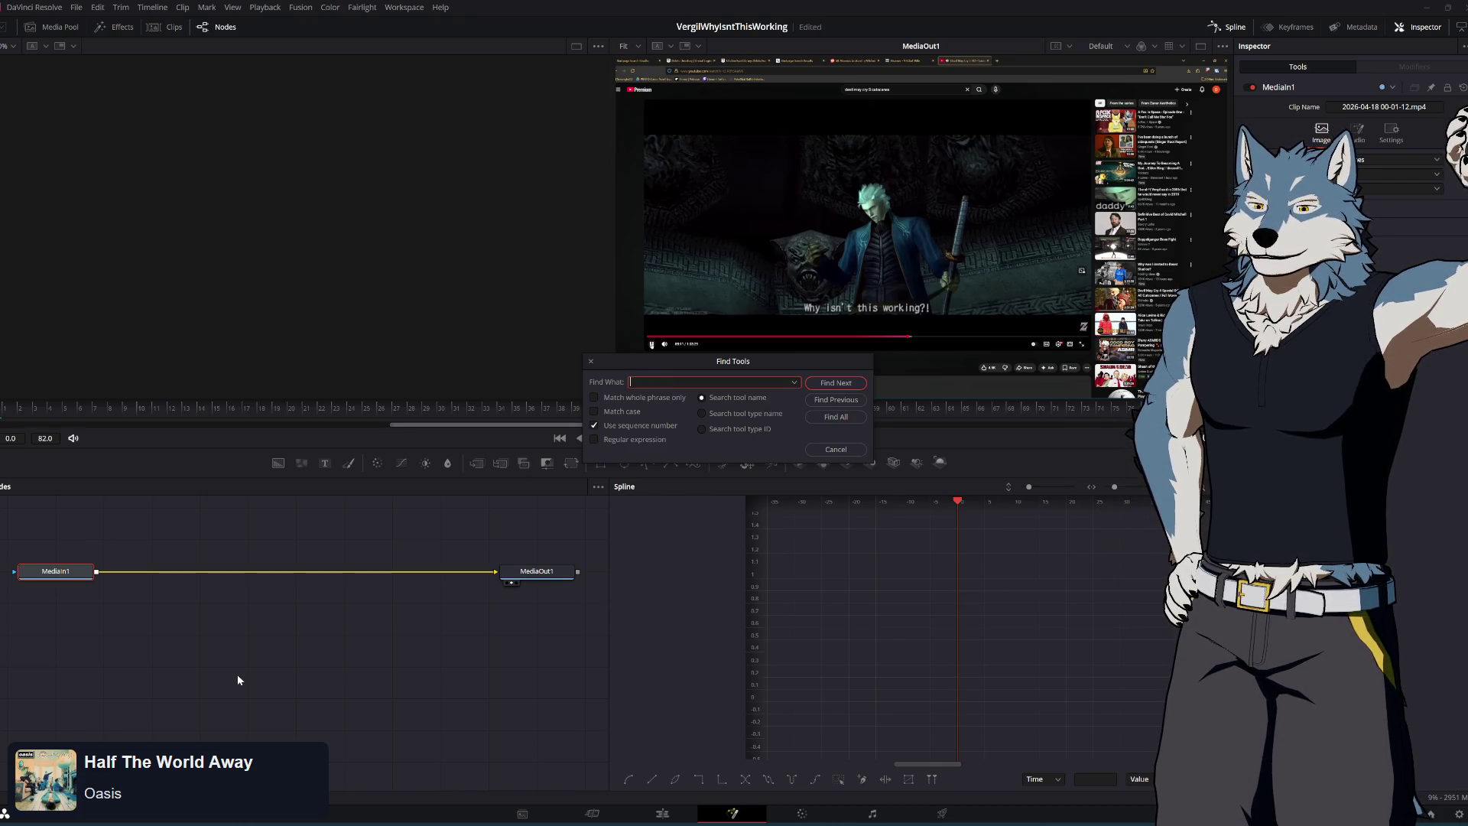
pyautogui.press('Escape')
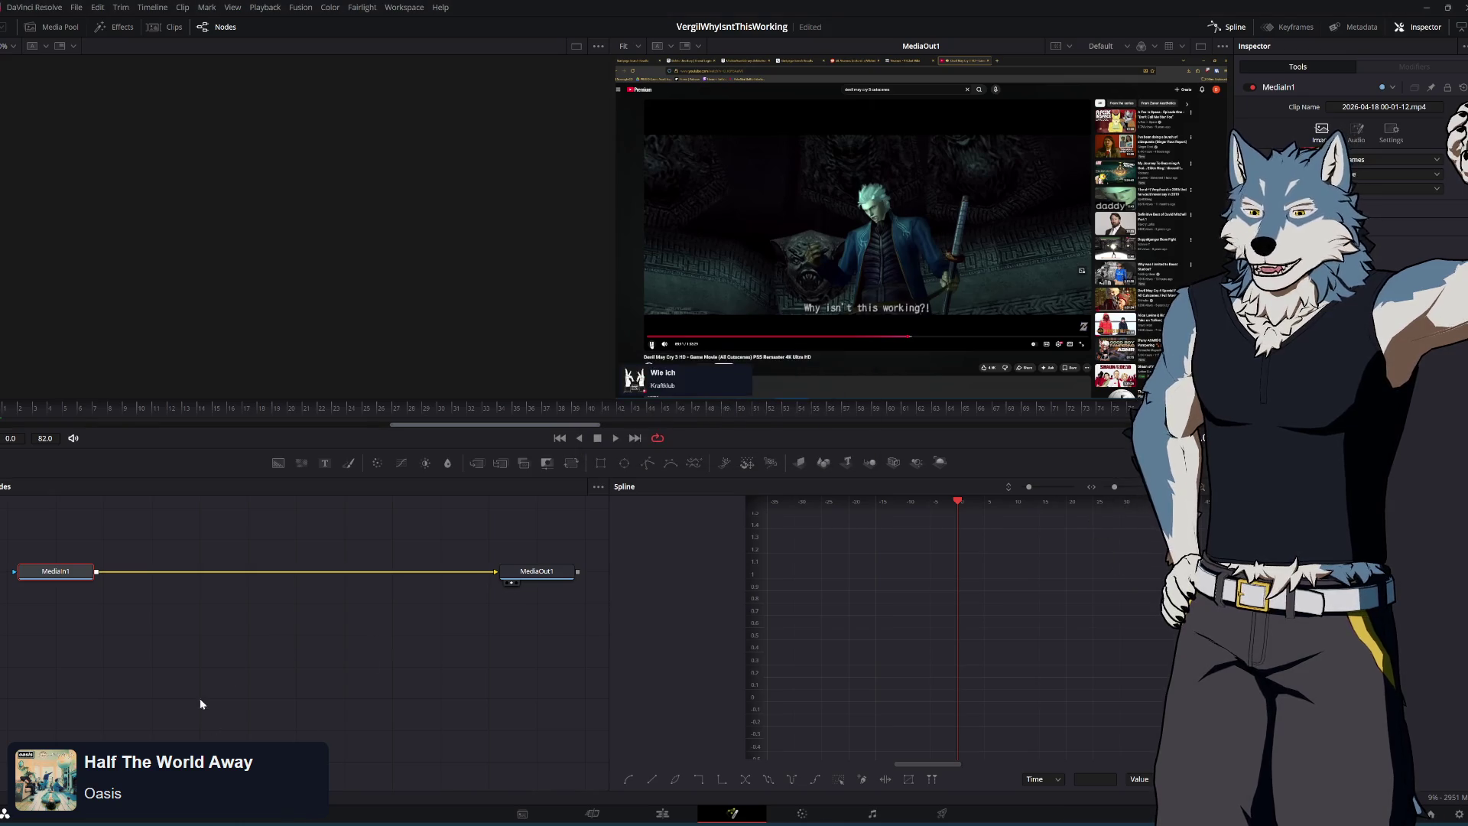
# Open and close the tool search from the MediaIn1 node's context menu
pyautogui.click(260, 650)
pyautogui.rightClick(265, 642)
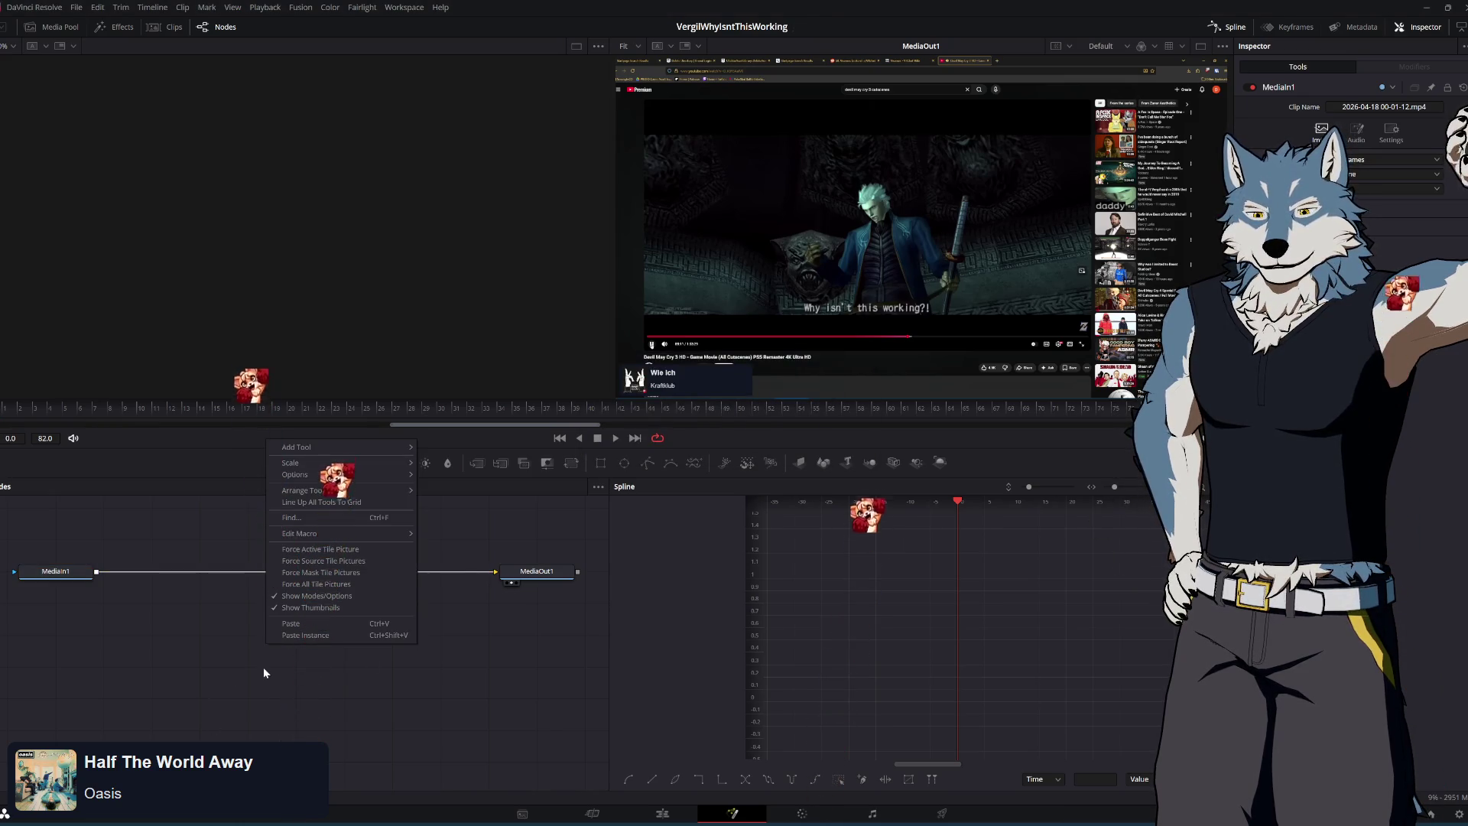
pyautogui.click(342, 518)
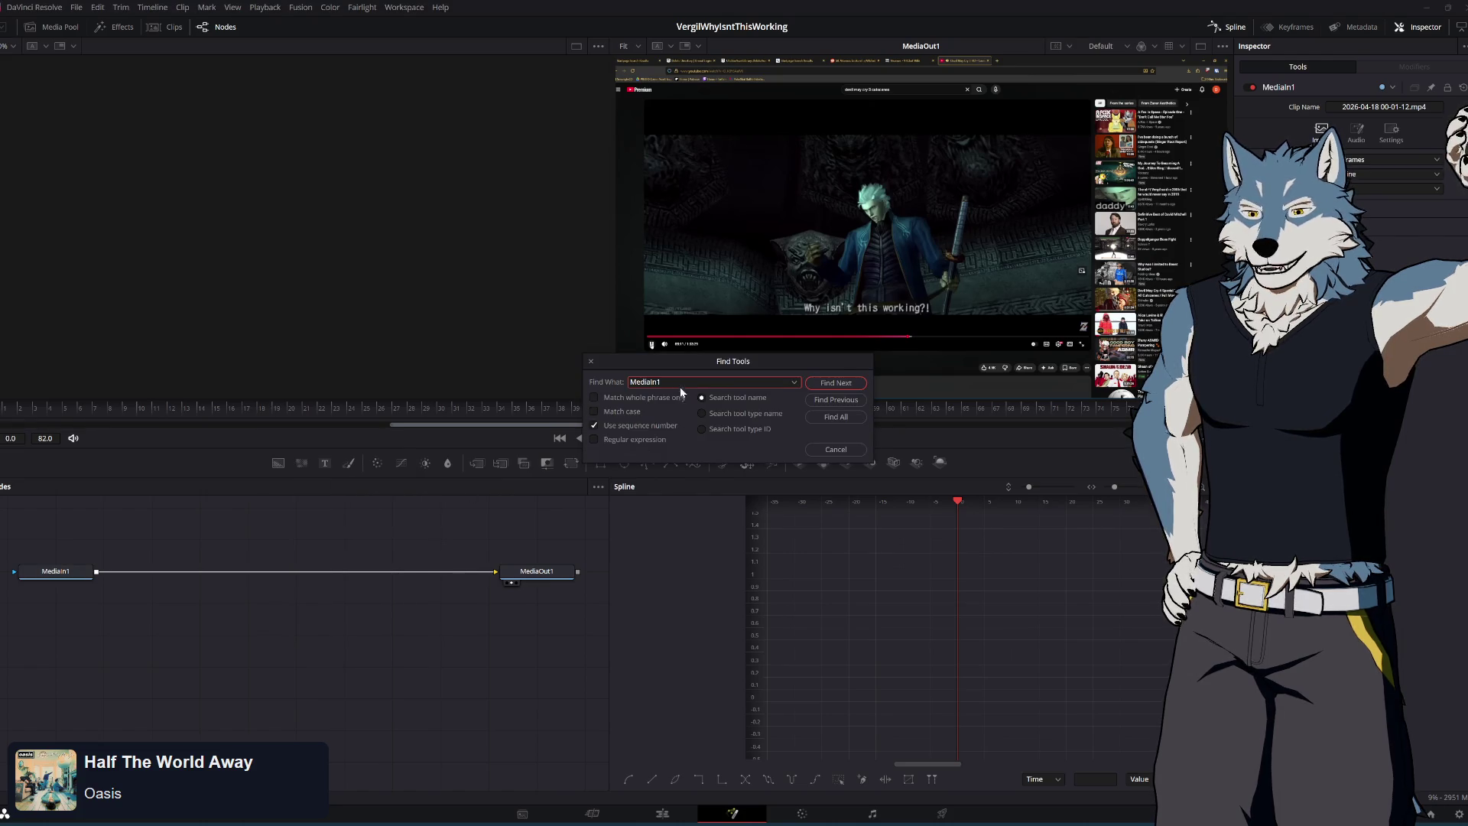
pyautogui.click(844, 450)
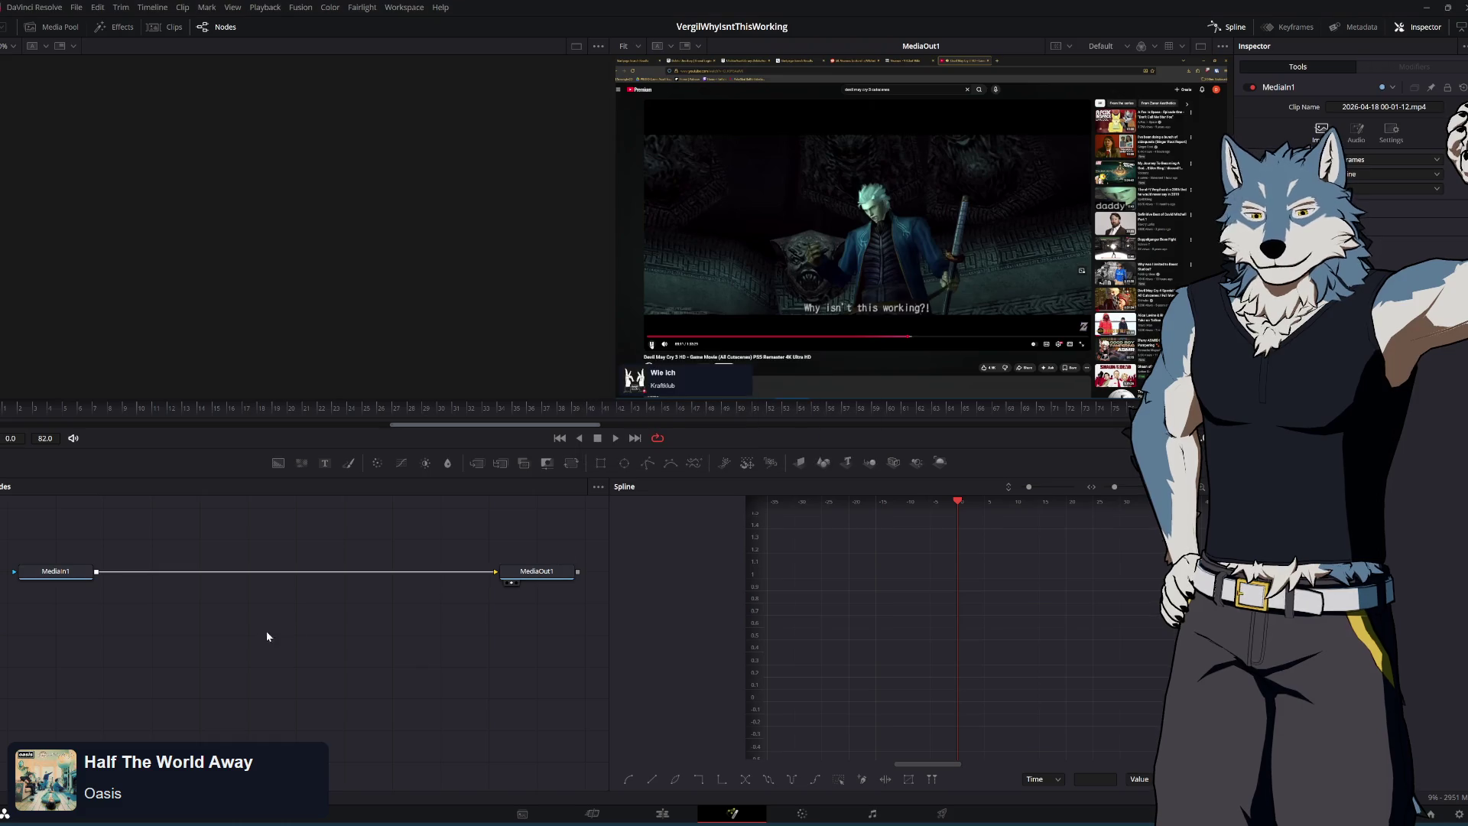
# Browse the Add Tool submenus again without adding anything, then return to Firefox's tab menu
pyautogui.rightClick(272, 621)
pyautogui.moveTo(366, 634)
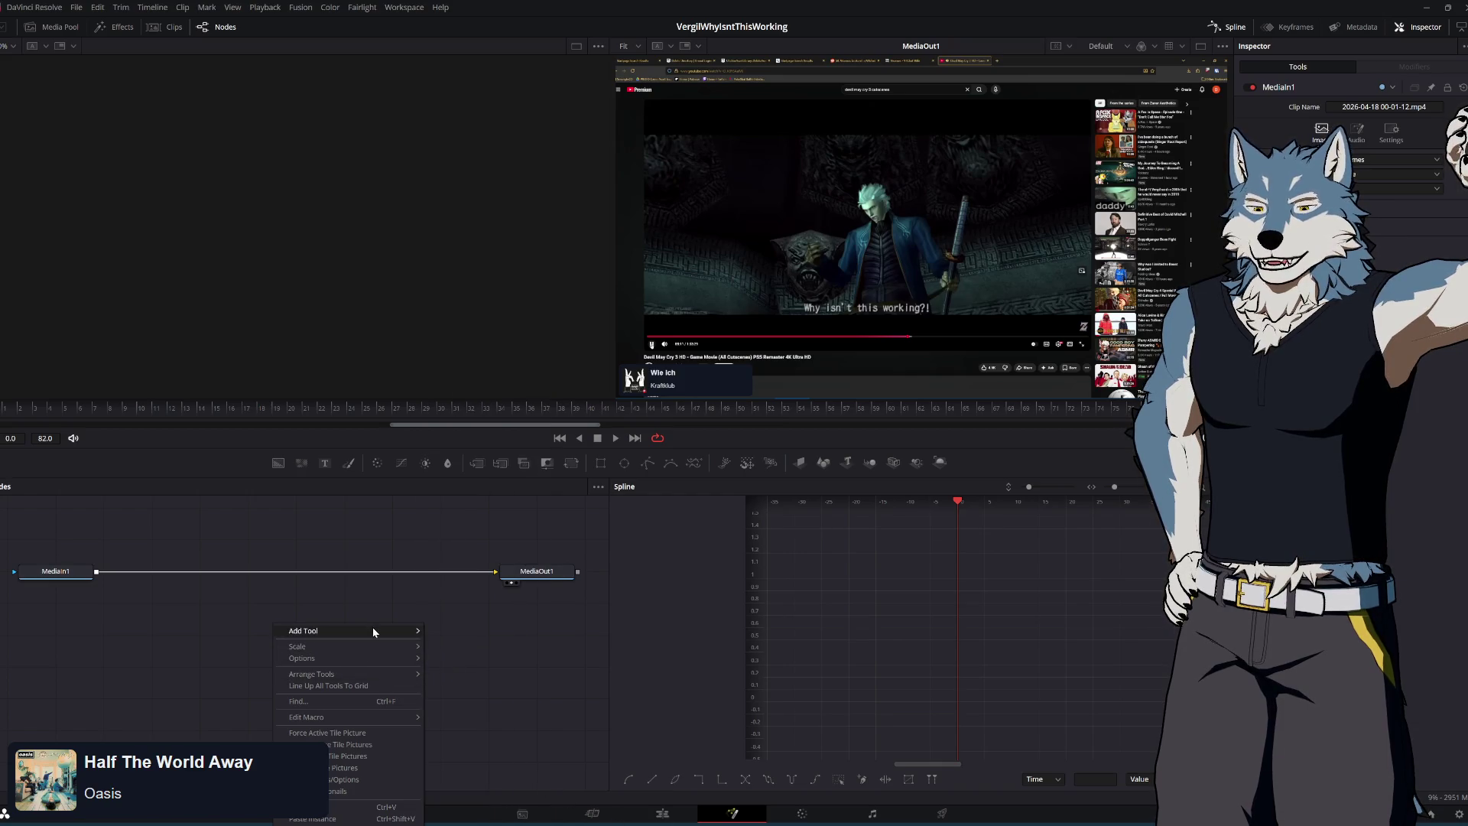
pyautogui.moveTo(502, 506)
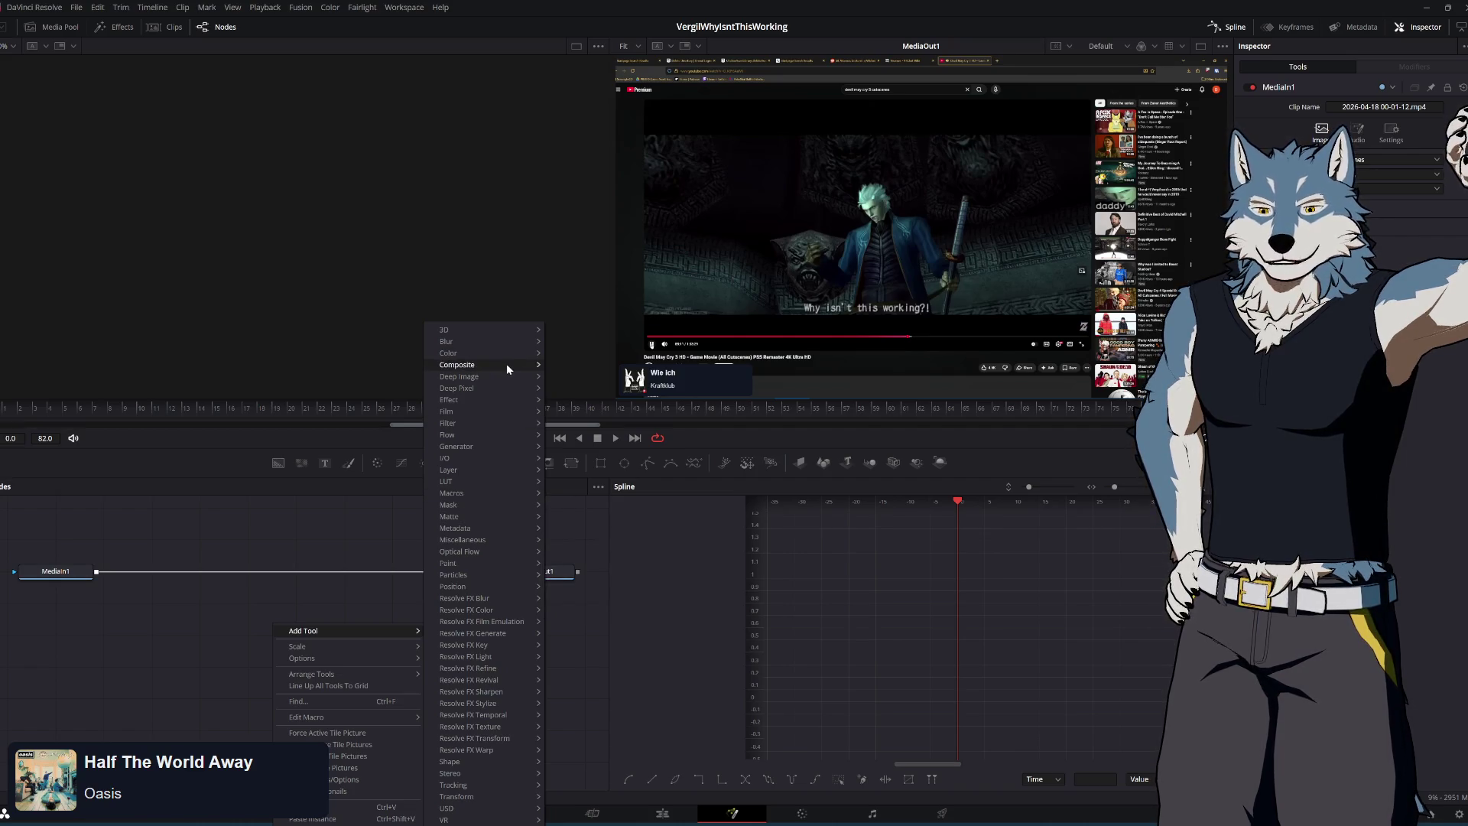
pyautogui.moveTo(506, 364)
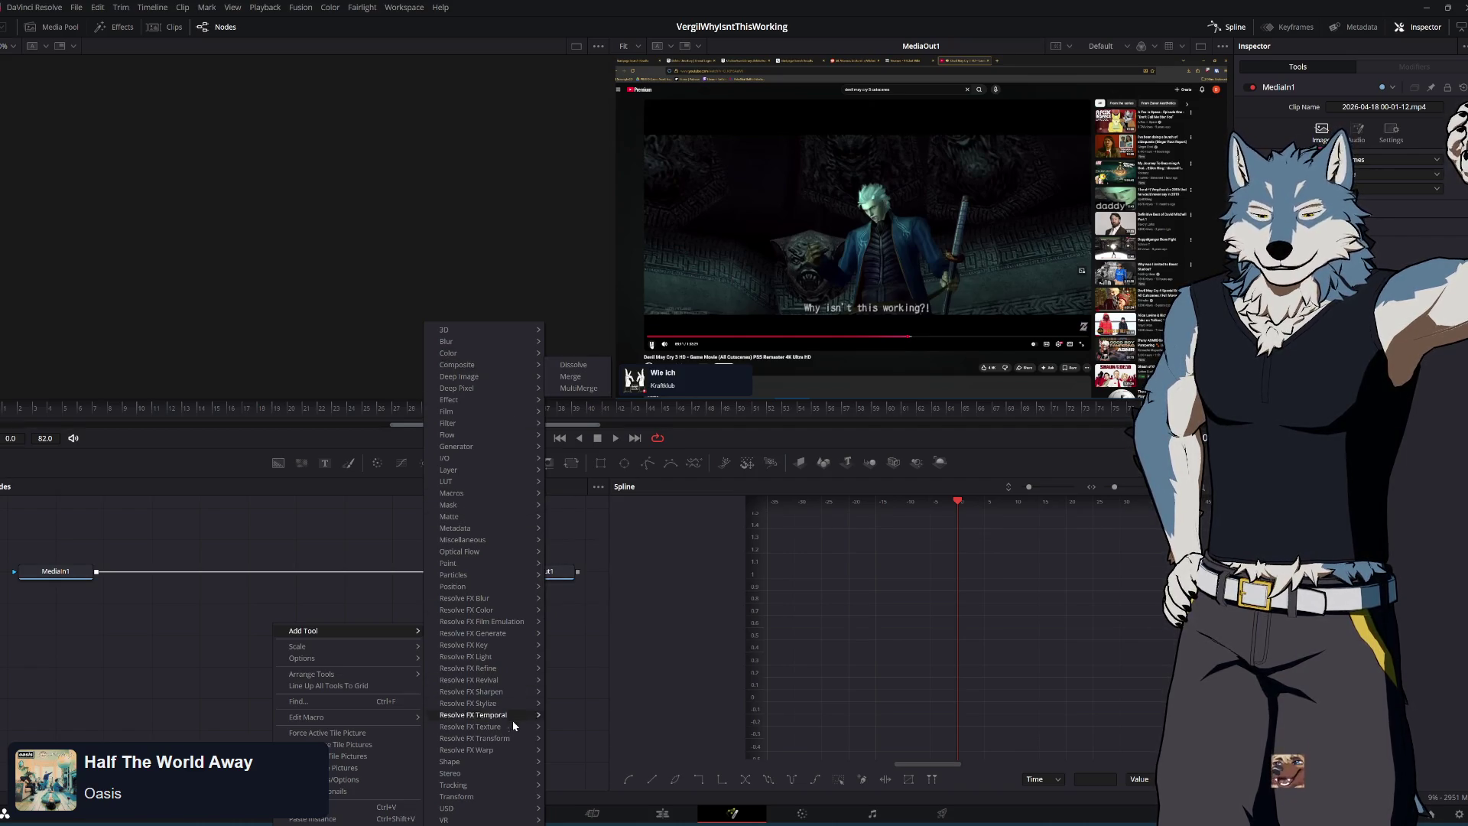
pyautogui.moveTo(504, 763)
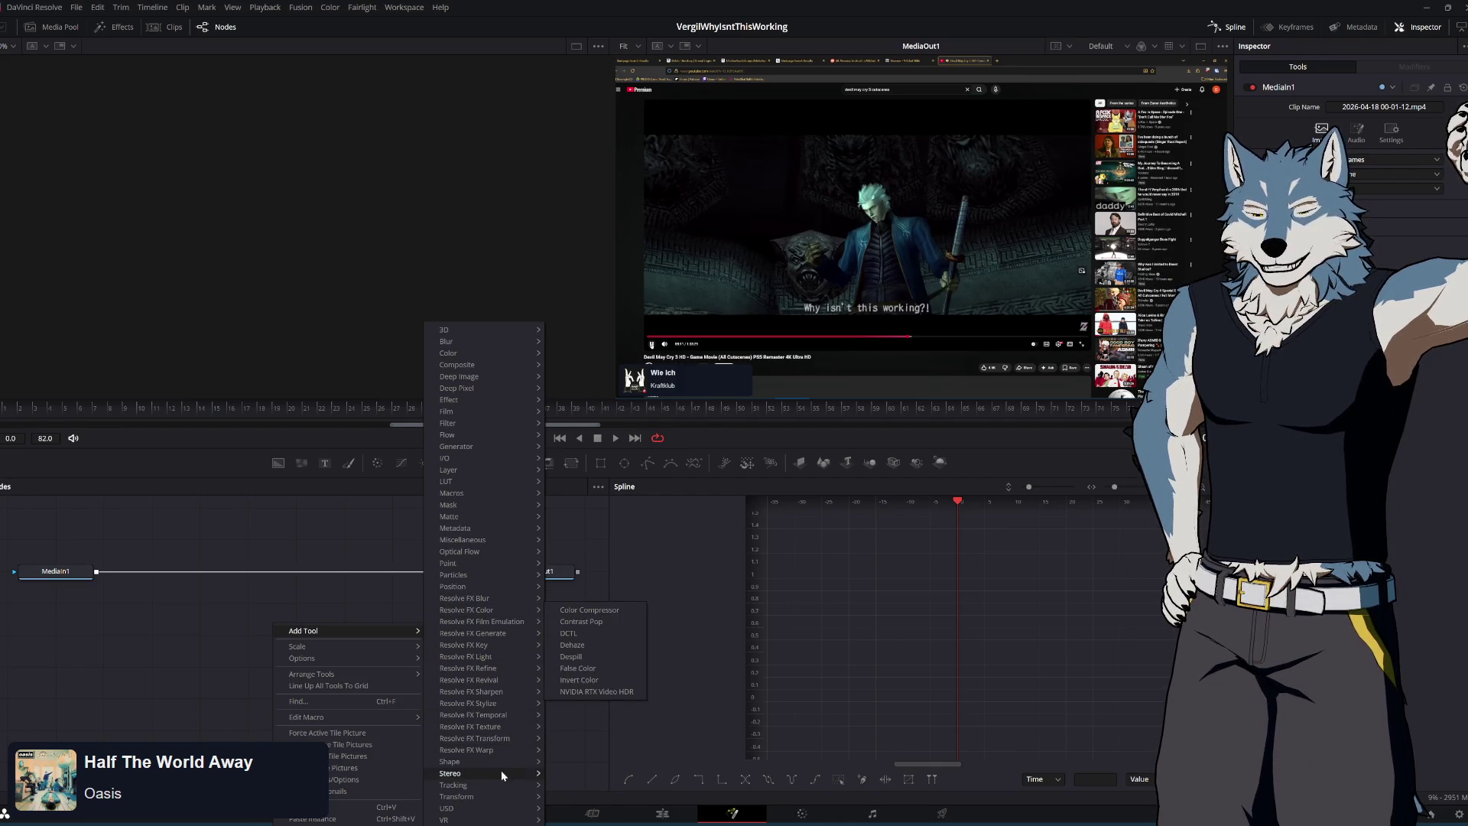
pyautogui.moveTo(489, 824)
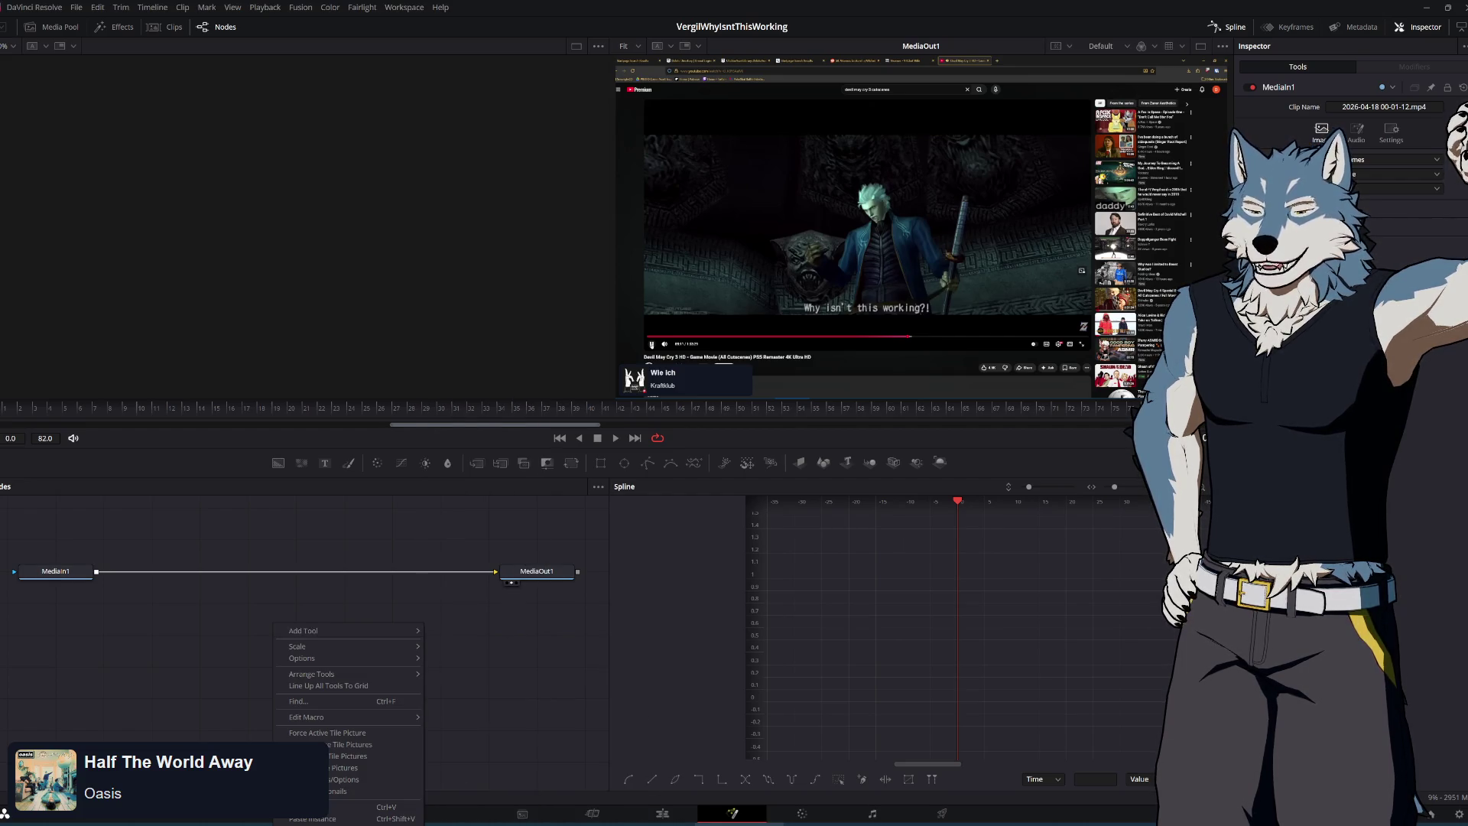
pyautogui.click(776, 222)
pyautogui.hotkey('alt', 'Tab')
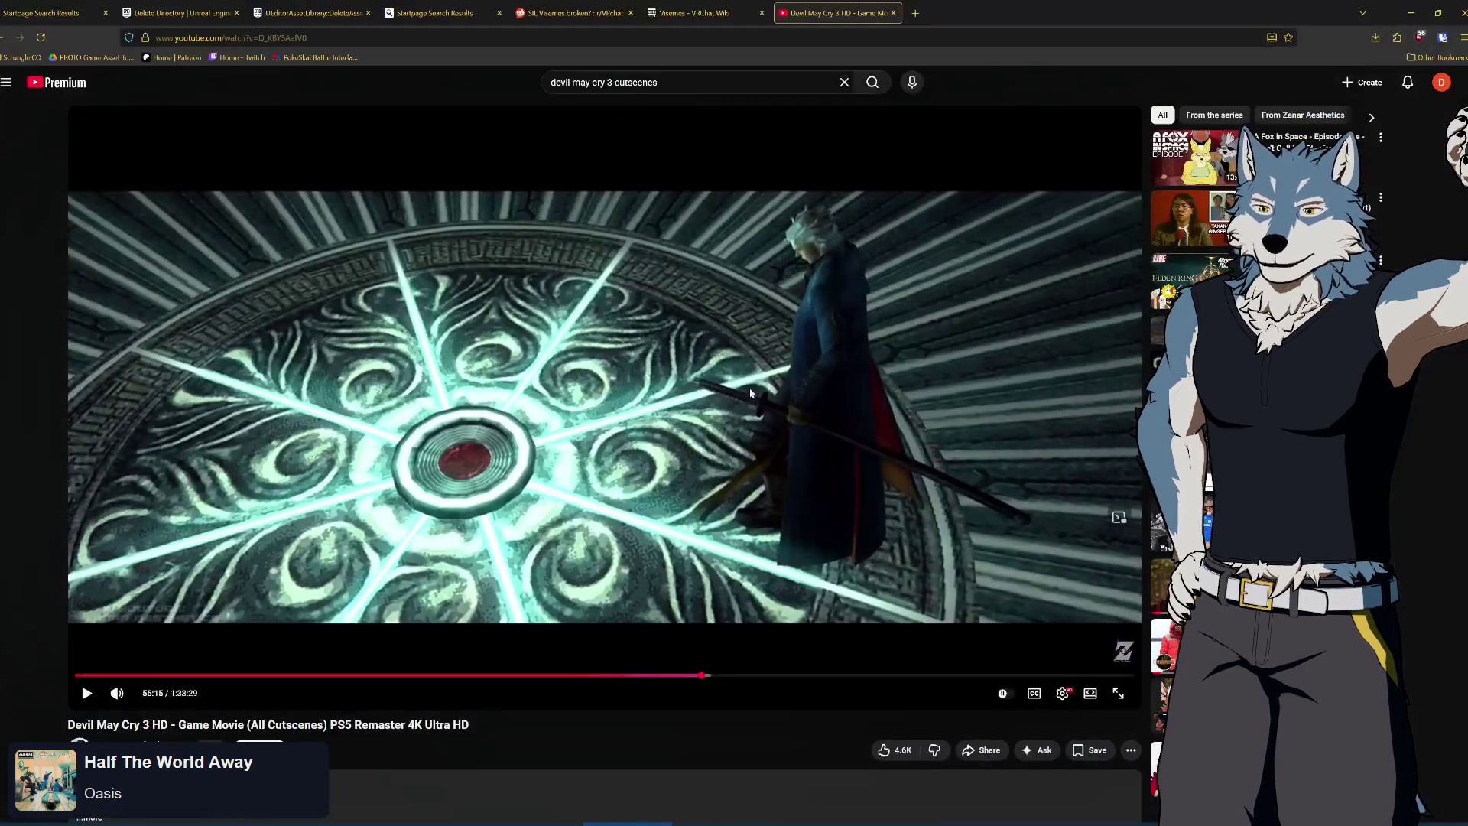
pyautogui.rightClick(993, 8)
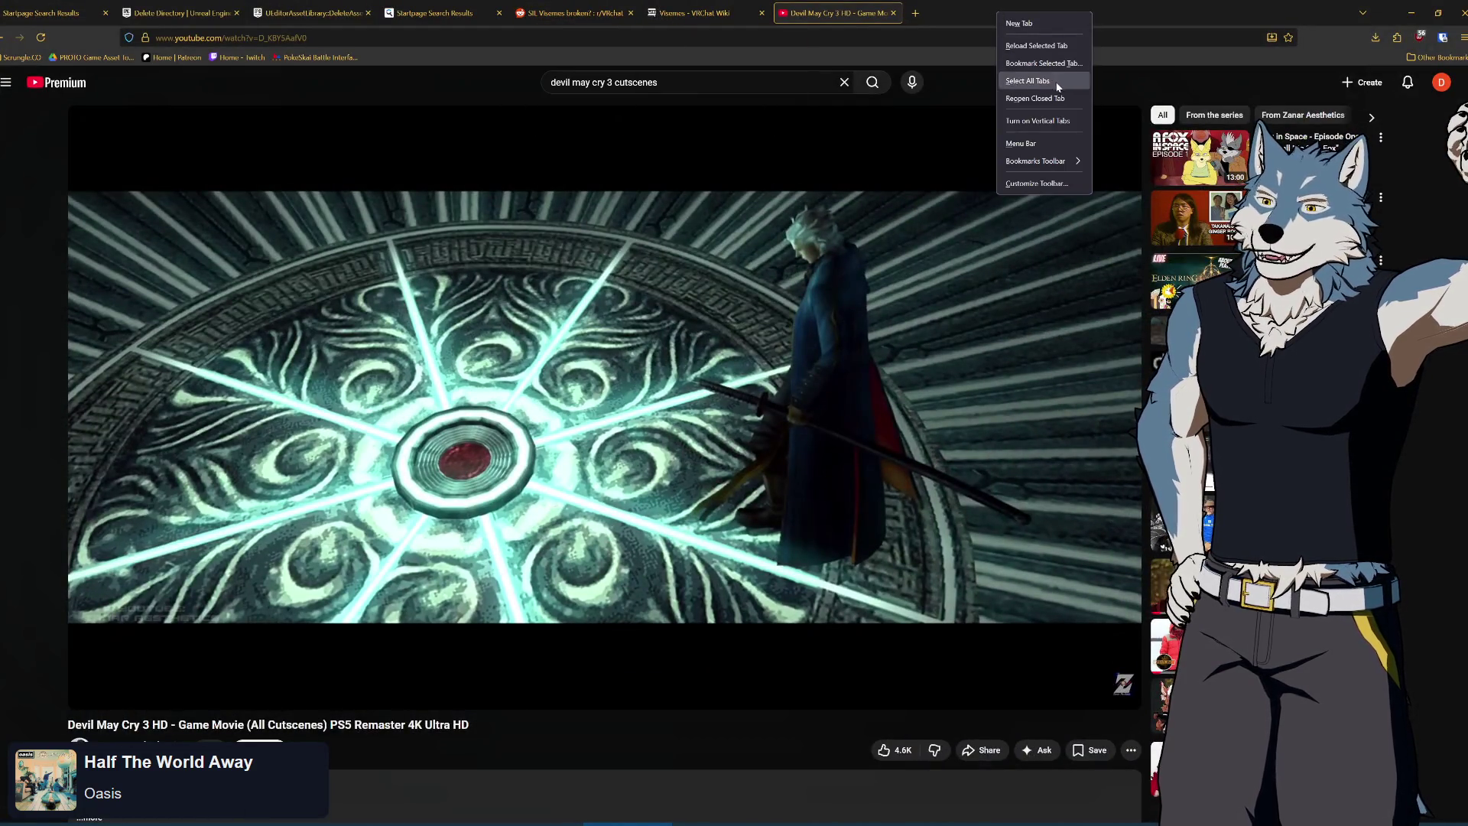
# Reopen the closed Startpage, Myinstants DMC3 and YouTube tabs and show the background-removal Short
pyautogui.click(1047, 101)
pyautogui.rightClick(1088, 17)
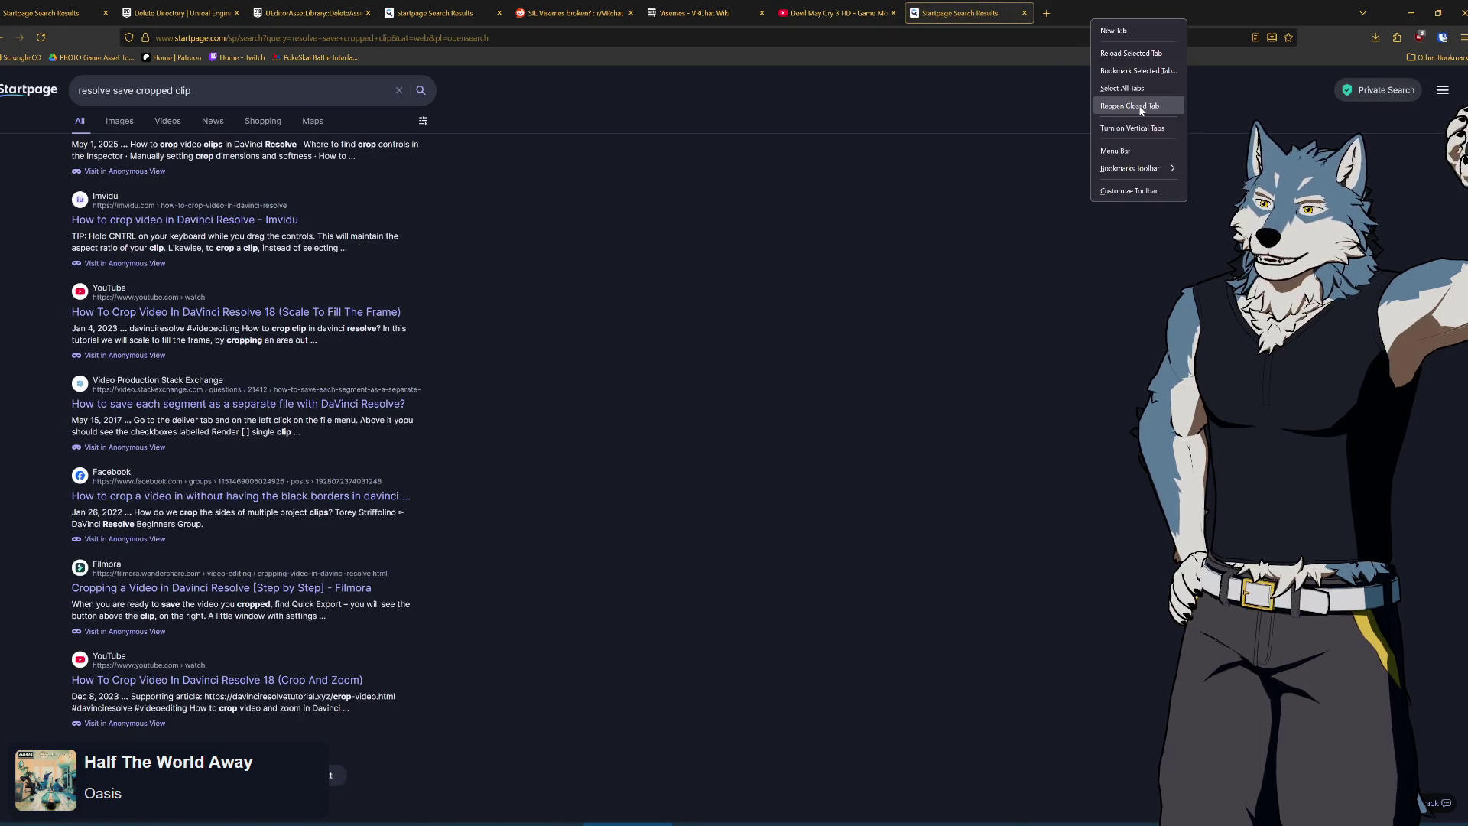
pyautogui.click(1131, 110)
pyautogui.rightClick(1216, 15)
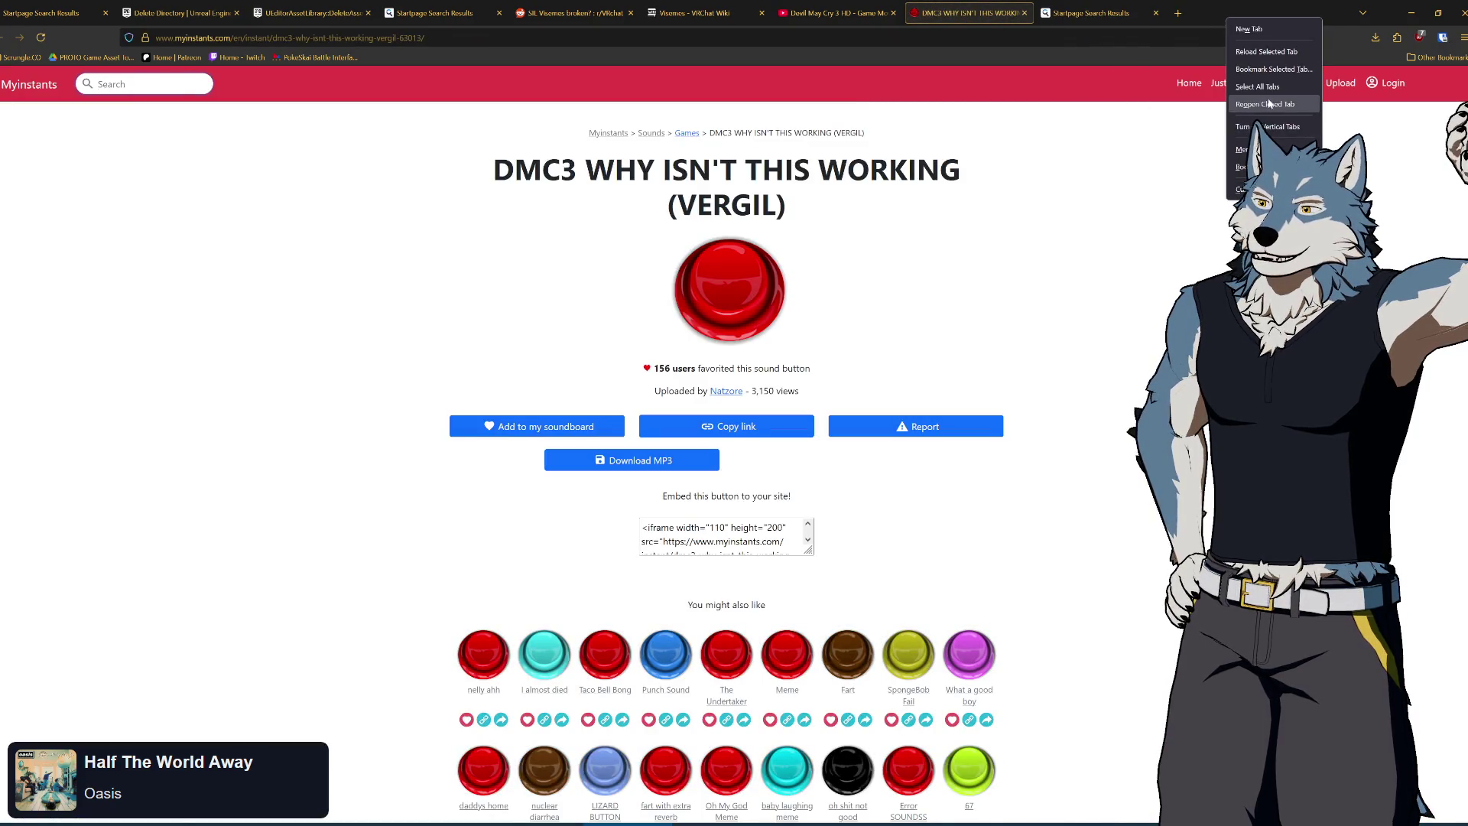
pyautogui.click(1257, 102)
pyautogui.click(1098, 17)
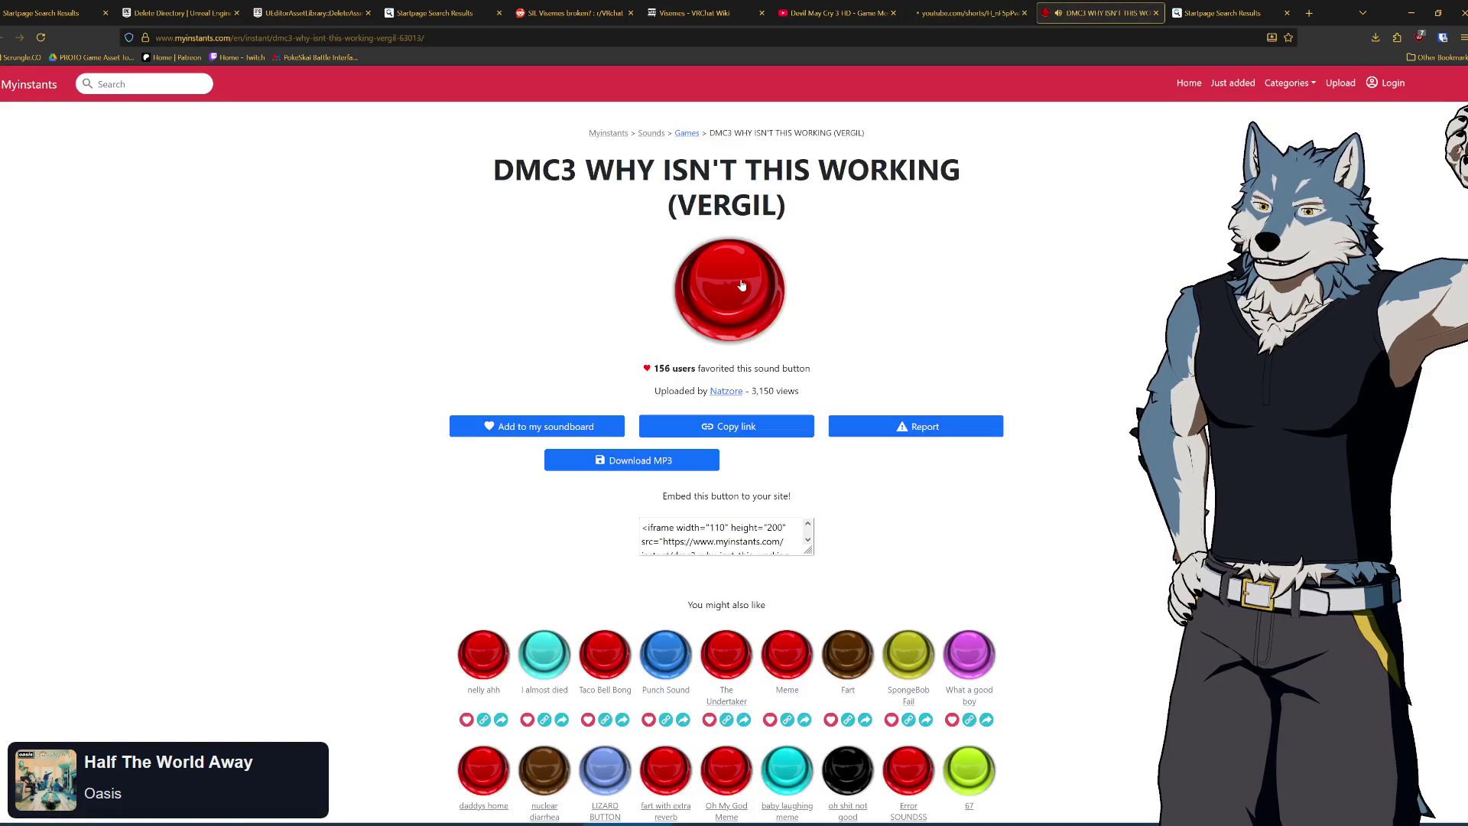
pyautogui.click(966, 17)
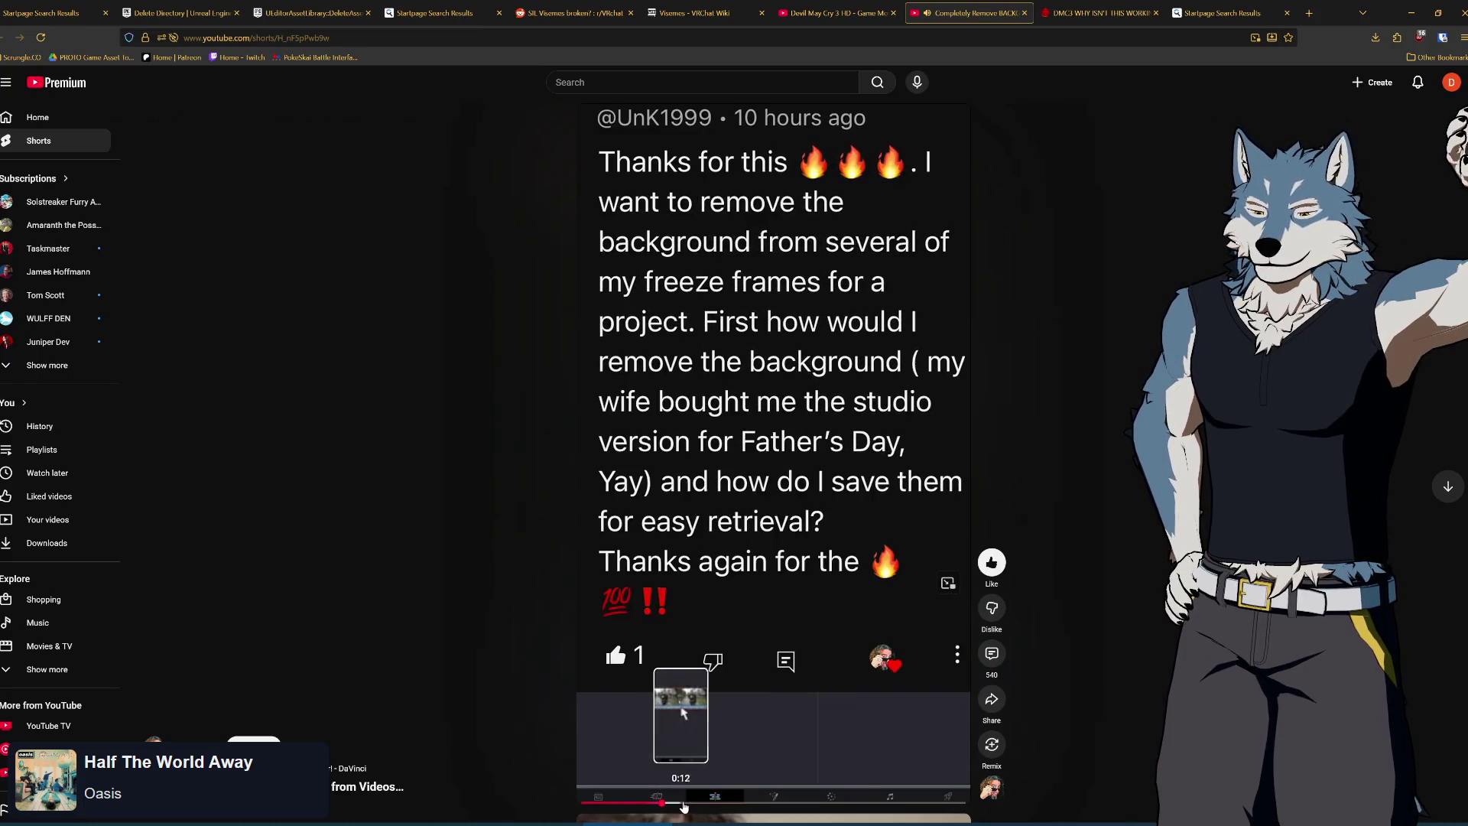
pyautogui.moveTo(693, 807); pyautogui.dragTo(729, 808)
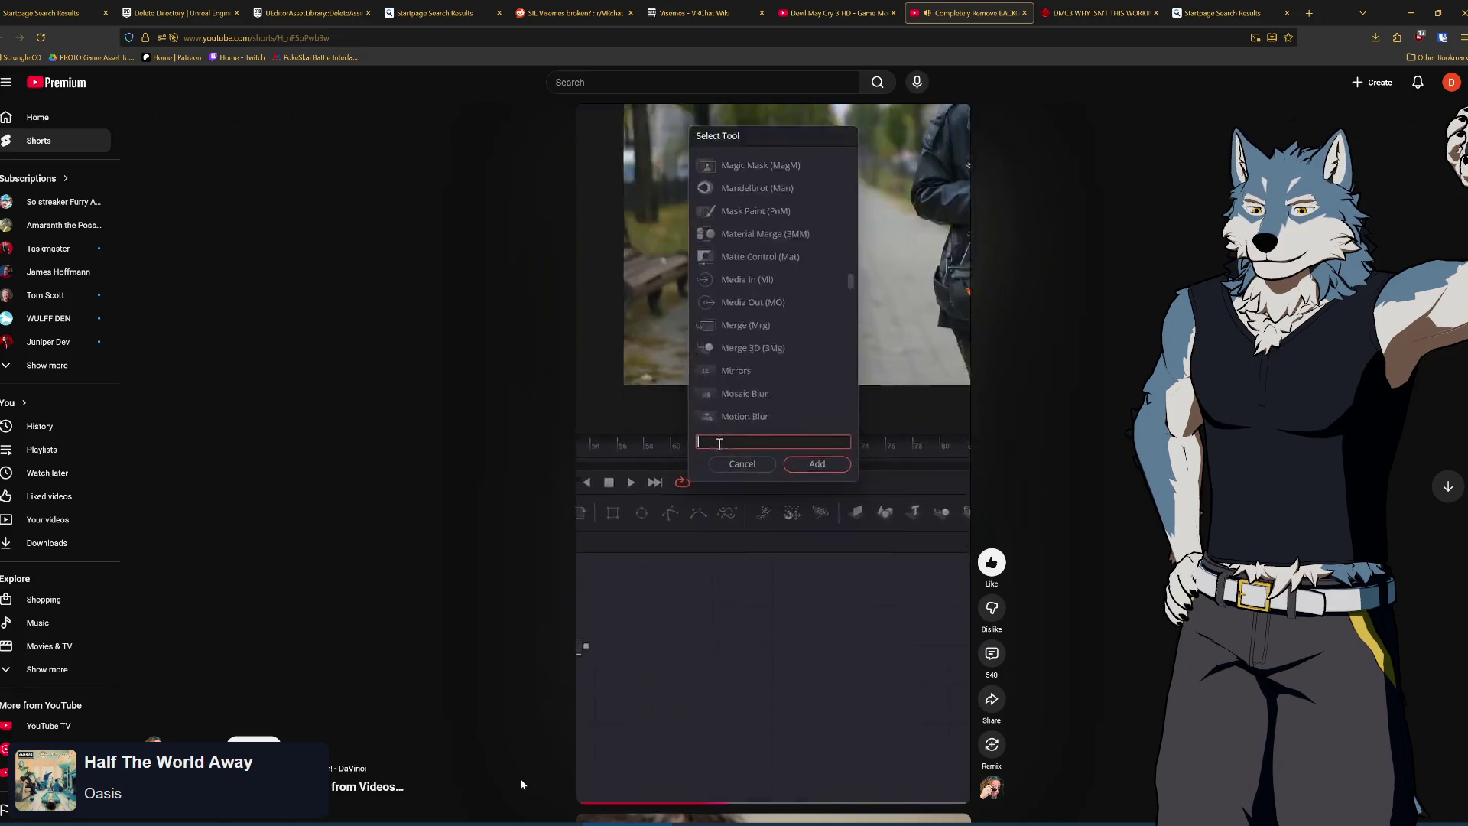
pyautogui.scroll(-2, 708, 659)
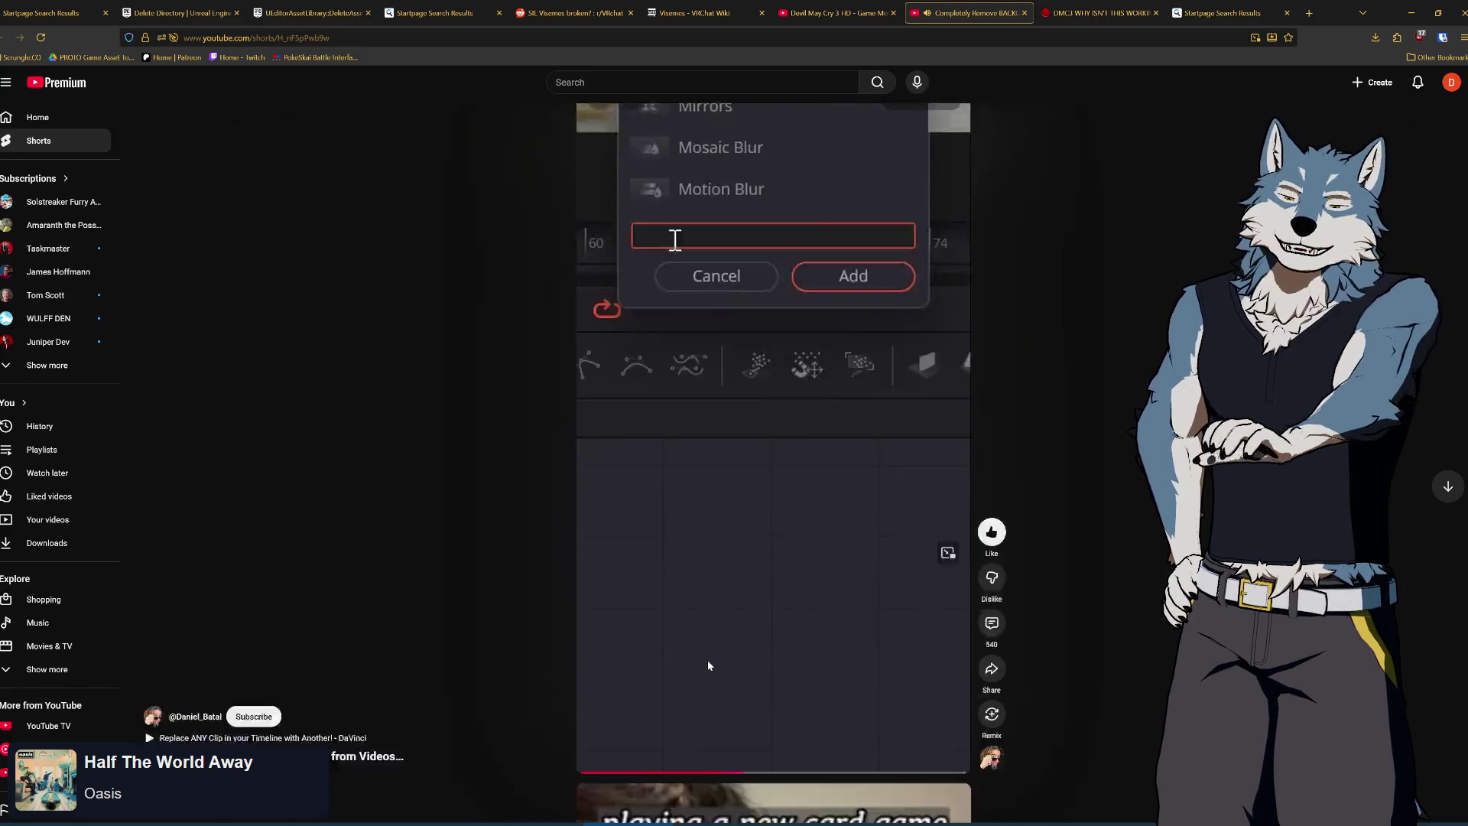
pyautogui.scroll(1, 1070, 639)
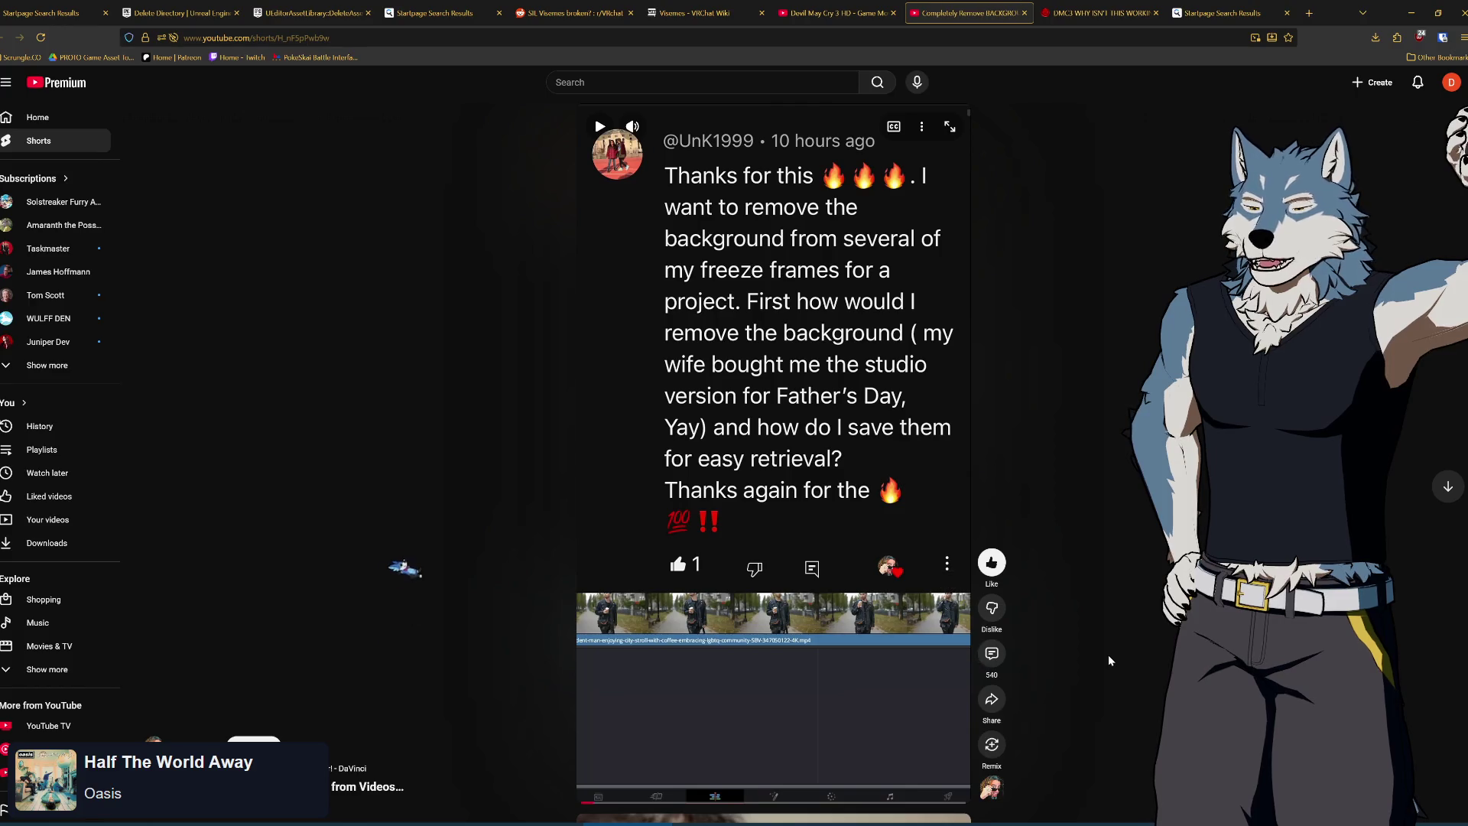
pyautogui.hotkey('alt', 'Tab')
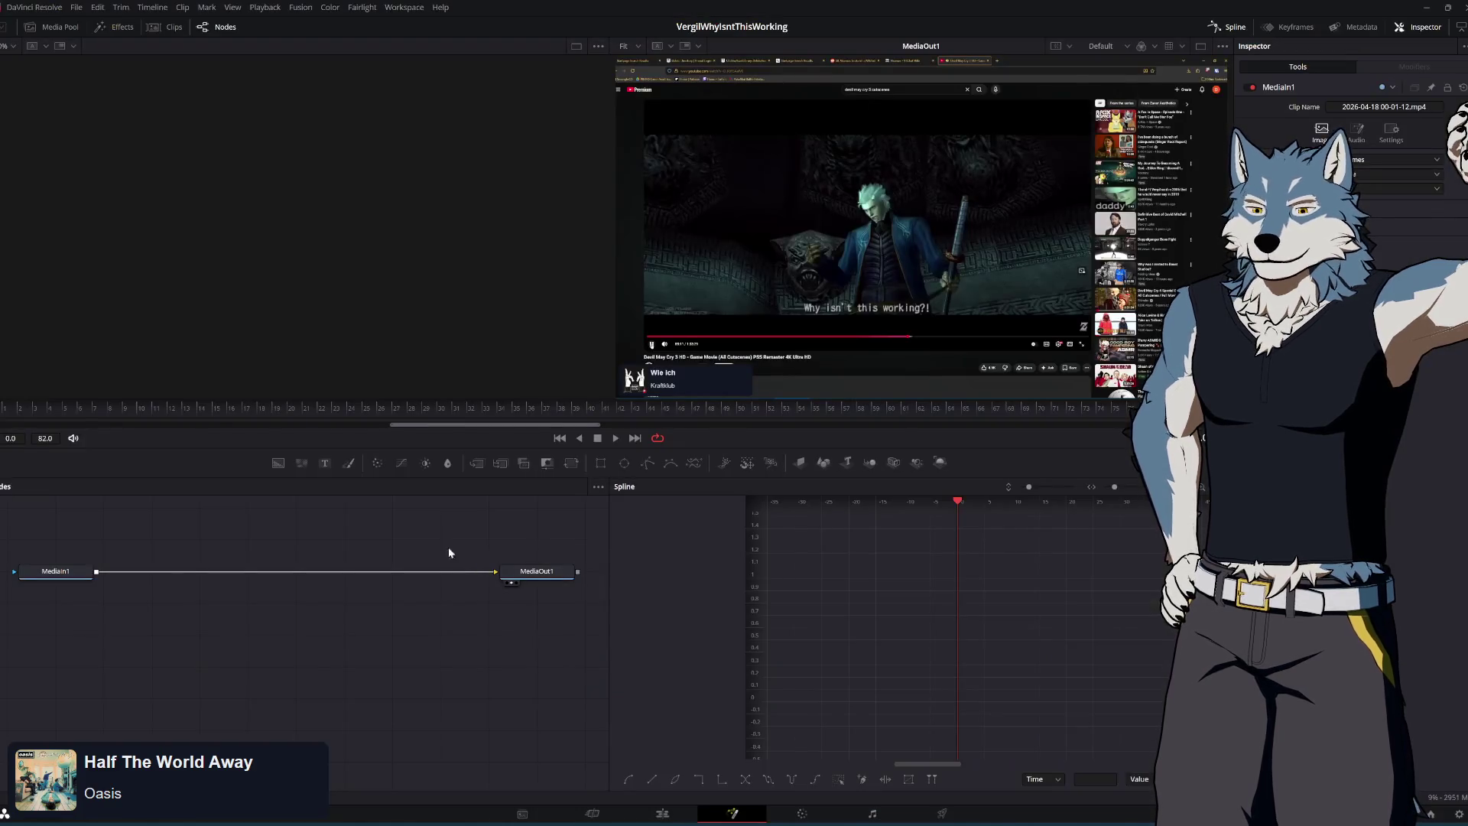
# Add a Magic Mask (MagM) node via tool search, wire it to MediaIn1's output, and reposition it
pyautogui.hotkey('shift', 'space')
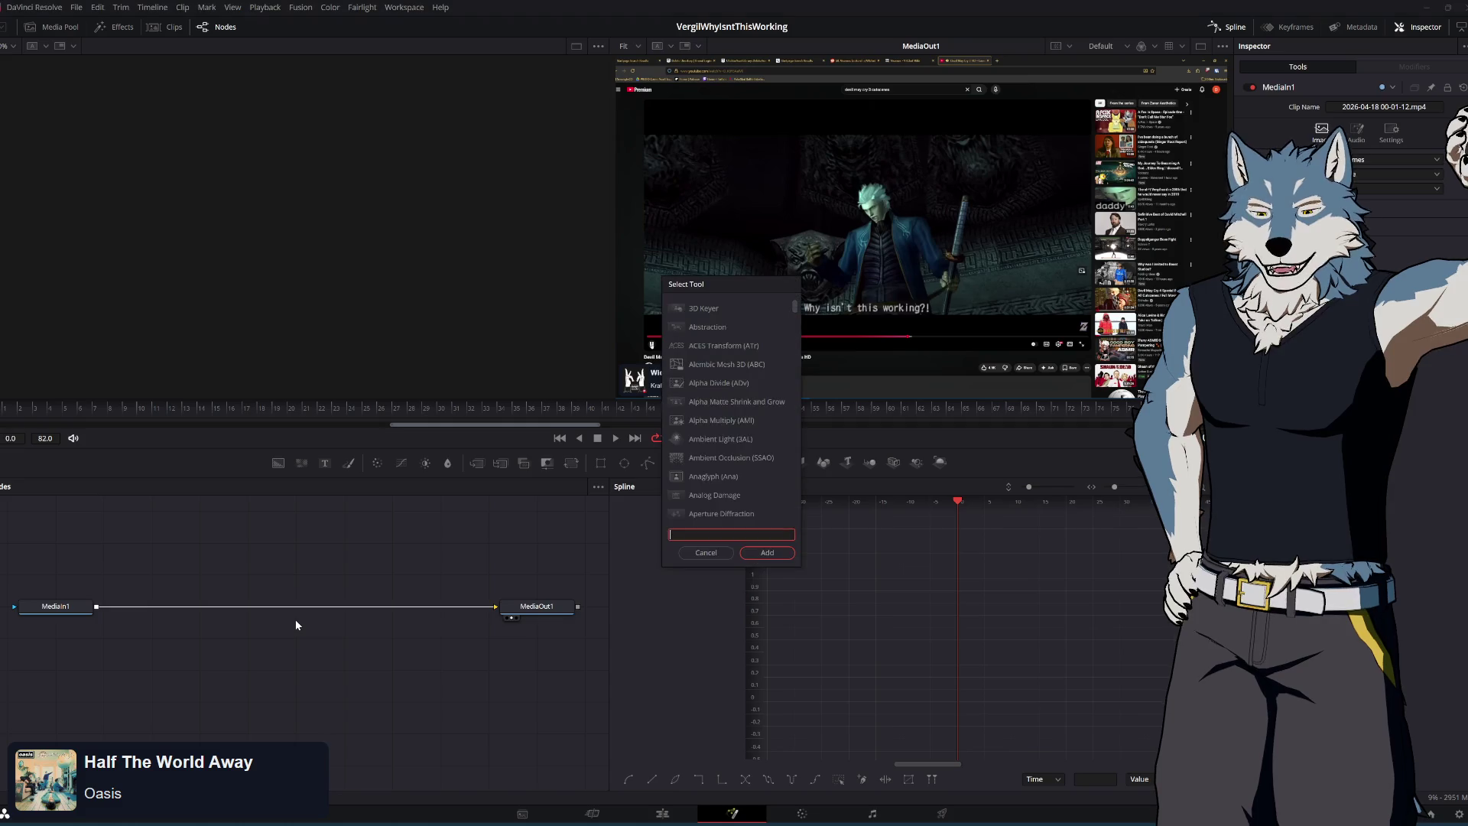
pyautogui.write('magic')
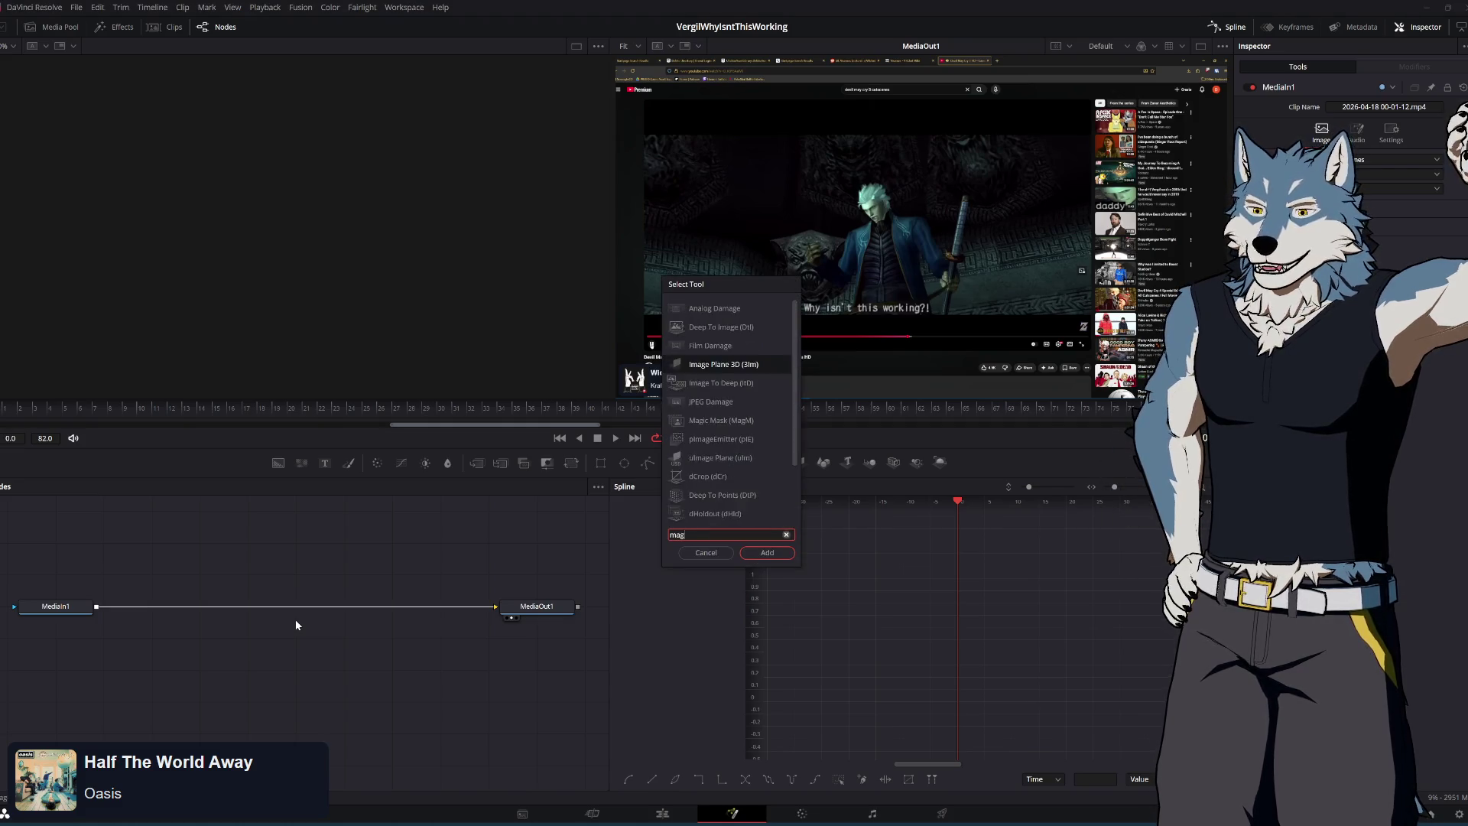
pyautogui.click(719, 309)
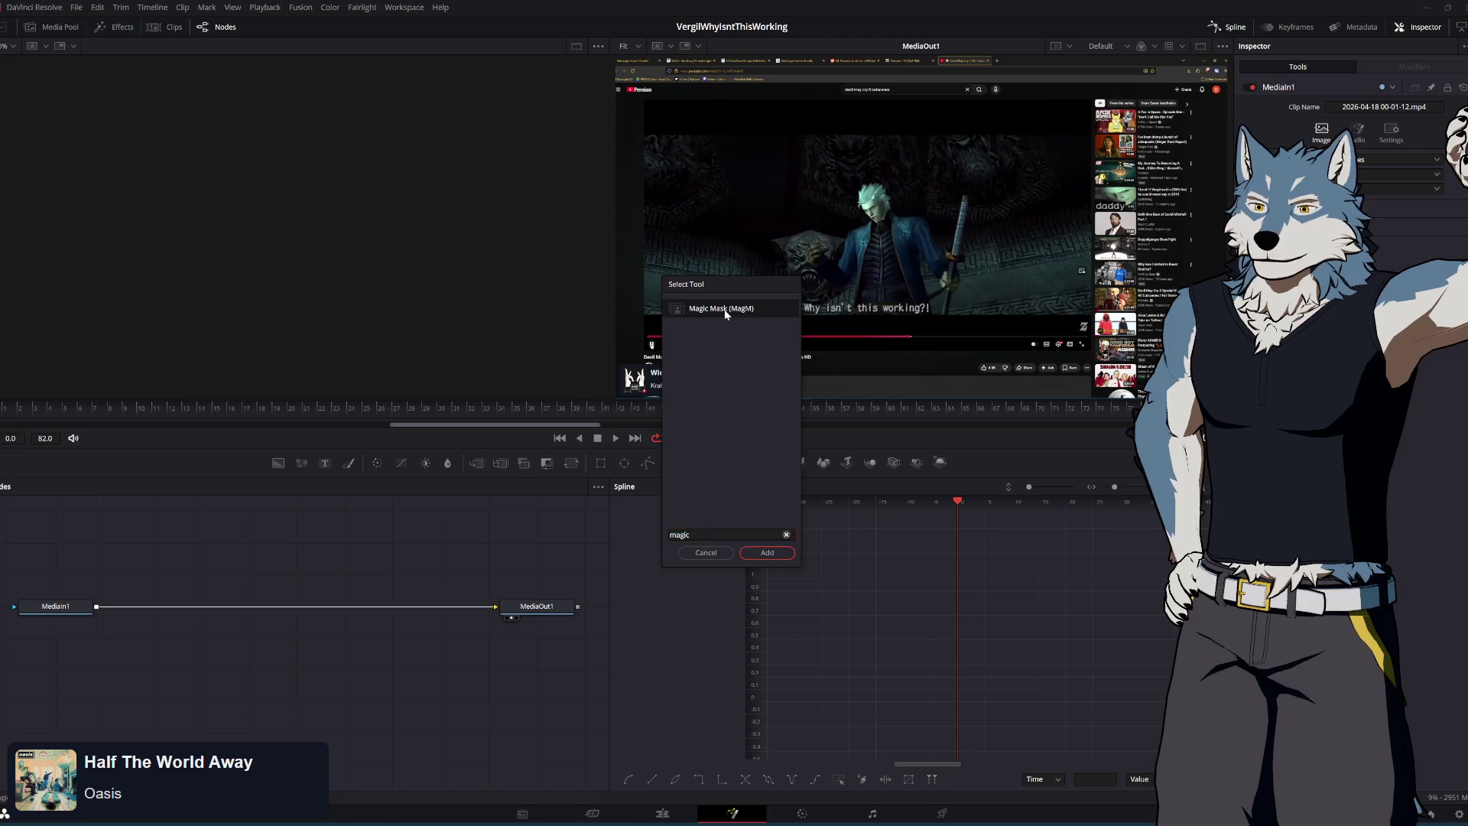
pyautogui.click(766, 551)
pyautogui.moveTo(294, 671)
pyautogui.mouseDown()
pyautogui.moveTo(227, 662)
pyautogui.moveTo(158, 616)
pyautogui.moveTo(120, 633)
pyautogui.moveTo(496, 607)
pyautogui.moveTo(168, 638)
pyautogui.moveTo(489, 609)
pyautogui.moveTo(580, 618)
pyautogui.moveTo(403, 666)
pyautogui.mouseUp()
pyautogui.moveTo(183, 629); pyautogui.dragTo(201, 649)
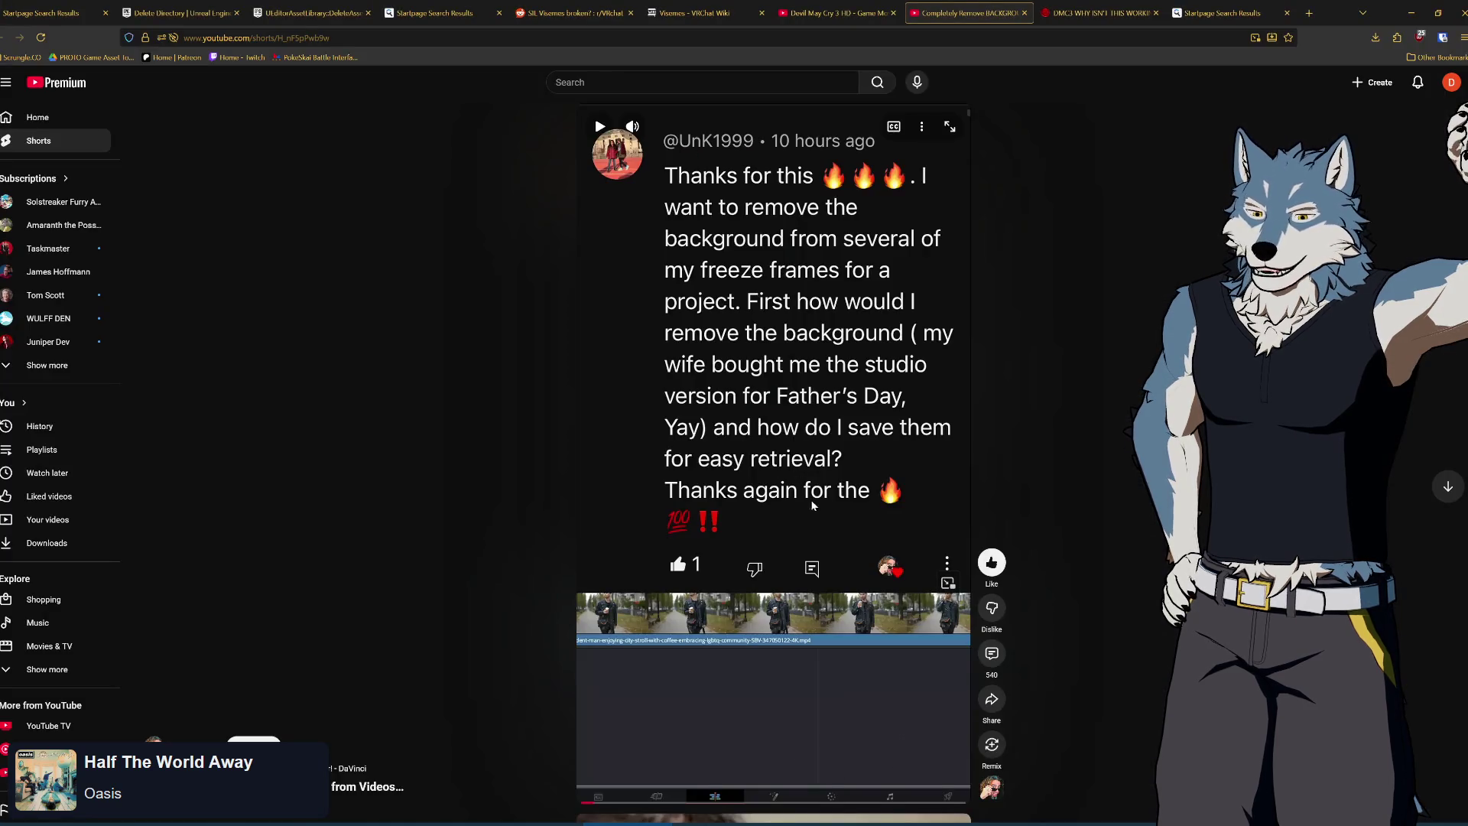
pyautogui.click(812, 504)
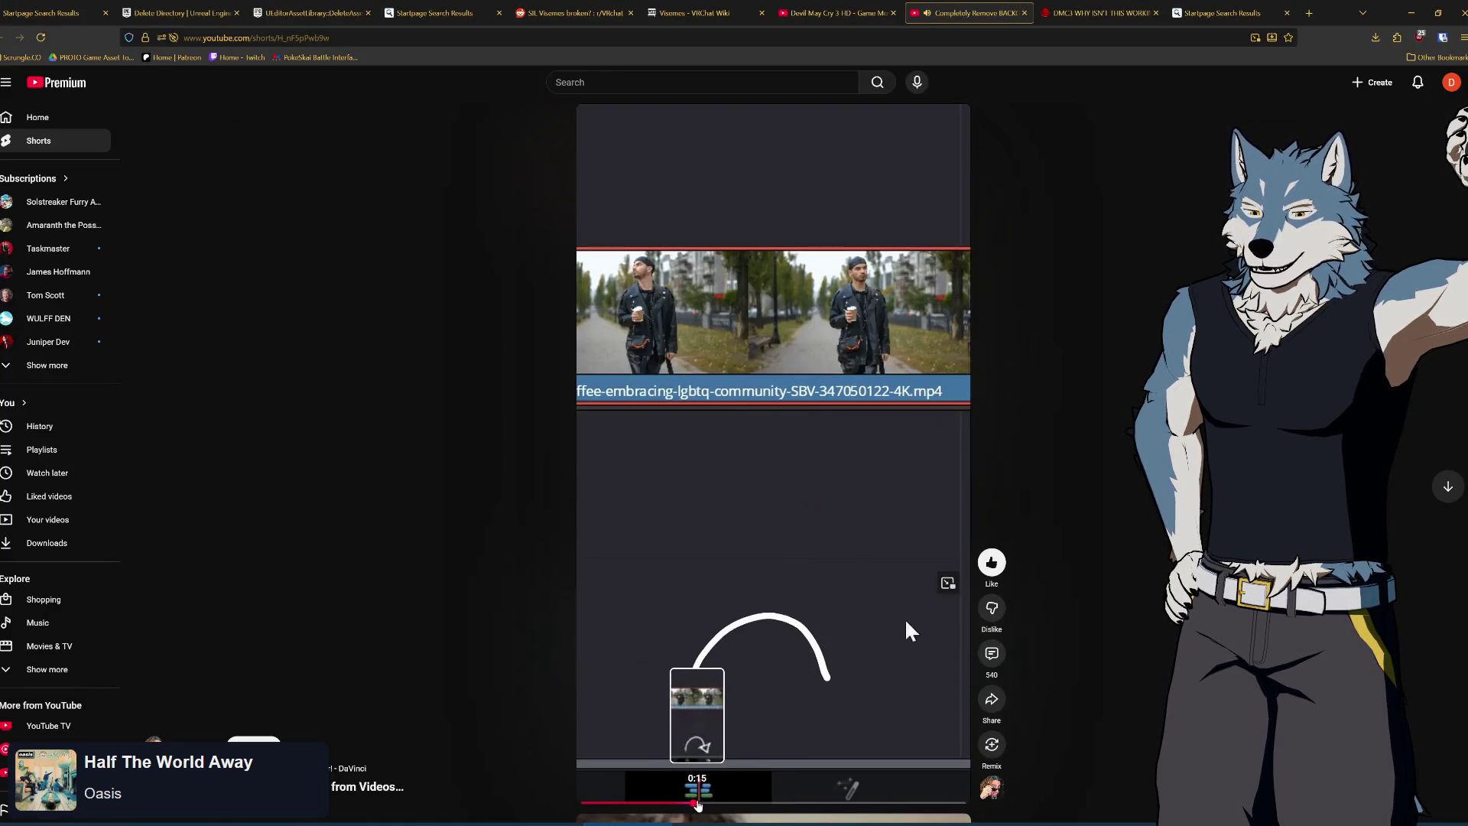
# Scrub the Short back and forth to review its Magic Mask Inspector settings, then return to Resolve
pyautogui.click(740, 803)
pyautogui.click(786, 808)
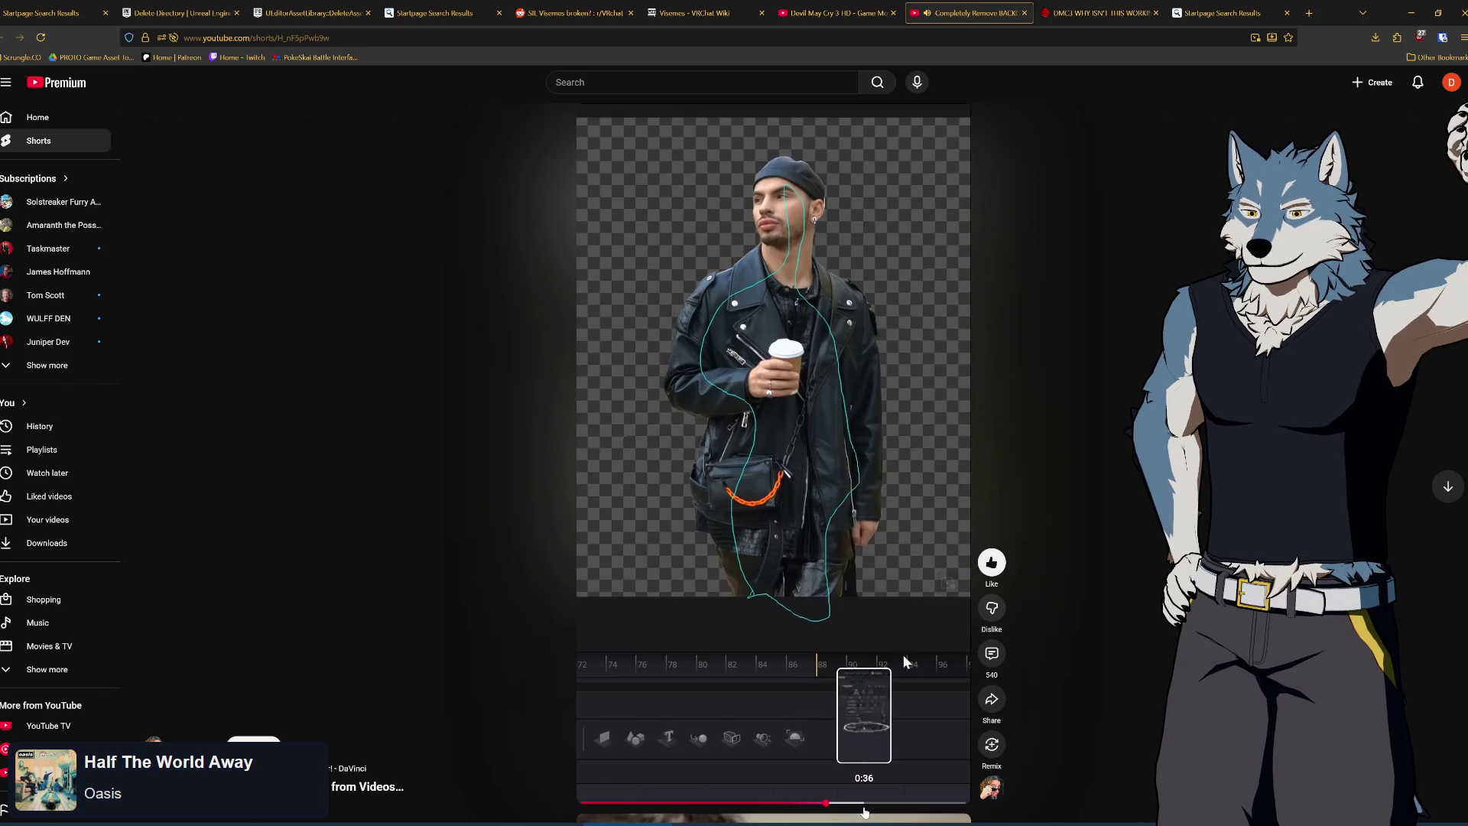
pyautogui.click(862, 803)
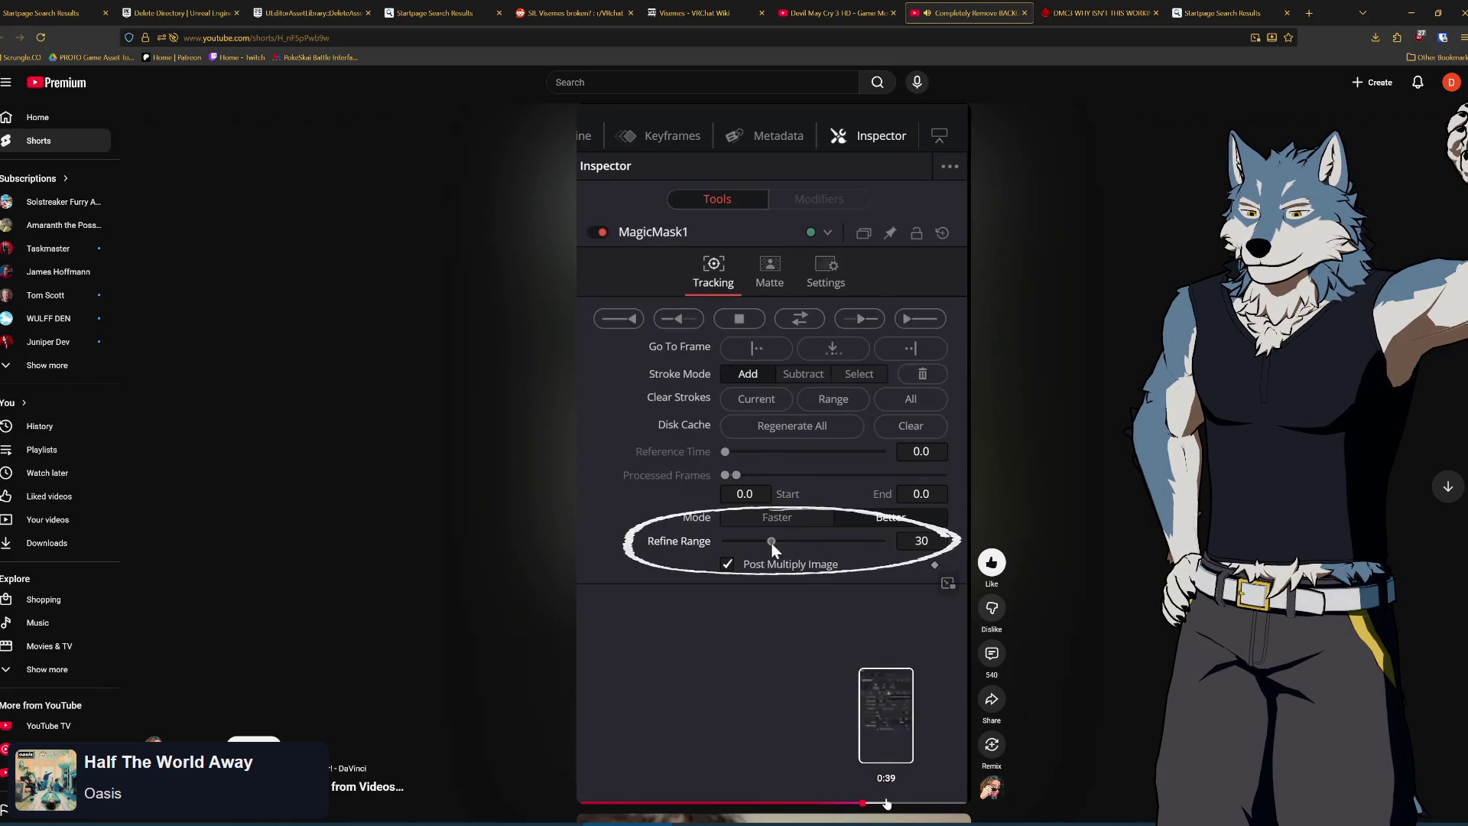
pyautogui.click(917, 803)
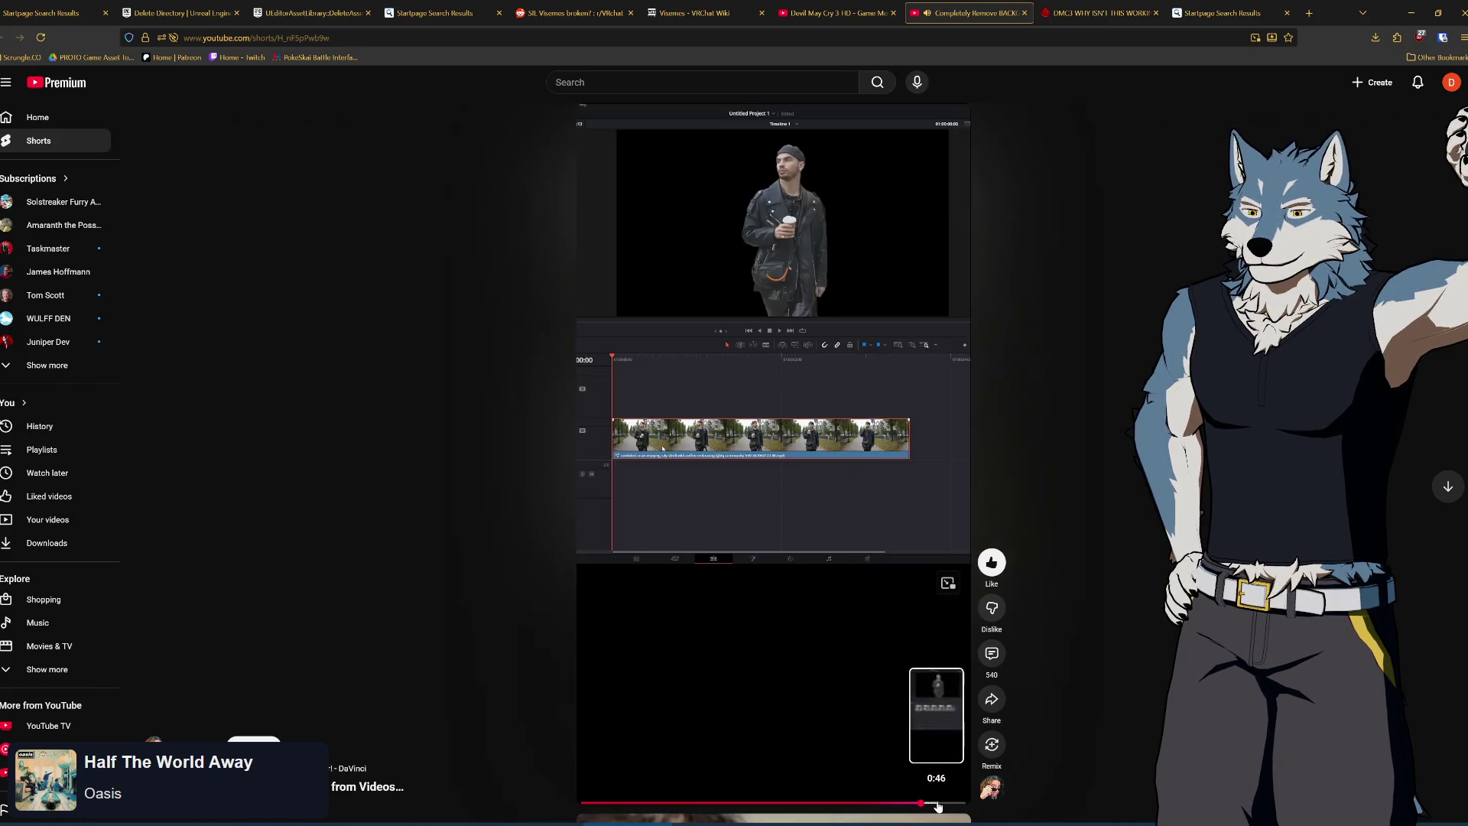
pyautogui.click(890, 802)
pyautogui.click(841, 804)
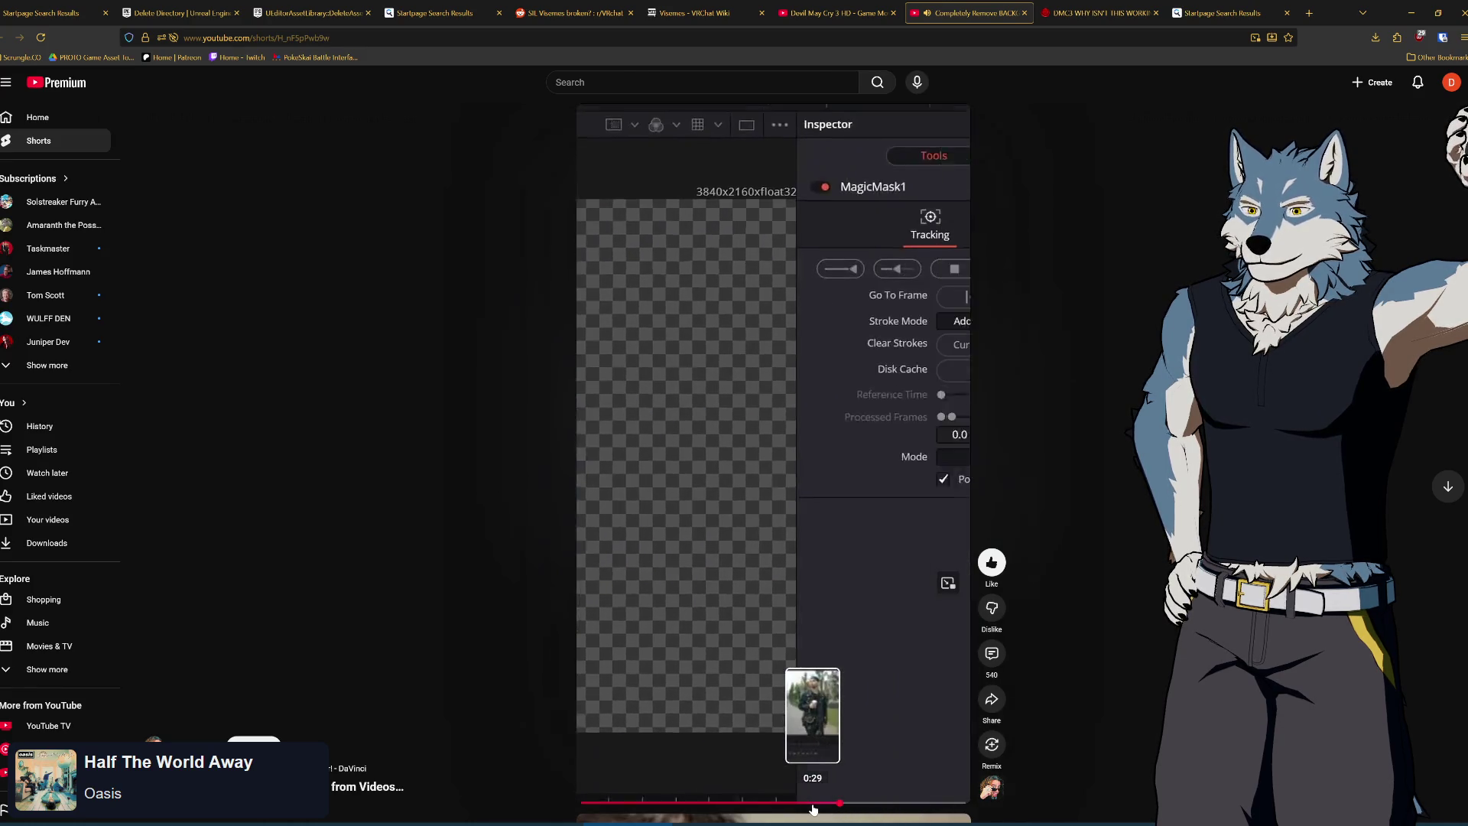
pyautogui.click(688, 803)
pyautogui.click(725, 777)
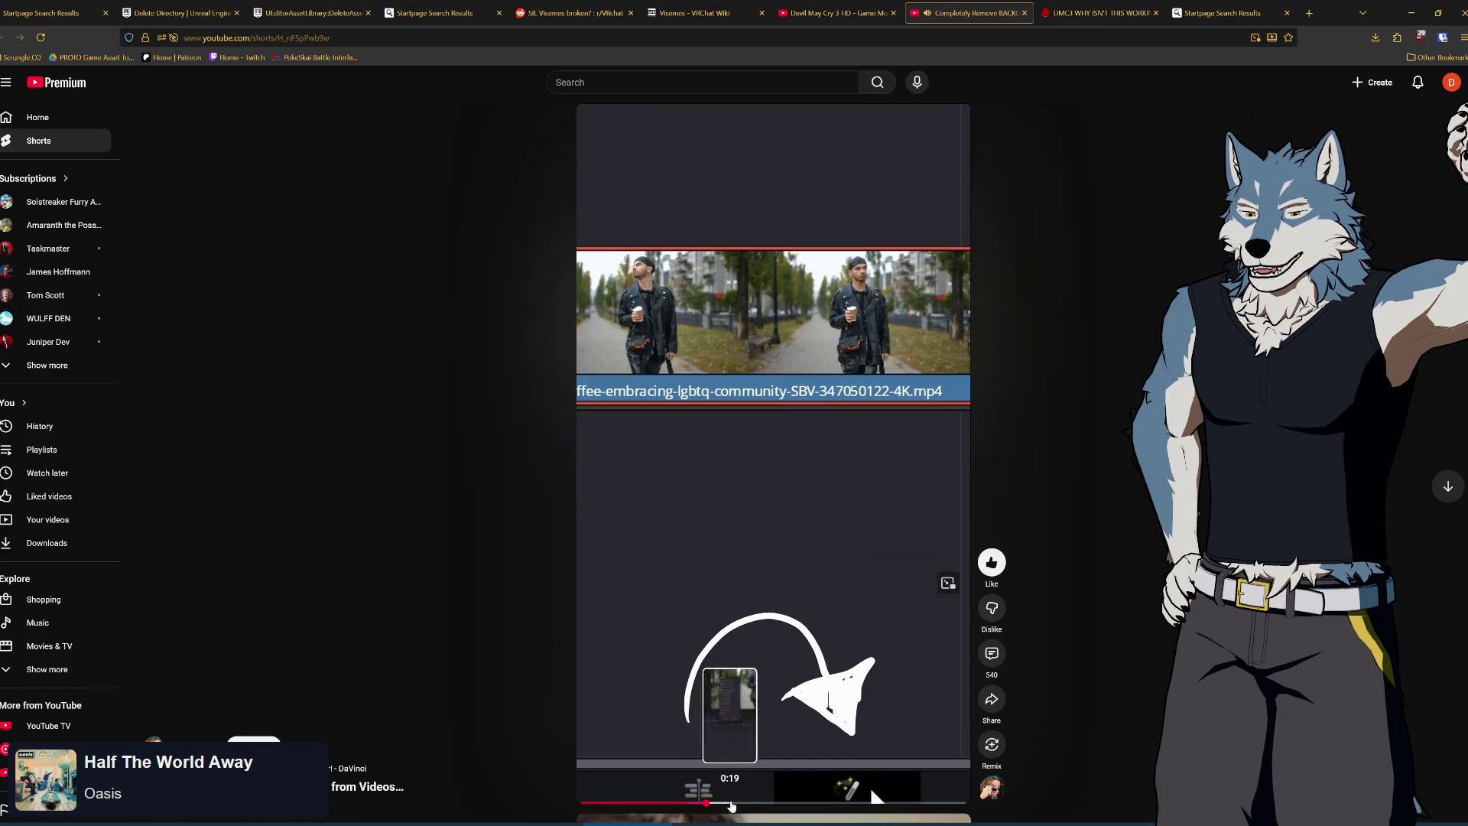
pyautogui.click(731, 804)
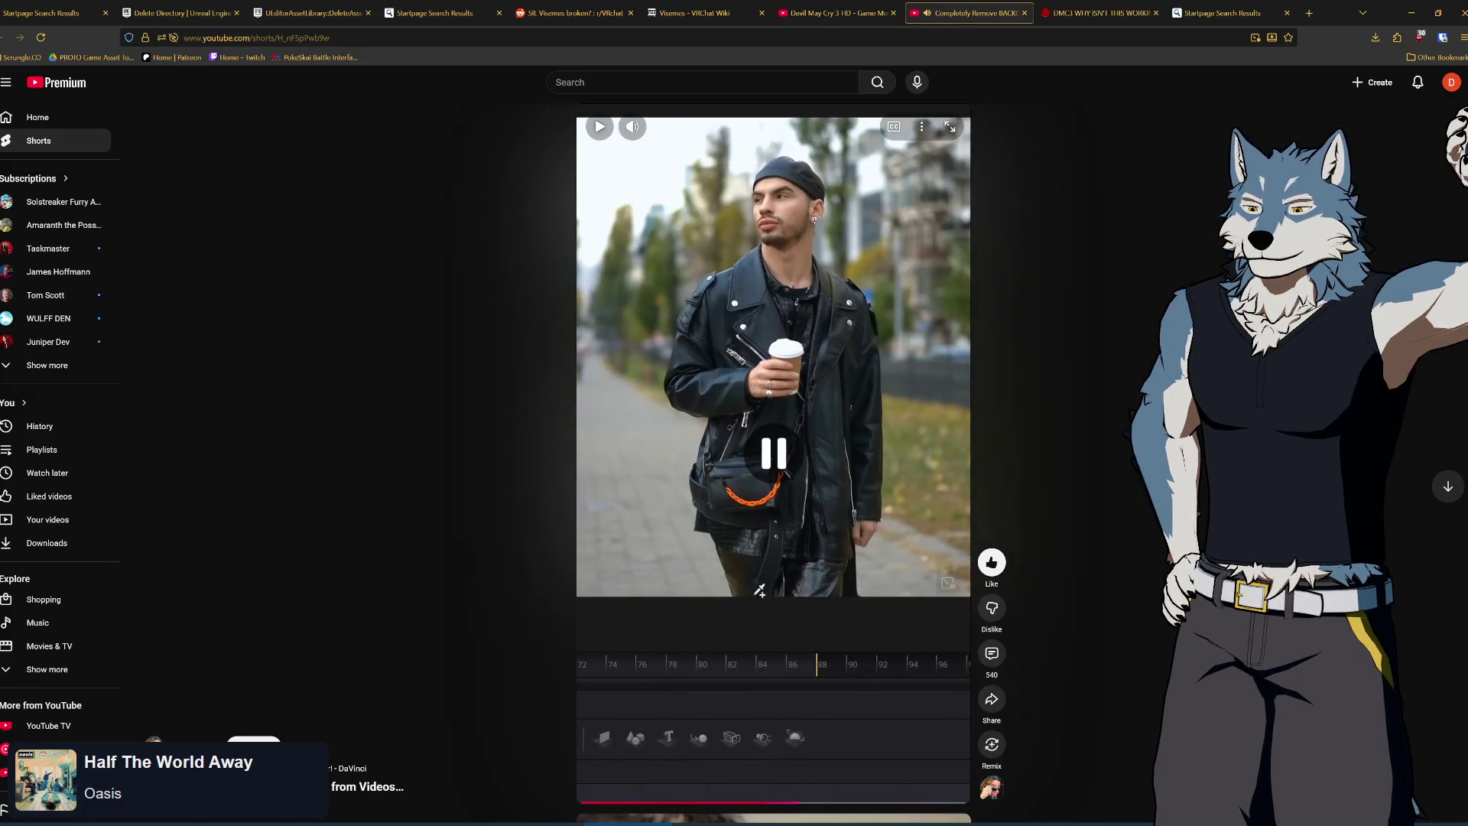
pyautogui.hotkey('alt', 'Tab')
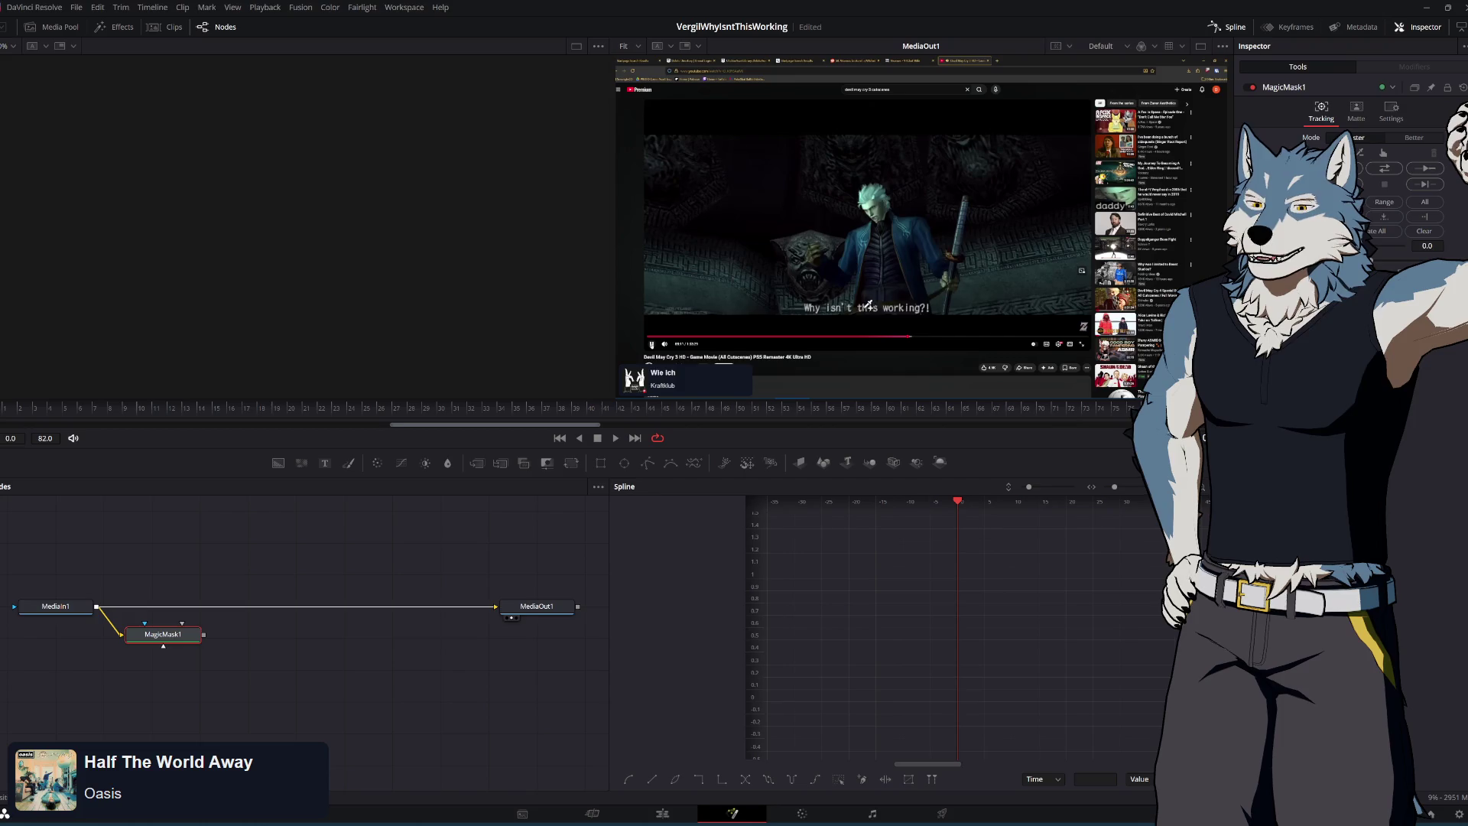
# Try a stroke on Vergil, replay part of the Short, then delete the MagicMask1 node
pyautogui.click(868, 240)
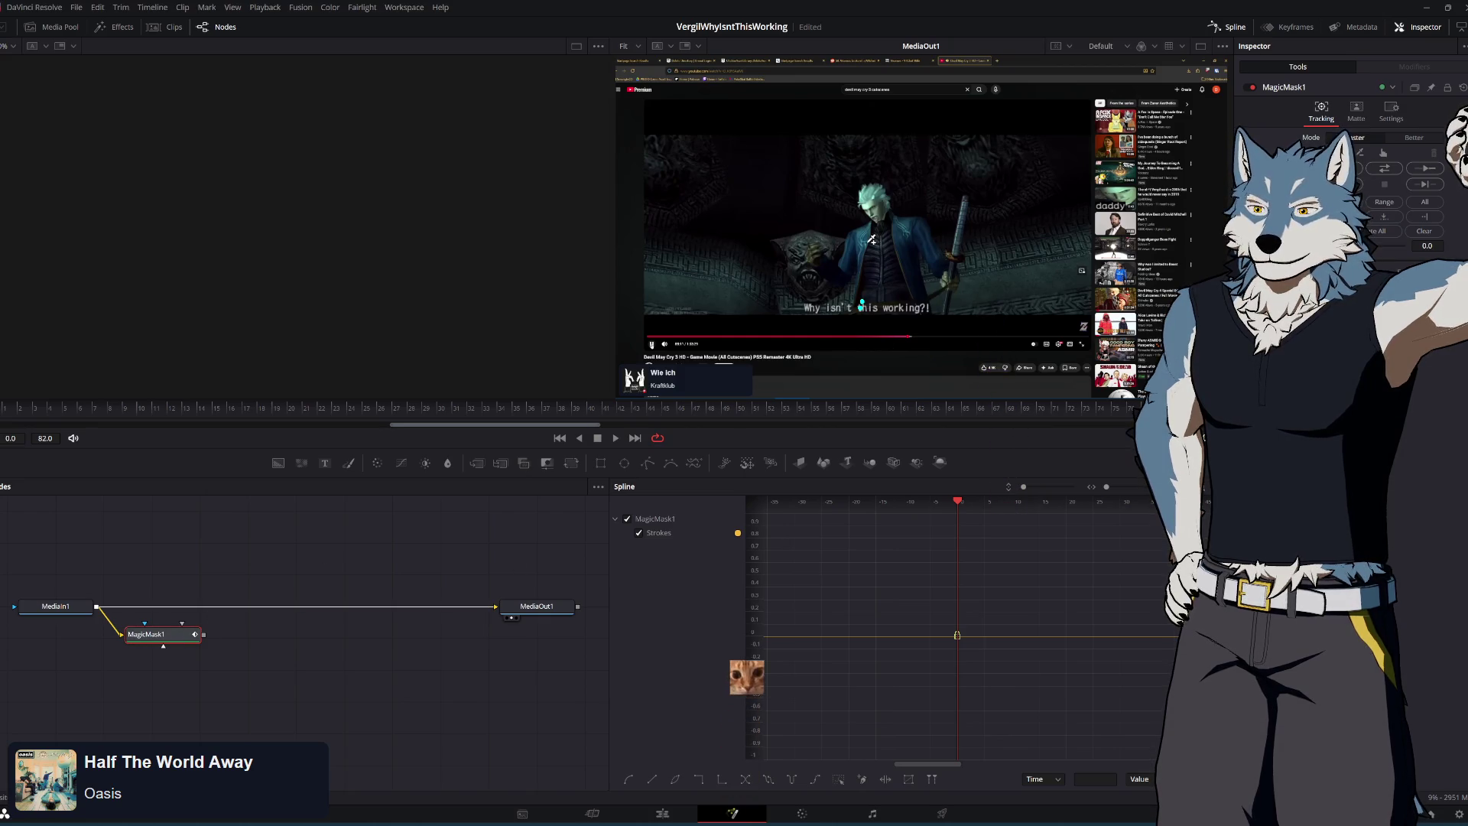
pyautogui.hotkey('alt', 'Tab')
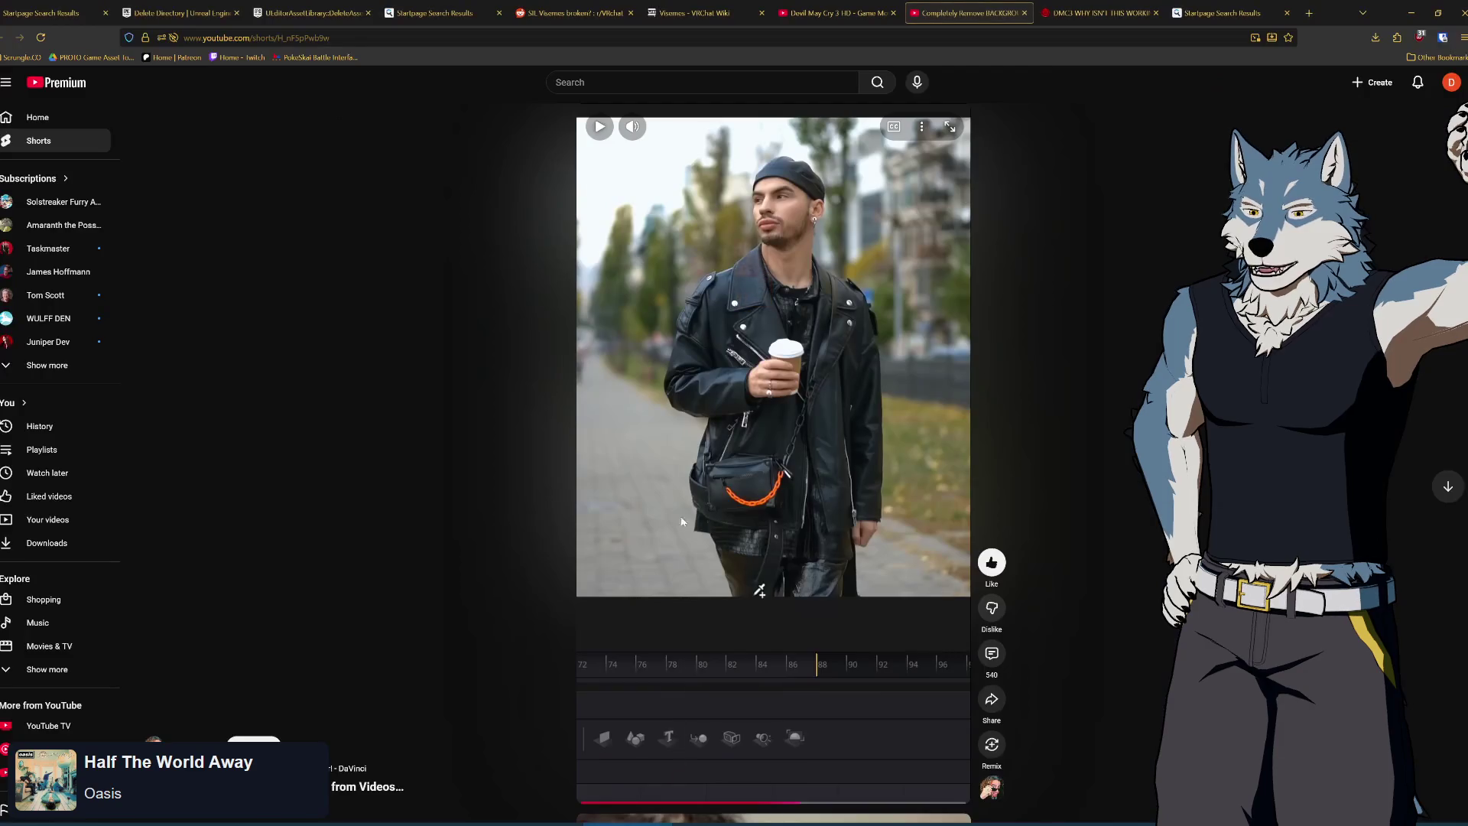
pyautogui.click(737, 549)
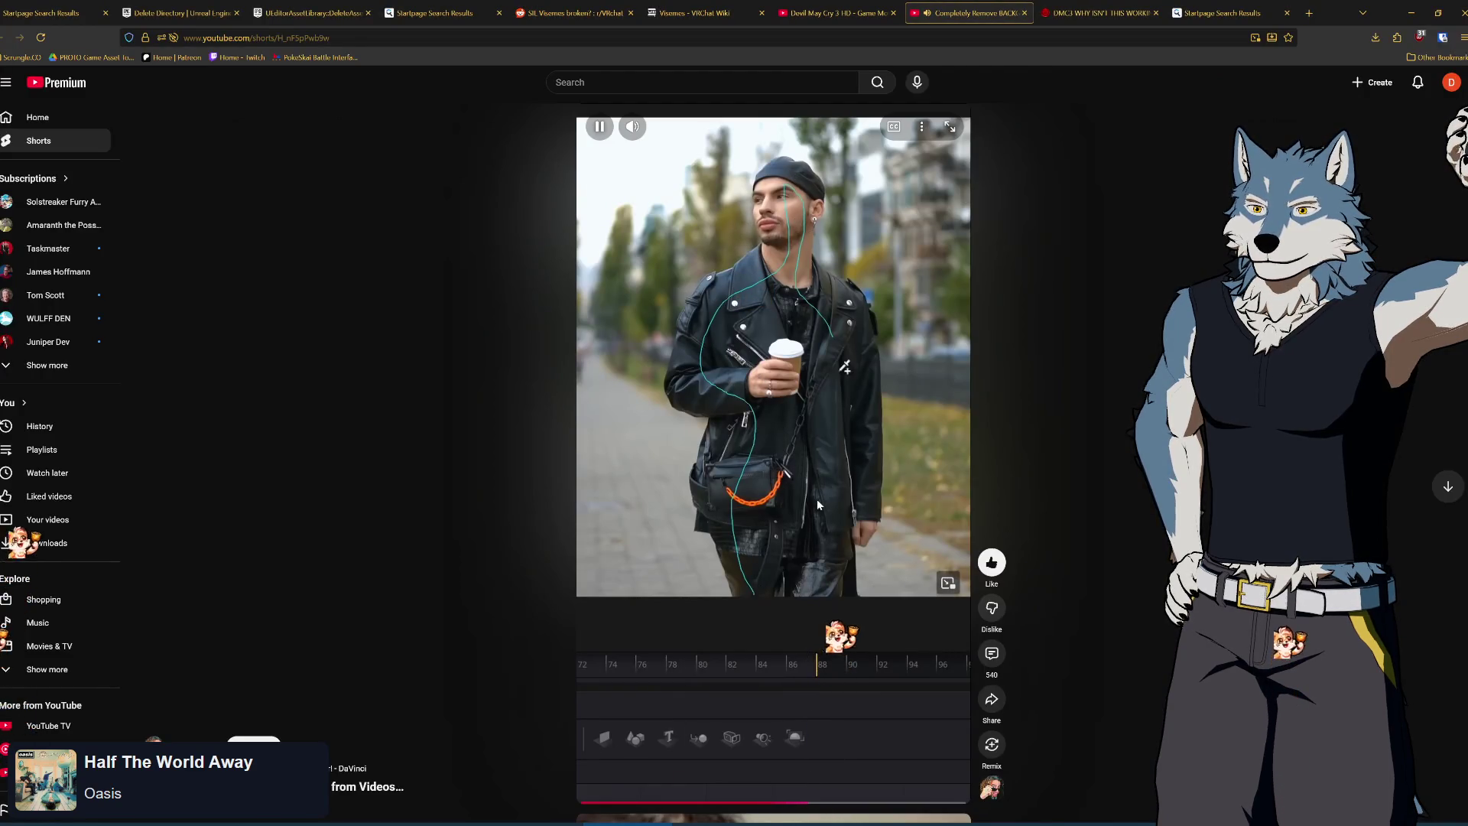
pyautogui.click(818, 555)
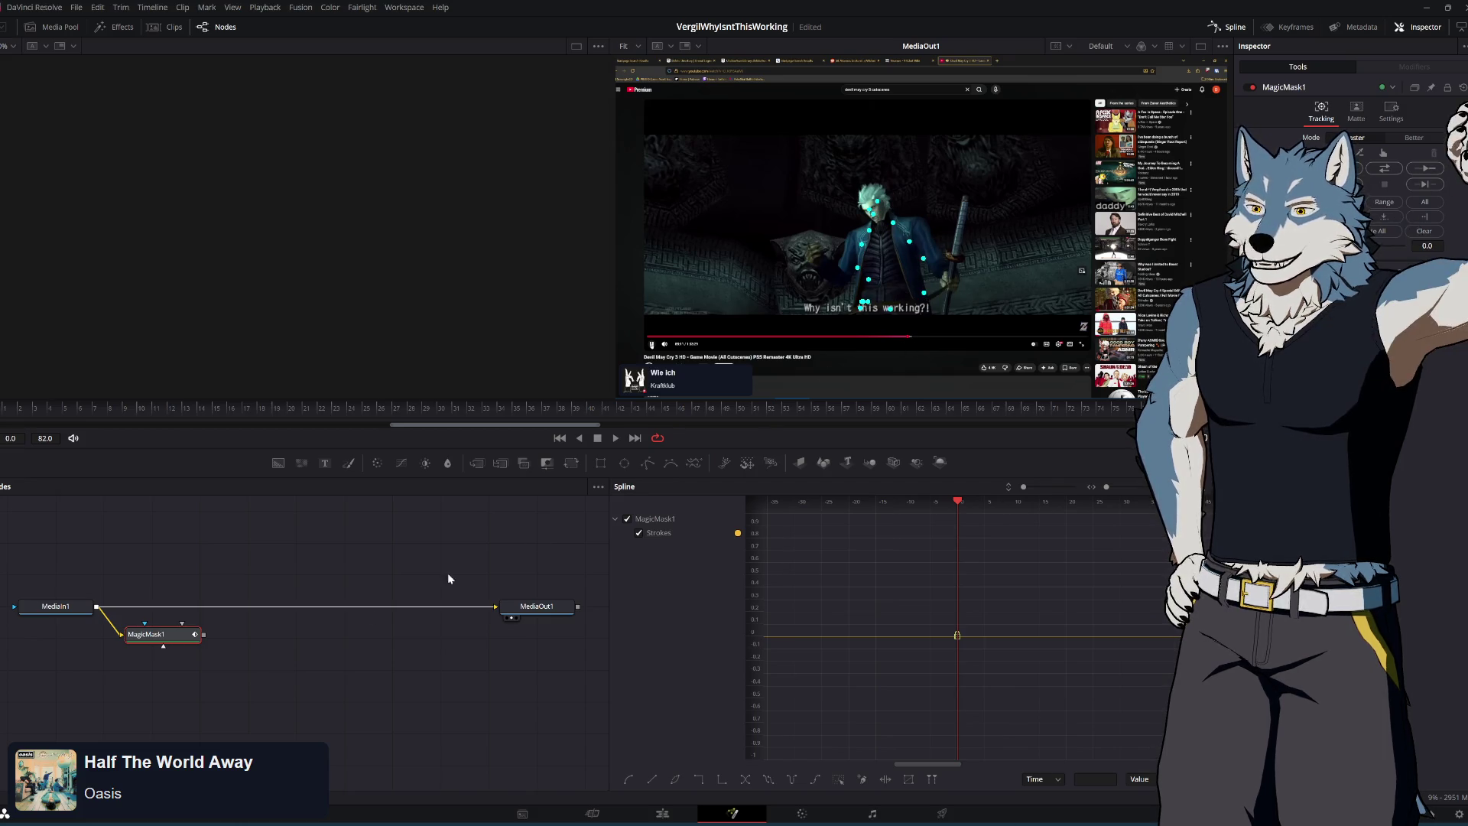
pyautogui.press('Delete')
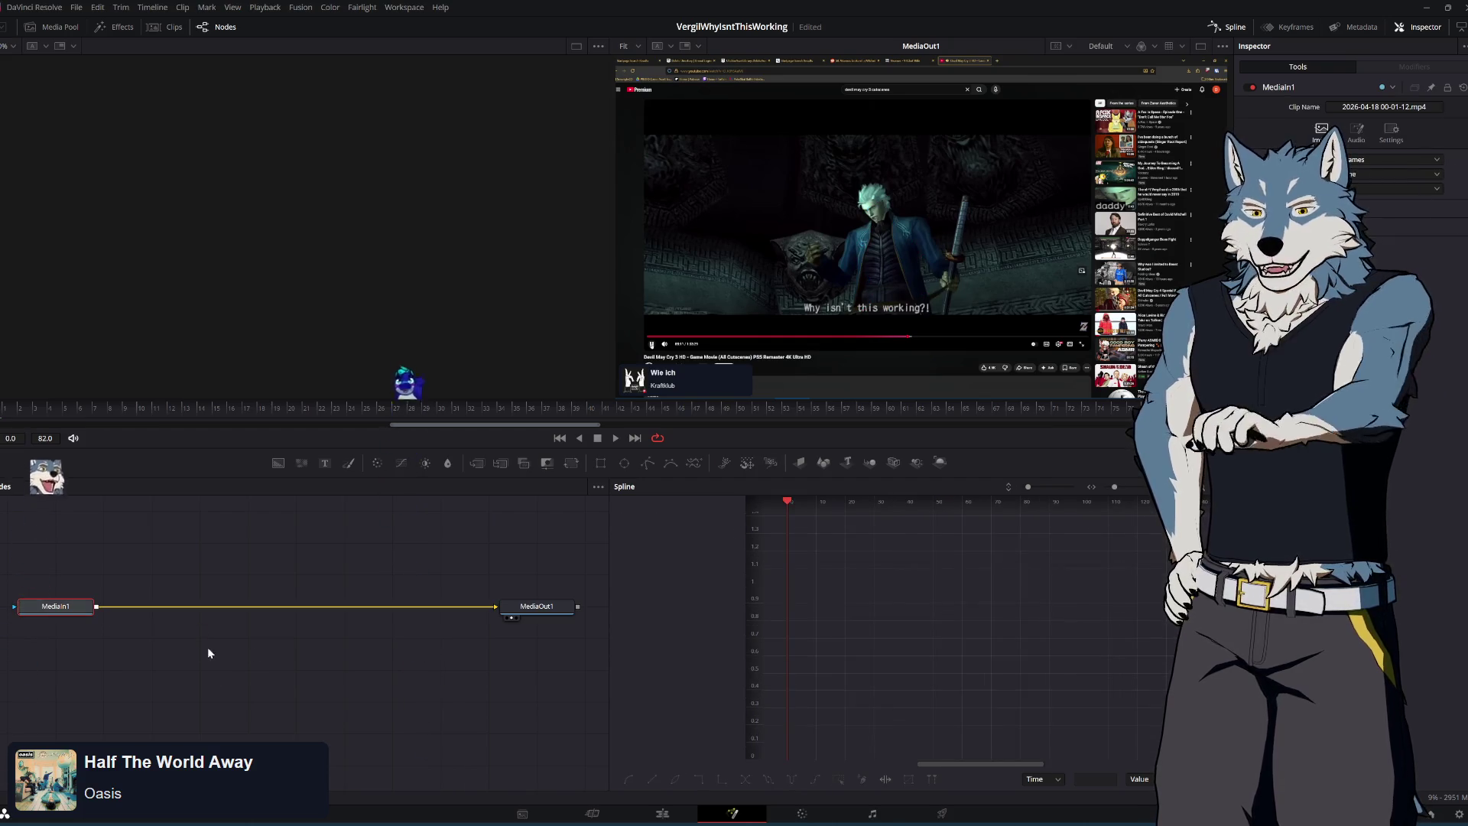
# Add a new Magic Mask node via Shift+Space and undo the test stroke drawn over Vergil
pyautogui.hotkey('shift', 'space')
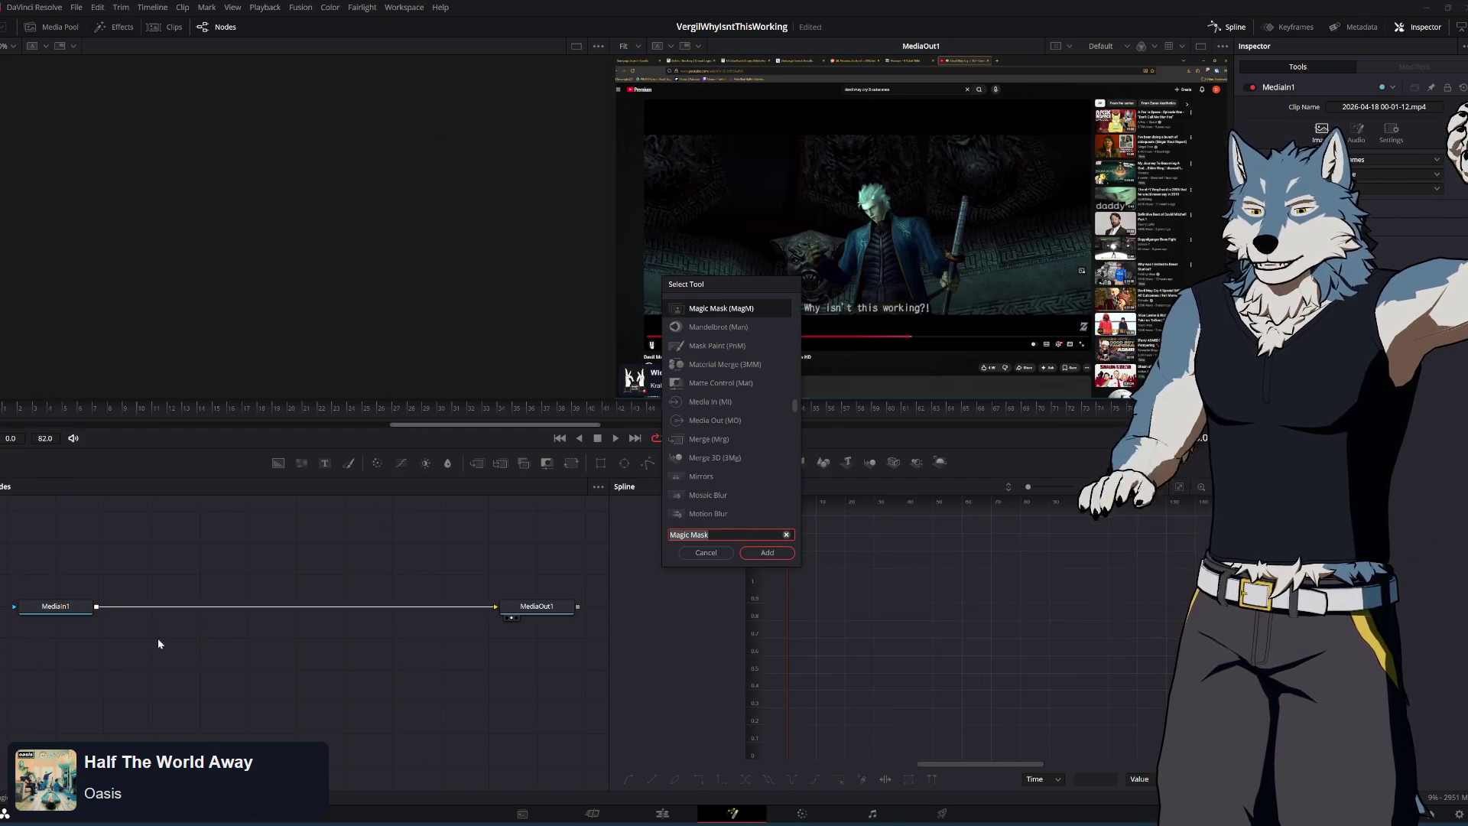
pyautogui.click(761, 552)
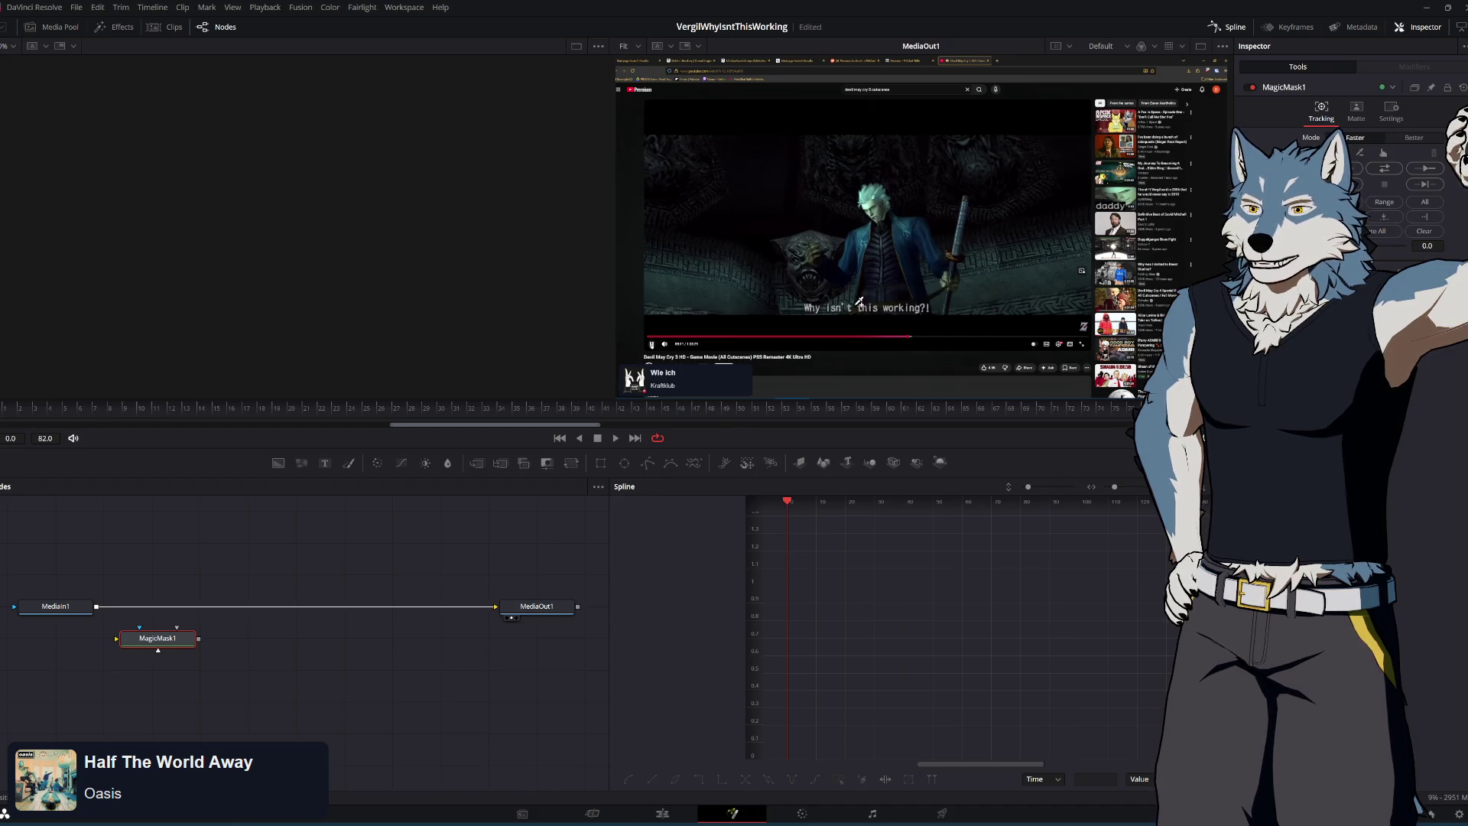
pyautogui.moveTo(869, 269); pyautogui.dragTo(879, 258)
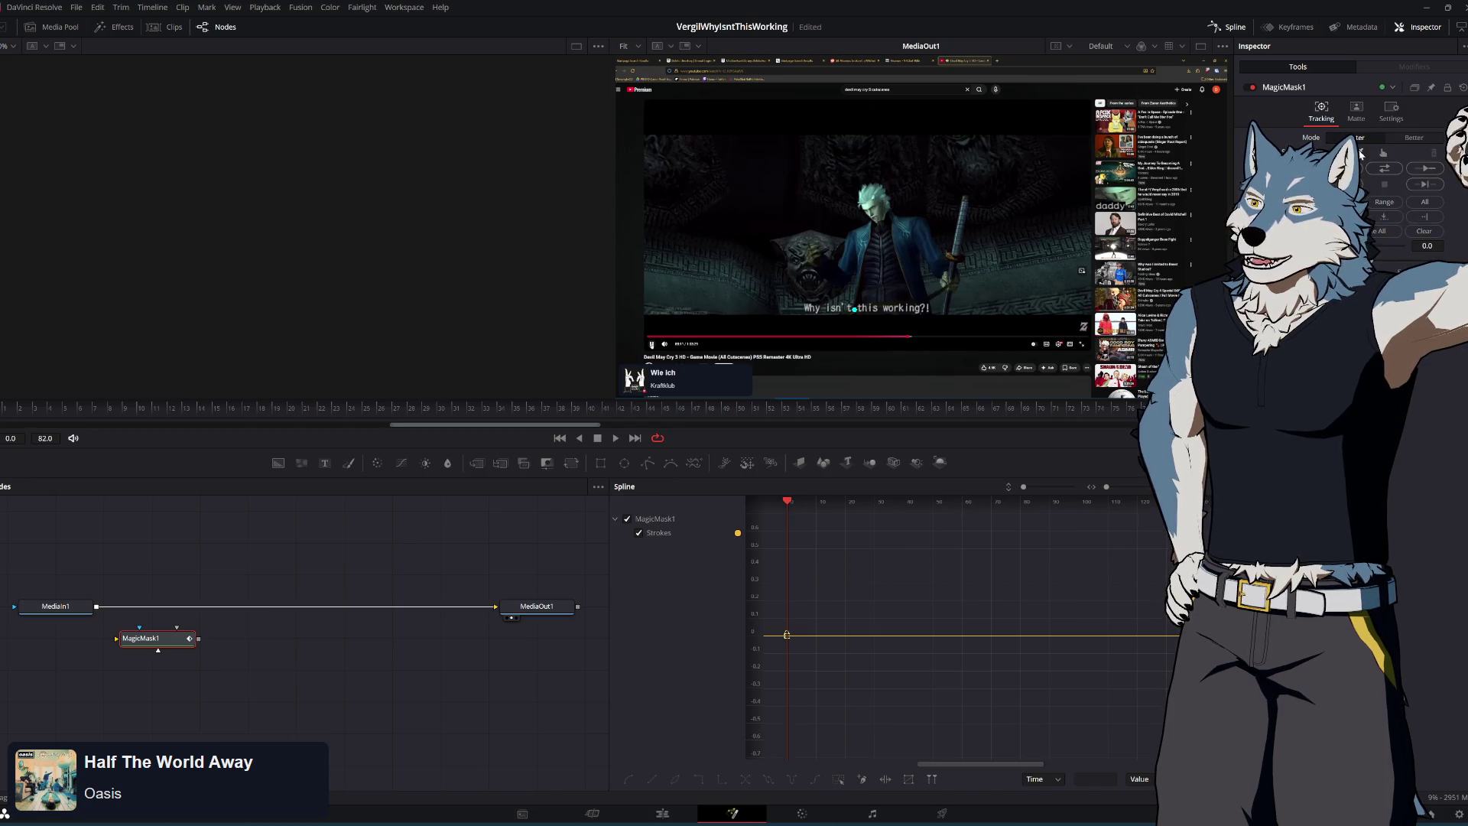
pyautogui.hotkey('ctrl', 'z')
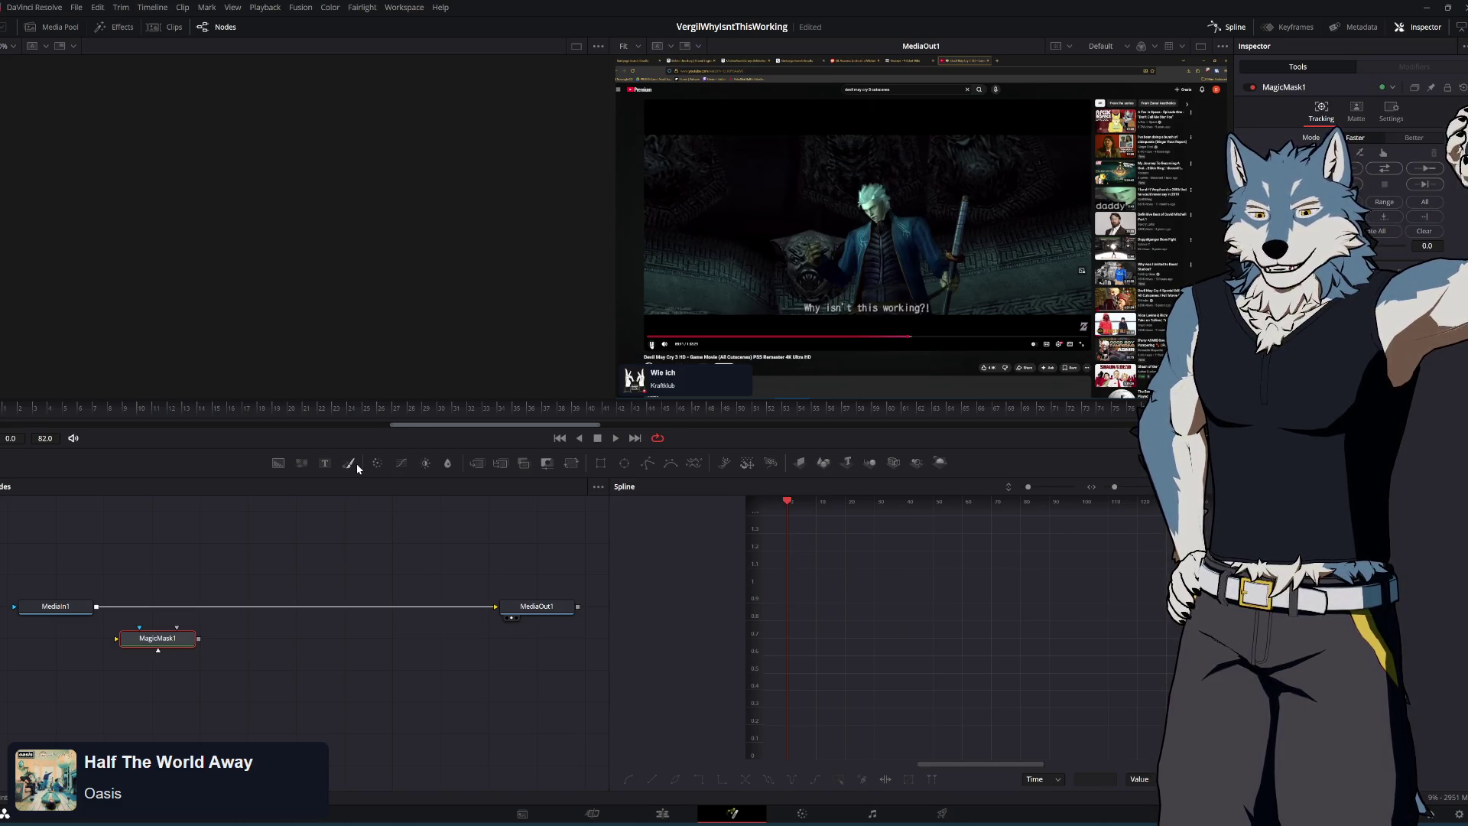
pyautogui.rightClick(174, 640)
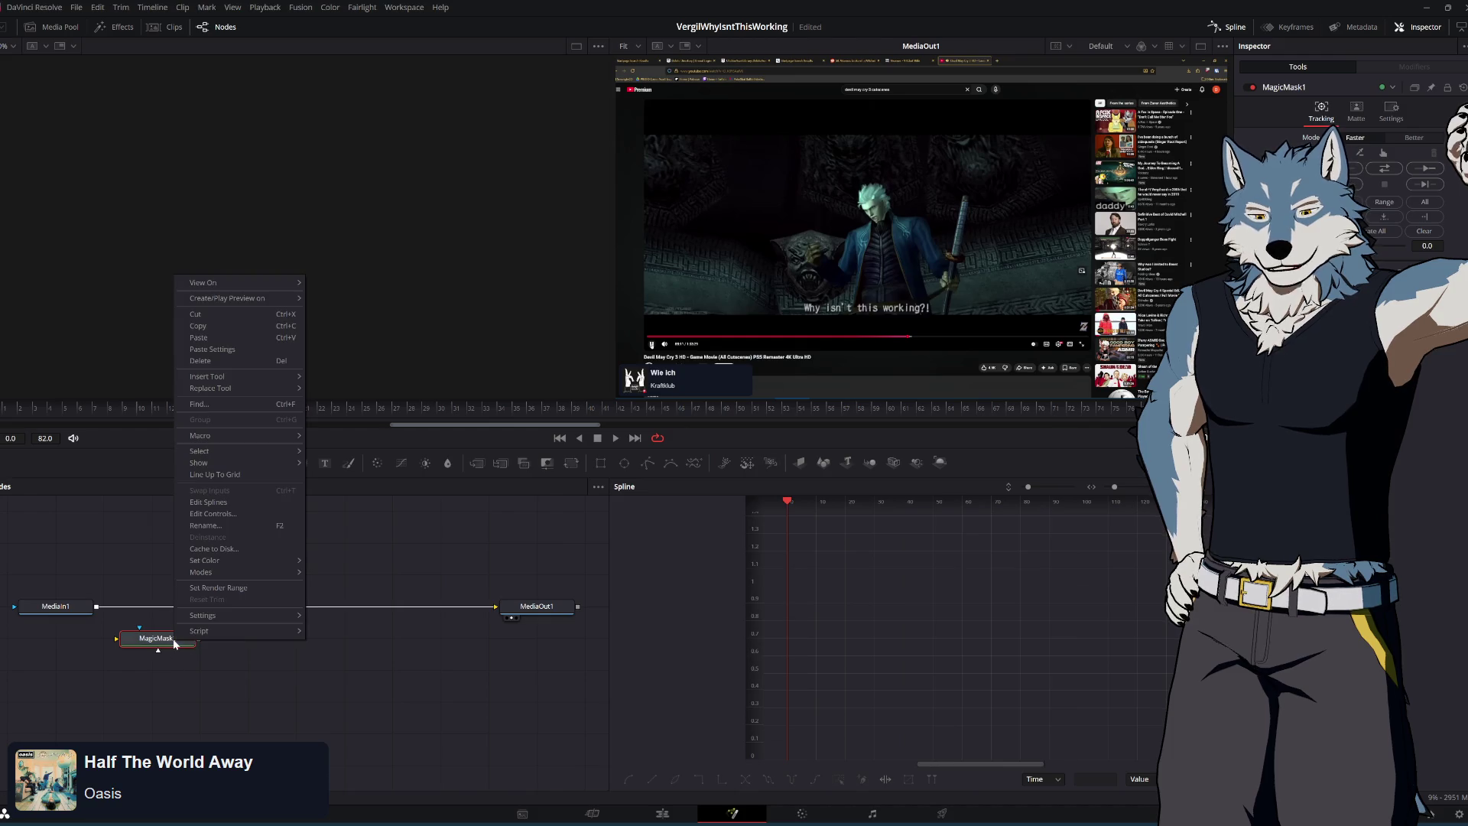
# Check the mask's Matte and Tracking settings, then mark Vergil's head and chest with strokes
pyautogui.click(61, 606)
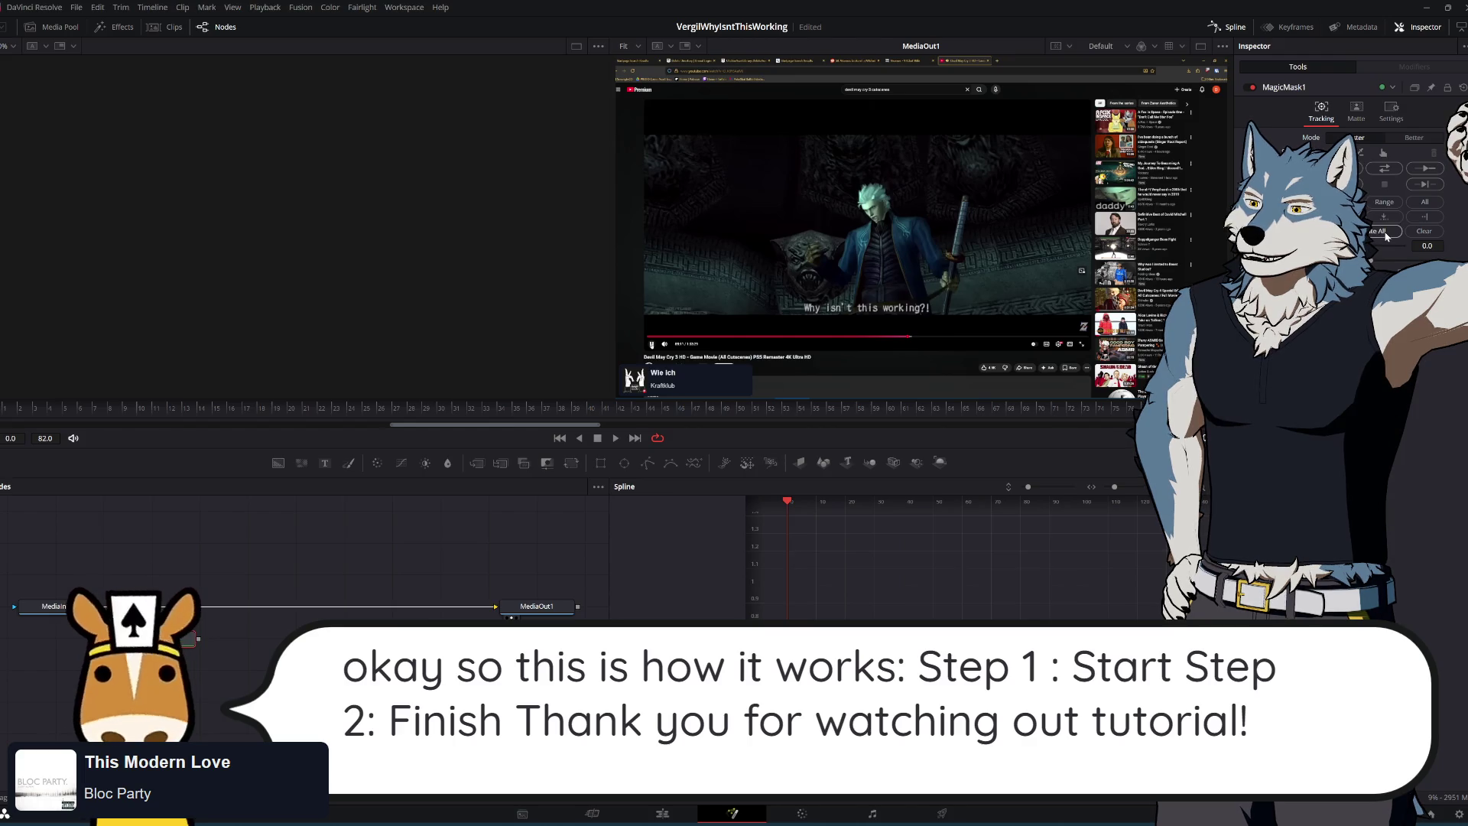
pyautogui.click(1365, 118)
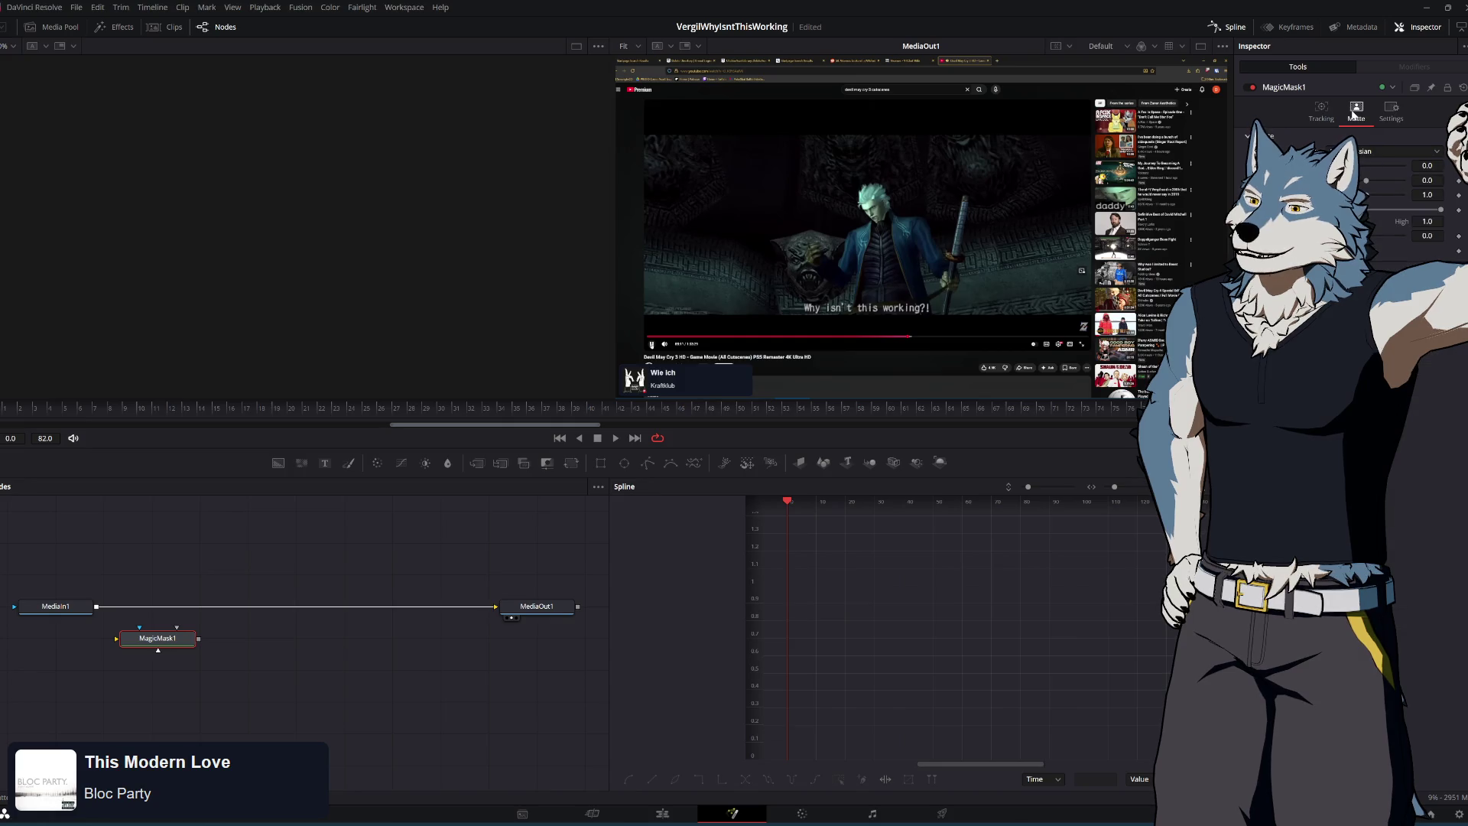
pyautogui.click(1319, 115)
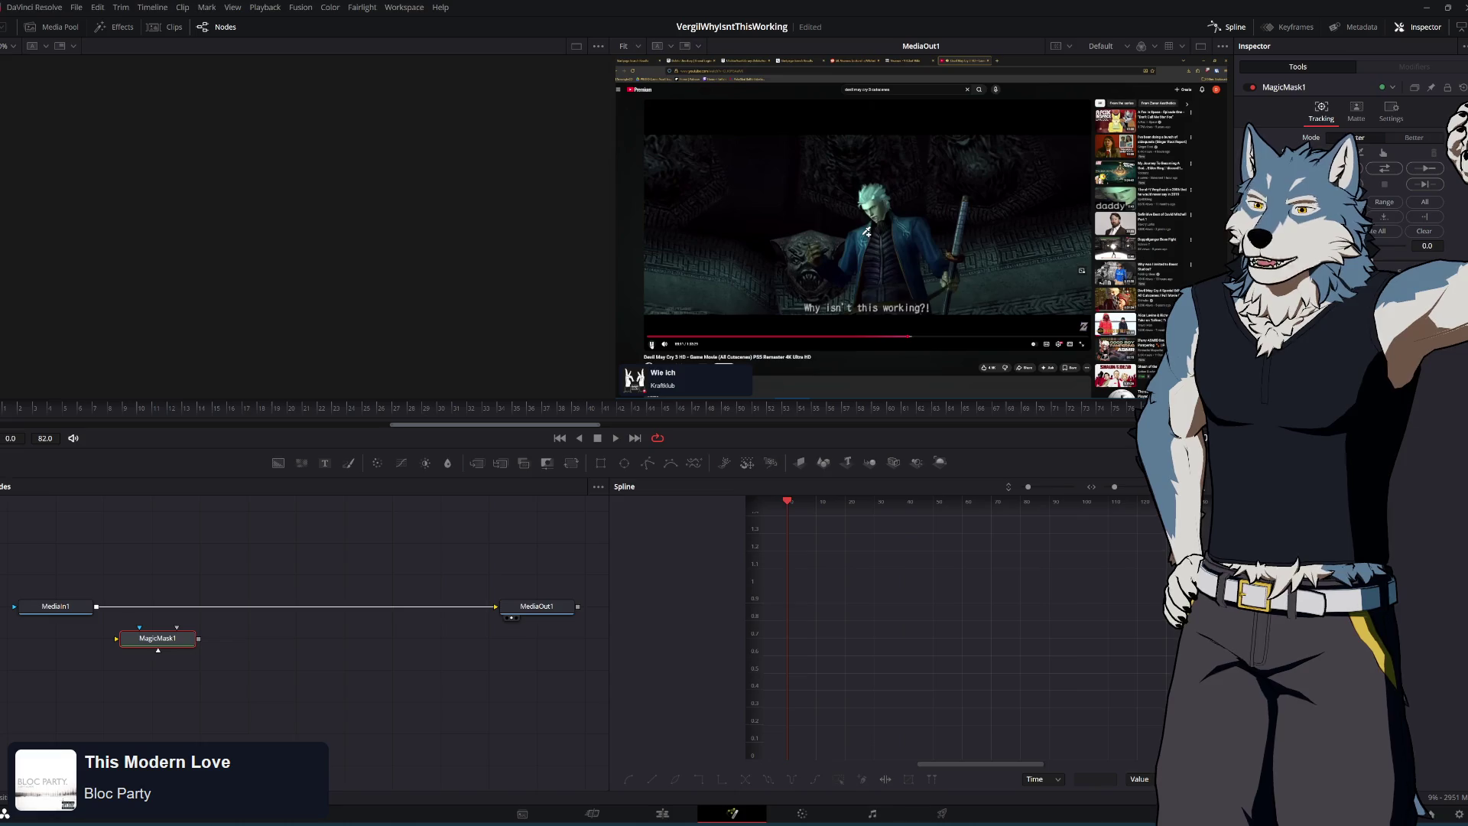
pyautogui.click(874, 206)
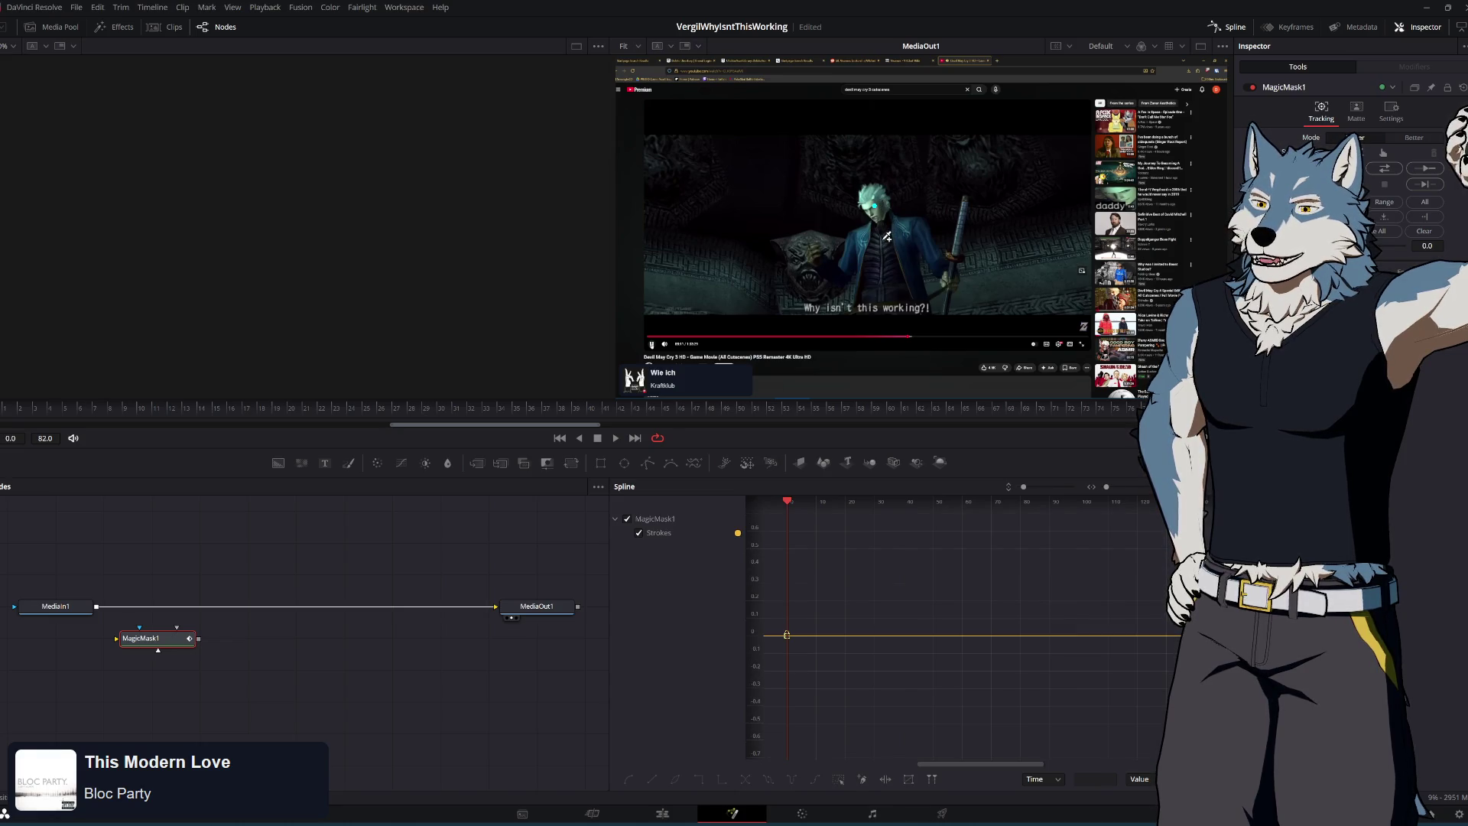
pyautogui.click(857, 240)
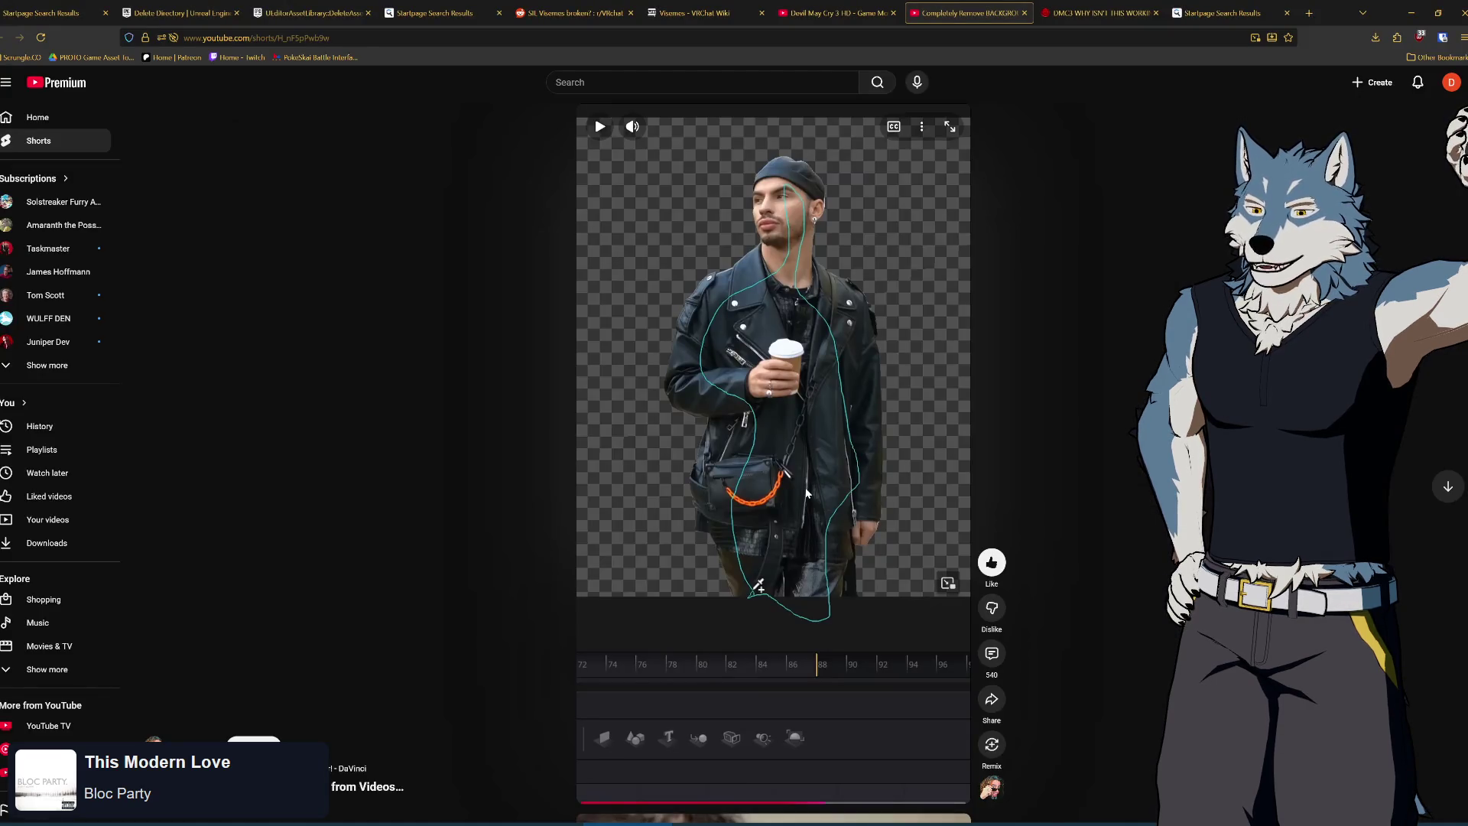
# Play the Short until the Inspector Mode Faster/Better setting appears and pause there
pyautogui.click(807, 493)
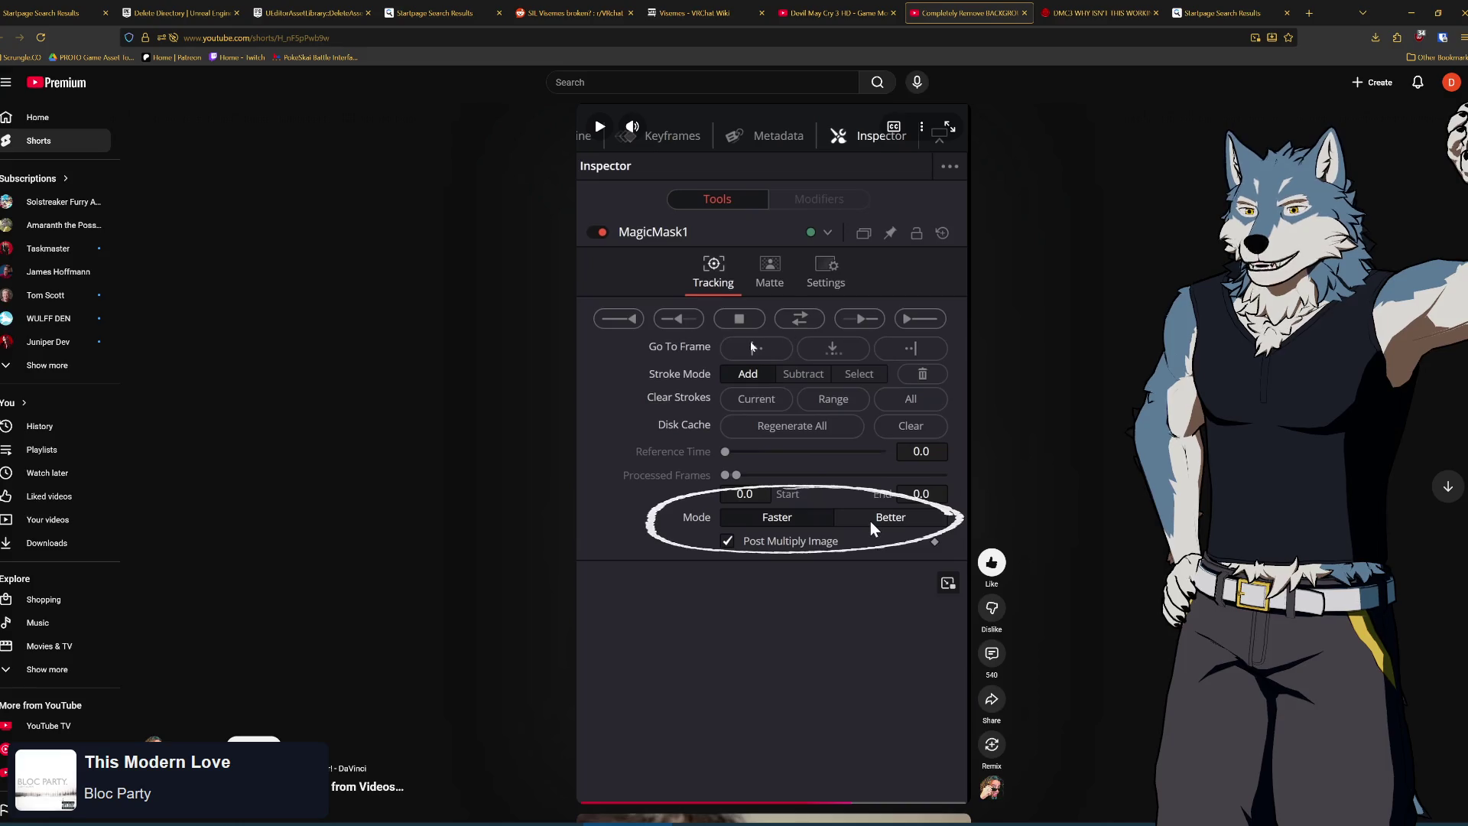
pyautogui.click(832, 379)
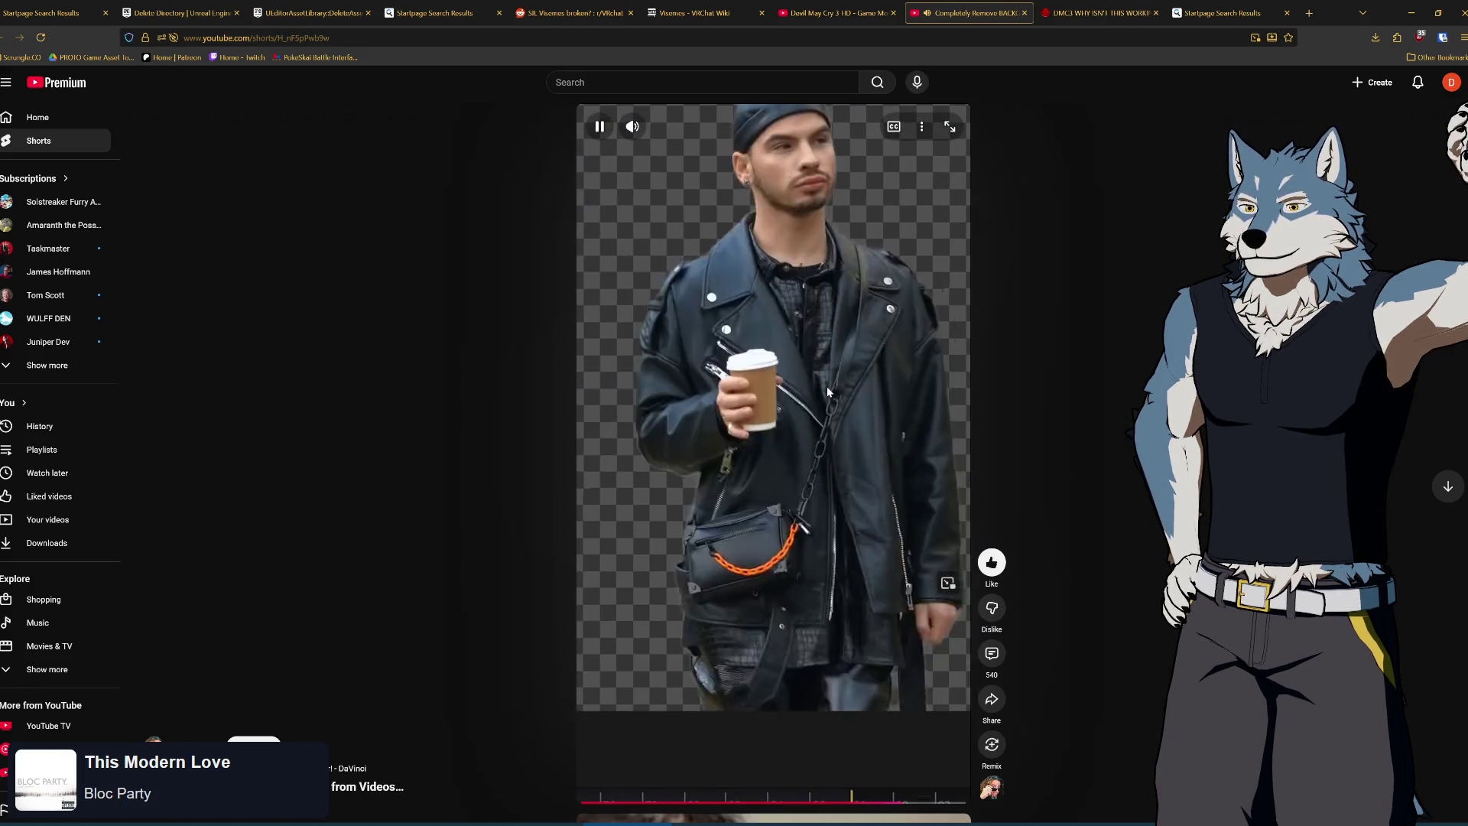
pyautogui.click(827, 391)
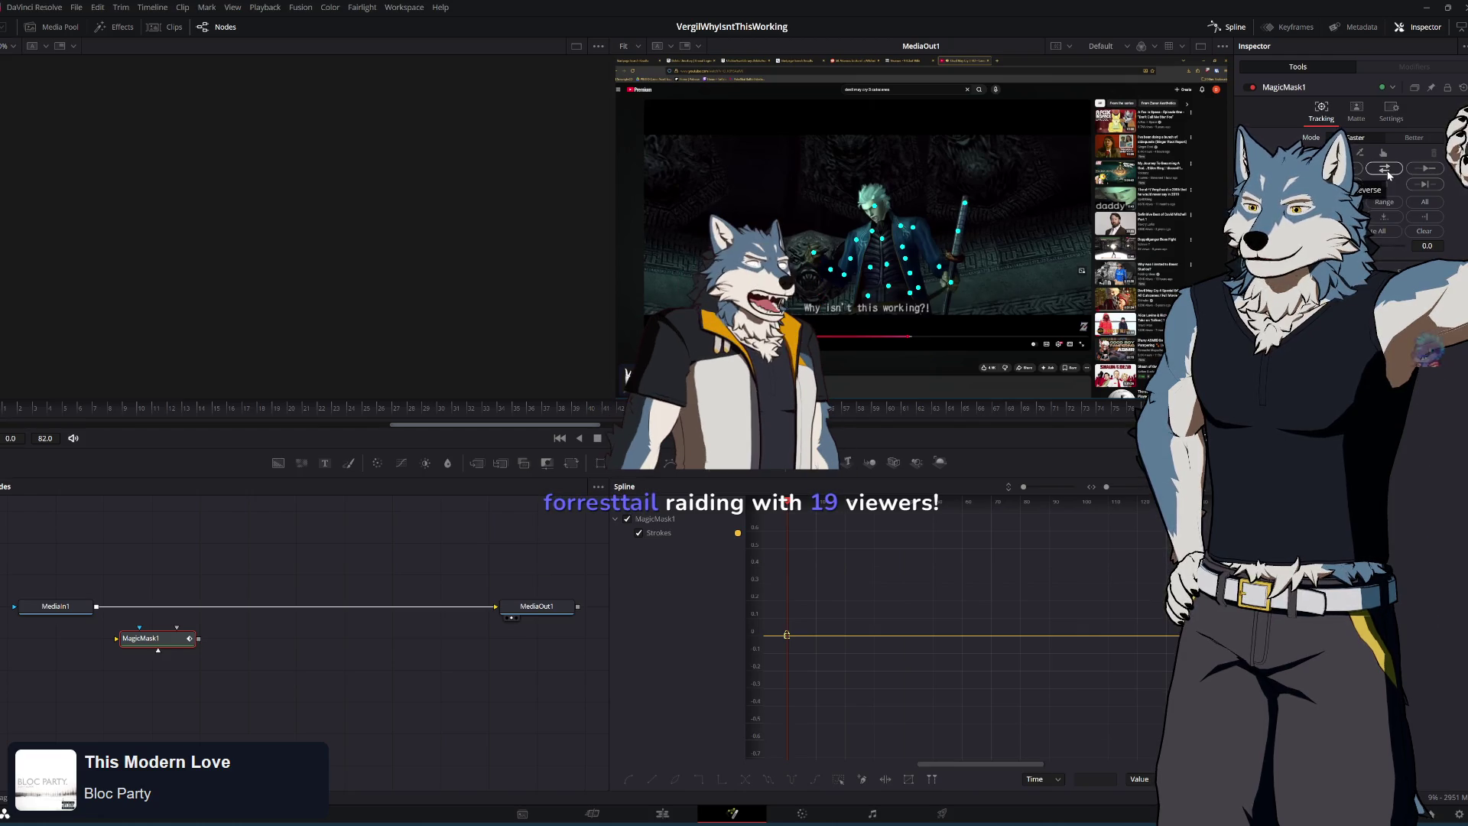
# Set Magic Mask Mode to Better with value 73, enlarge the viewer, and track bidirectionally
pyautogui.click(1412, 139)
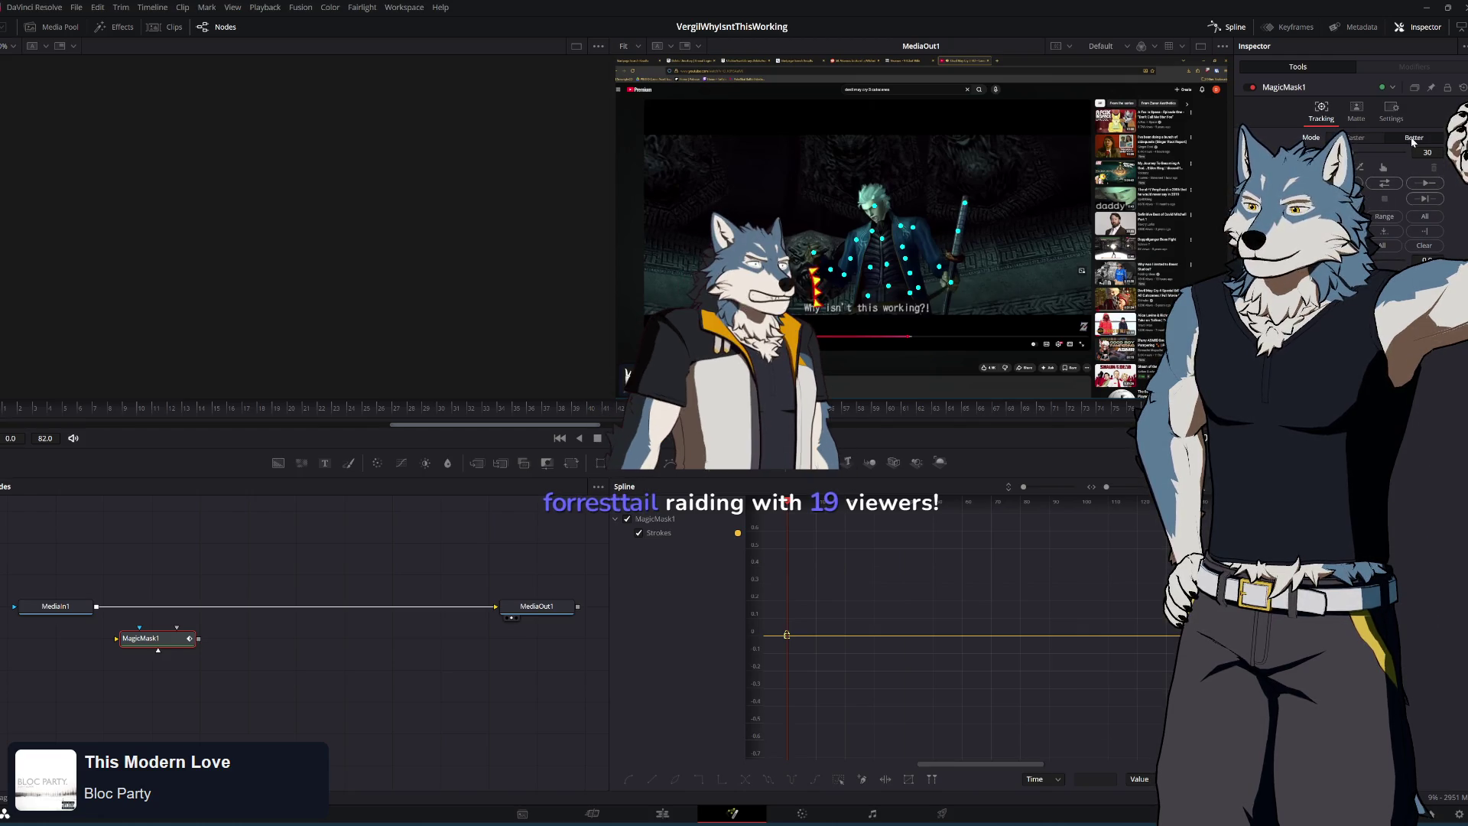
pyautogui.click(1374, 155)
pyautogui.moveTo(1374, 155); pyautogui.dragTo(1378, 154)
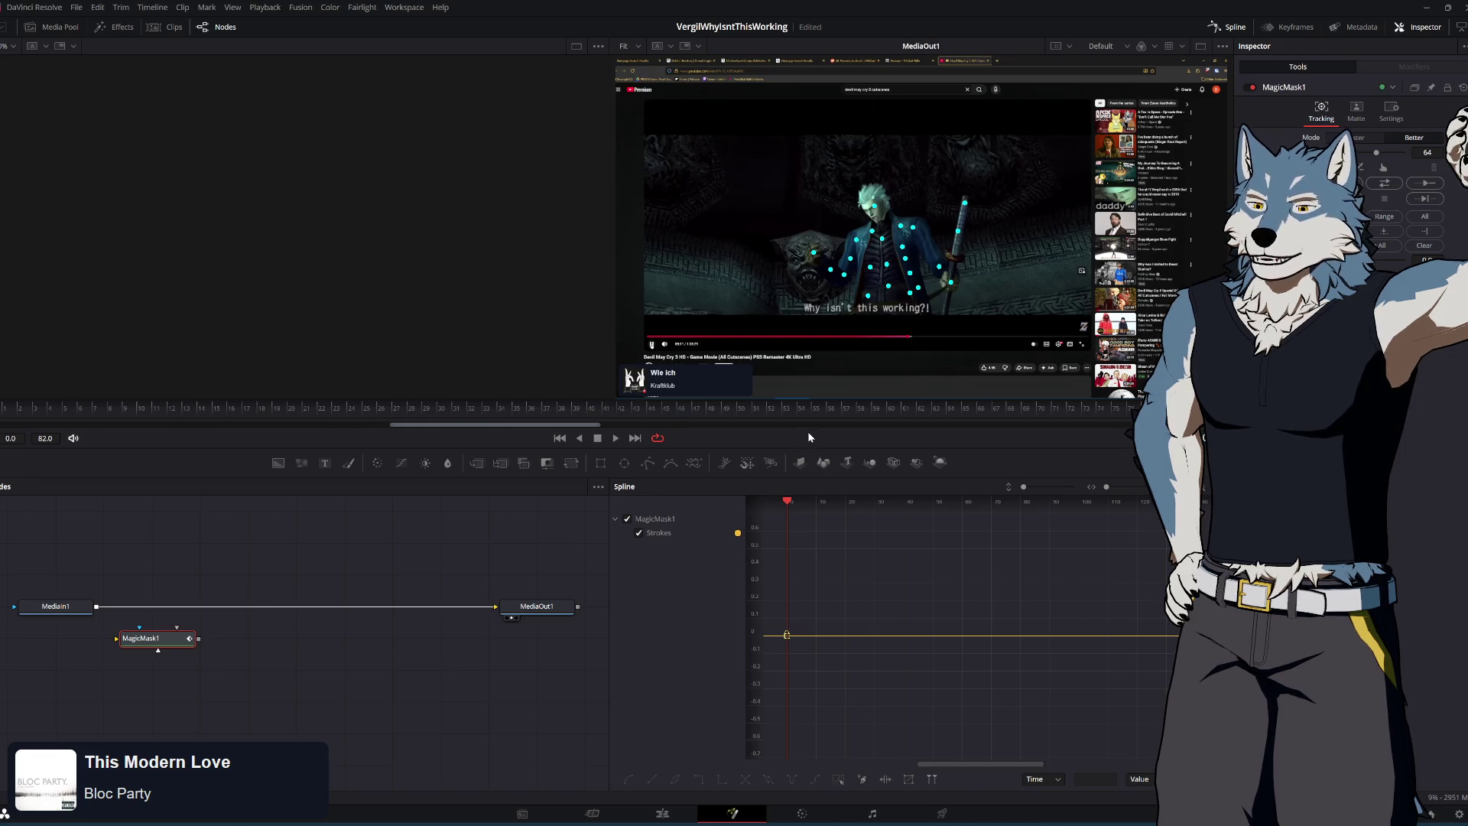
pyautogui.moveTo(811, 401); pyautogui.dragTo(808, 498)
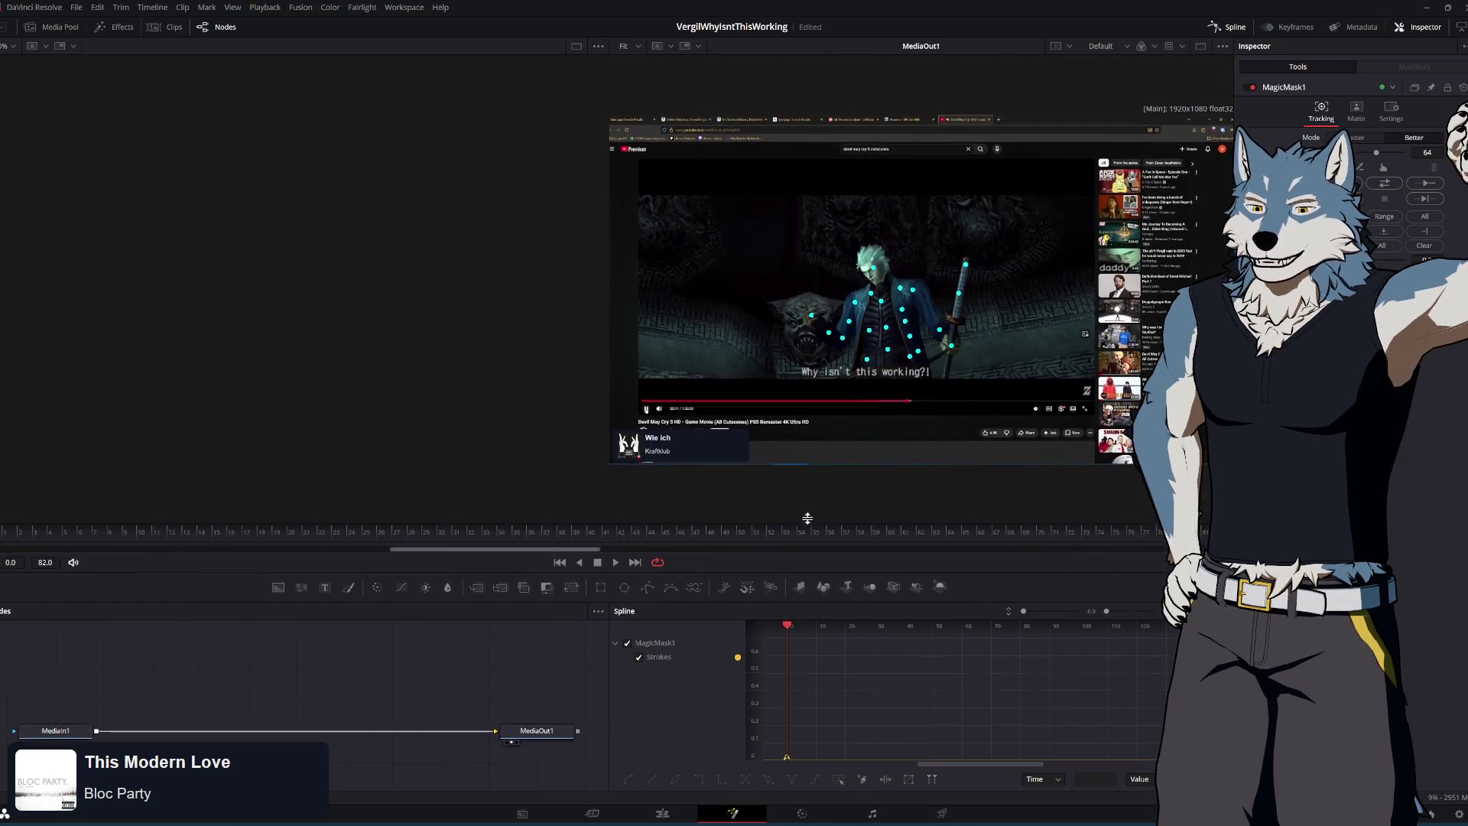
pyautogui.moveTo(608, 206); pyautogui.dragTo(524, 214)
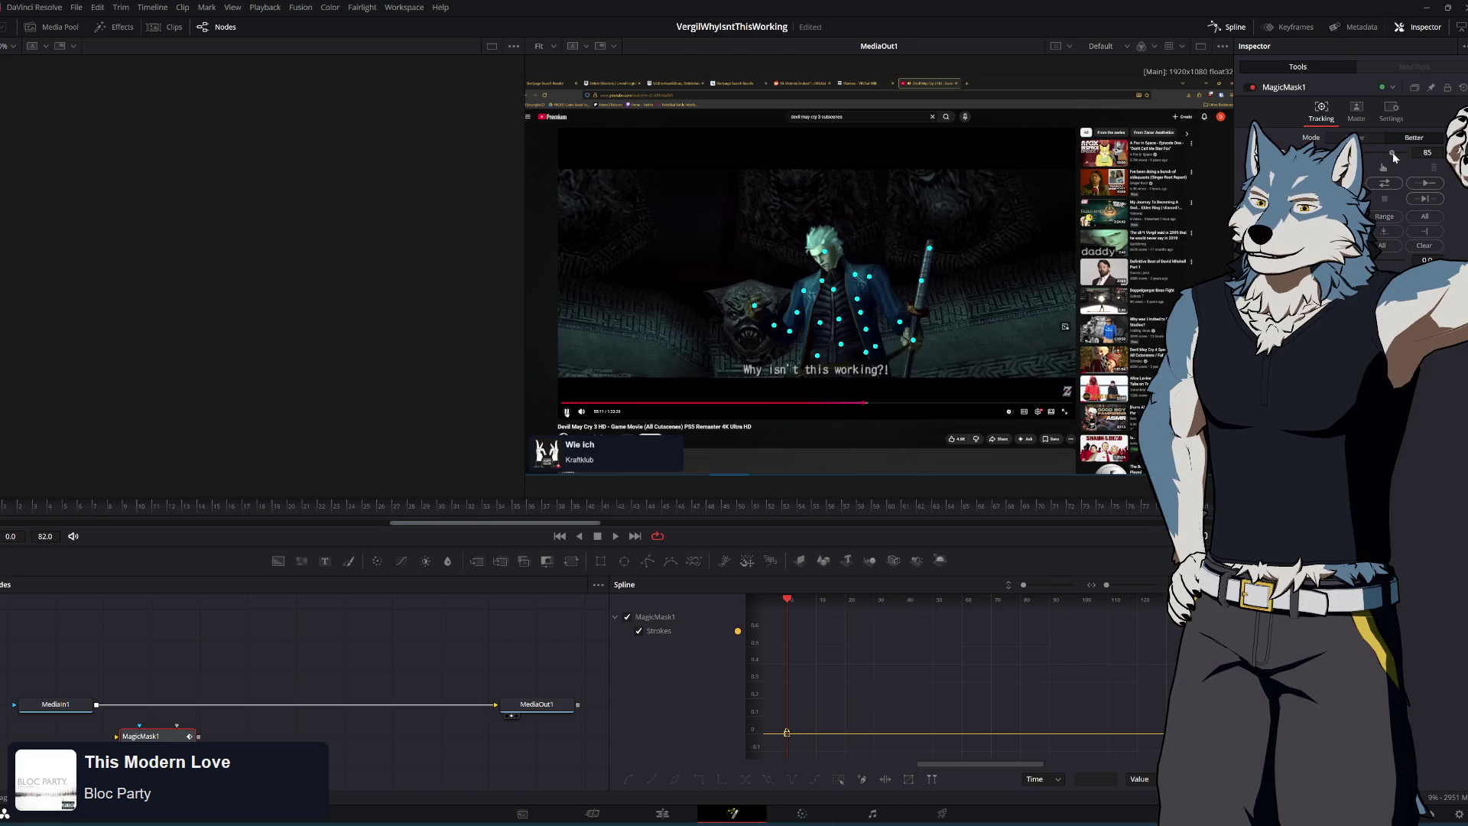
pyautogui.moveTo(1396, 153); pyautogui.dragTo(1383, 154)
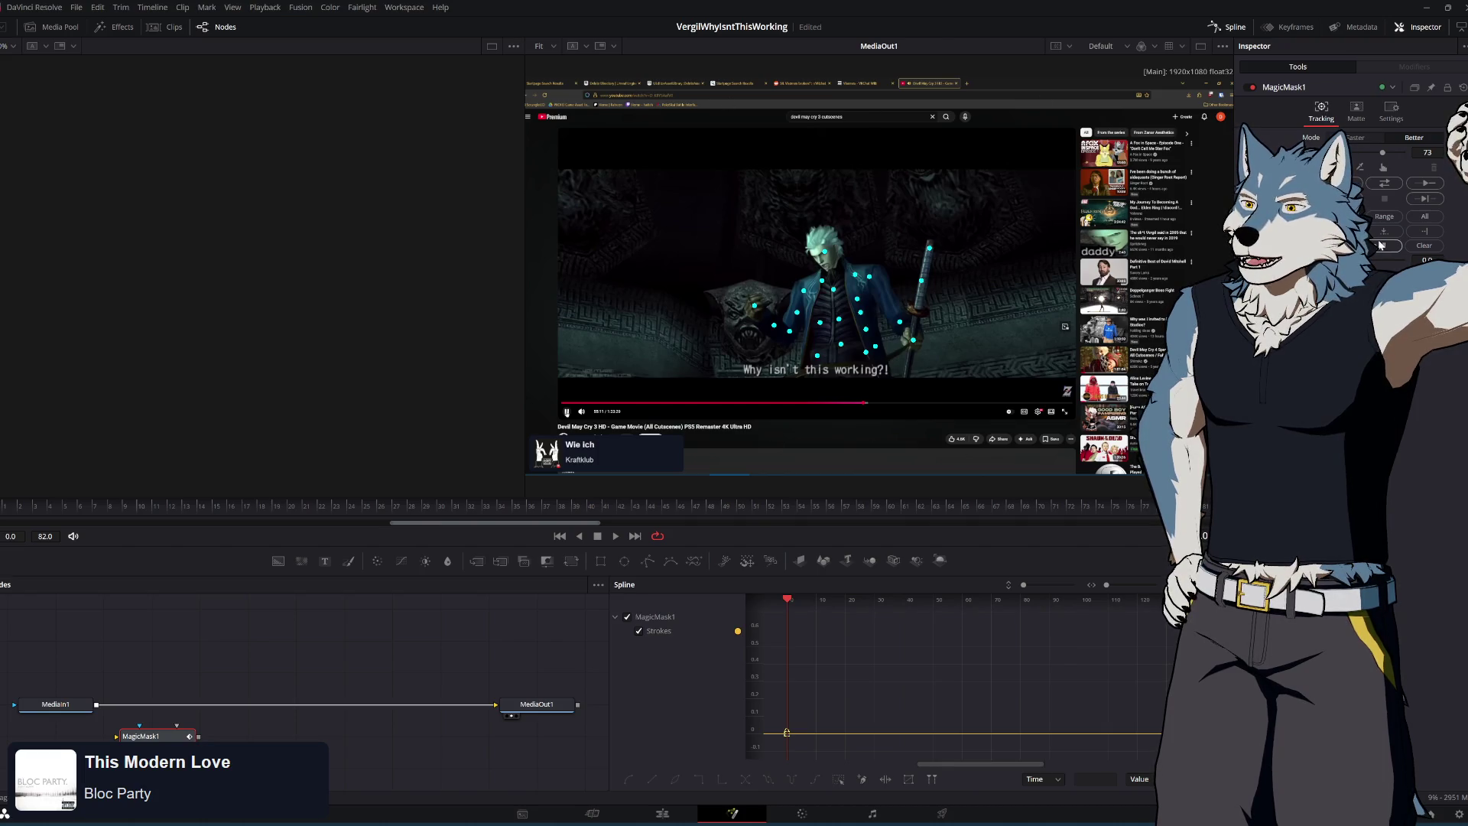
pyautogui.click(1385, 182)
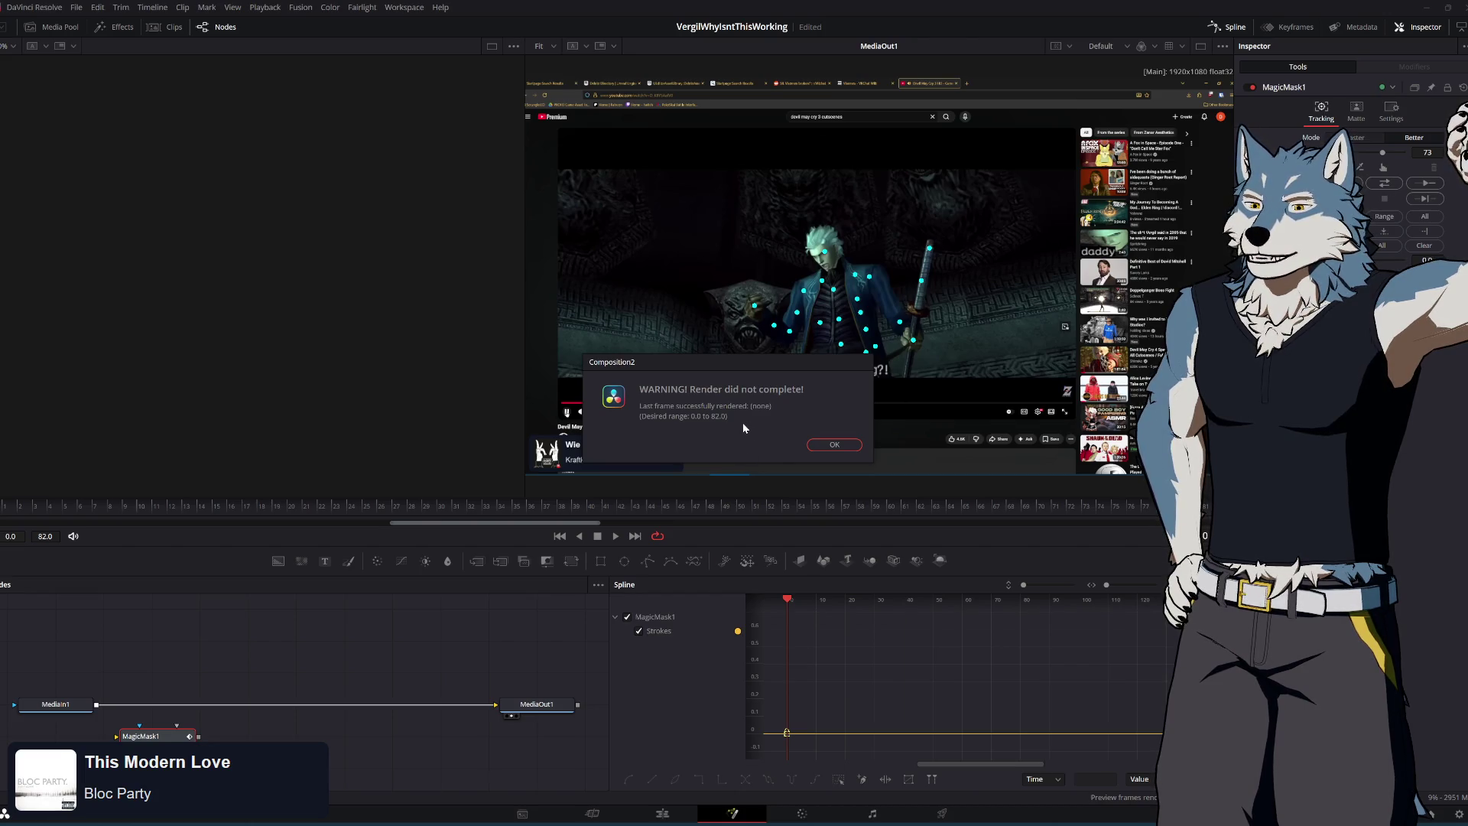
# Dismiss the 'Render did not complete' warning, set the value to 65, and move MagicMask1
pyautogui.click(834, 444)
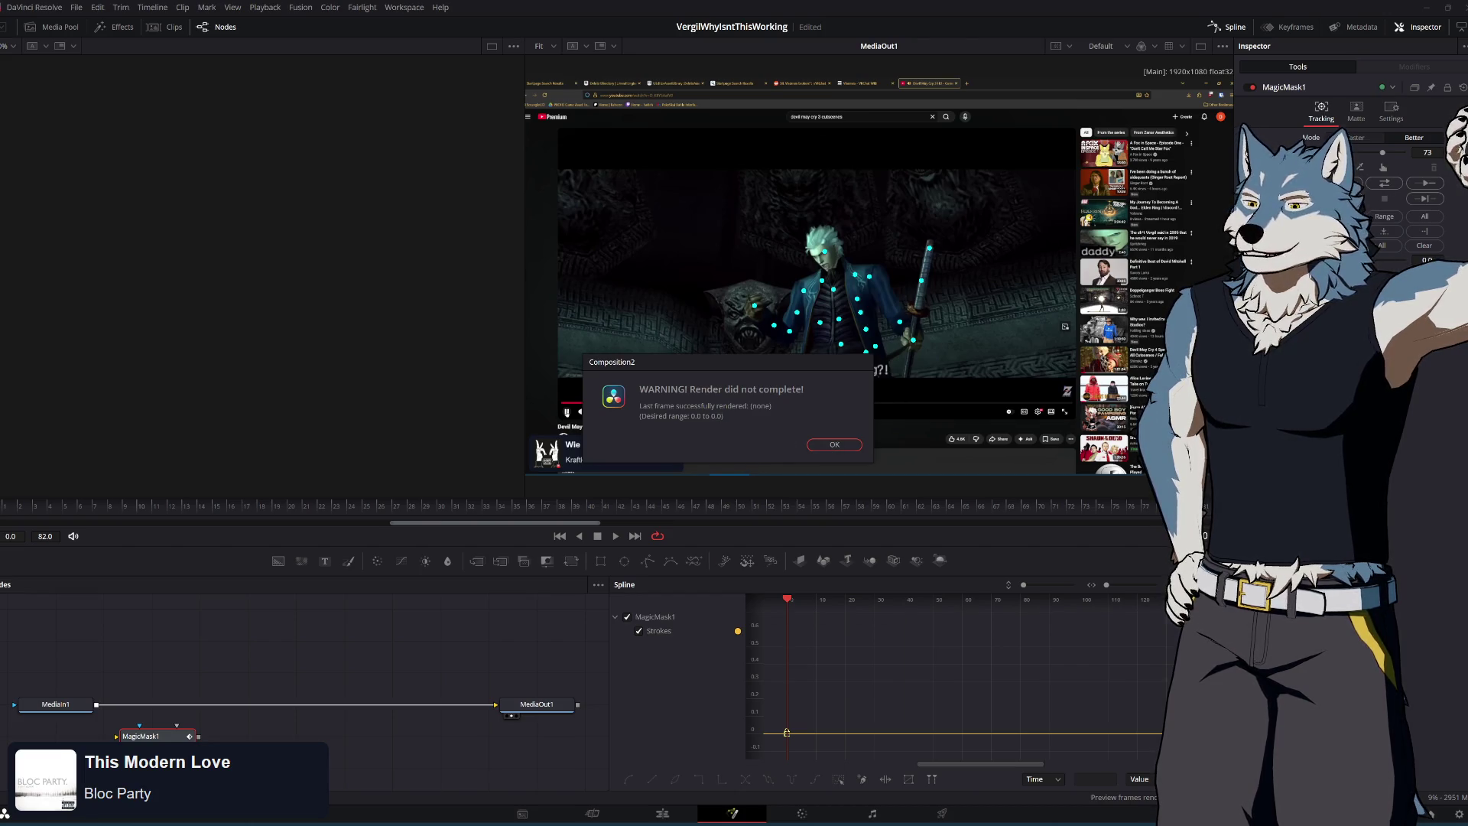
pyautogui.click(831, 444)
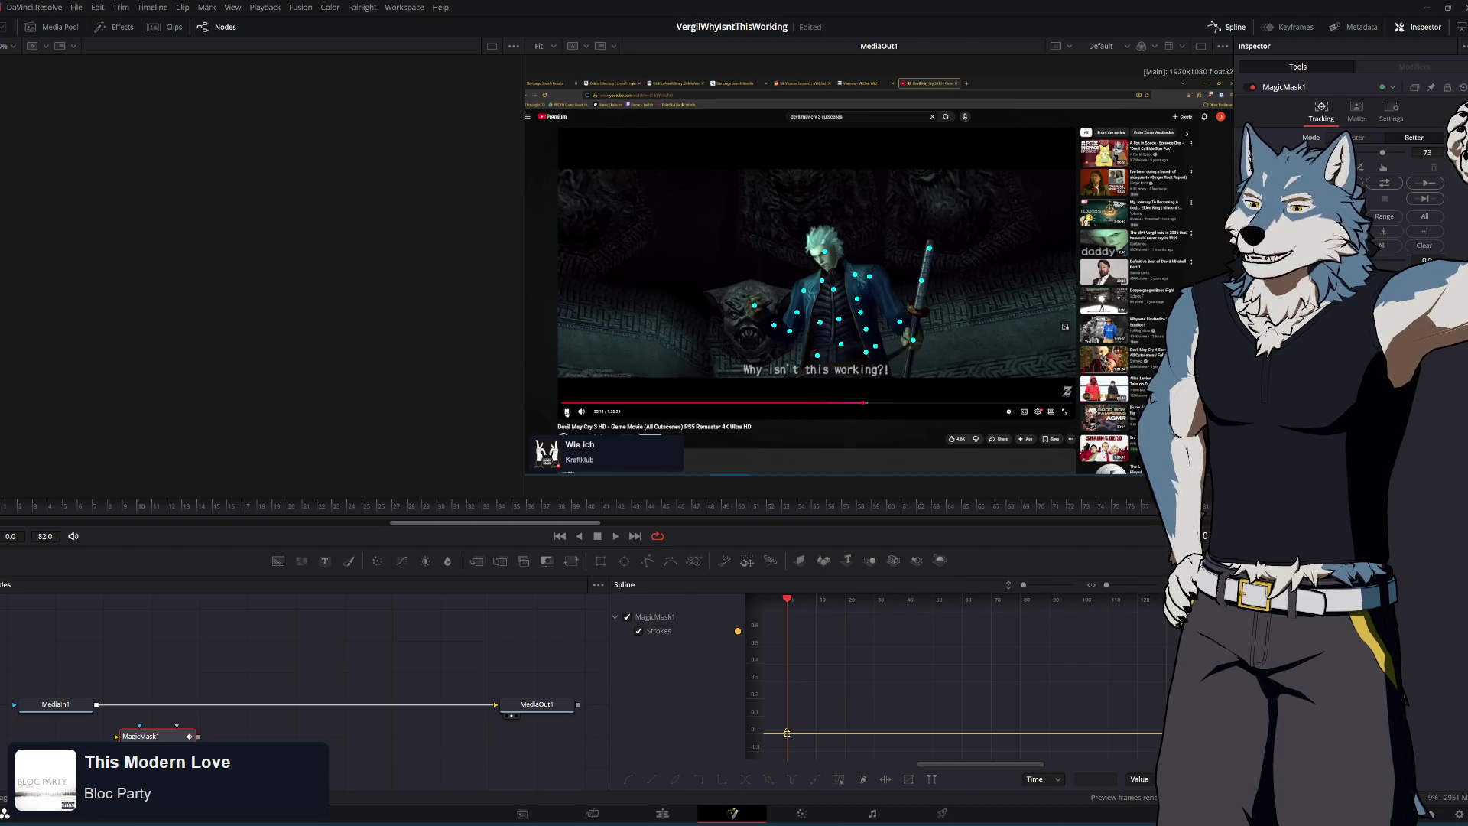
pyautogui.moveTo(1382, 153)
pyautogui.mouseDown()
pyautogui.moveTo(1401, 153)
pyautogui.moveTo(1369, 154)
pyautogui.mouseUp()
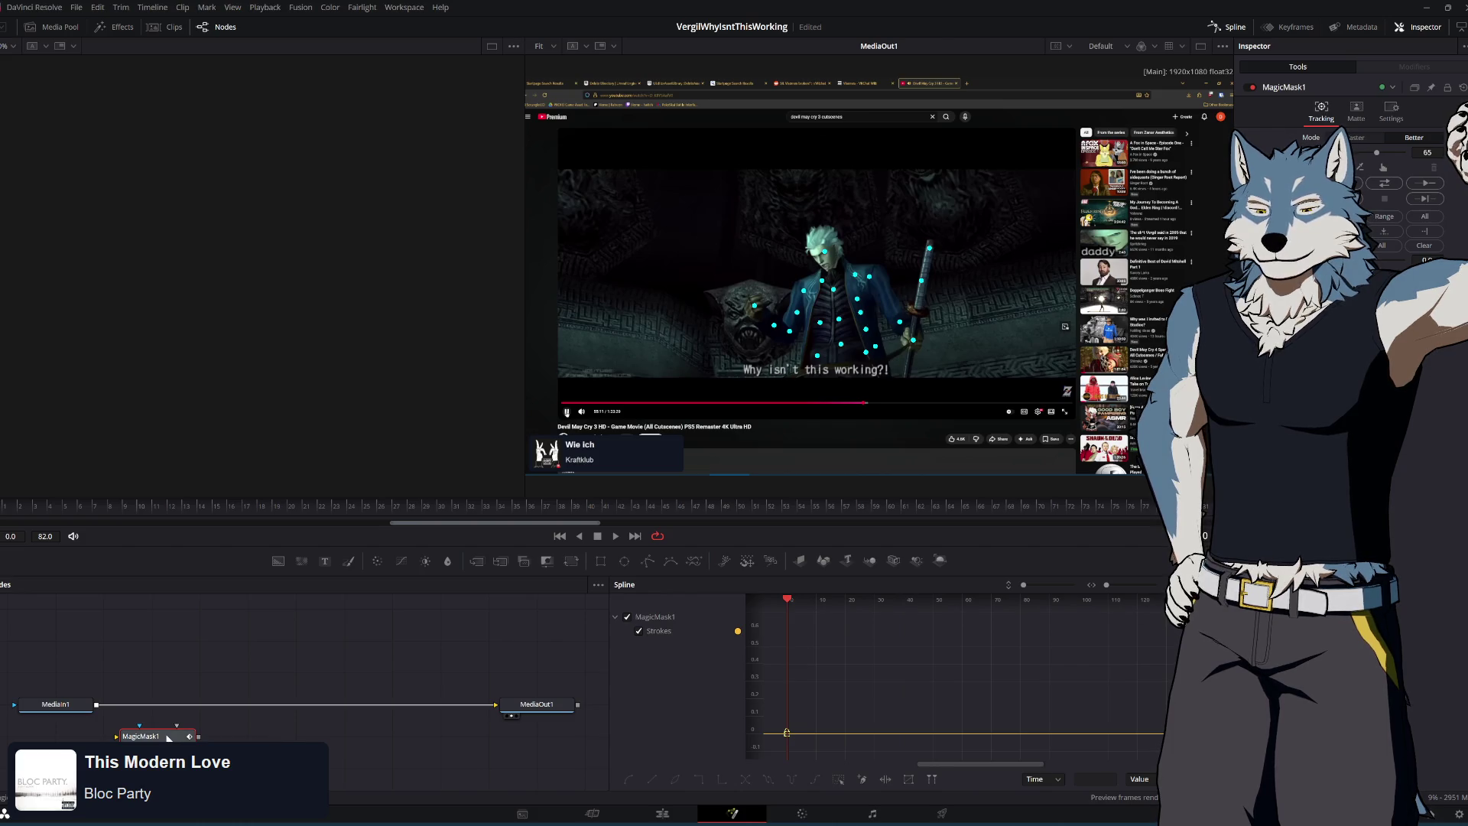
pyautogui.moveTo(168, 738); pyautogui.dragTo(209, 751)
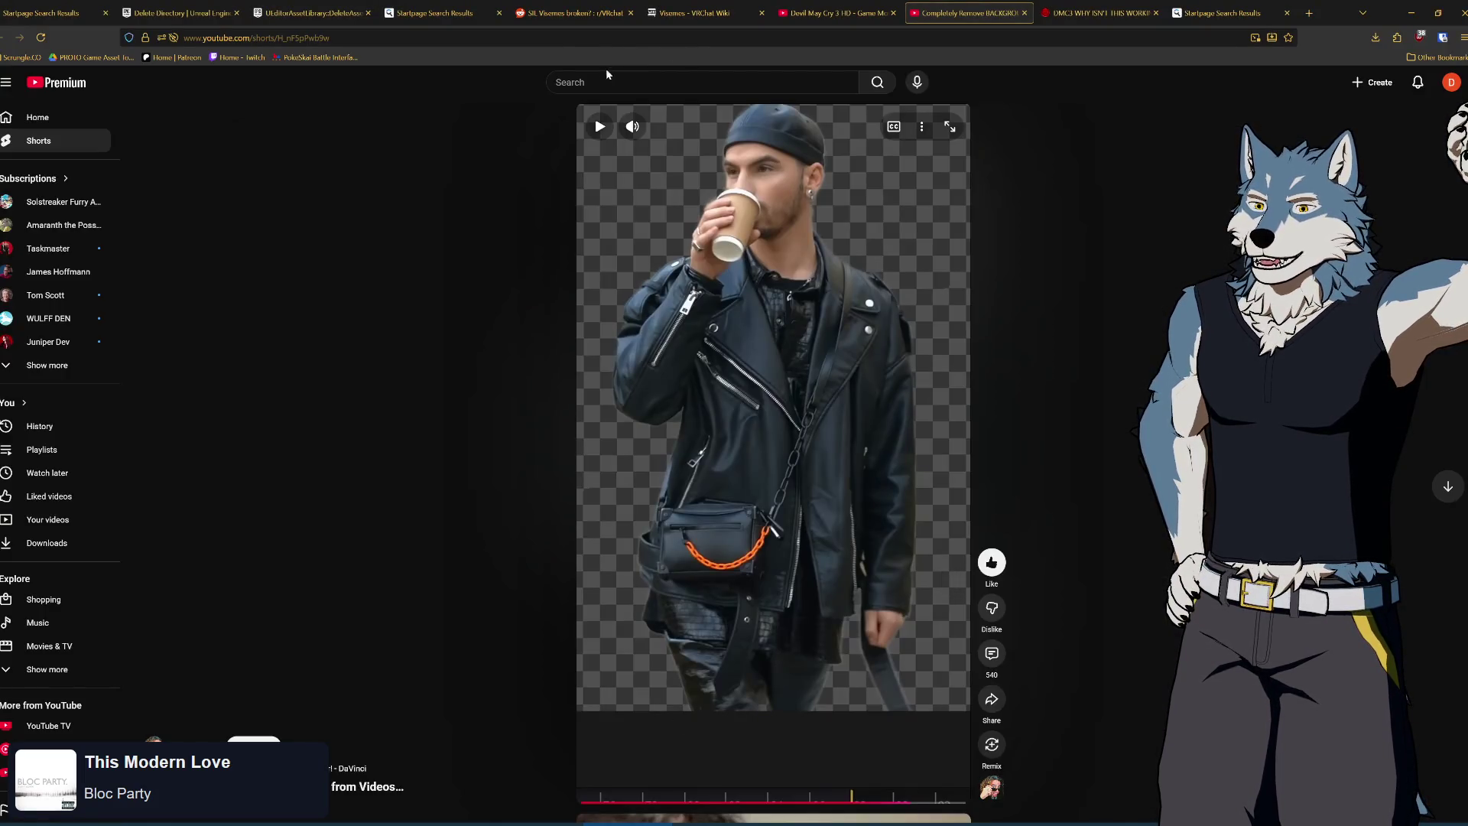
# Search 'resolve 20 magic mask' and open 'Turn MAGIC MASK into [Almost] REAL MAGIC!'
pyautogui.write('res')
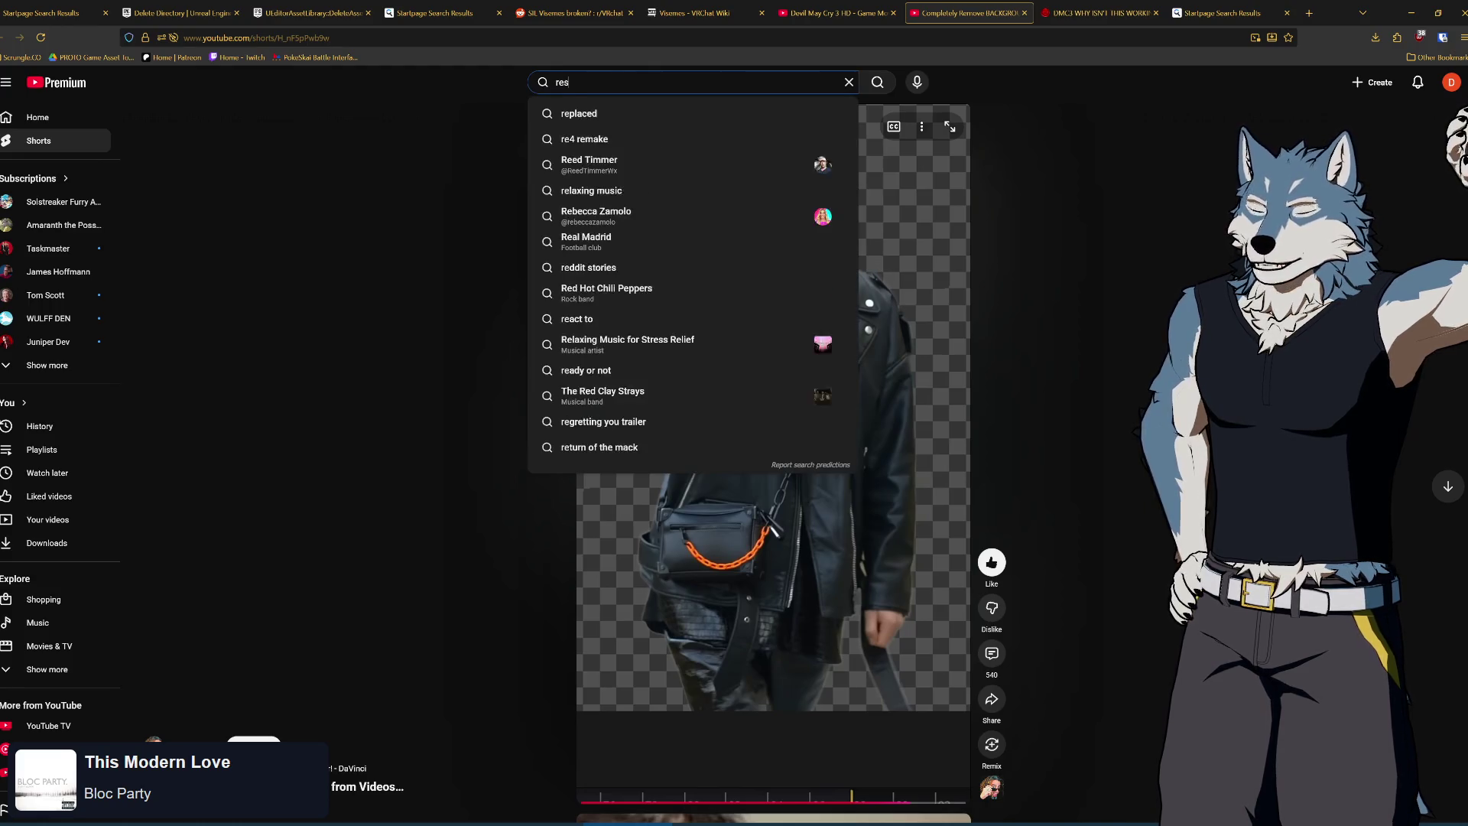
pyautogui.write('olve 20 magic mask')
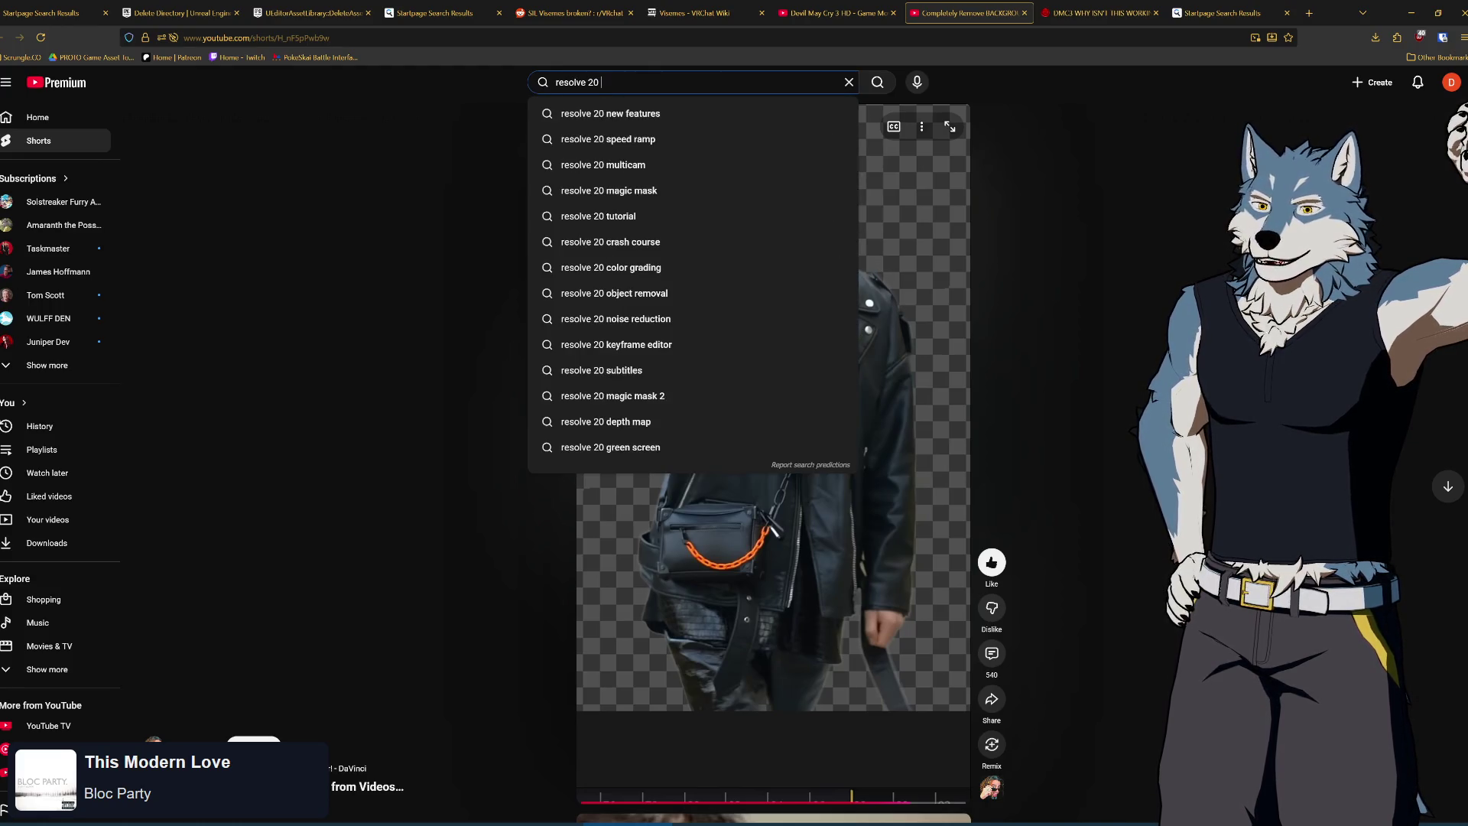
pyautogui.press('Return')
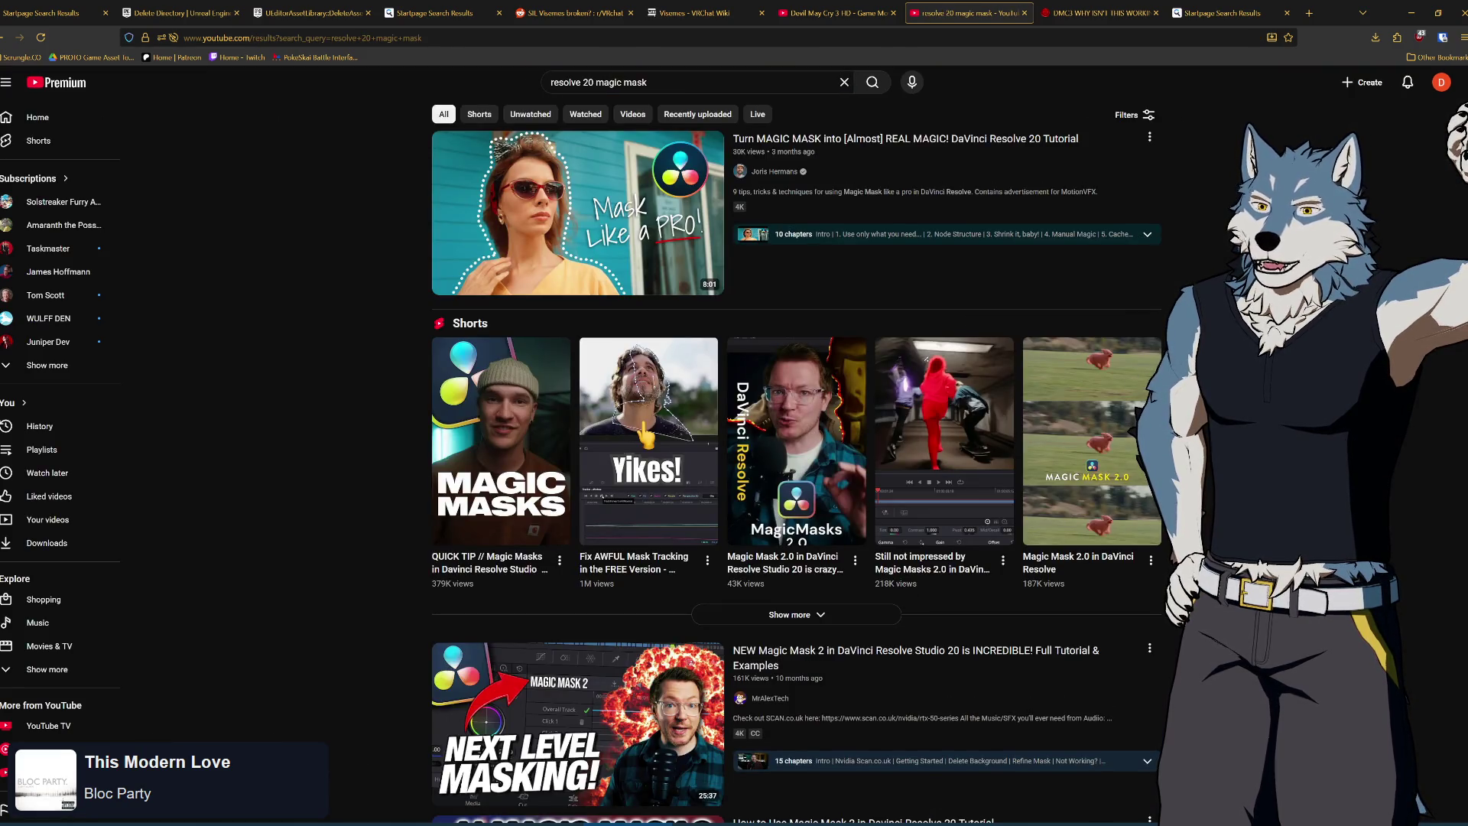
pyautogui.click(845, 139)
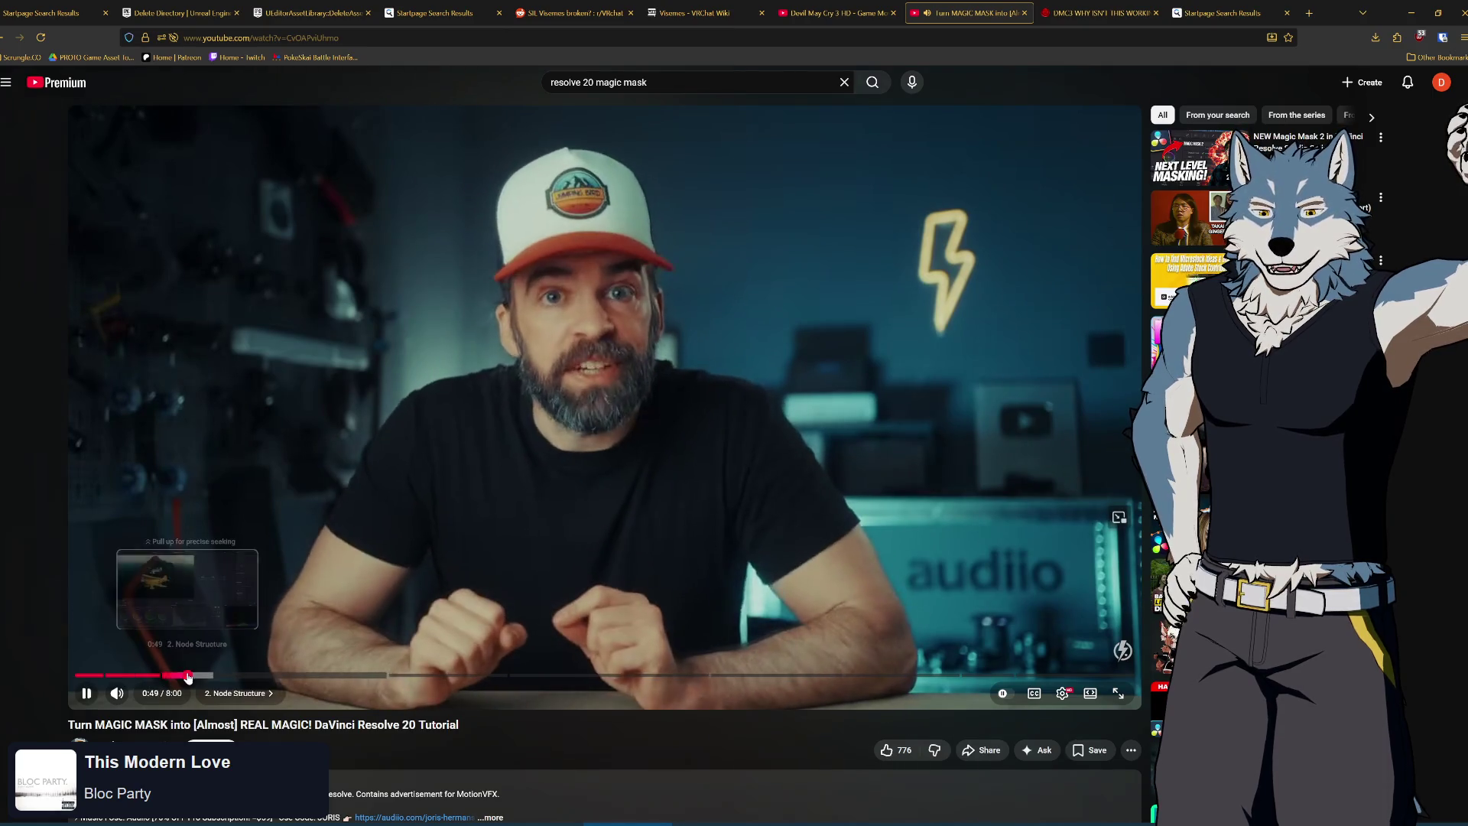
# Skim the Node Structure and 'Shrink it, baby!' chapters, pause, and go back to the results
pyautogui.click(187, 676)
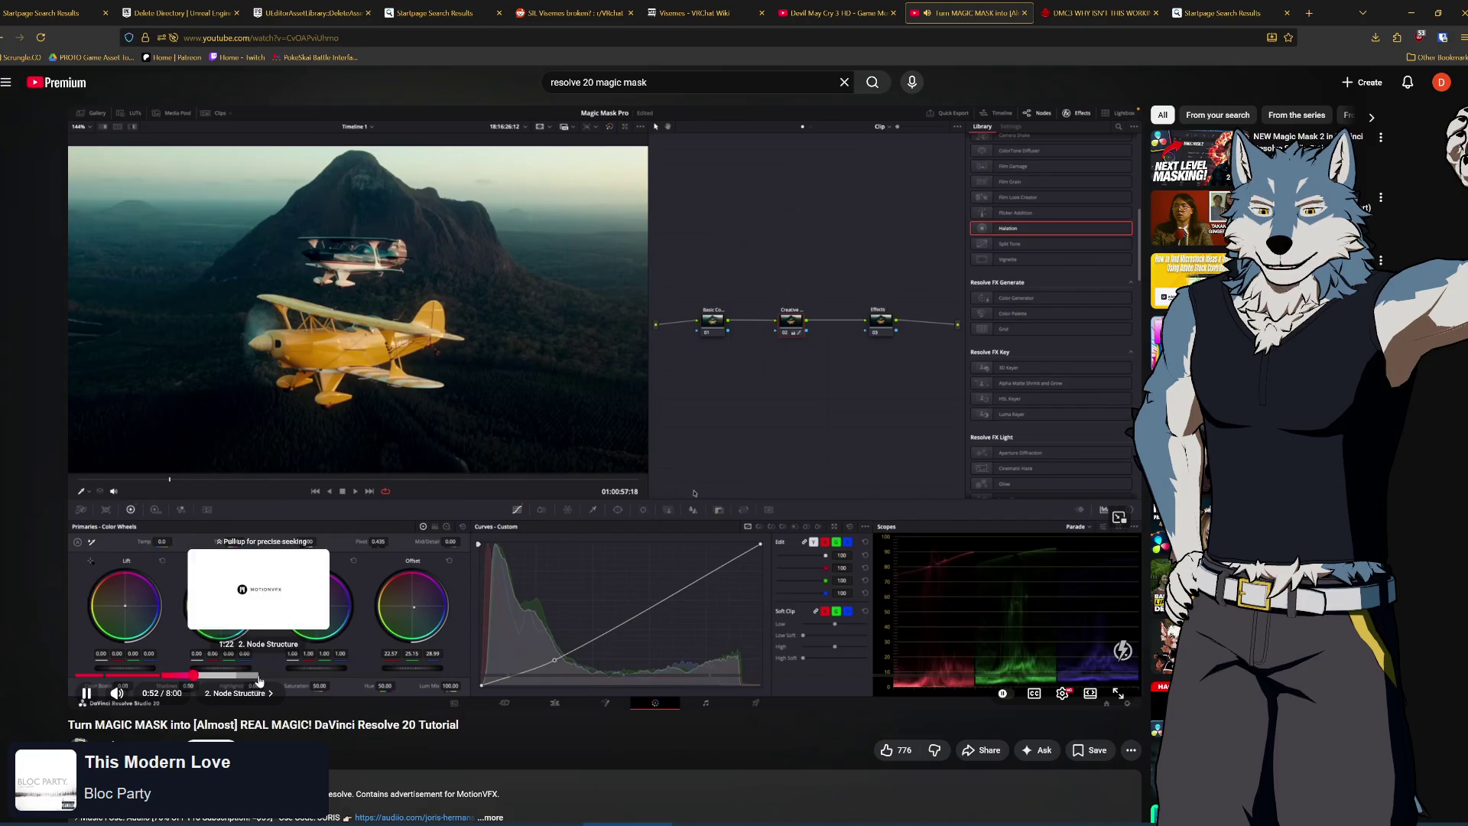
pyautogui.click(258, 678)
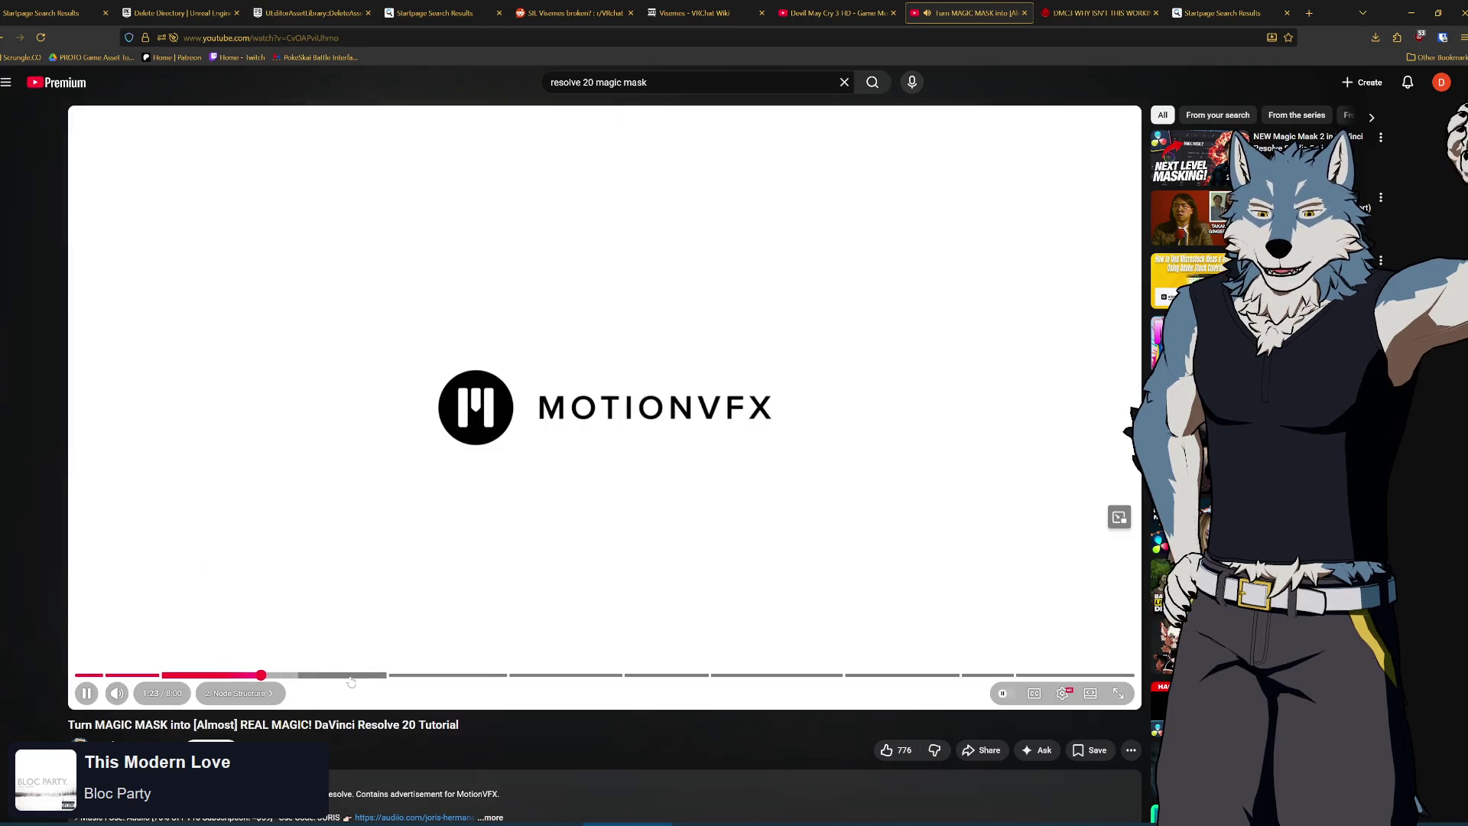
pyautogui.moveTo(351, 678); pyautogui.dragTo(398, 678)
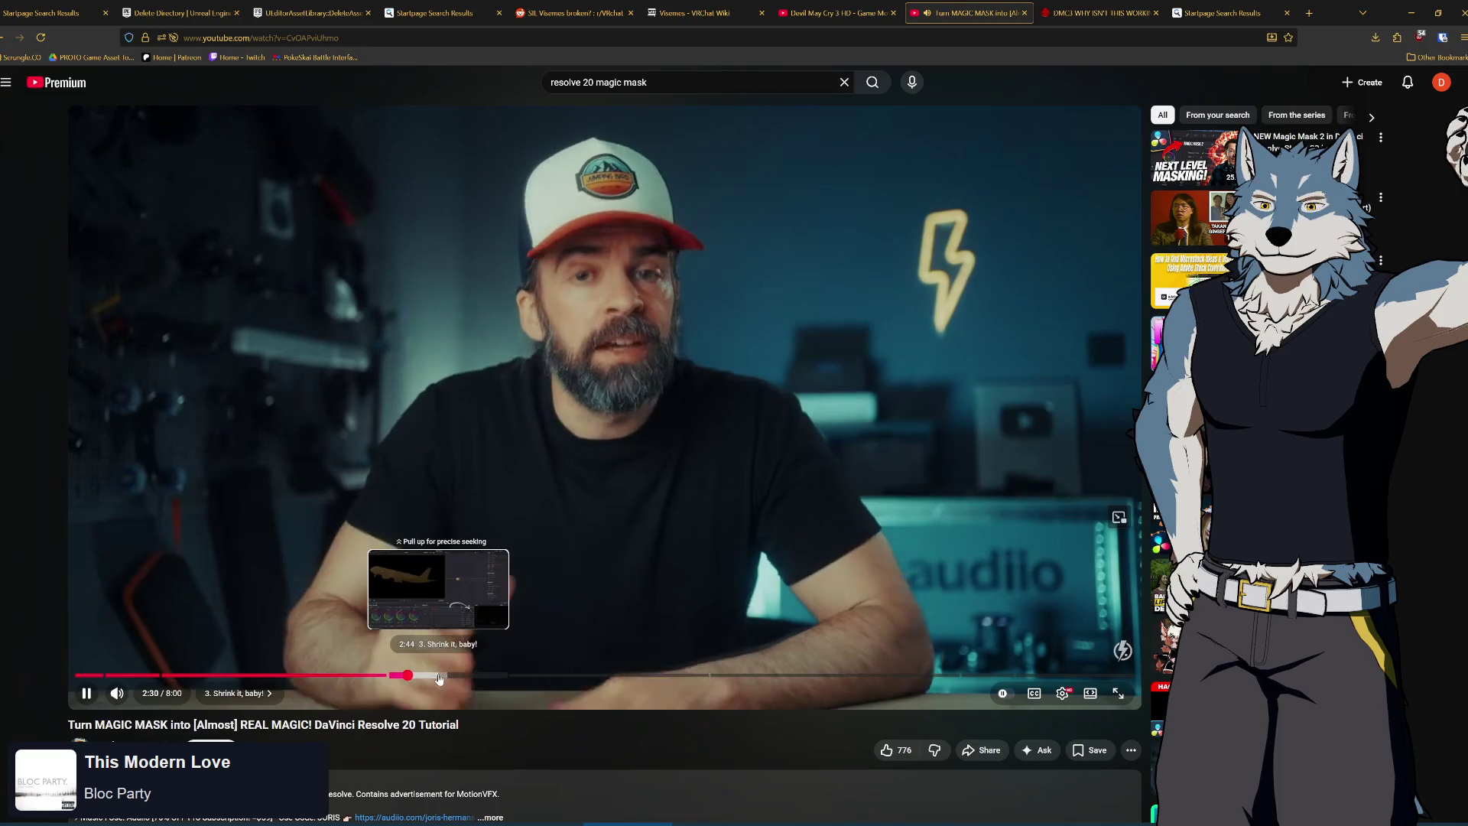
pyautogui.click(326, 675)
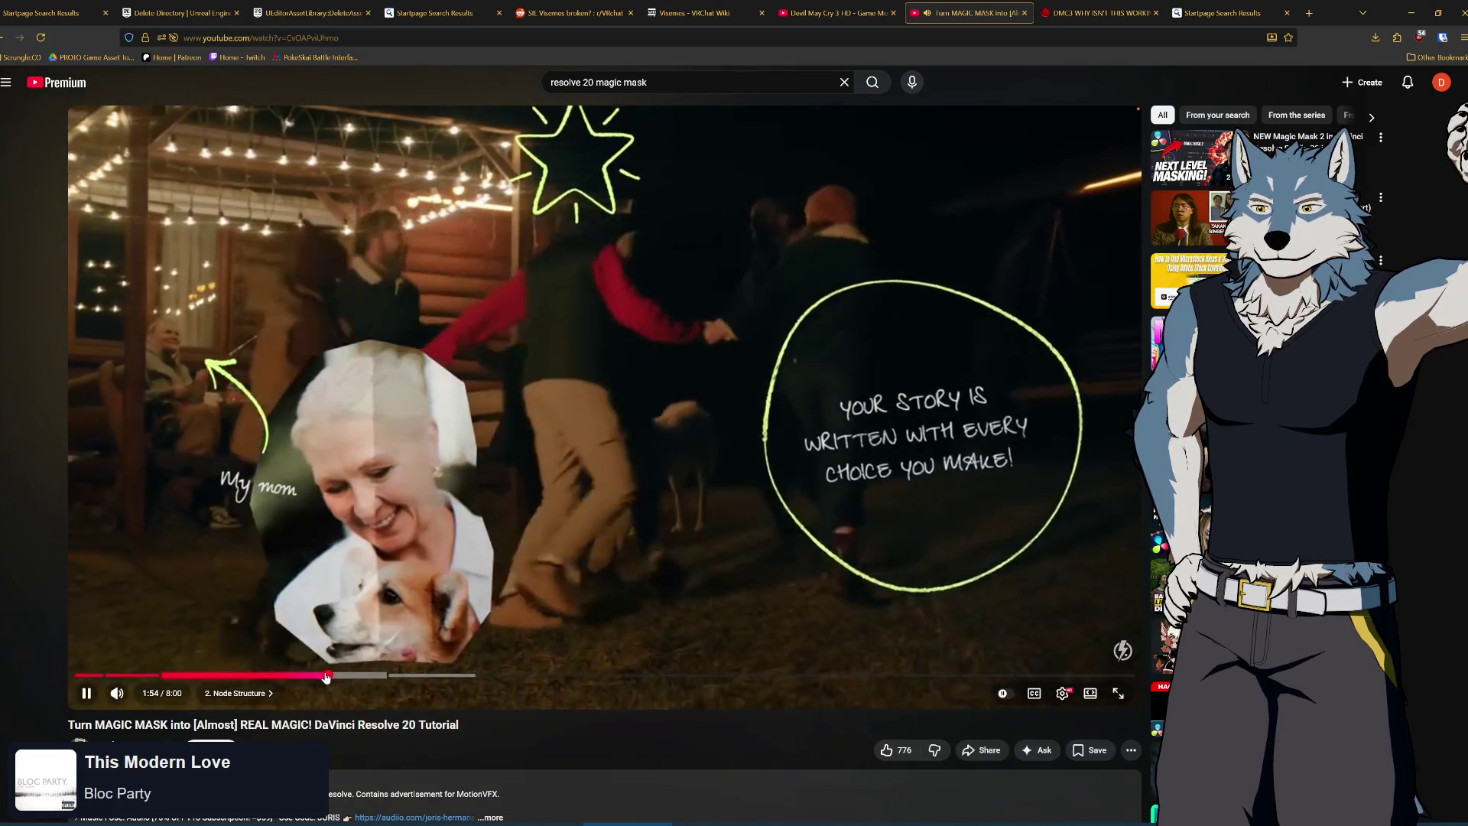
pyautogui.moveTo(372, 675); pyautogui.dragTo(423, 679)
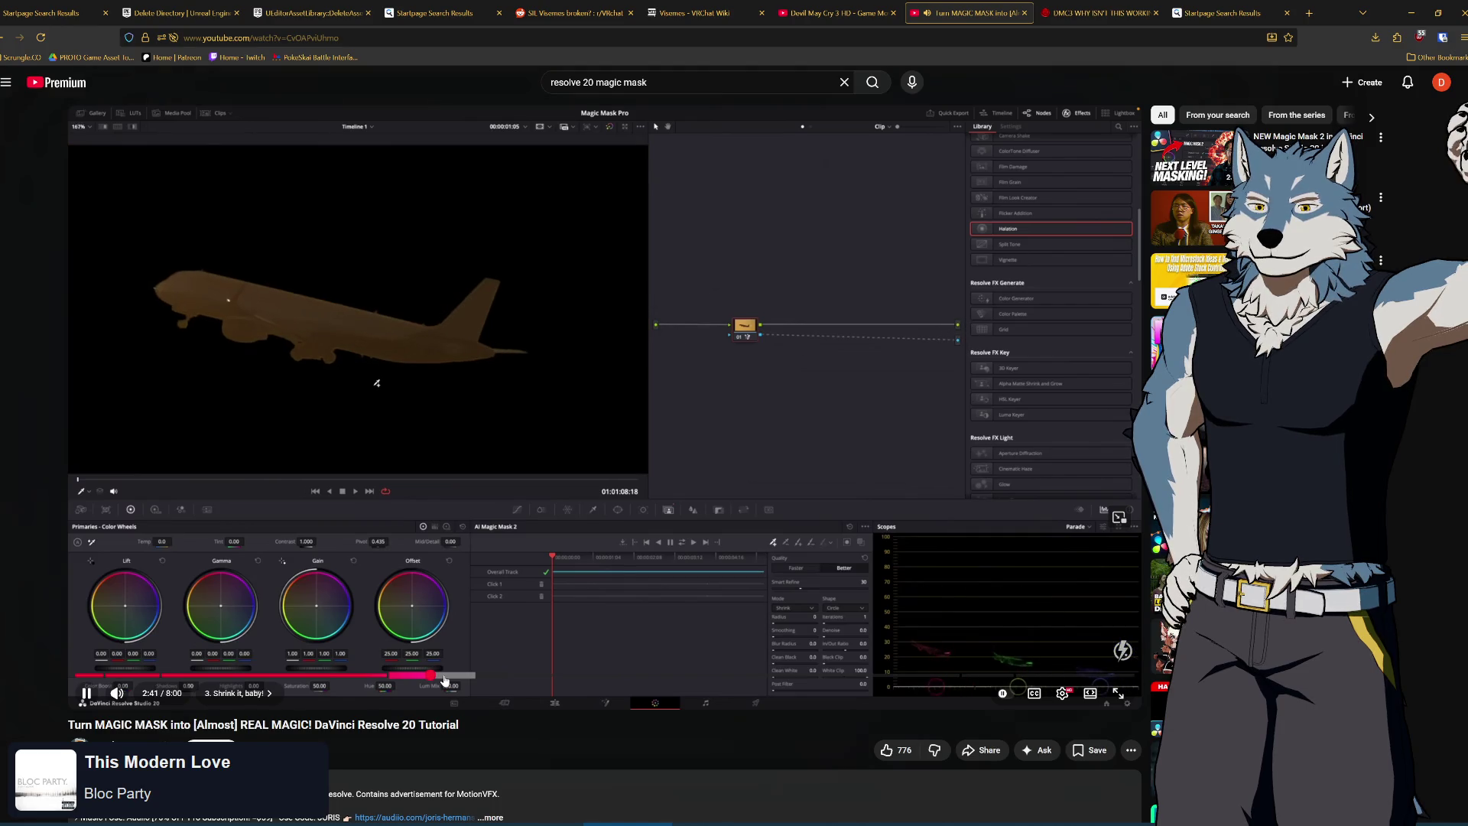
pyautogui.click(721, 461)
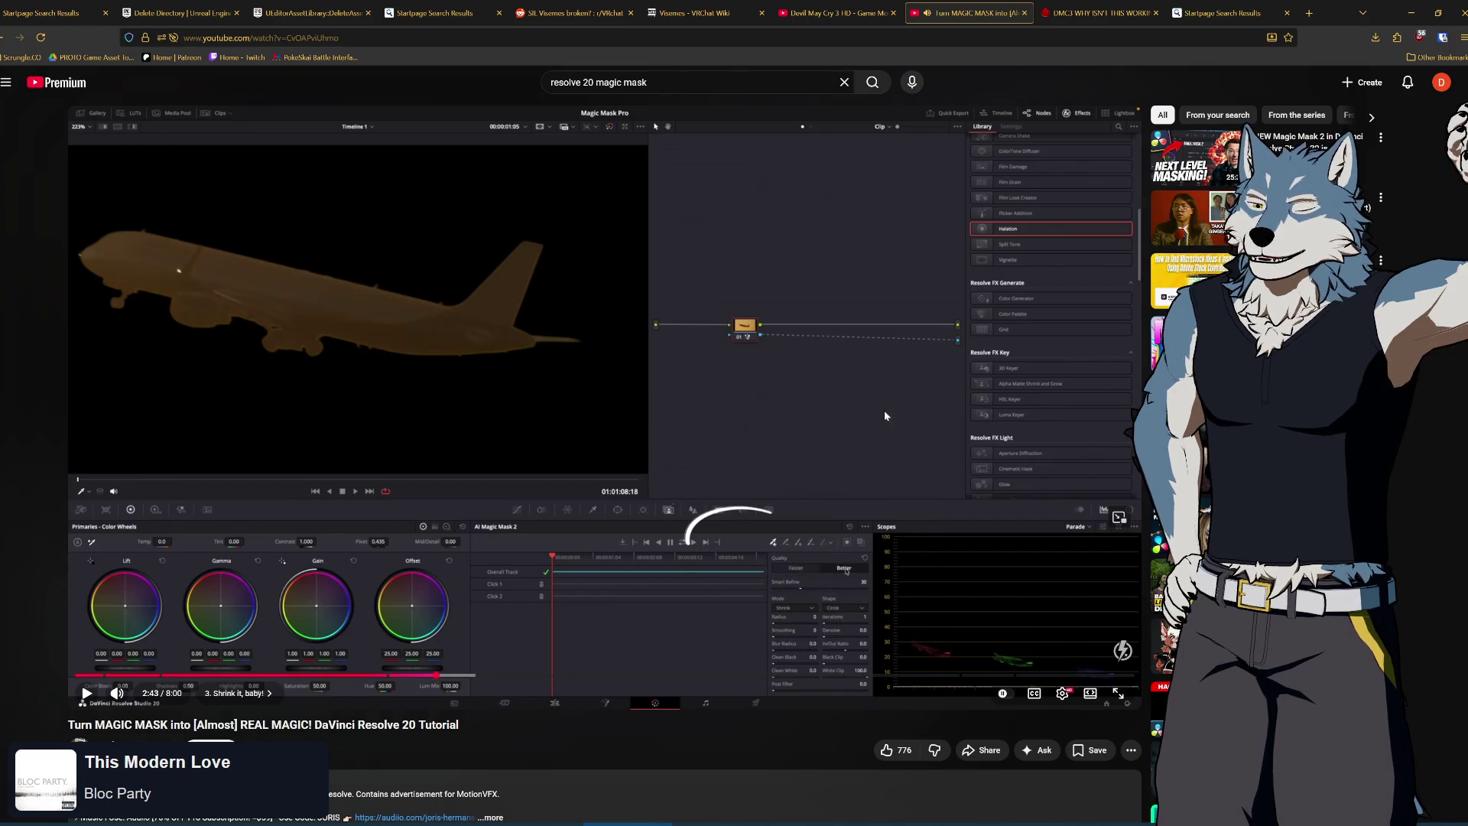
pyautogui.hotkey('alt', 'Left')
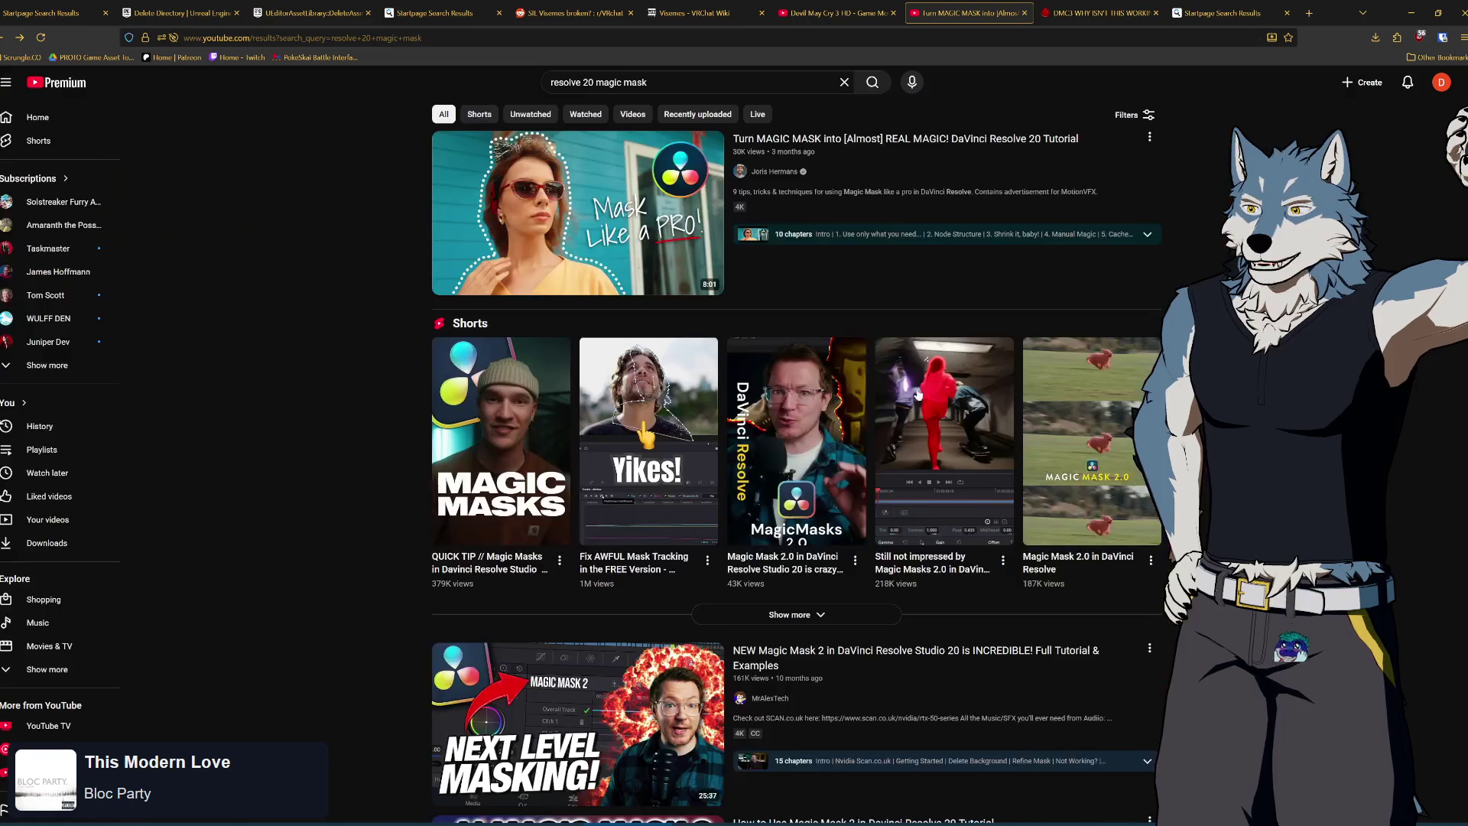
# Open 'REMOVE BACKGROUND From Video in Davinci Resolve', pause at its mode setting, and return to Resolve
pyautogui.scroll(-5, 947, 472)
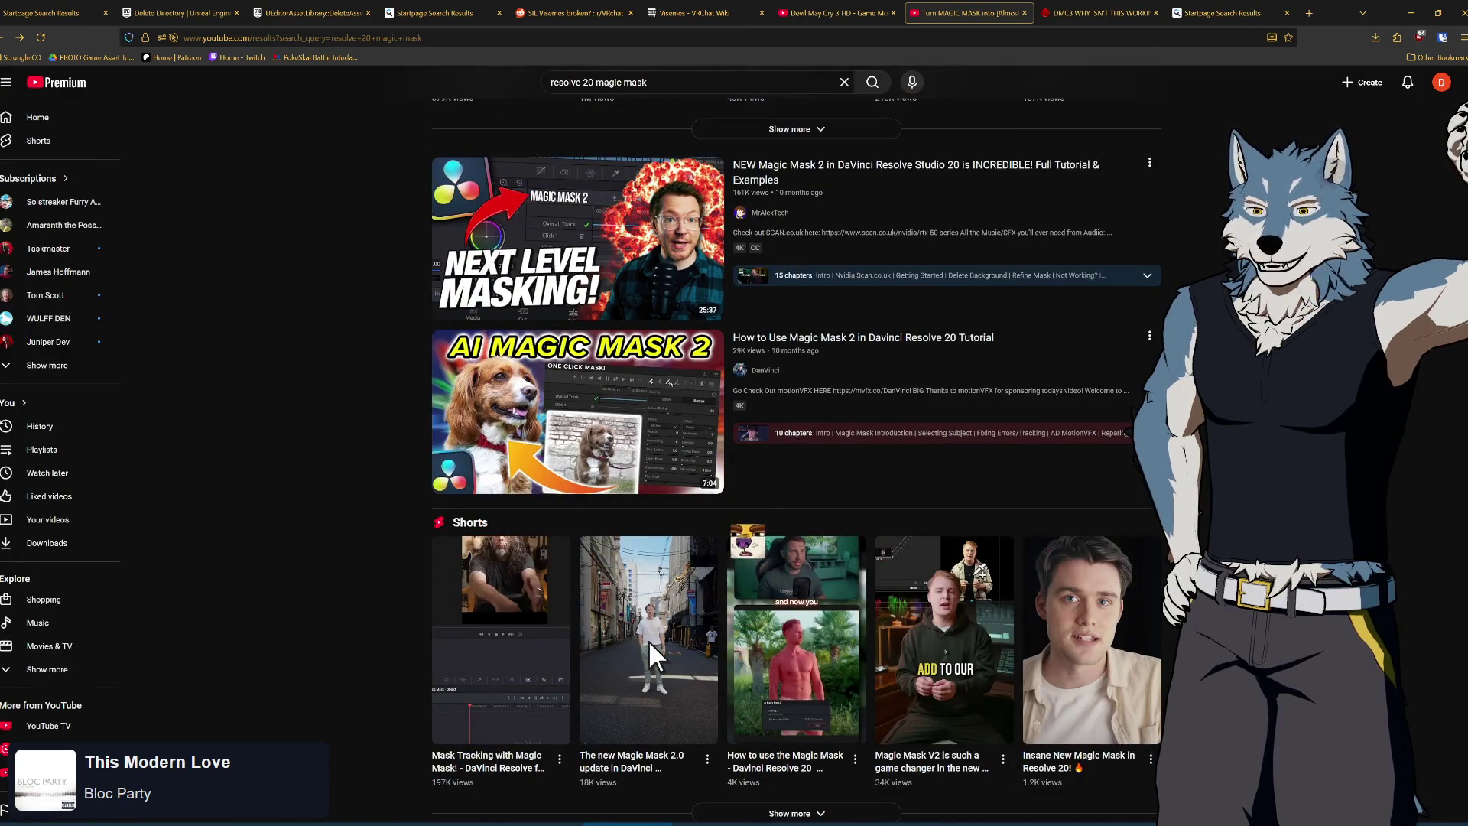
pyautogui.scroll(-3, 795, 459)
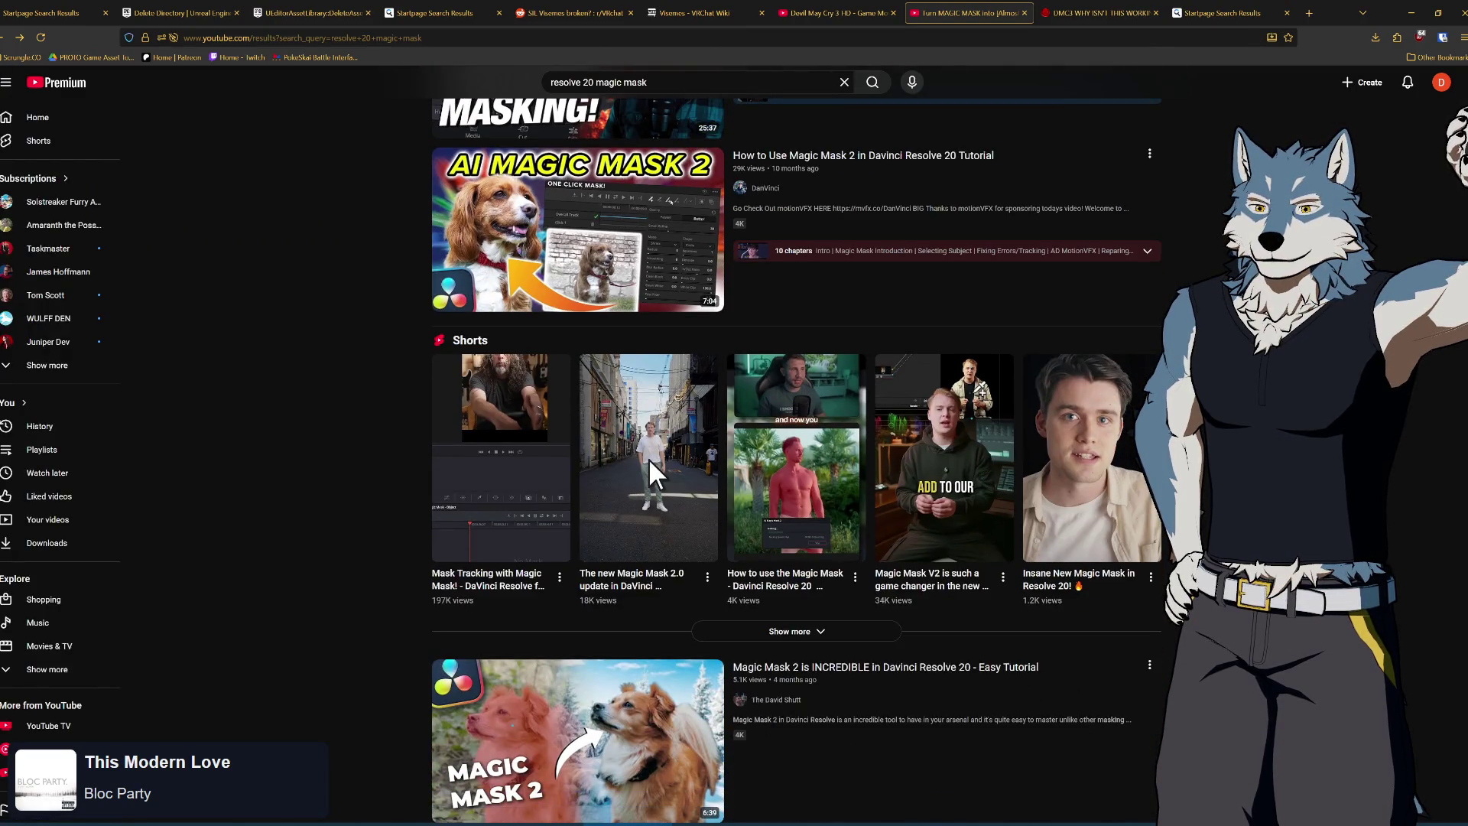
pyautogui.scroll(-1, 648, 384)
pyautogui.scroll(2, 648, 385)
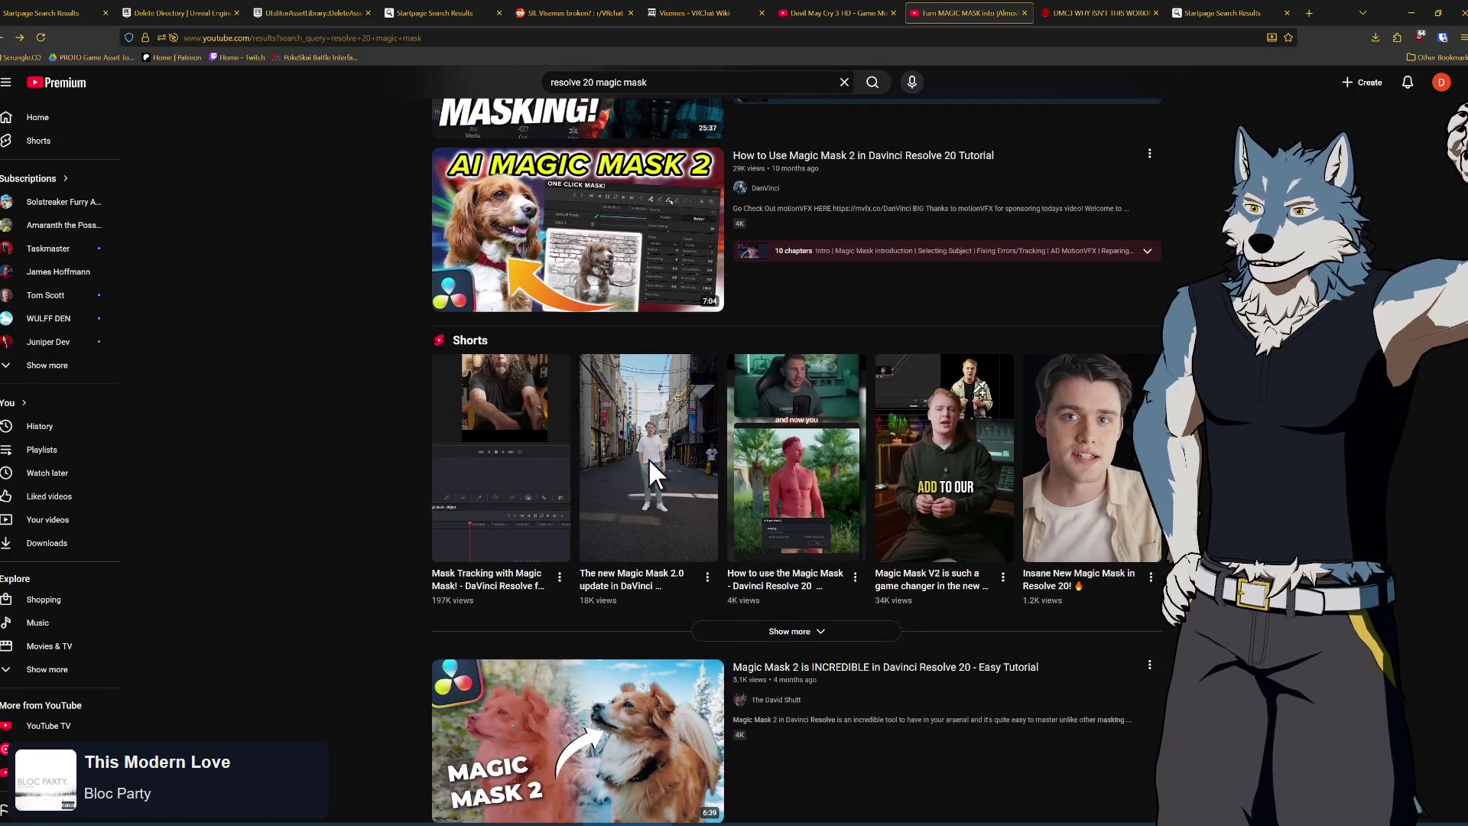
pyautogui.scroll(-1, 648, 384)
pyautogui.scroll(-3, 649, 405)
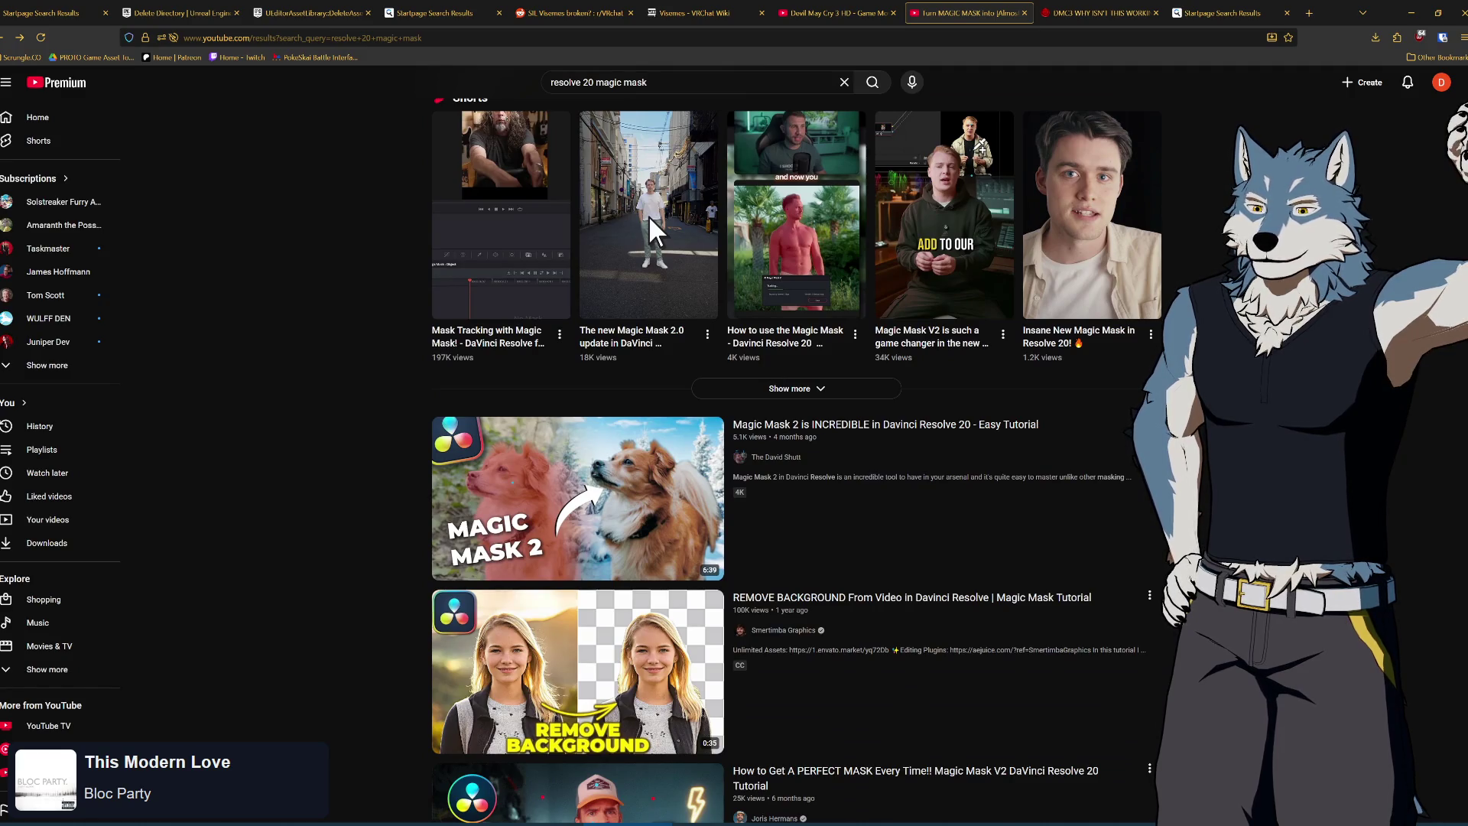
pyautogui.scroll(-3, 648, 216)
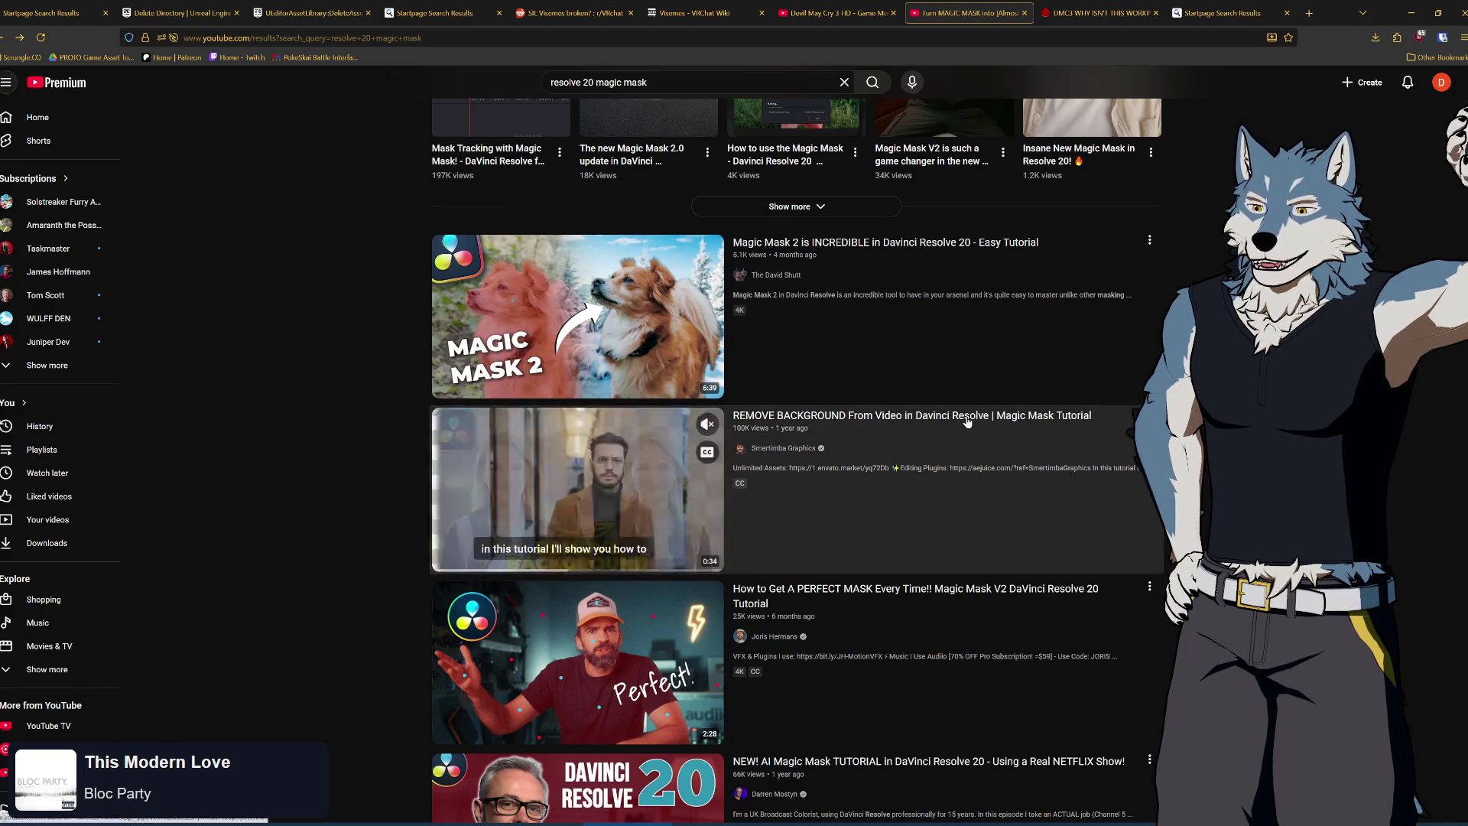
pyautogui.click(975, 491)
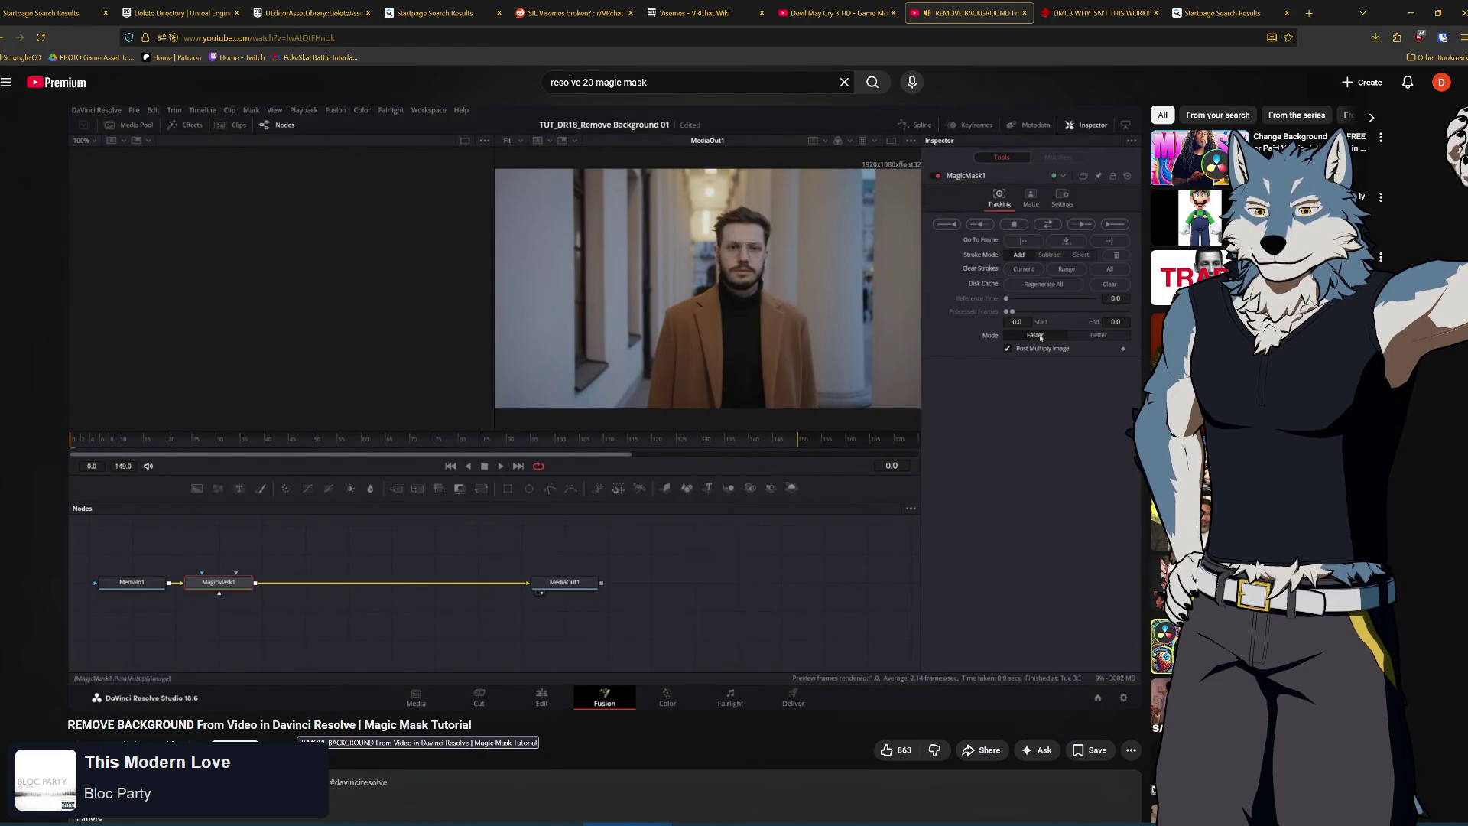
pyautogui.click(628, 592)
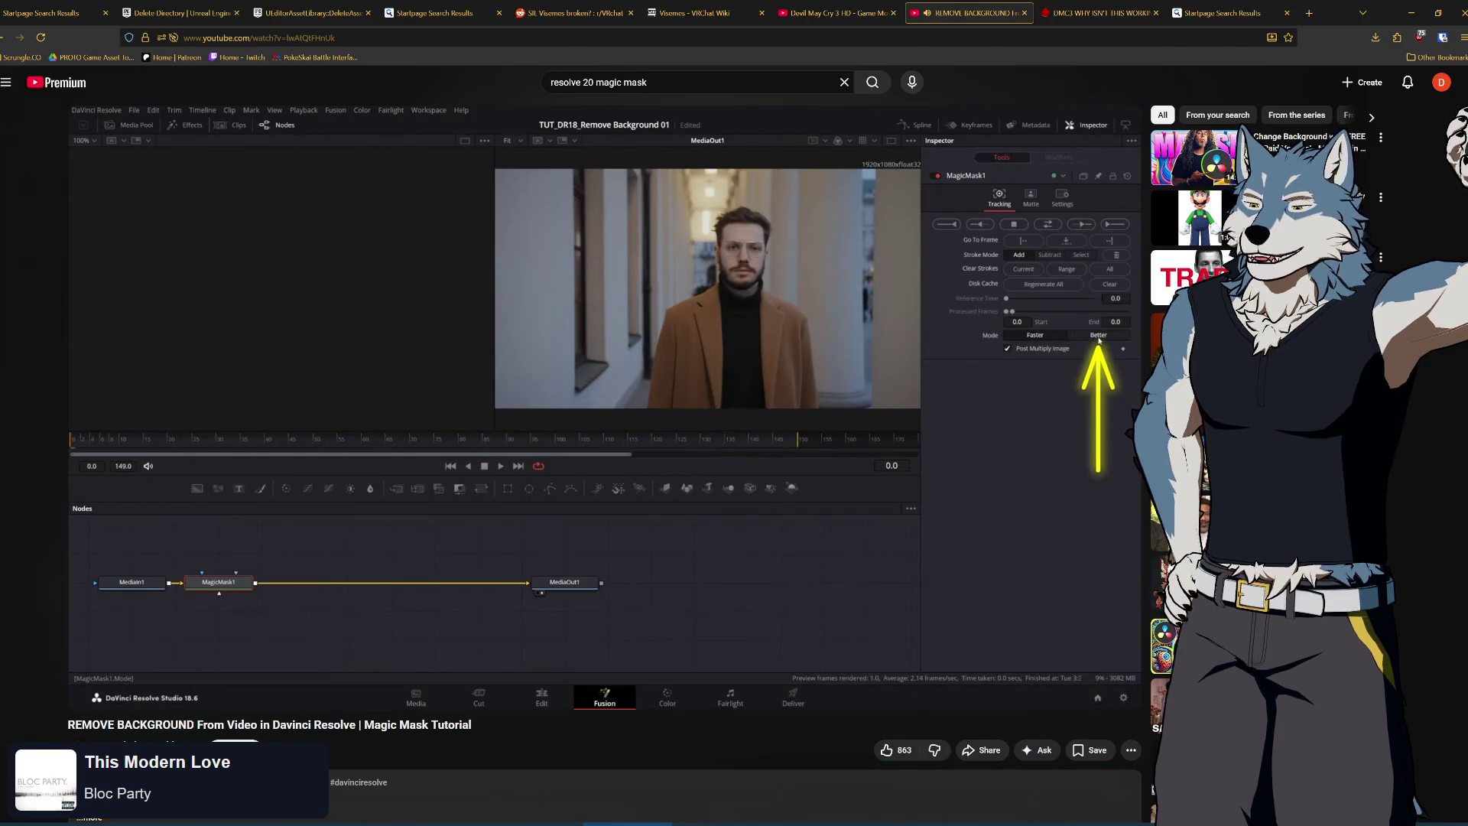
pyautogui.hotkey('alt', 'Tab')
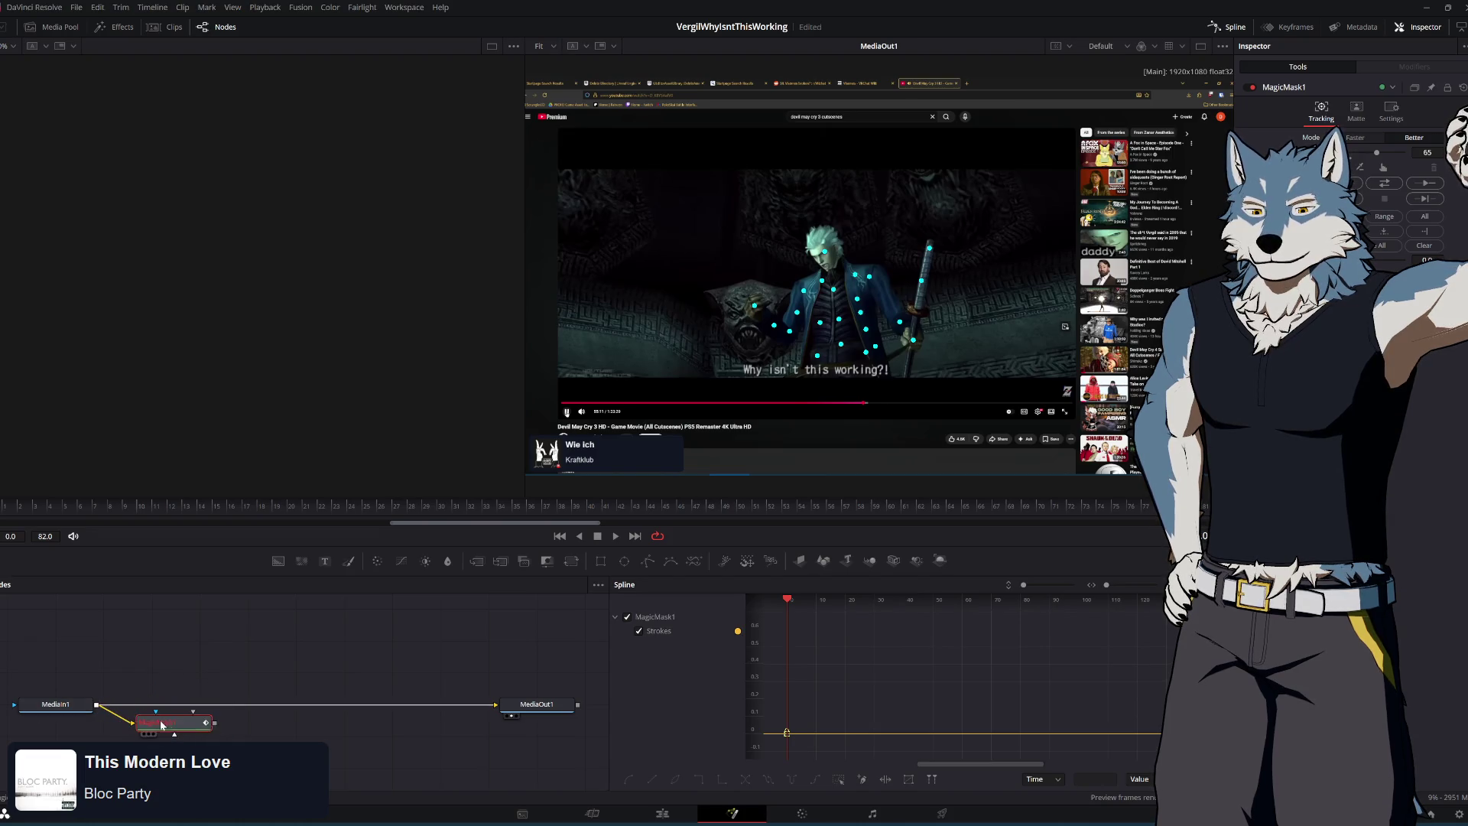
# Replace the direct MediaIn1–MediaOut1 link with MagicMask1, then select it to show its Inspector
pyautogui.rightClick(369, 685)
pyautogui.click(413, 692)
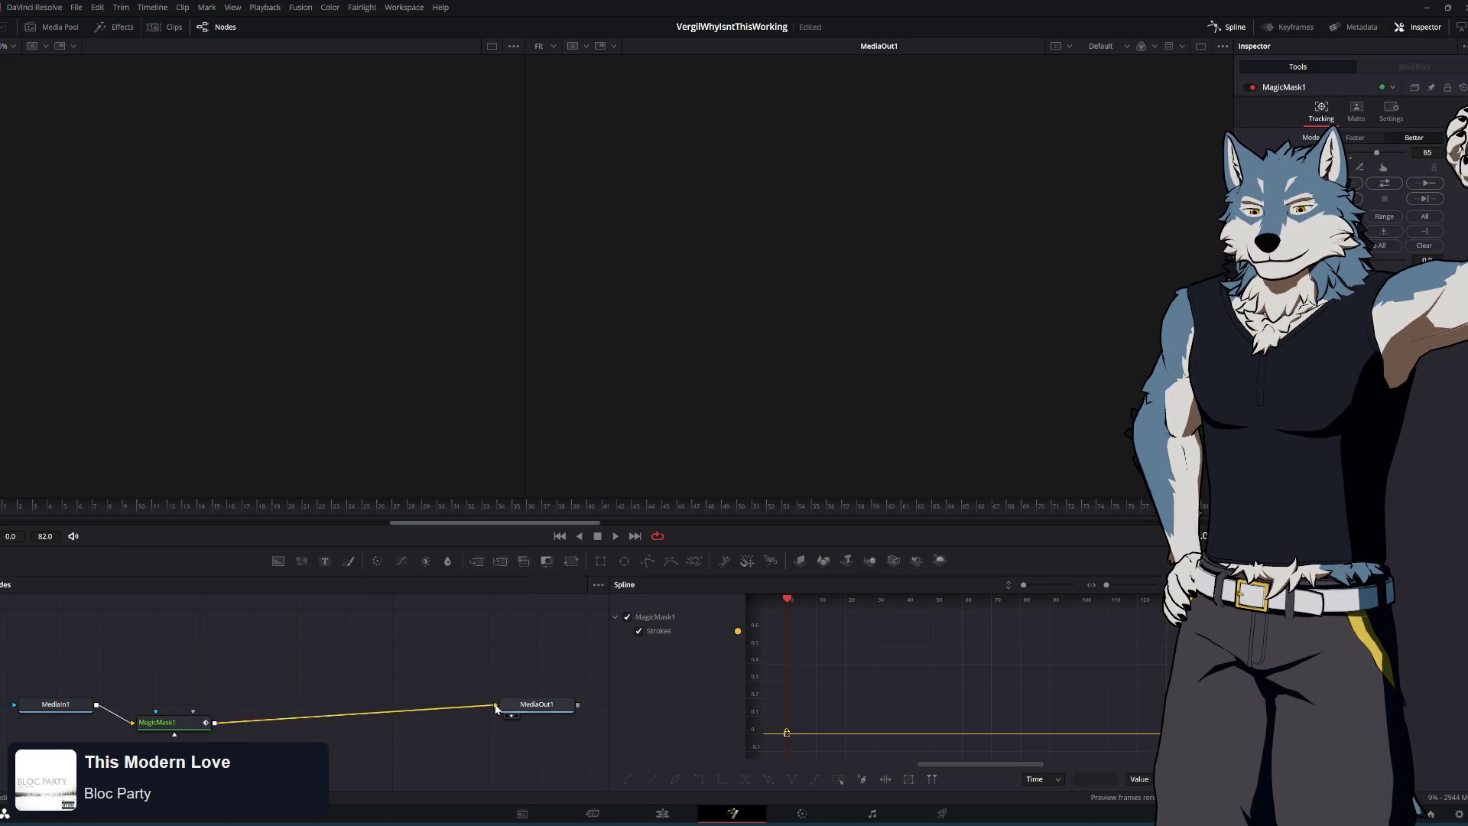
pyautogui.moveTo(189, 730); pyautogui.dragTo(190, 707)
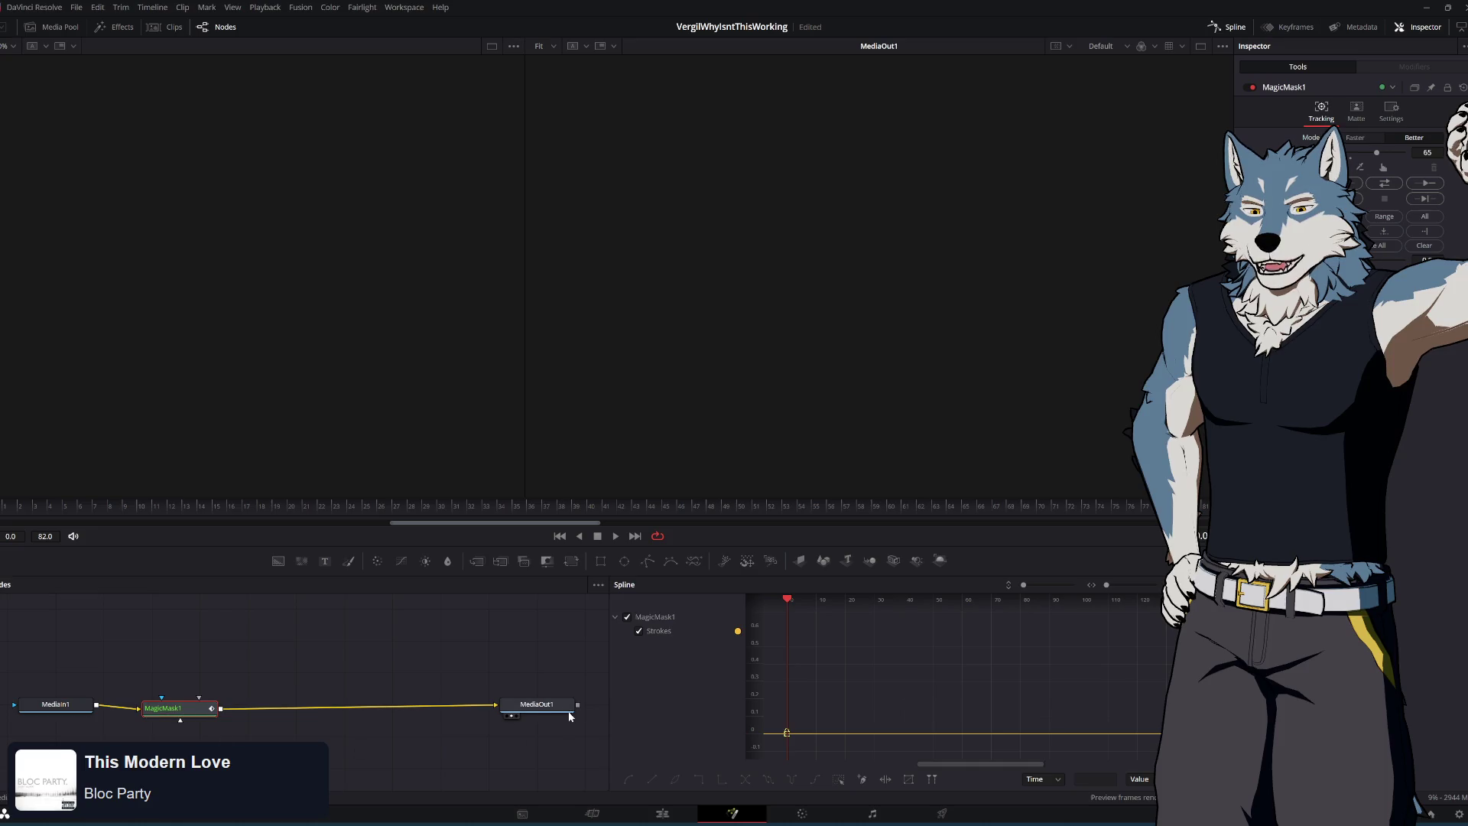
pyautogui.click(180, 713)
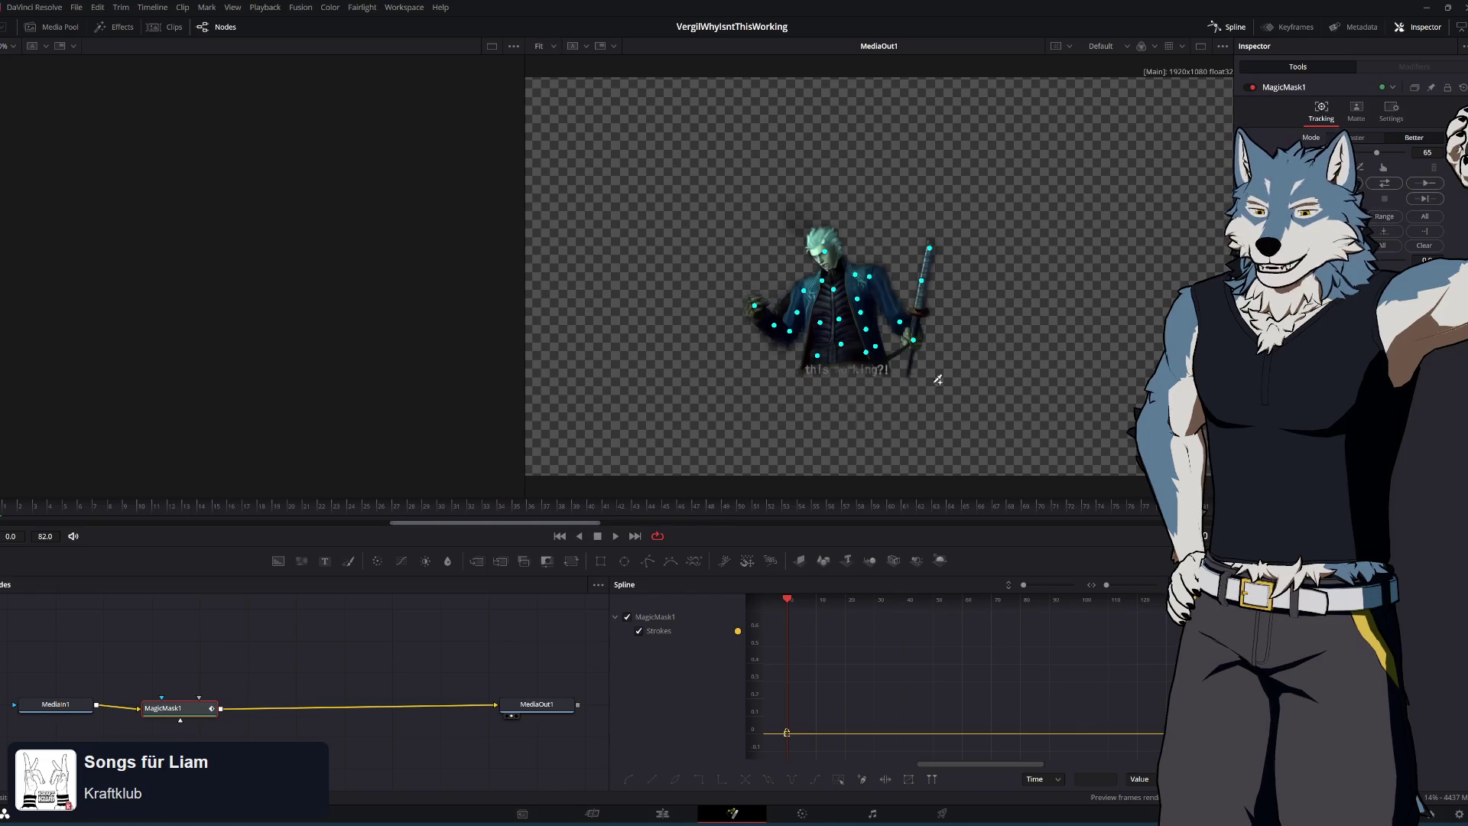
# Lower the Magic Mask value from 65 to 62 and add stroke points on Vergil's hair and collar
pyautogui.moveTo(787, 600)
pyautogui.mouseDown()
pyautogui.moveTo(804, 600)
pyautogui.moveTo(785, 602)
pyautogui.mouseUp()
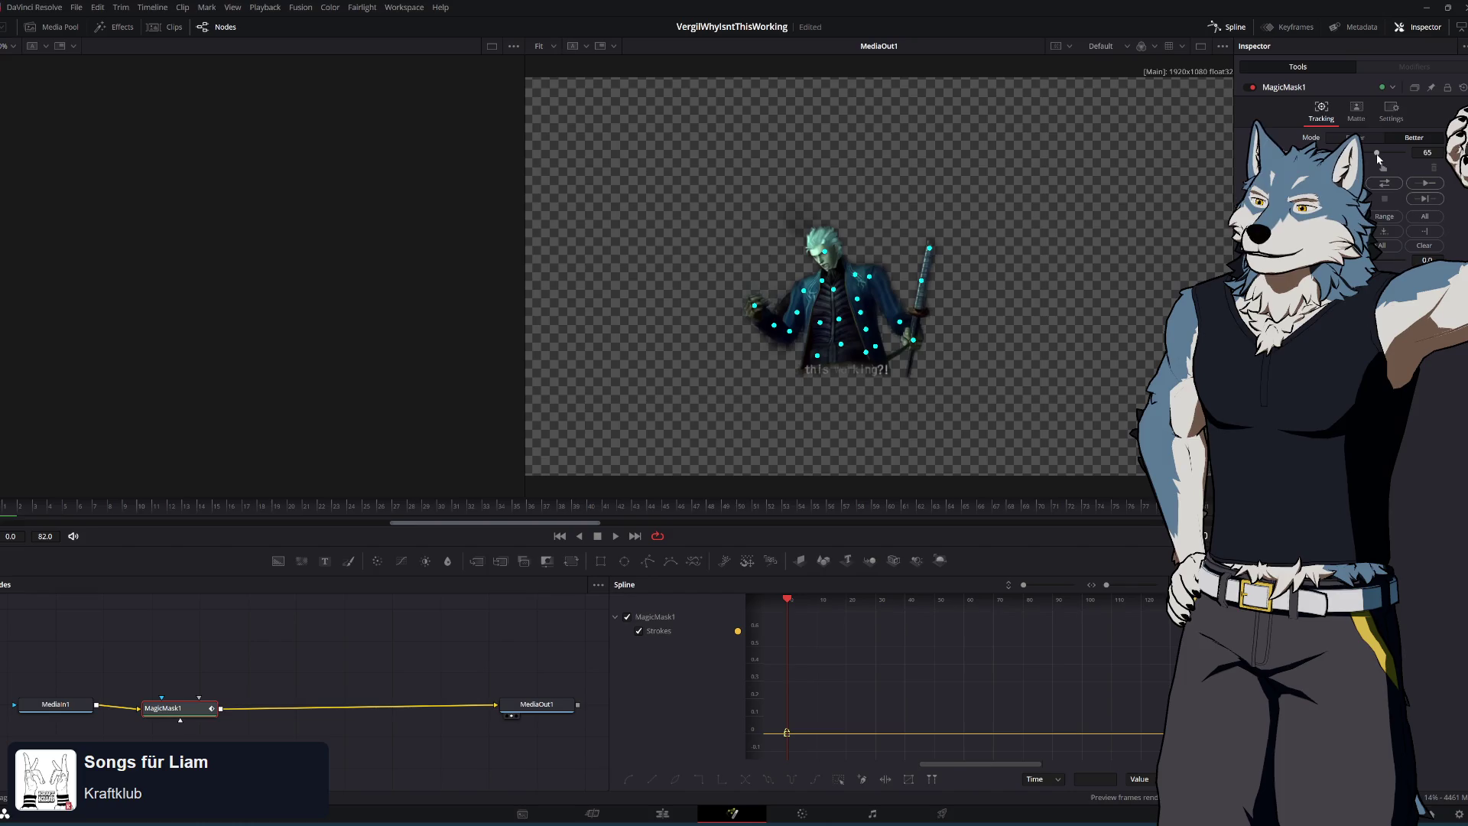
pyautogui.moveTo(1376, 153)
pyautogui.mouseDown()
pyautogui.moveTo(1360, 153)
pyautogui.moveTo(1386, 173)
pyautogui.moveTo(1374, 168)
pyautogui.mouseUp()
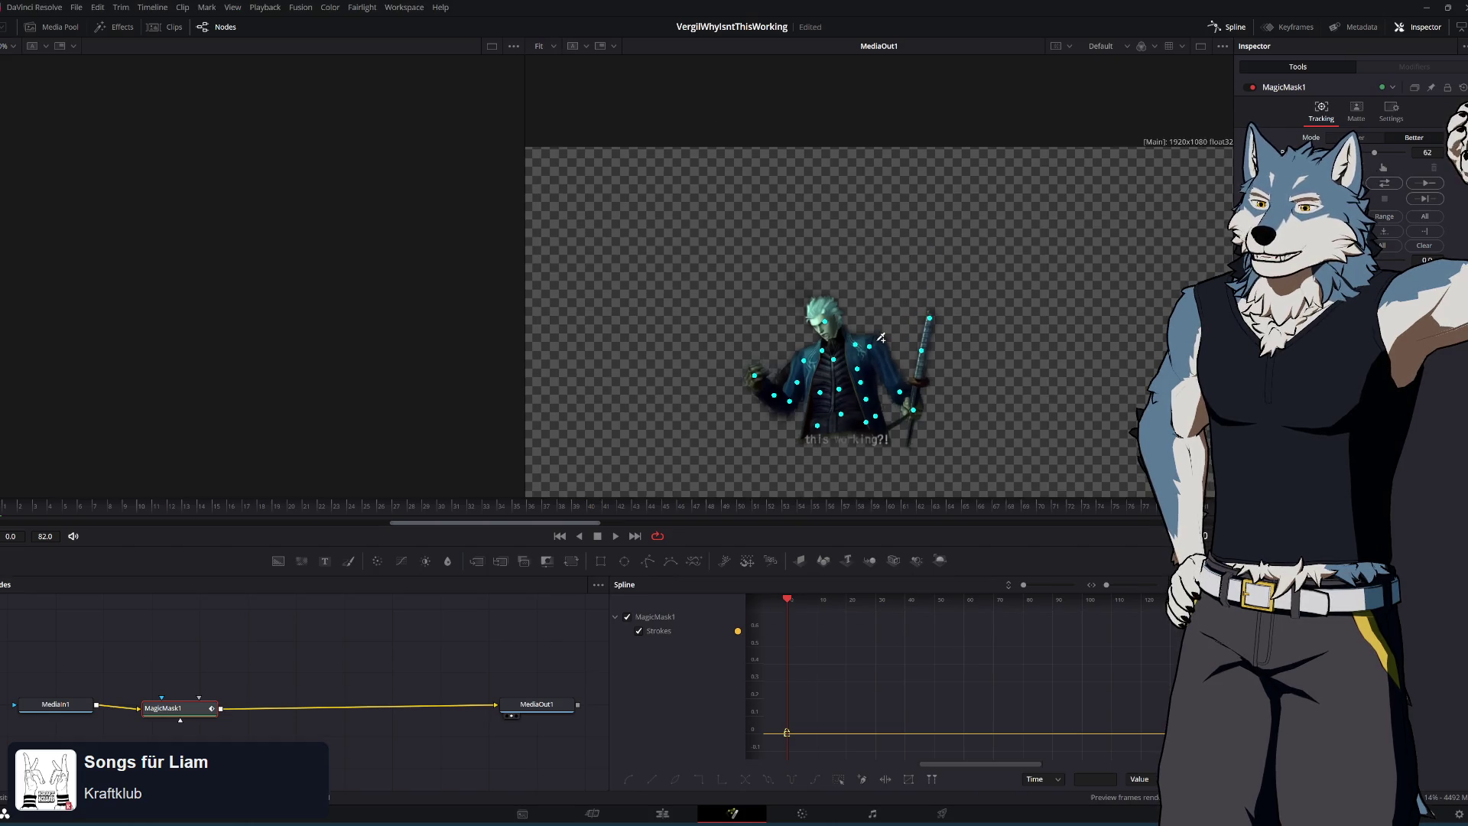
pyautogui.scroll(5, 879, 337)
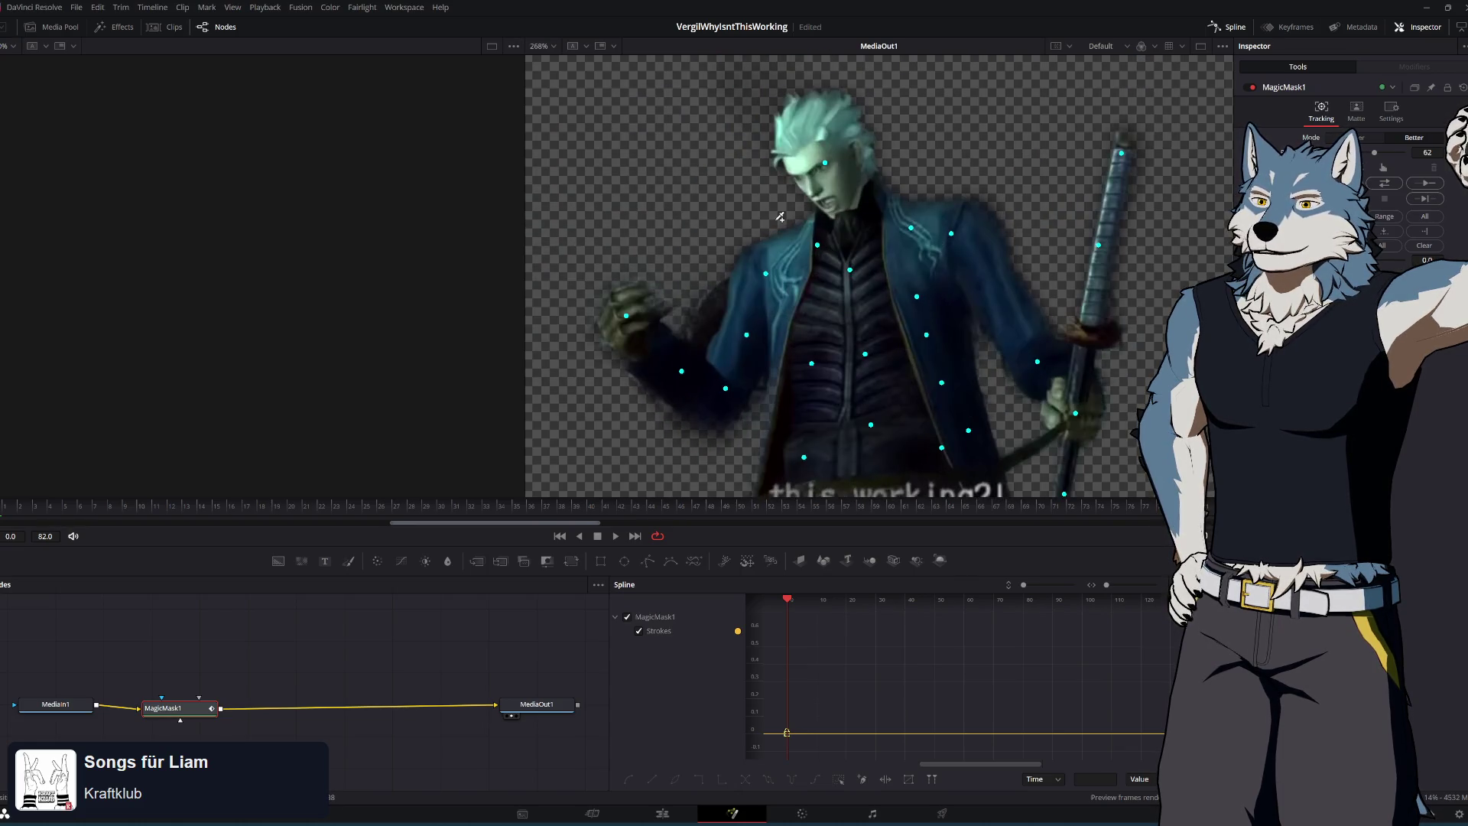
pyautogui.click(844, 116)
pyautogui.click(863, 157)
pyautogui.click(826, 225)
pyautogui.click(841, 226)
pyautogui.click(797, 233)
# Add mask stroke points along Vergil's left arm, fist, forearm and coat
pyautogui.click(753, 254)
pyautogui.click(741, 269)
pyautogui.click(739, 306)
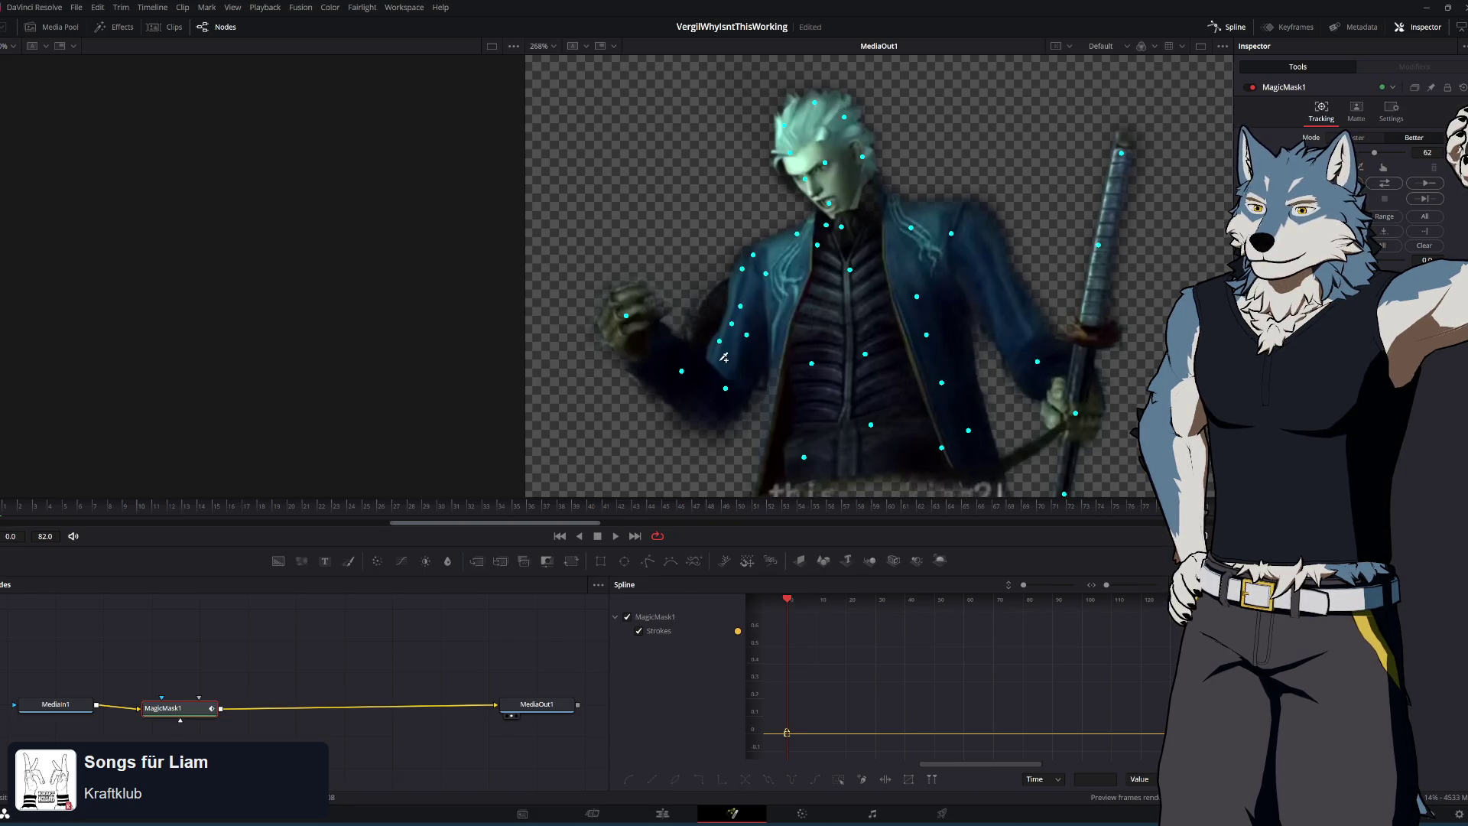
pyautogui.click(695, 359)
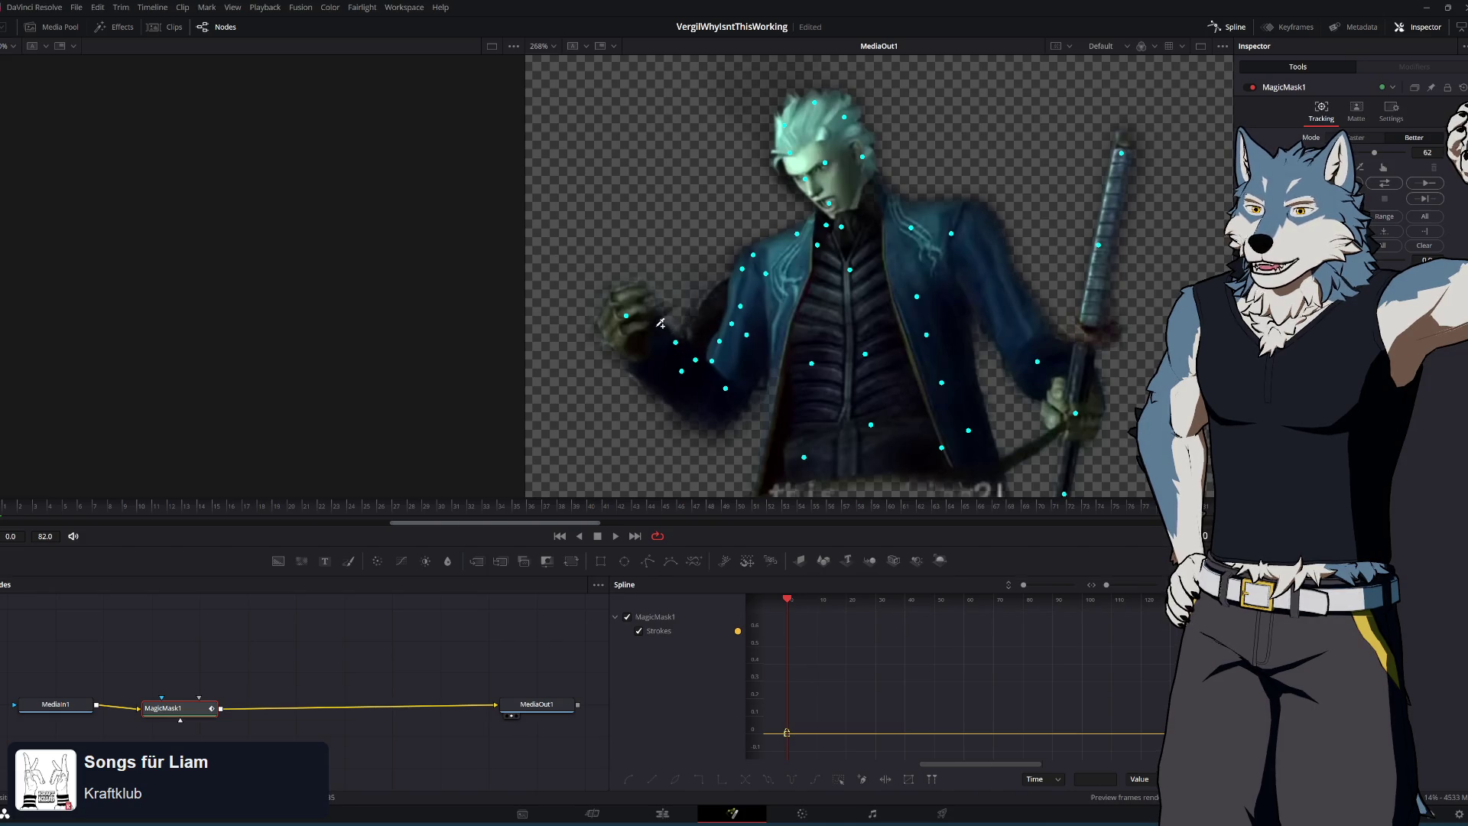
pyautogui.click(606, 315)
pyautogui.click(614, 336)
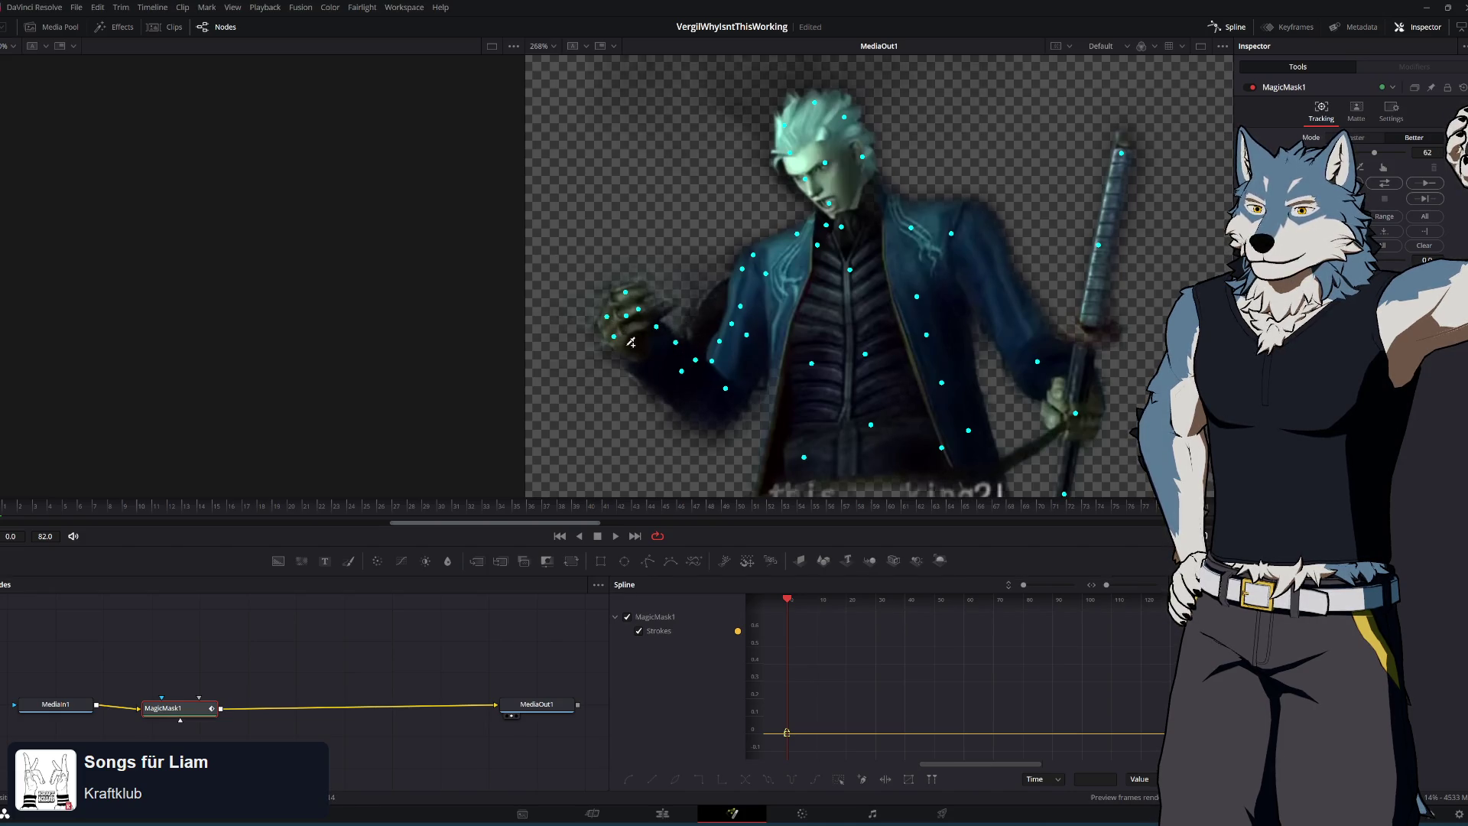
pyautogui.click(739, 398)
pyautogui.click(784, 374)
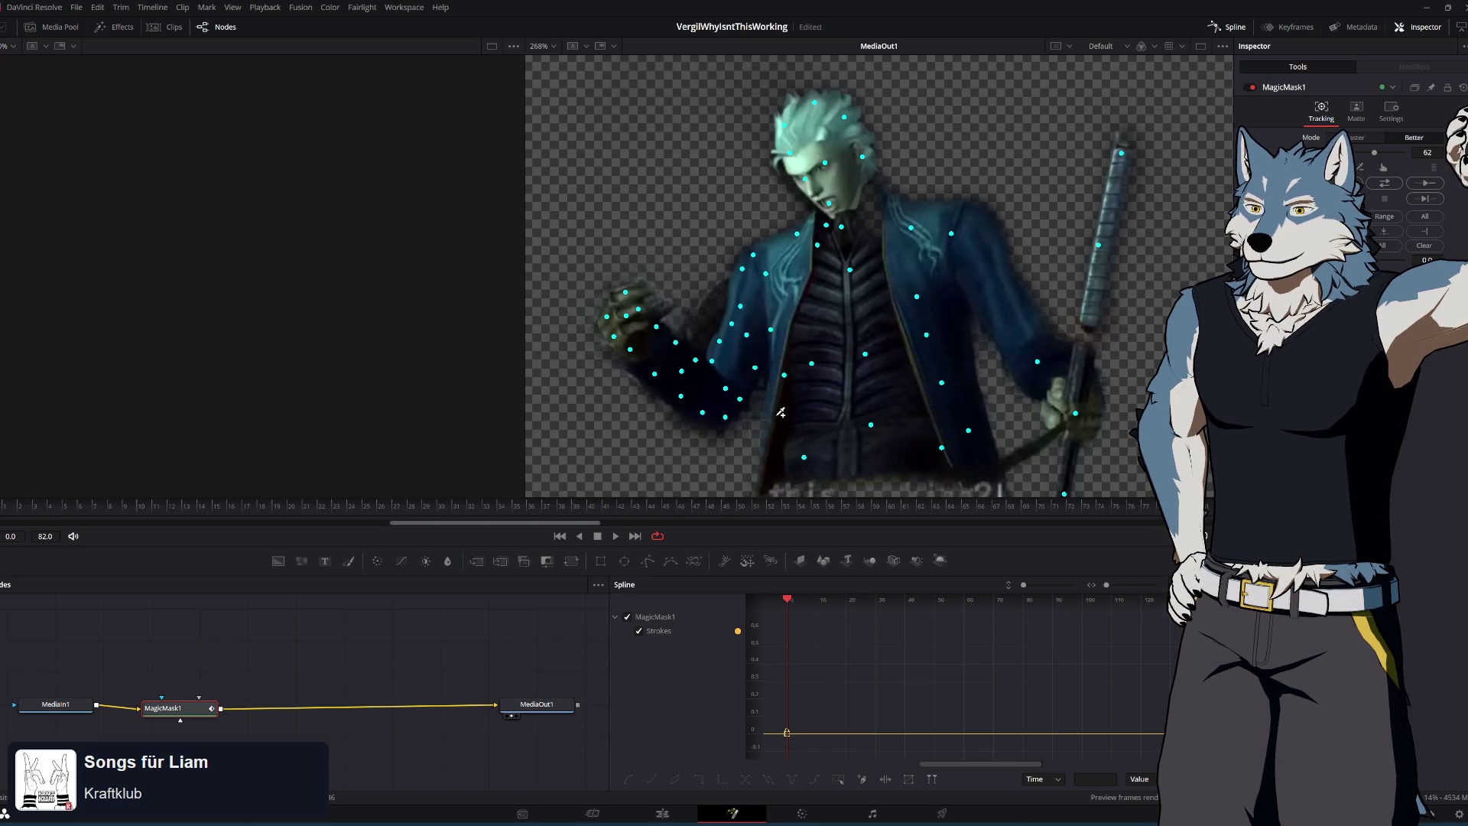
pyautogui.scroll(-4, 929, 392)
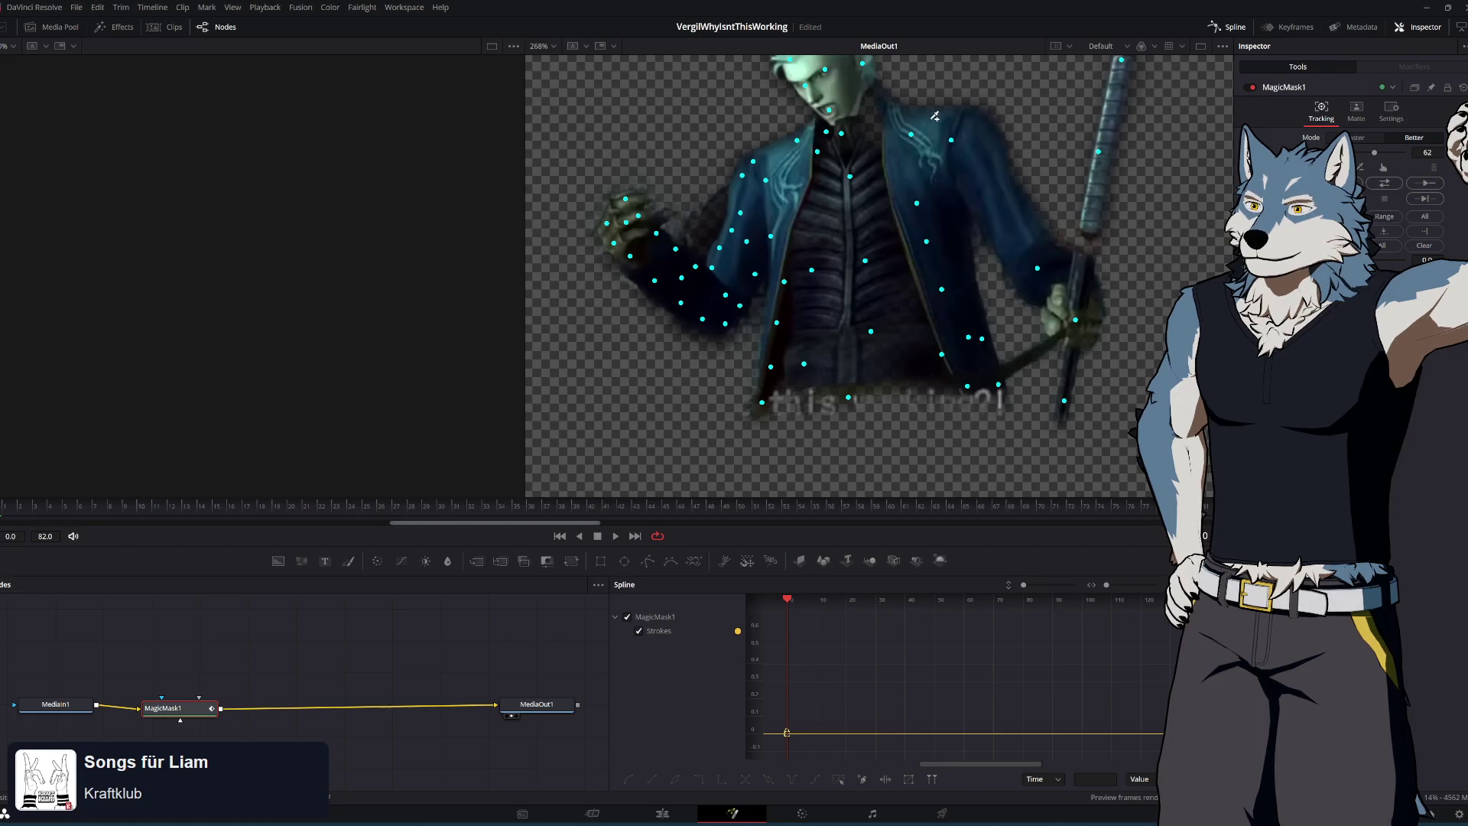
# Add mask stroke points on Vergil's jacket, sword-holding hand and the sword up to its tip
pyautogui.click(989, 148)
pyautogui.click(1040, 251)
pyautogui.click(1068, 264)
pyautogui.click(1089, 247)
pyautogui.click(1091, 209)
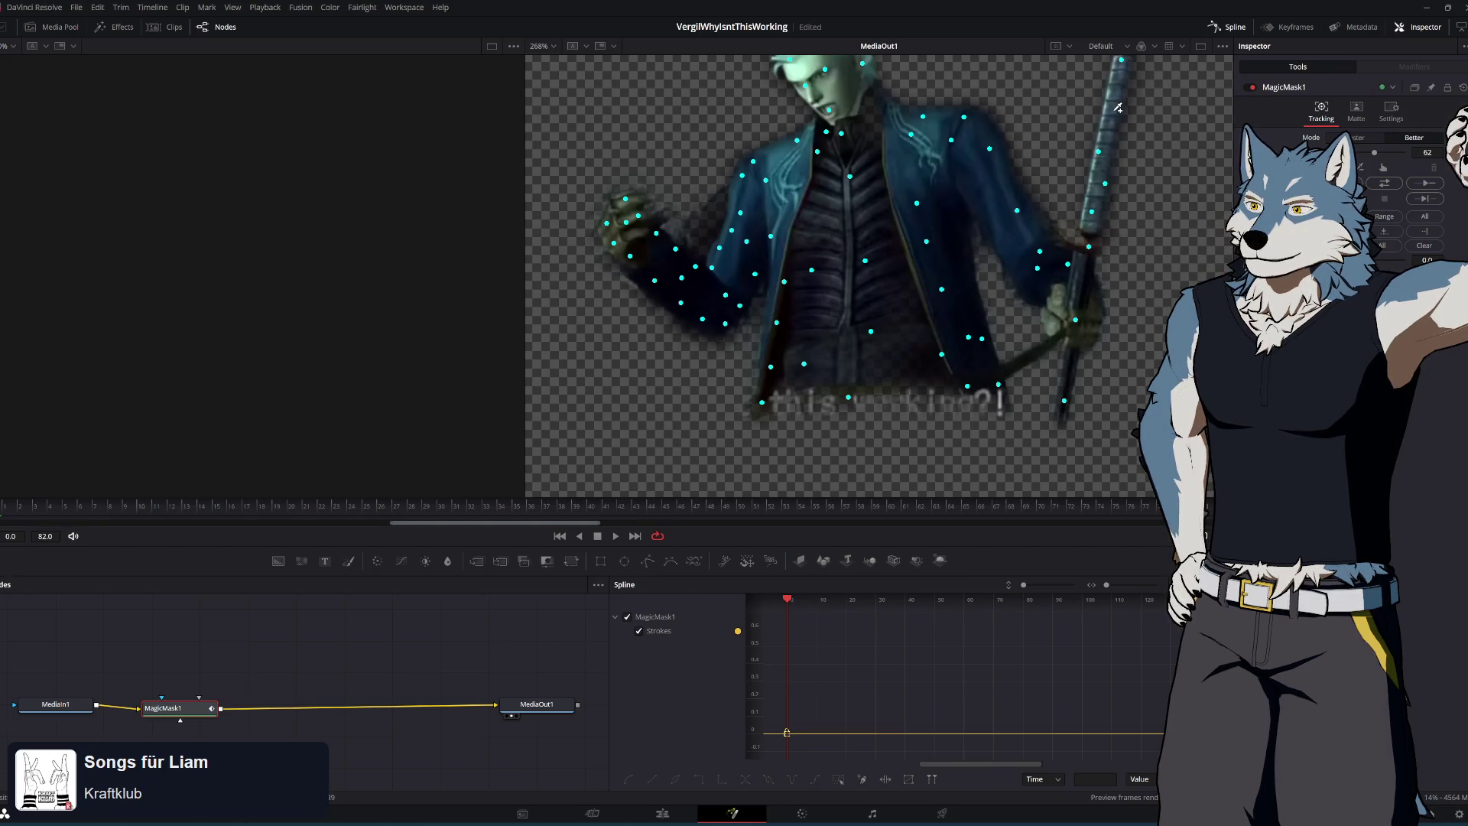
pyautogui.click(1121, 74)
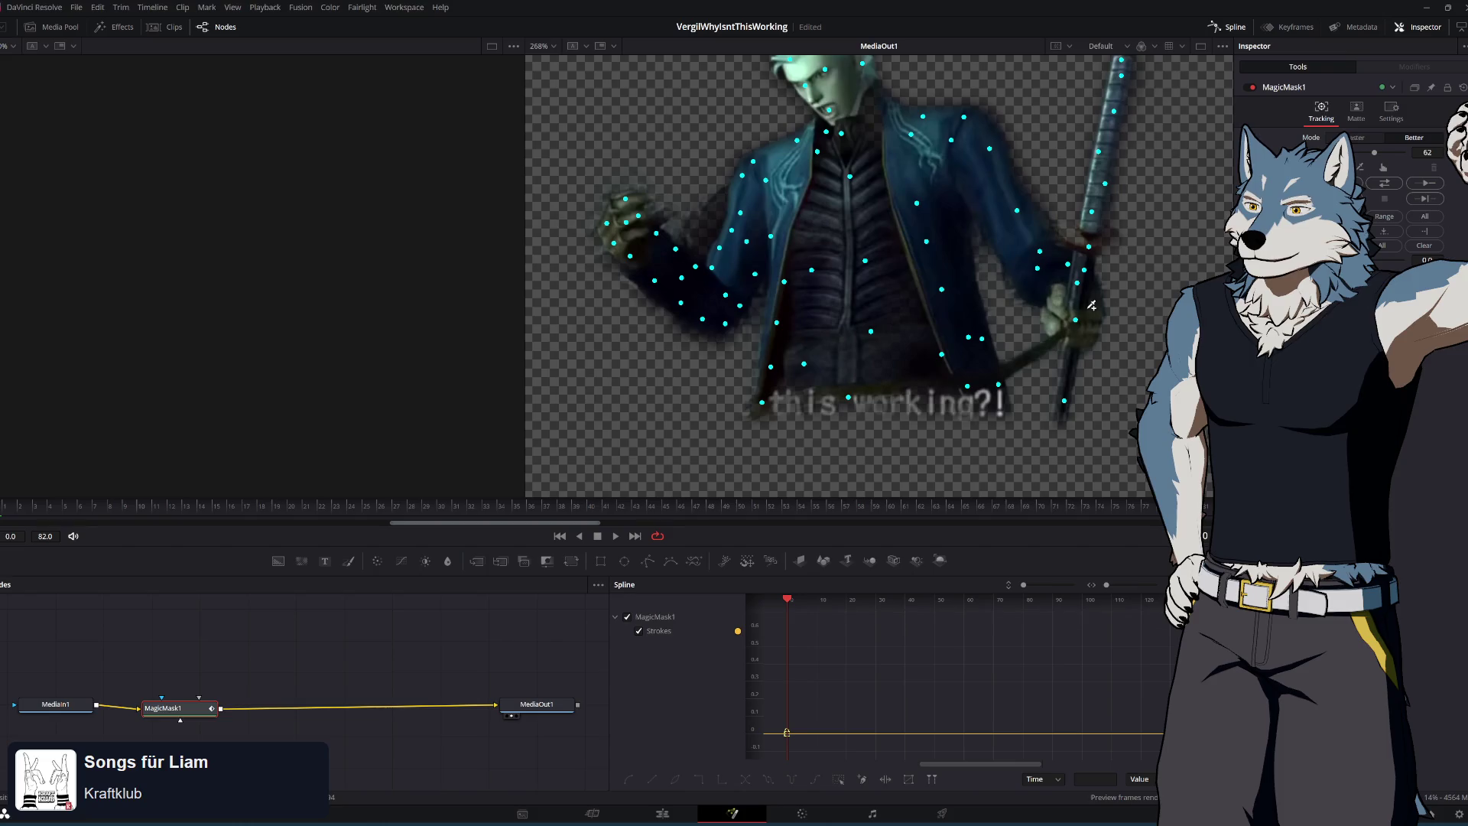
pyautogui.click(1093, 332)
pyautogui.click(1048, 325)
pyautogui.click(1058, 296)
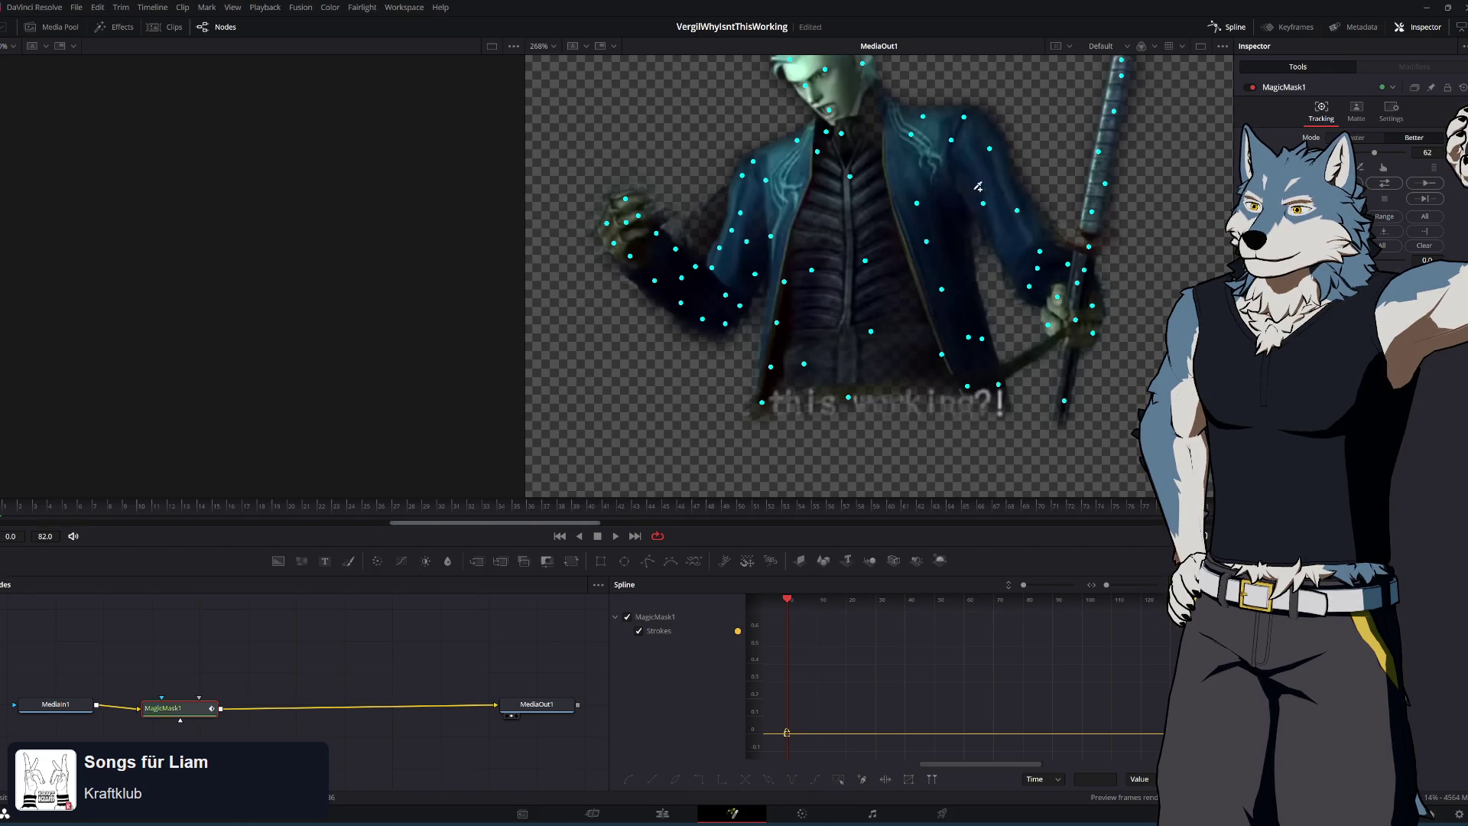
# Add mask stroke points on Vergil's neck, collar and chest
pyautogui.scroll(5, 901, 288)
pyautogui.click(879, 234)
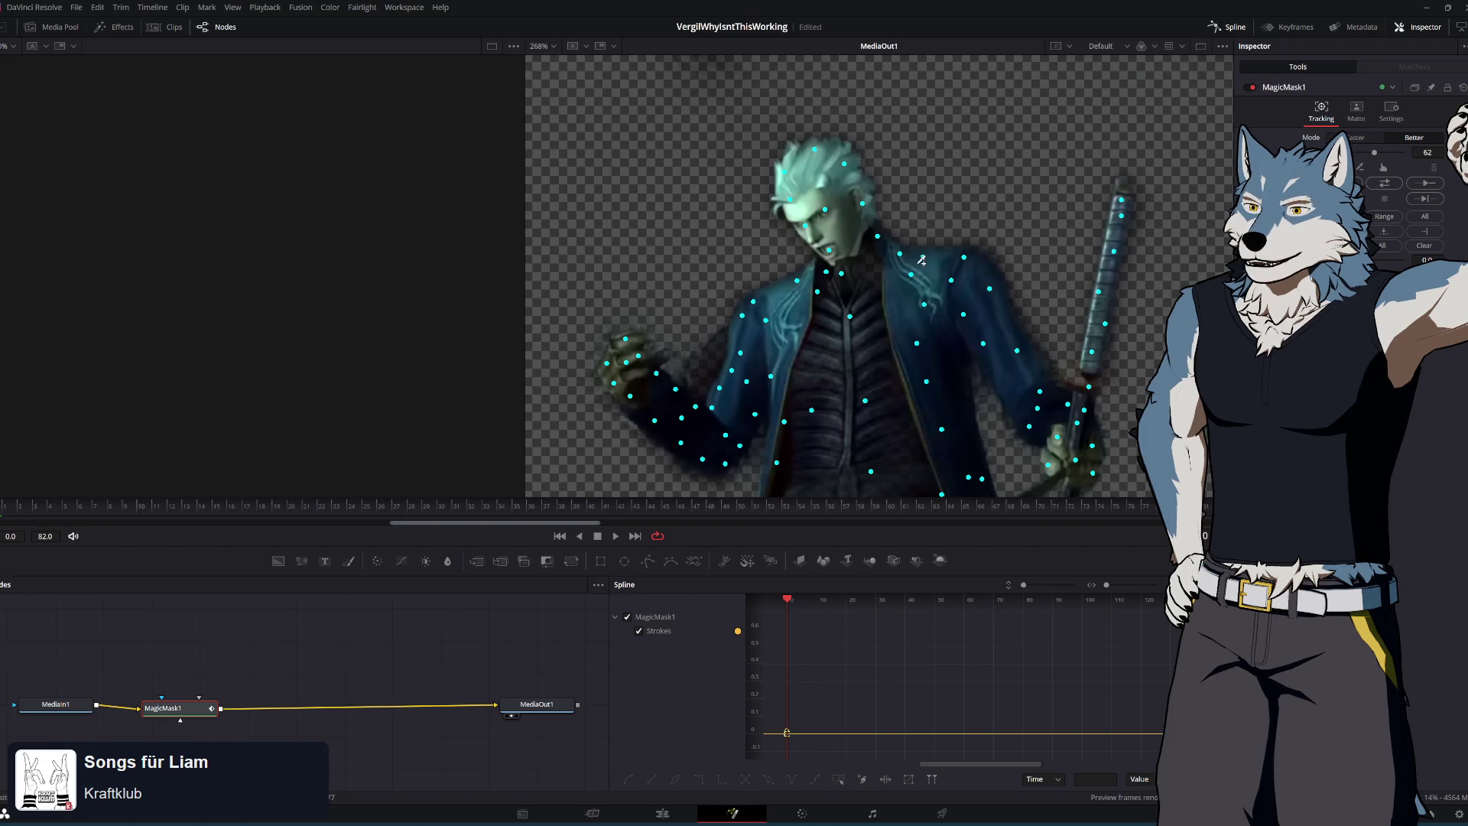
pyautogui.click(814, 271)
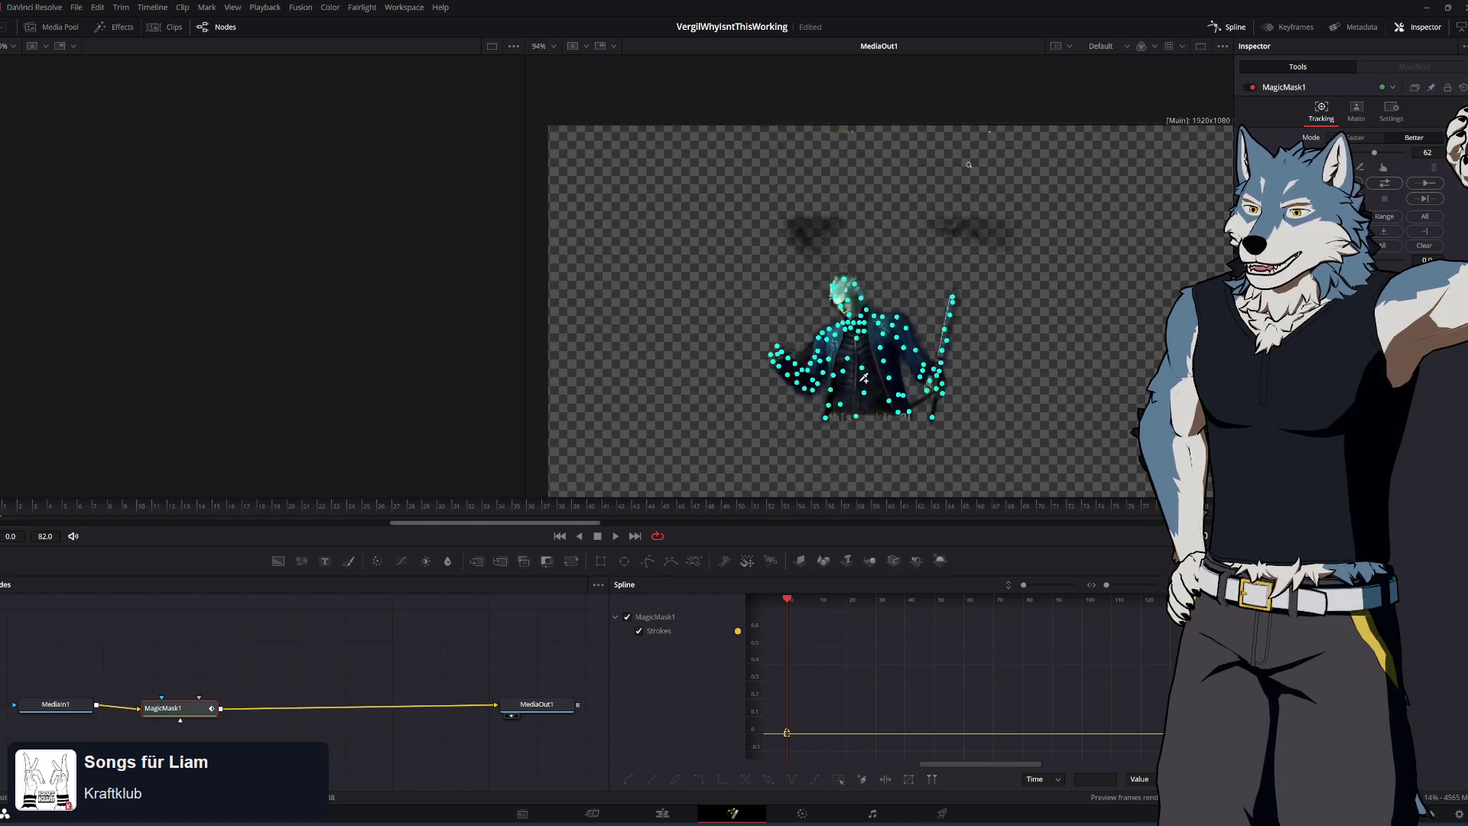
pyautogui.scroll(-2, 864, 378)
# Set the mask value to 47 and clear the stray dark smudges from the mask
pyautogui.moveTo(1373, 152)
pyautogui.mouseDown()
pyautogui.moveTo(1359, 153)
pyautogui.moveTo(1404, 158)
pyautogui.mouseUp()
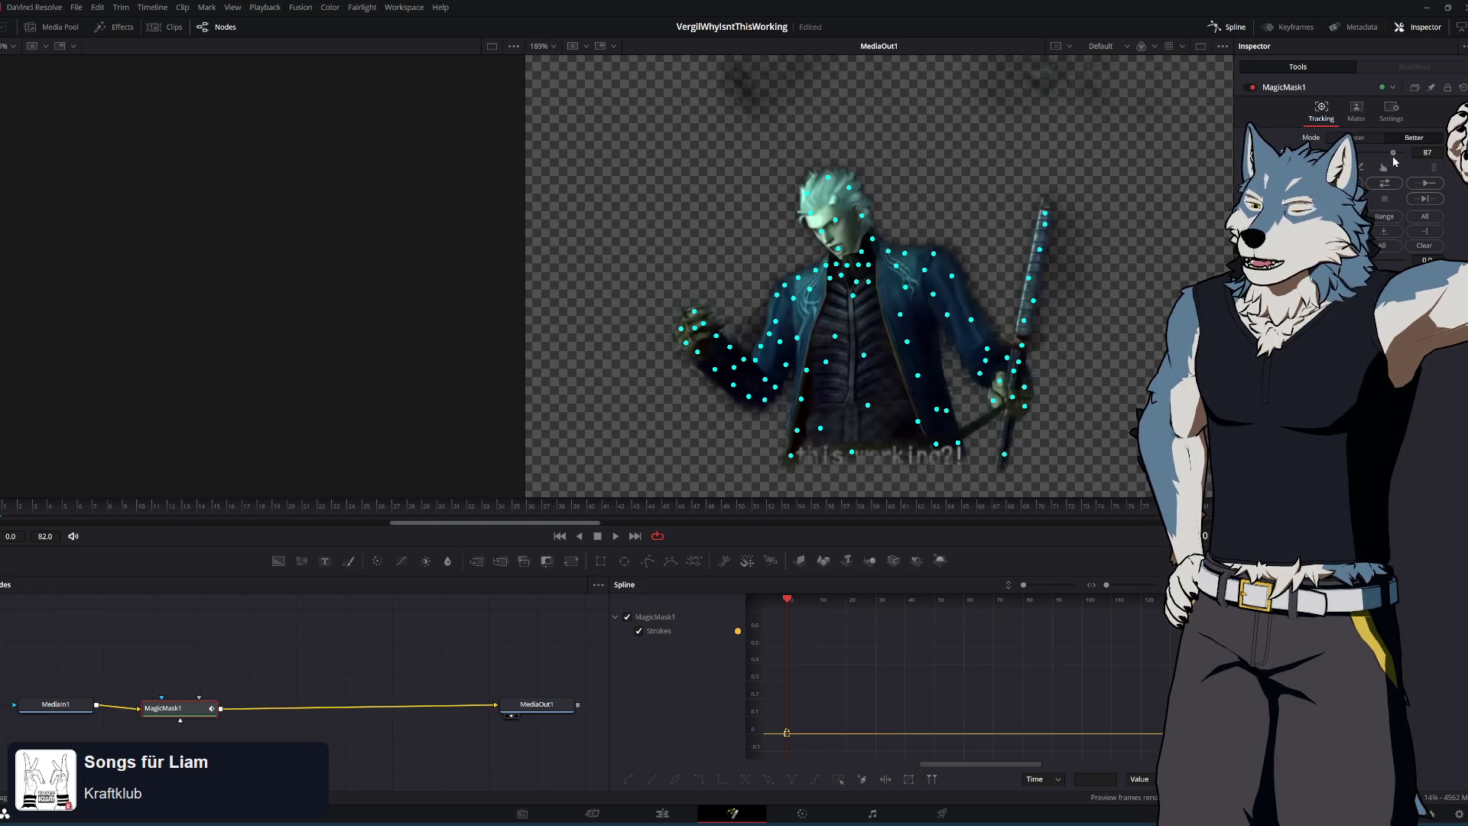
pyautogui.moveTo(1403, 152); pyautogui.dragTo(1363, 159)
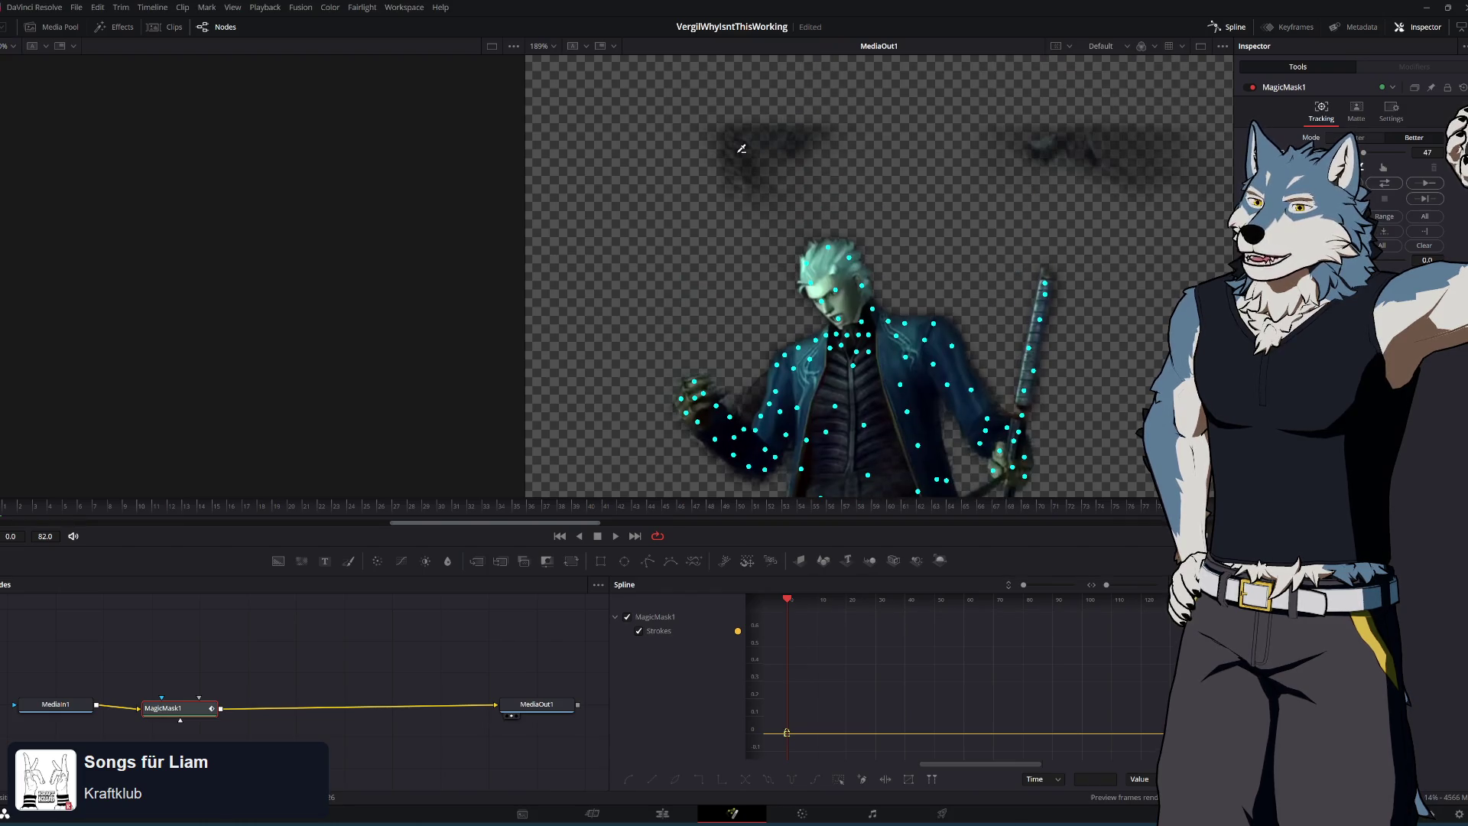
pyautogui.click(737, 152)
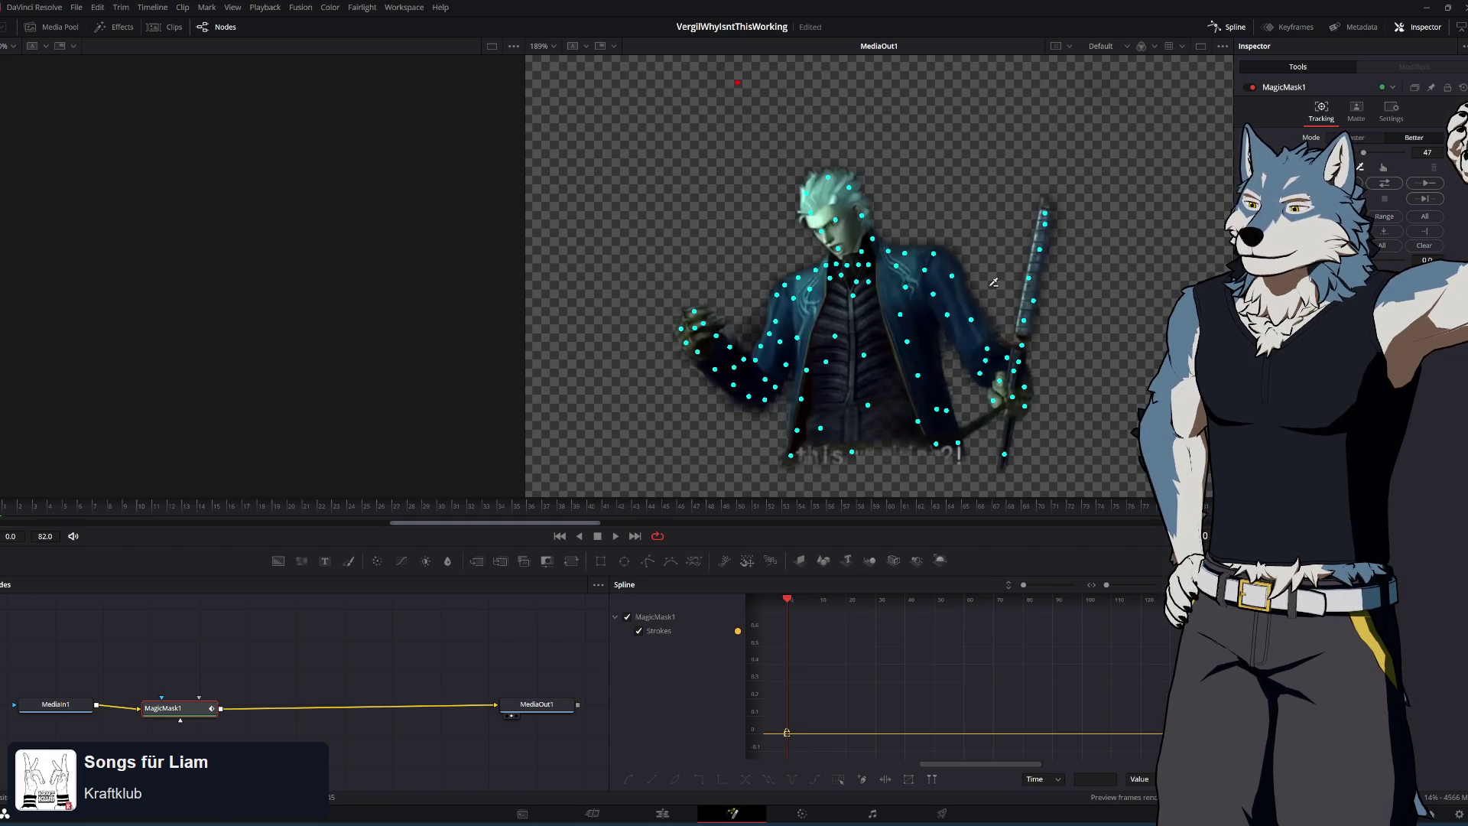
# Track the mask forward through the clip, save the project, and switch to the Edit page
pyautogui.click(1385, 183)
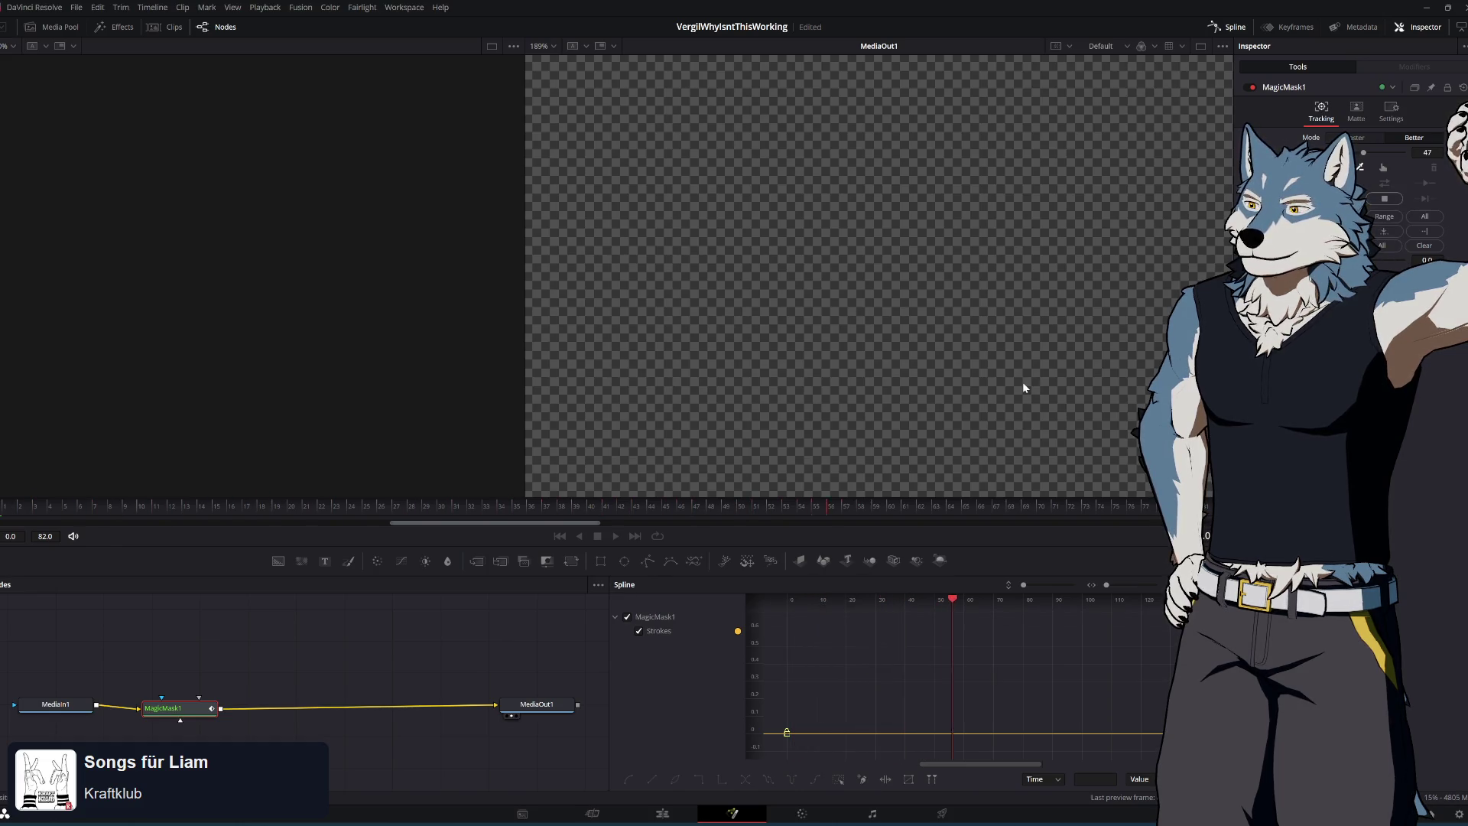
pyautogui.hotkey('ctrl', 's')
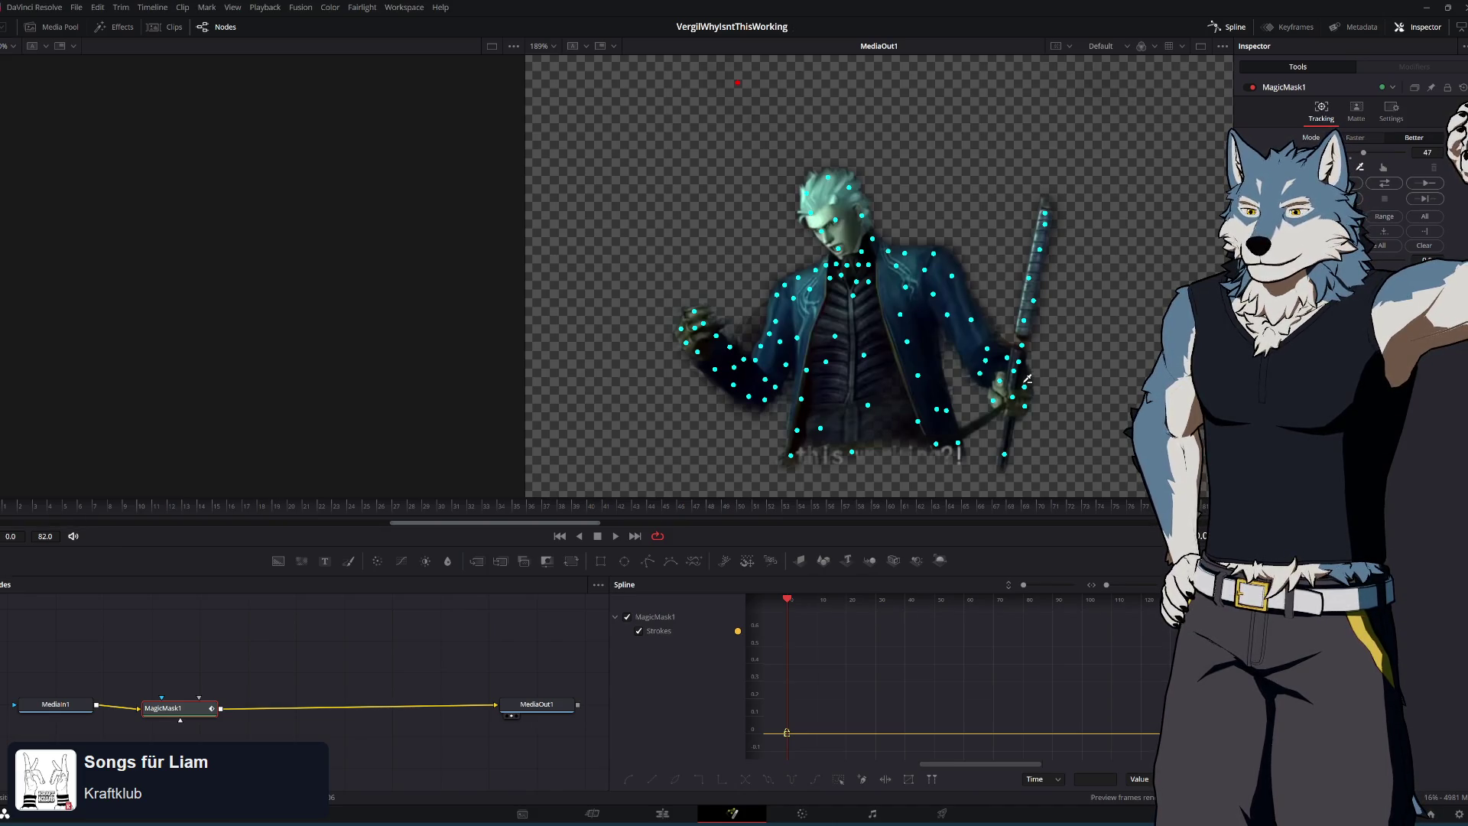
pyautogui.click(662, 813)
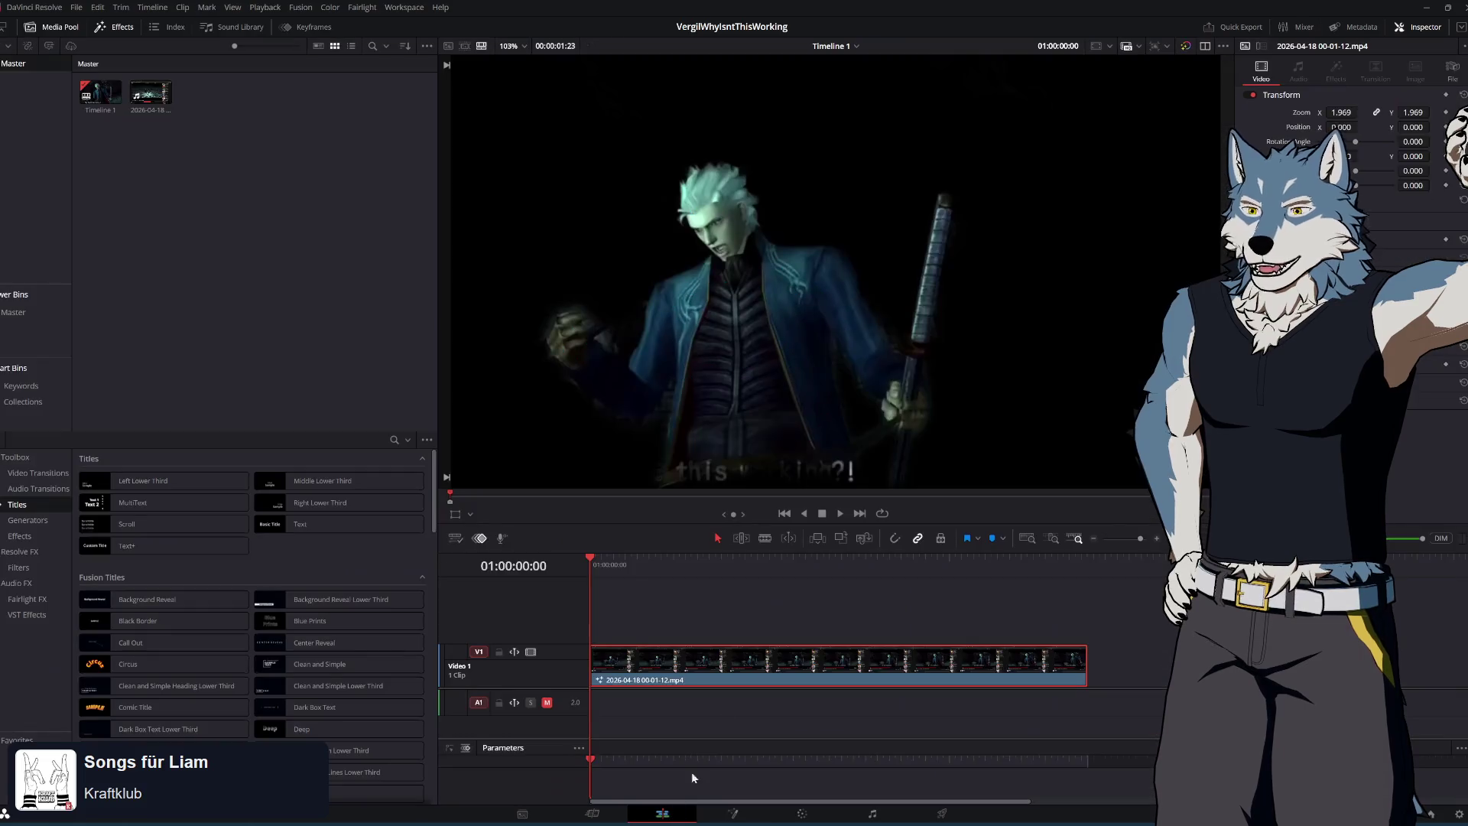
# Review the masked clip on the Edit timeline, return to Fusion at frame 0, then switch to YouTube
pyautogui.moveTo(599, 557)
pyautogui.mouseDown()
pyautogui.moveTo(787, 559)
pyautogui.moveTo(596, 561)
pyautogui.moveTo(715, 564)
pyautogui.mouseUp()
pyautogui.scroll(-2, 921, 343)
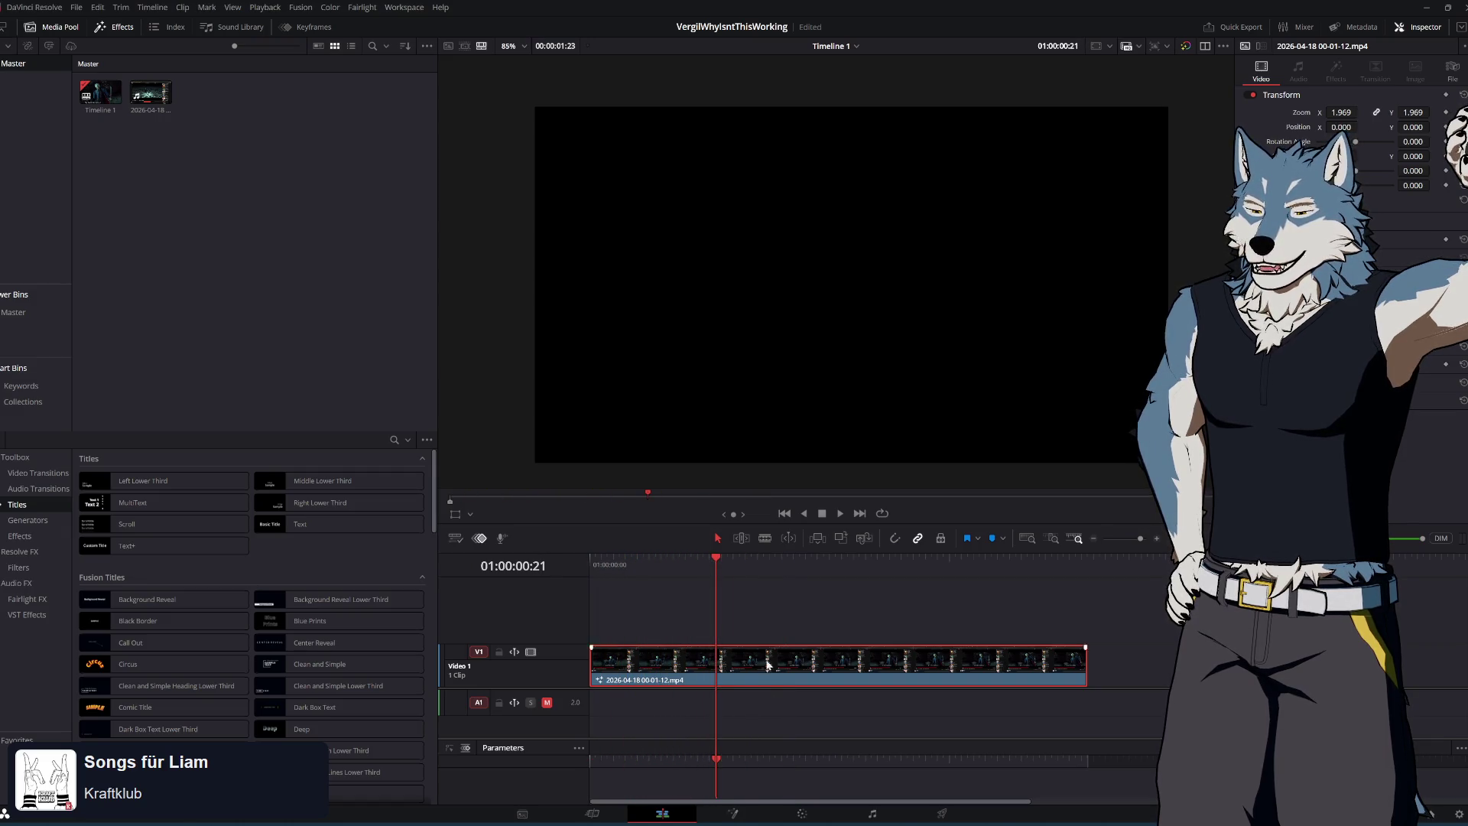
pyautogui.click(737, 816)
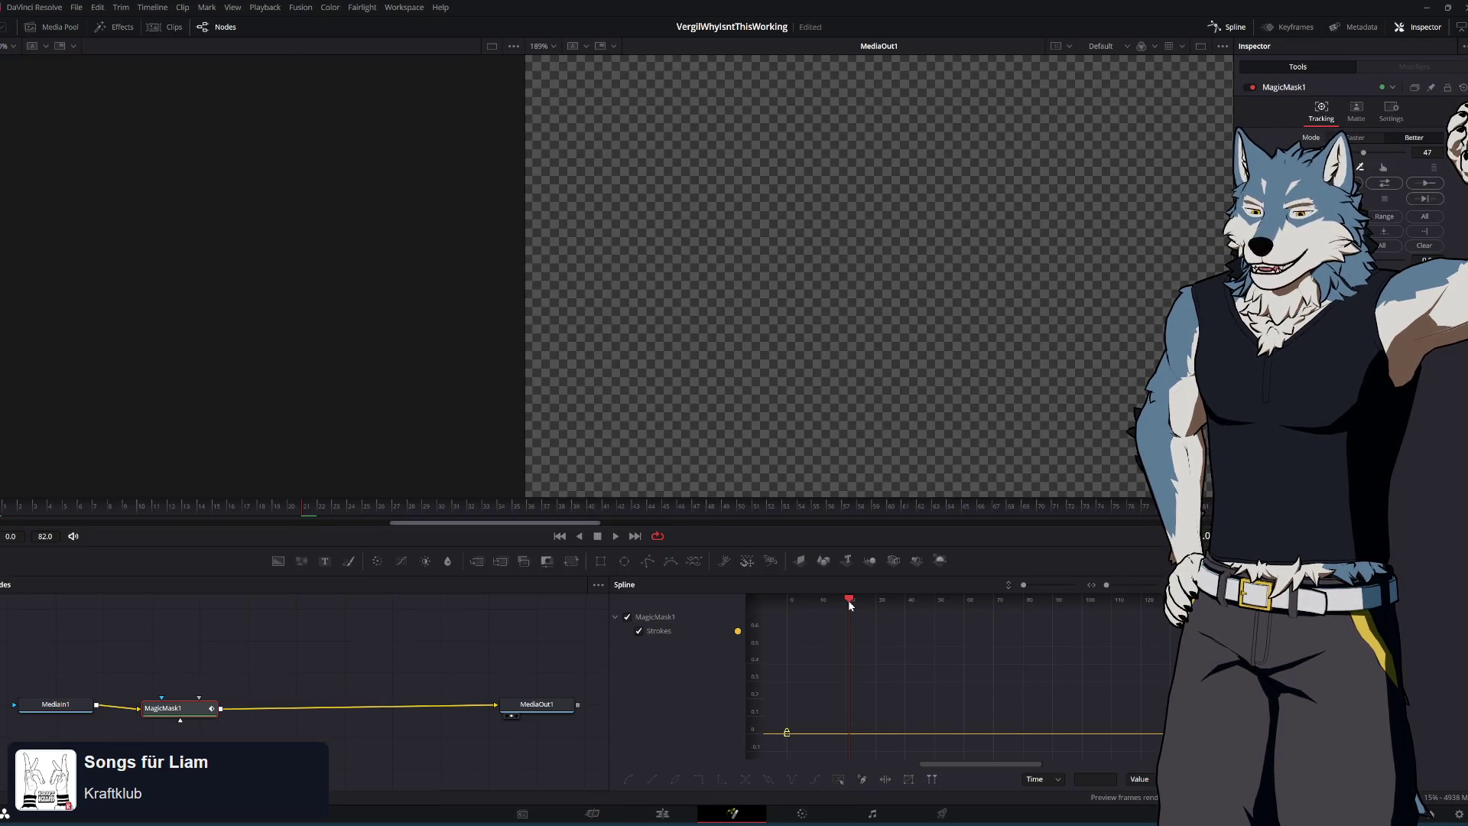
pyautogui.moveTo(839, 602); pyautogui.dragTo(789, 605)
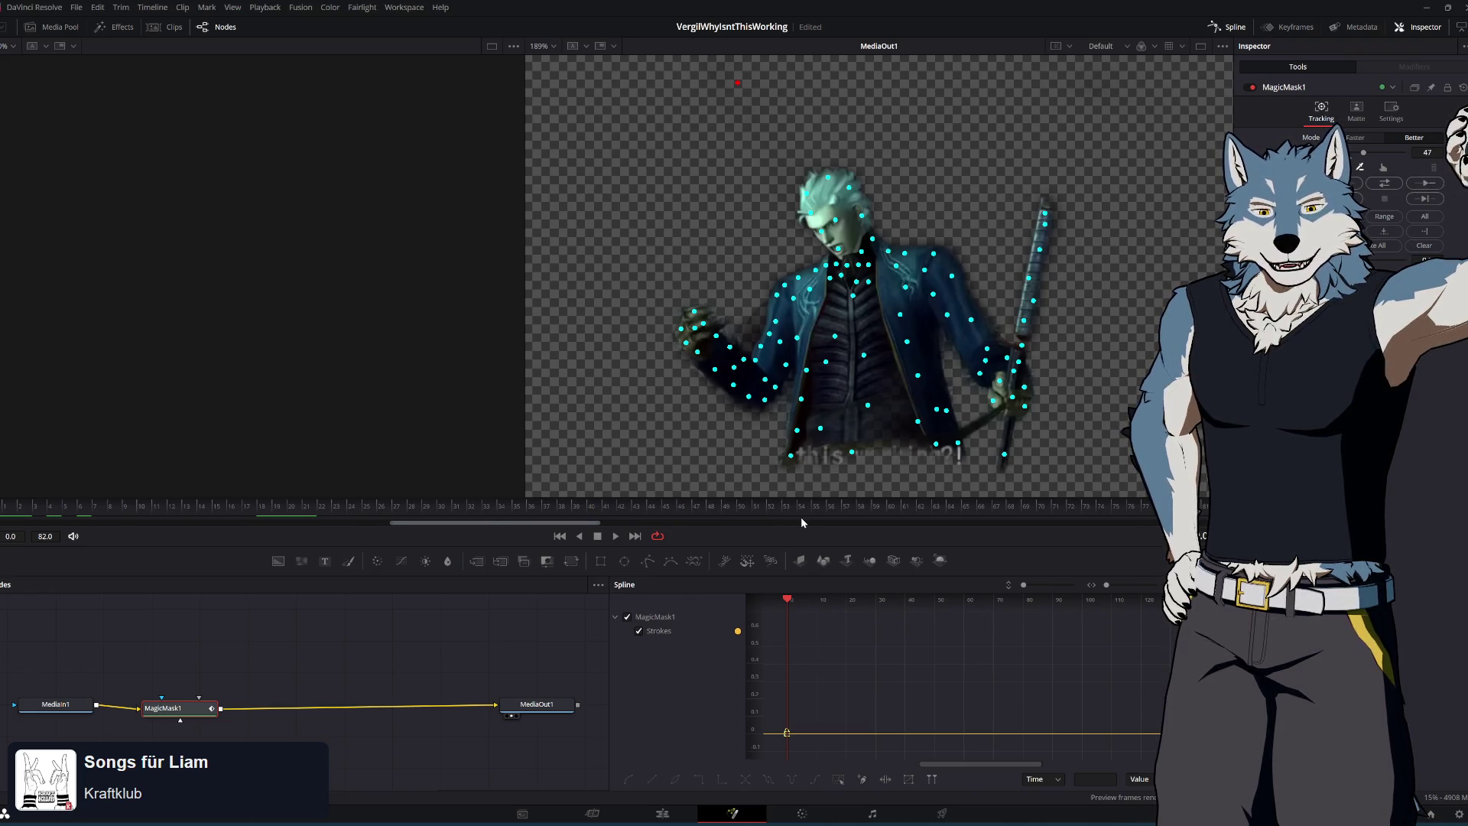
pyautogui.hotkey('alt', 'Tab')
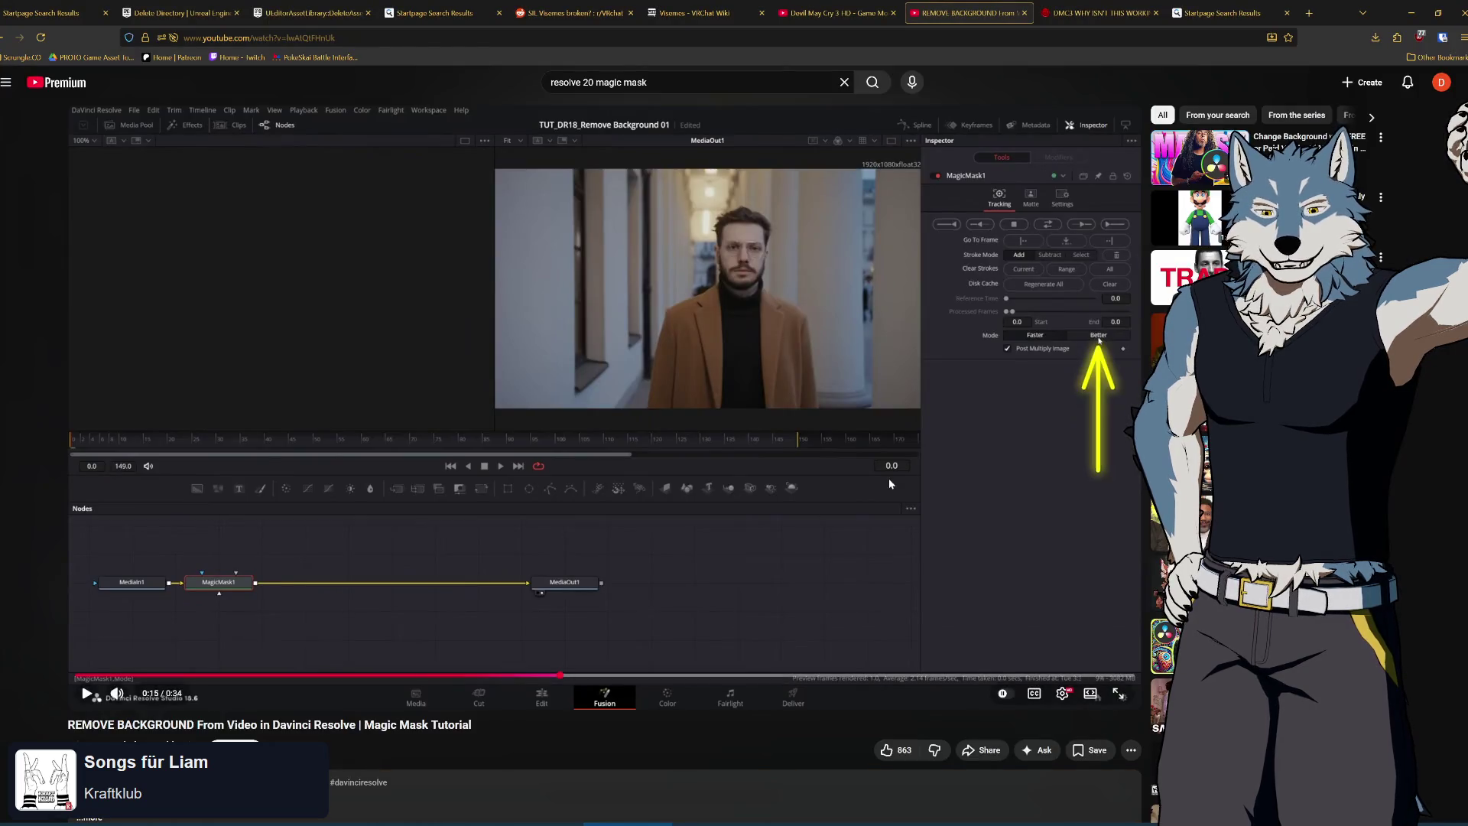
# Resume the Magic Mask tutorial, watch it to 0:31, then return to DaVinci Resolve
pyautogui.click(651, 410)
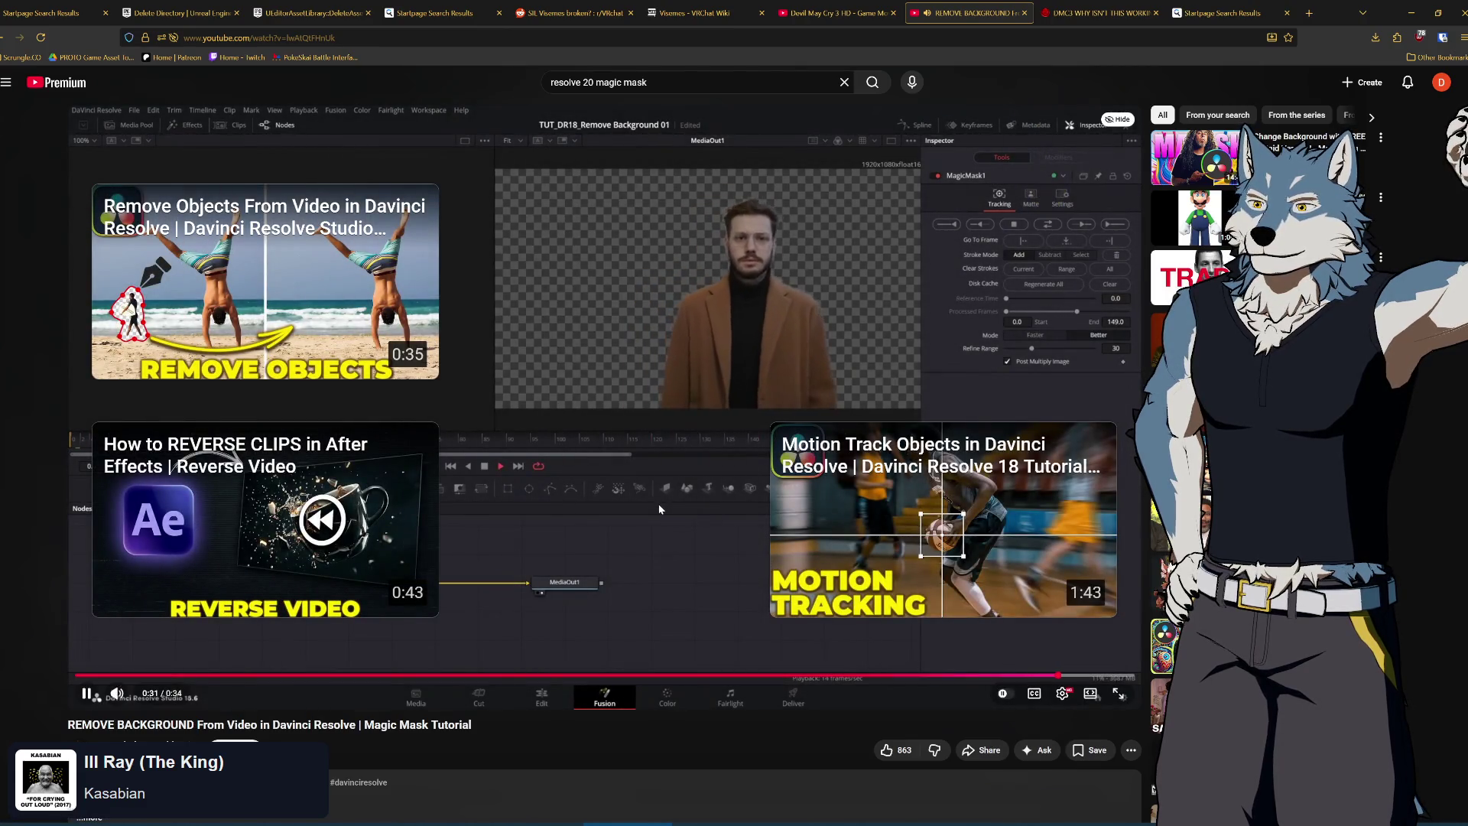
pyautogui.hotkey('alt', 'Tab')
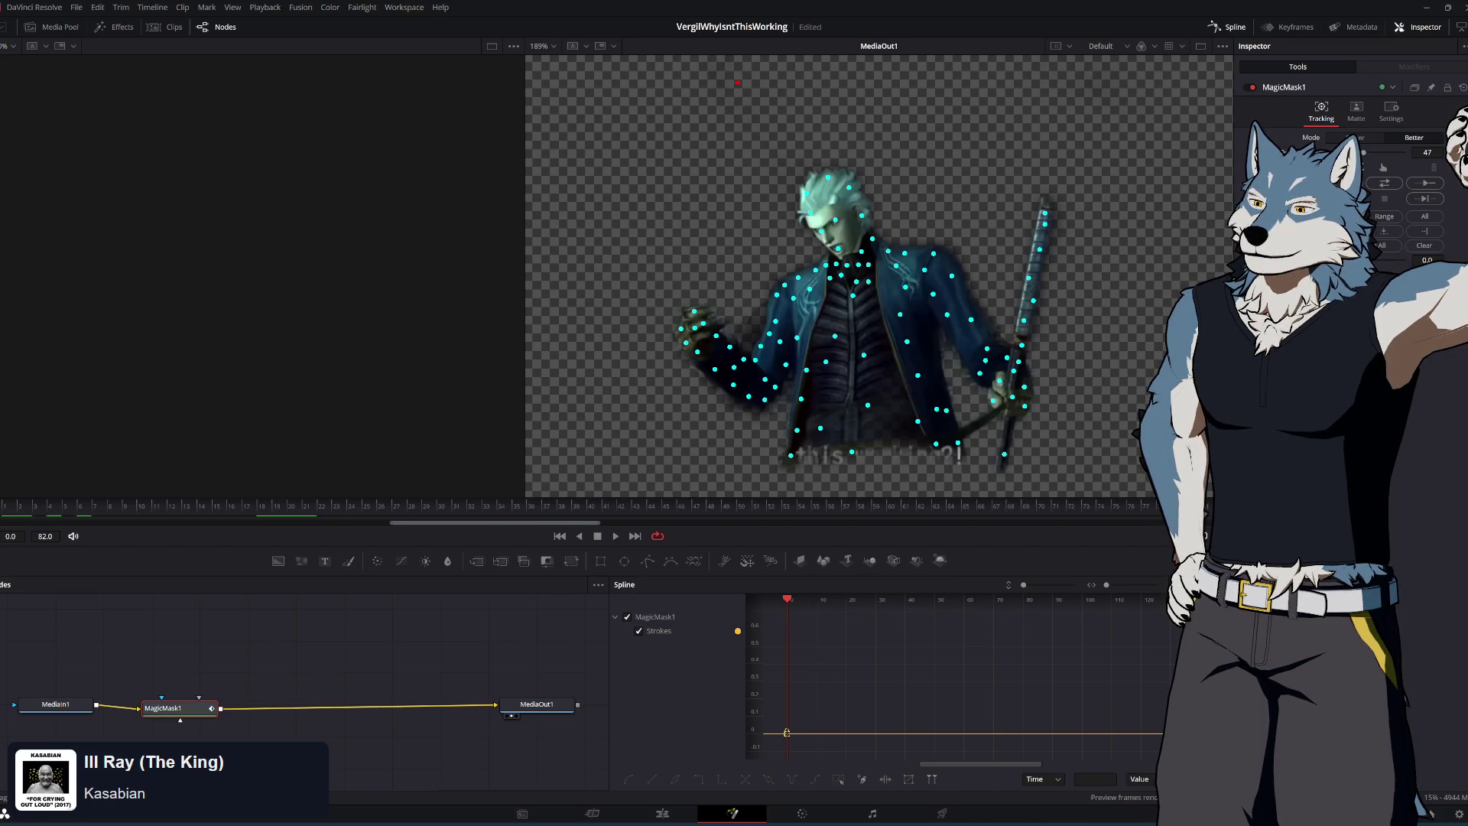
# Delete MagicMask1 so MediaIn1 feeds MediaOut1 directly, then return to the tutorial
pyautogui.moveTo(787, 603); pyautogui.dragTo(789, 606)
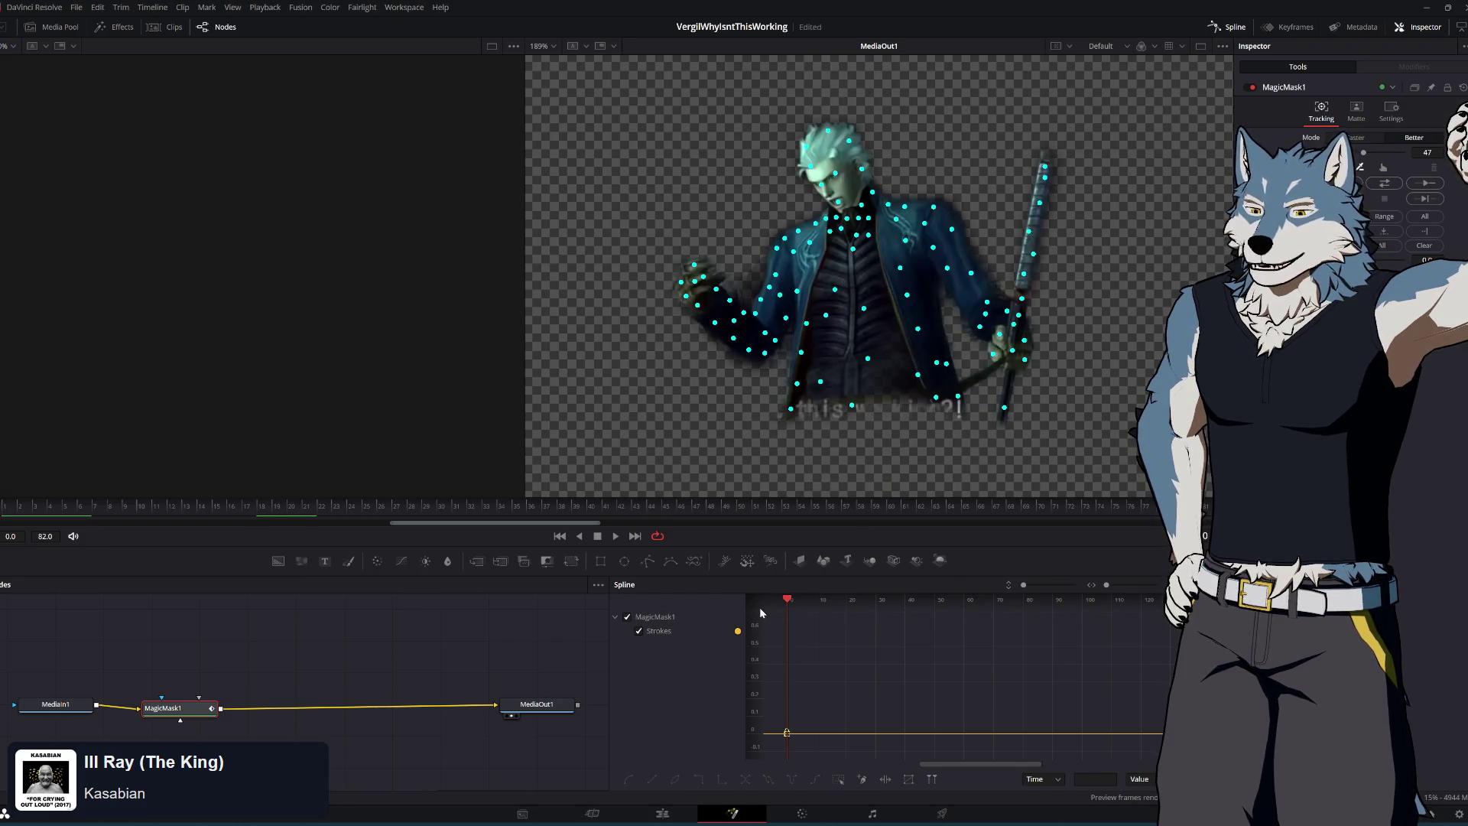
pyautogui.press('Delete')
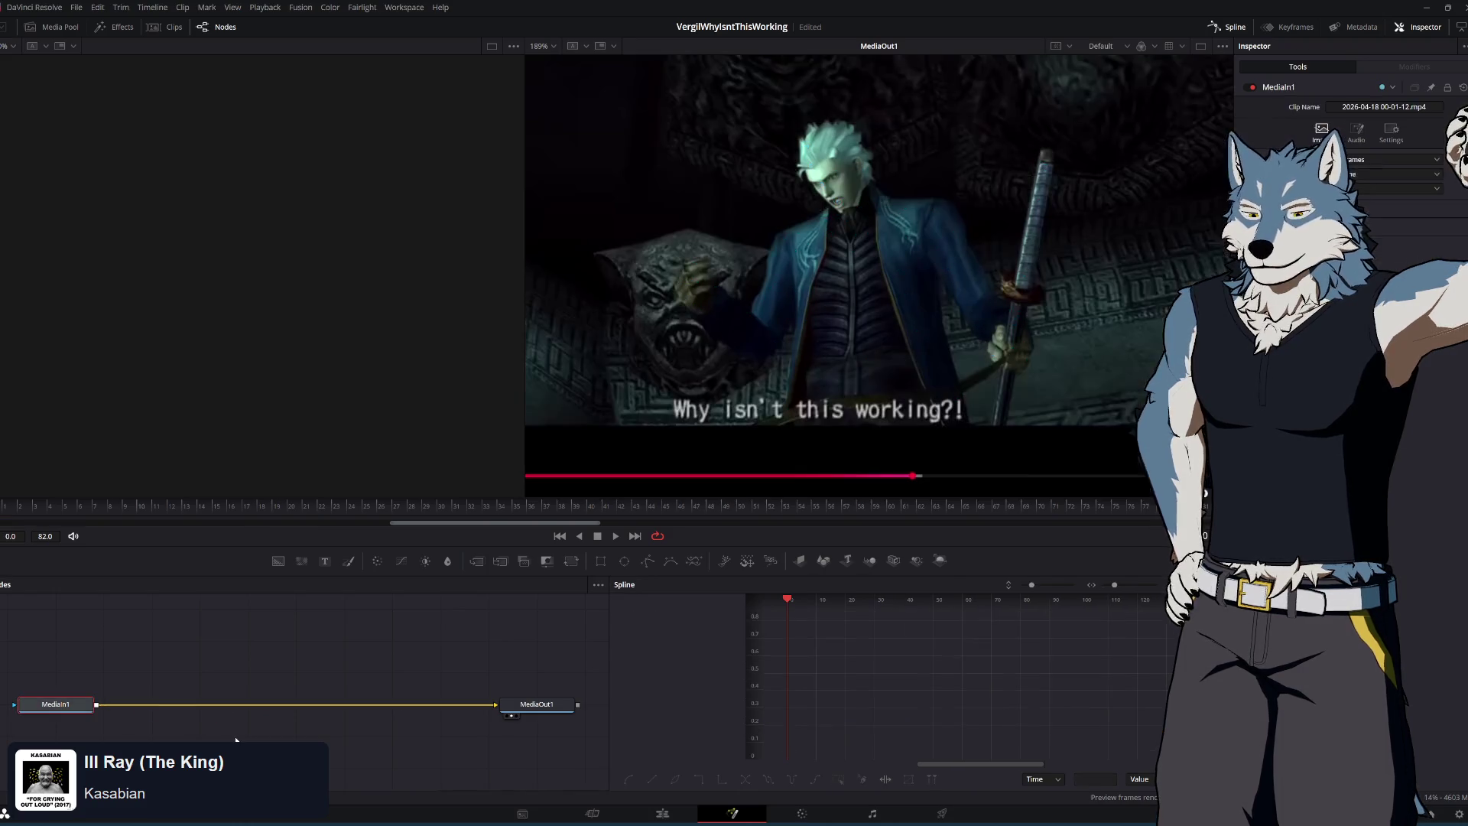
pyautogui.hotkey('alt', 'Tab')
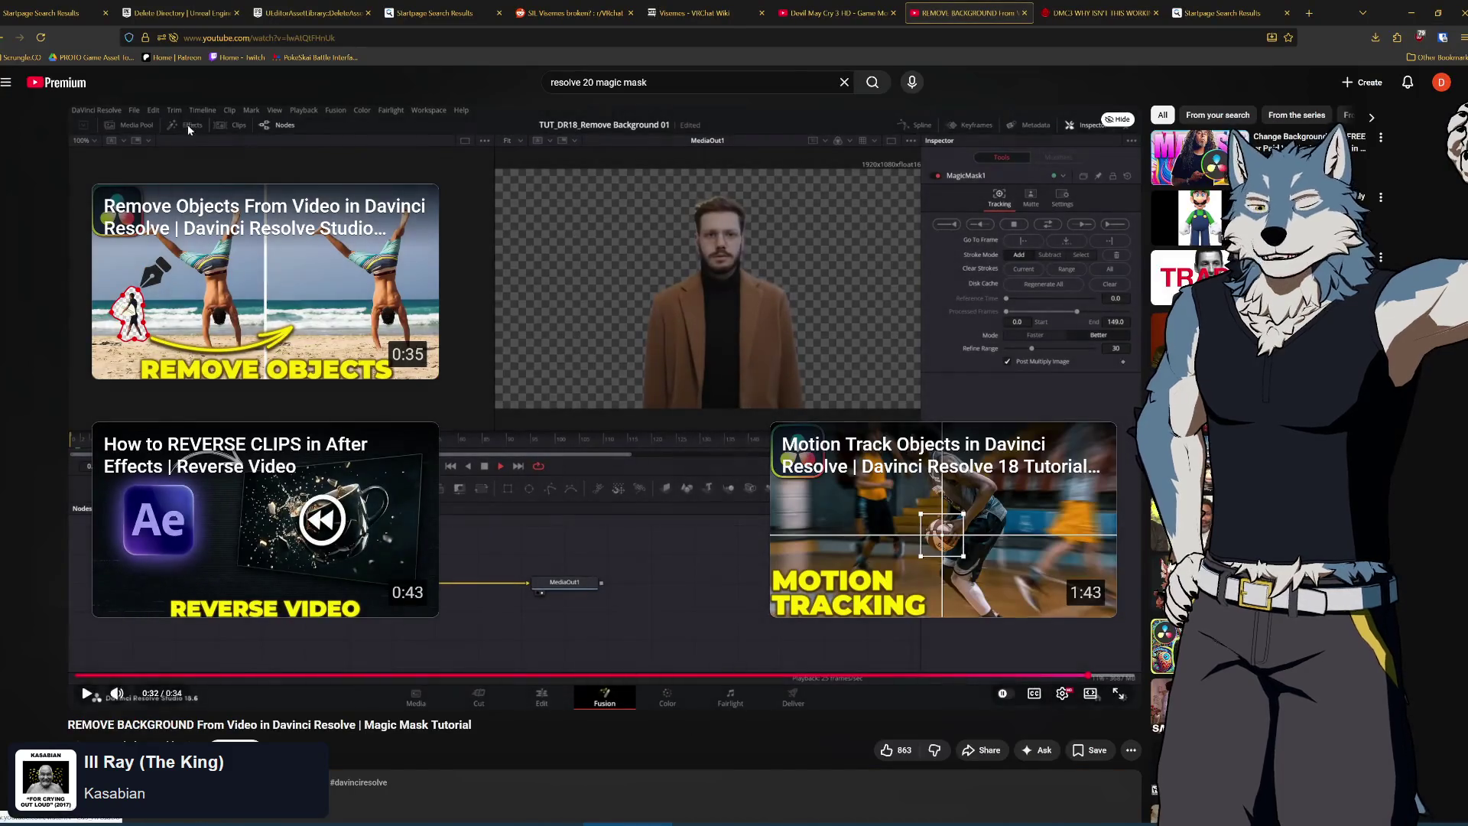
# From the 'resolve 20 magic mask' results, open 'How to Use Magic Mask 2 in Davinci Resolve 20 Tutorial'
pyautogui.click(2, 38)
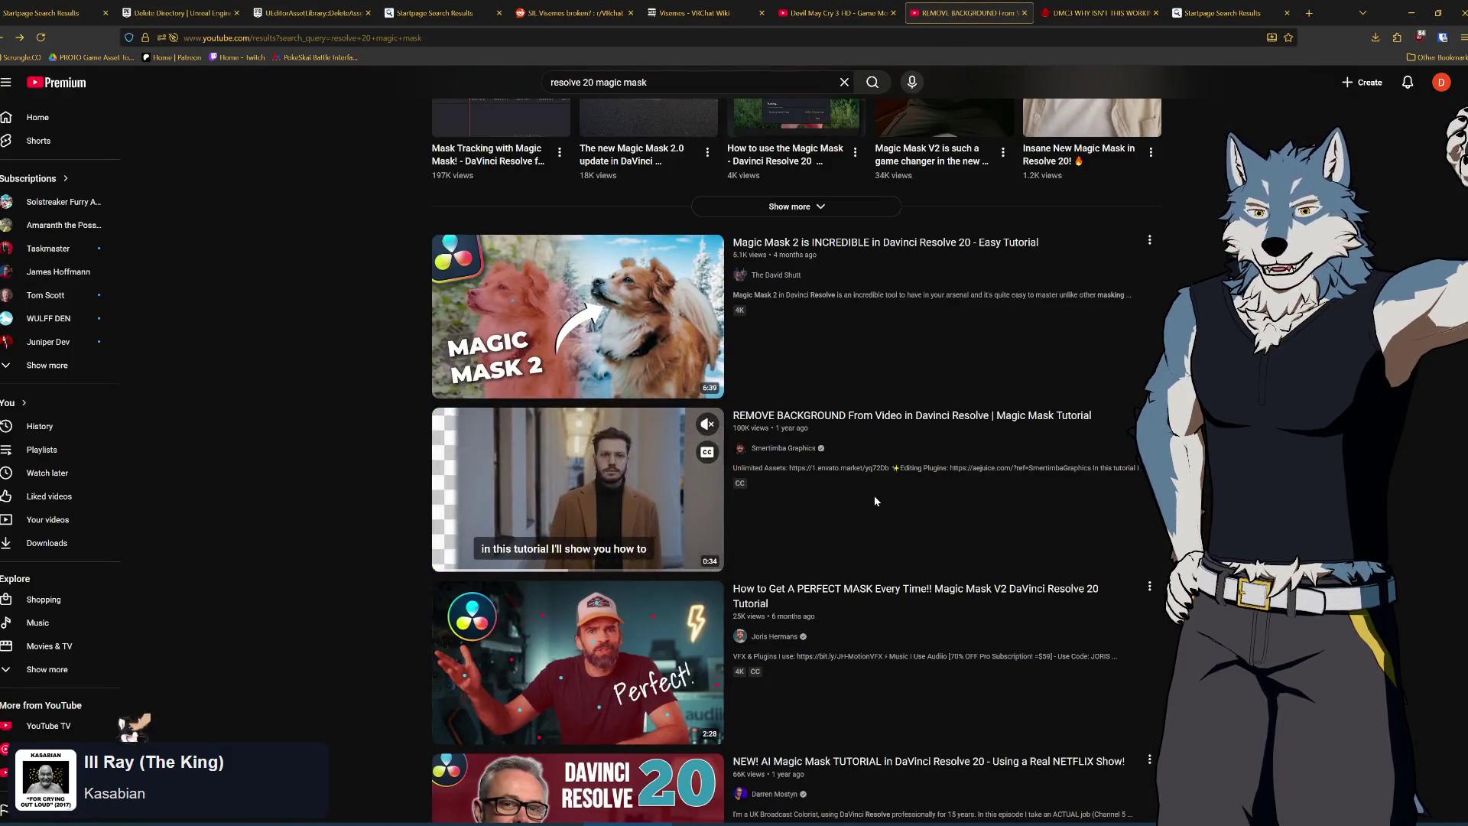
pyautogui.scroll(-3, 975, 616)
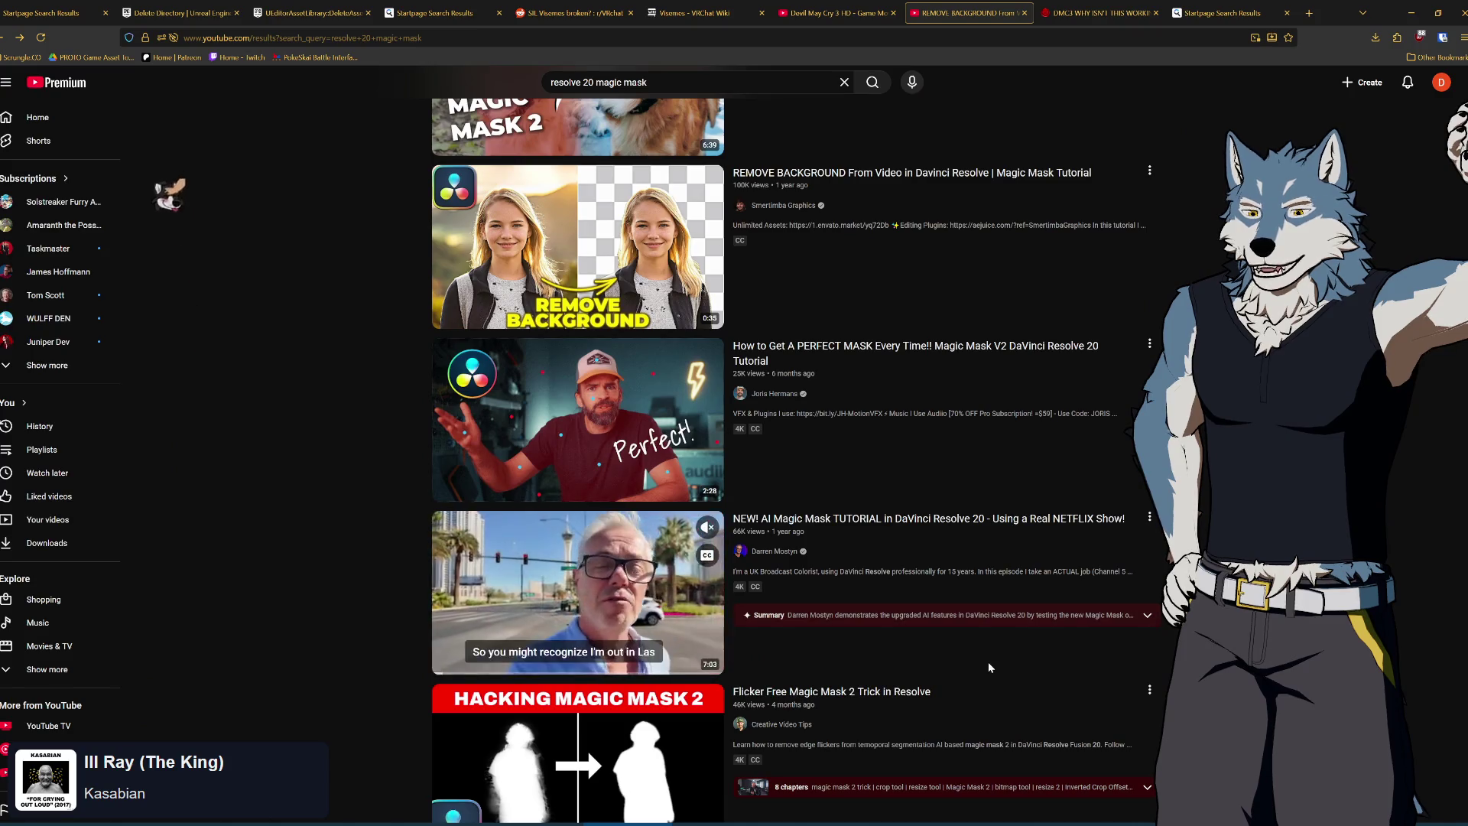
pyautogui.scroll(-3, 987, 662)
pyautogui.scroll(-3, 973, 652)
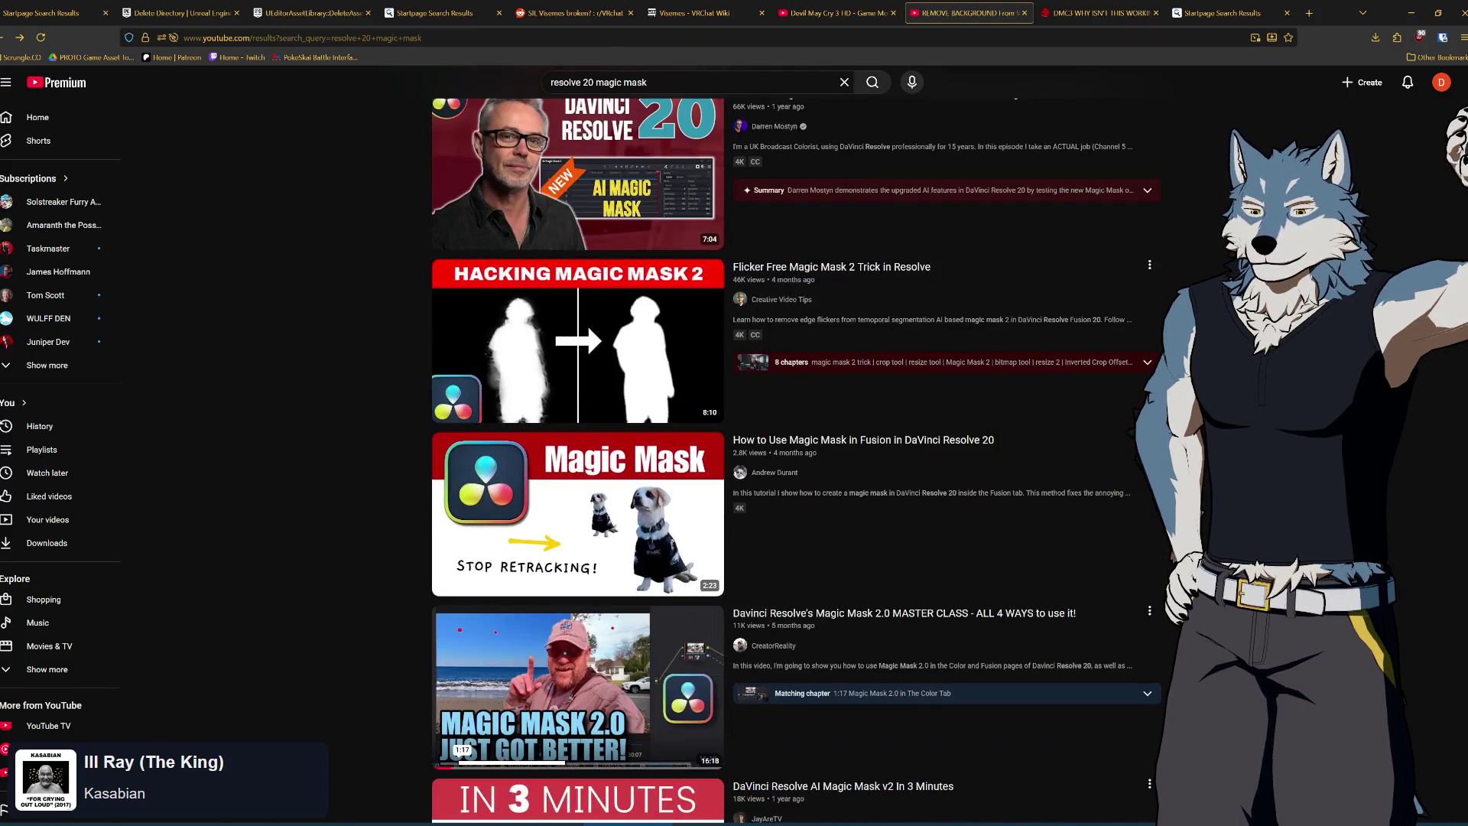
pyautogui.scroll(20, 1006, 607)
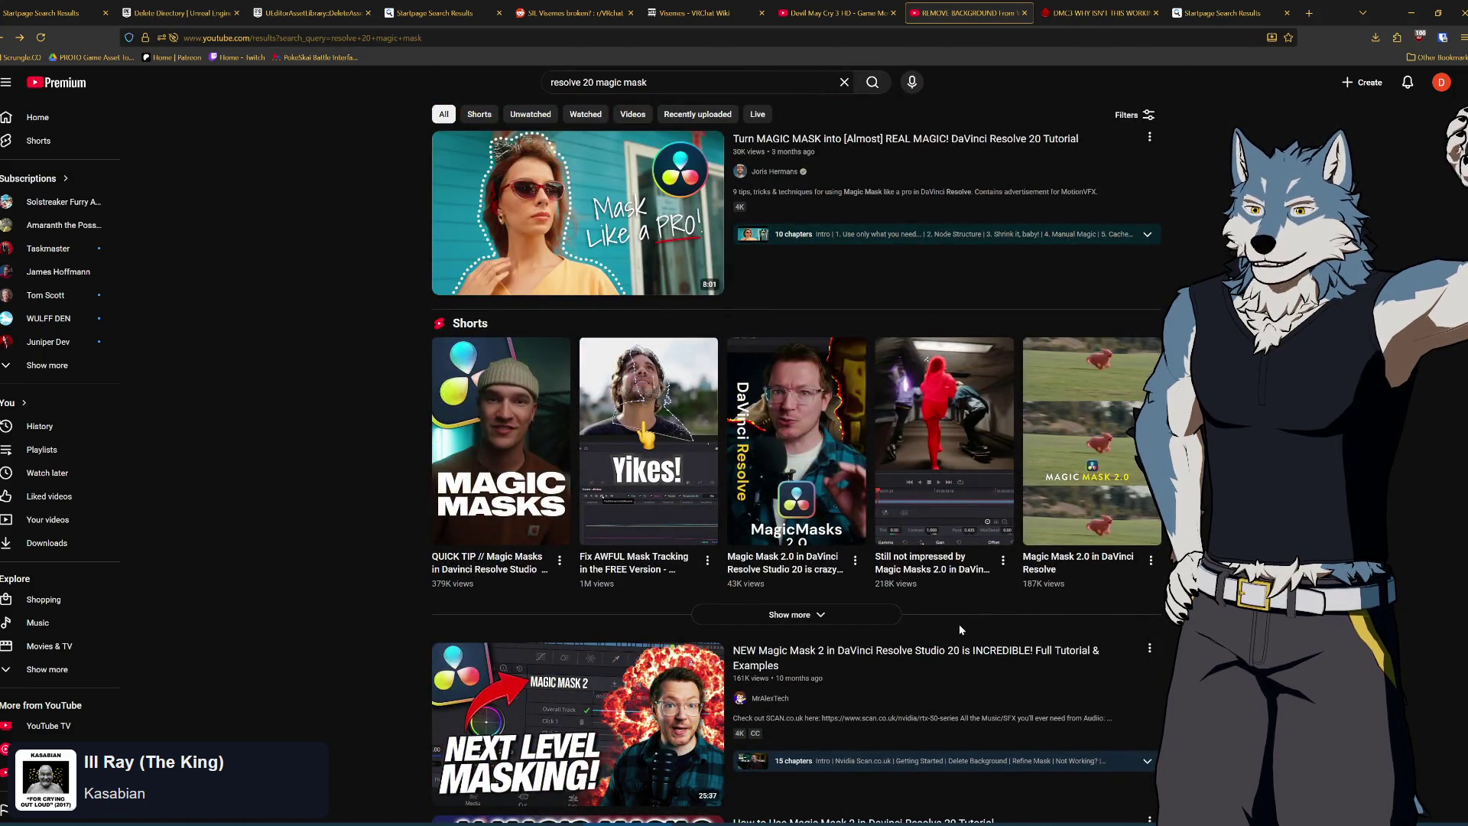
pyautogui.scroll(-4, 964, 629)
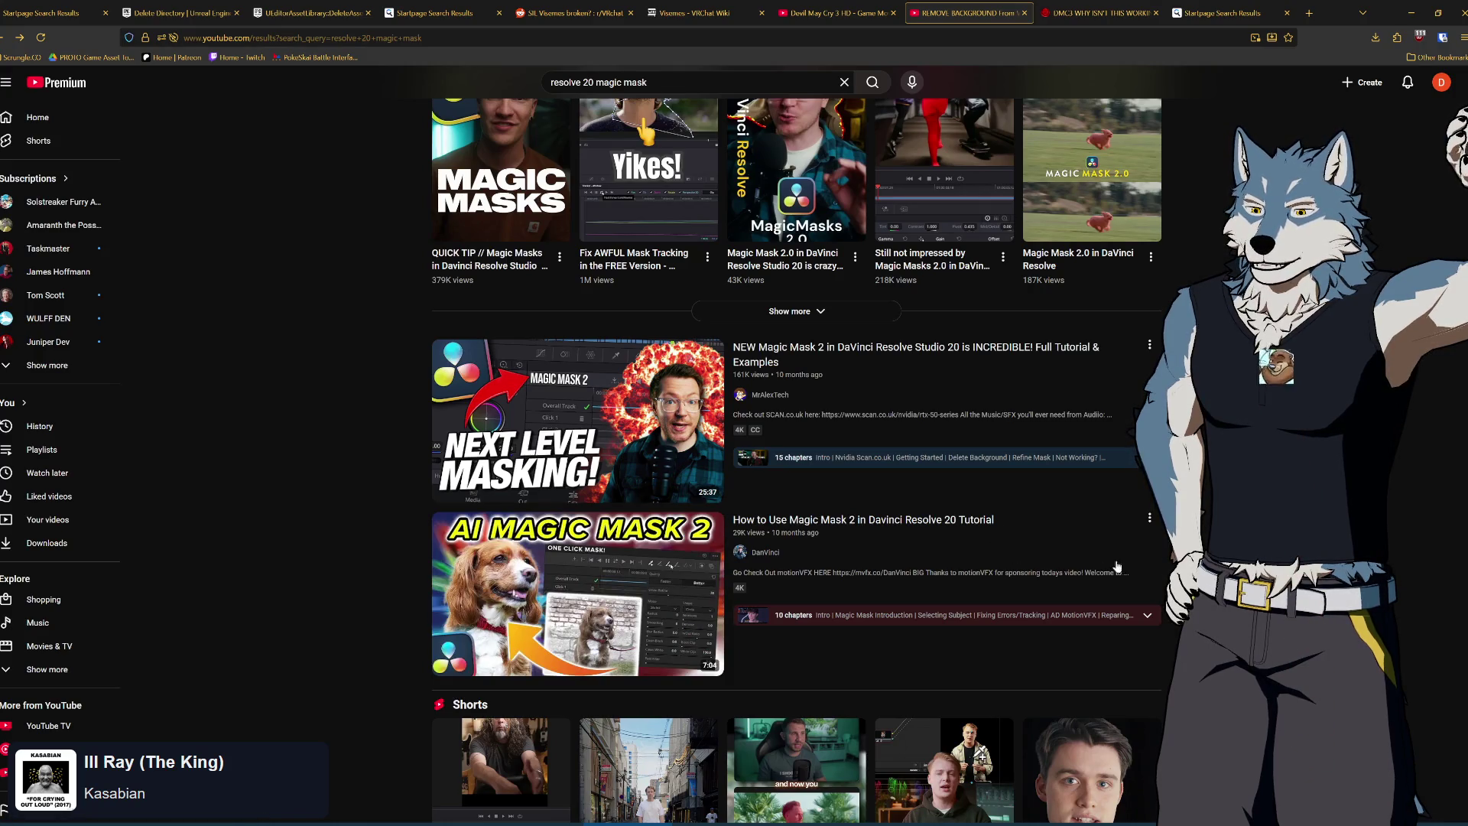
pyautogui.click(889, 531)
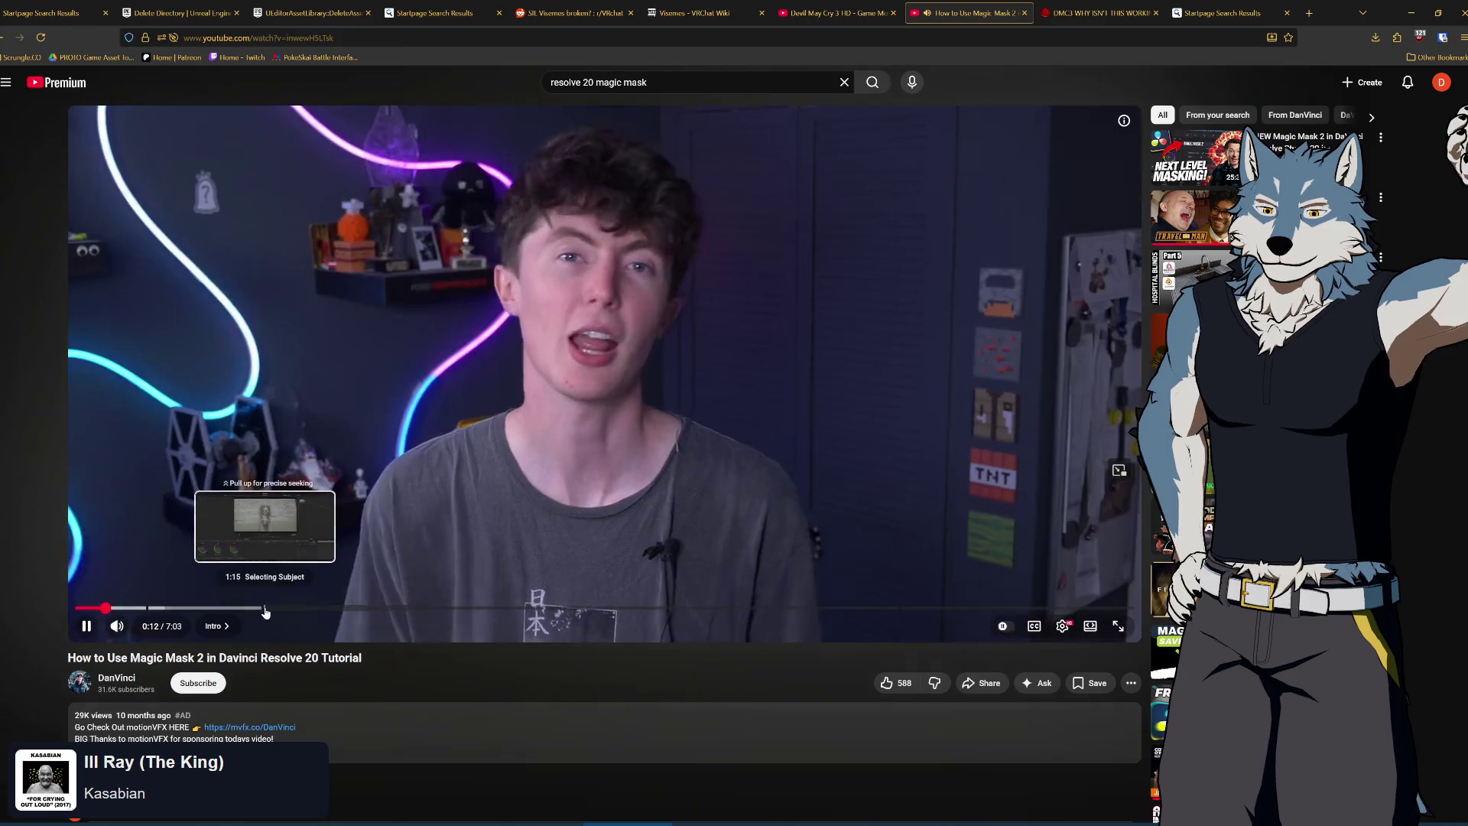
# Jump the tutorial to its Selecting Subject chapter, watch to 1:54, pause, and return to Resolve
pyautogui.click(264, 609)
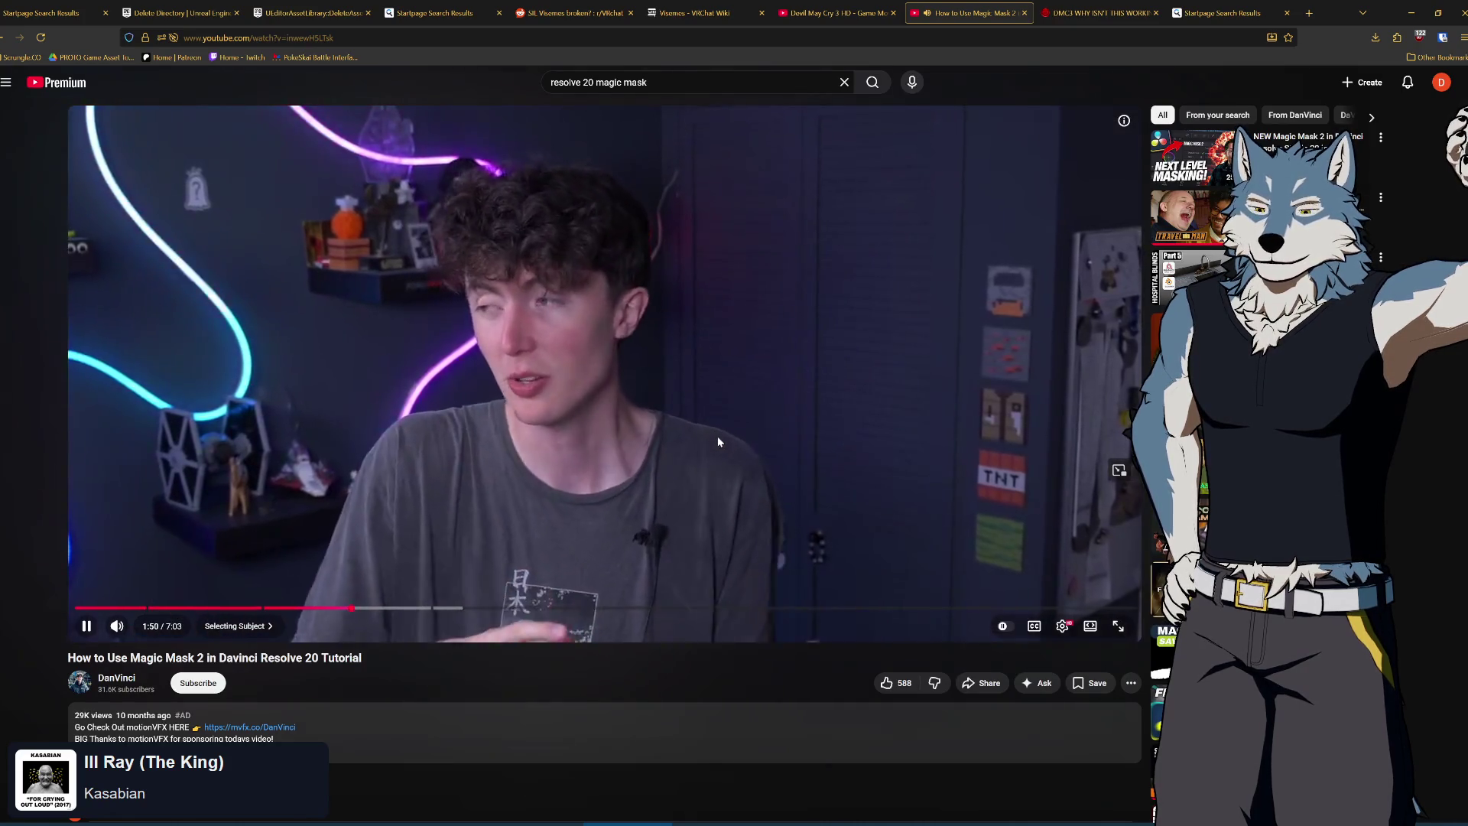
pyautogui.click(718, 440)
pyautogui.click(717, 441)
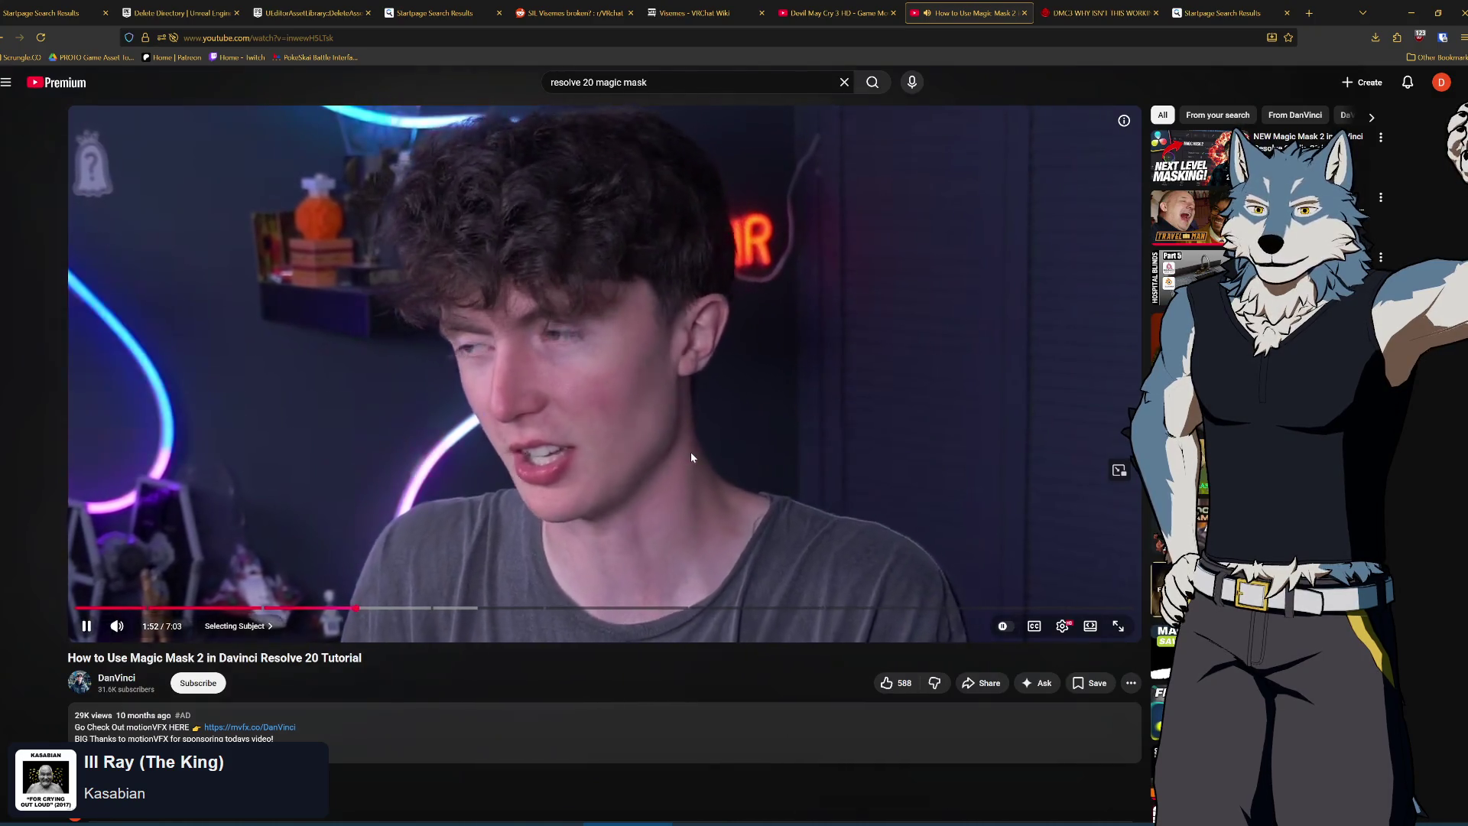
pyautogui.click(699, 448)
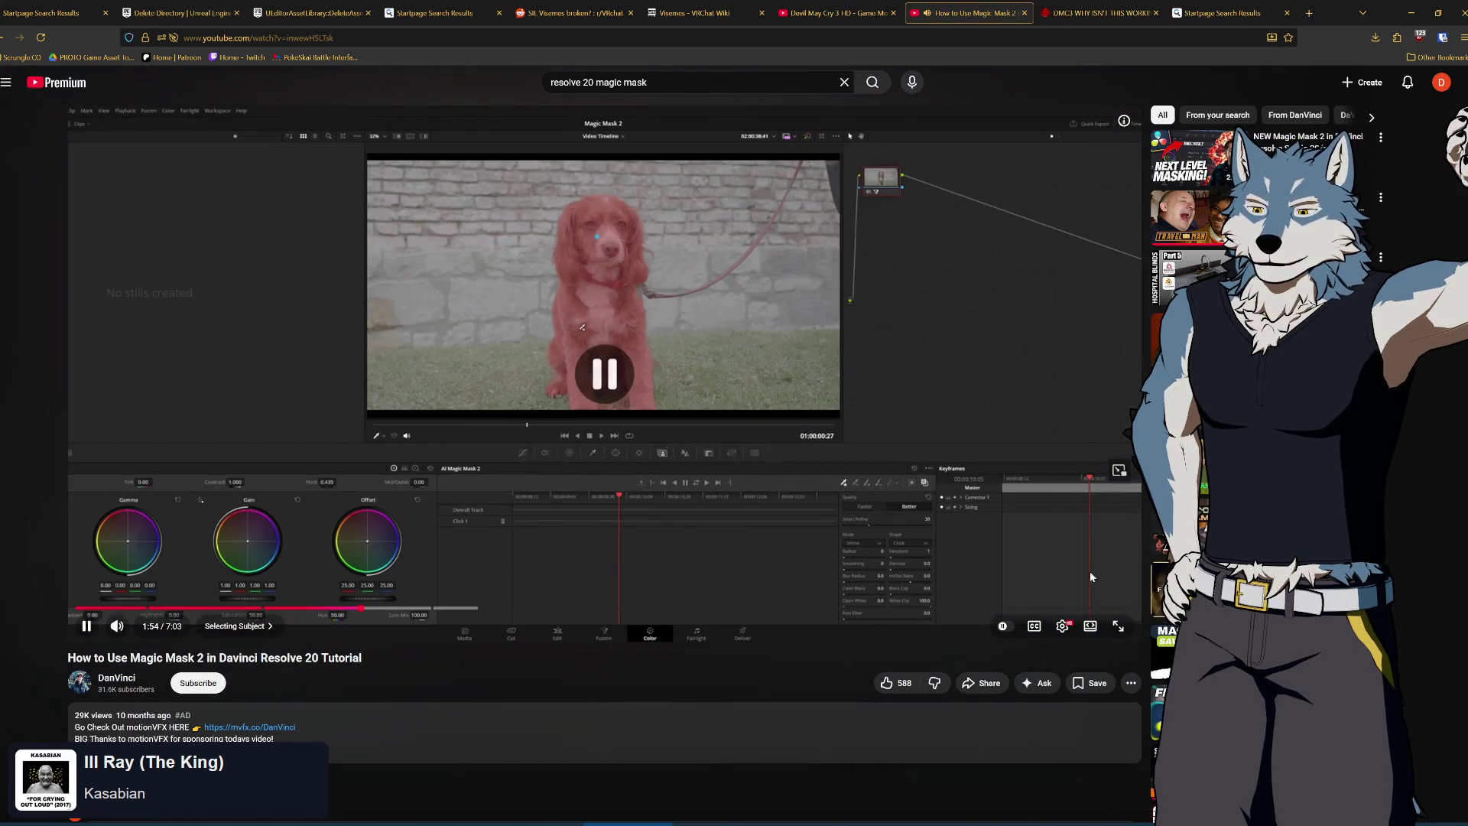
pyautogui.hotkey('alt', 'Tab')
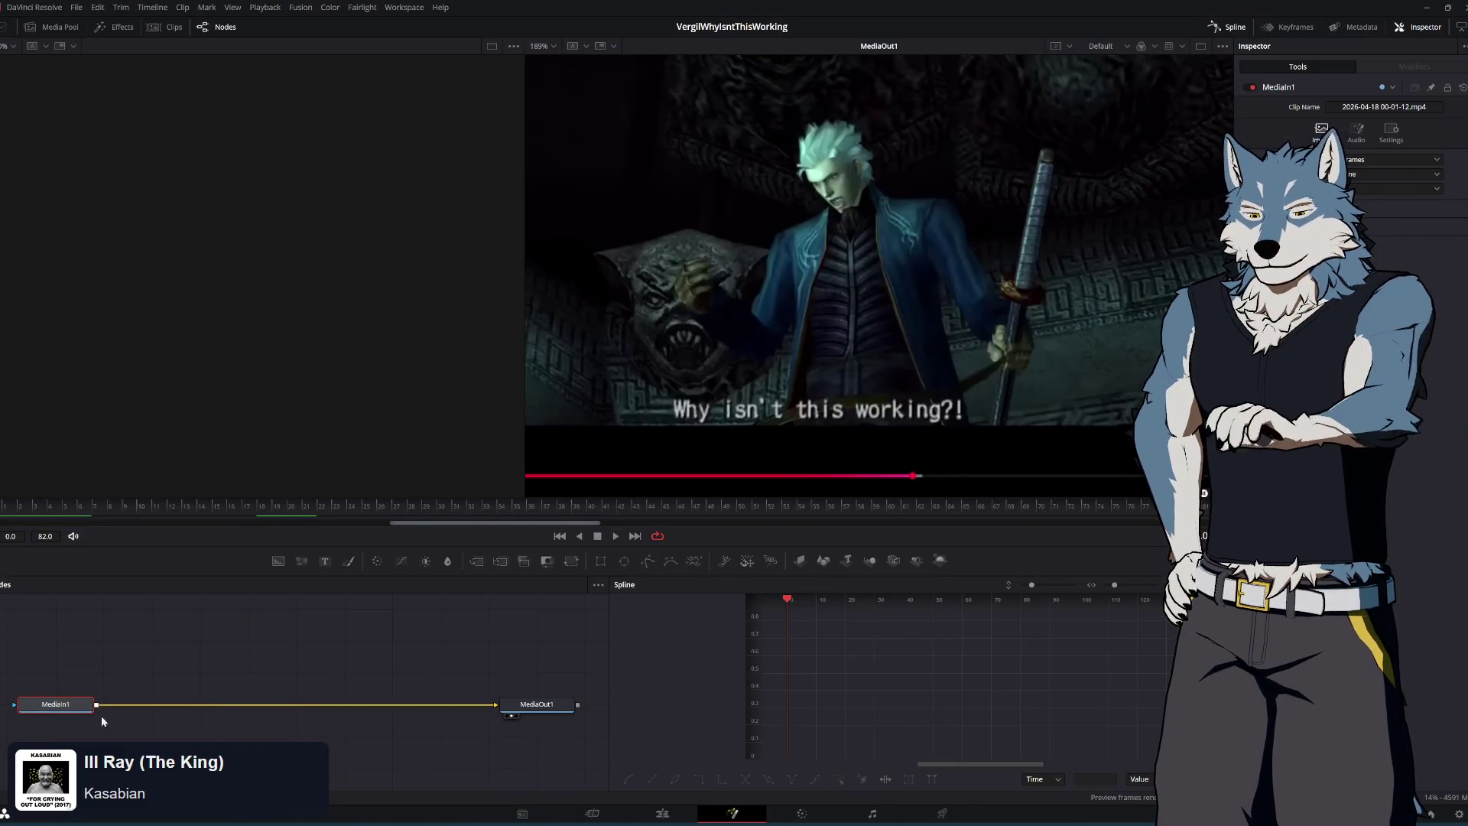
# Add a fresh Magic Mask node after MediaIn1 using the Shift+Space tool search
pyautogui.hotkey('shift', 'space')
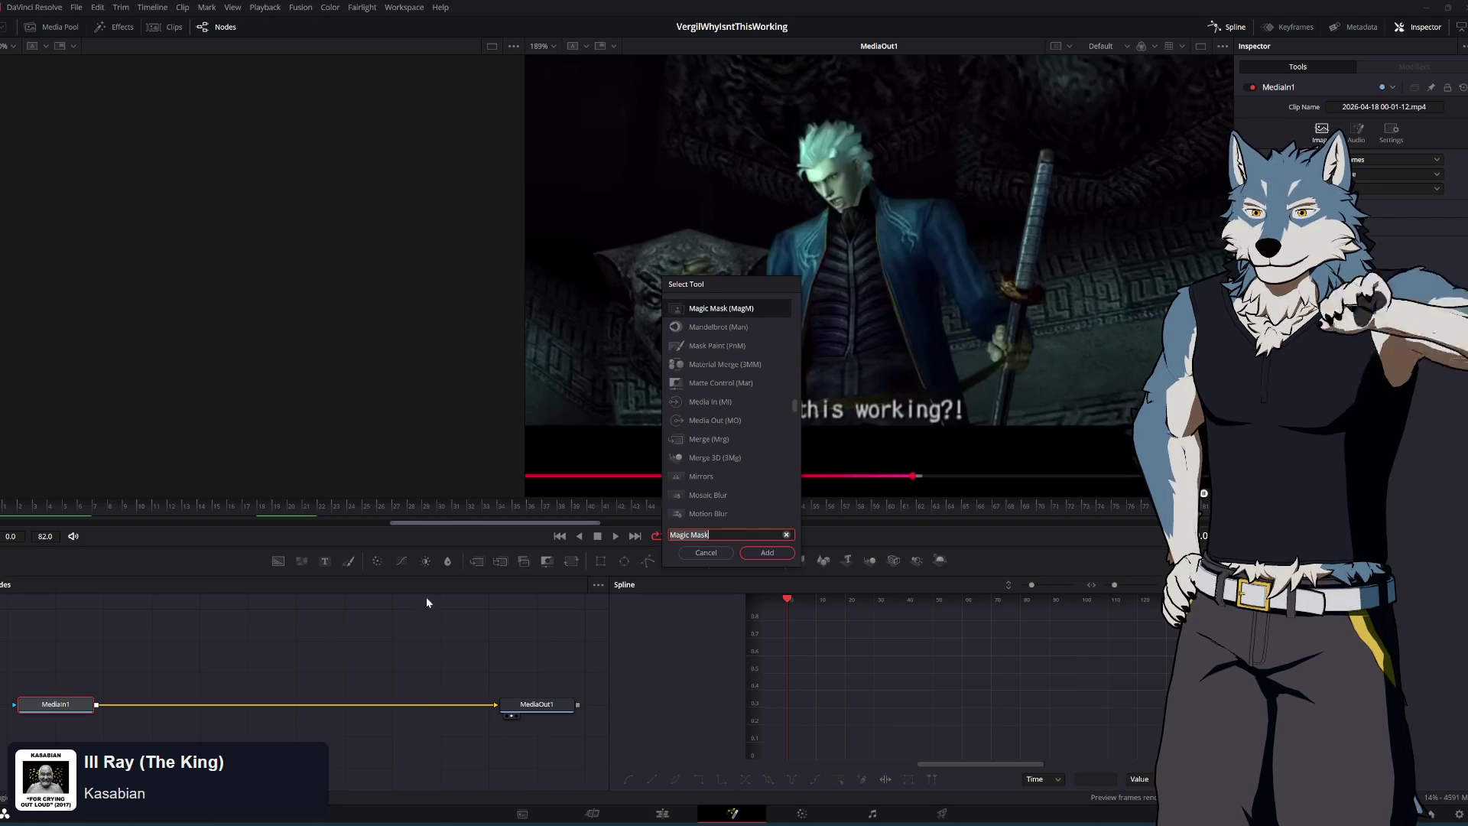
pyautogui.scroll(6, 749, 341)
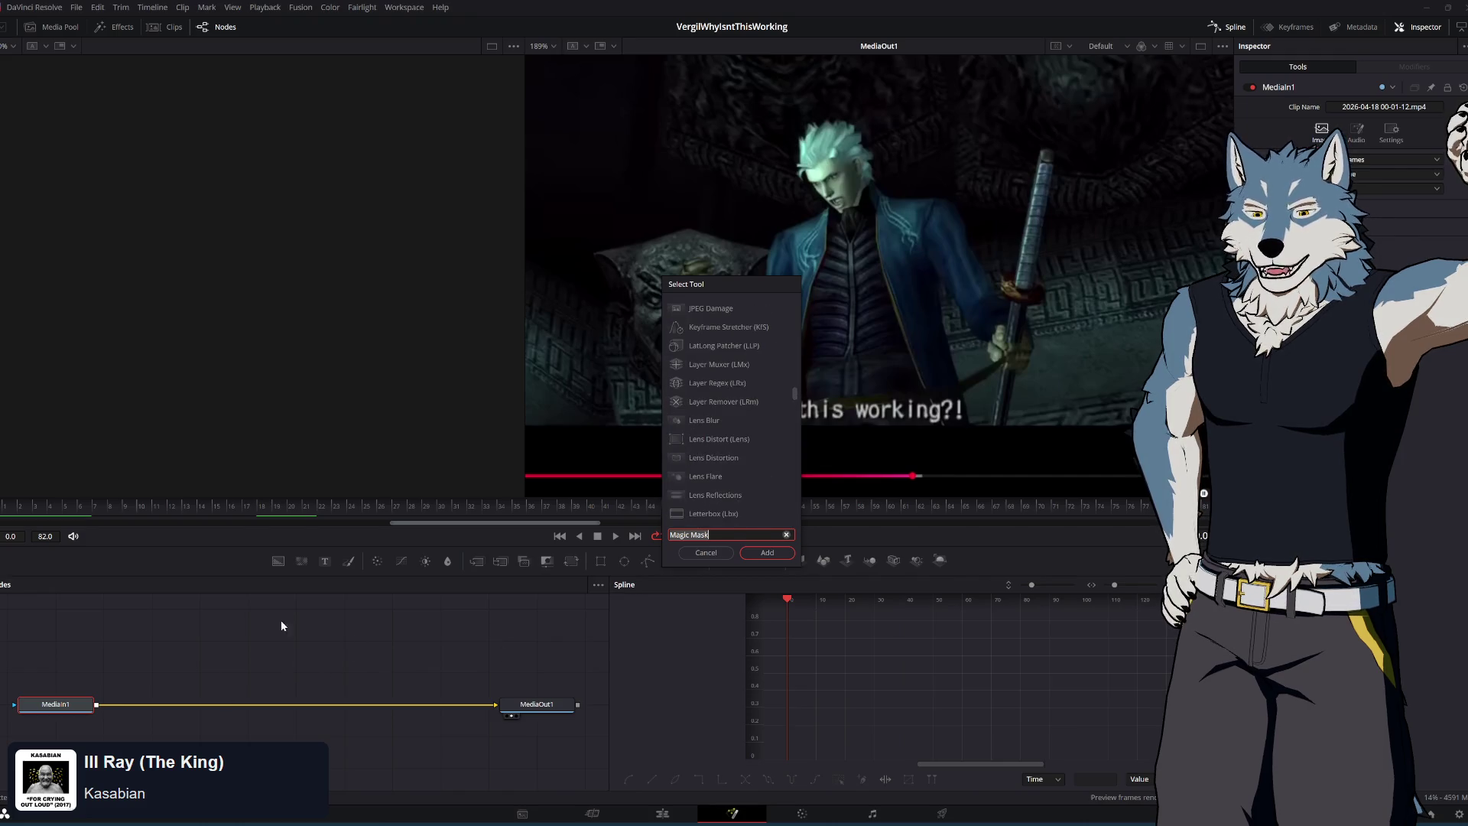
pyautogui.click(707, 556)
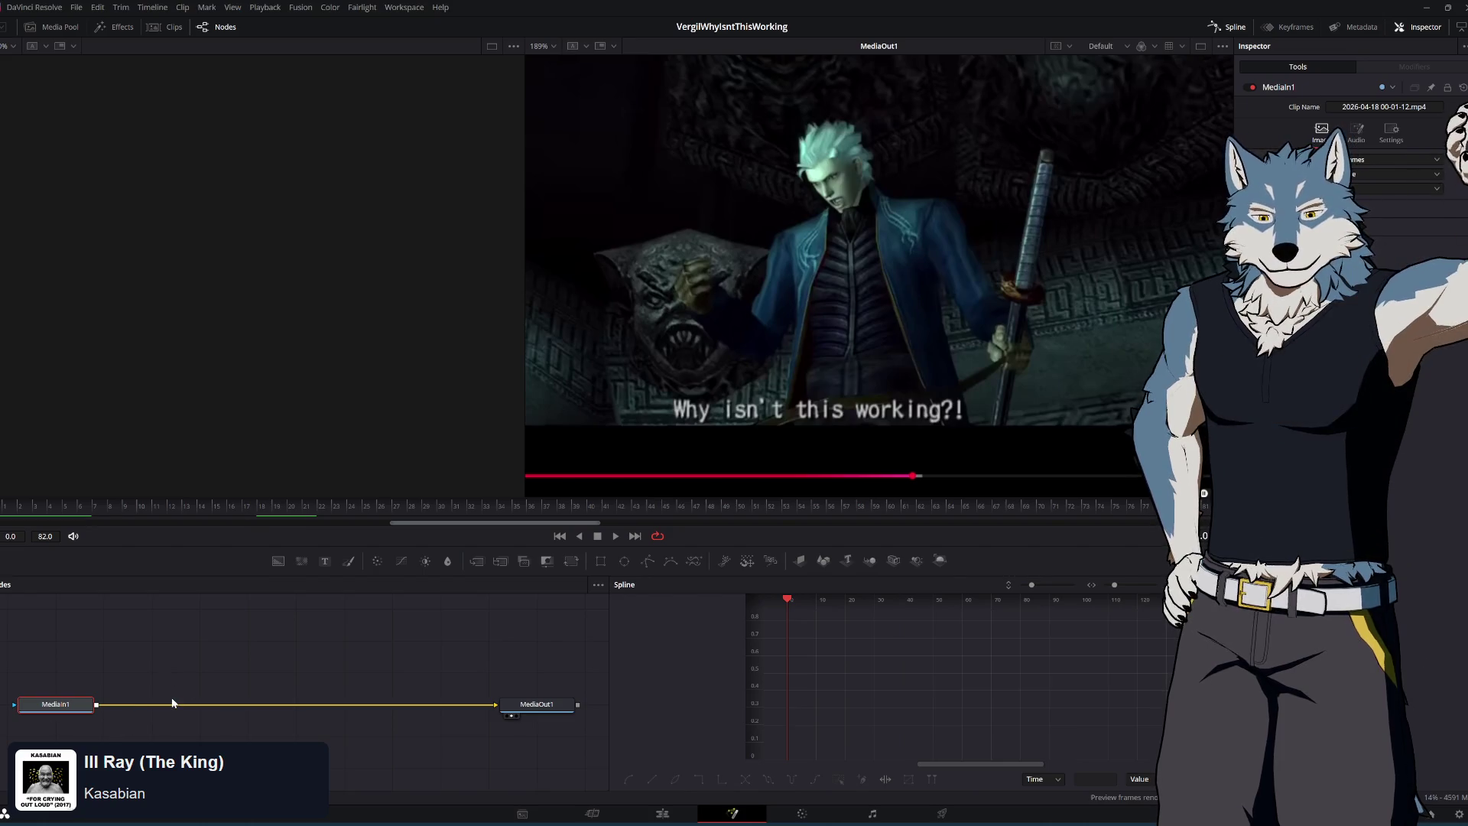
pyautogui.rightClick(186, 674)
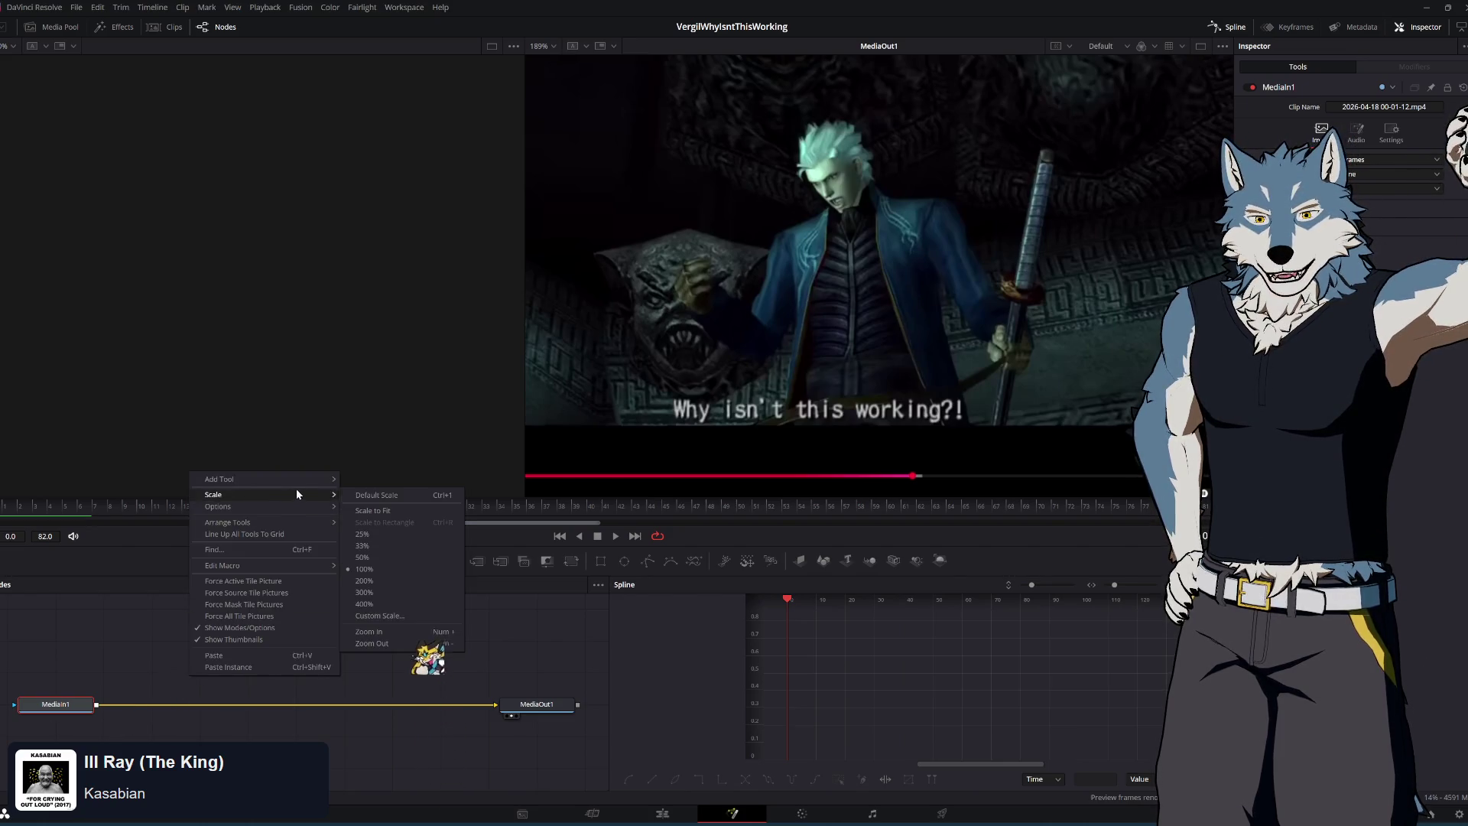
pyautogui.moveTo(302, 482)
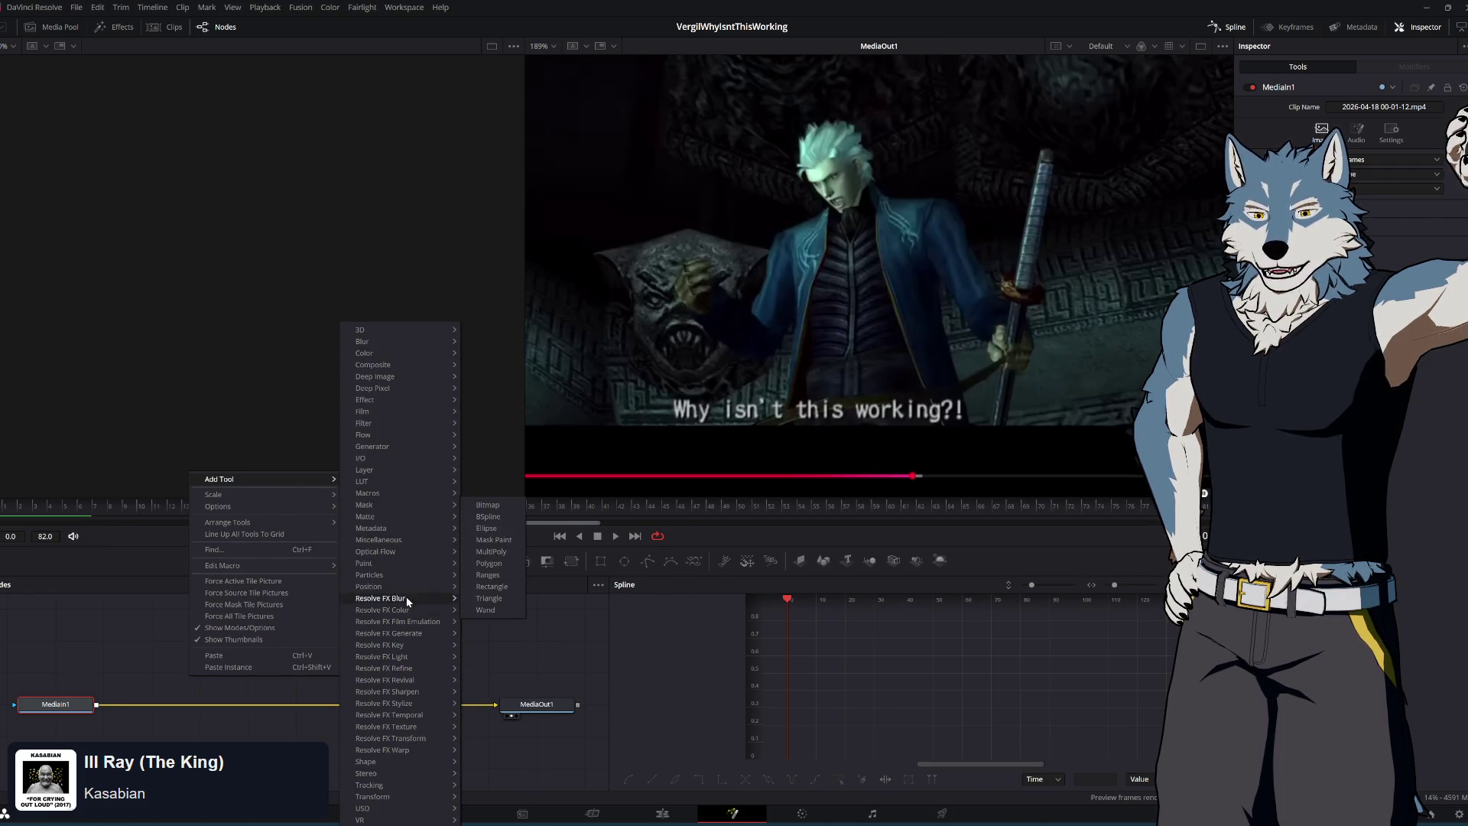
pyautogui.moveTo(408, 636)
pyautogui.click(154, 708)
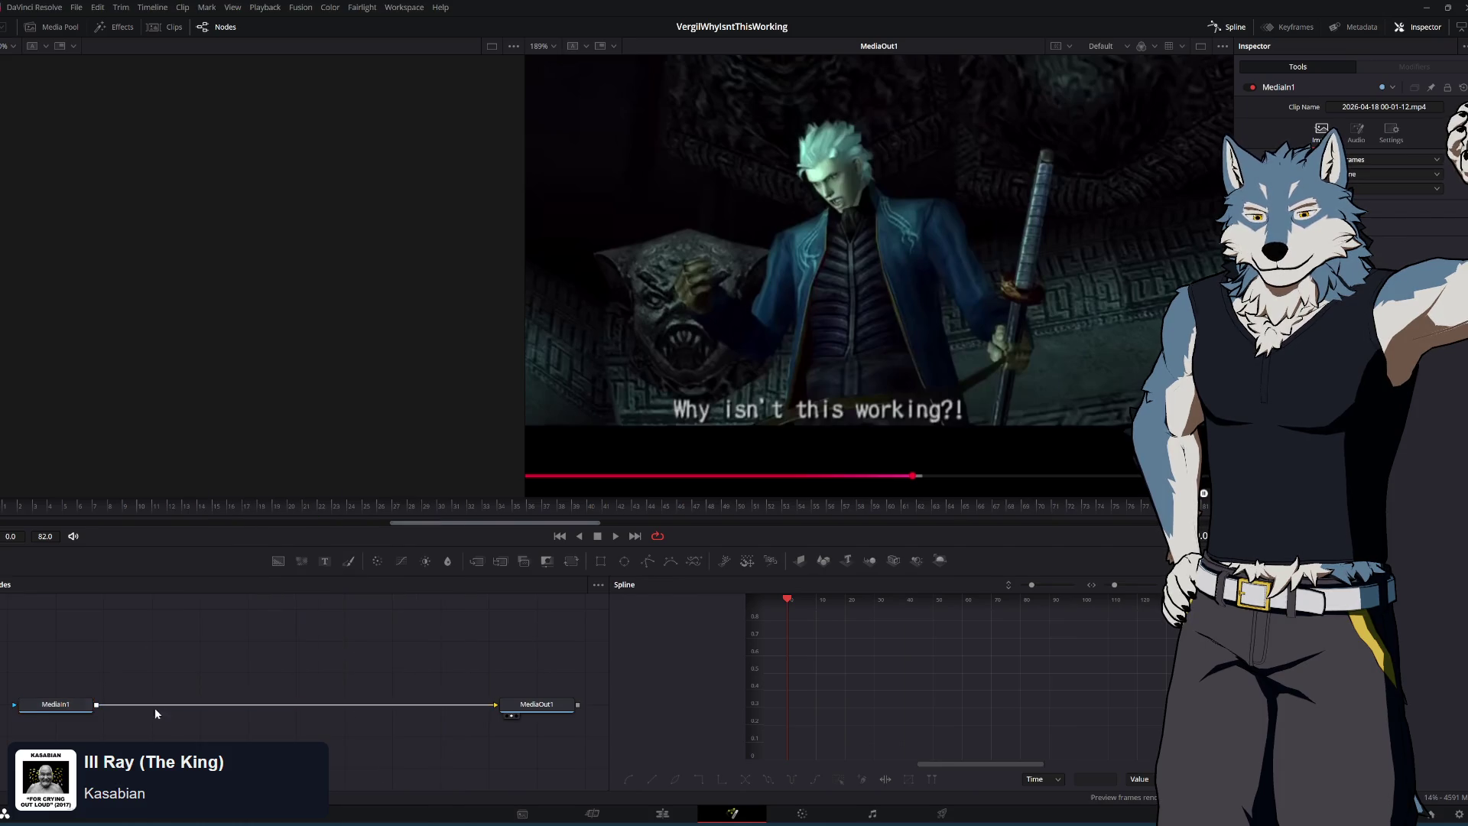
pyautogui.hotkey('shift', 'space')
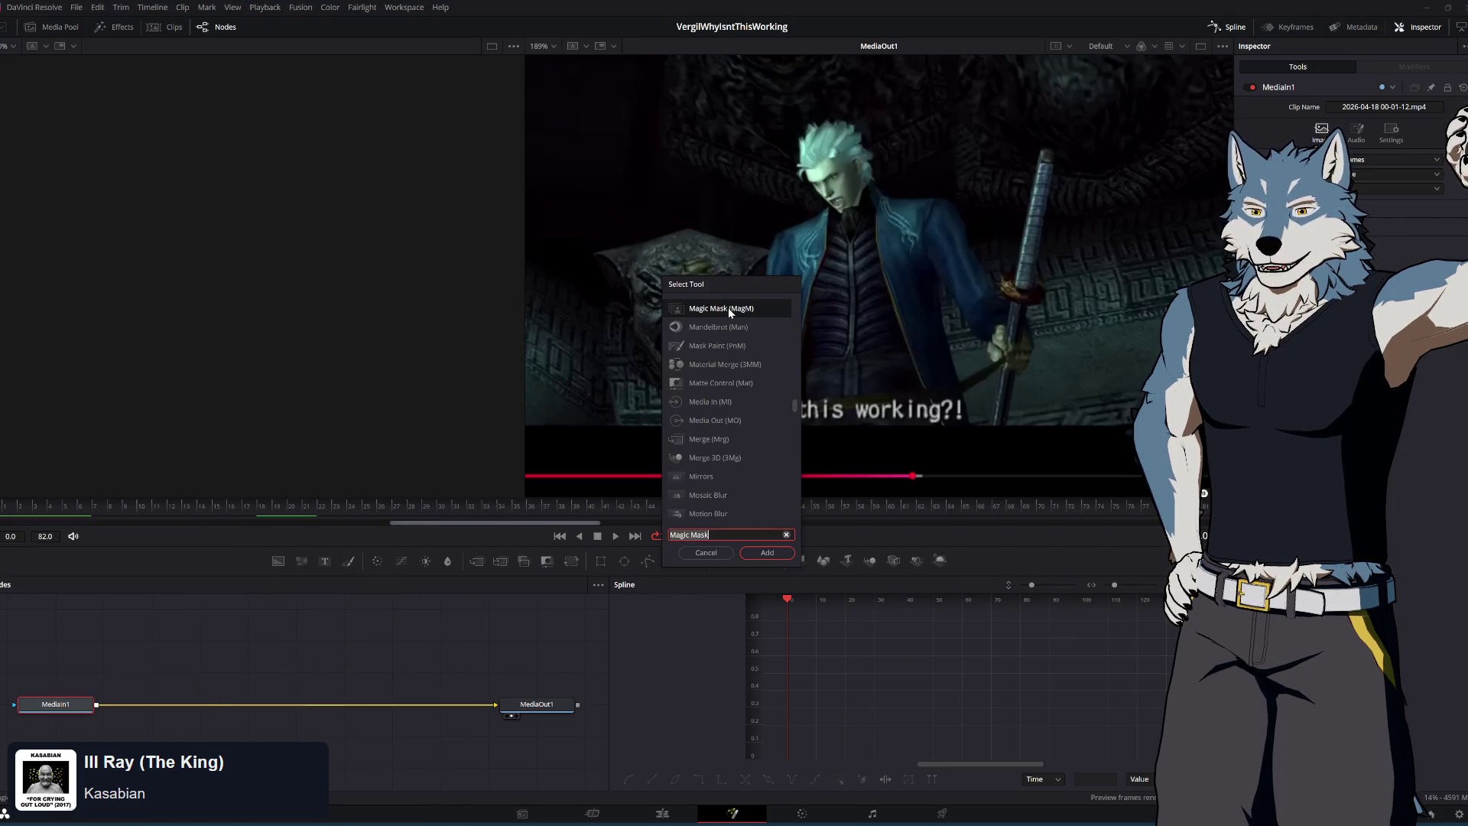
pyautogui.click(761, 556)
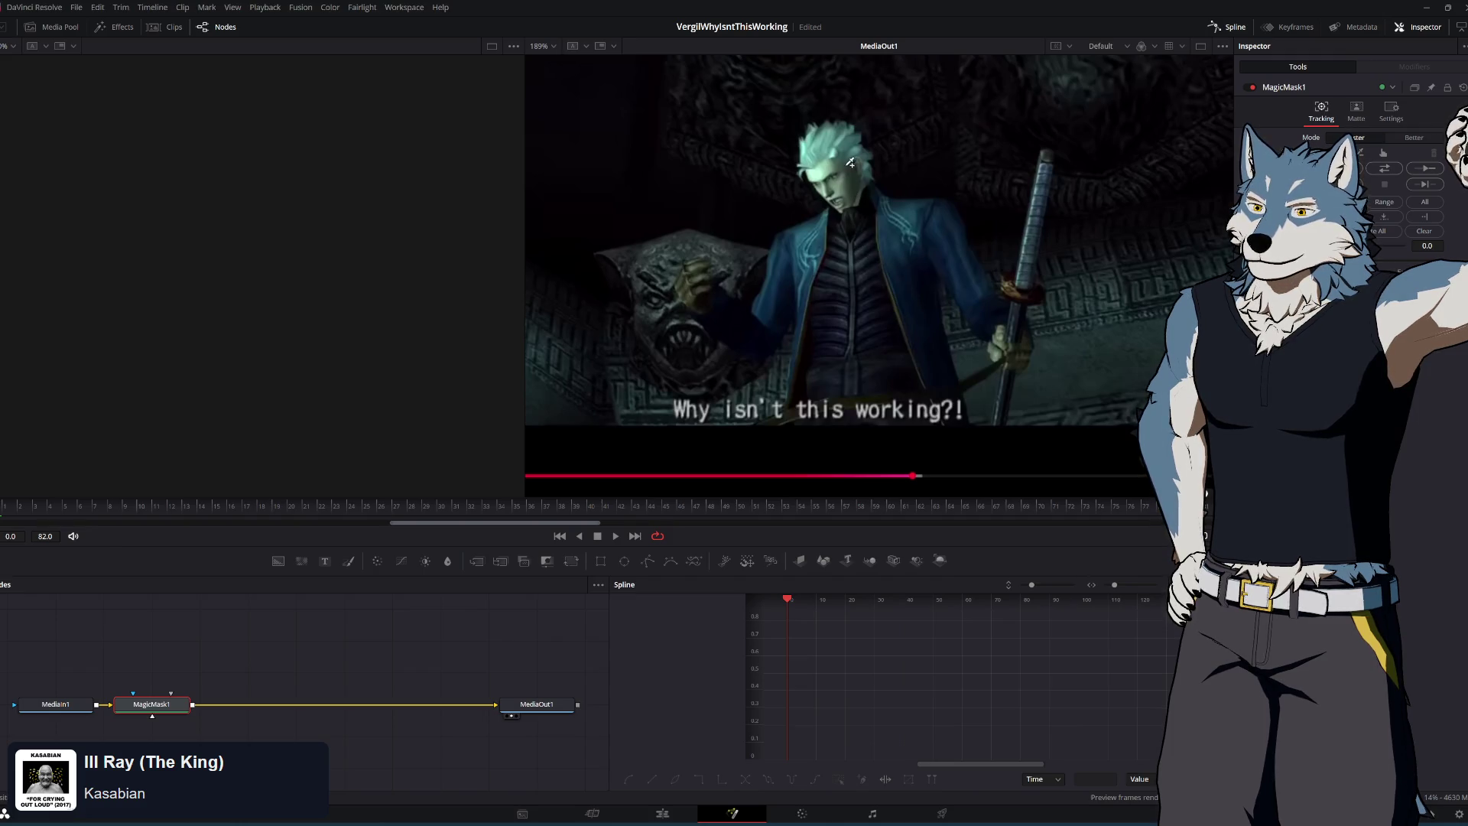
# Mark Vergil's head and body with Magic Mask strokes and track the mask forward
pyautogui.click(842, 183)
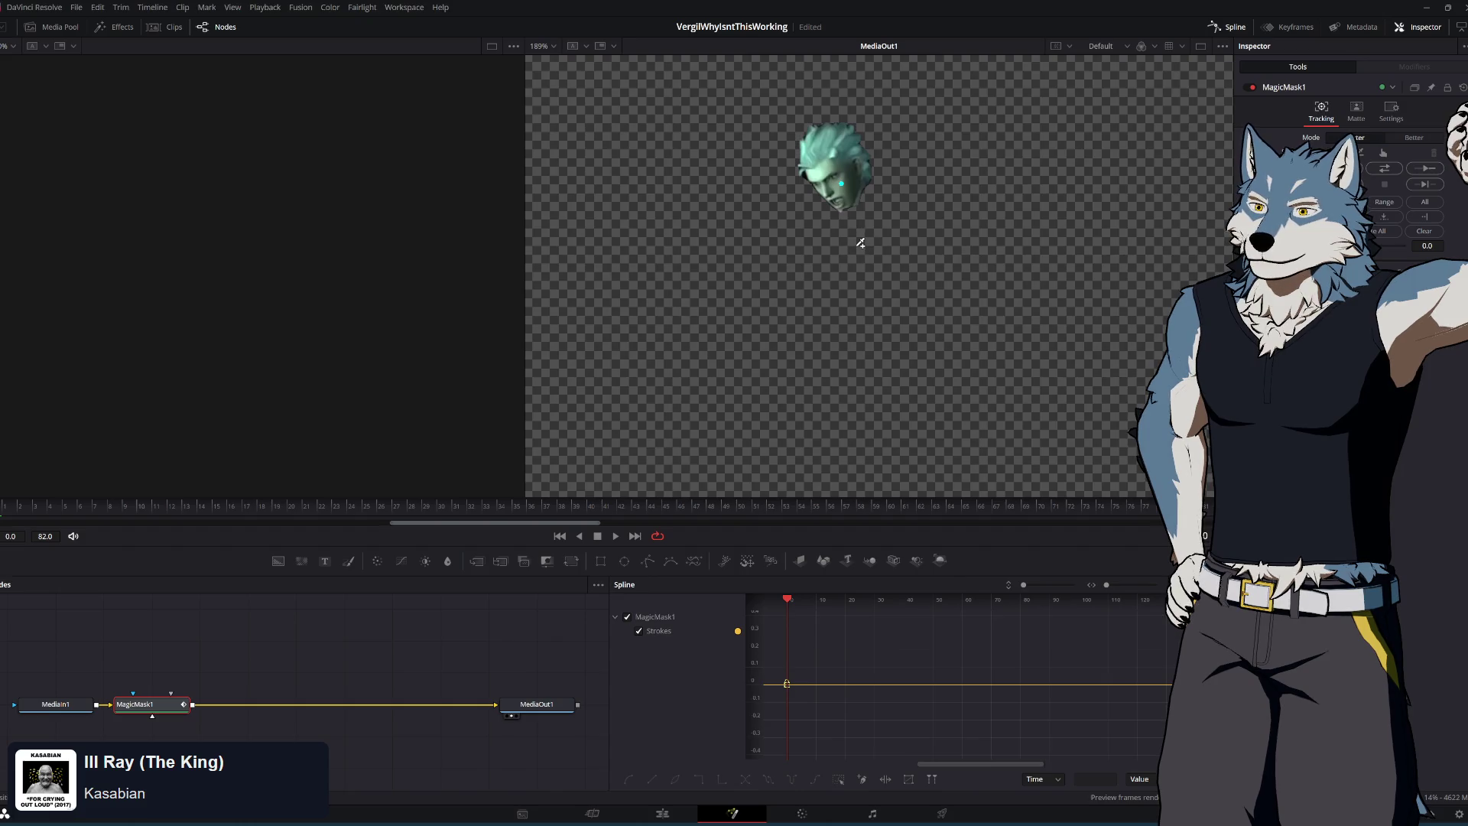
pyautogui.click(857, 244)
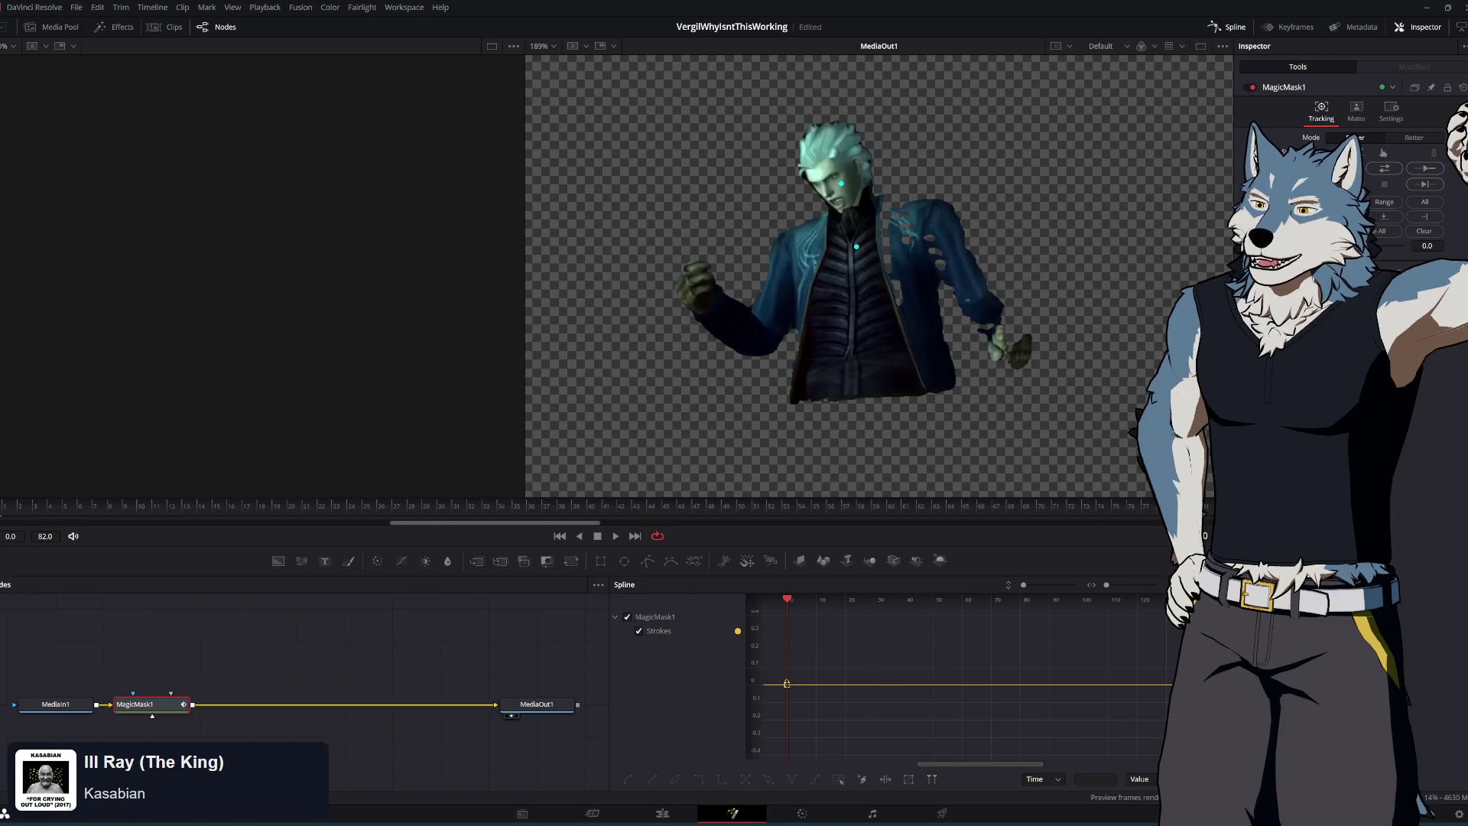
pyautogui.click(1383, 168)
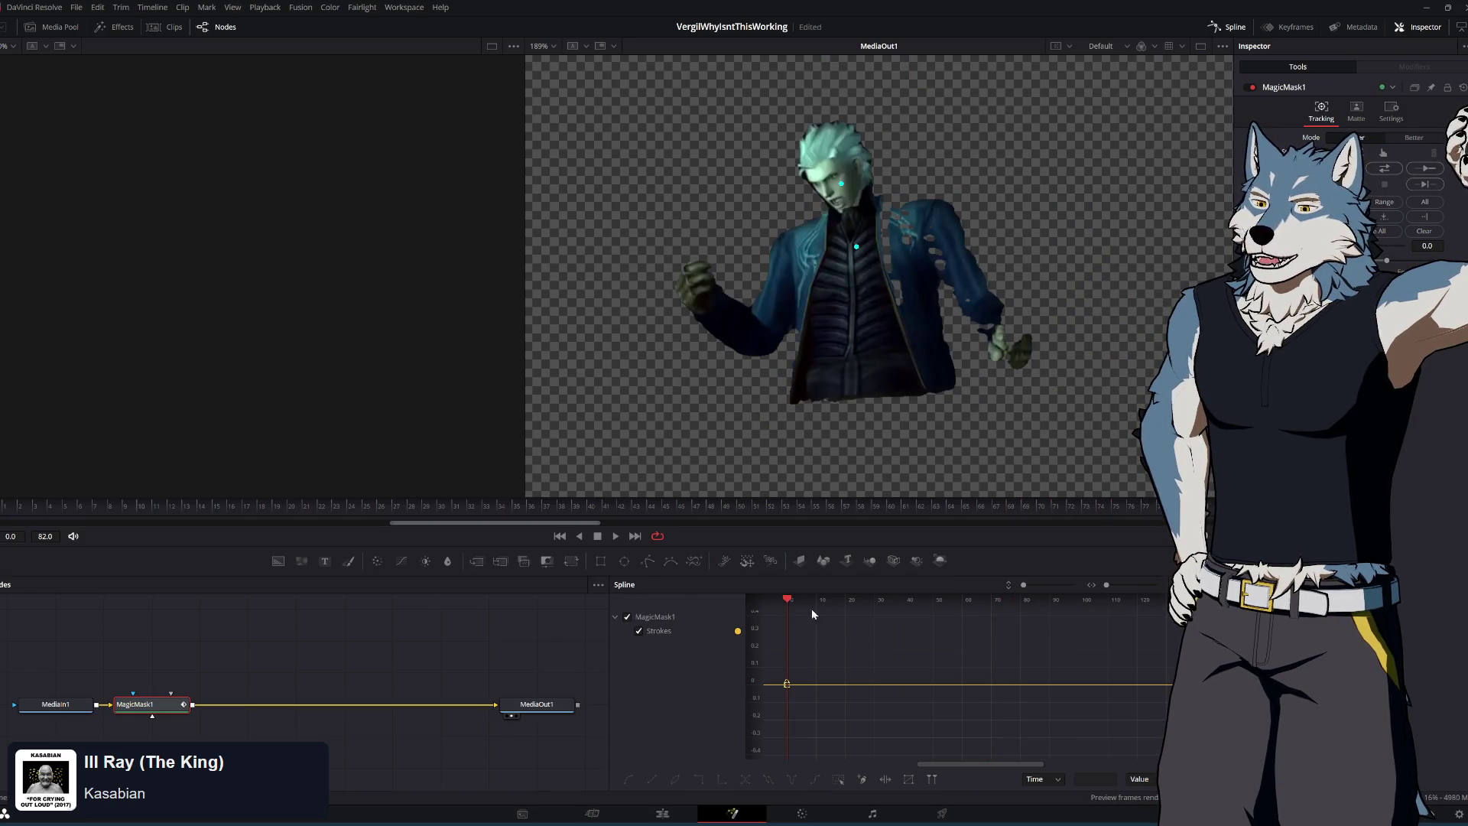
# Scrub the playhead between frames 3 and 5 to check the mask, then switch to the tutorial
pyautogui.moveTo(788, 600)
pyautogui.mouseDown()
pyautogui.moveTo(1067, 604)
pyautogui.moveTo(788, 596)
pyautogui.mouseUp()
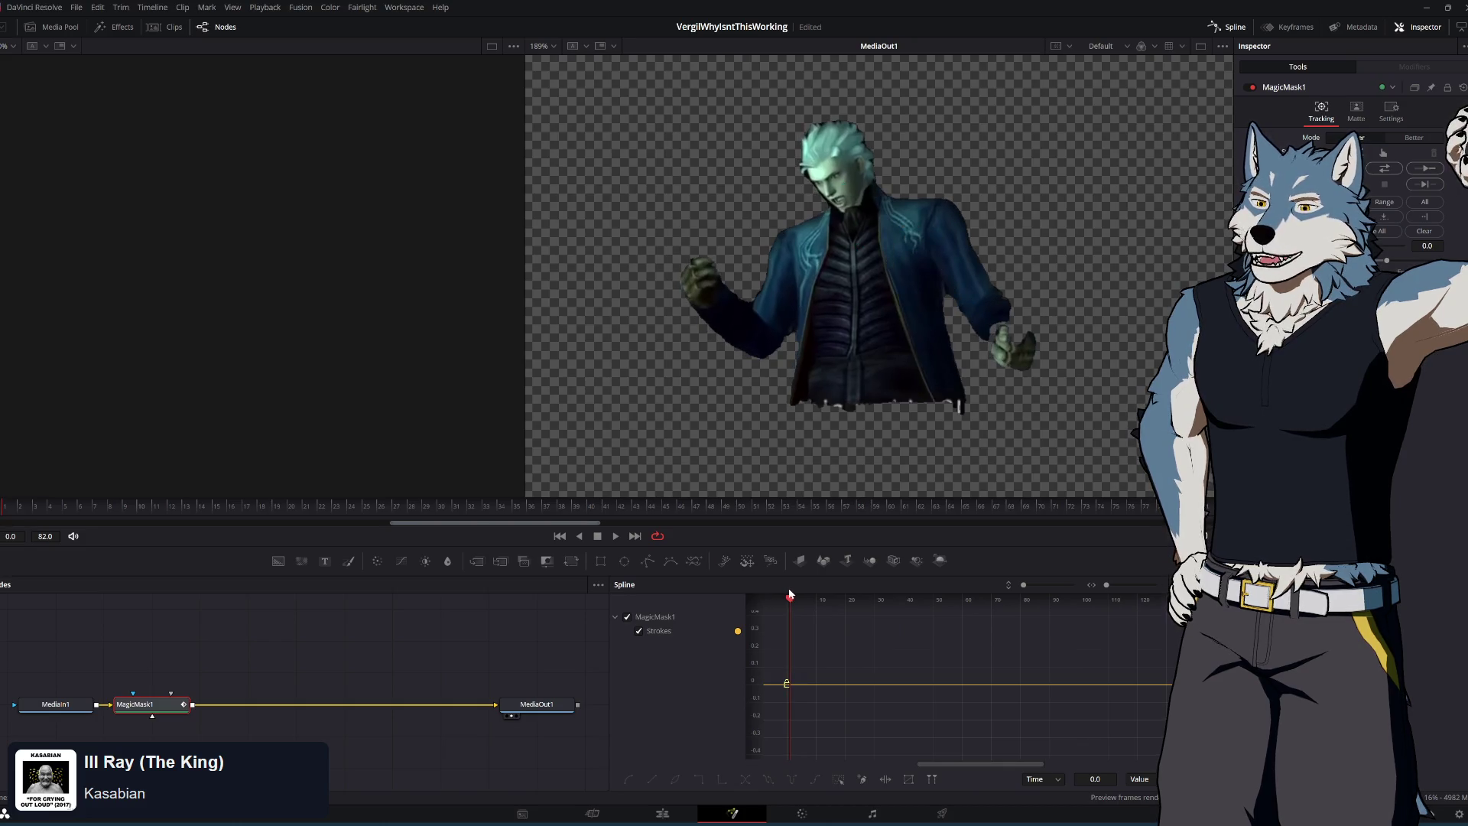
pyautogui.moveTo(790, 594)
pyautogui.mouseDown()
pyautogui.moveTo(1099, 601)
pyautogui.moveTo(1024, 602)
pyautogui.moveTo(1018, 613)
pyautogui.moveTo(1043, 609)
pyautogui.moveTo(1029, 613)
pyautogui.mouseUp()
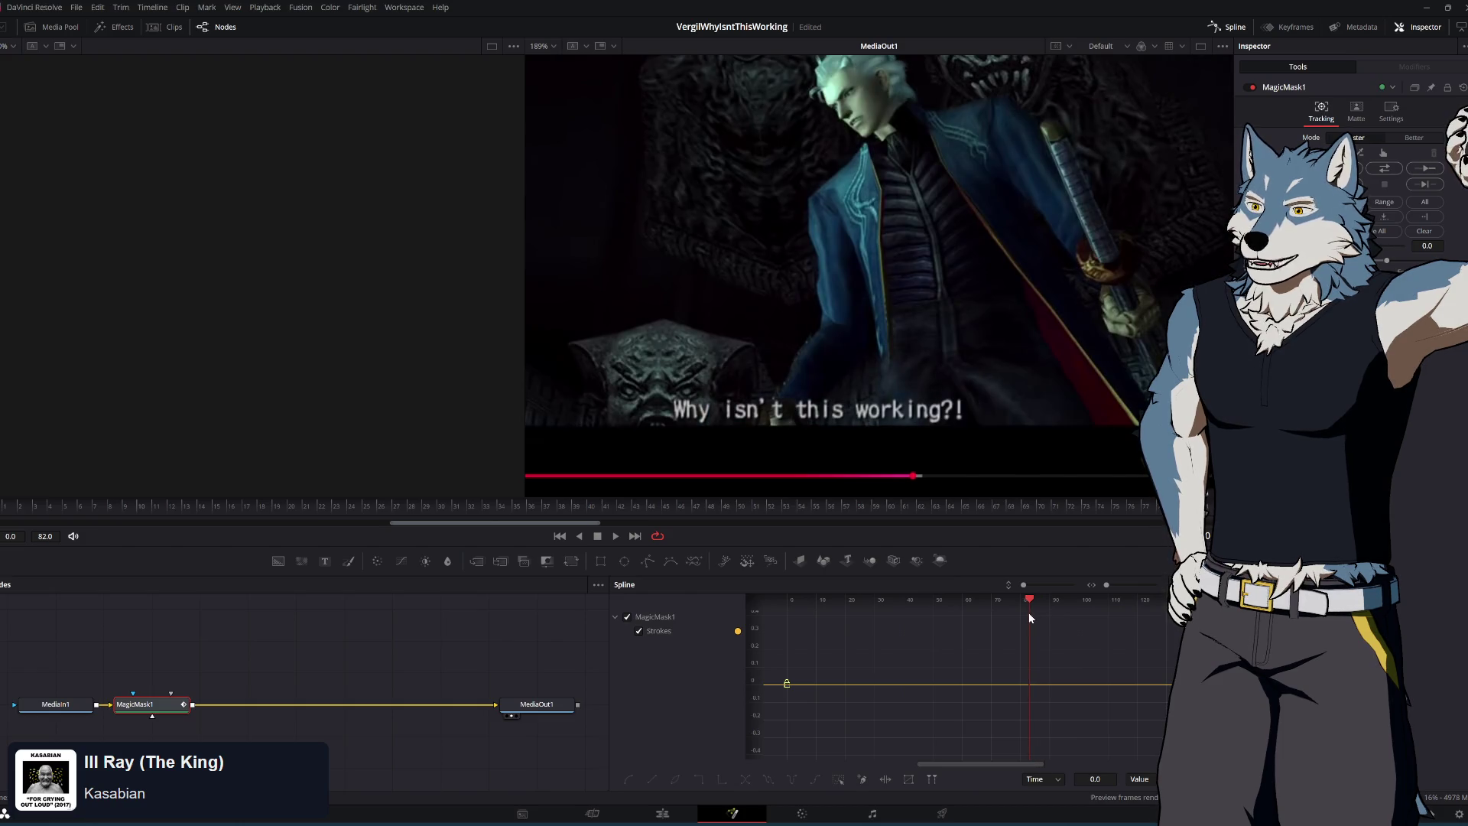
pyautogui.moveTo(1027, 611); pyautogui.dragTo(787, 628)
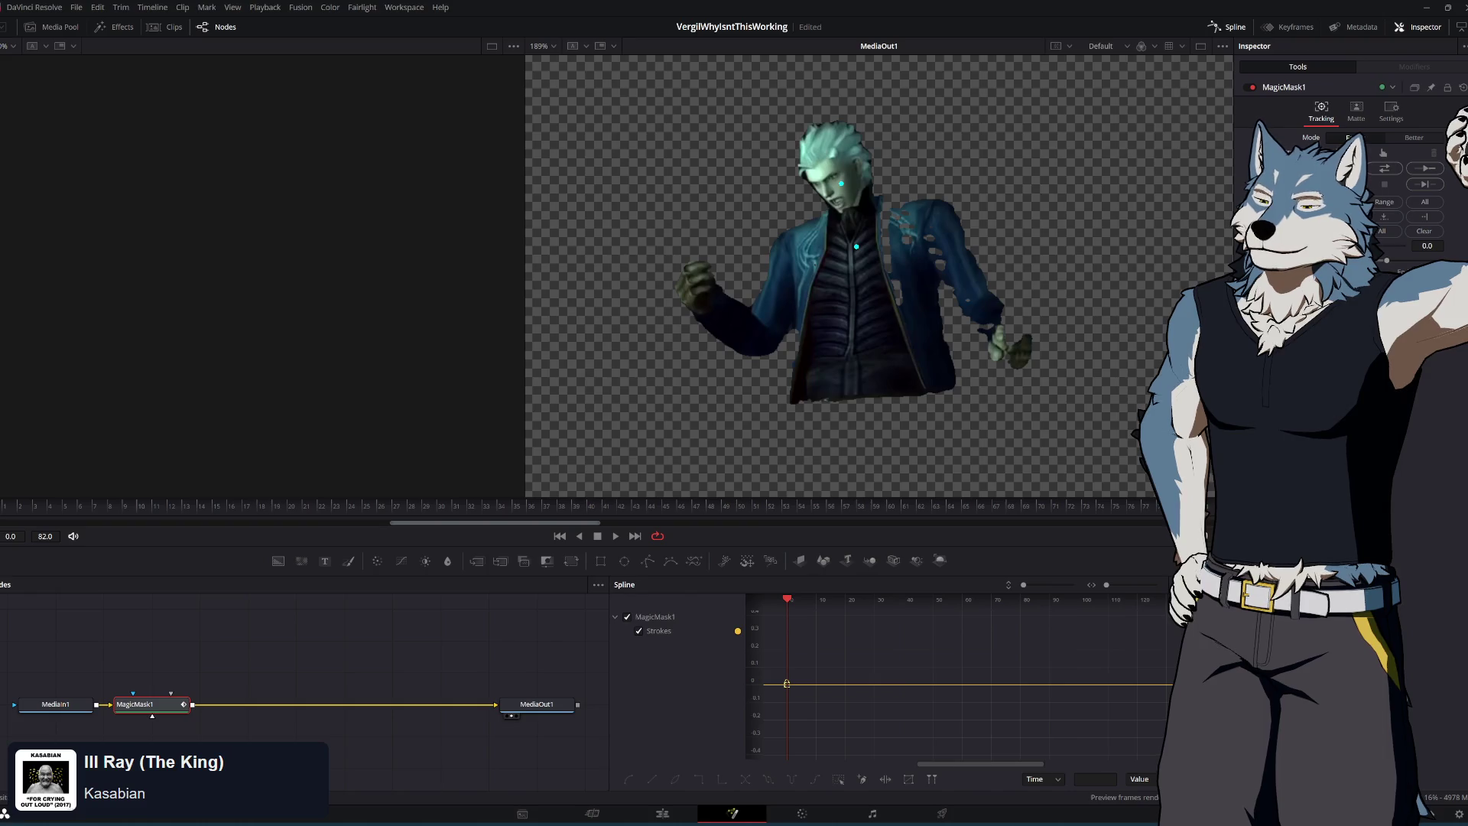
pyautogui.hotkey('alt', 'Tab')
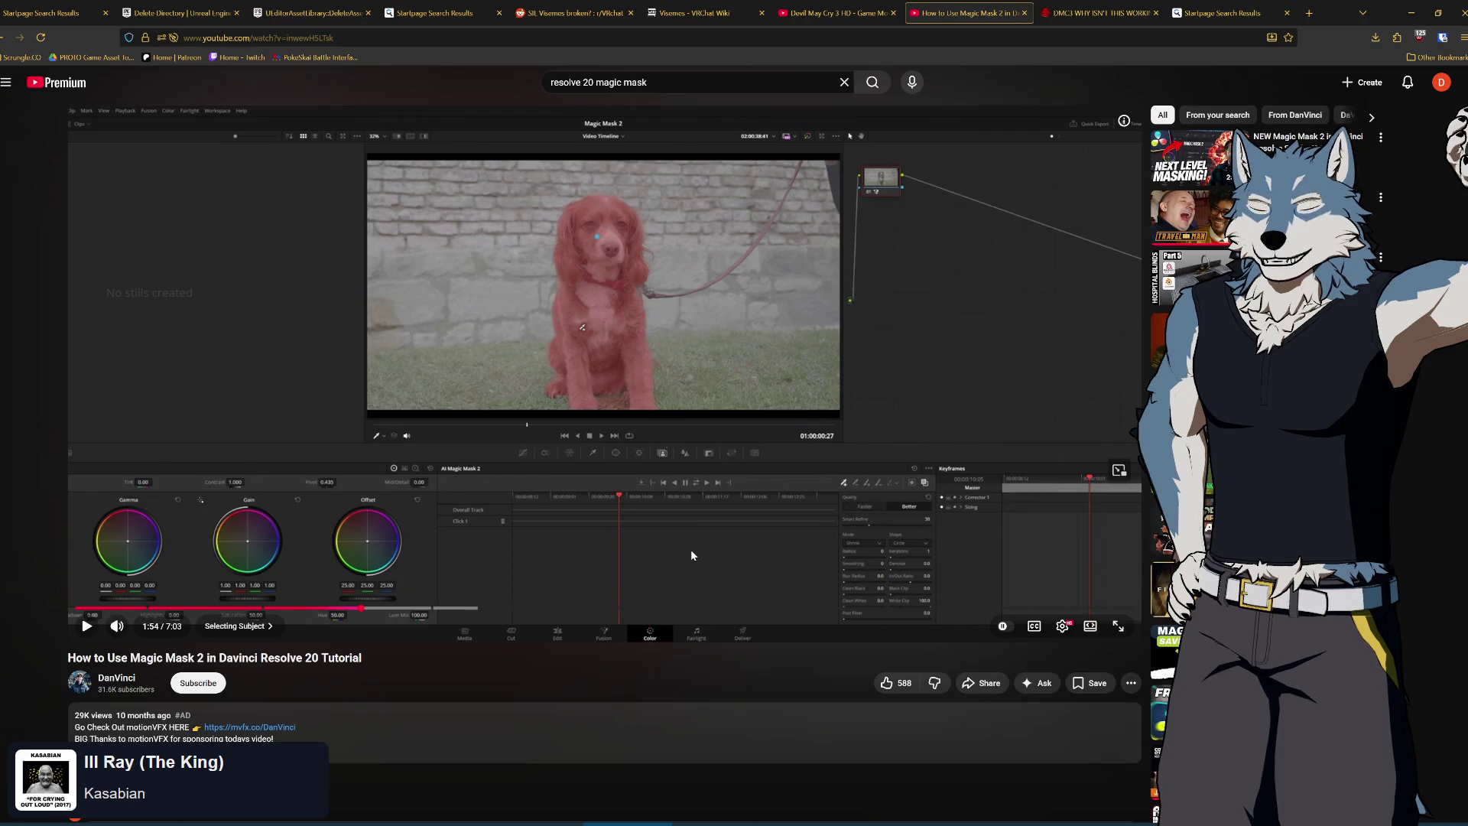
# Scrub the Magic Mask 2 tutorial back to 1:19, then to 0:32 in the Magic Mask Introduction chapter
pyautogui.click(277, 608)
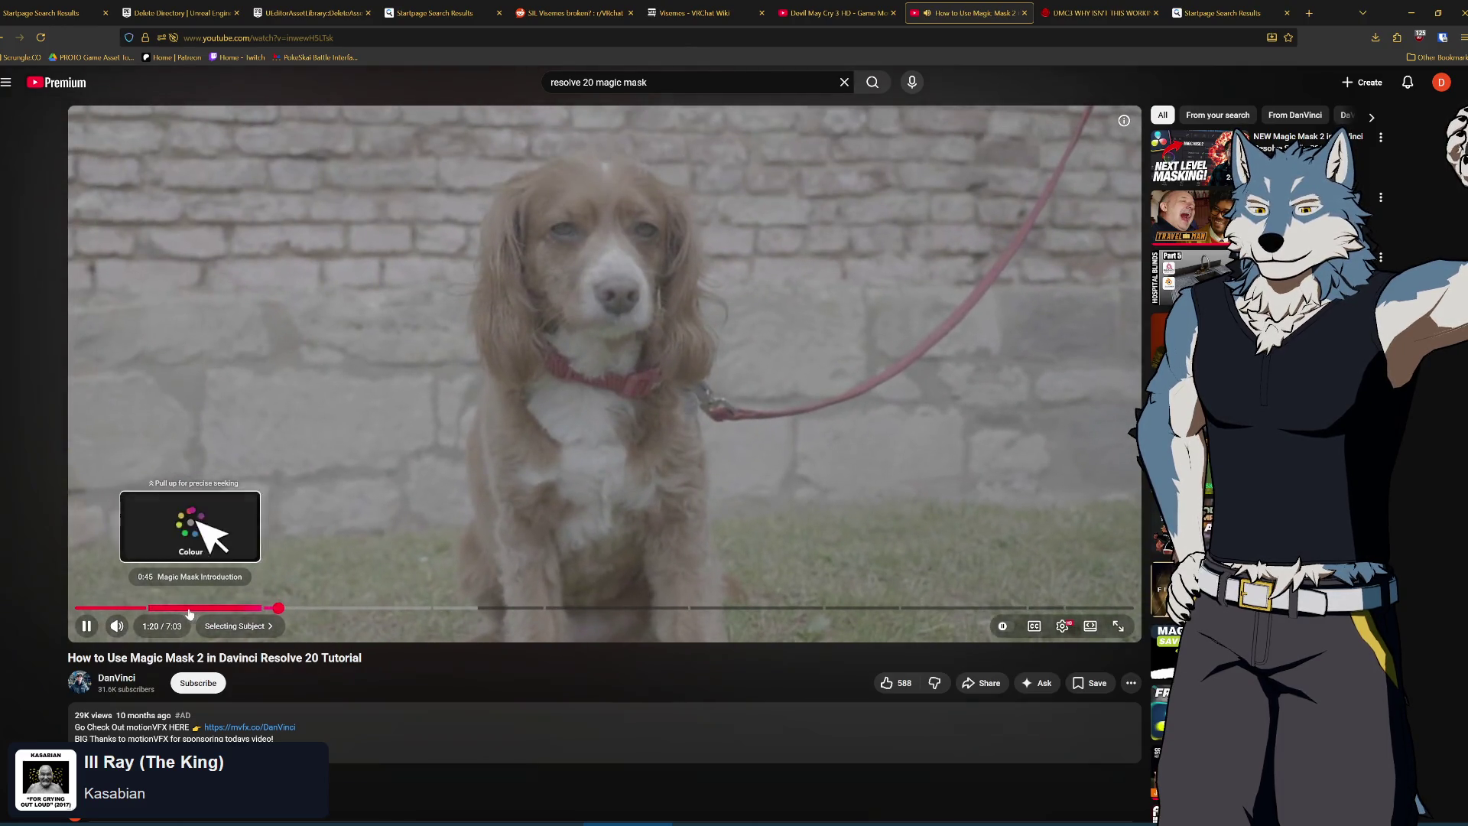
pyautogui.click(156, 607)
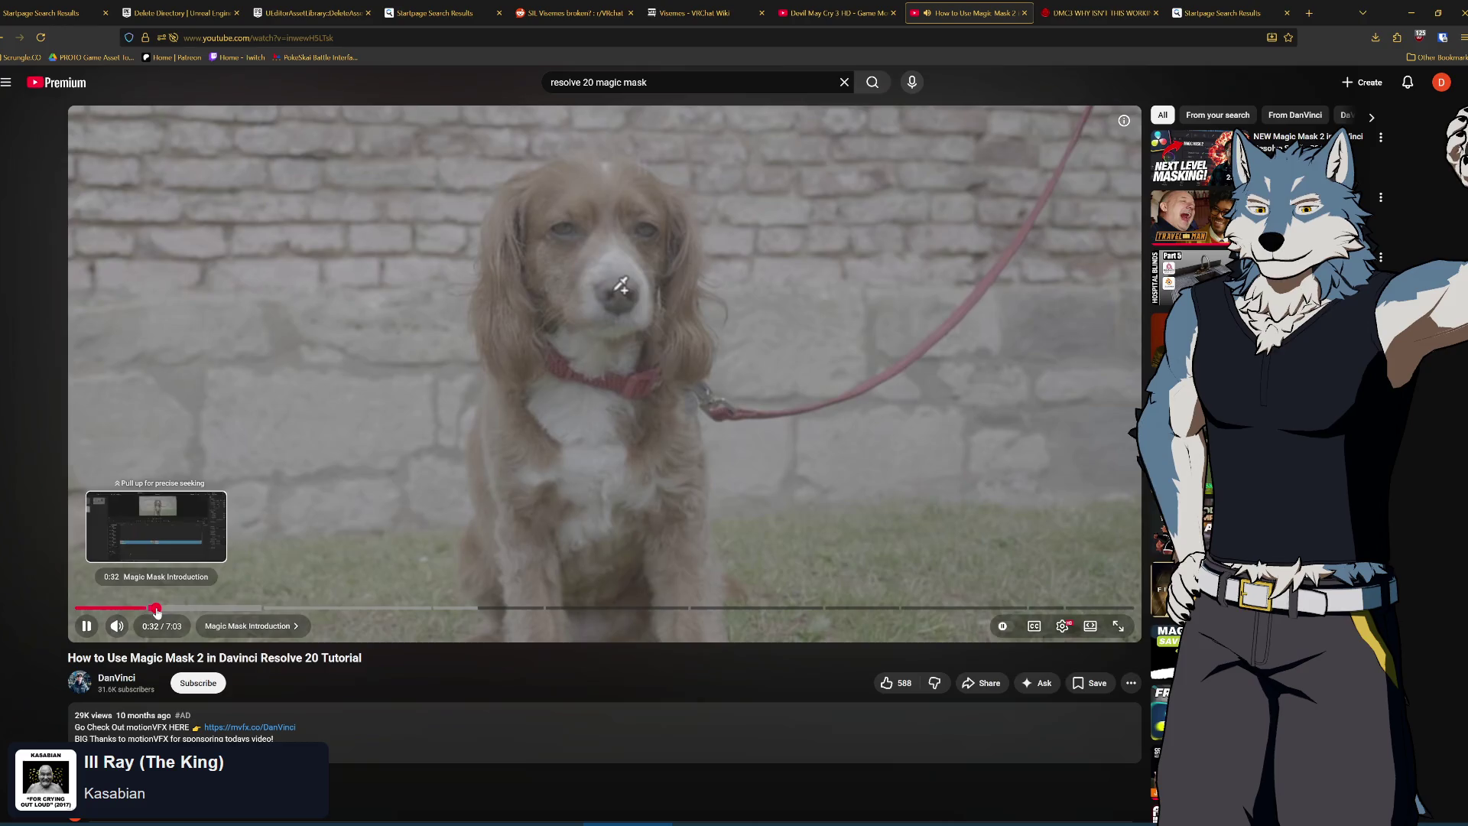
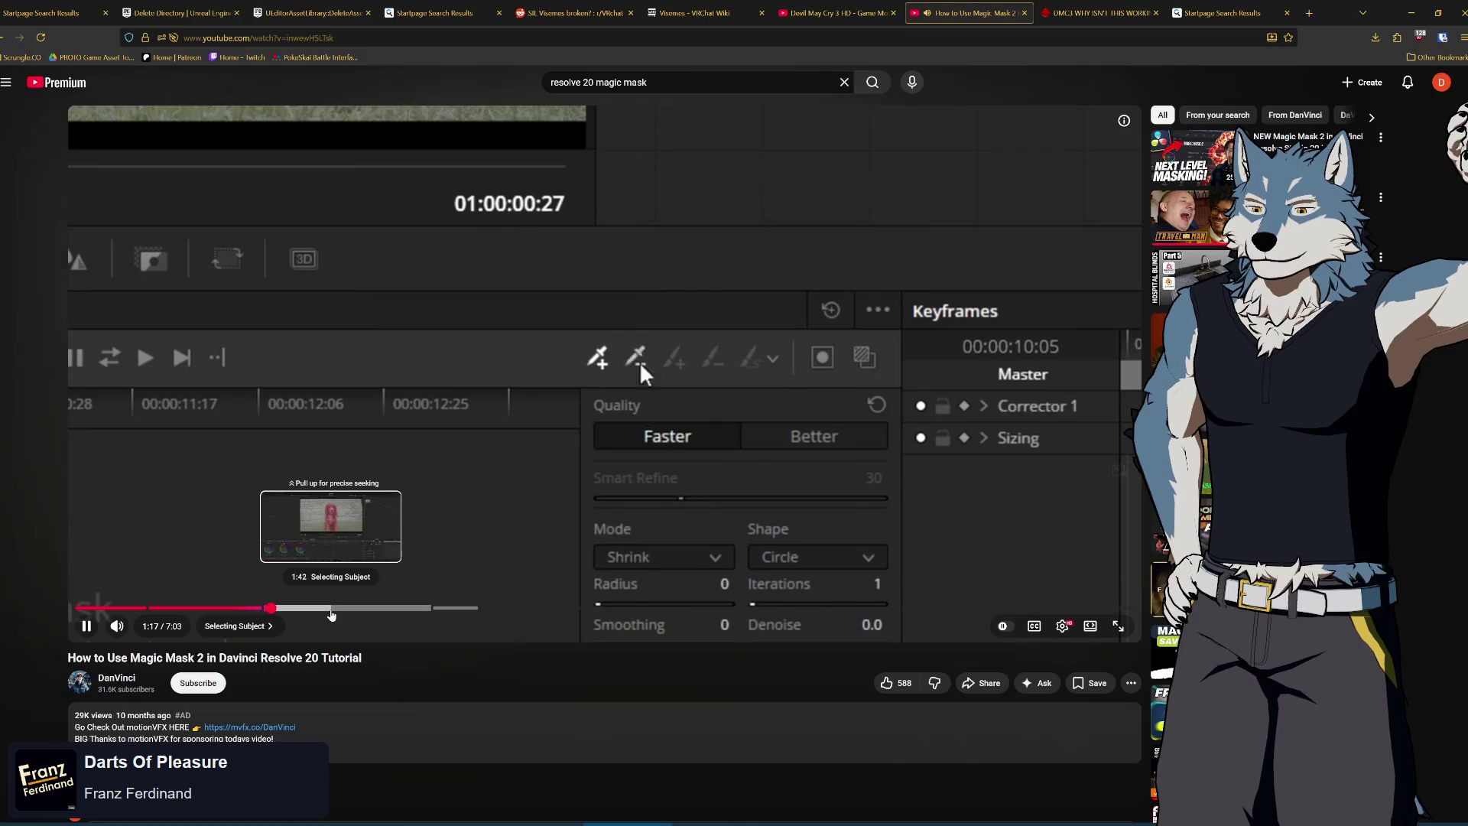
# Pause the YouTube Magic Mask 2 tutorial and return to the Vergil project in Resolve
pyautogui.press('space')
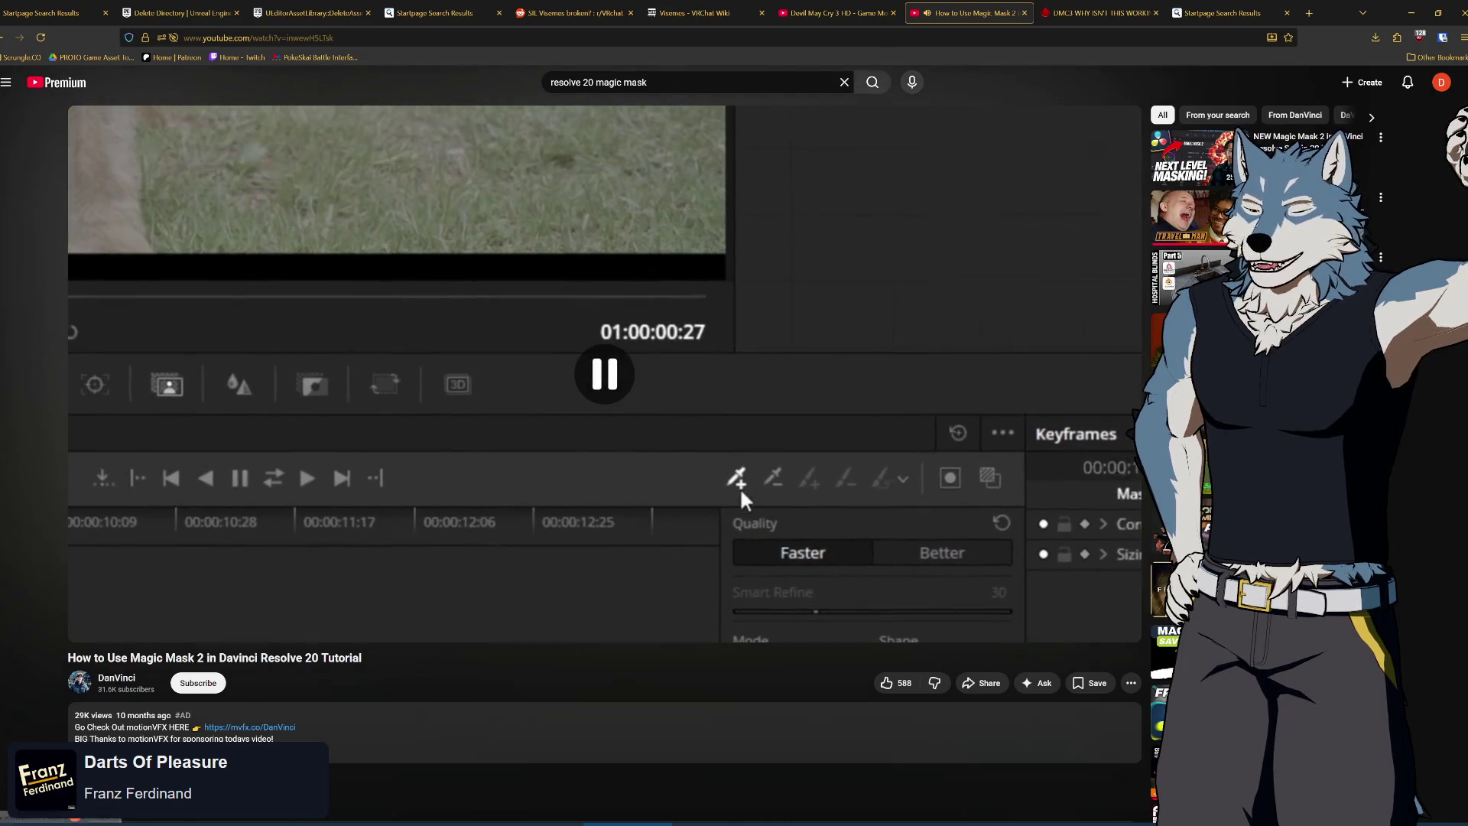
pyautogui.hotkey('alt', 'Tab')
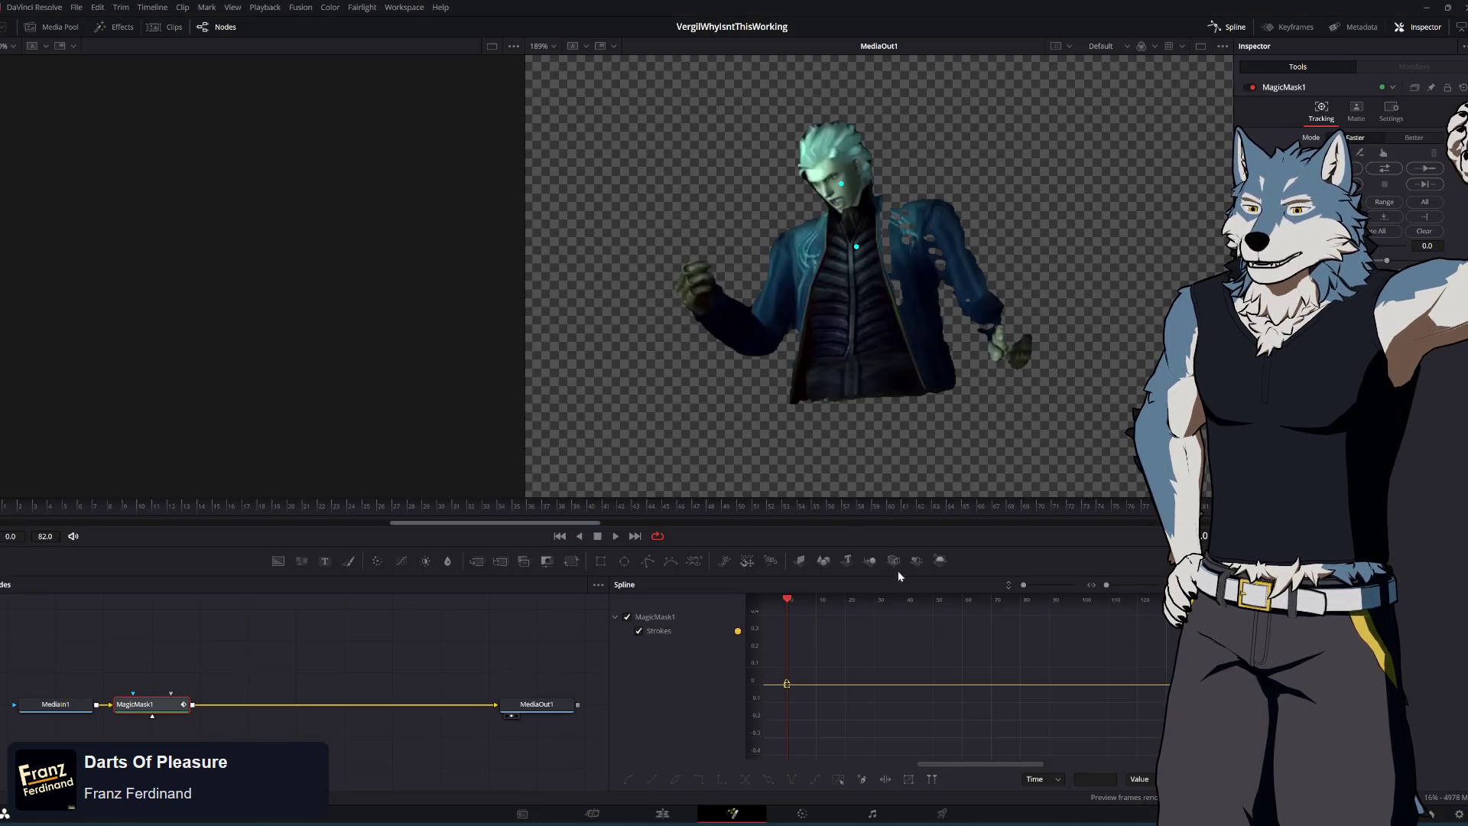
# Delete the MagicMask1 Fusion node and open the Magic Mask 2 panel on the Color page
pyautogui.press('Delete')
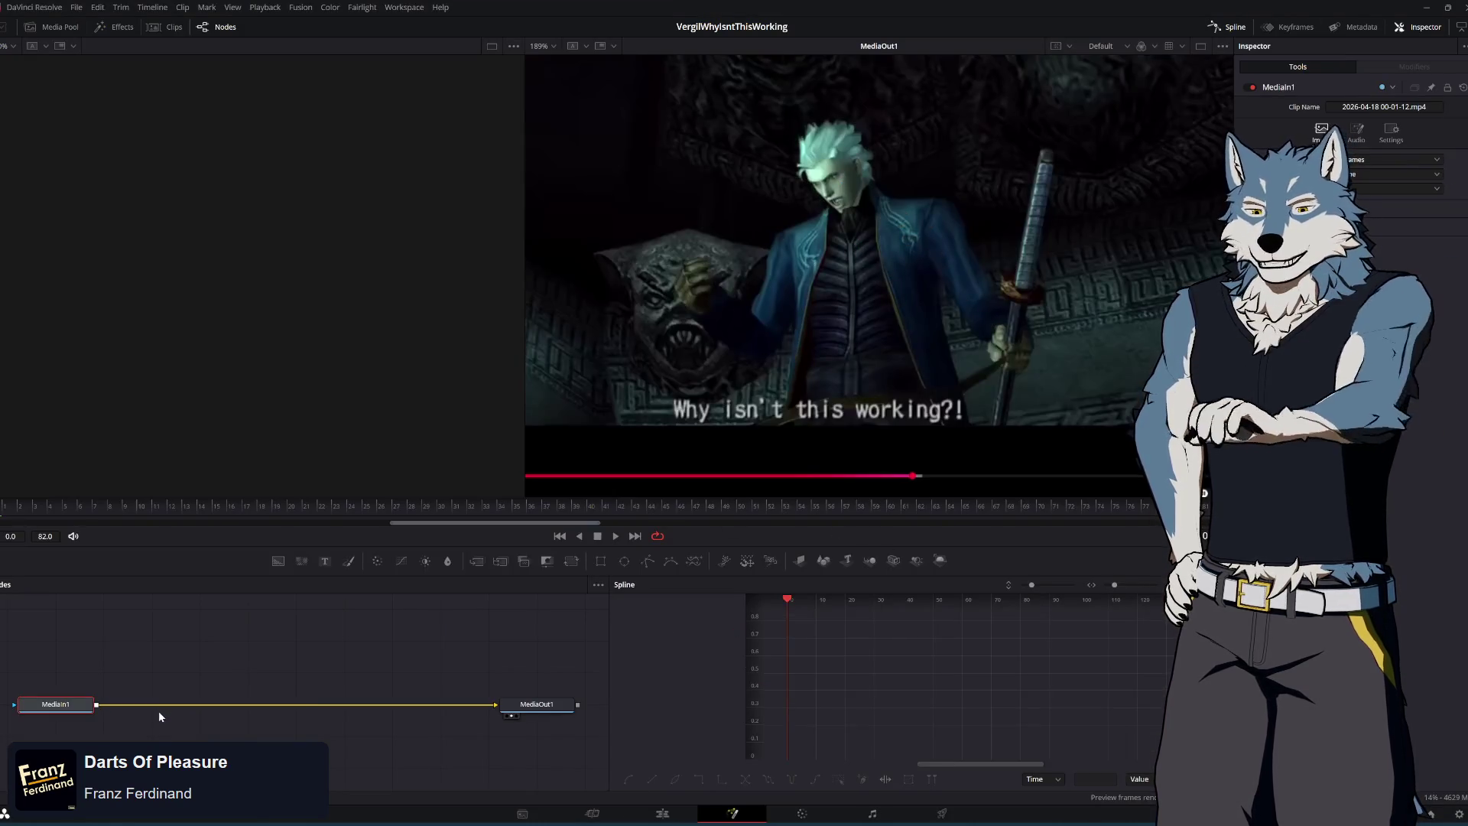
pyautogui.click(804, 814)
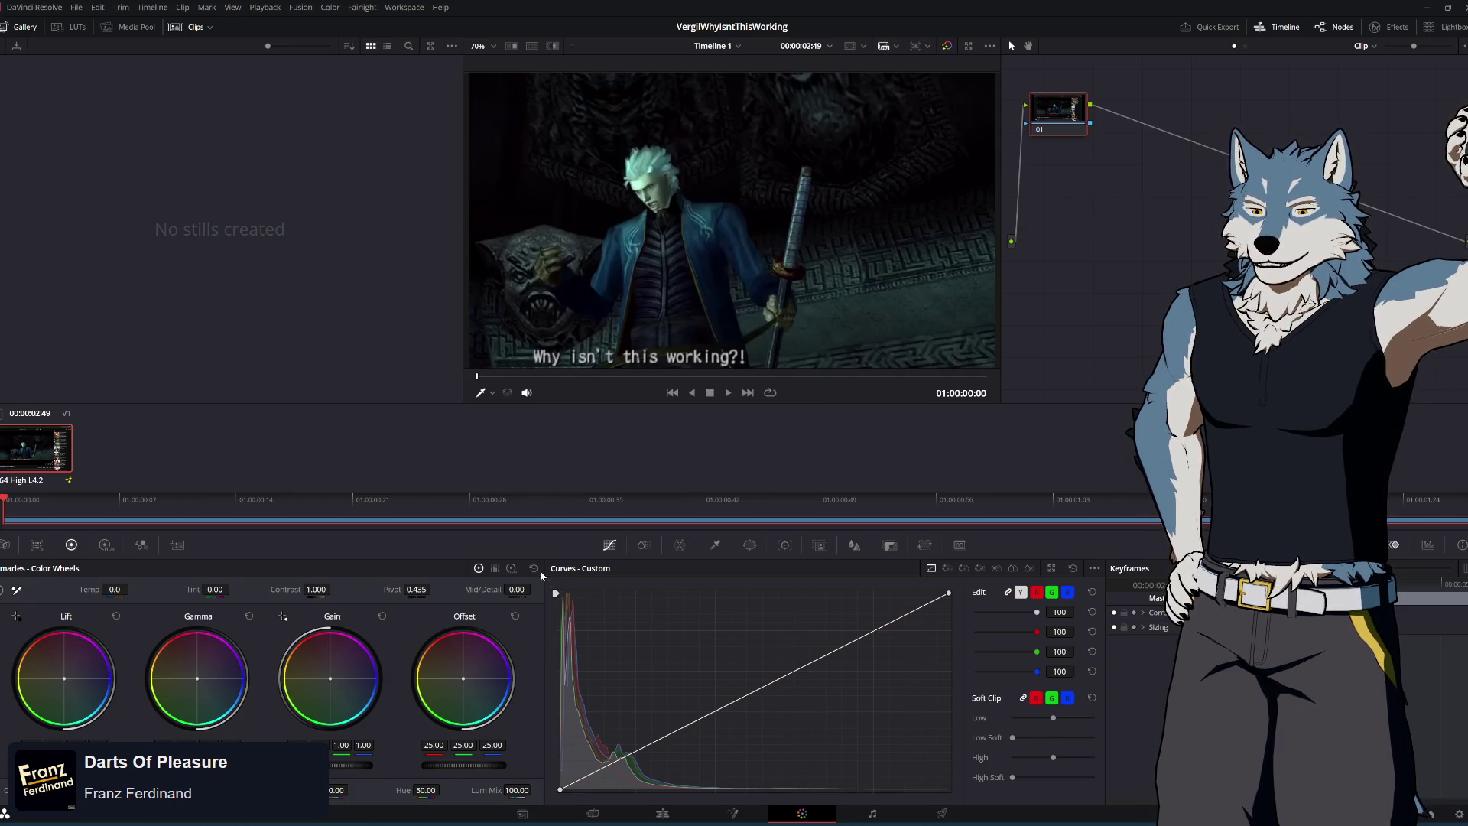
pyautogui.click(815, 546)
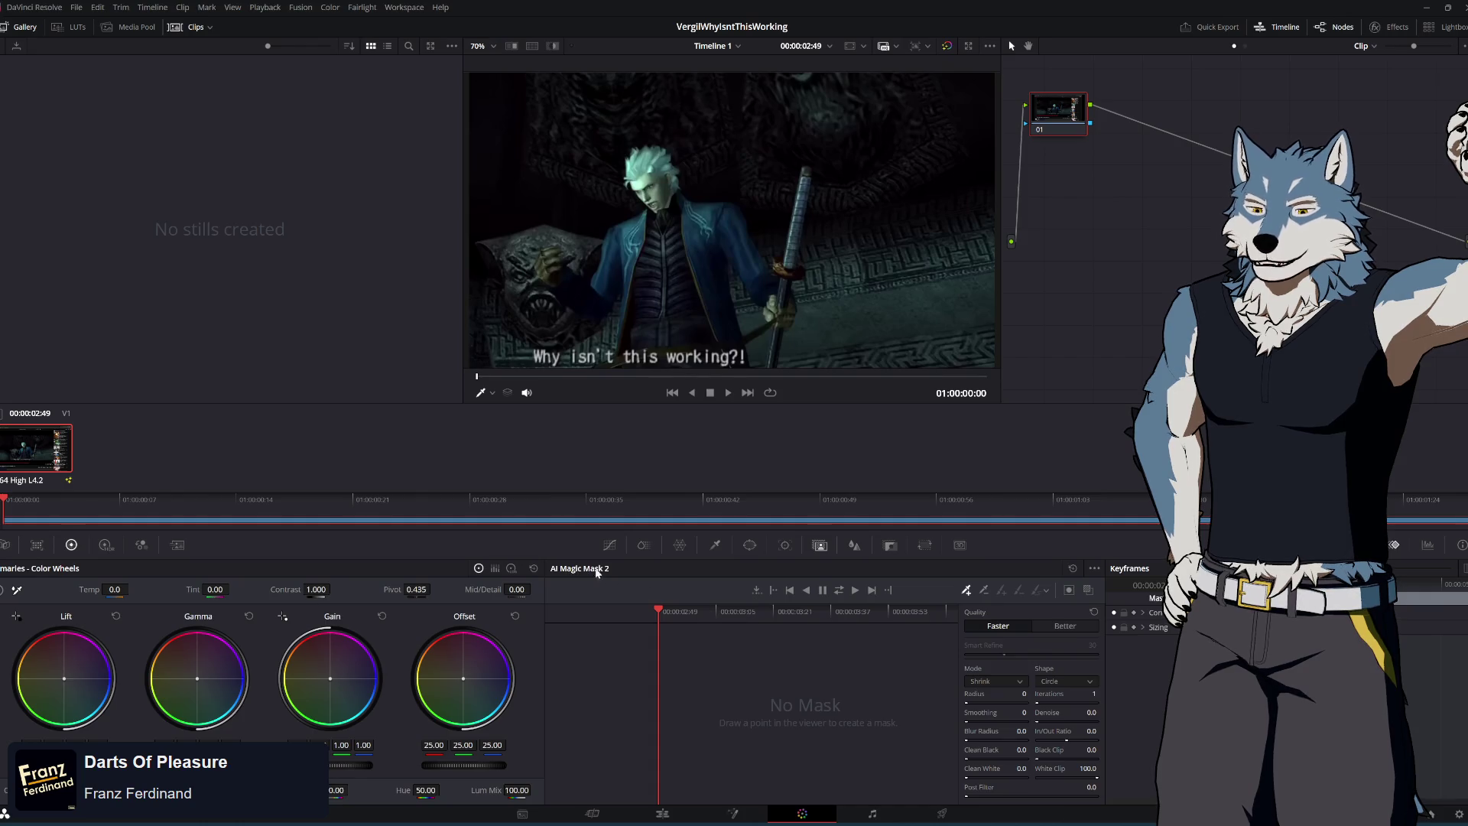
# Place mask points on Vergil, his jacket and sword with Quality set to Better
pyautogui.click(658, 179)
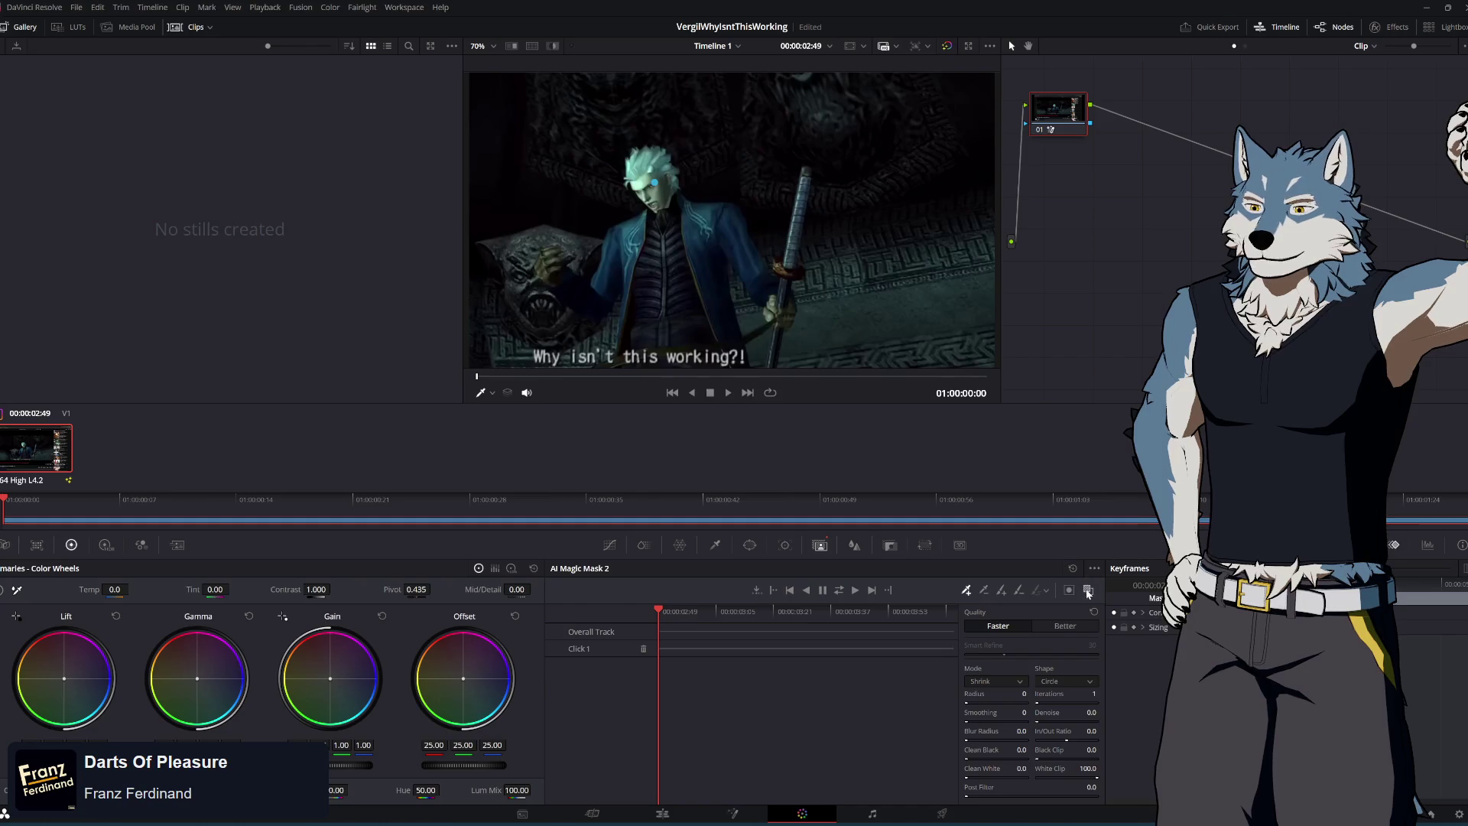
pyautogui.click(670, 219)
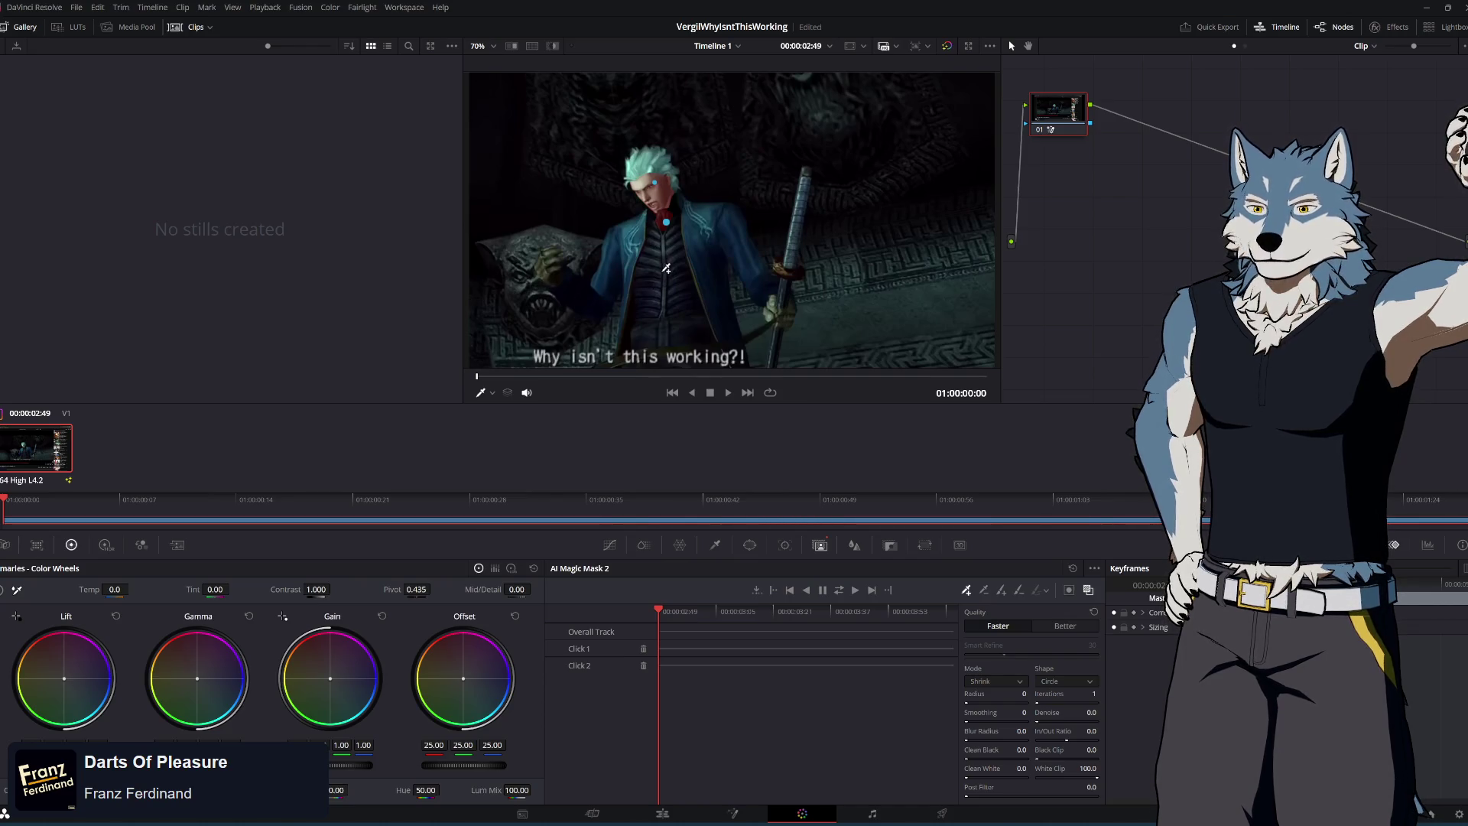
pyautogui.click(1062, 628)
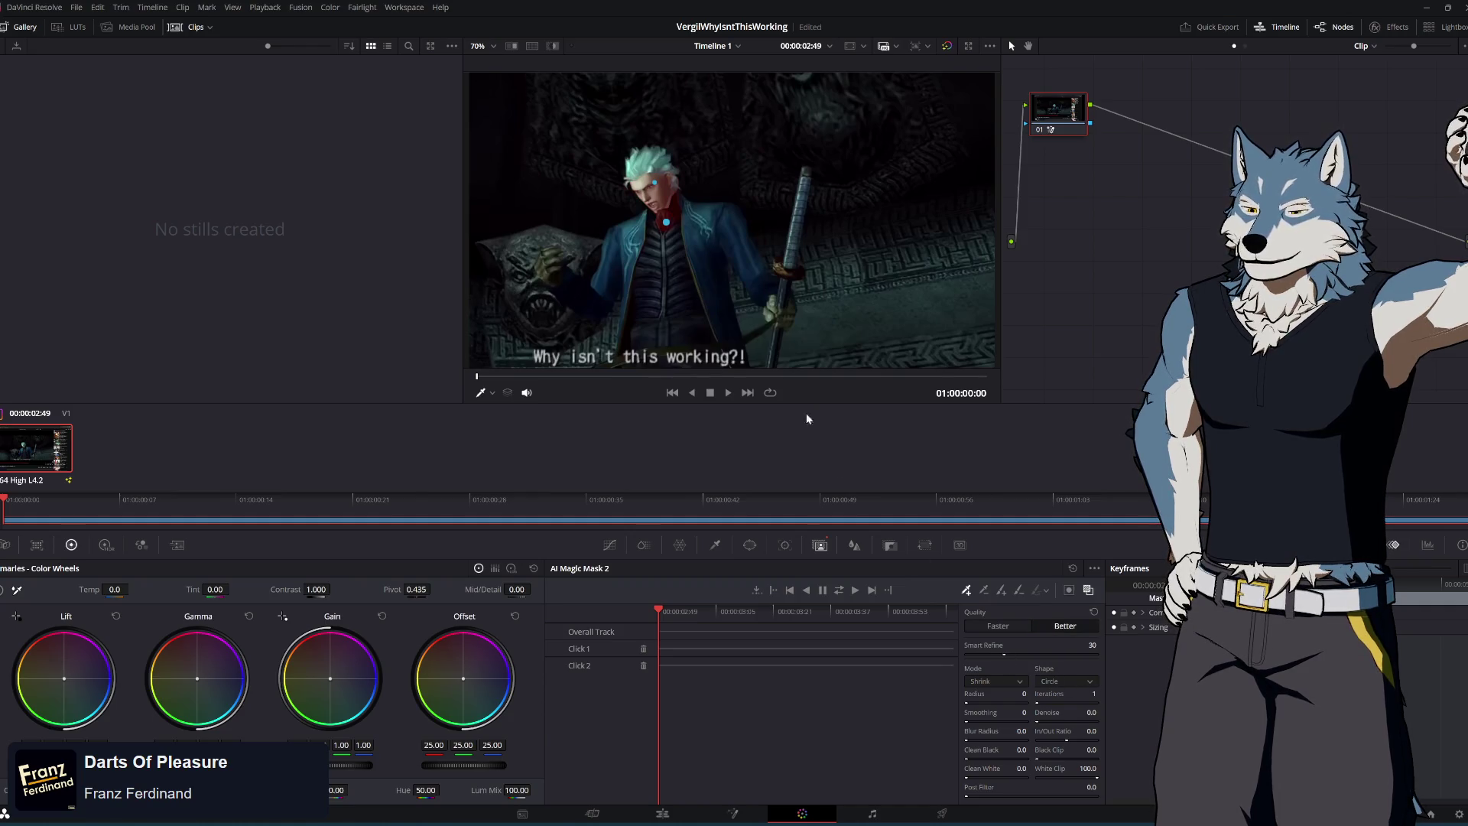
pyautogui.click(630, 228)
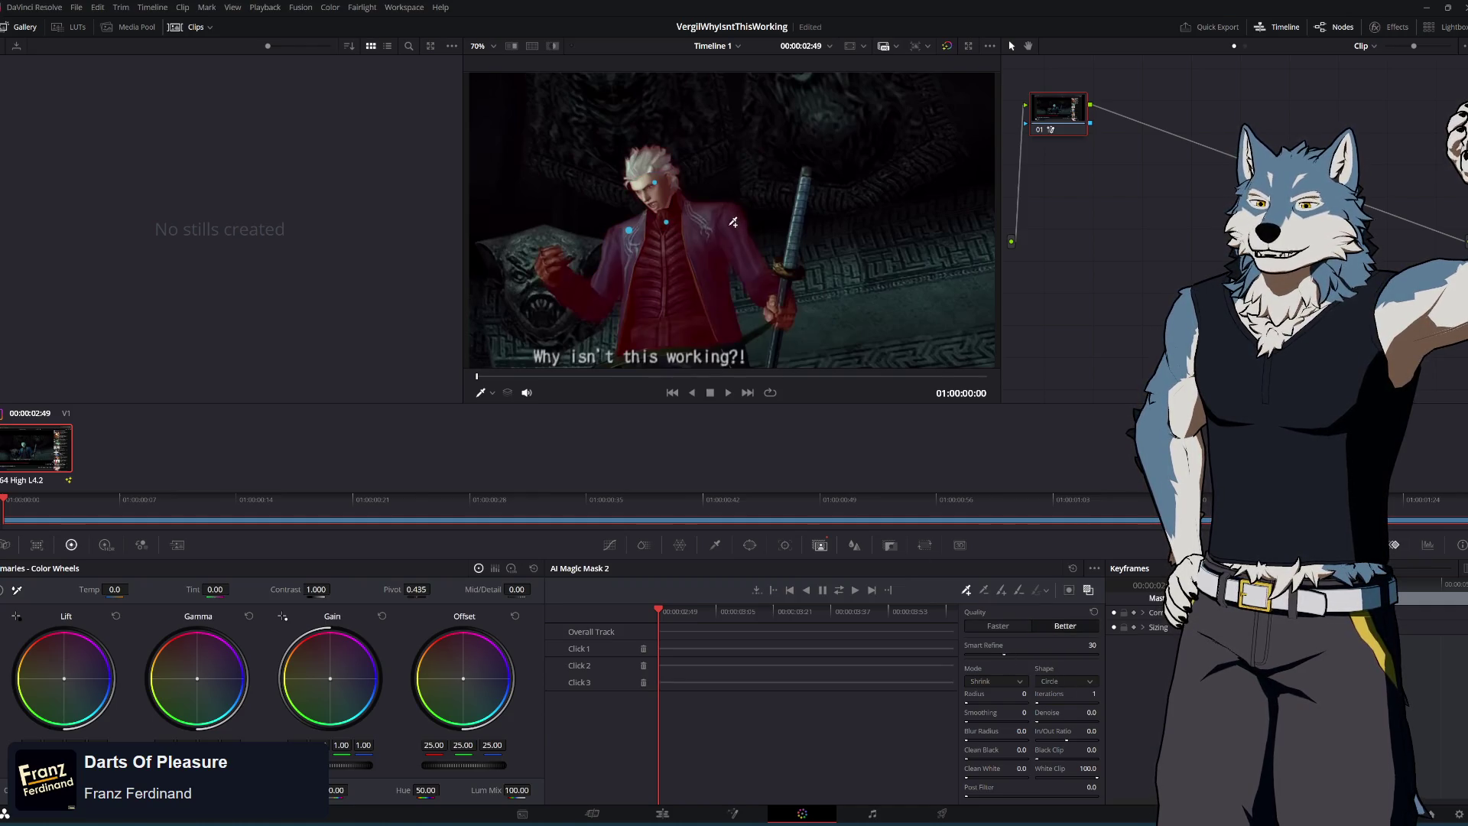
pyautogui.click(795, 227)
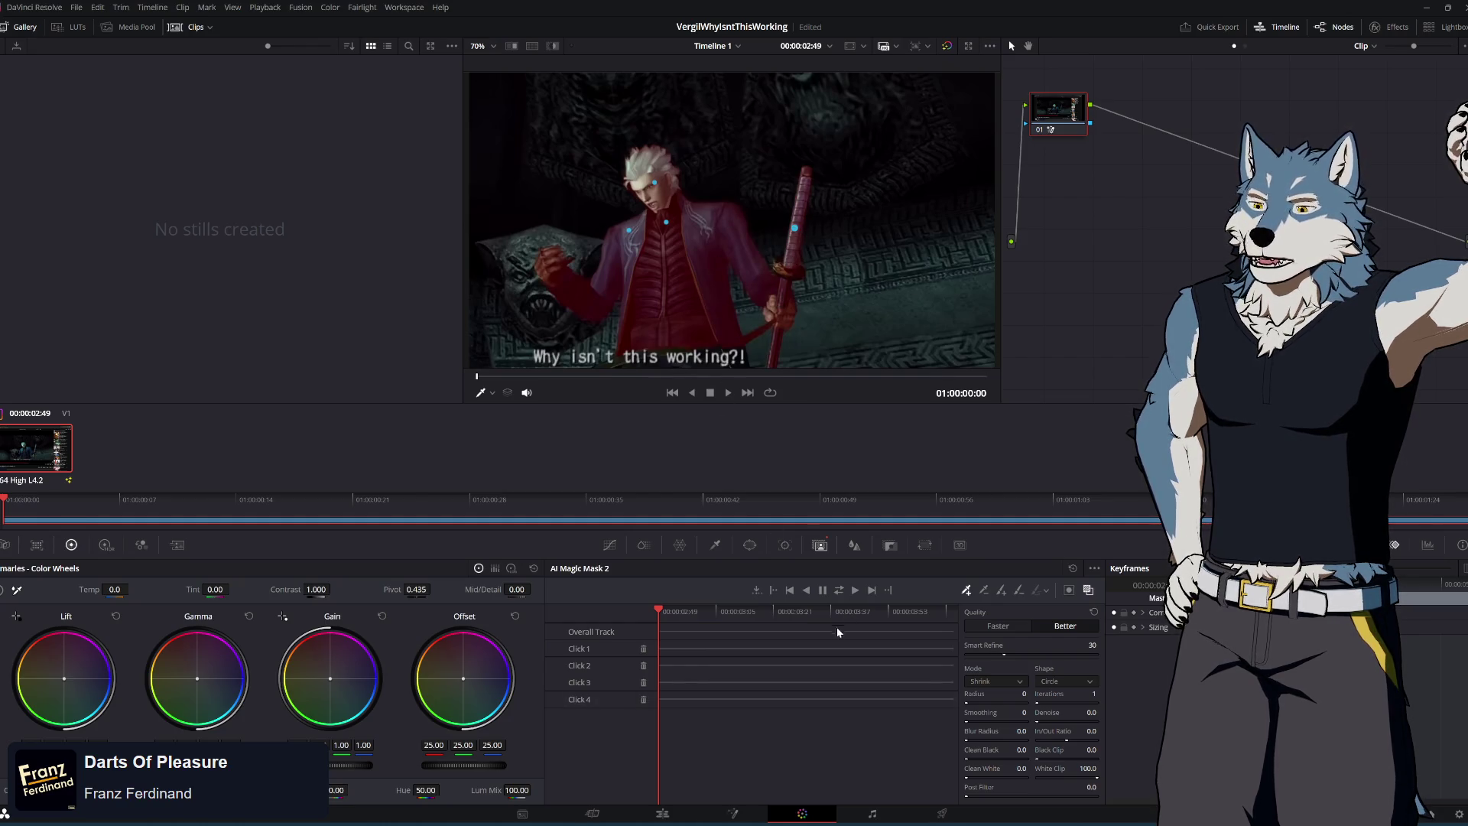
pyautogui.moveTo(660, 611)
pyautogui.mouseDown()
pyautogui.moveTo(683, 612)
pyautogui.moveTo(659, 612)
pyautogui.mouseUp()
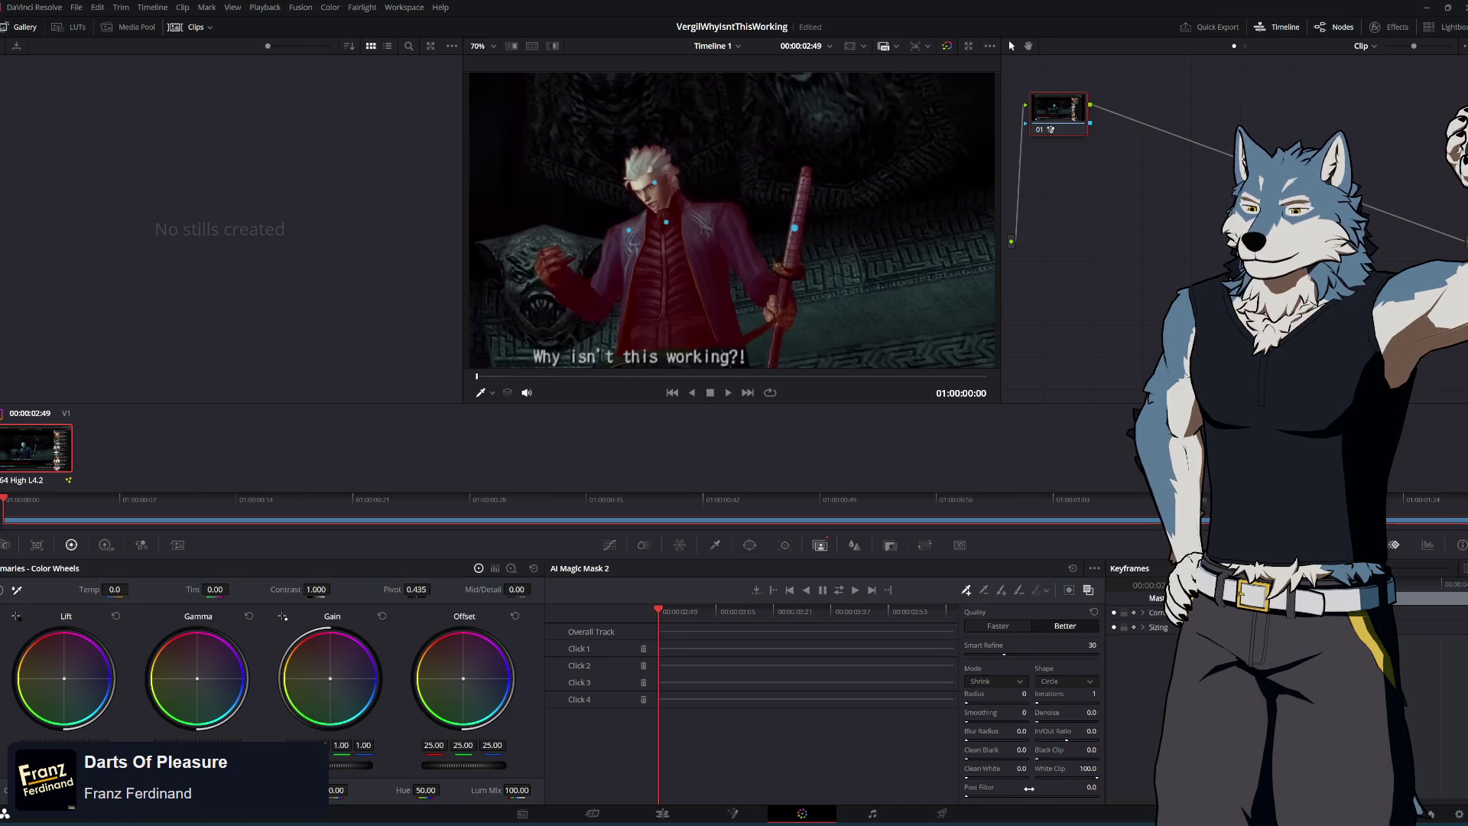
# Track the mask forward through the clip, review it, hide the red overlay, and return to the tutorial
pyautogui.click(839, 591)
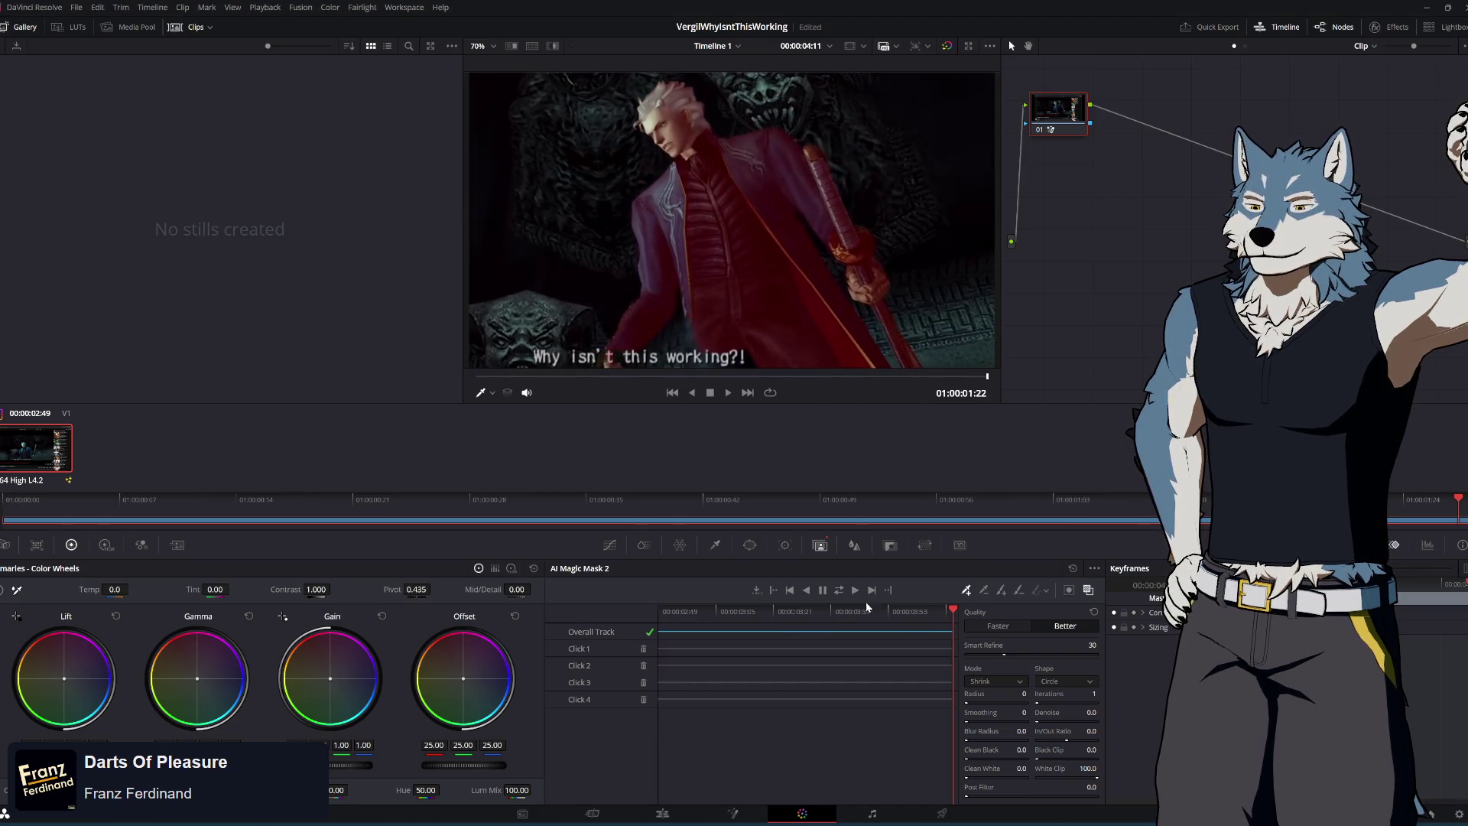
pyautogui.click(901, 619)
pyautogui.moveTo(901, 620)
pyautogui.mouseDown()
pyautogui.moveTo(655, 625)
pyautogui.moveTo(961, 631)
pyautogui.mouseUp()
pyautogui.press('Home')
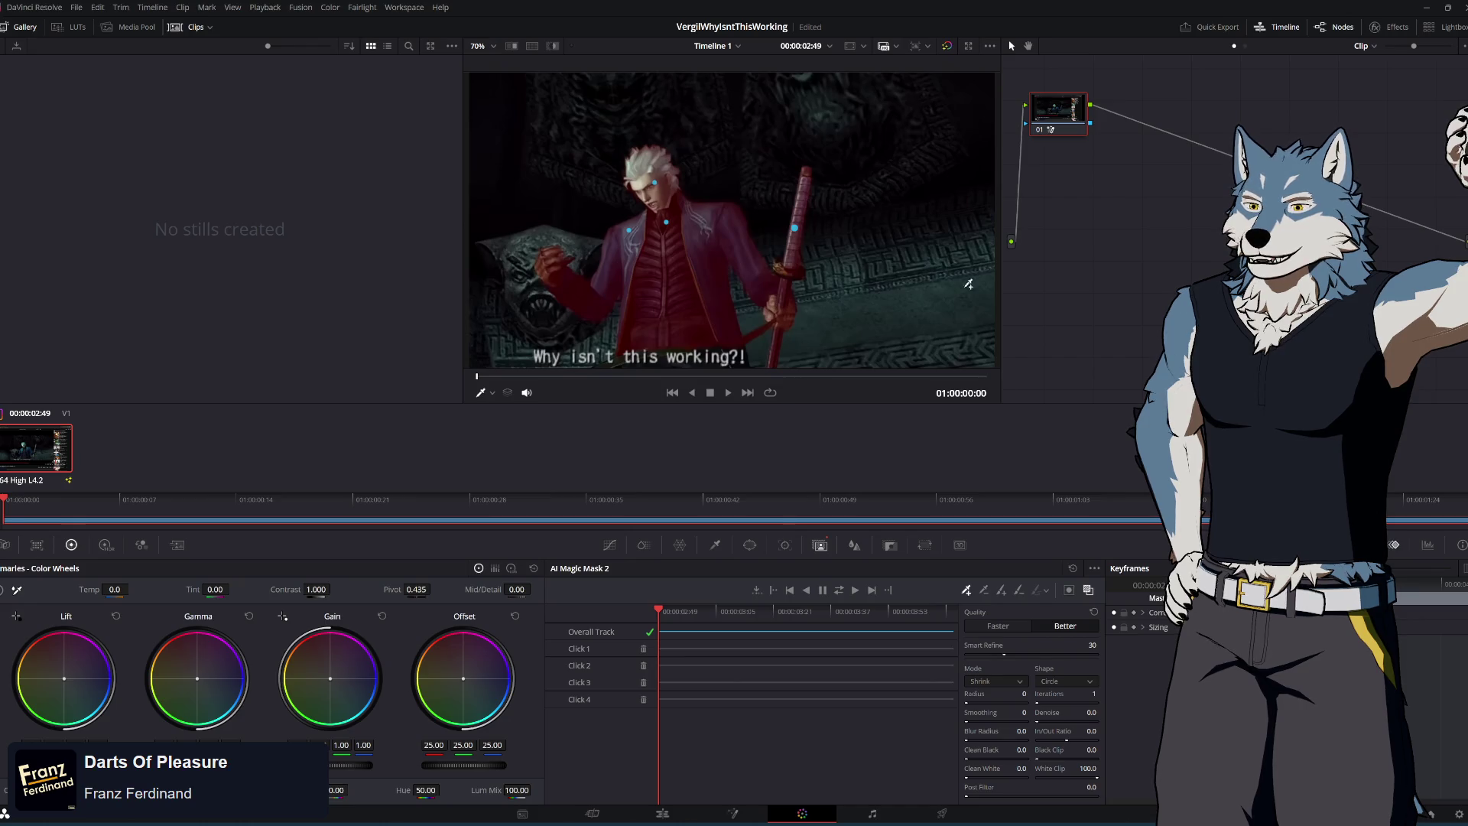
pyautogui.click(1068, 591)
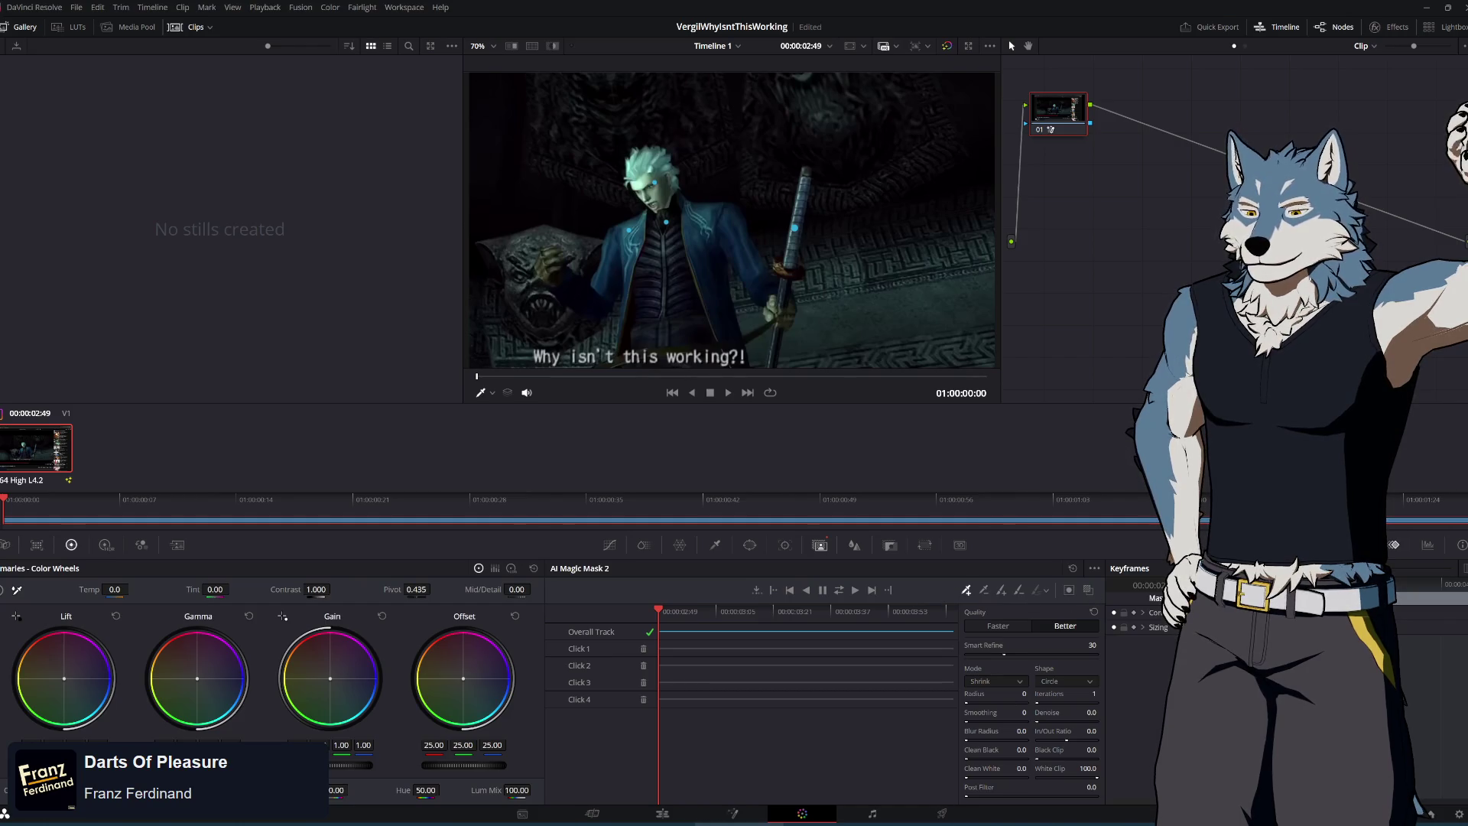
pyautogui.hotkey('alt', 'Tab')
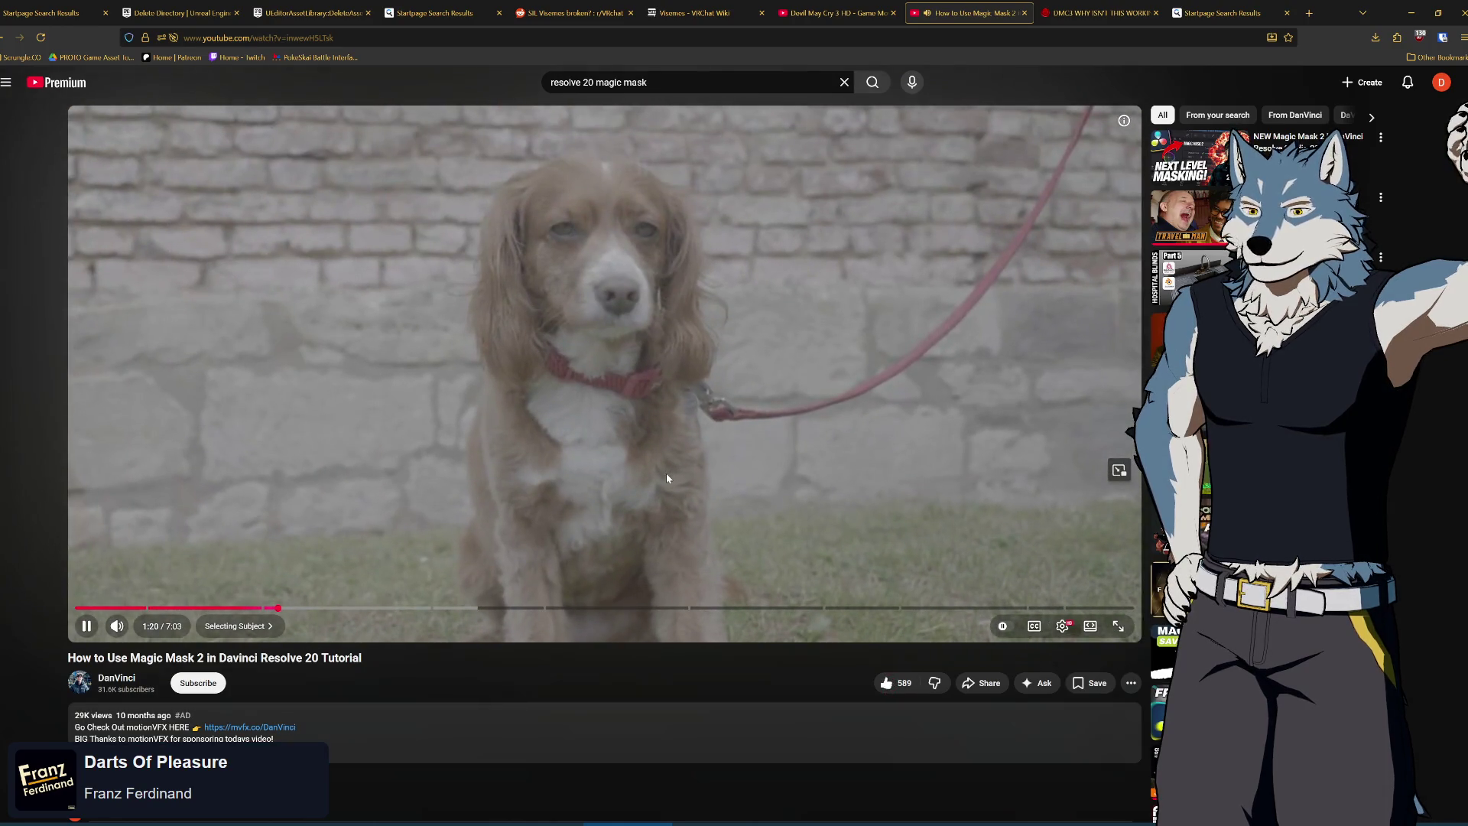
# Skip the tutorial to 1:38, pause it, and go back to Resolve
pyautogui.click(321, 608)
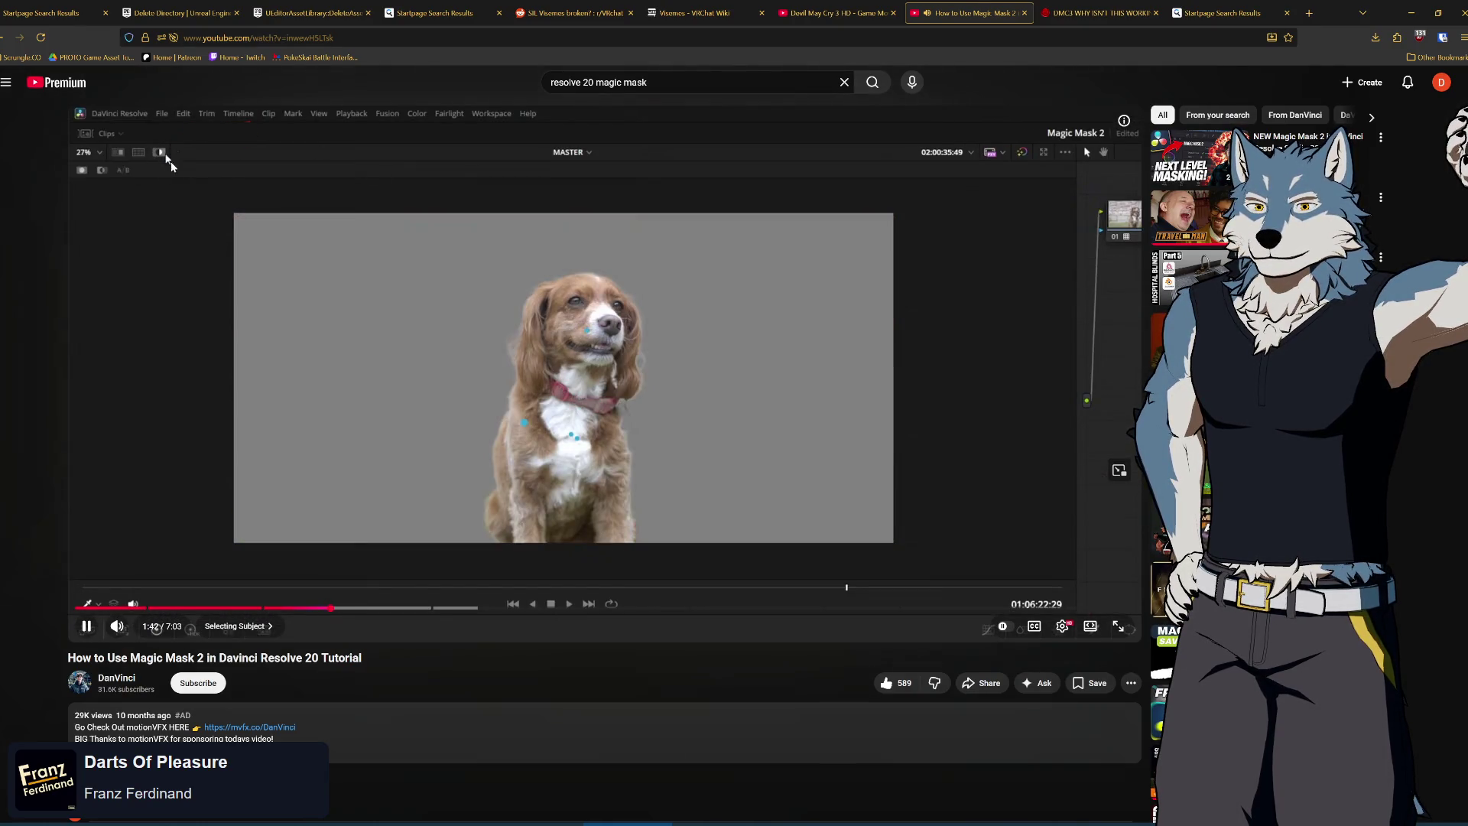
pyautogui.click(757, 442)
pyautogui.hotkey('alt', 'Tab')
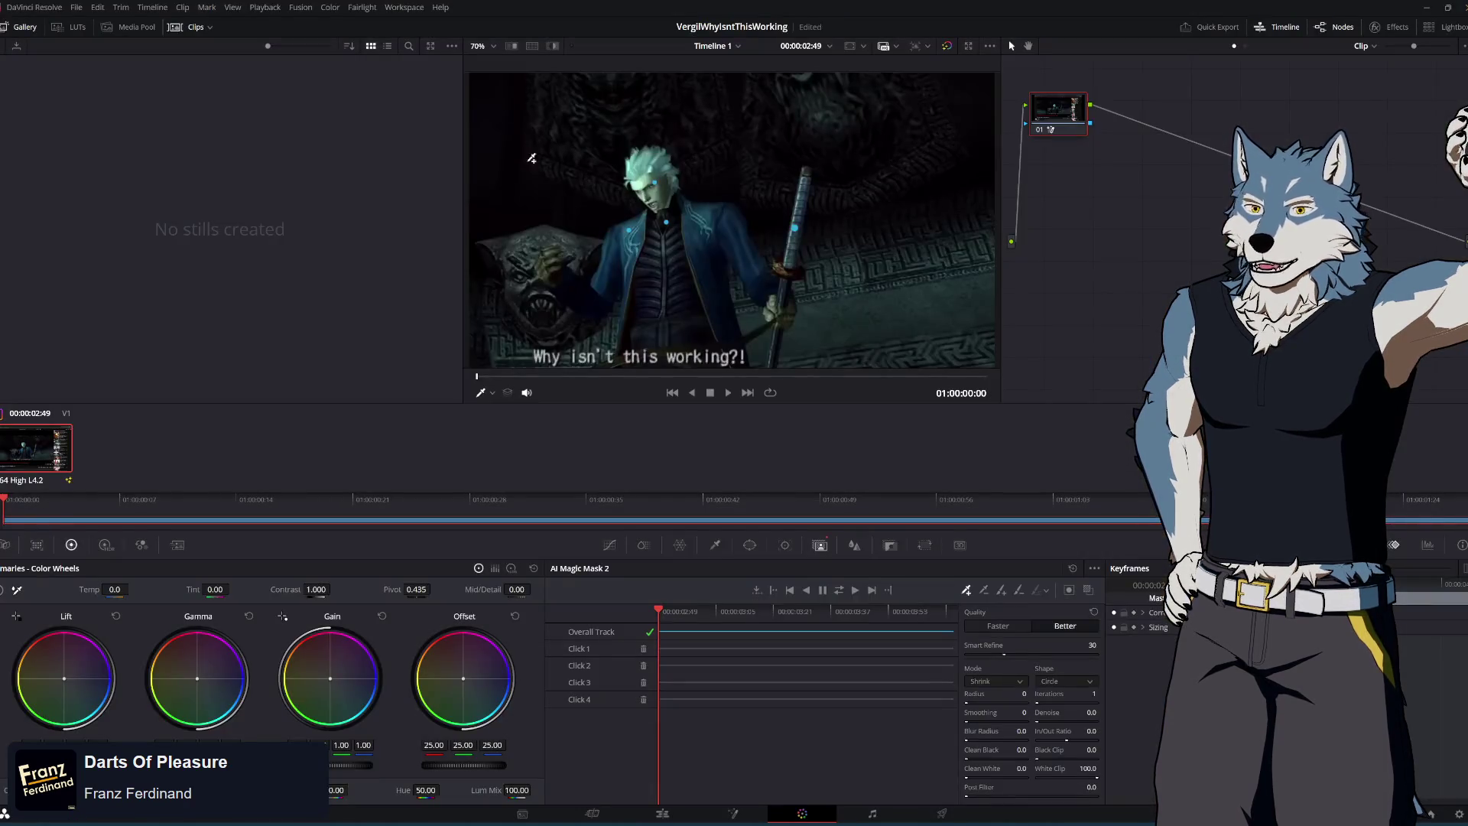
# Review Vergil's cutout on grey across the clip and raise Smart Refine for cleaner edges
pyautogui.click(553, 46)
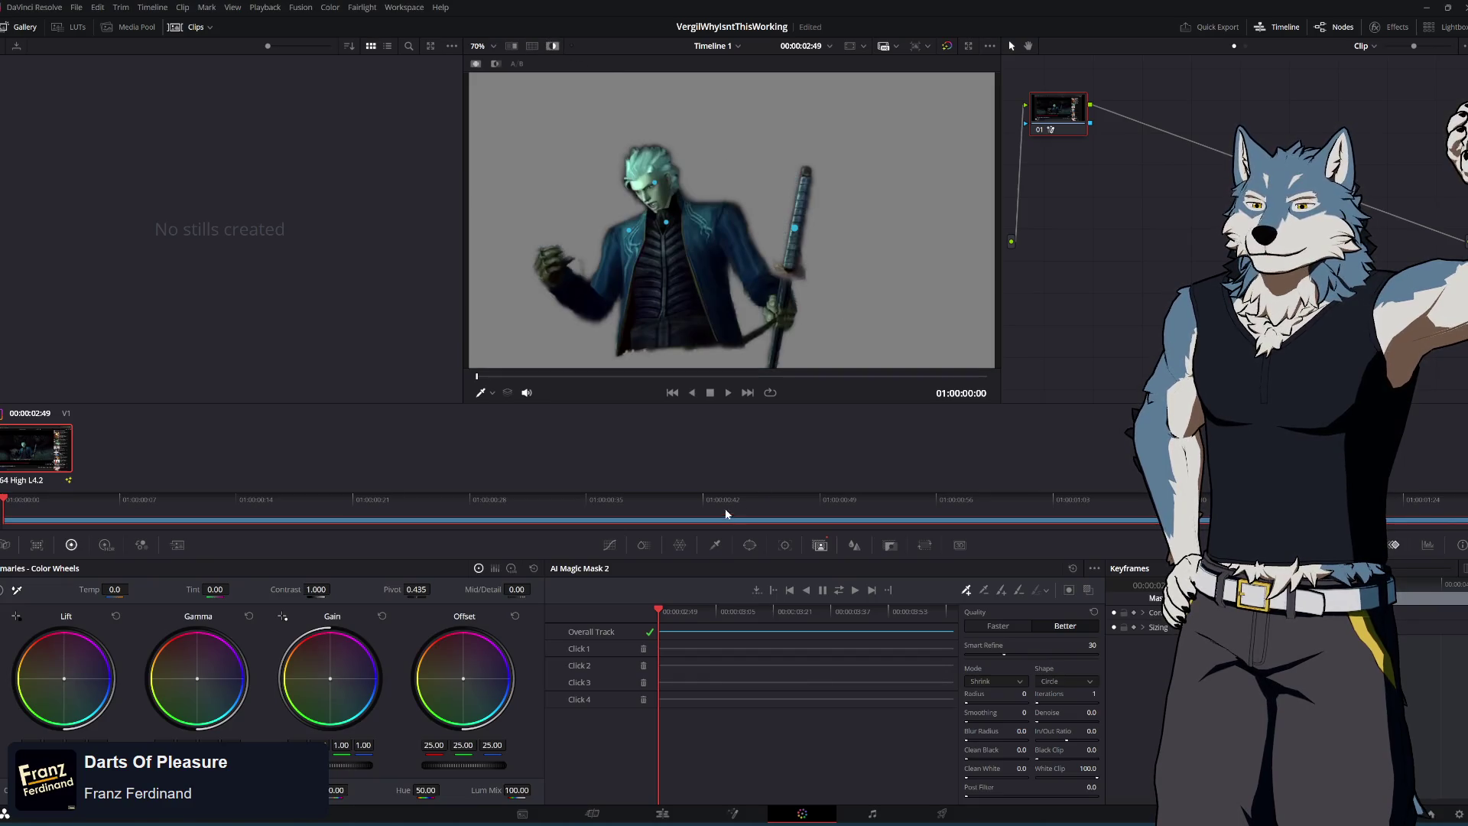
pyautogui.moveTo(662, 612)
pyautogui.mouseDown()
pyautogui.moveTo(961, 612)
pyautogui.moveTo(728, 603)
pyautogui.moveTo(910, 613)
pyautogui.moveTo(845, 625)
pyautogui.moveTo(971, 613)
pyautogui.moveTo(630, 626)
pyautogui.mouseUp()
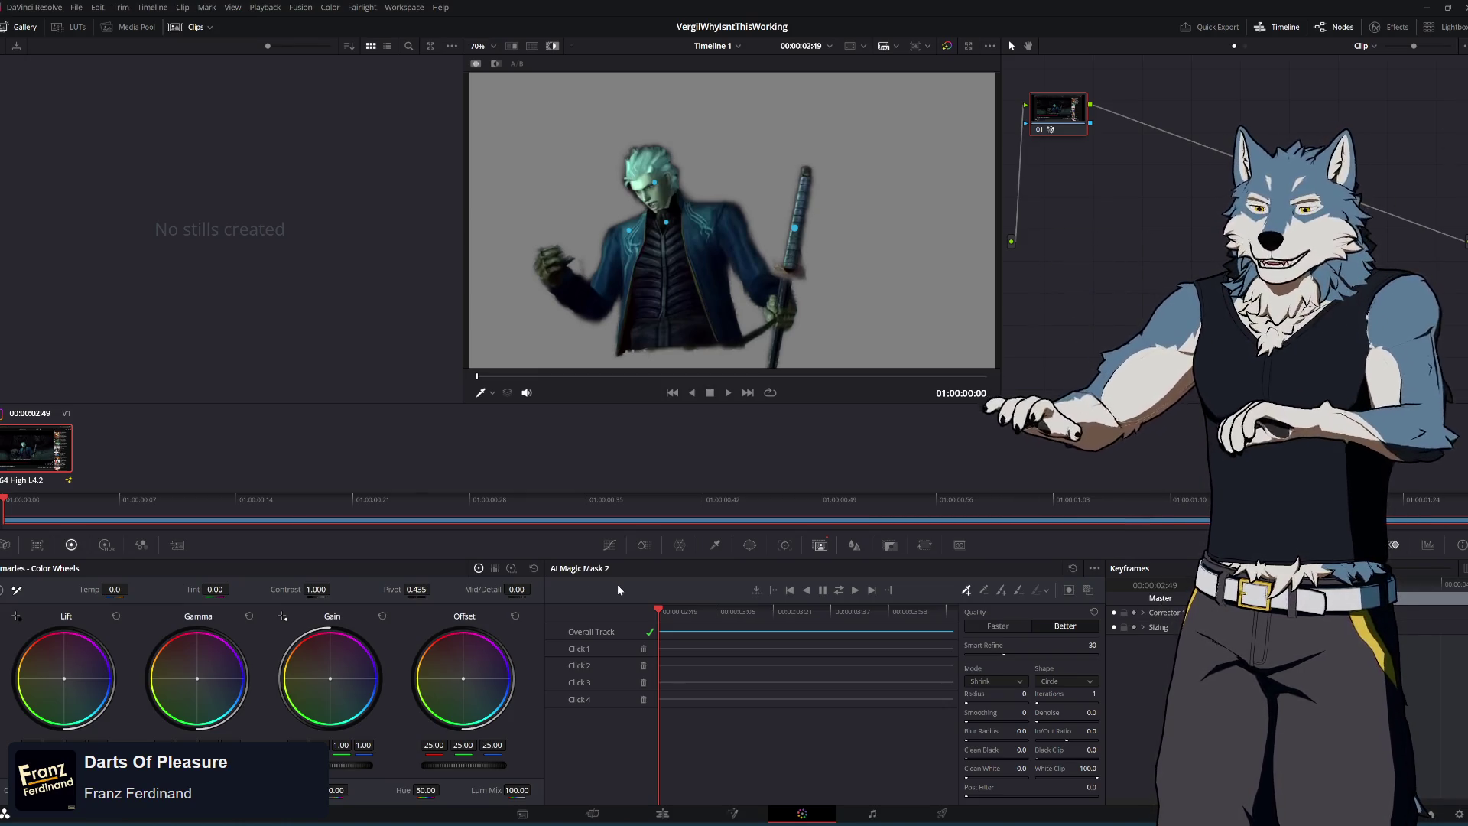
pyautogui.moveTo(665, 612)
pyautogui.mouseDown()
pyautogui.moveTo(956, 612)
pyautogui.moveTo(672, 612)
pyautogui.mouseUp()
pyautogui.moveTo(891, 612)
pyautogui.mouseDown()
pyautogui.moveTo(944, 612)
pyautogui.moveTo(826, 611)
pyautogui.moveTo(659, 590)
pyautogui.moveTo(769, 589)
pyautogui.moveTo(650, 580)
pyautogui.moveTo(715, 589)
pyautogui.moveTo(672, 586)
pyautogui.mouseUp()
pyautogui.moveTo(1005, 653)
pyautogui.mouseDown()
pyautogui.moveTo(1097, 653)
pyautogui.moveTo(981, 654)
pyautogui.mouseUp()
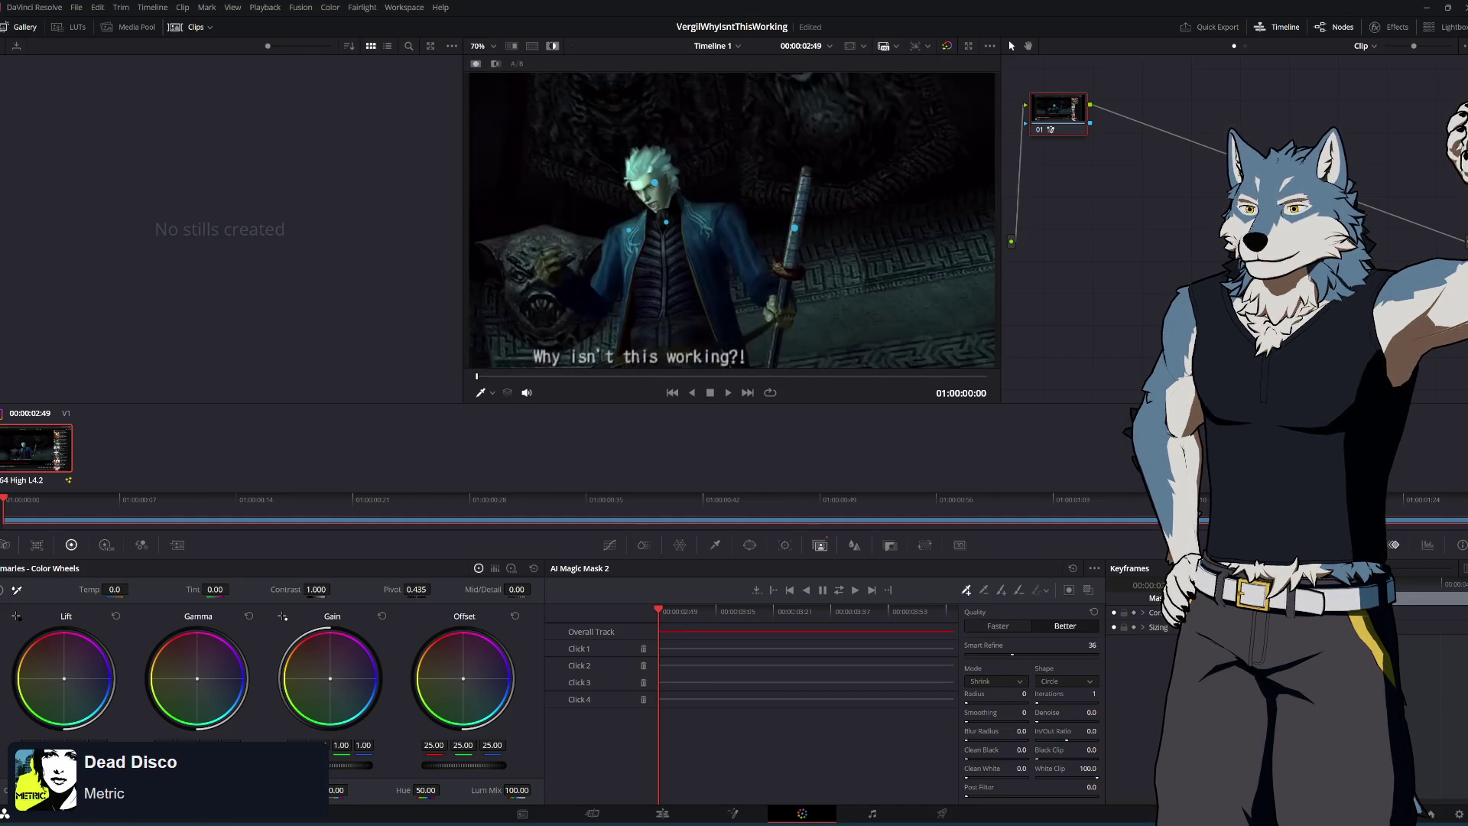
pyautogui.hotkey('alt', 'Tab')
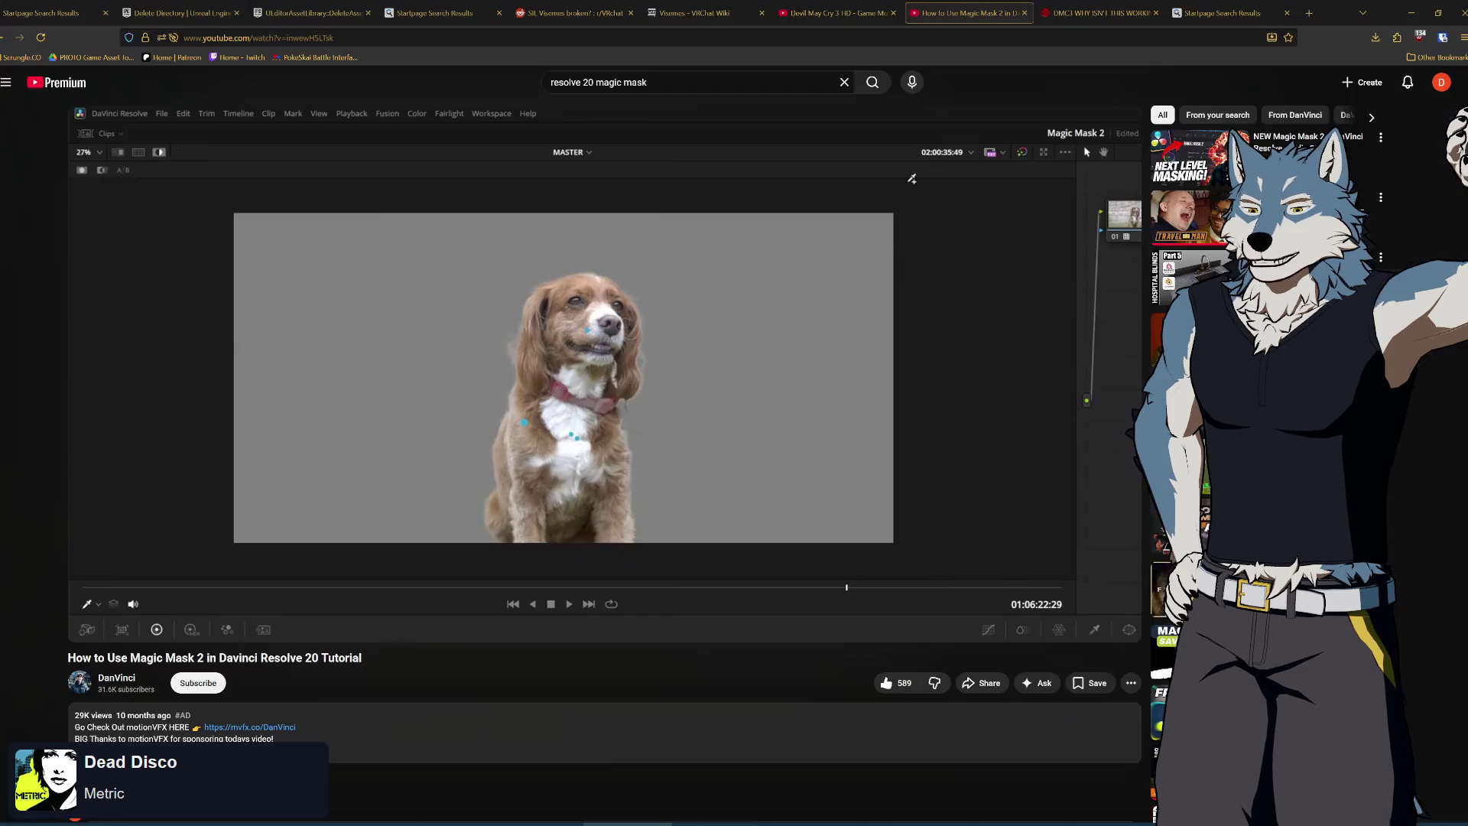
# Play the tutorial further, pause it at 2:13, and return to Resolve
pyautogui.click(728, 429)
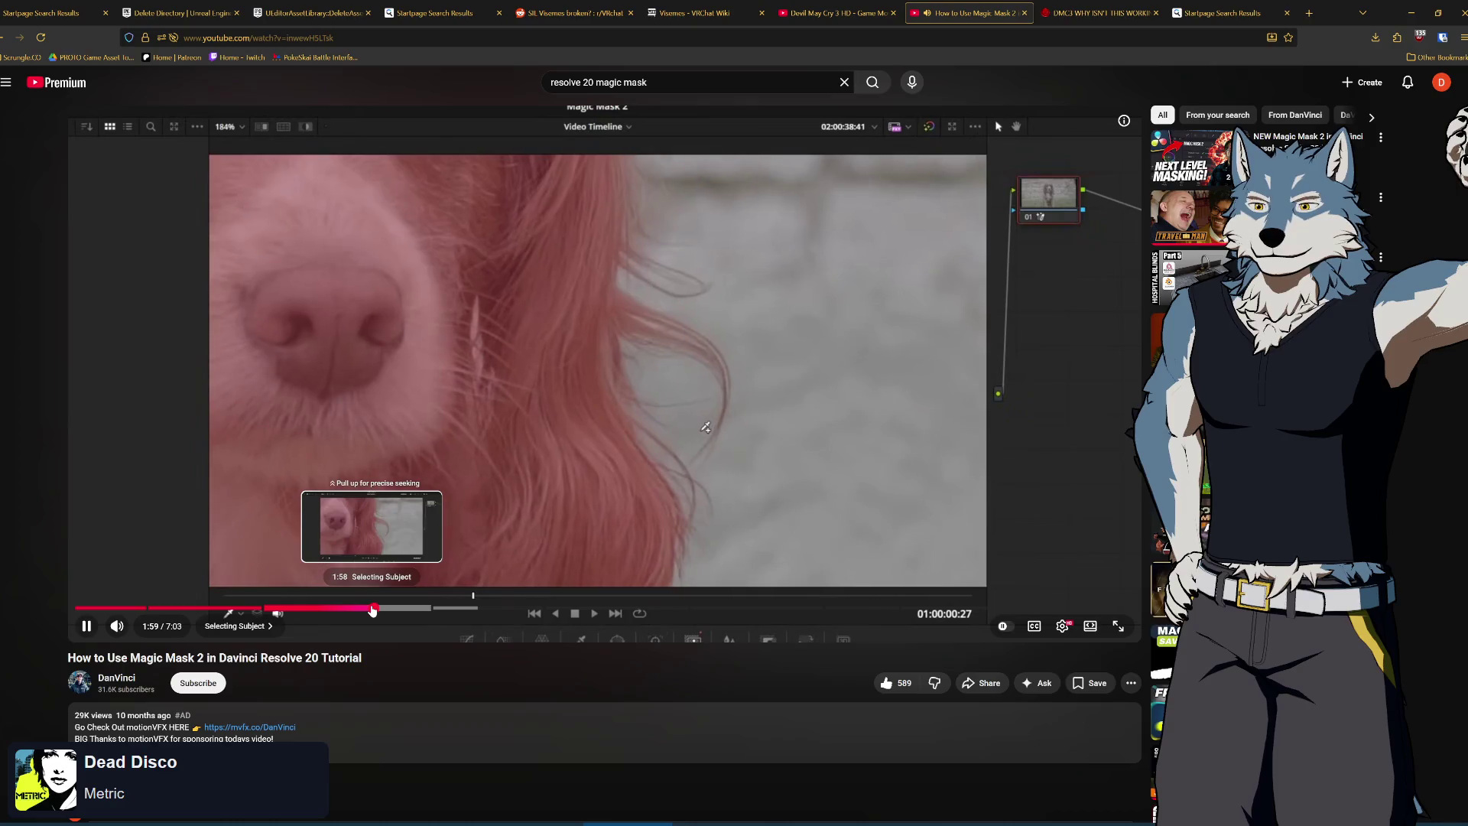
pyautogui.moveTo(372, 610); pyautogui.dragTo(530, 653)
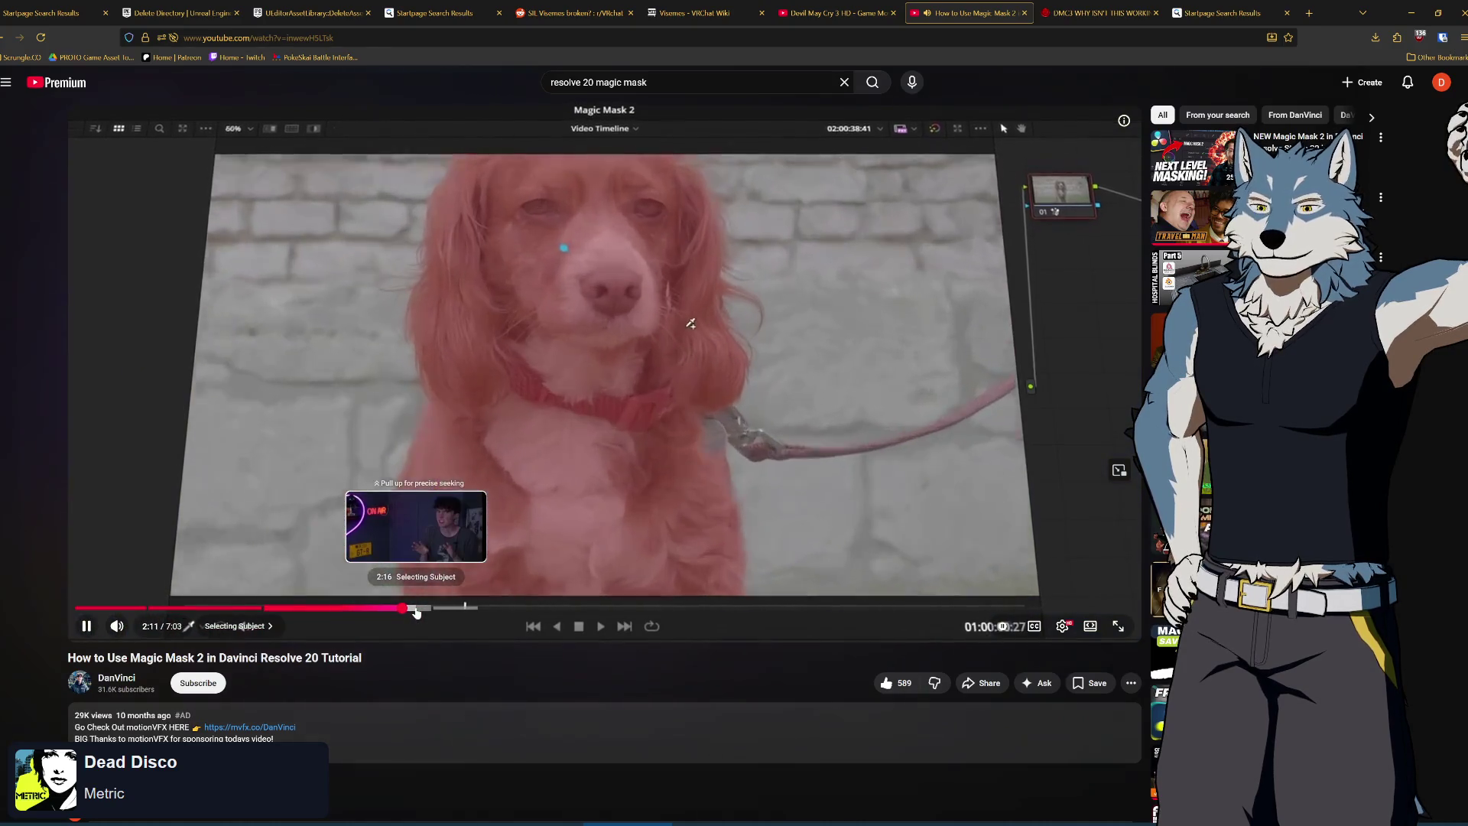
pyautogui.click(855, 456)
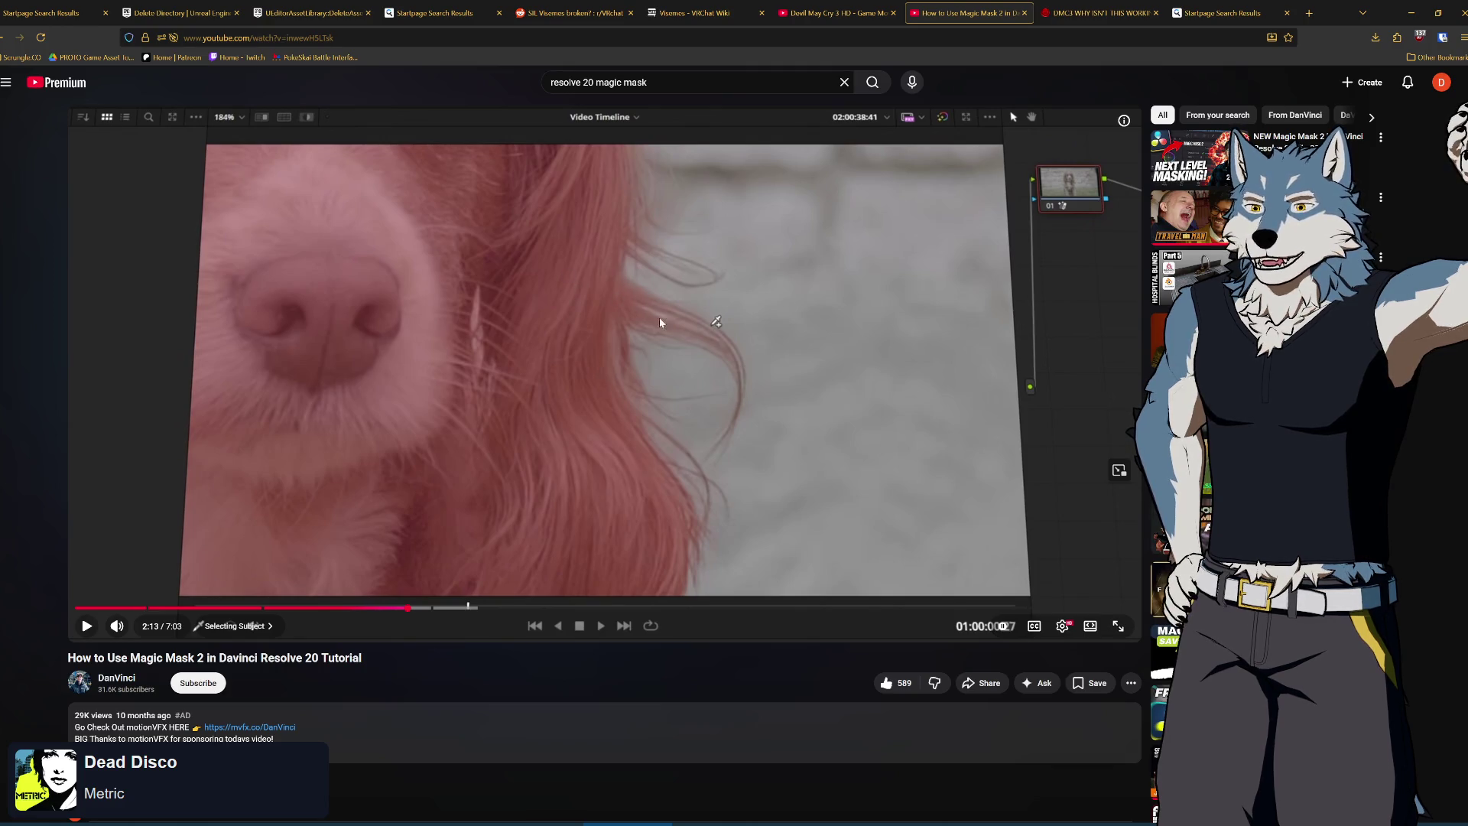
pyautogui.hotkey('alt', 'Tab')
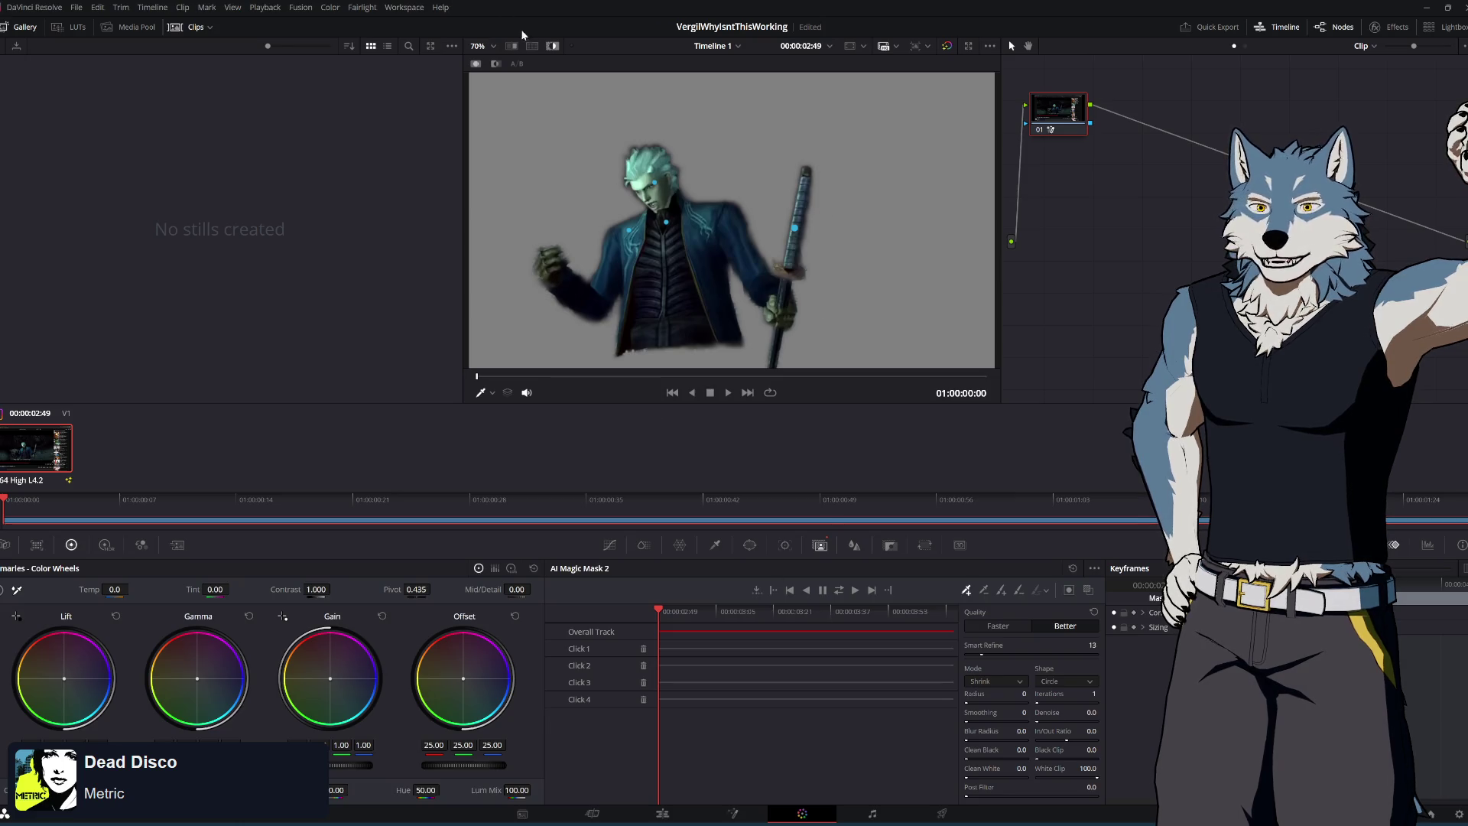
# Toggle the Highlight cutout preview off, on and off, then go back to the tutorial
pyautogui.click(554, 47)
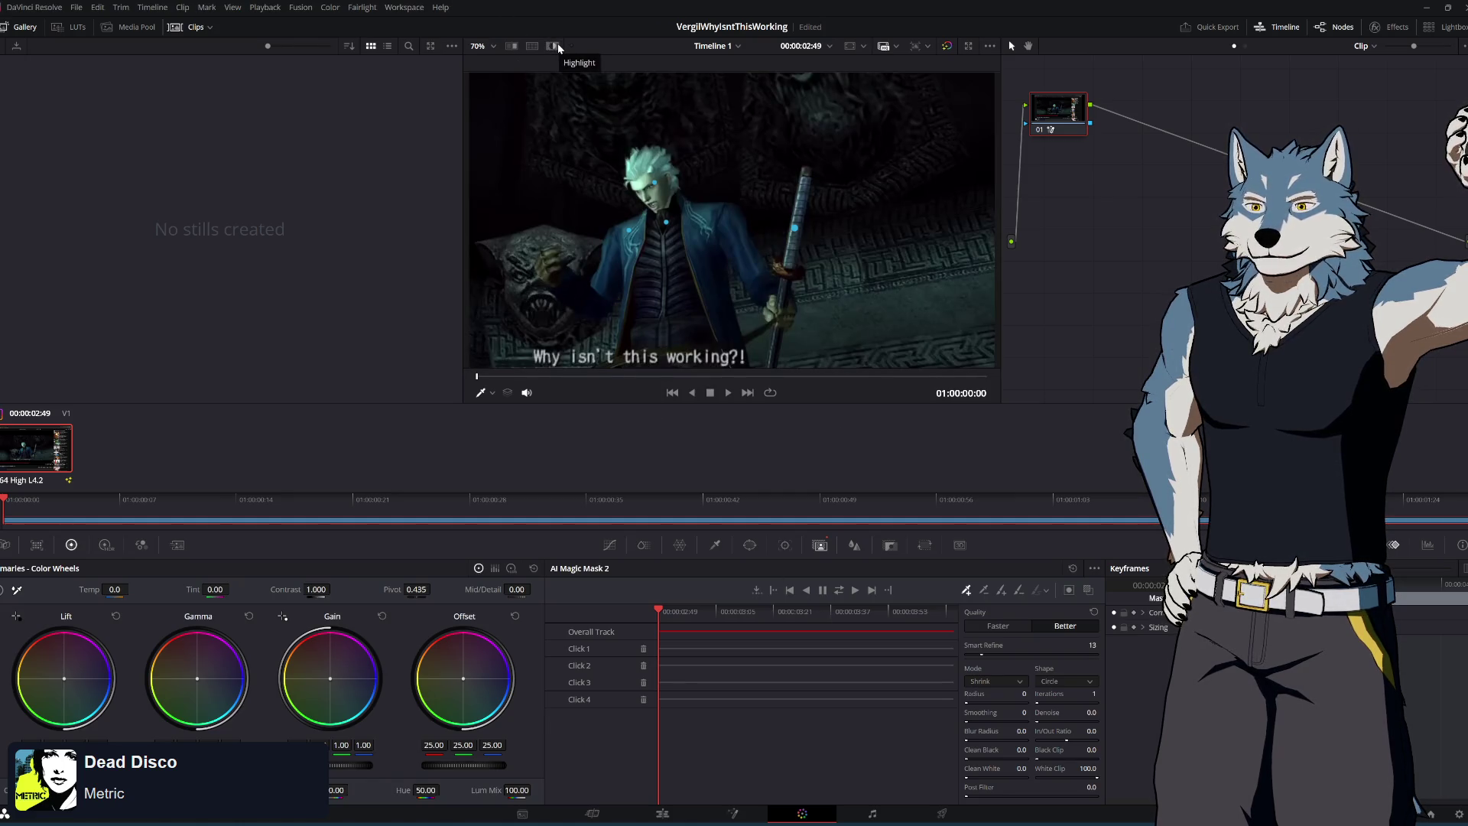
pyautogui.click(558, 46)
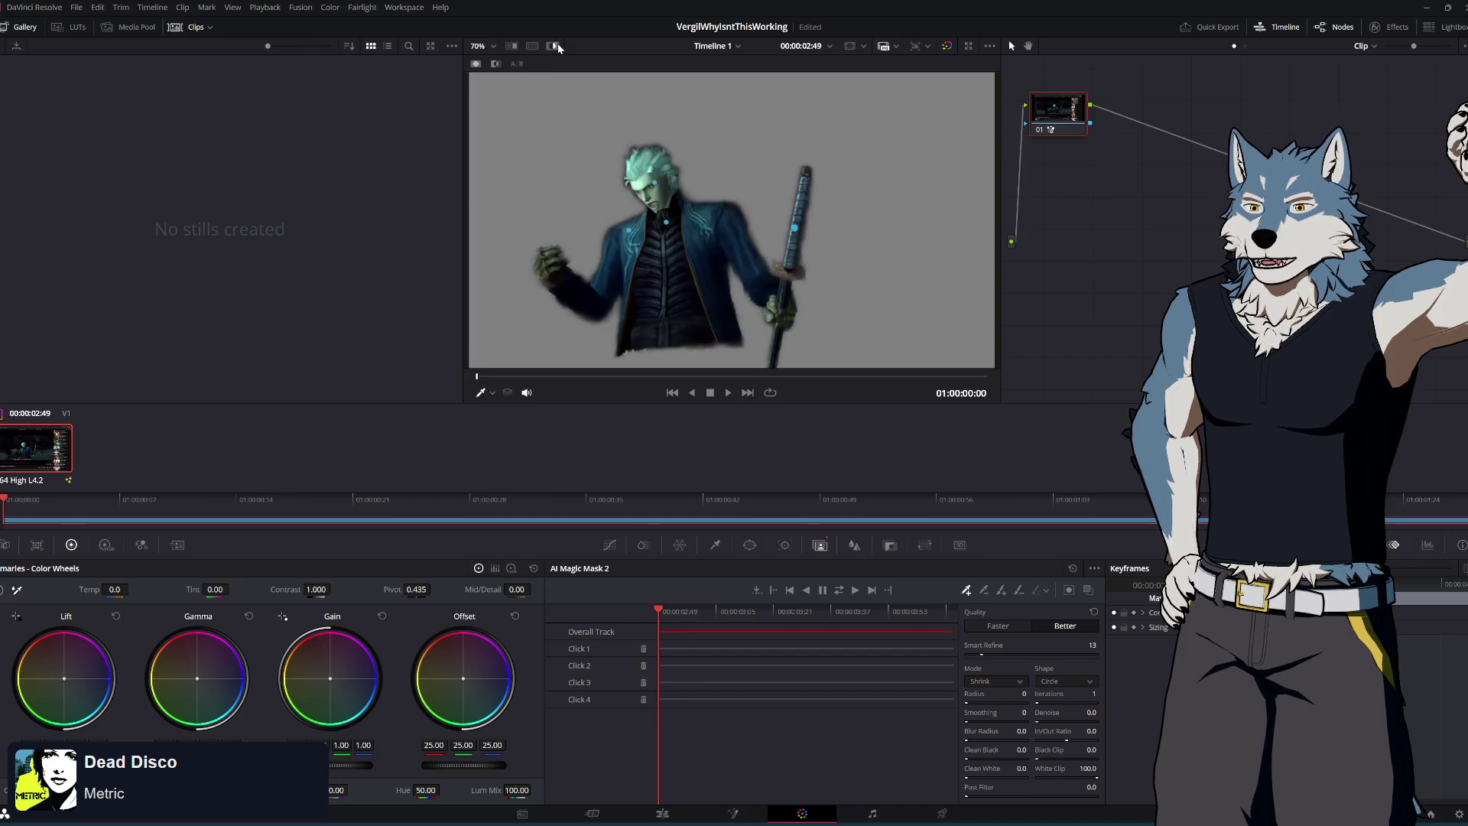
pyautogui.click(557, 47)
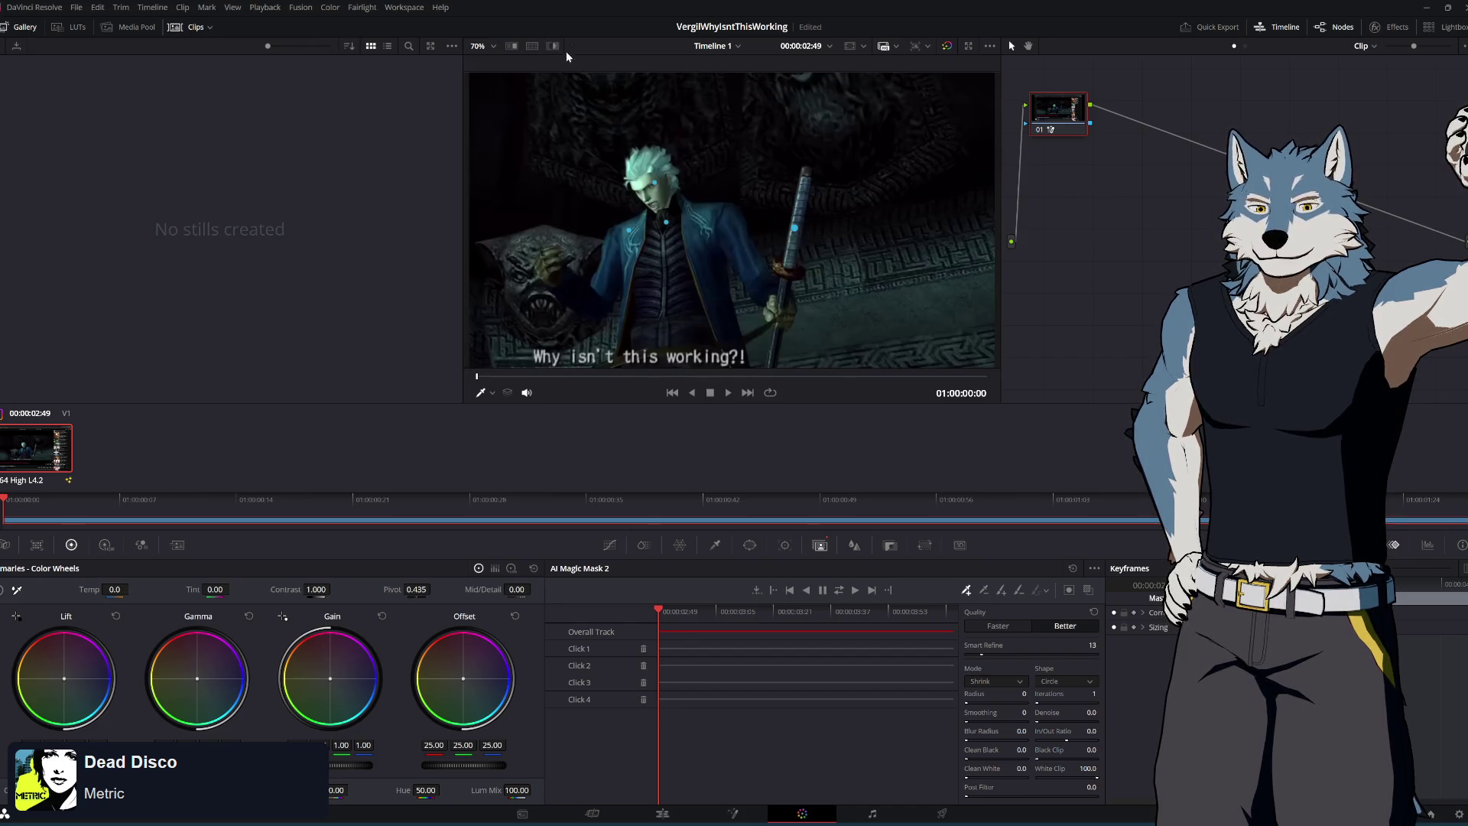
pyautogui.hotkey('alt', 'Tab')
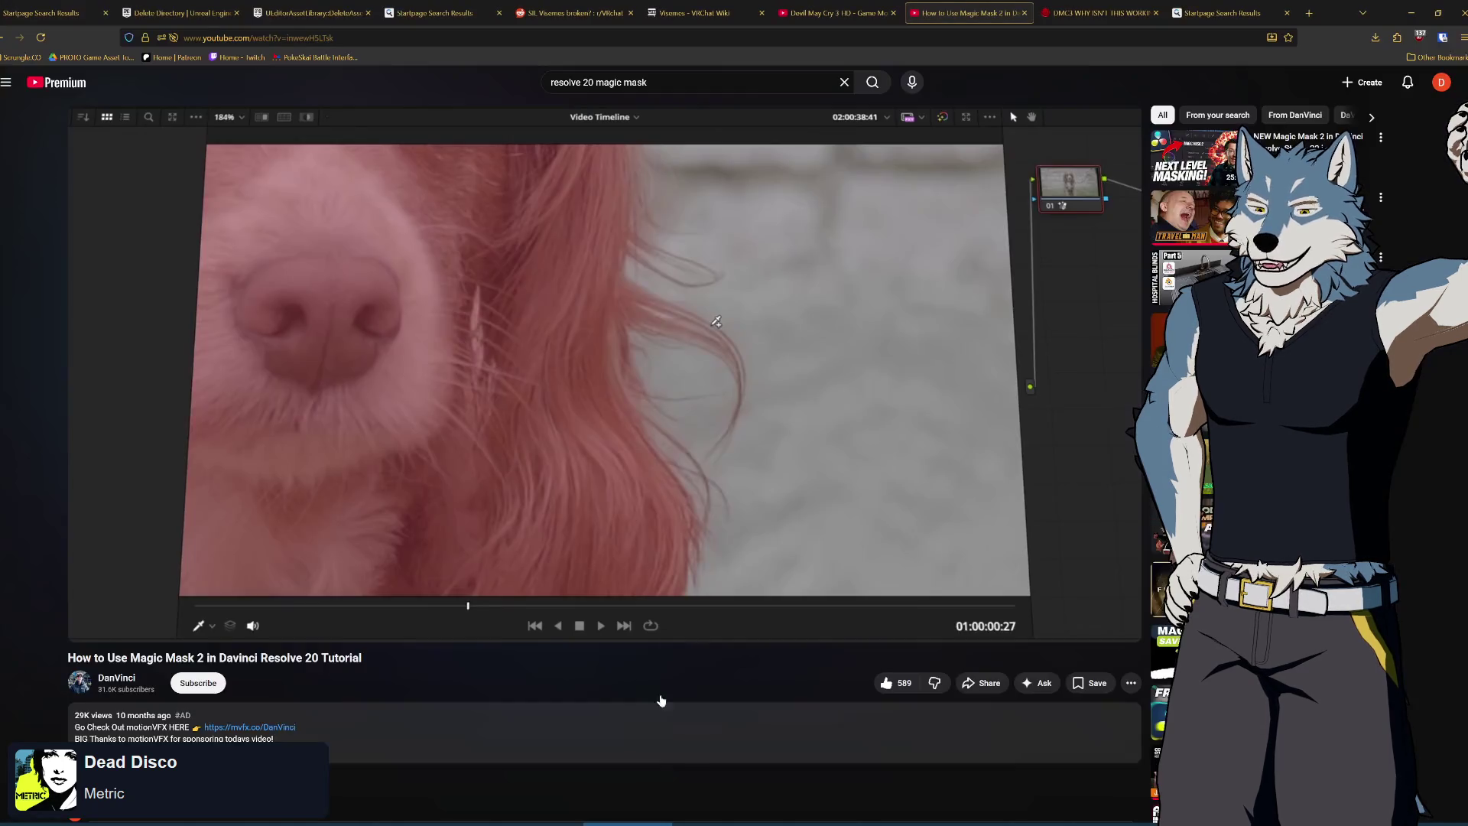
# Resume the tutorial and seek through the Fixing Errors/Tracking and Repairing Mask chapters
pyautogui.click(588, 380)
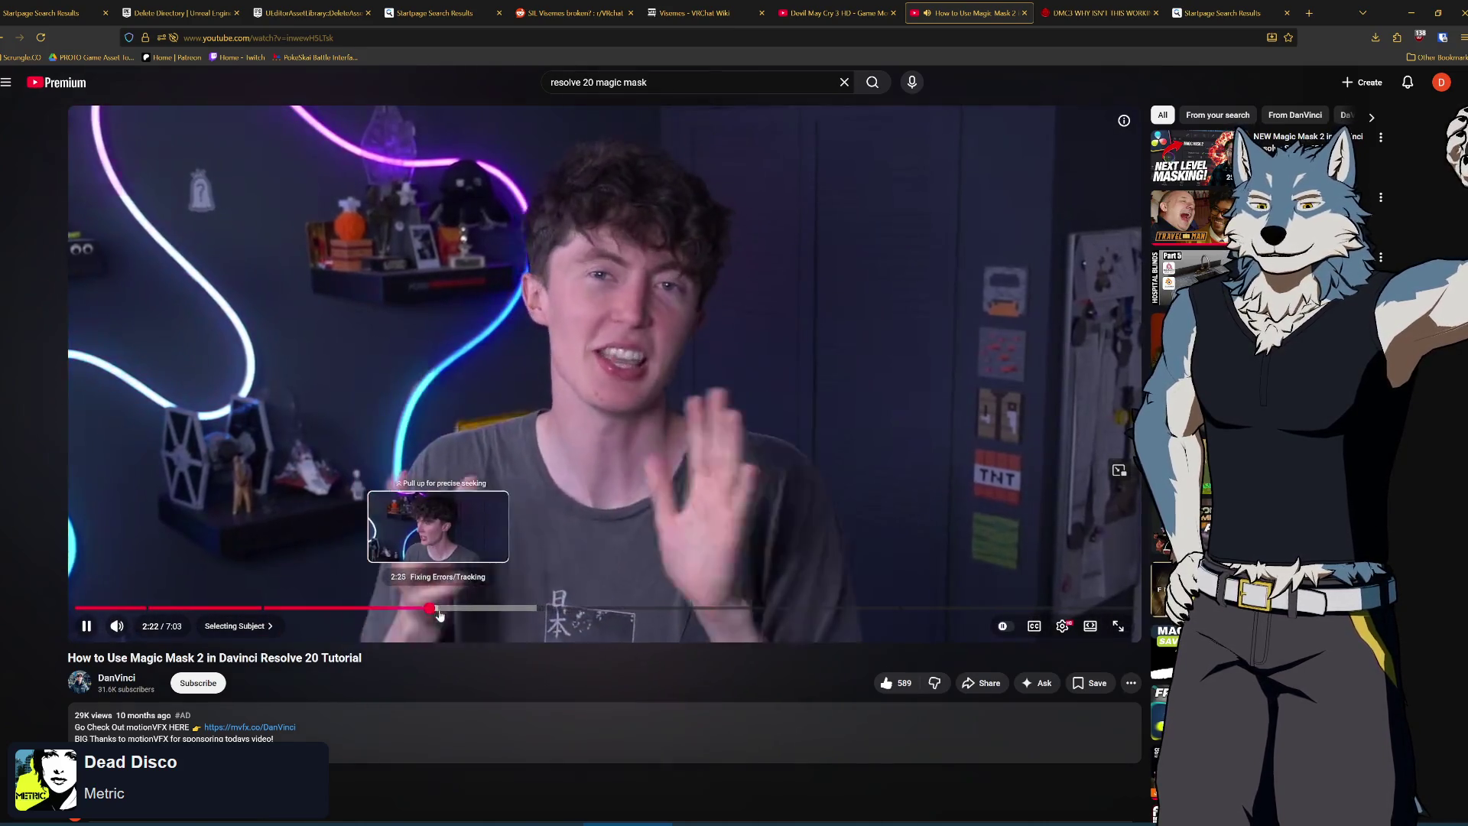
pyautogui.click(449, 608)
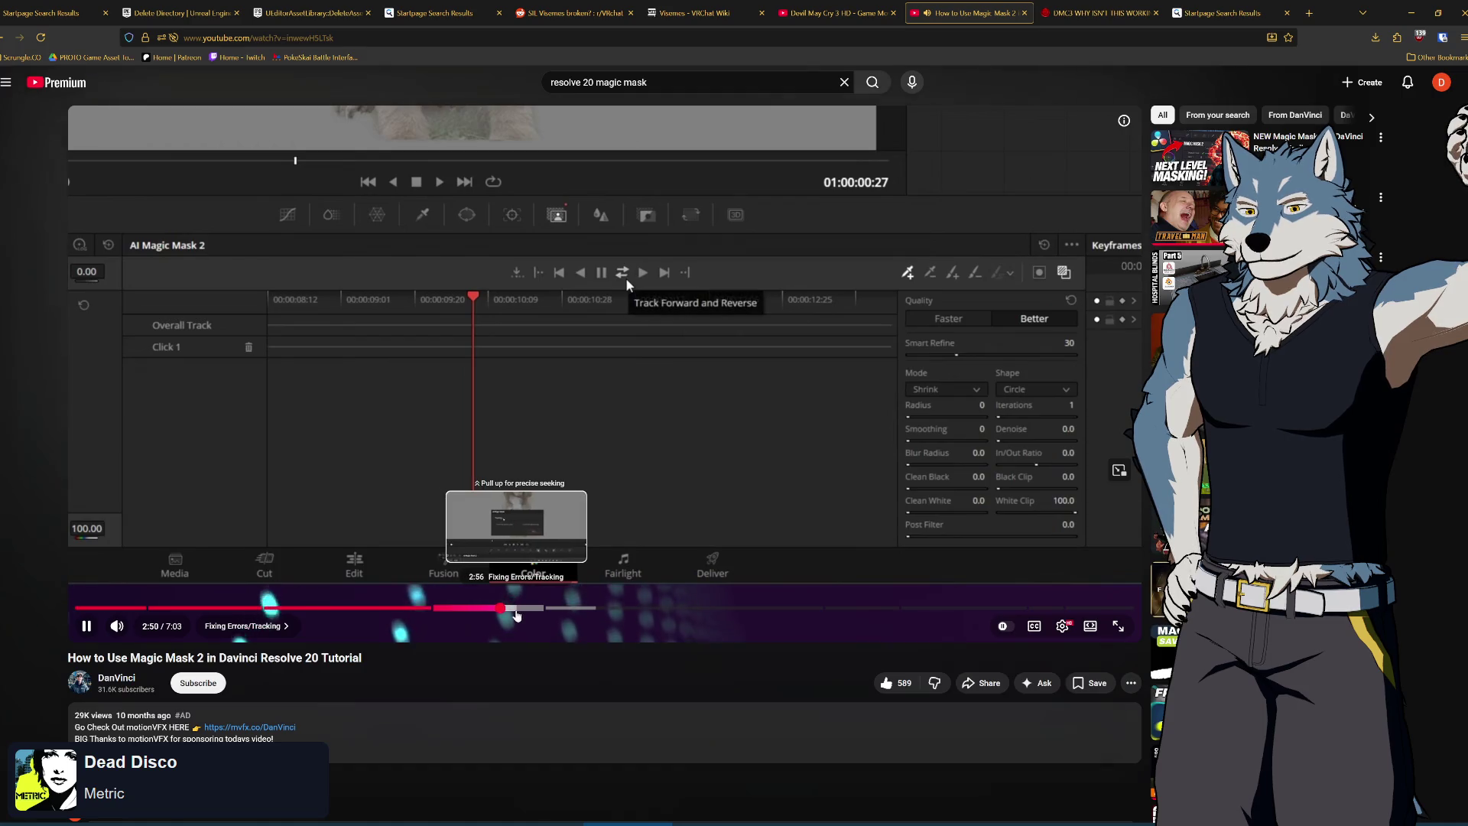
pyautogui.click(516, 609)
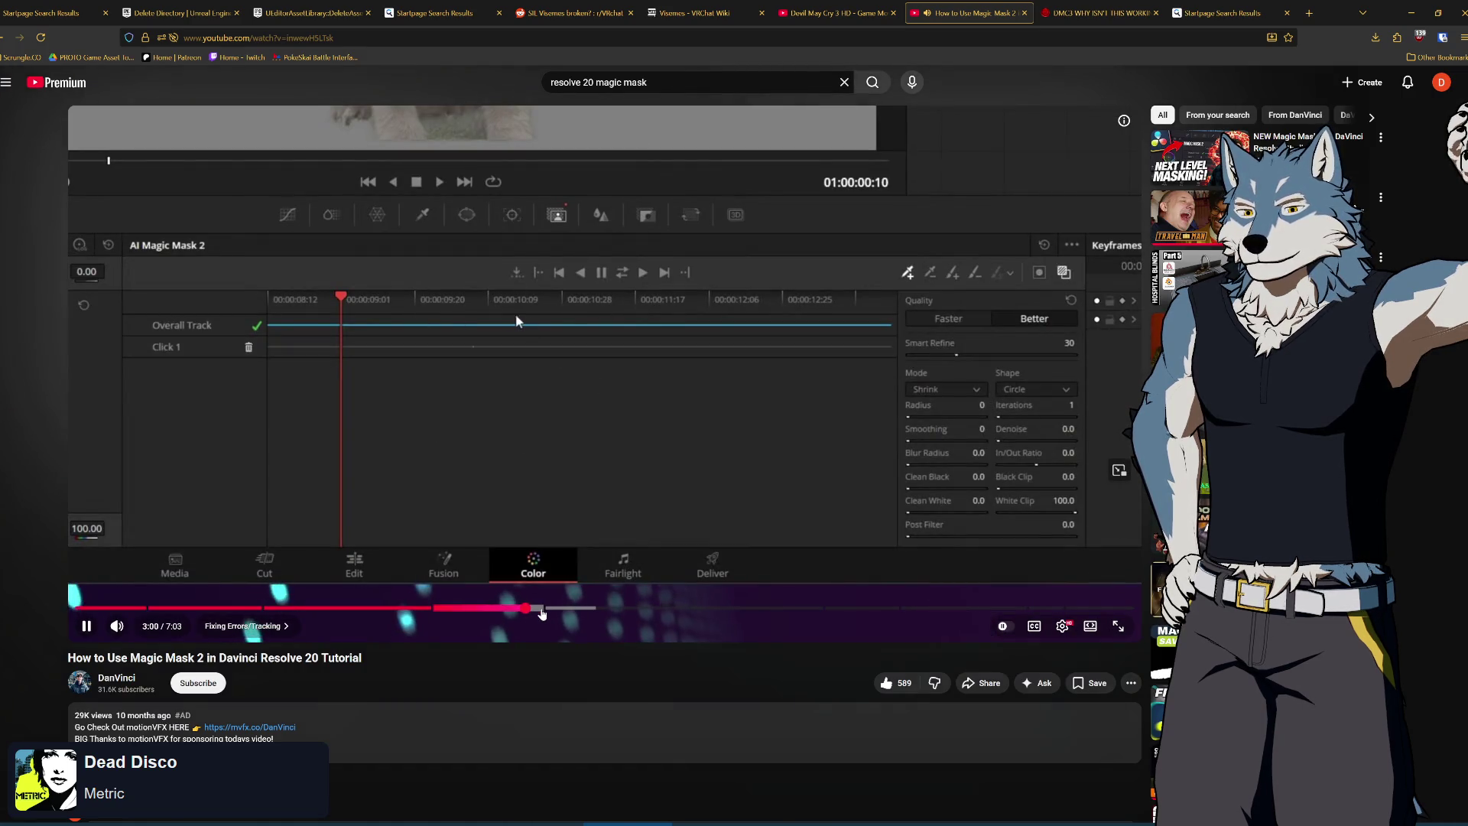
pyautogui.click(547, 609)
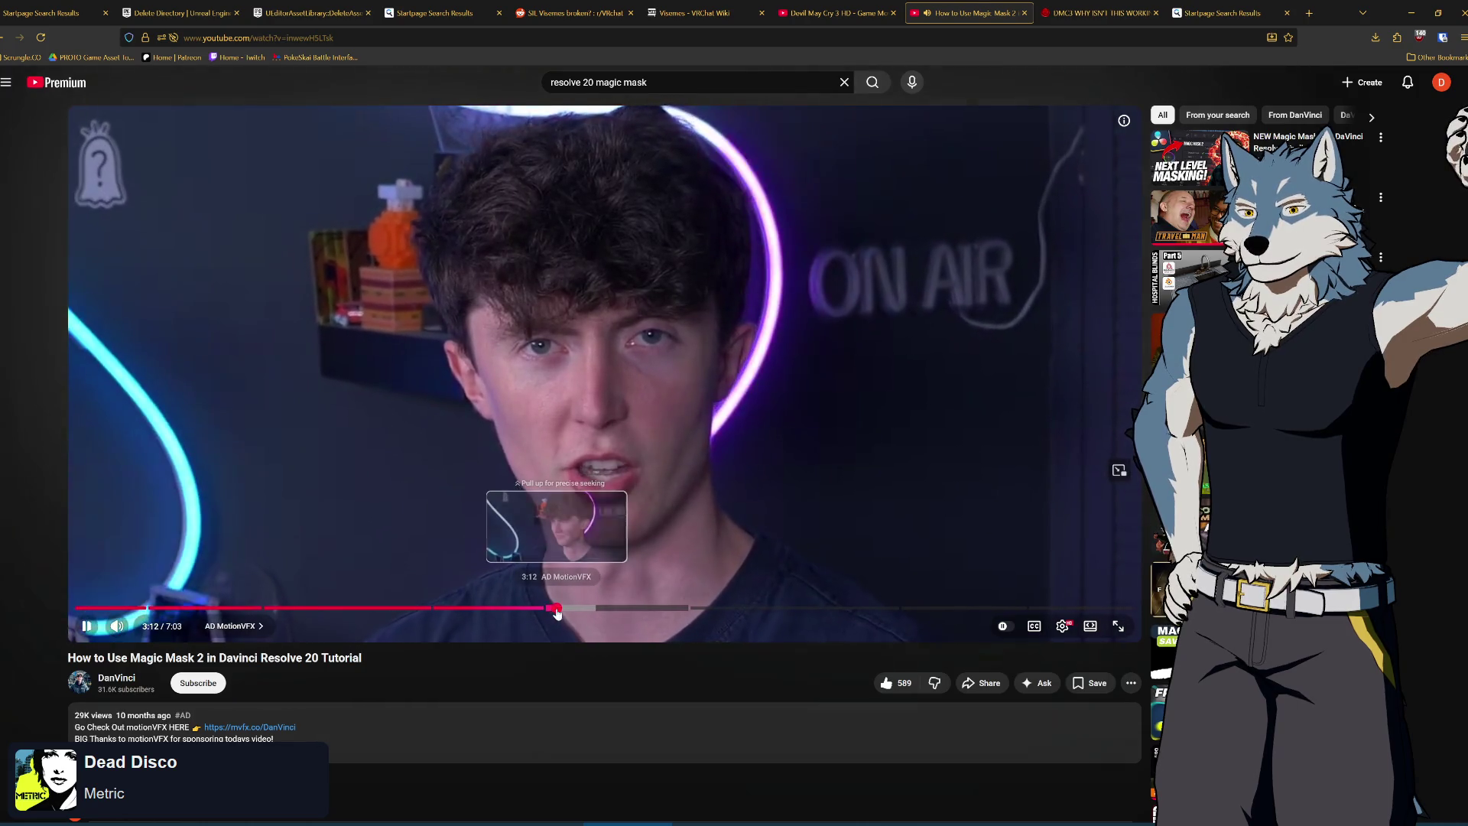
pyautogui.click(557, 610)
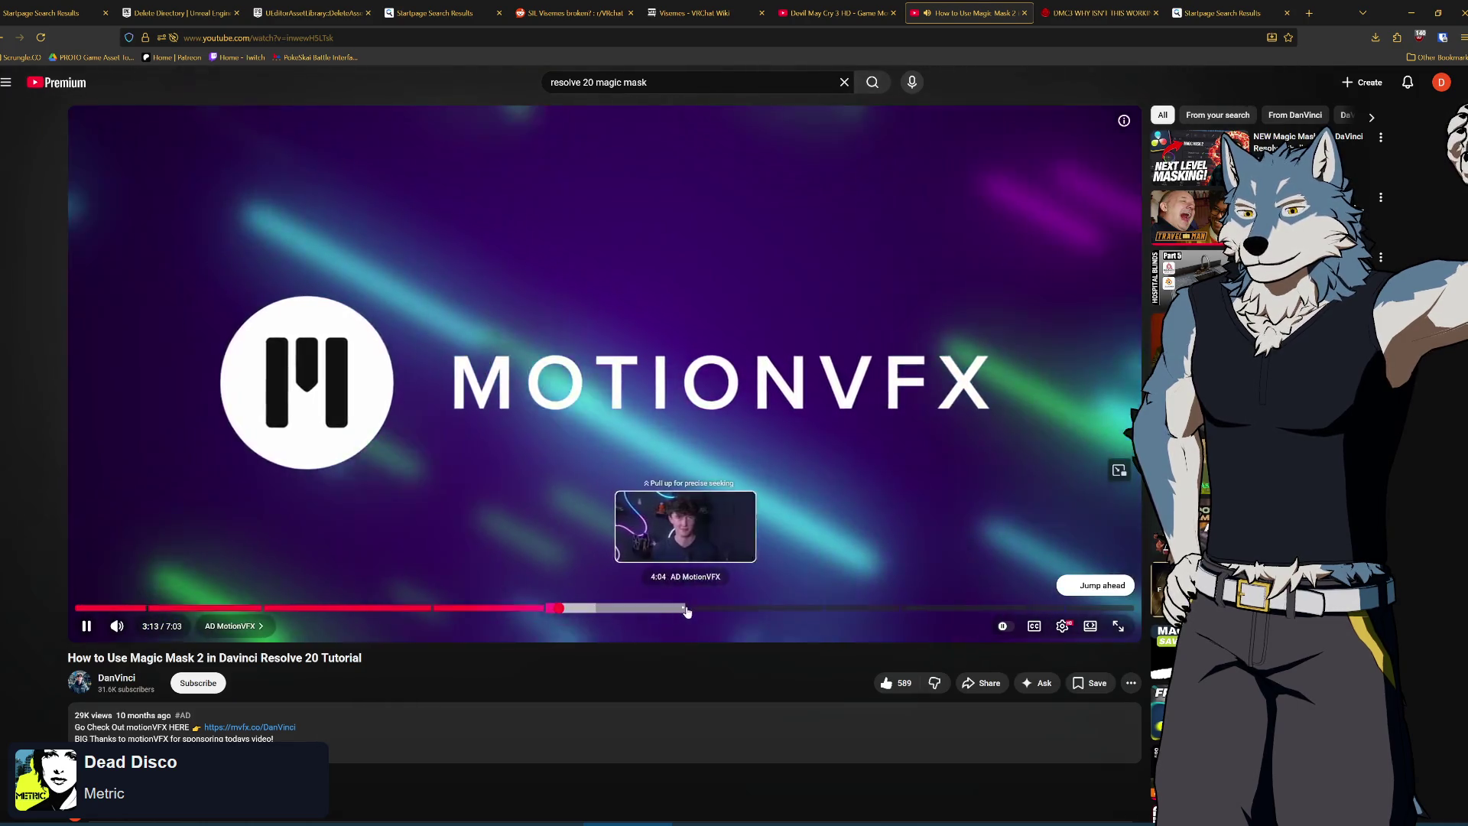
pyautogui.click(692, 612)
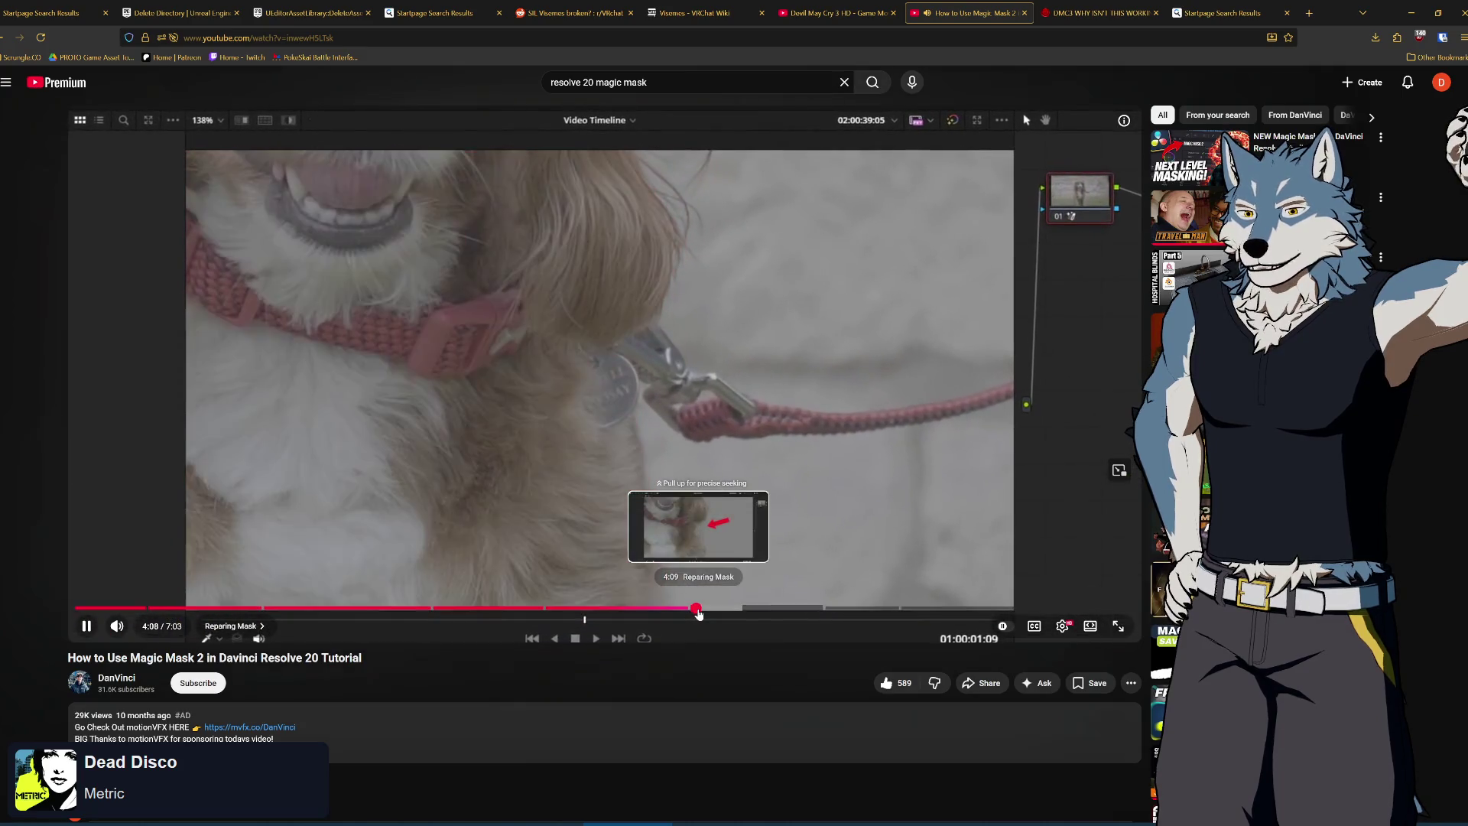
pyautogui.moveTo(701, 611)
pyautogui.mouseDown()
pyautogui.moveTo(739, 611)
pyautogui.moveTo(705, 613)
pyautogui.mouseUp()
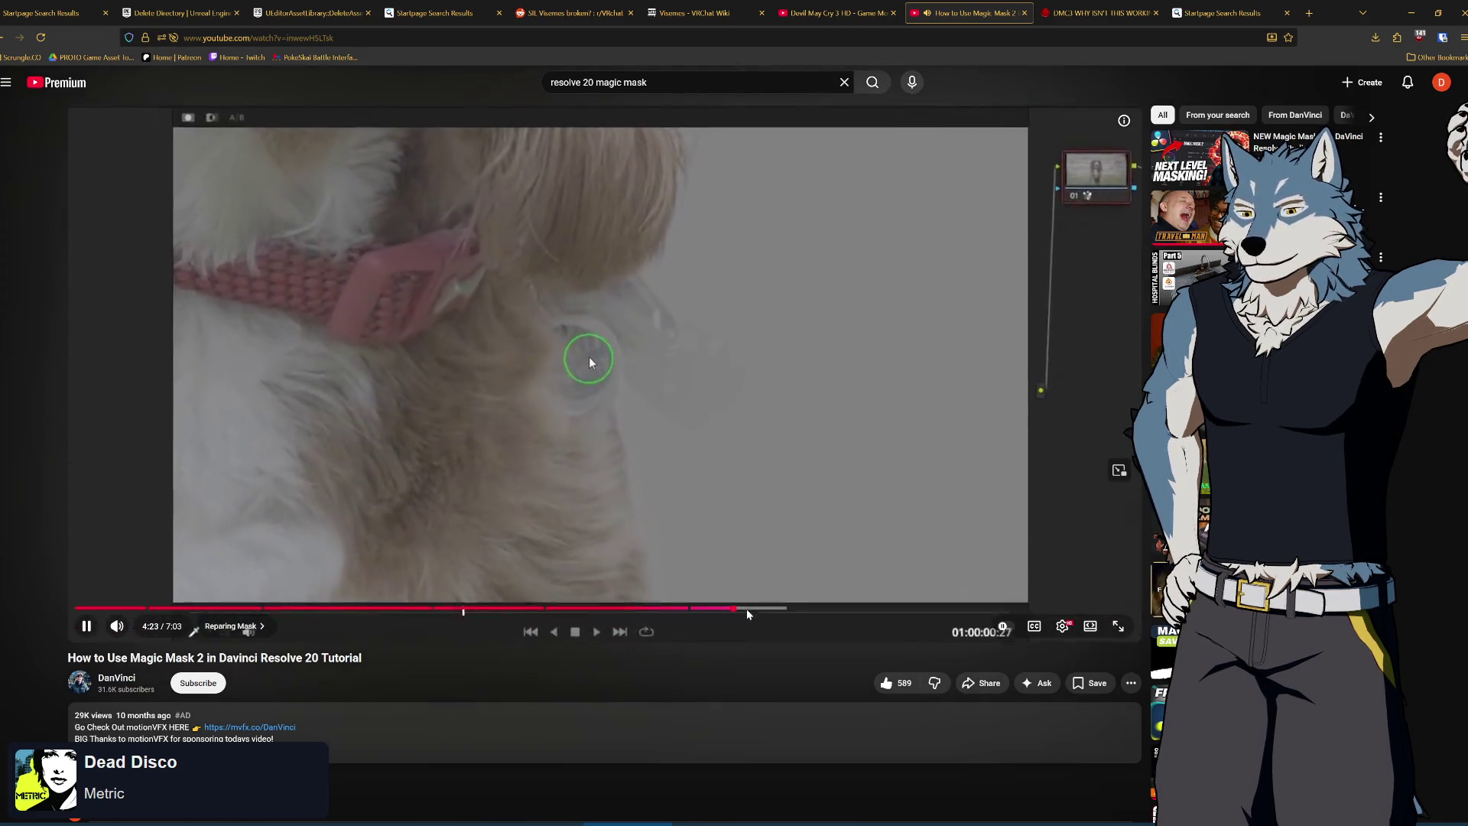
pyautogui.moveTo(746, 609)
pyautogui.mouseDown()
pyautogui.moveTo(780, 615)
pyautogui.moveTo(739, 612)
pyautogui.mouseUp()
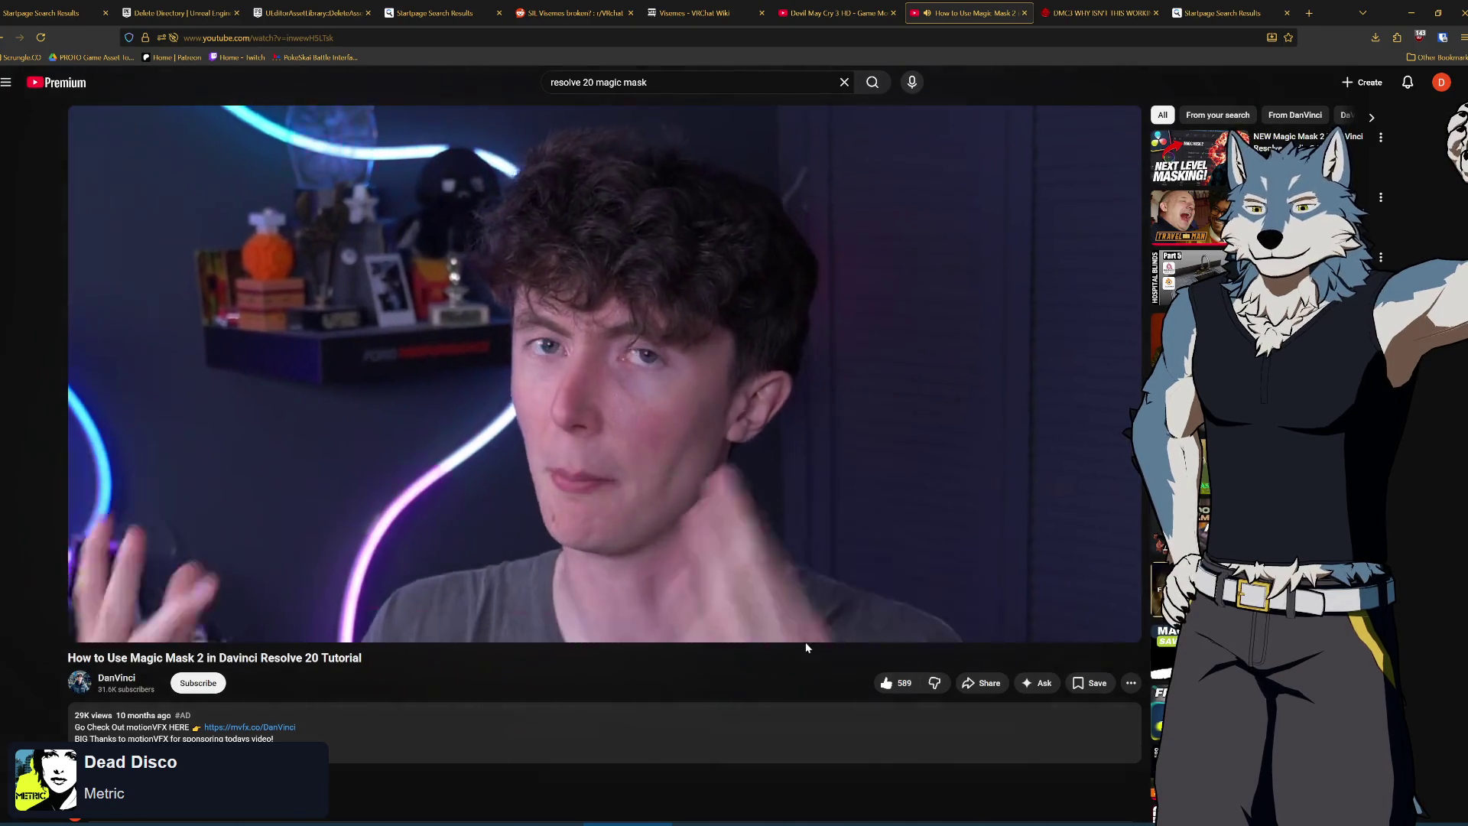
# Scrub the tutorial past 5:44 and the legacy options to the side-by-side comparison
pyautogui.moveTo(812, 617)
pyautogui.moveTo(813, 617); pyautogui.dragTo(887, 610)
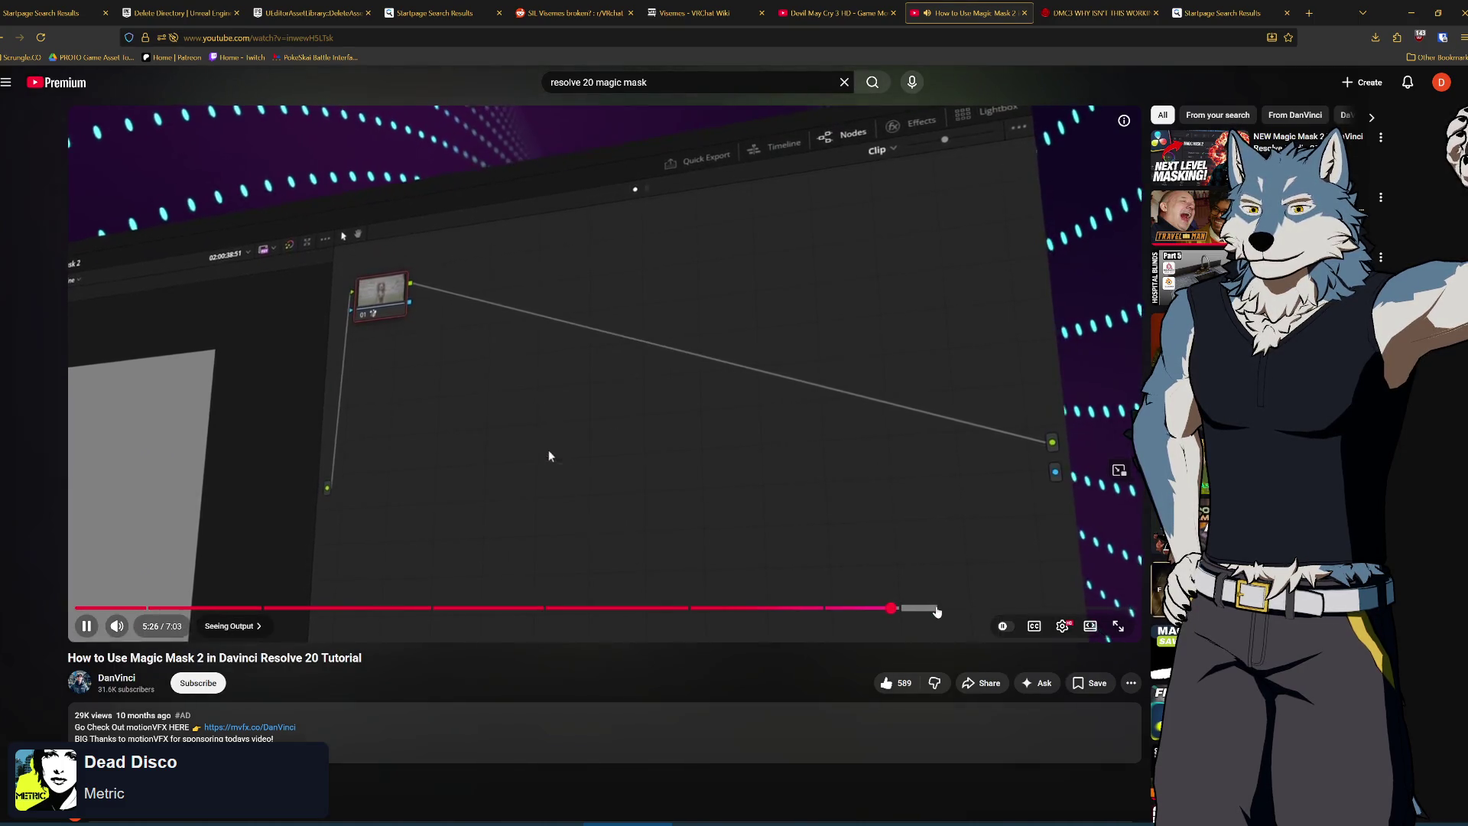
pyautogui.click(936, 610)
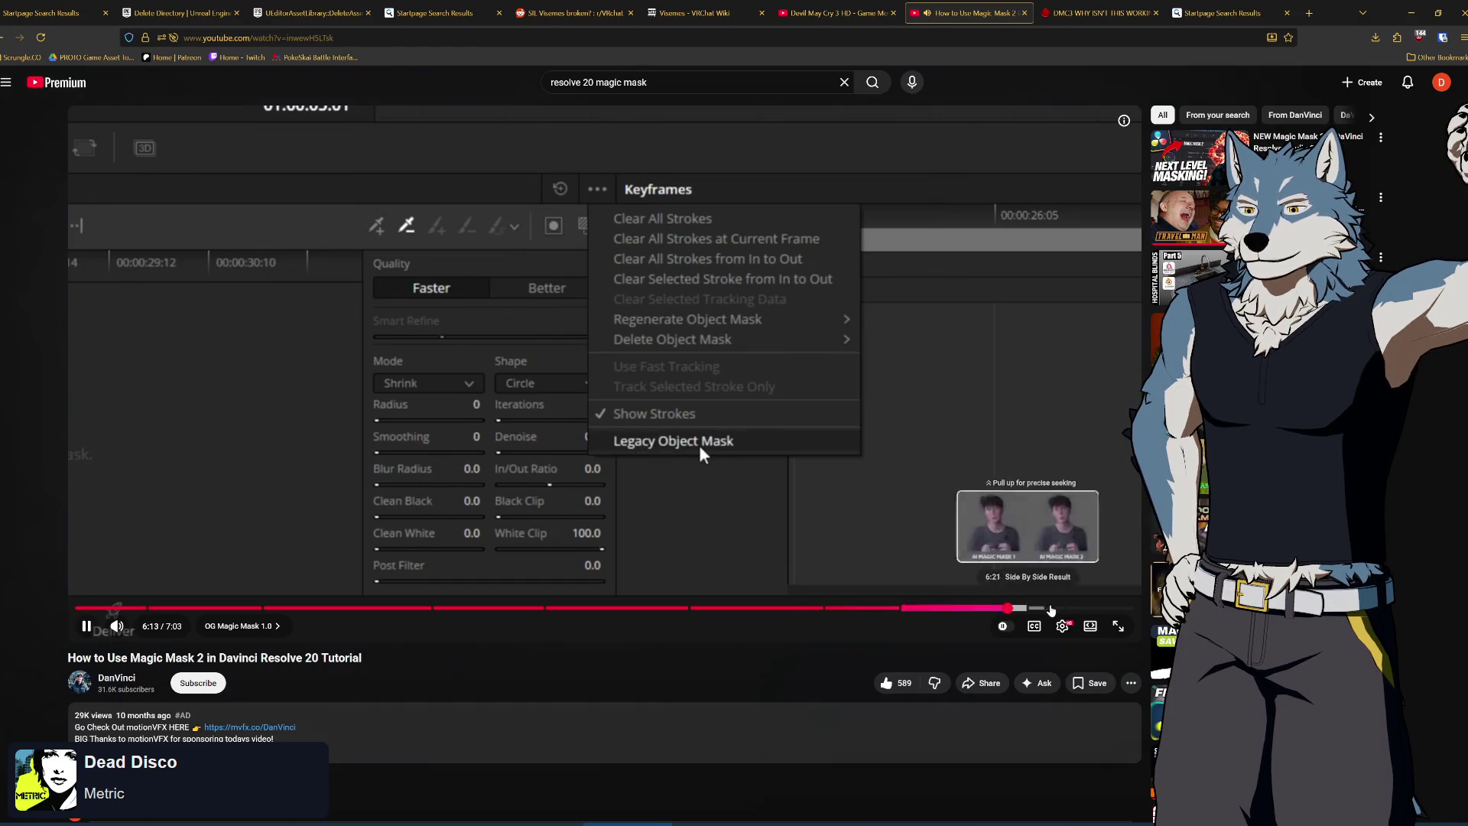
pyautogui.click(1008, 608)
pyautogui.click(1052, 608)
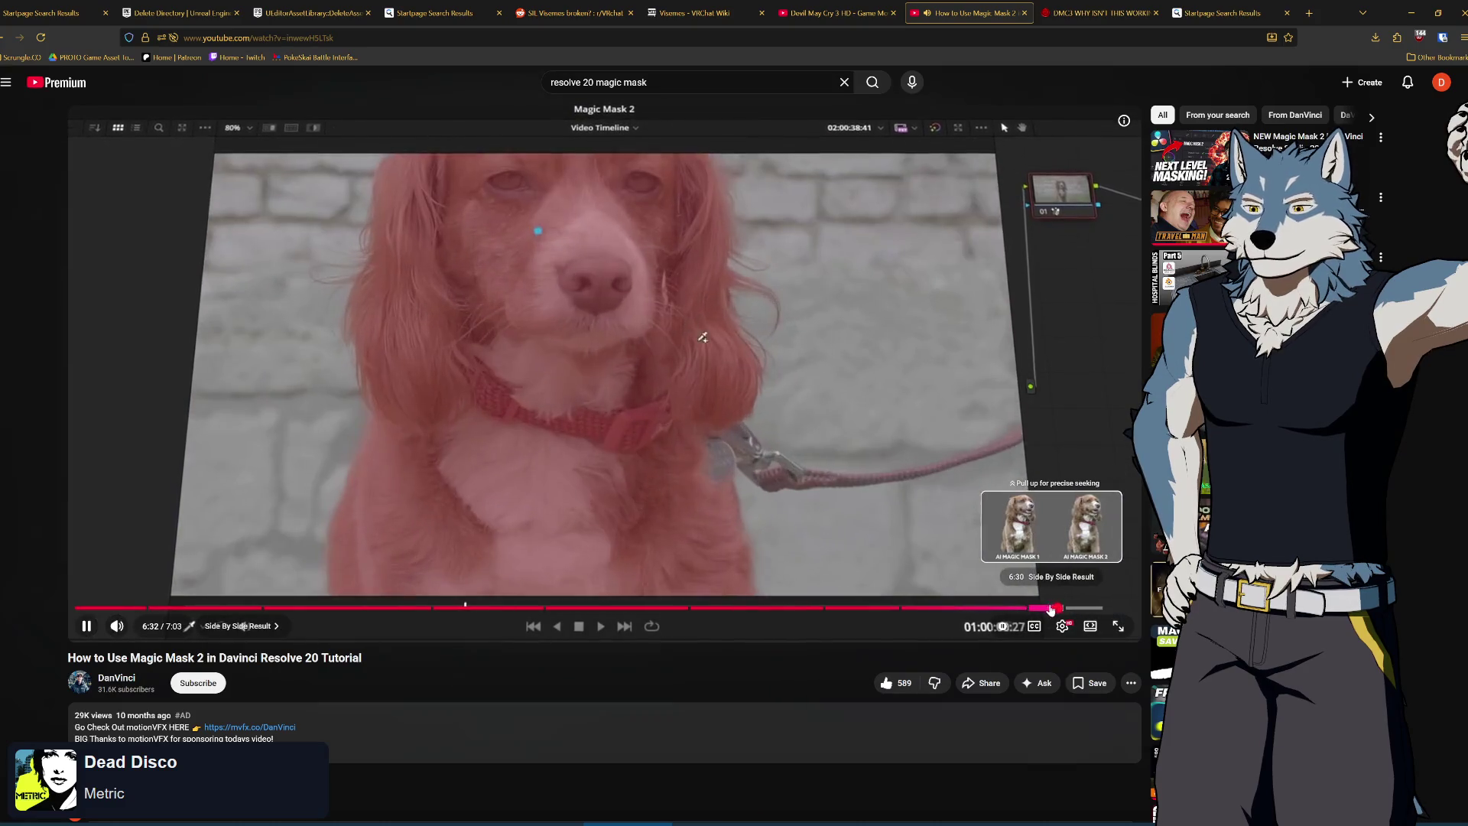
# Rewatch the Magic Mask 1 versus 2 comparison, pause it, and return to Resolve
pyautogui.click(1045, 608)
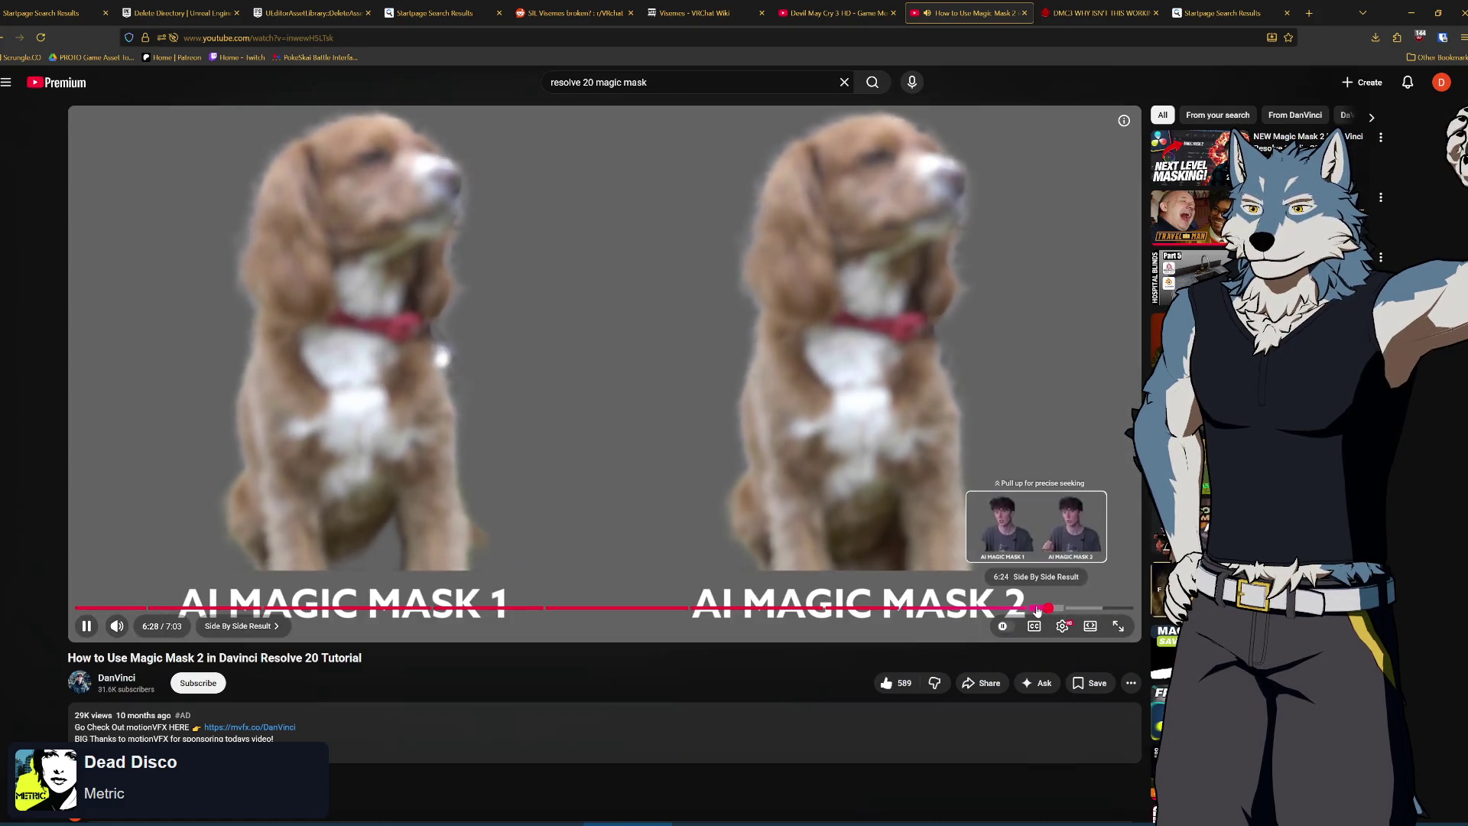
pyautogui.click(1037, 609)
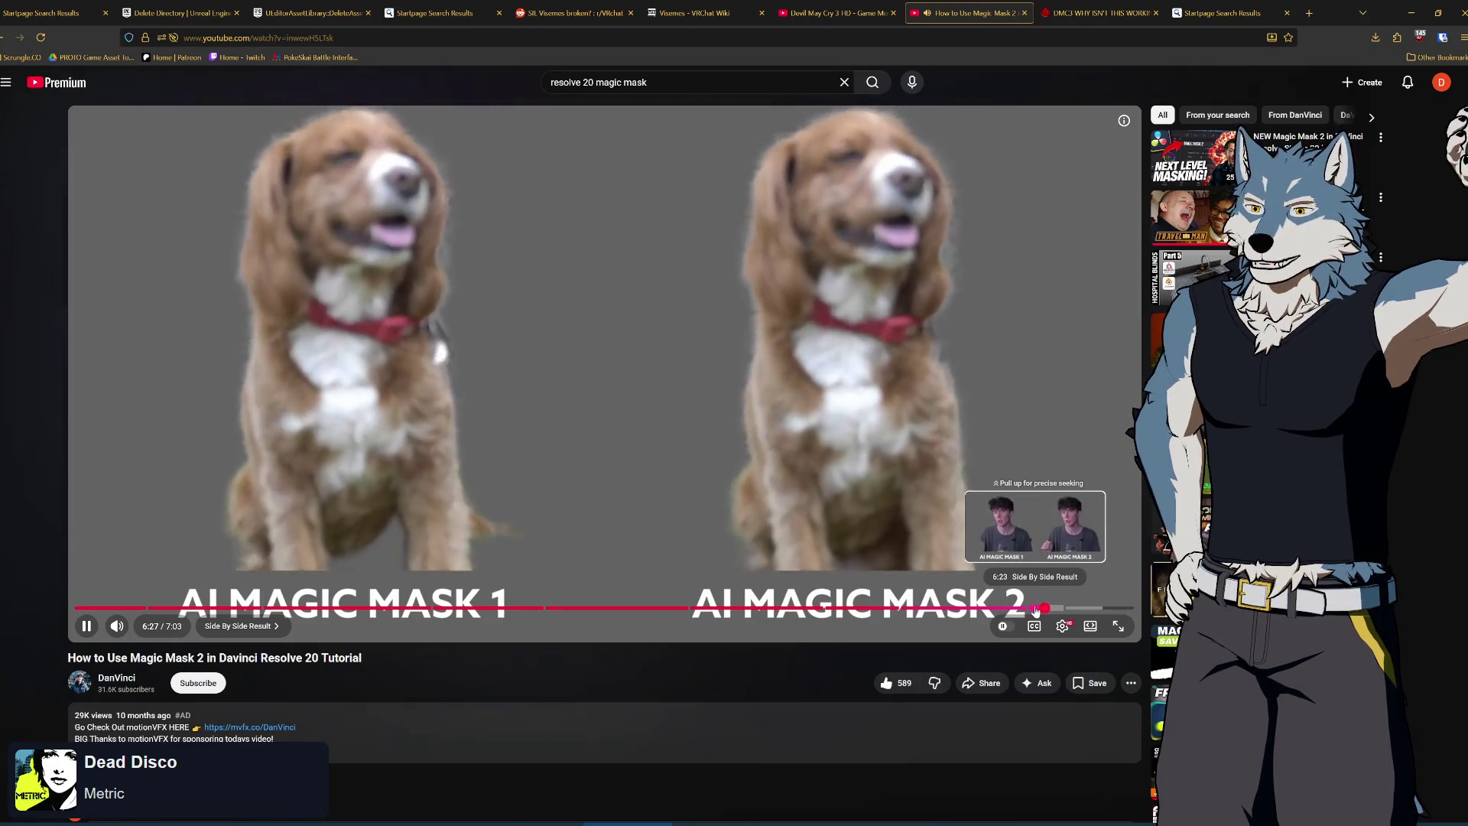
pyautogui.click(1035, 608)
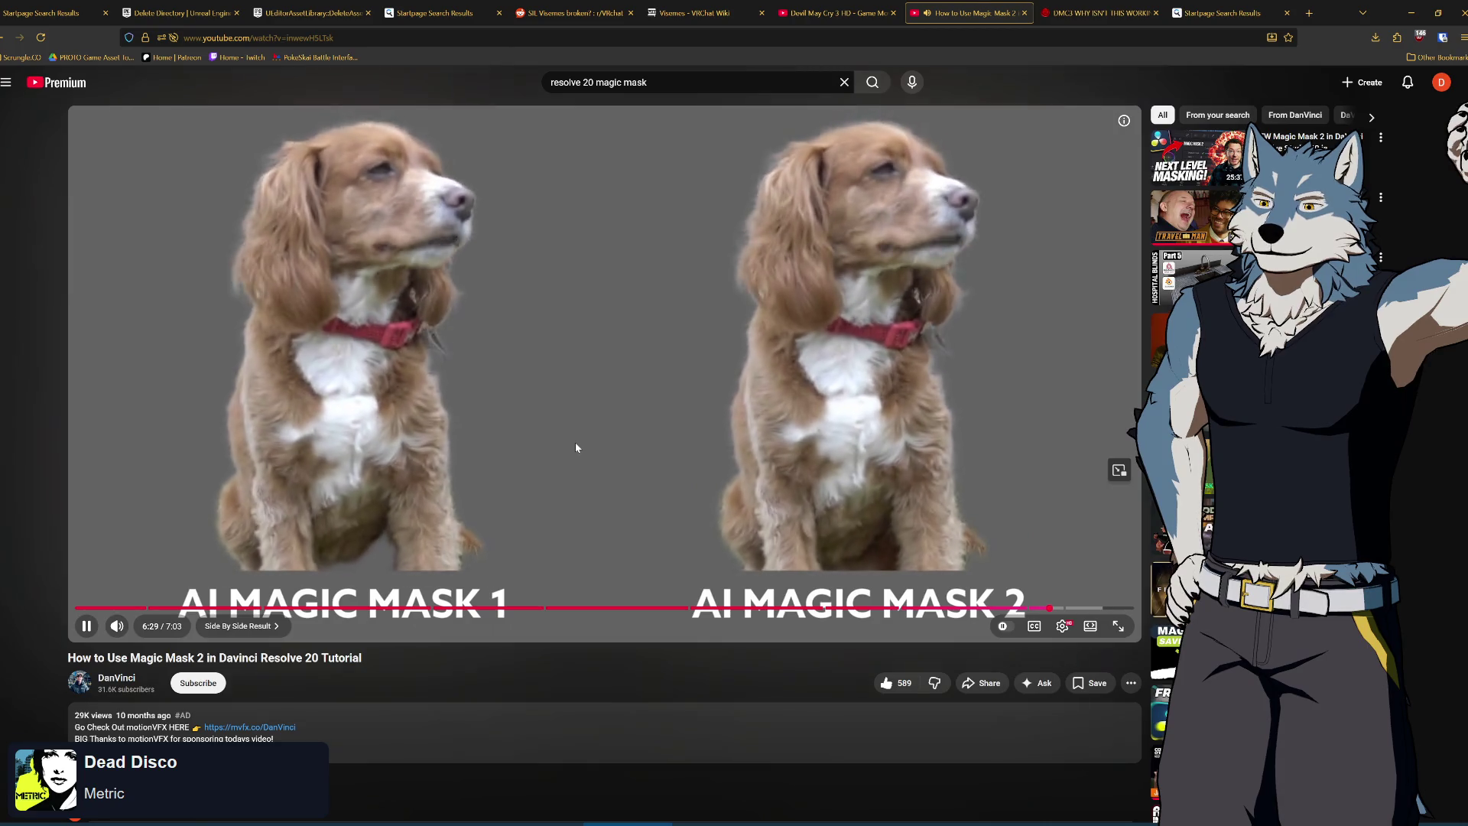
pyautogui.click(576, 448)
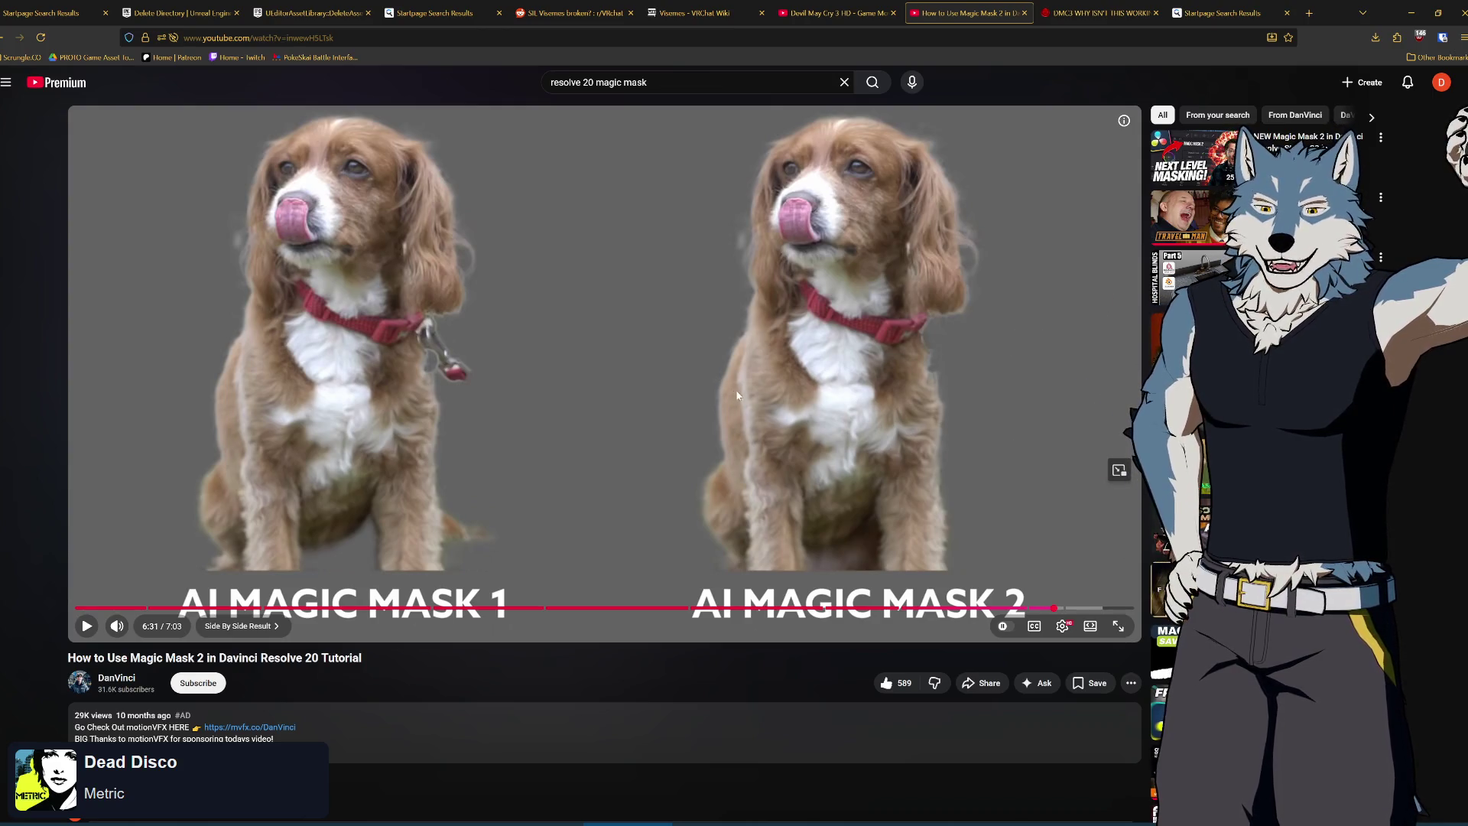
pyautogui.click(697, 413)
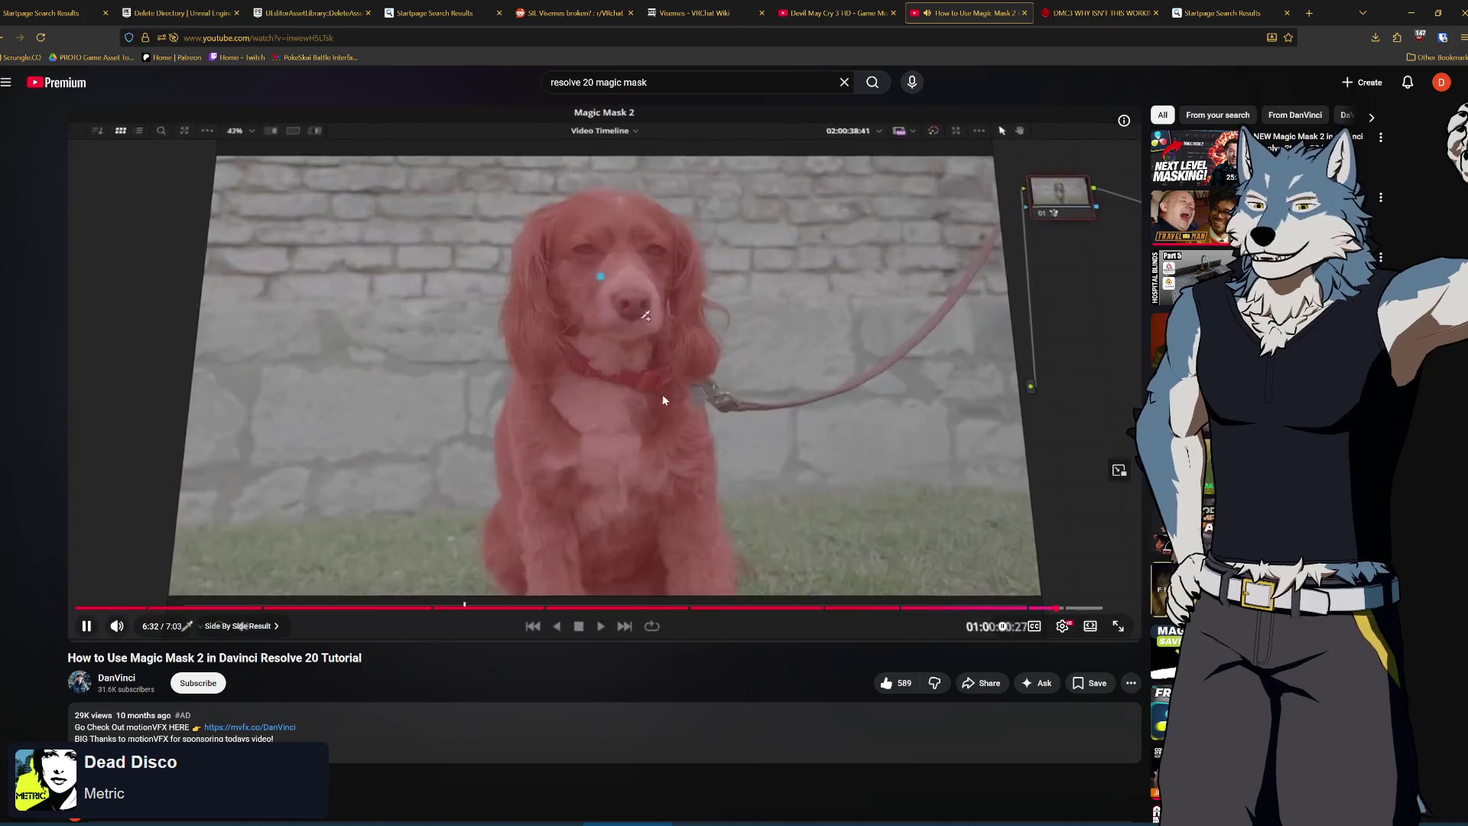
pyautogui.click(736, 203)
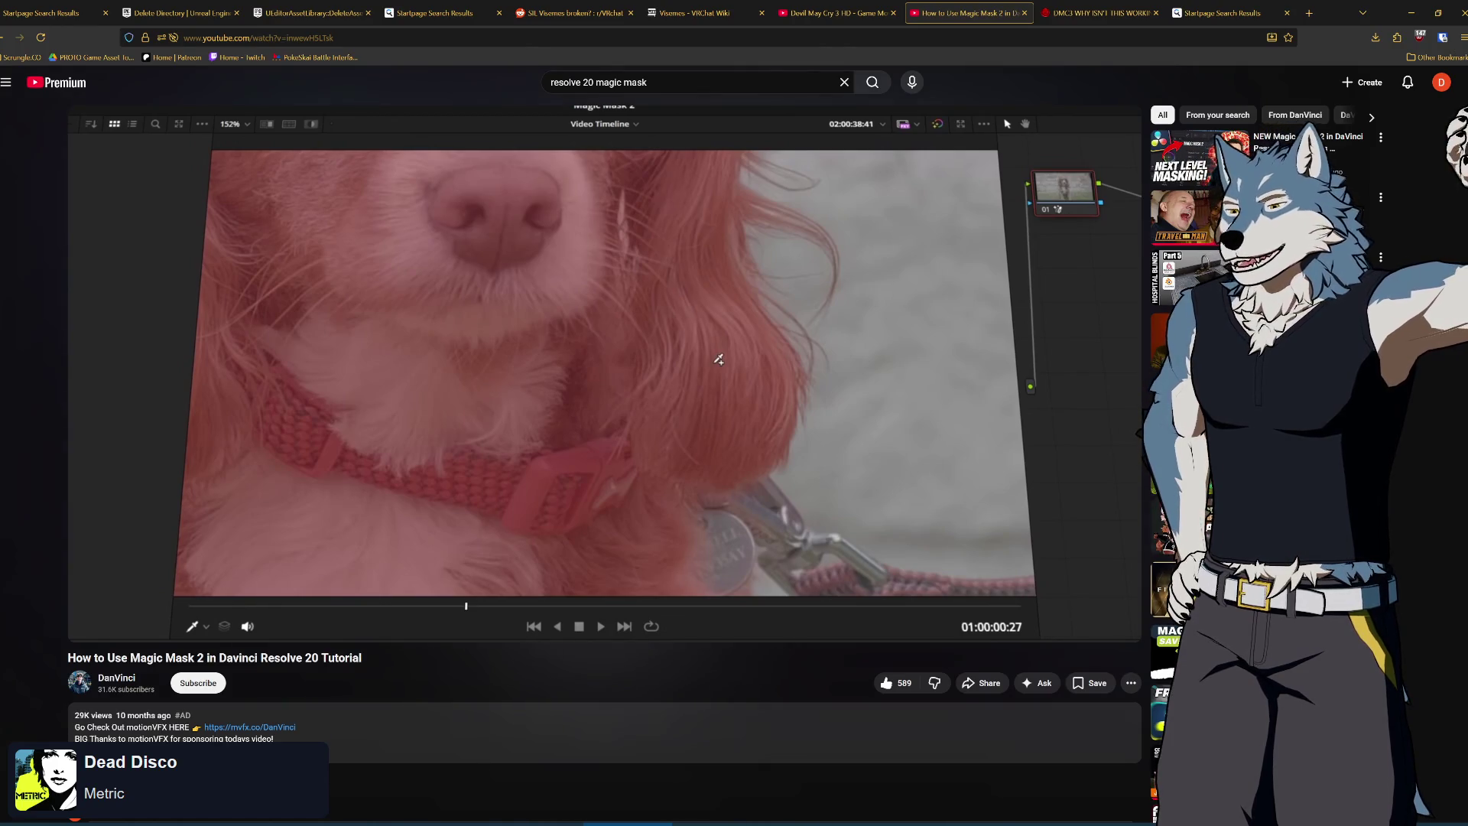
pyautogui.hotkey('alt', 'Tab')
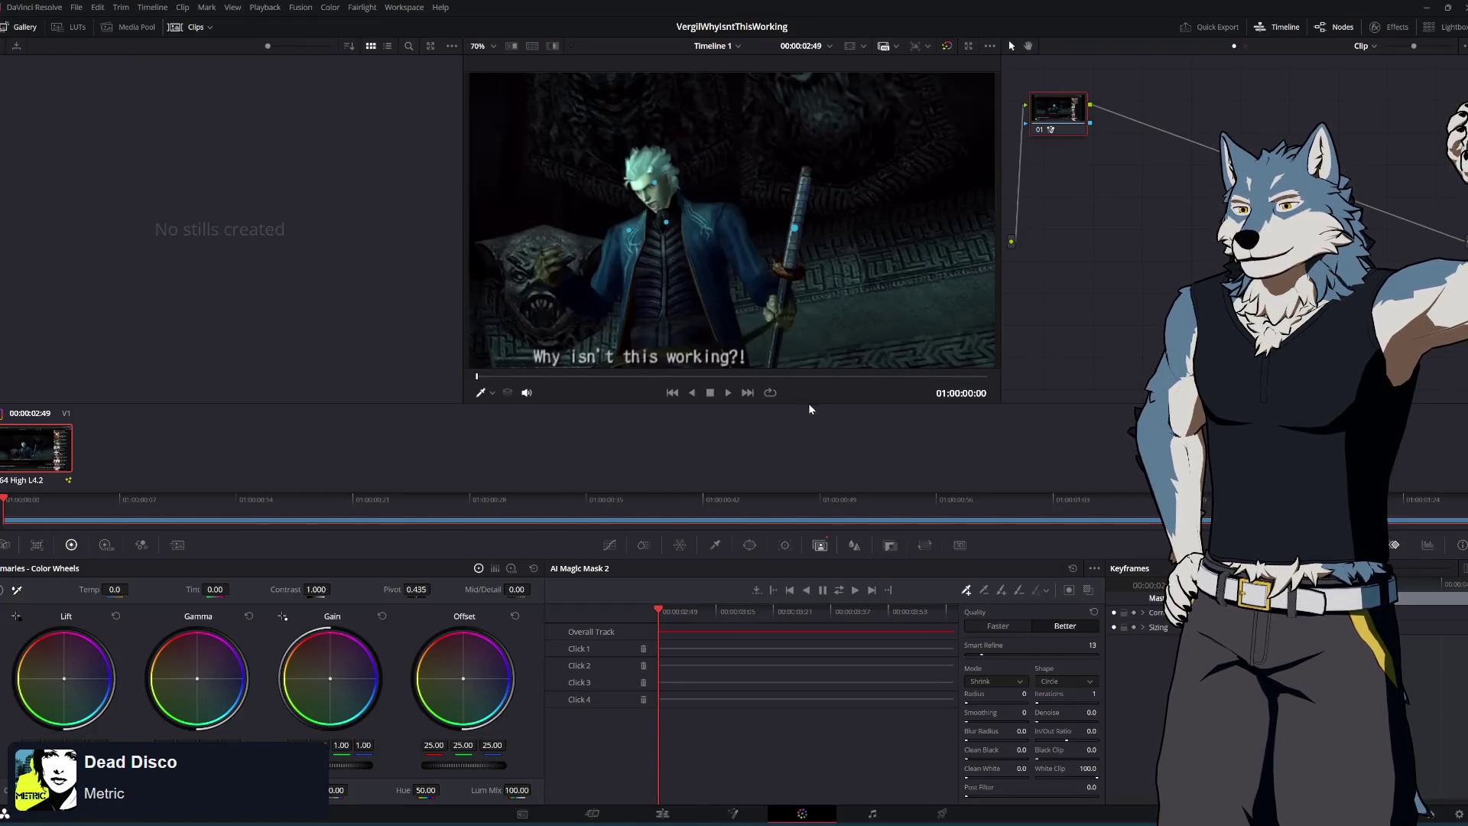
# Show Vergil isolated over grey with Highlight and widen the viewer
pyautogui.click(555, 47)
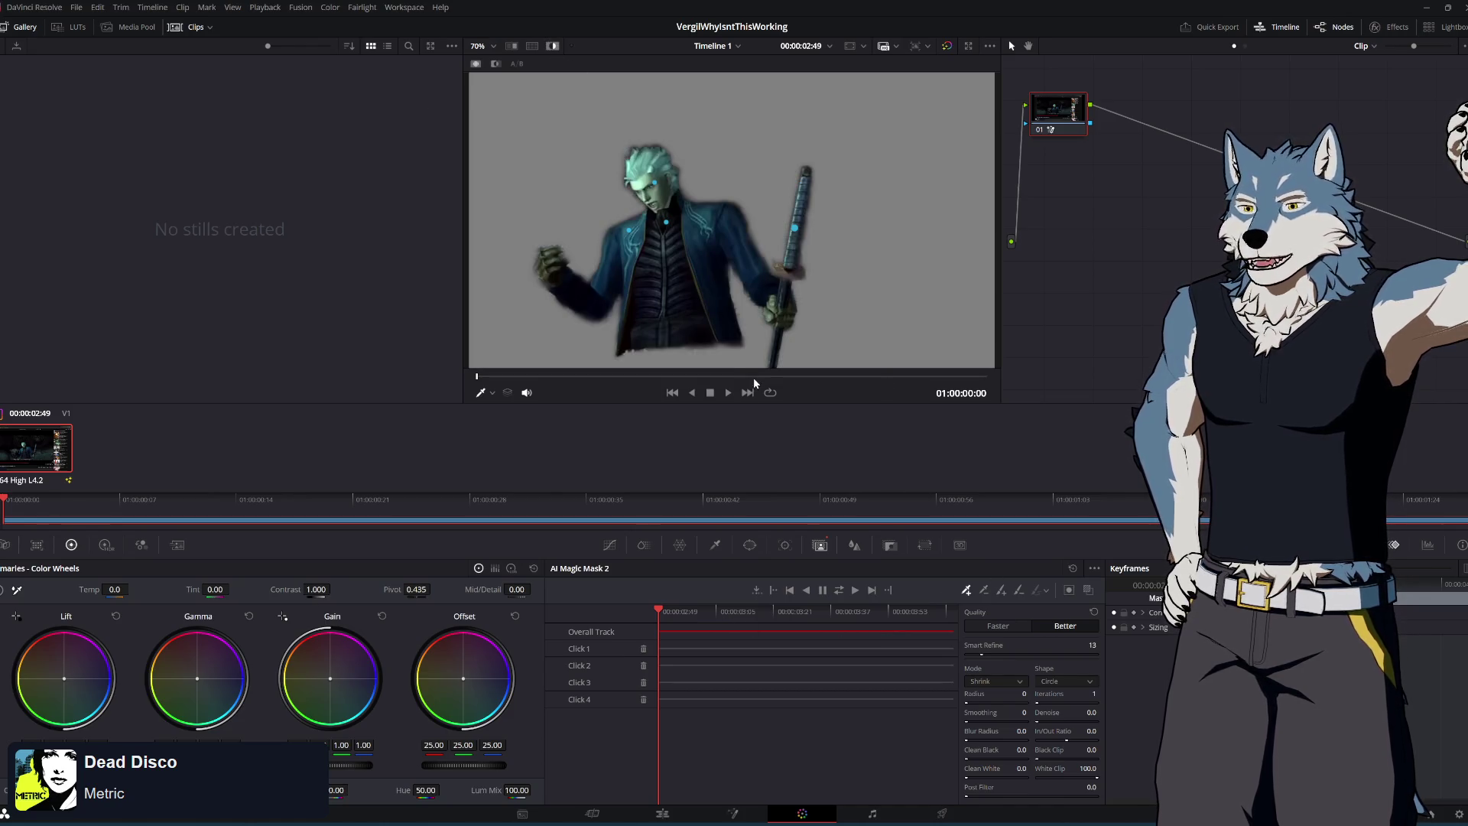
pyautogui.scroll(4, 664, 286)
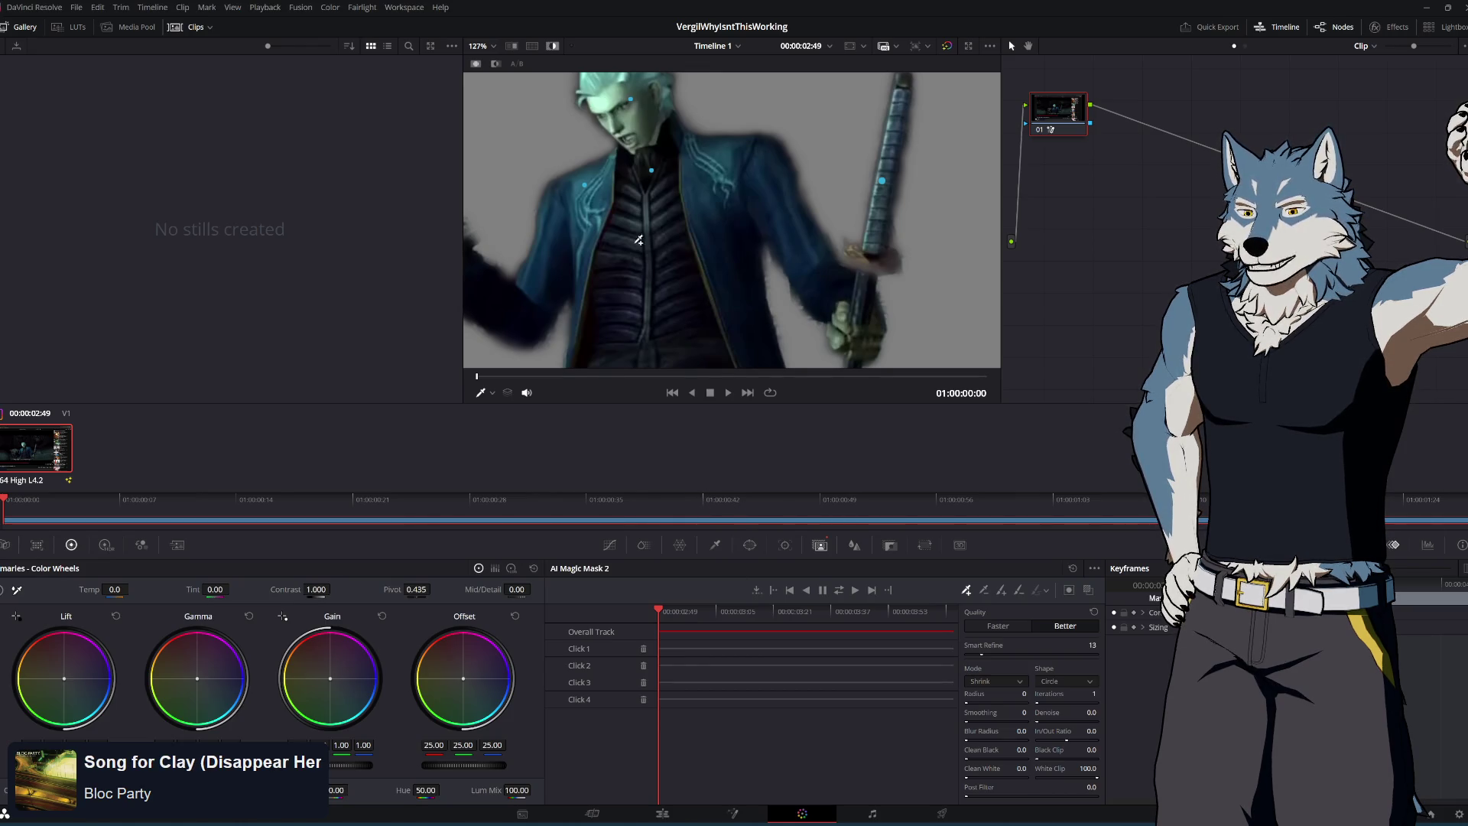
pyautogui.scroll(3, 699, 189)
pyautogui.moveTo(461, 112); pyautogui.dragTo(263, 175)
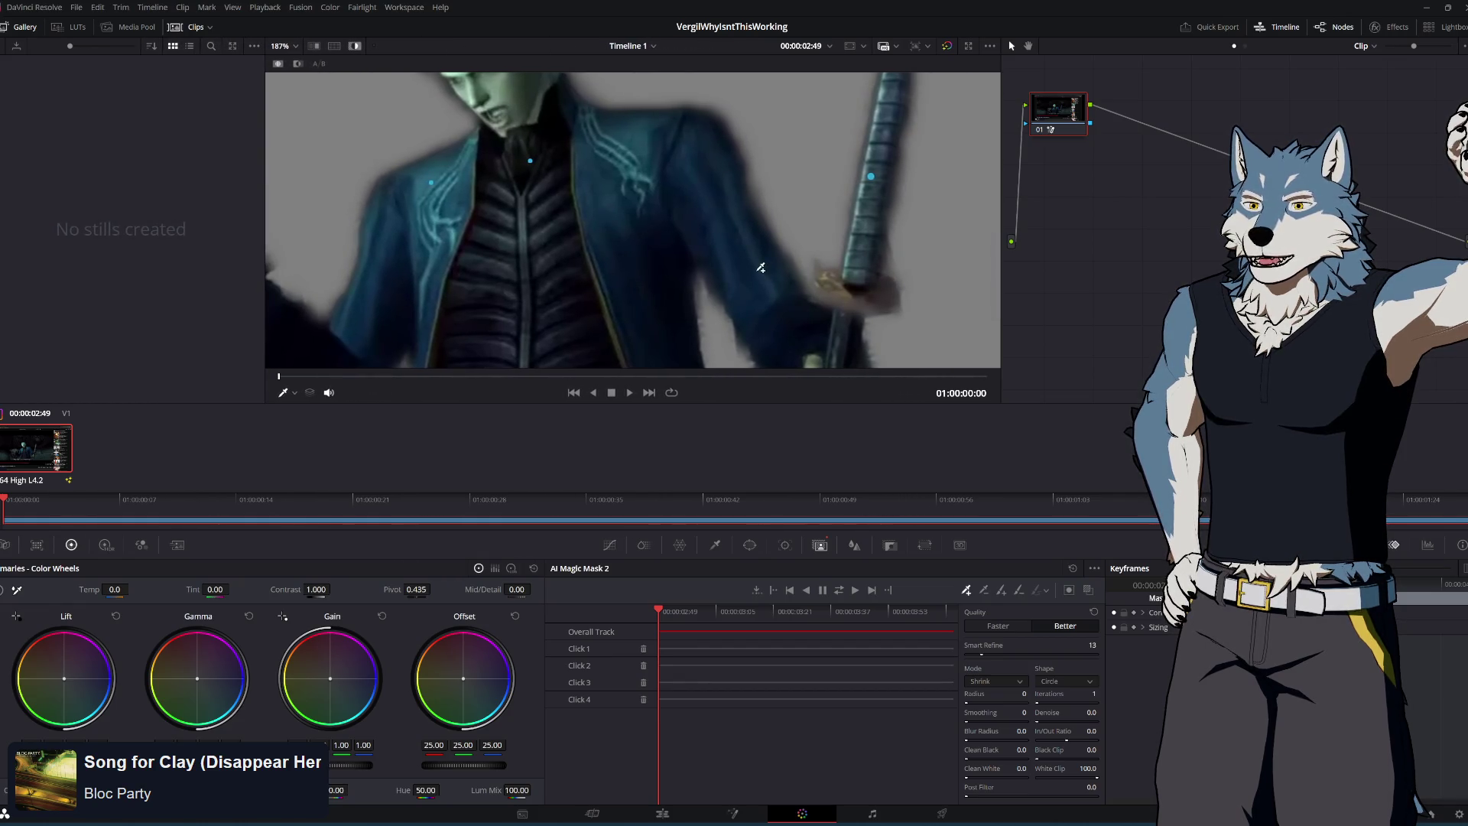
pyautogui.scroll(-1, 761, 267)
pyautogui.scroll(2, 760, 268)
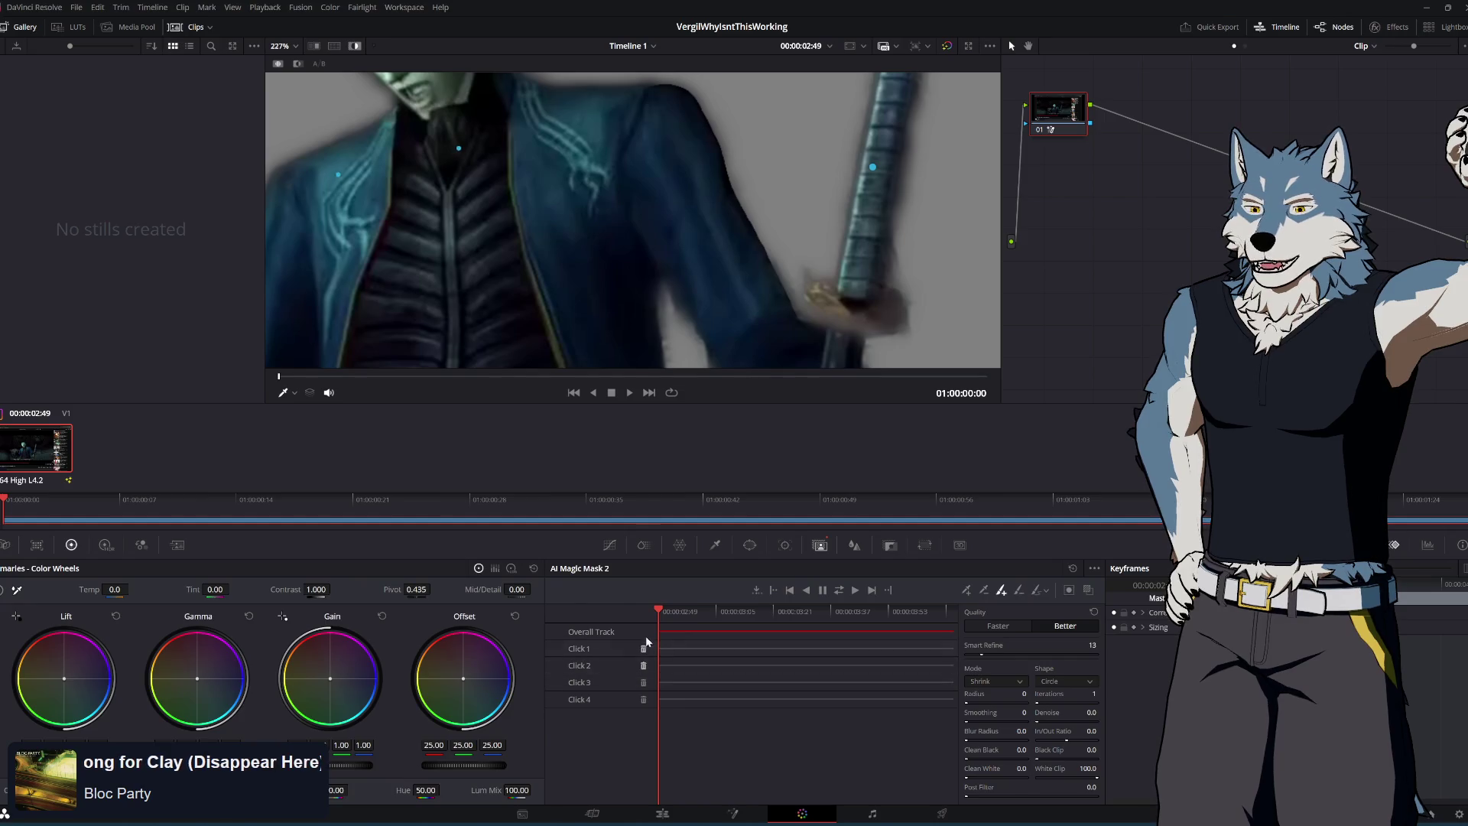
# Re-track the Magic Mask forward, return the playhead to the start, and show the full frame
pyautogui.click(839, 590)
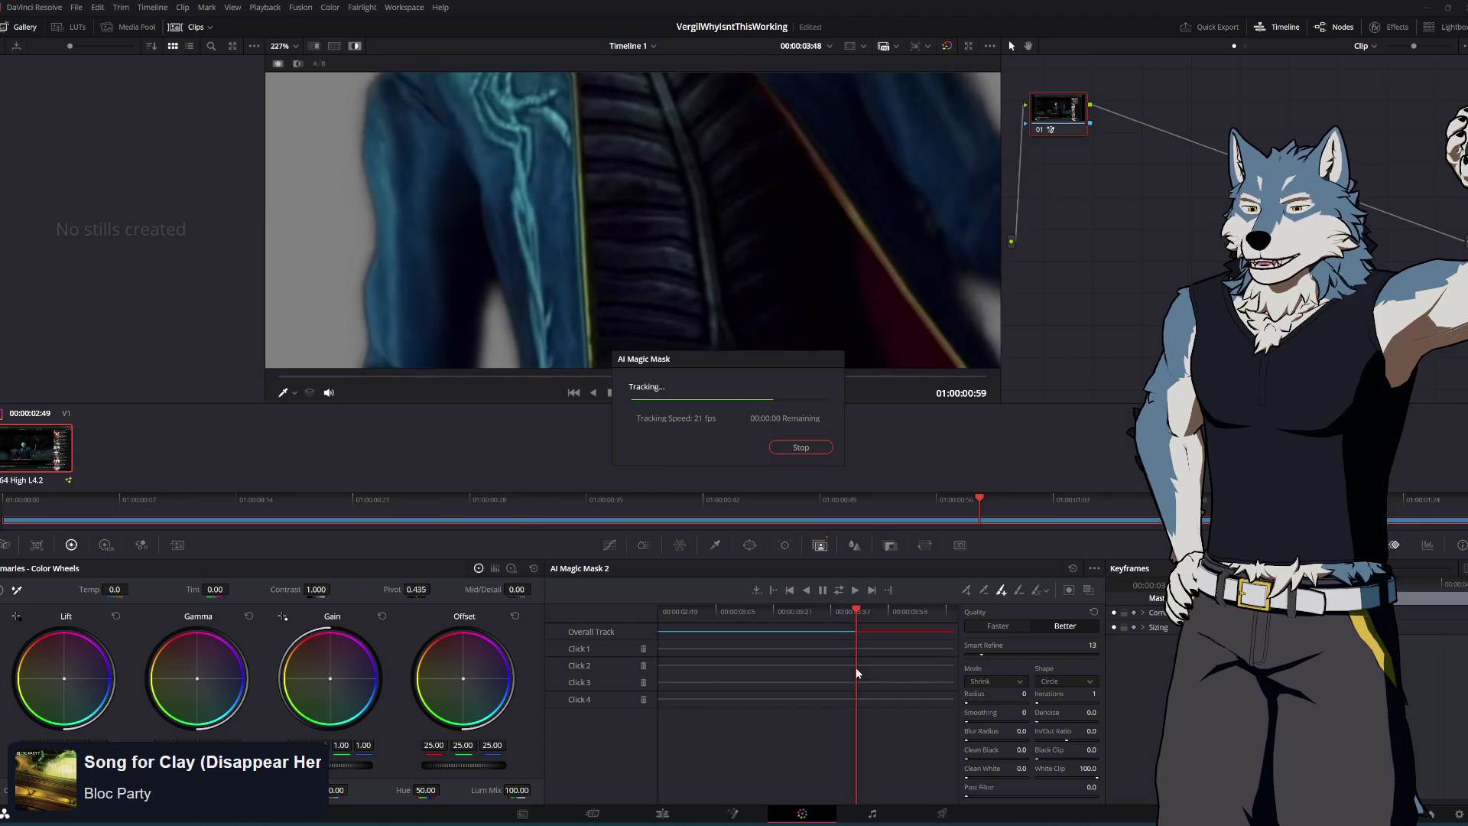
pyautogui.scroll(-3, 734, 221)
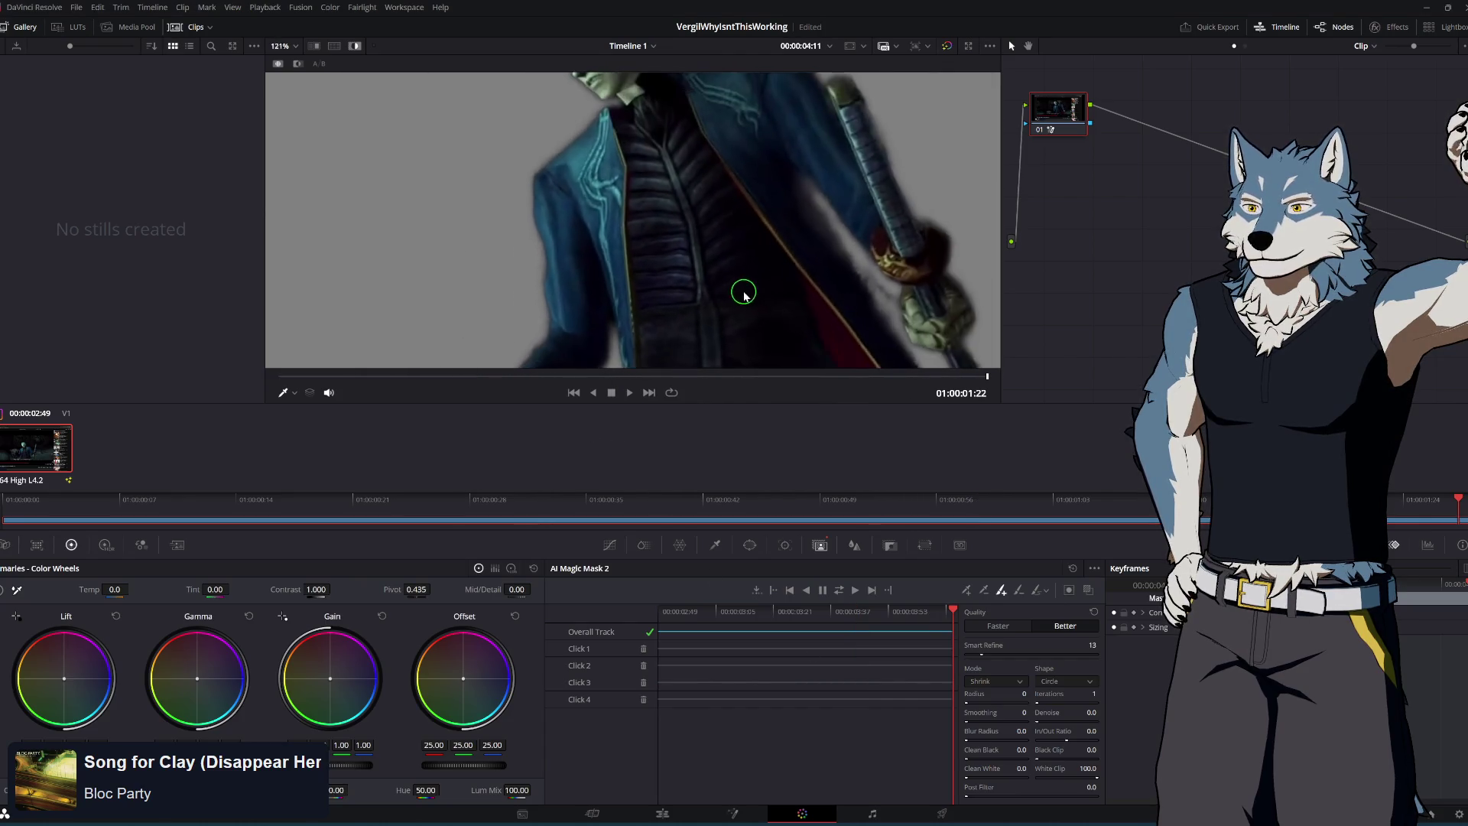
pyautogui.moveTo(952, 600); pyautogui.dragTo(644, 618)
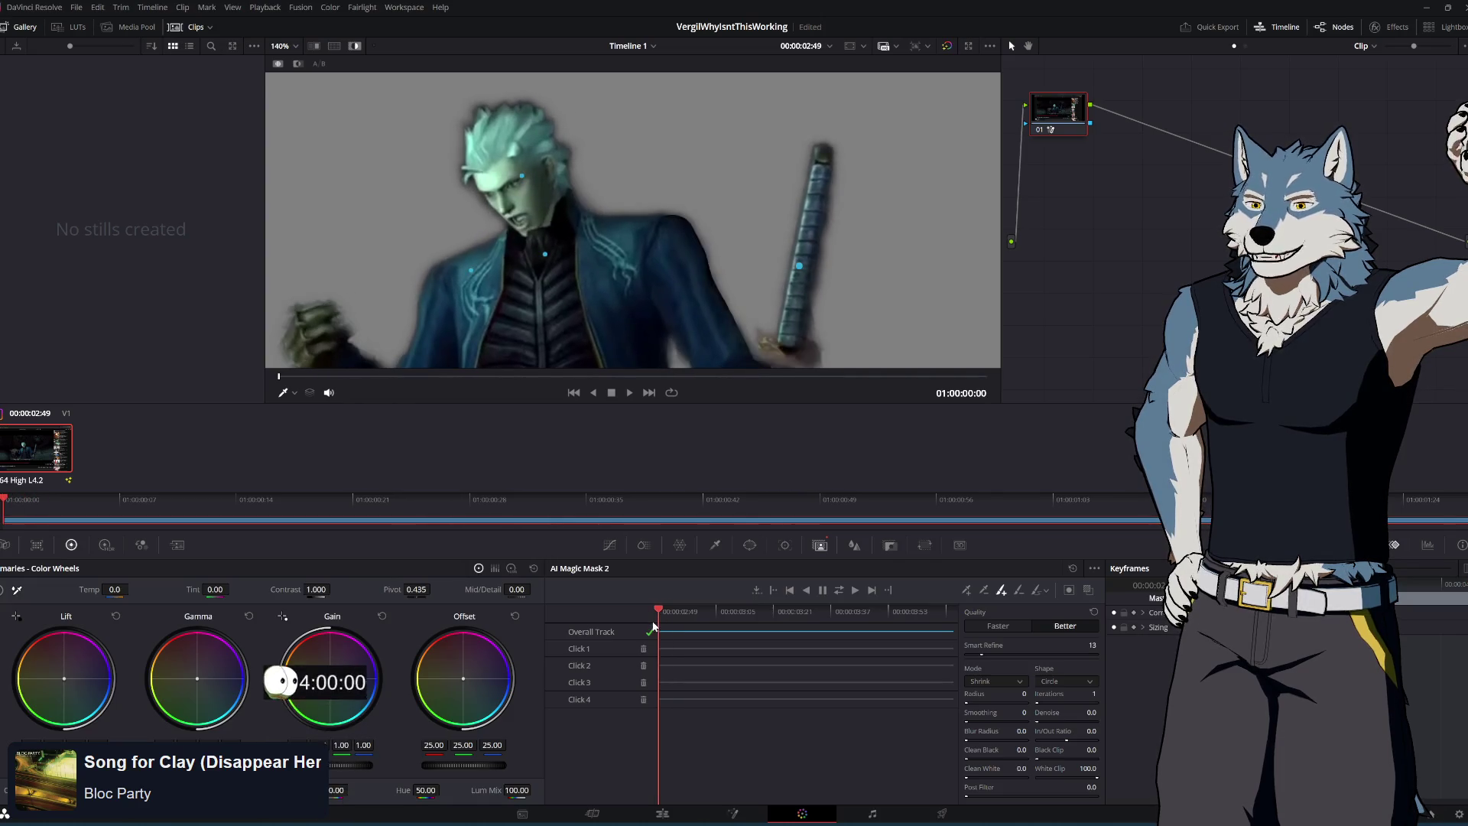
pyautogui.click(758, 312)
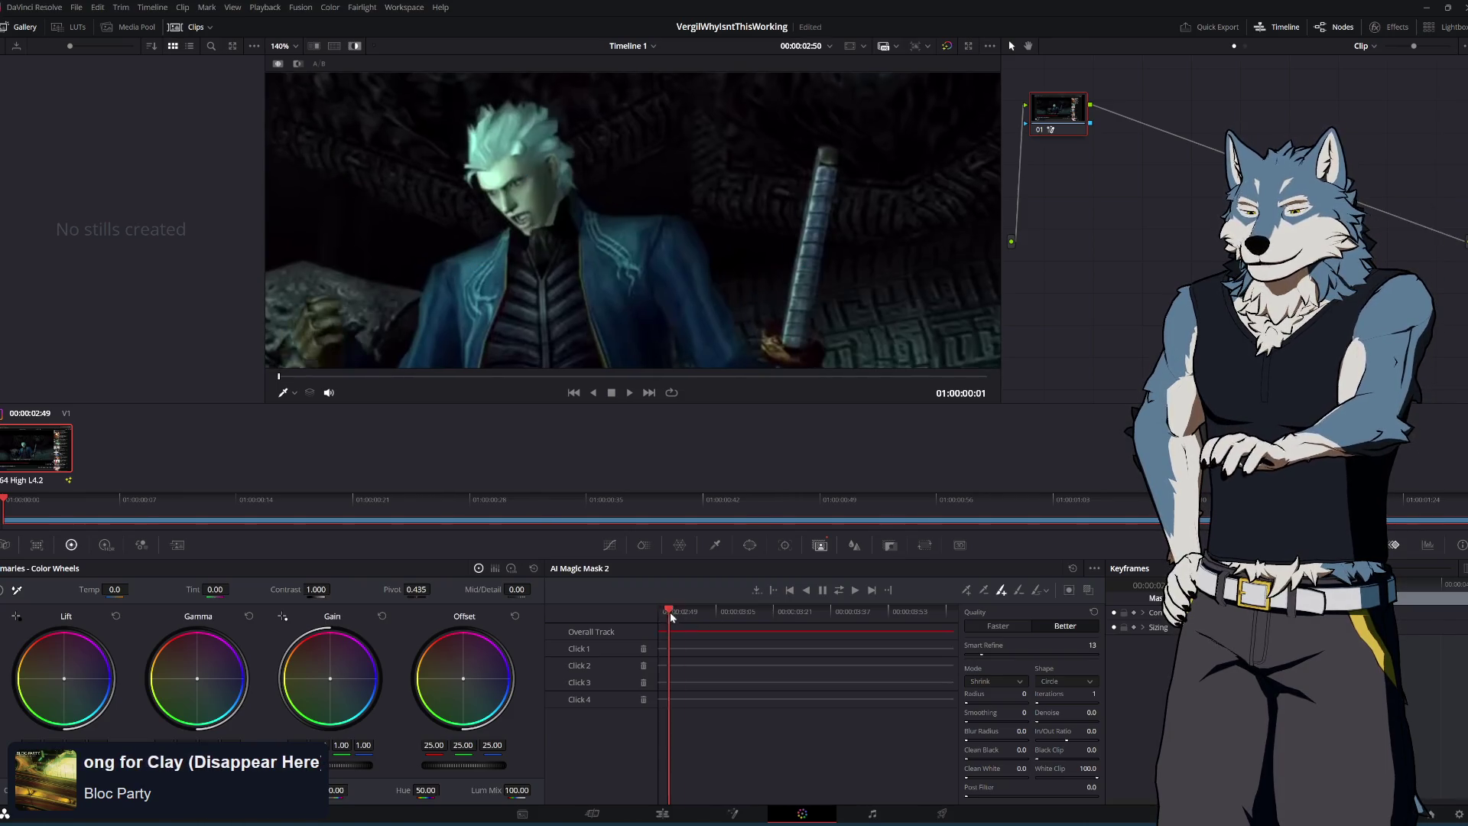
# Turn on the before/after wipe and save a new colour grading version of the clip
pyautogui.click(356, 47)
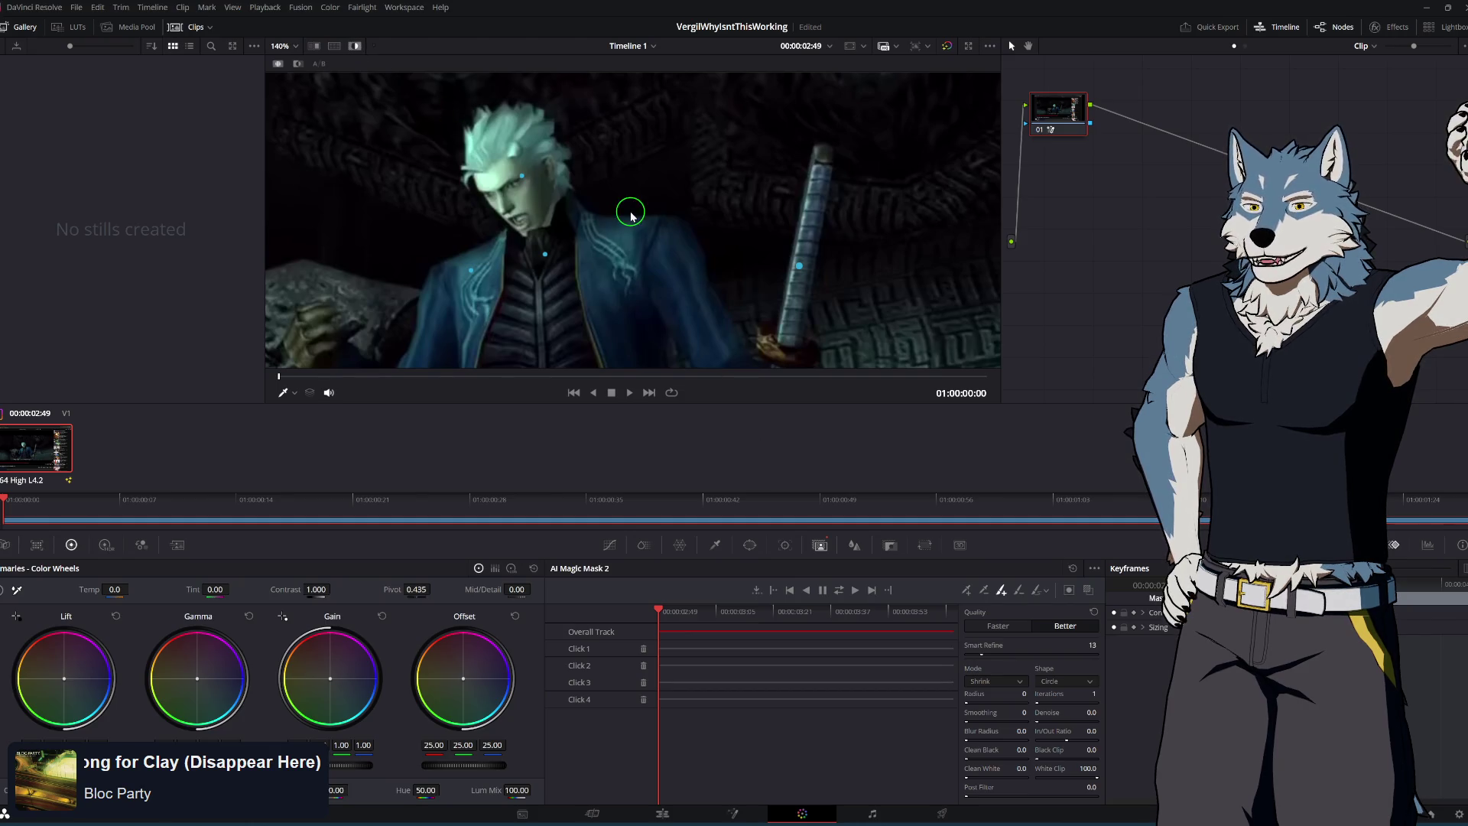
pyautogui.scroll(-3, 635, 218)
pyautogui.scroll(2, 658, 222)
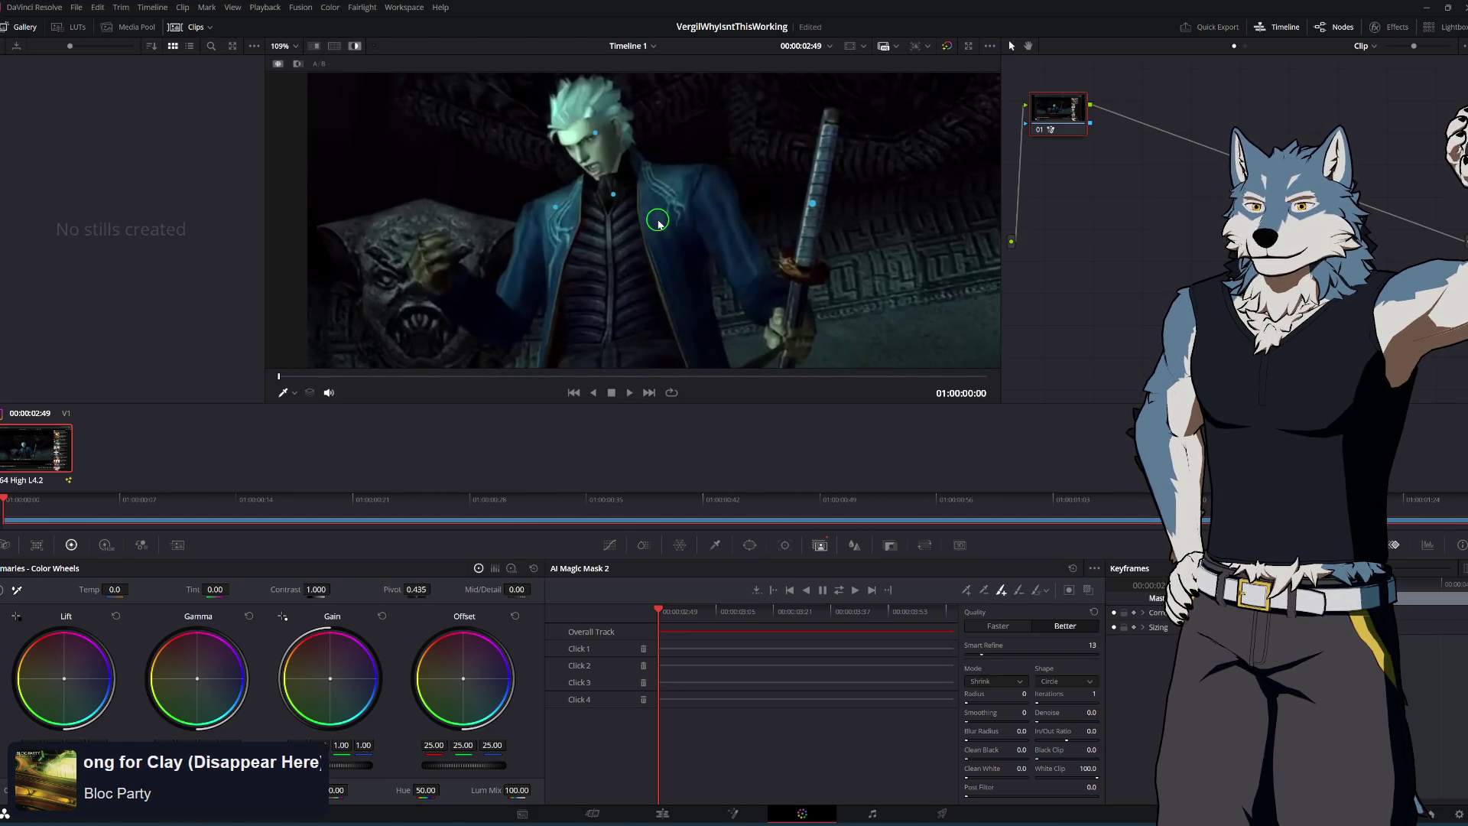
pyautogui.hotkey('ctrl', 'y')
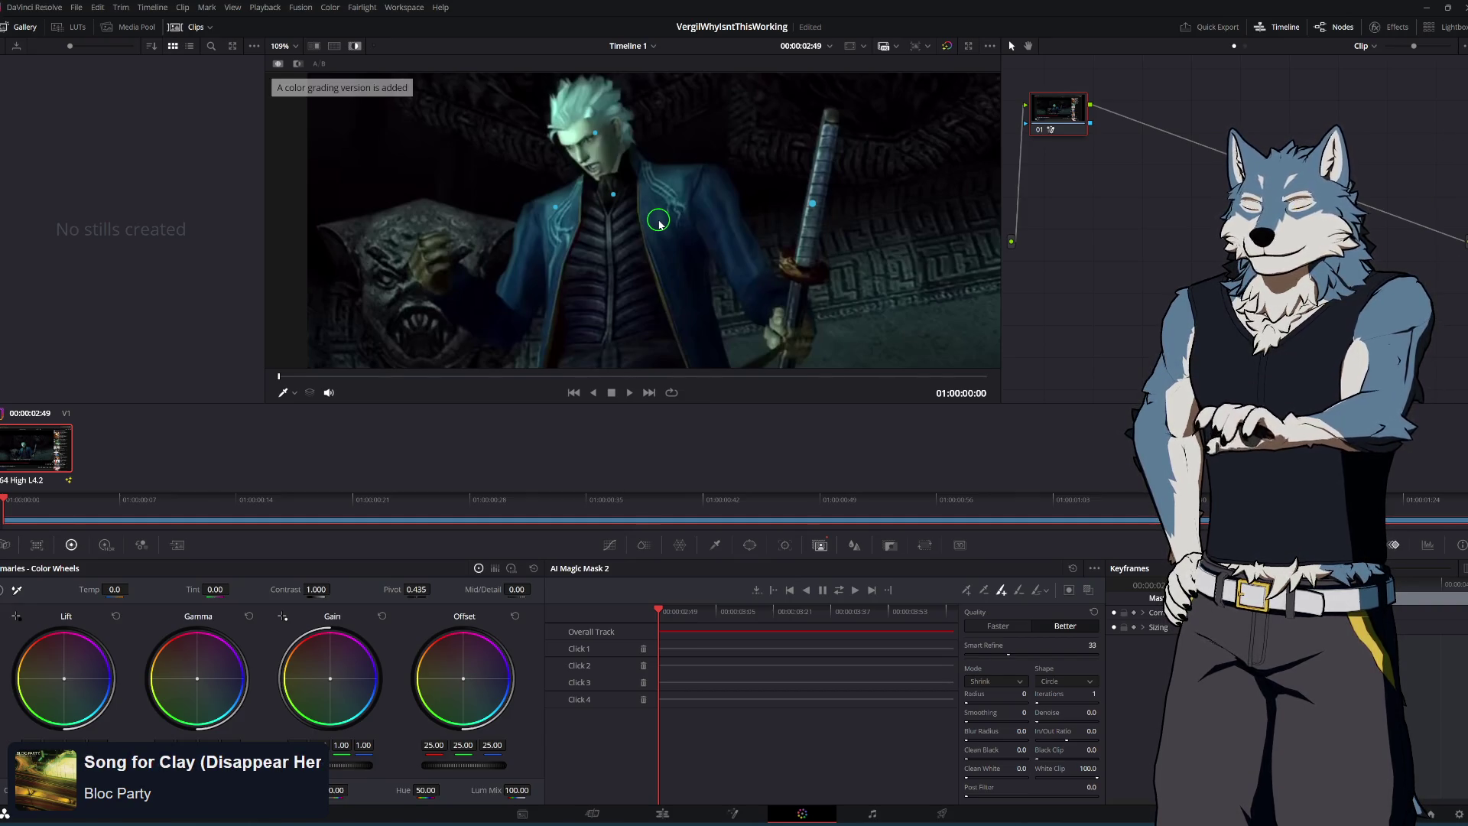
# Track AI Magic Mask 2 forward through the clip and return the playhead to the start
pyautogui.scroll(-3, 661, 253)
pyautogui.scroll(2, 667, 295)
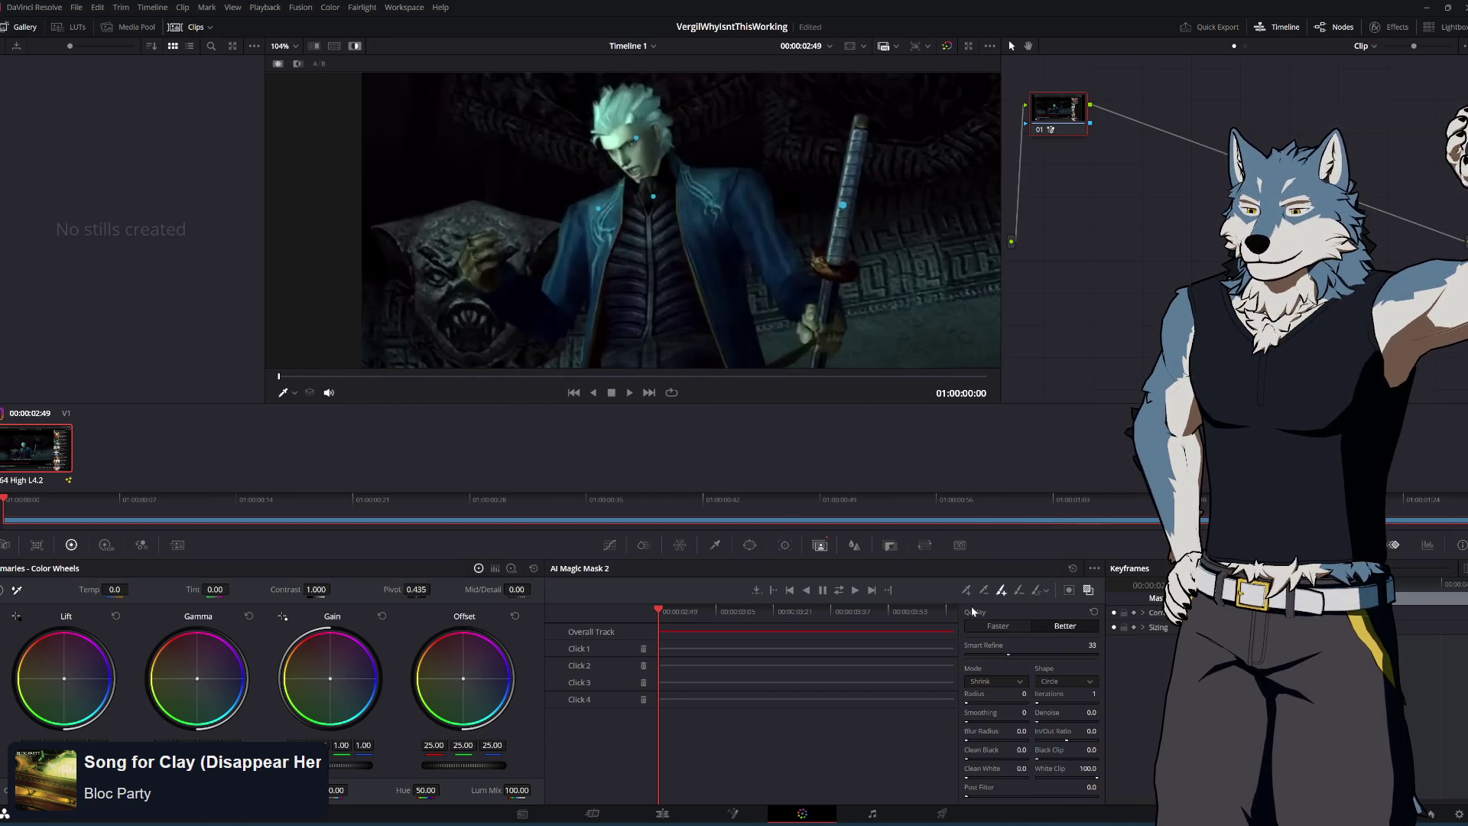
pyautogui.click(839, 590)
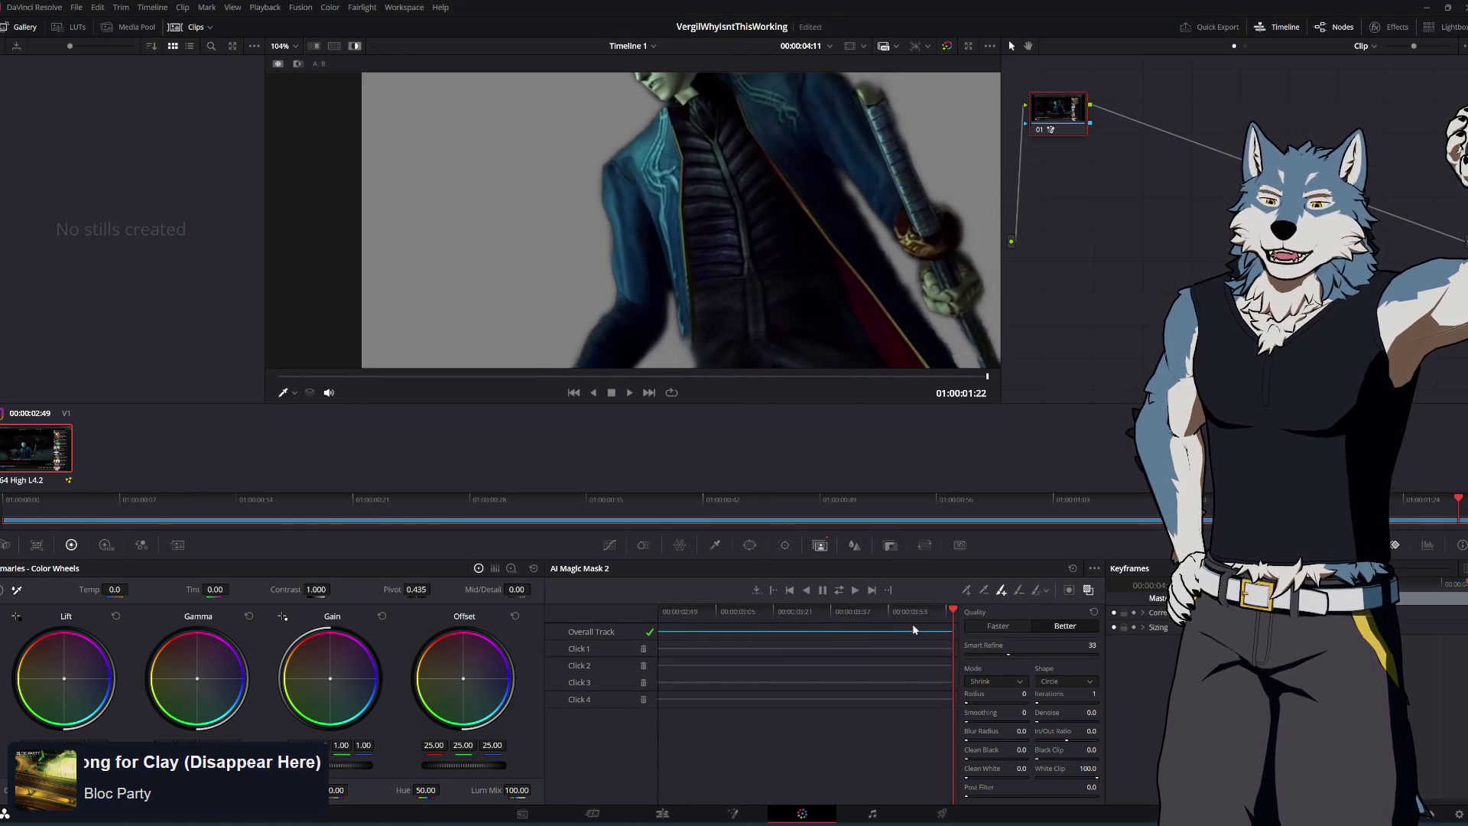
pyautogui.moveTo(952, 609); pyautogui.dragTo(647, 610)
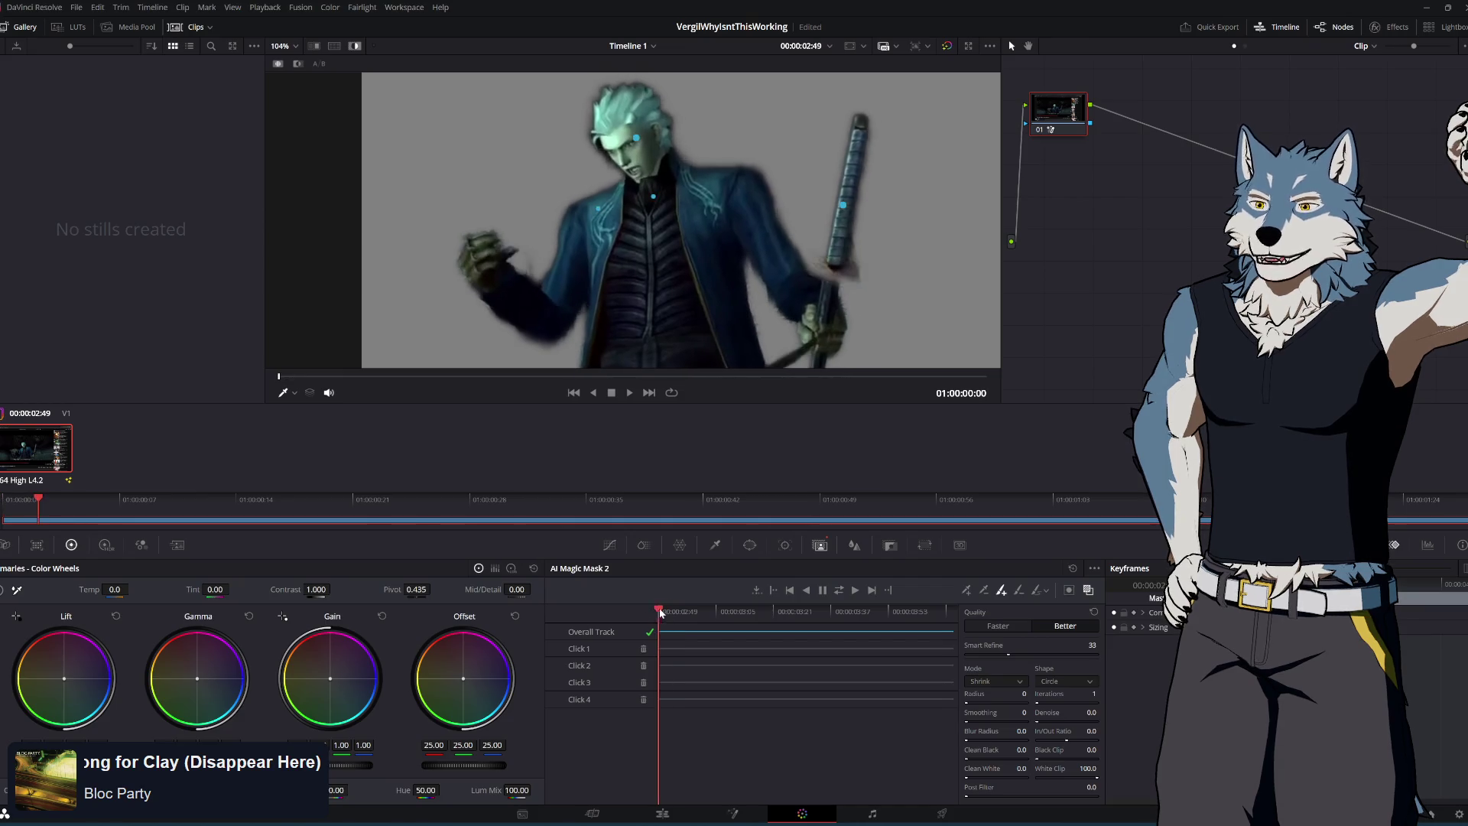
pyautogui.click(966, 589)
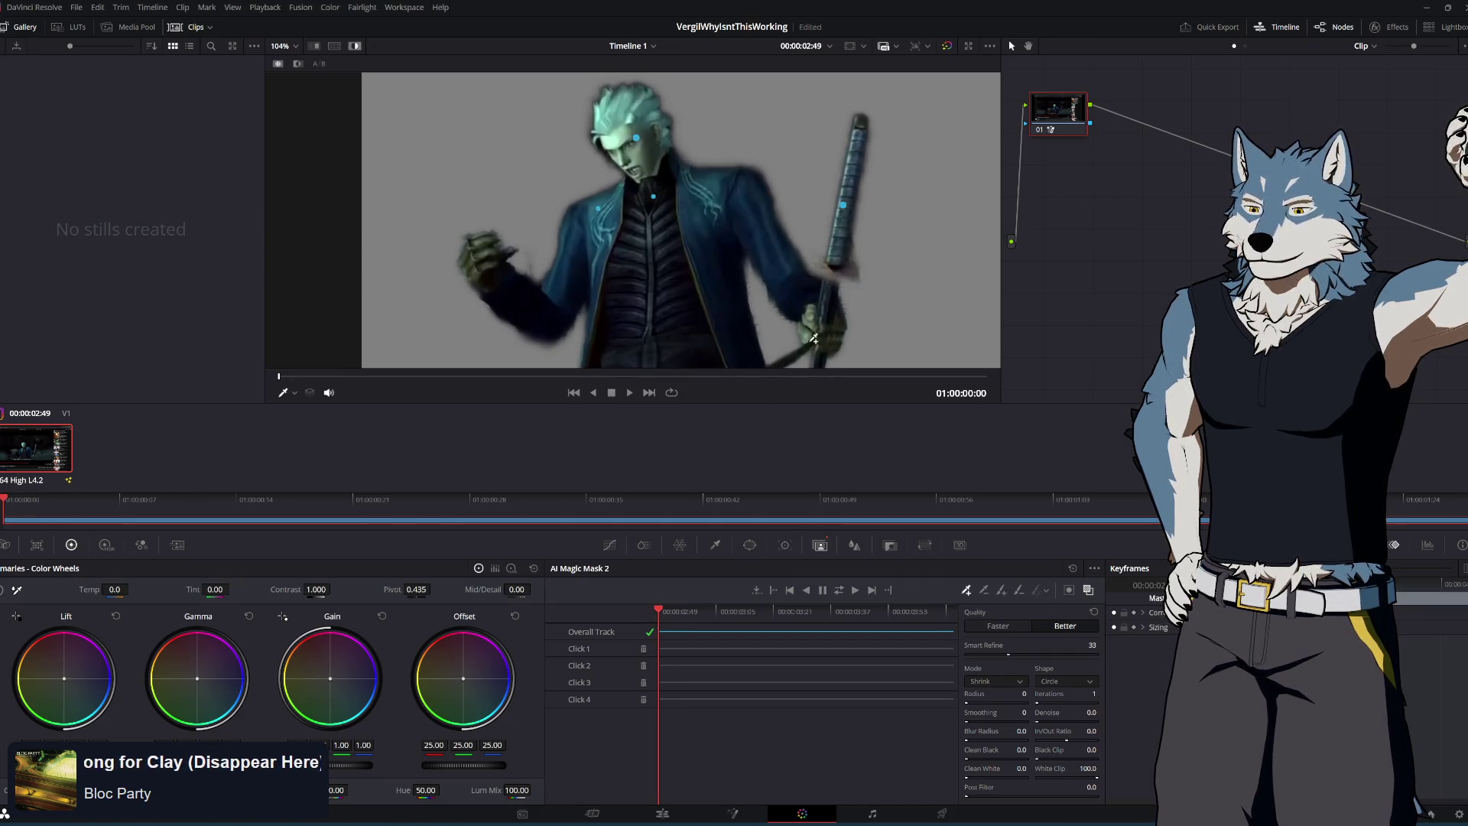
# Add mask points on Vergil's sword hand, raised fist, coat sleeve and lower coat
pyautogui.click(836, 270)
pyautogui.scroll(-1, 828, 253)
pyautogui.scroll(2, 822, 334)
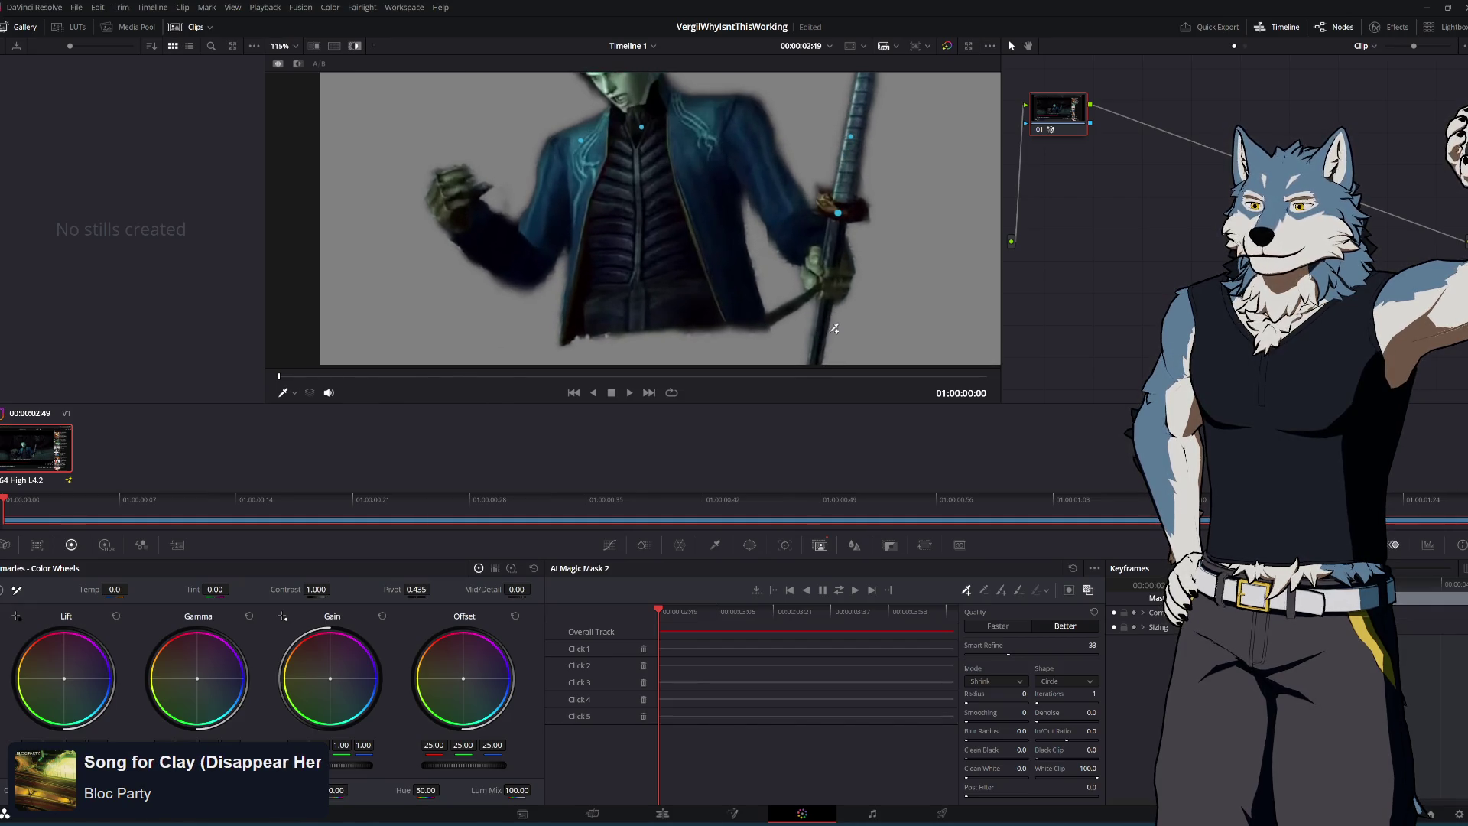
pyautogui.click(830, 277)
pyautogui.click(449, 198)
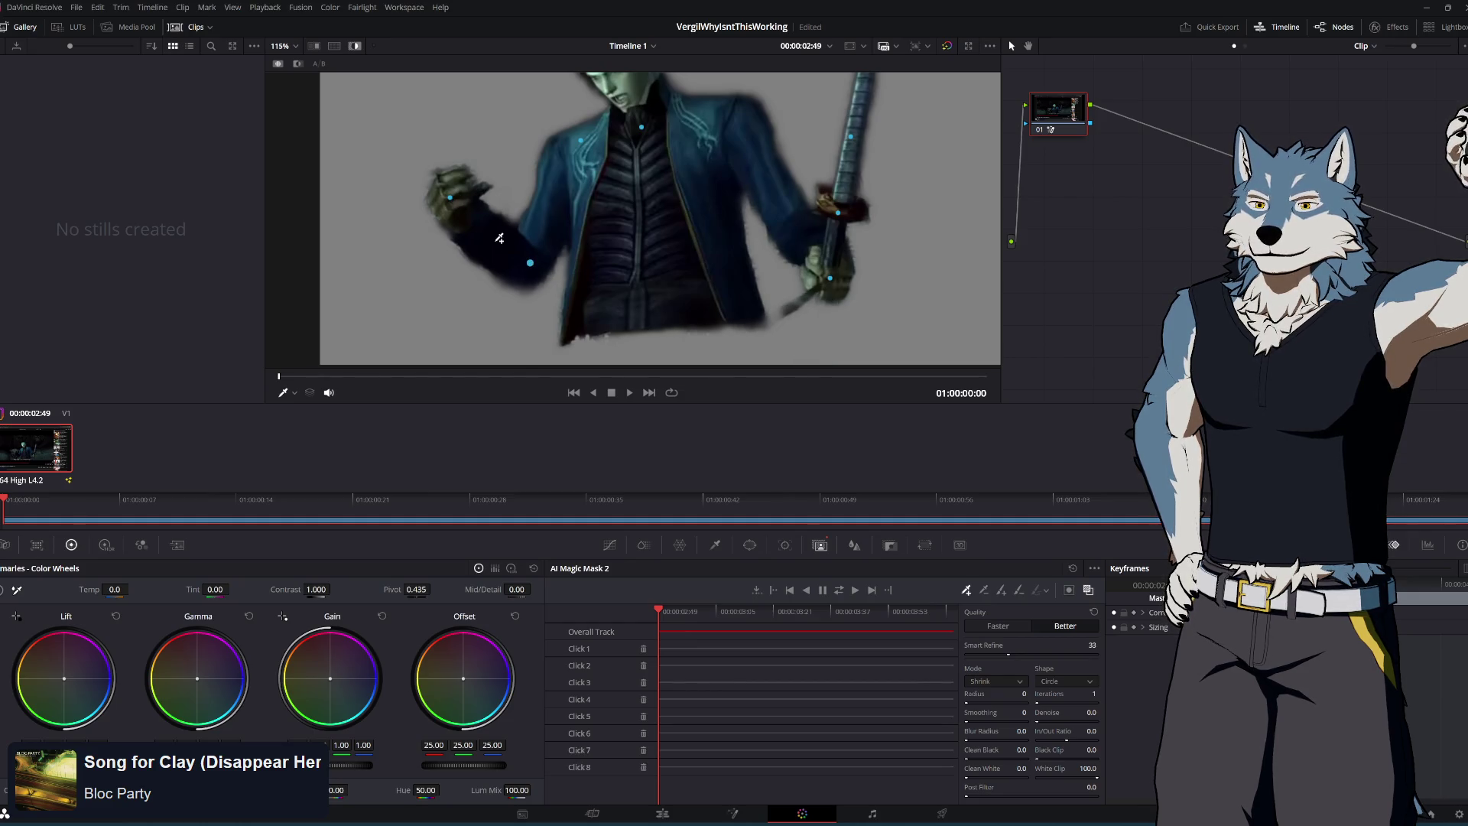
pyautogui.click(552, 205)
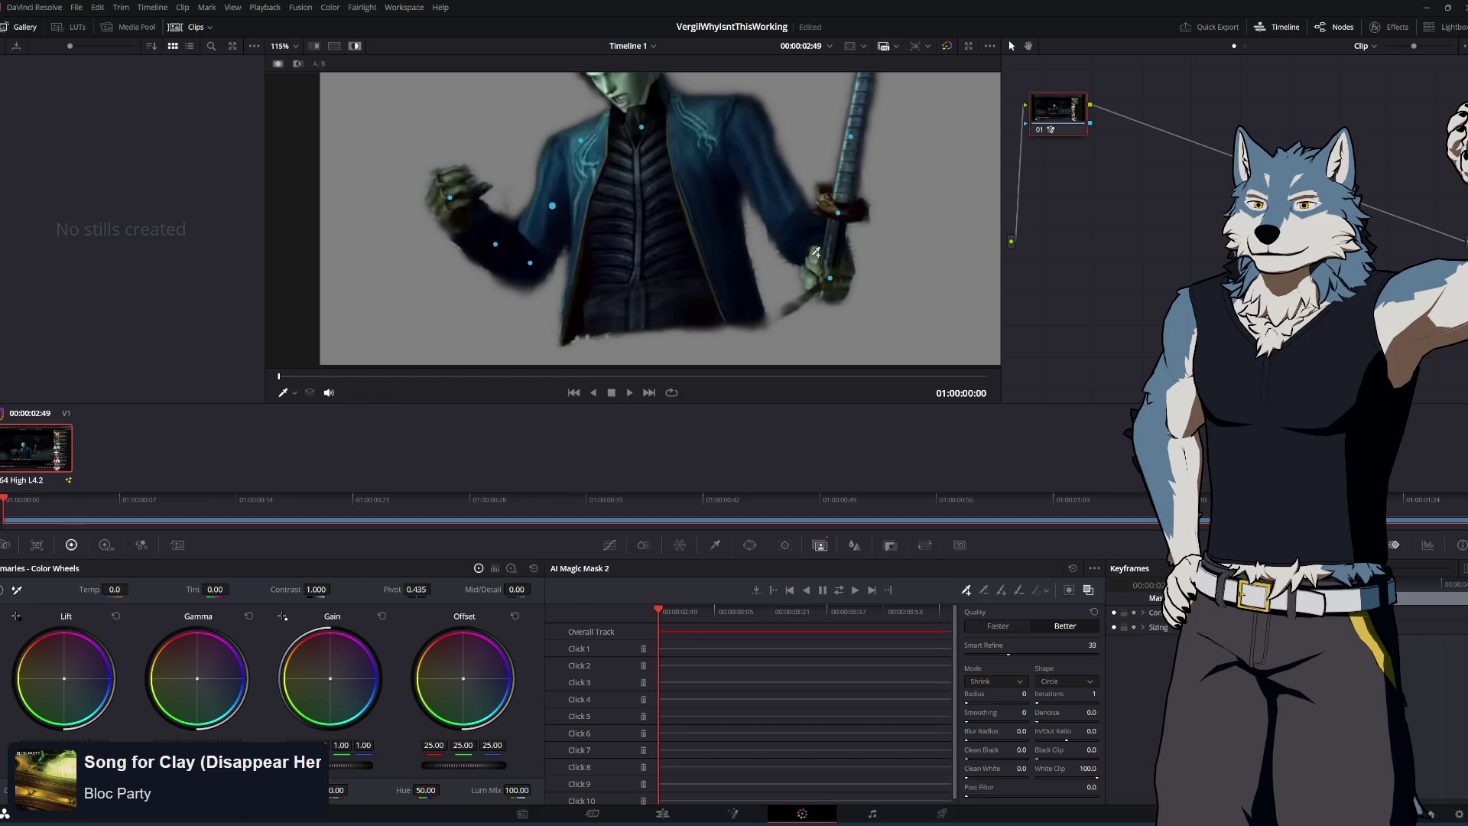
pyautogui.scroll(2, 724, 320)
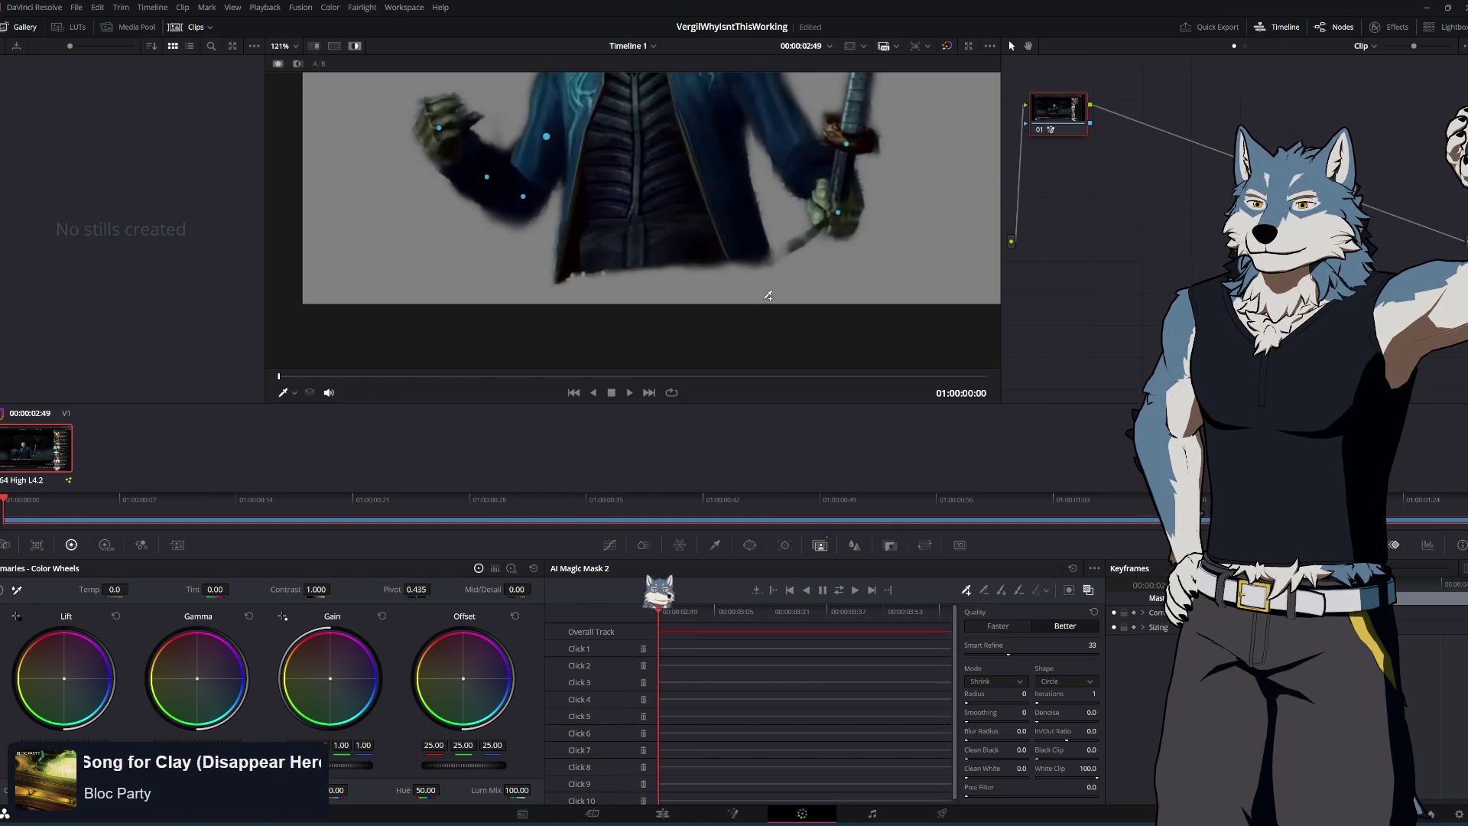
pyautogui.click(561, 293)
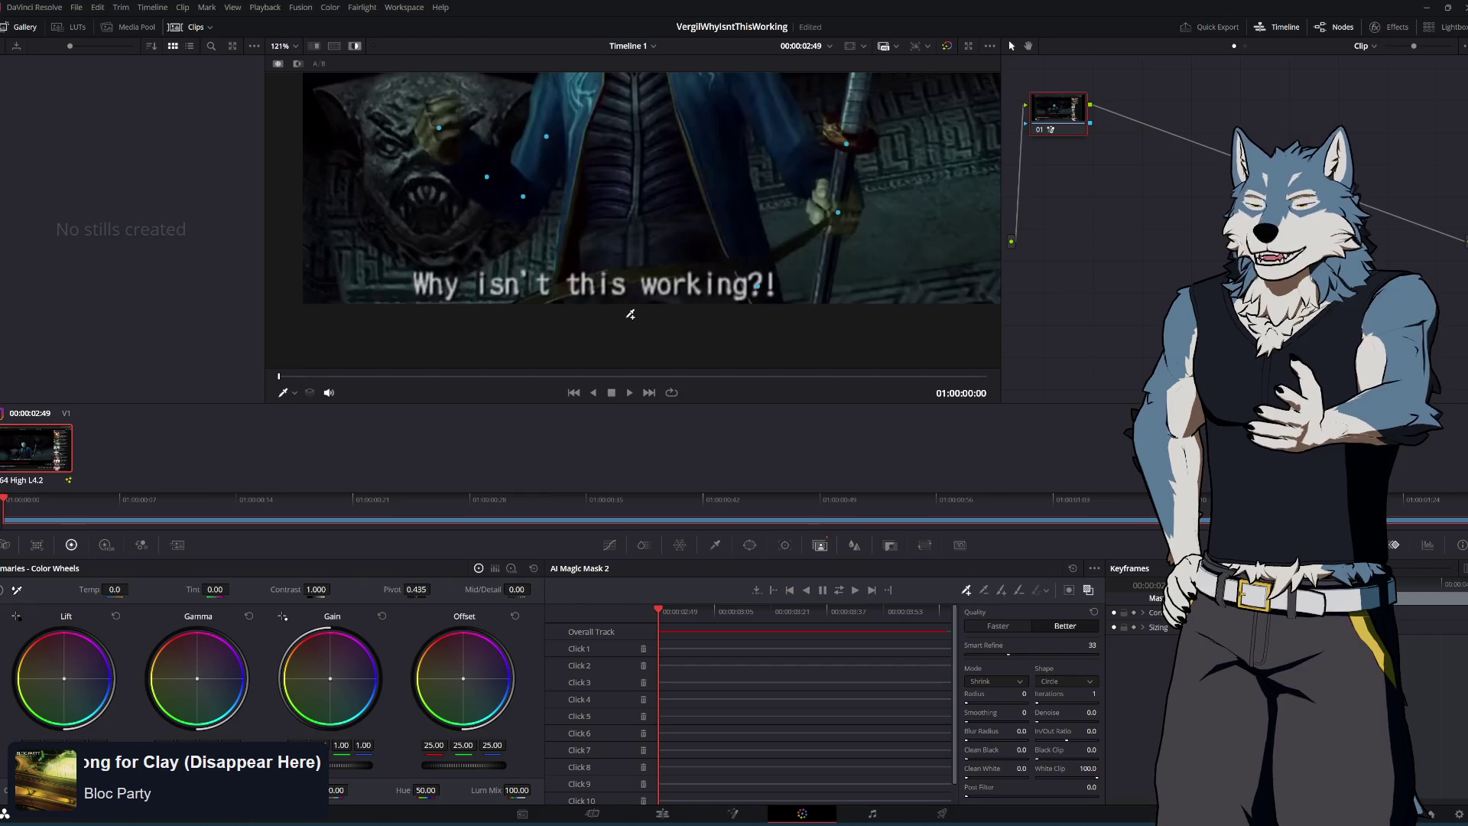
pyautogui.click(96, 9)
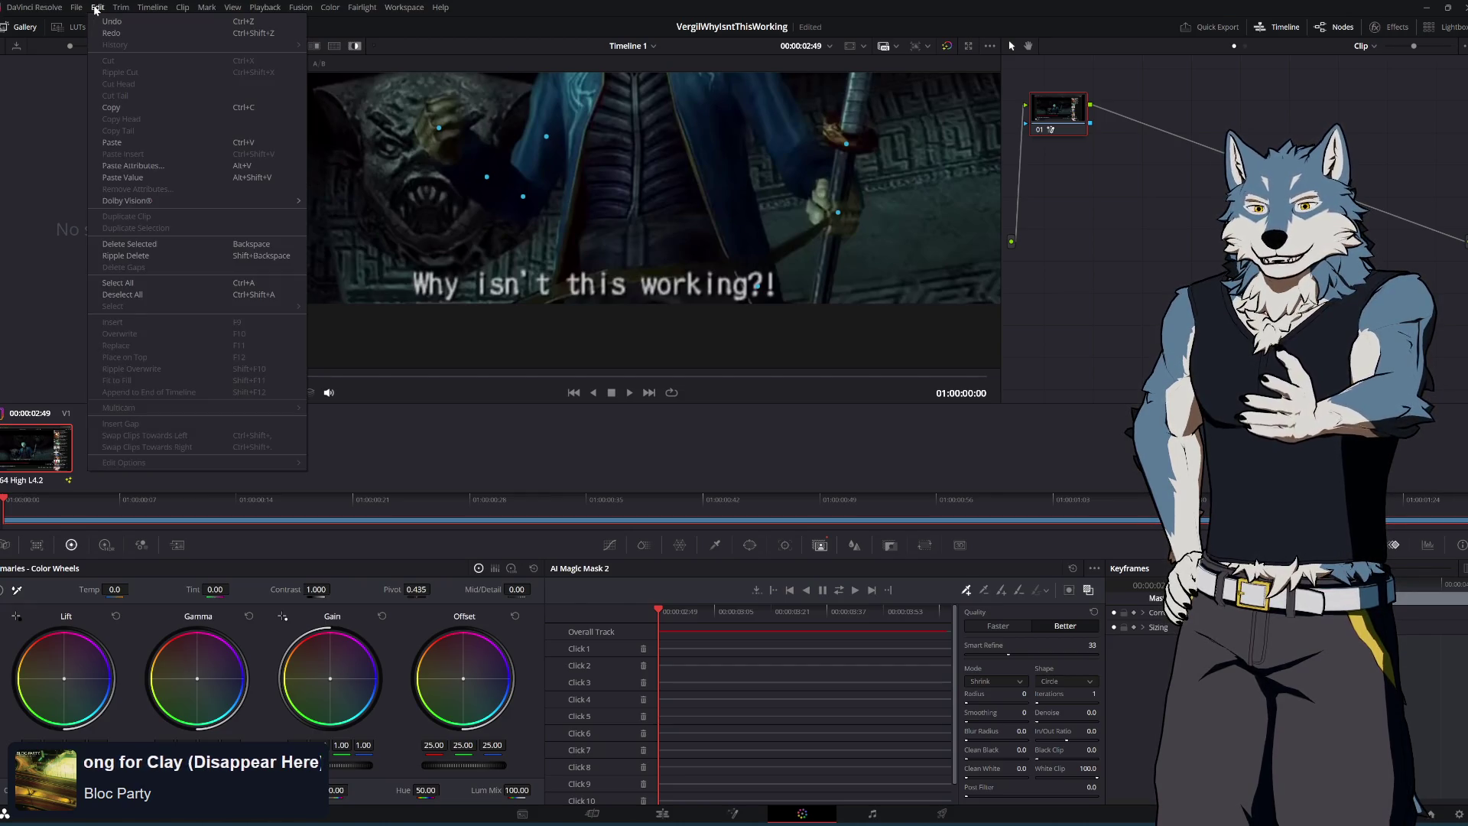
pyautogui.press('Escape')
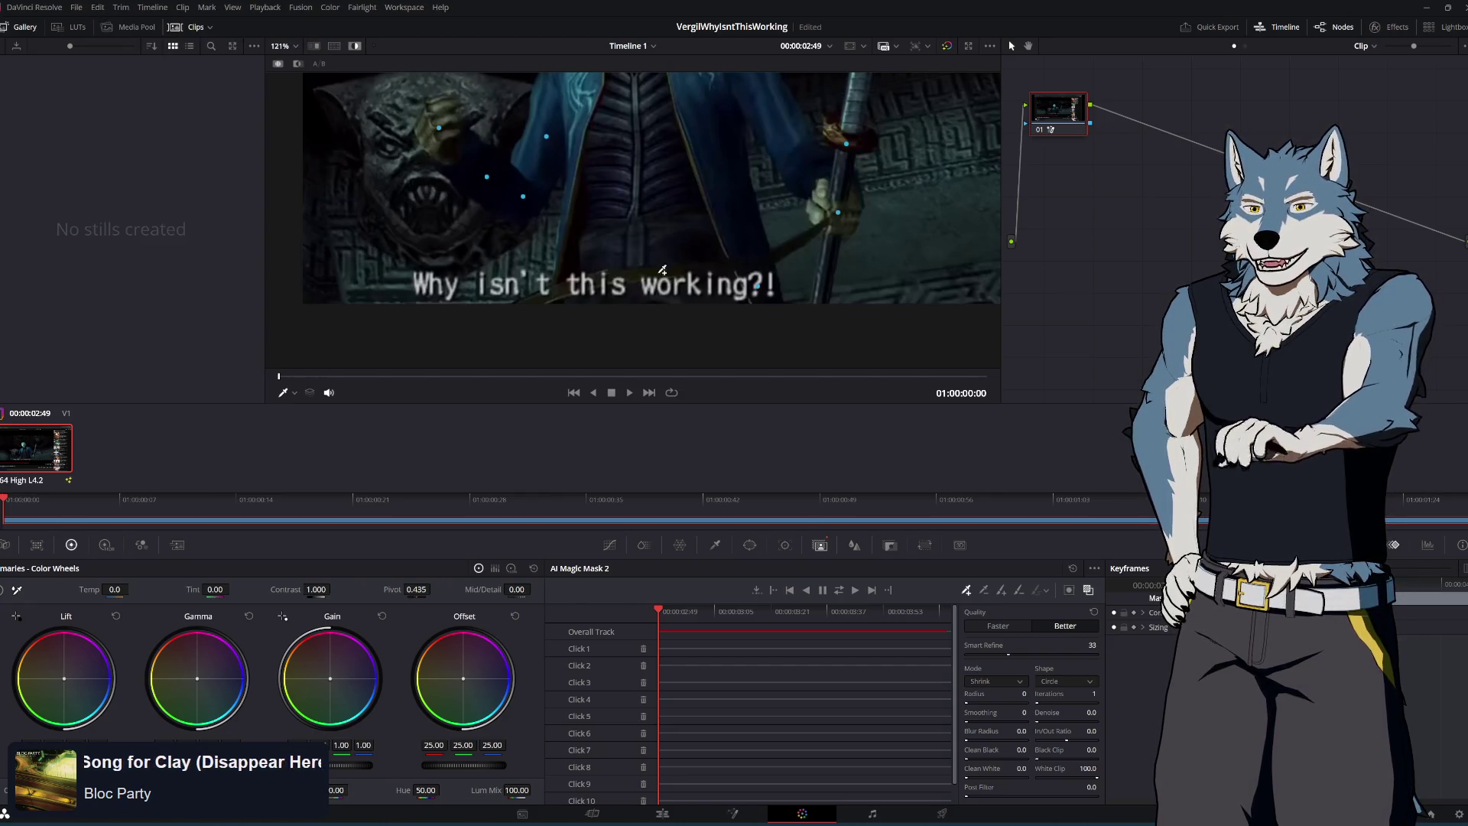
pyautogui.click(561, 294)
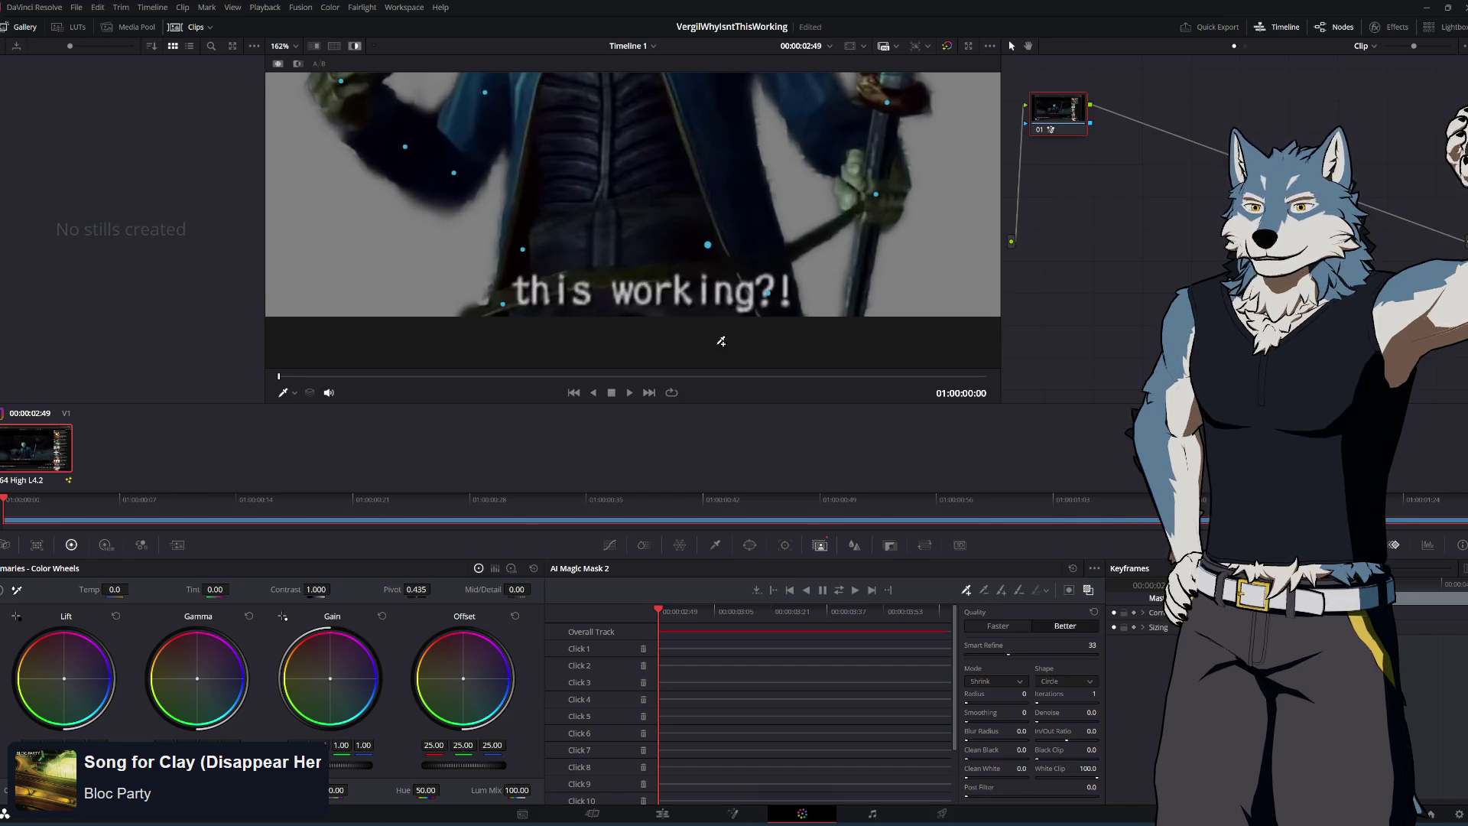
# Track the Magic Mask forward through the whole clip and scrub back to an early frame
pyautogui.scroll(-3, 741, 268)
pyautogui.scroll(4, 647, 113)
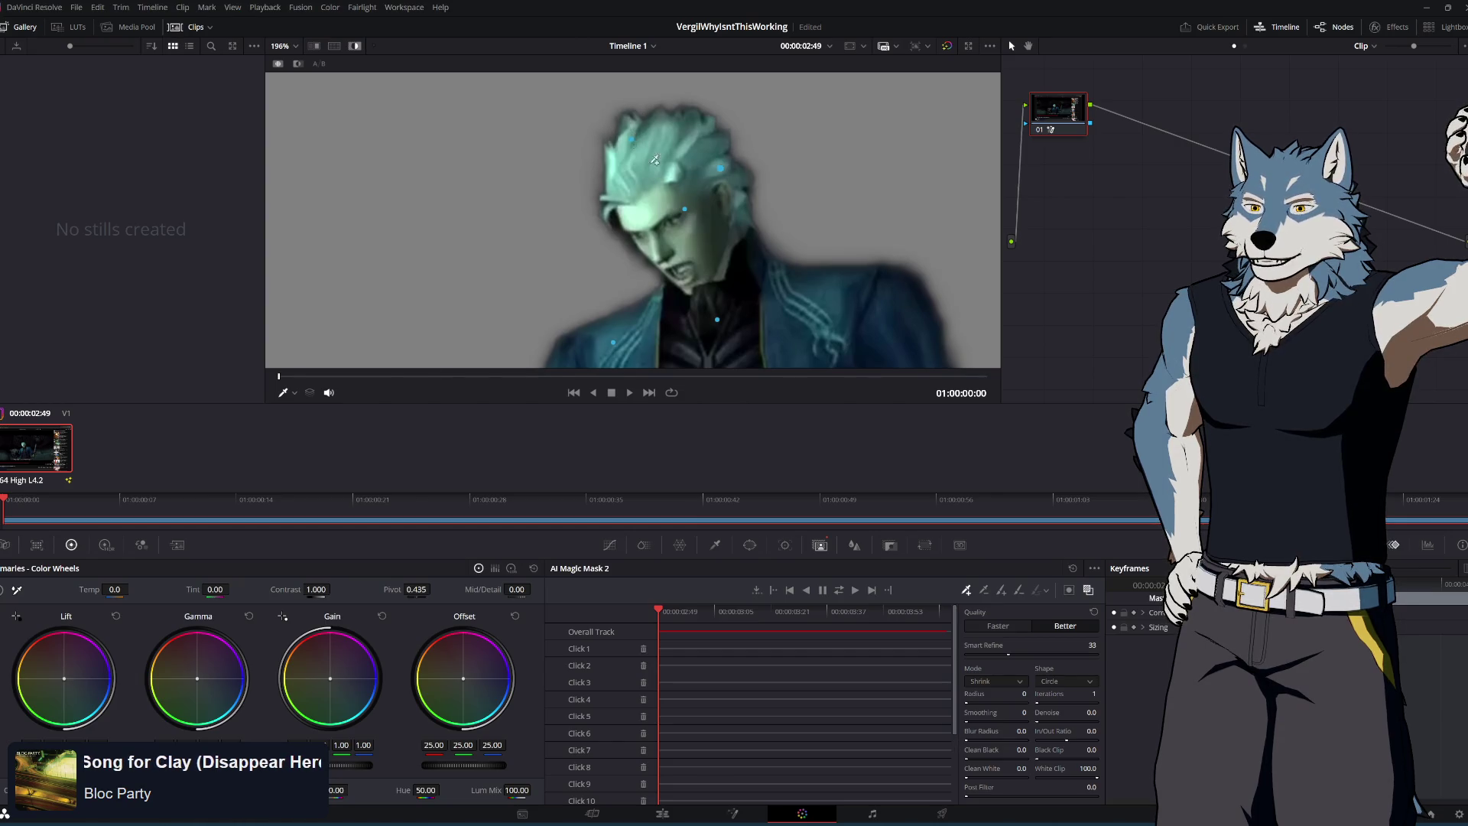
pyautogui.scroll(-2, 765, 199)
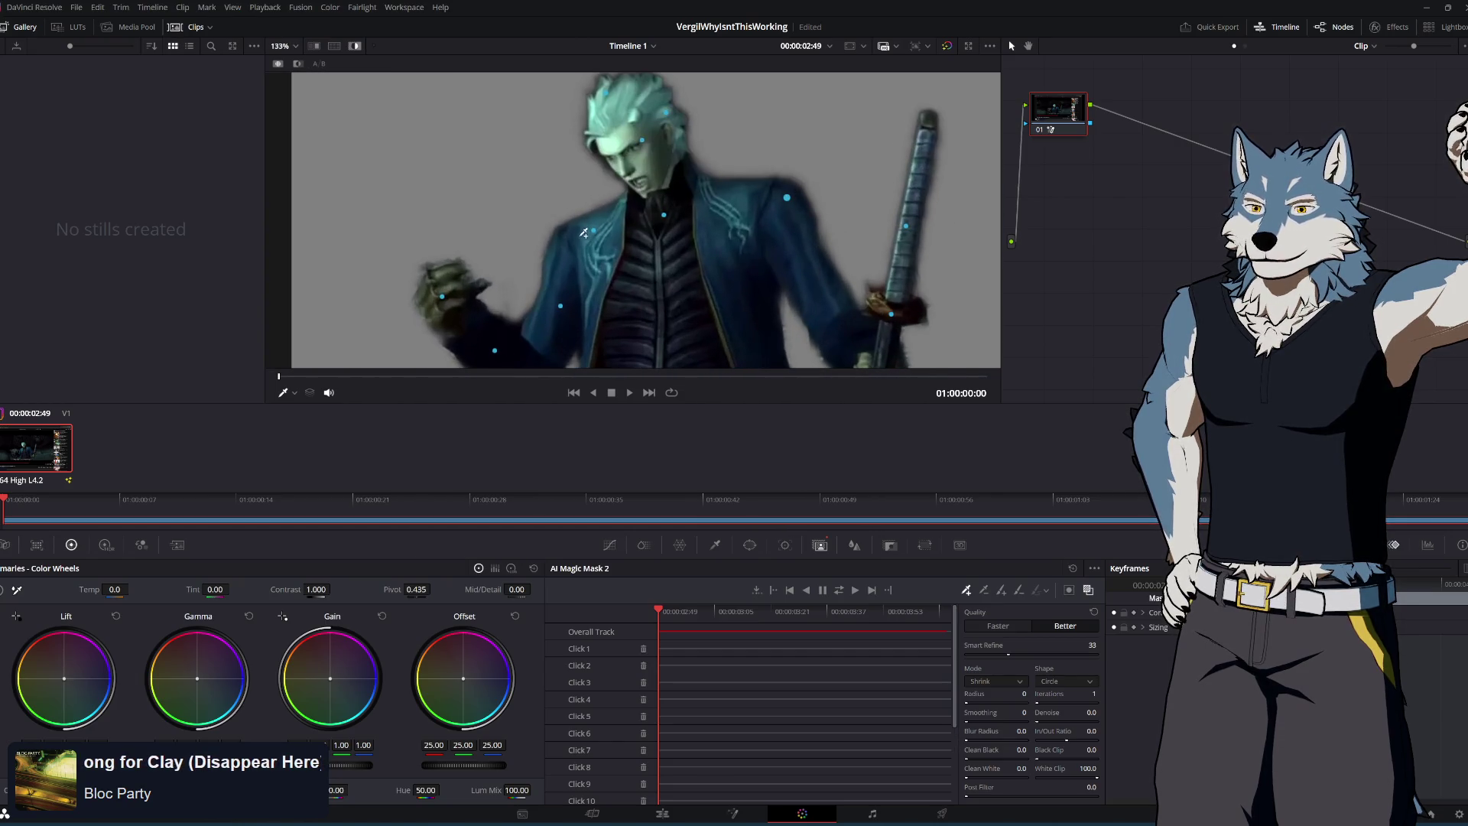
pyautogui.scroll(-2, 802, 357)
pyautogui.scroll(2, 803, 357)
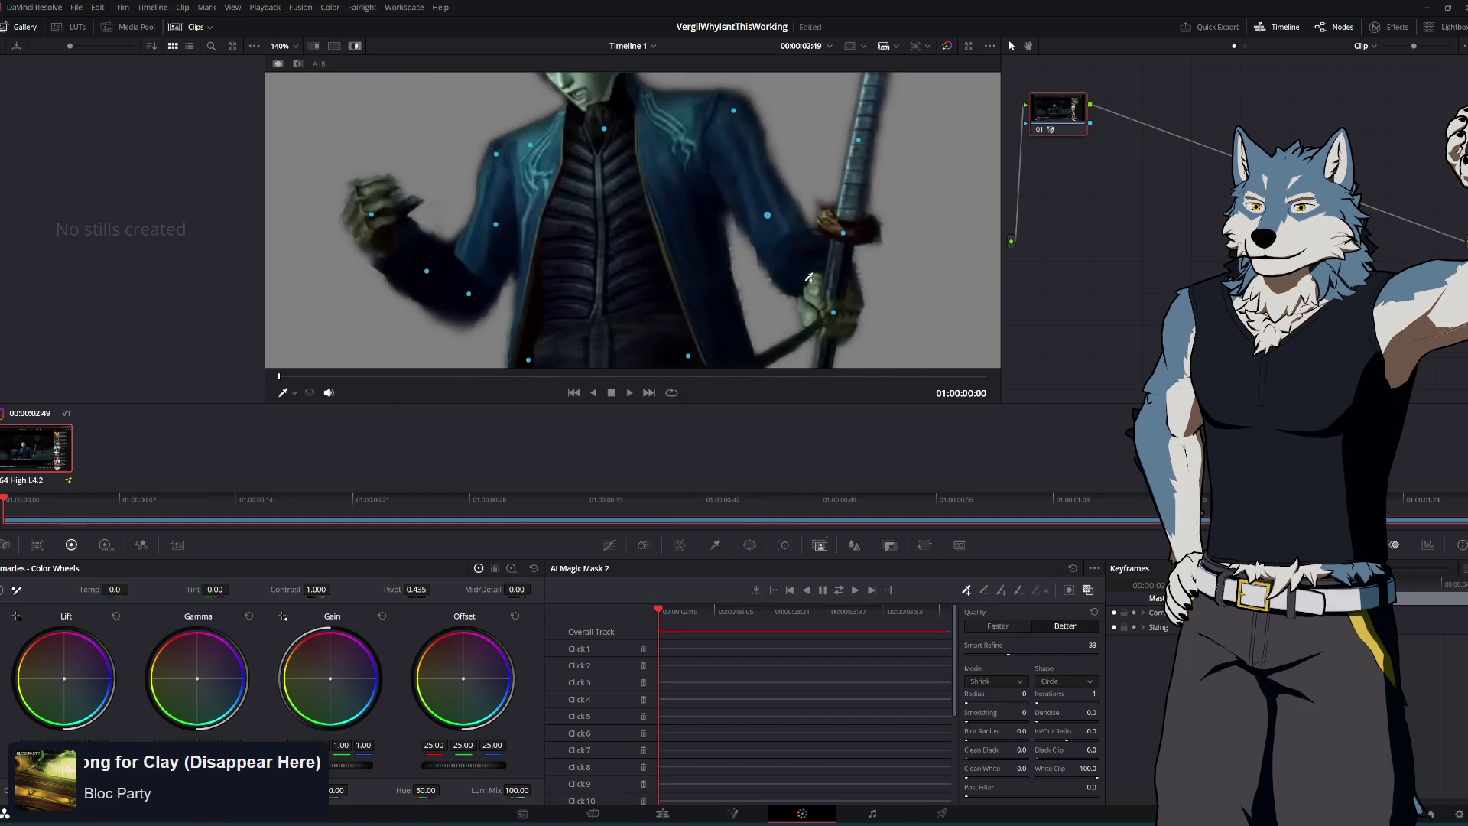
pyautogui.scroll(-2, 802, 268)
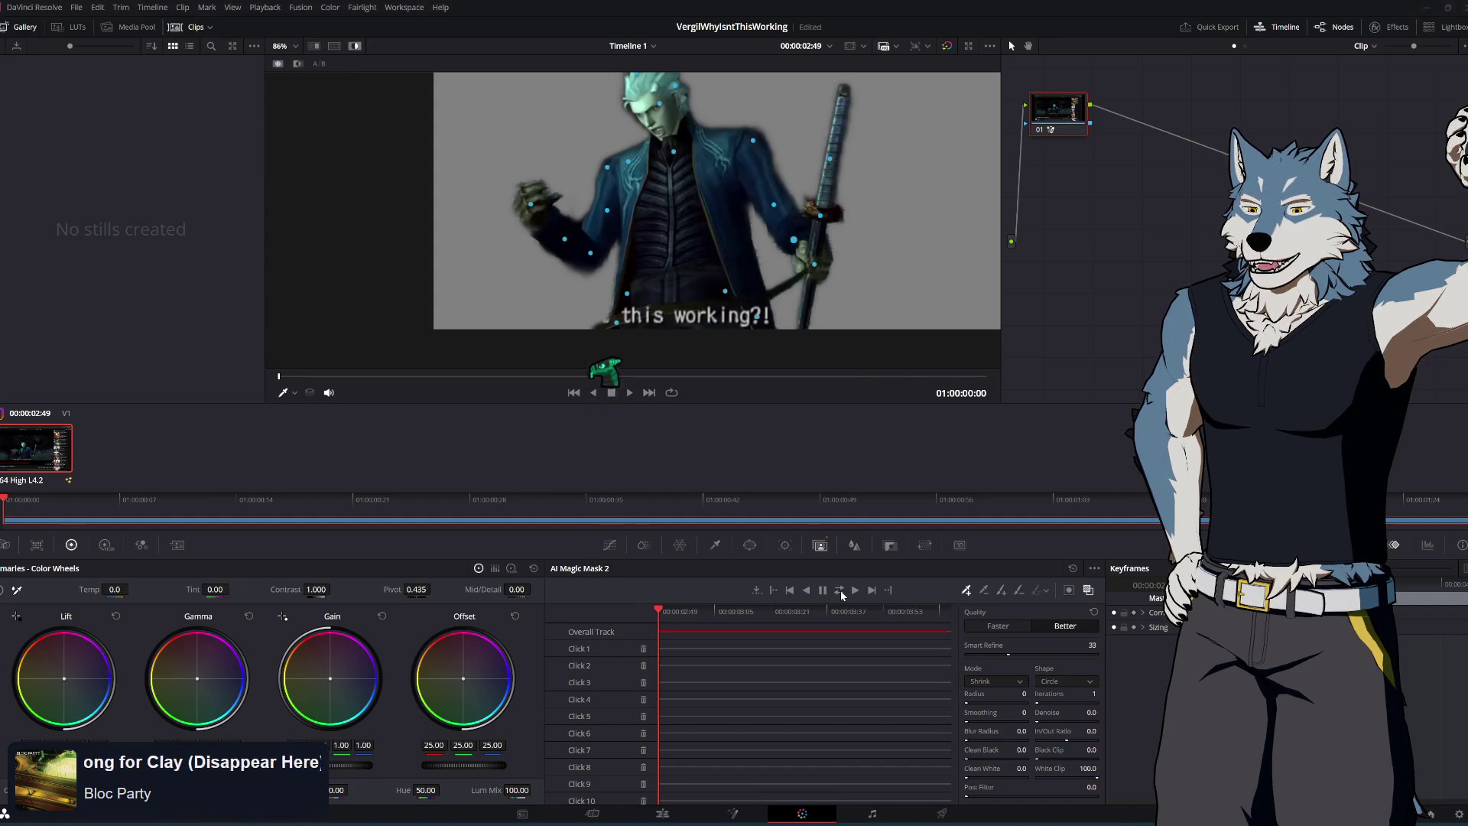
pyautogui.click(839, 590)
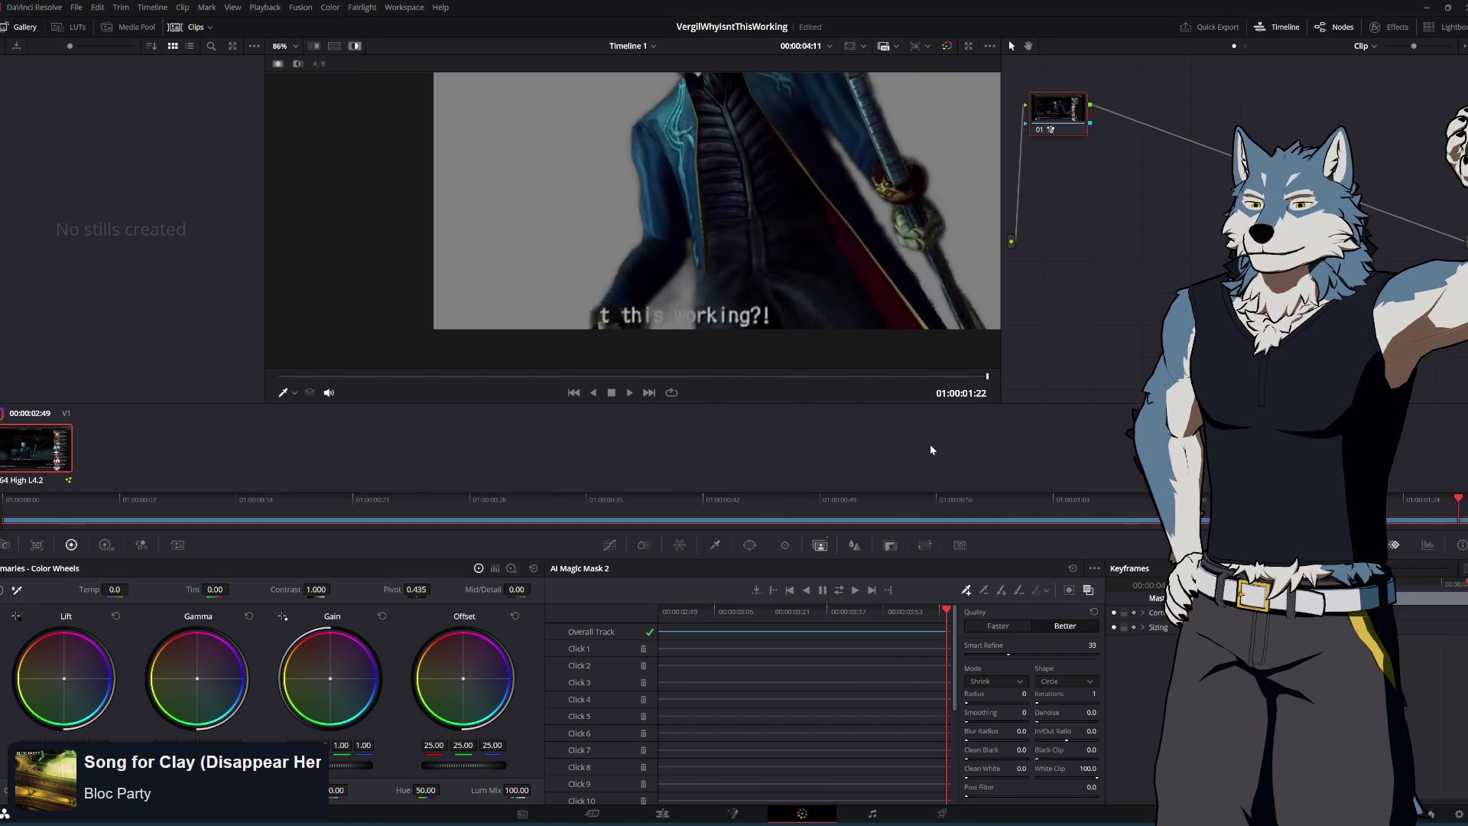
pyautogui.moveTo(941, 611)
pyautogui.mouseDown()
pyautogui.moveTo(658, 613)
pyautogui.moveTo(700, 625)
pyautogui.moveTo(659, 628)
pyautogui.moveTo(689, 633)
pyautogui.mouseUp()
pyautogui.scroll(3, 589, 320)
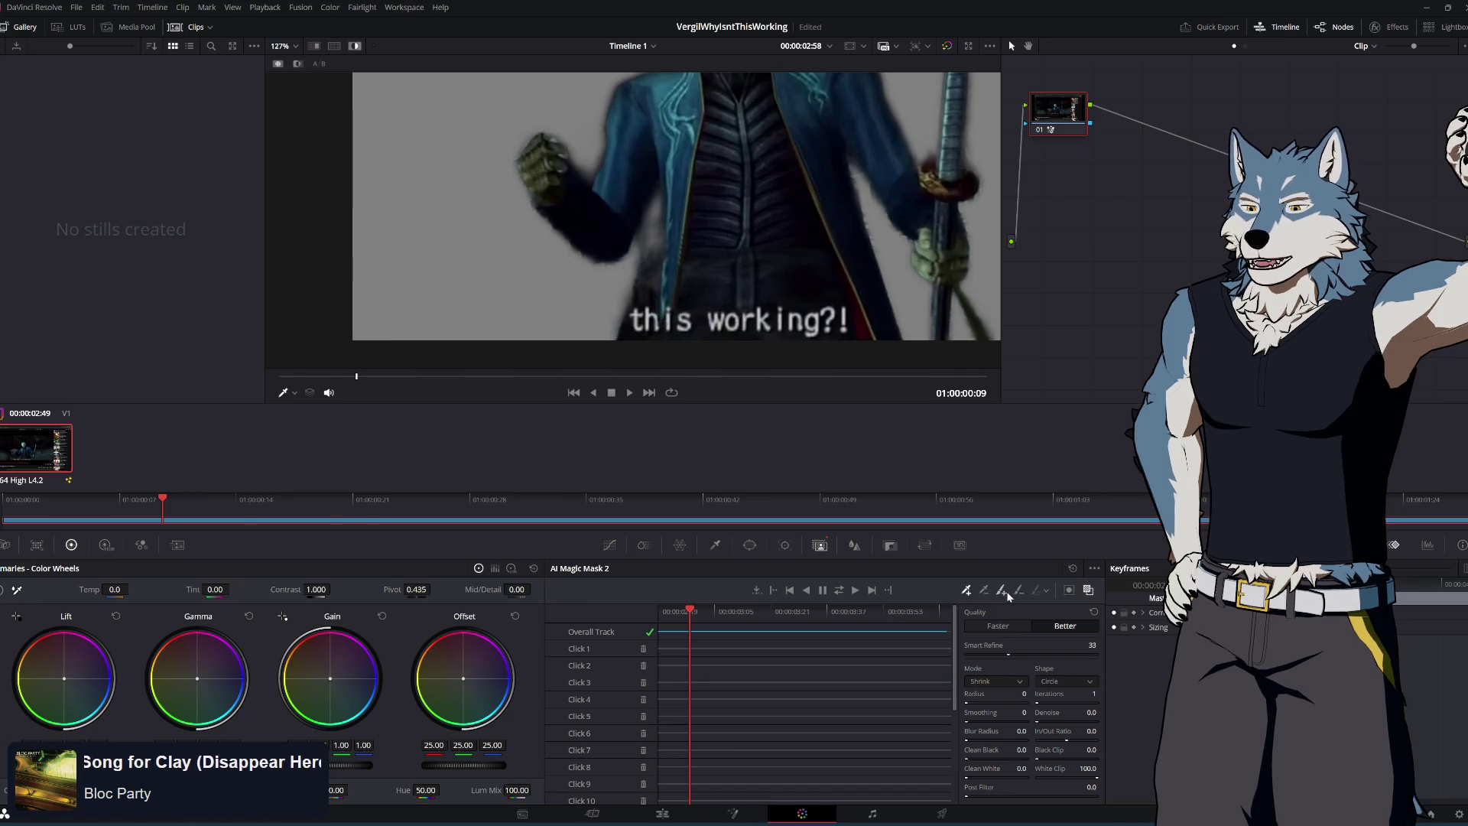
# Add an exclusion point beside the caption, re-track the mask and return to the start
pyautogui.click(644, 277)
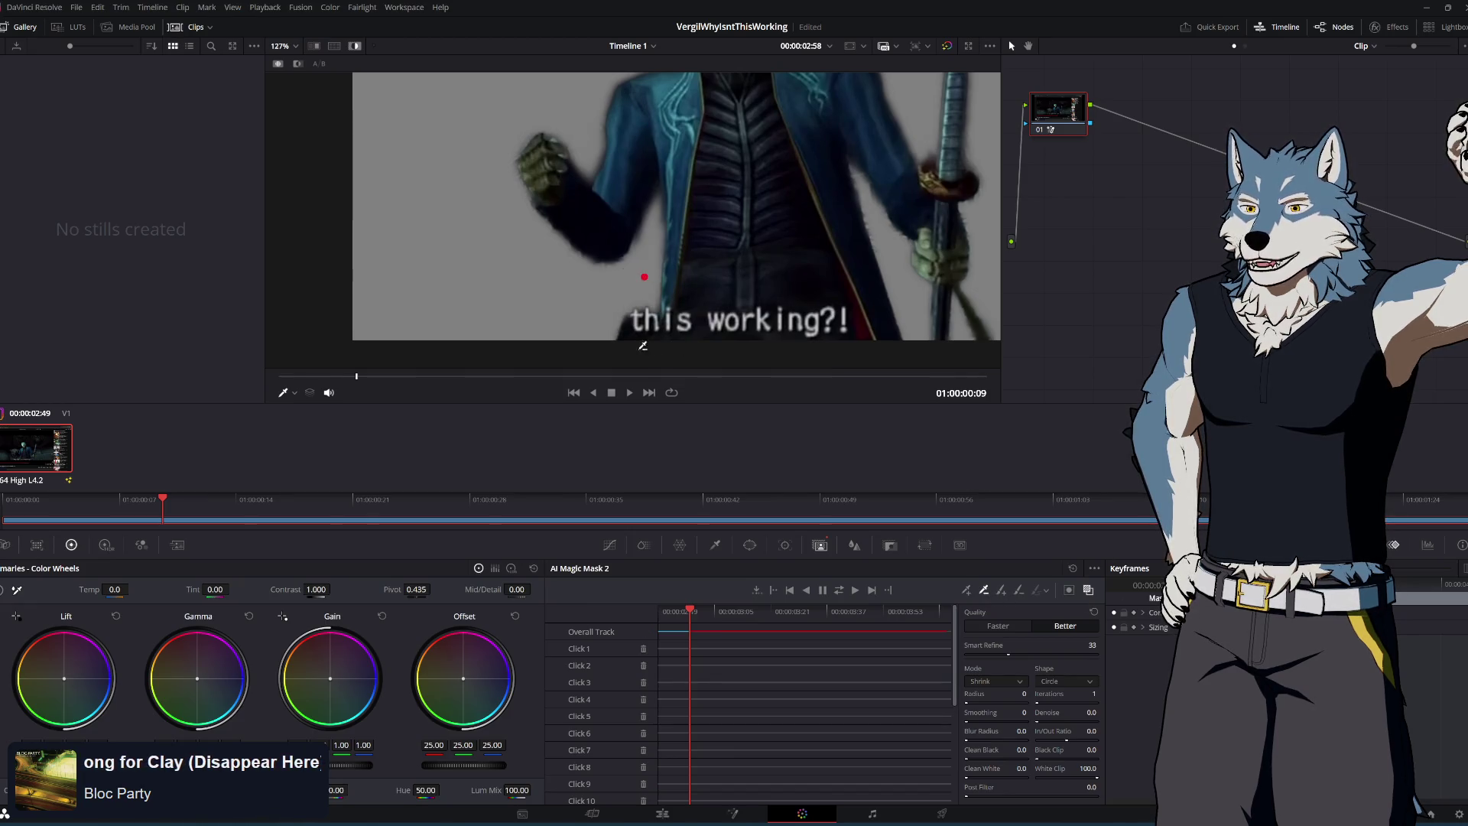
pyautogui.scroll(-3, 669, 309)
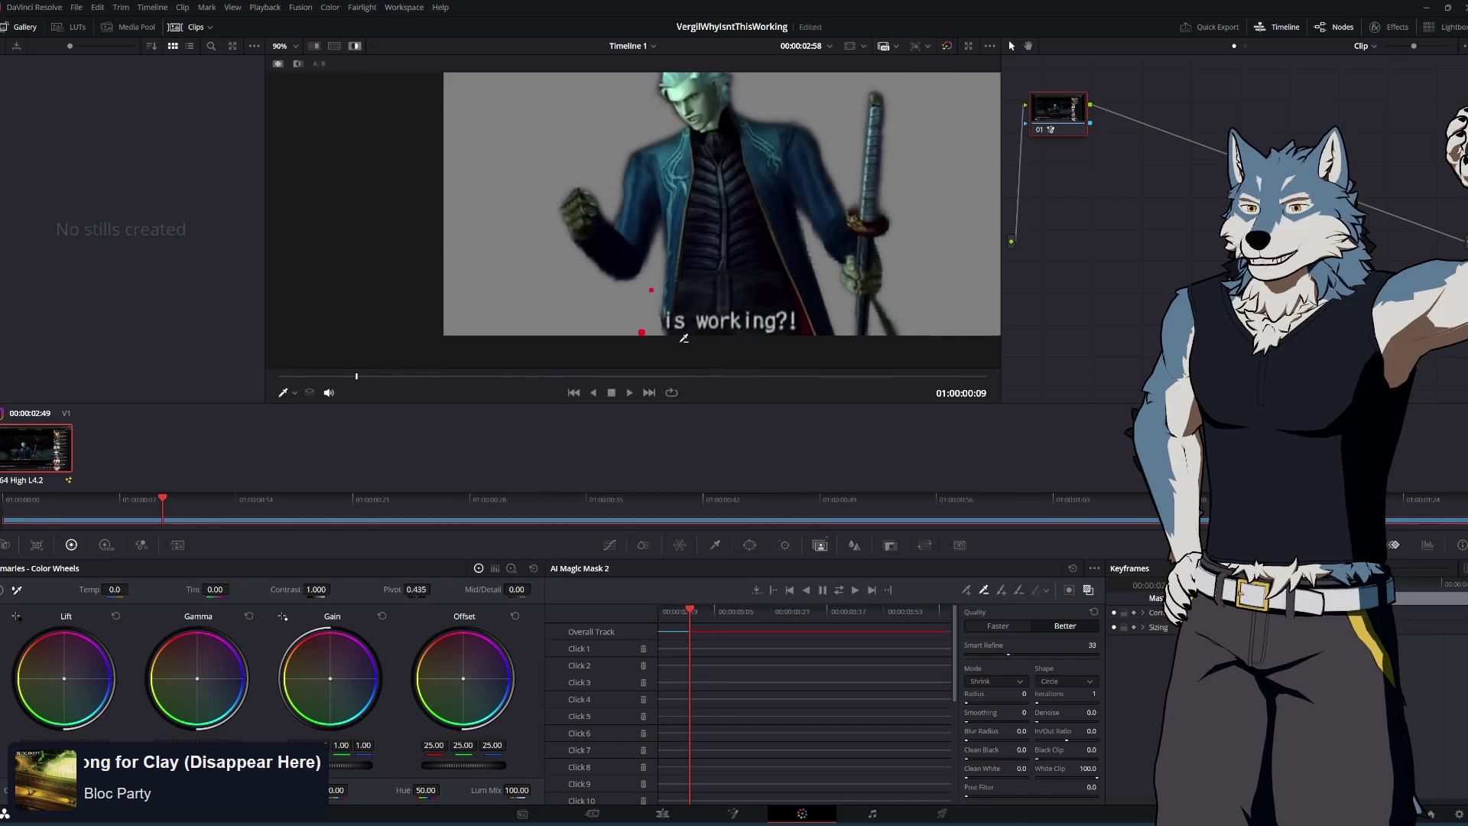
pyautogui.scroll(-1, 718, 241)
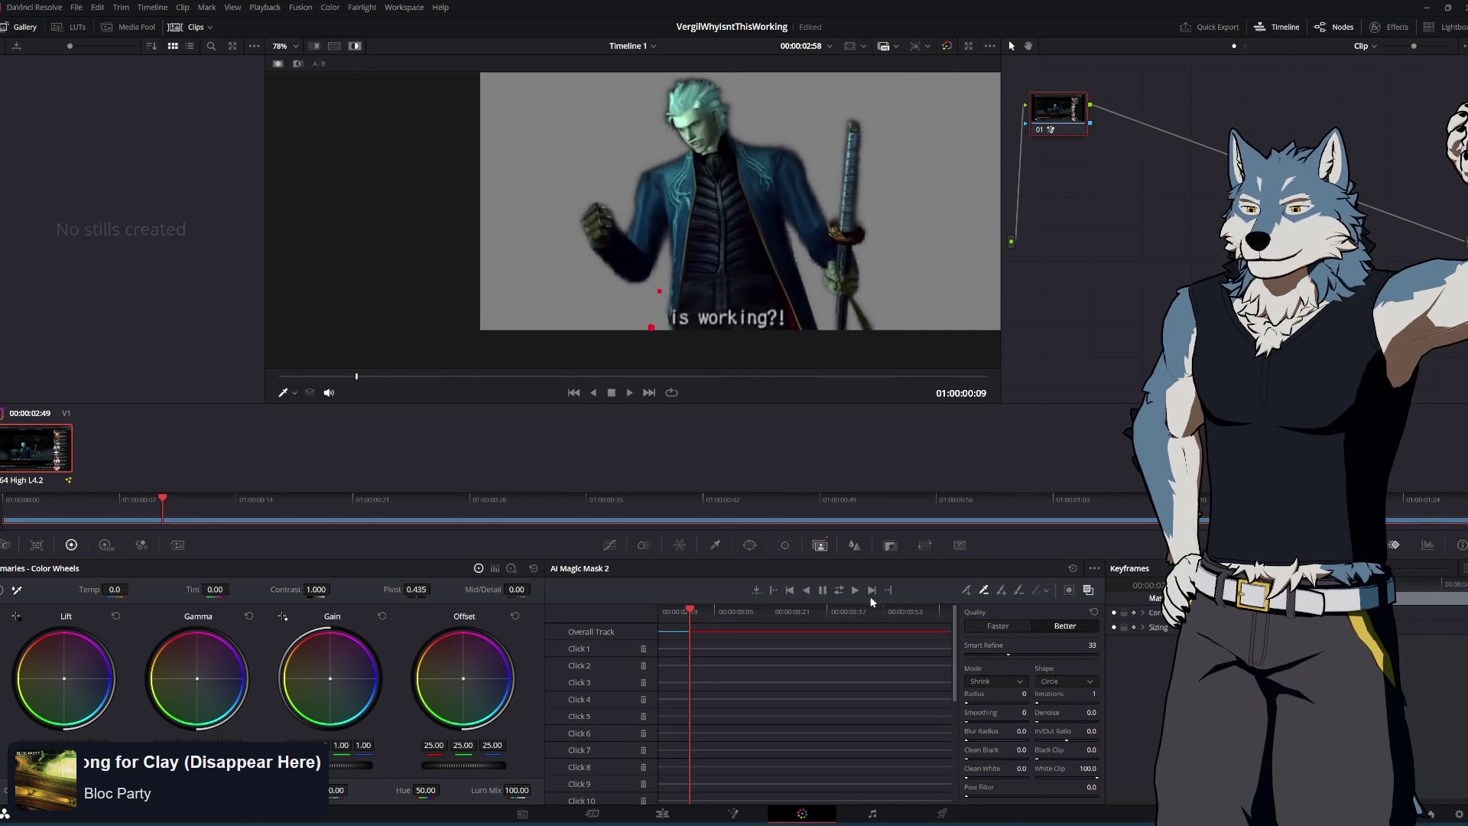
pyautogui.click(838, 590)
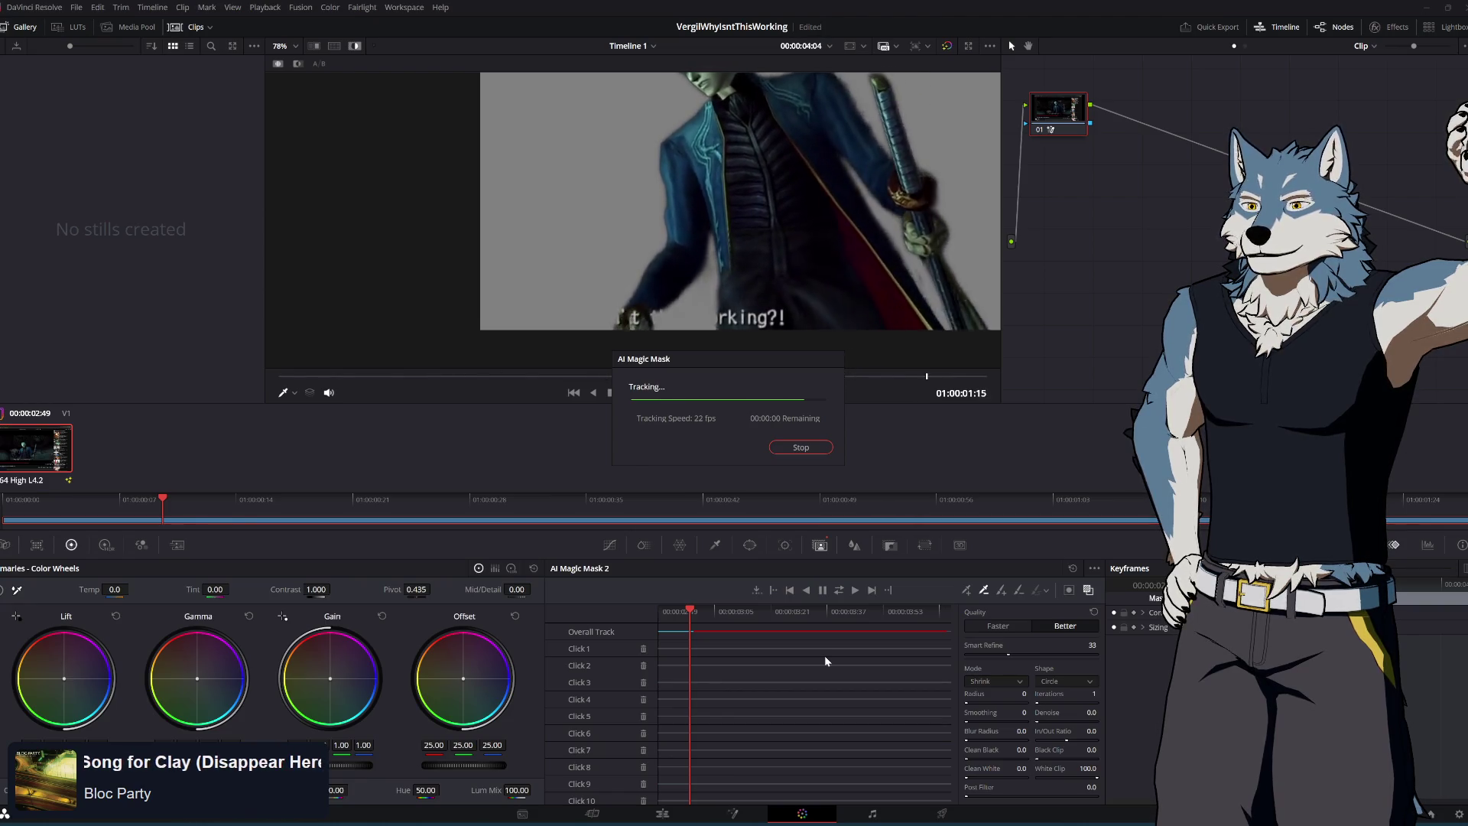
pyautogui.moveTo(942, 626)
pyautogui.mouseDown()
pyautogui.moveTo(677, 623)
pyautogui.moveTo(666, 609)
pyautogui.moveTo(688, 612)
pyautogui.moveTo(650, 621)
pyautogui.mouseUp()
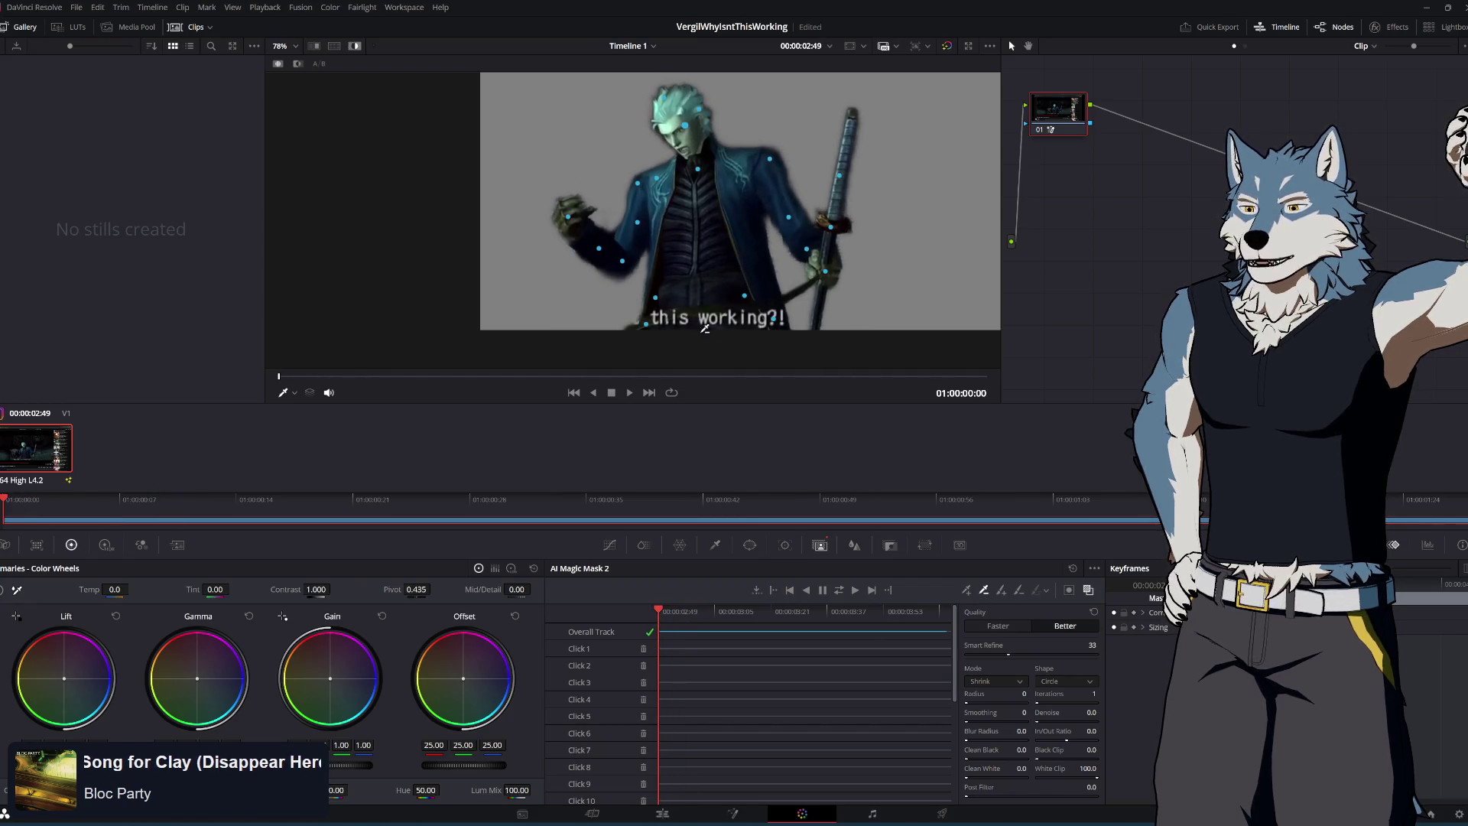
# Exclude the caption area at the frame bottom, re-track the mask and return to the start
pyautogui.click(632, 327)
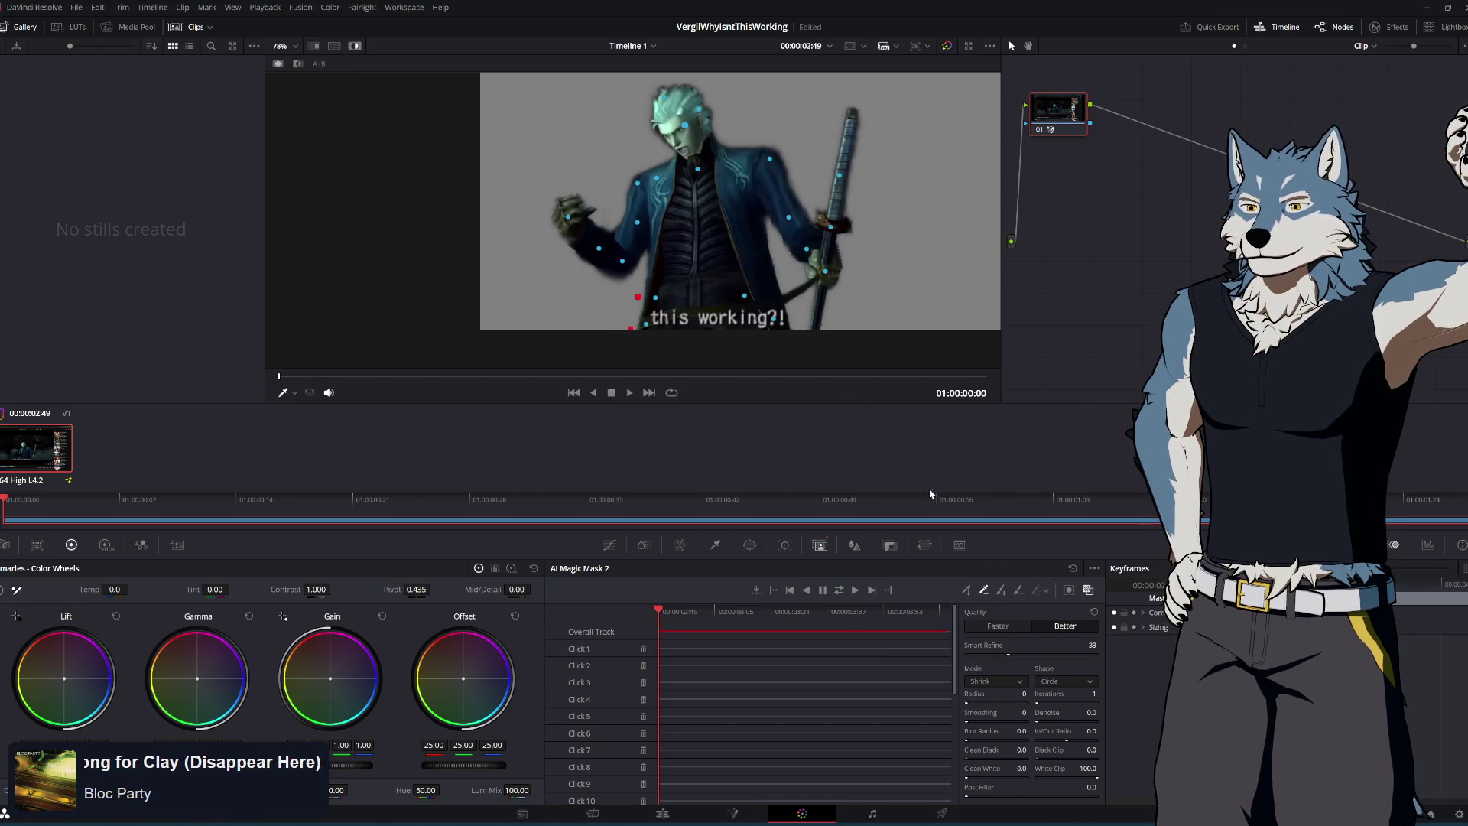
pyautogui.click(838, 590)
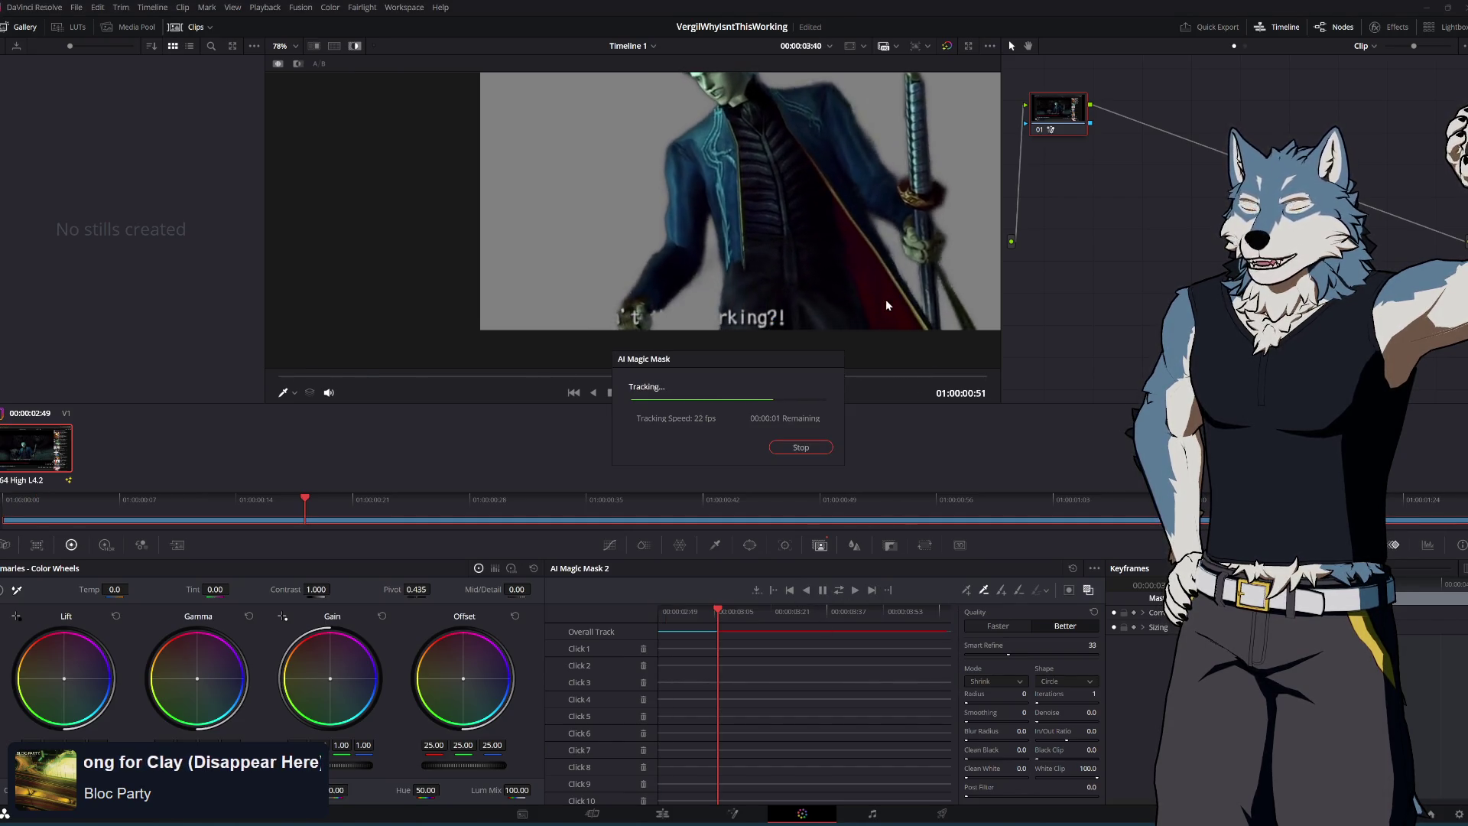
pyautogui.moveTo(879, 608); pyautogui.dragTo(658, 611)
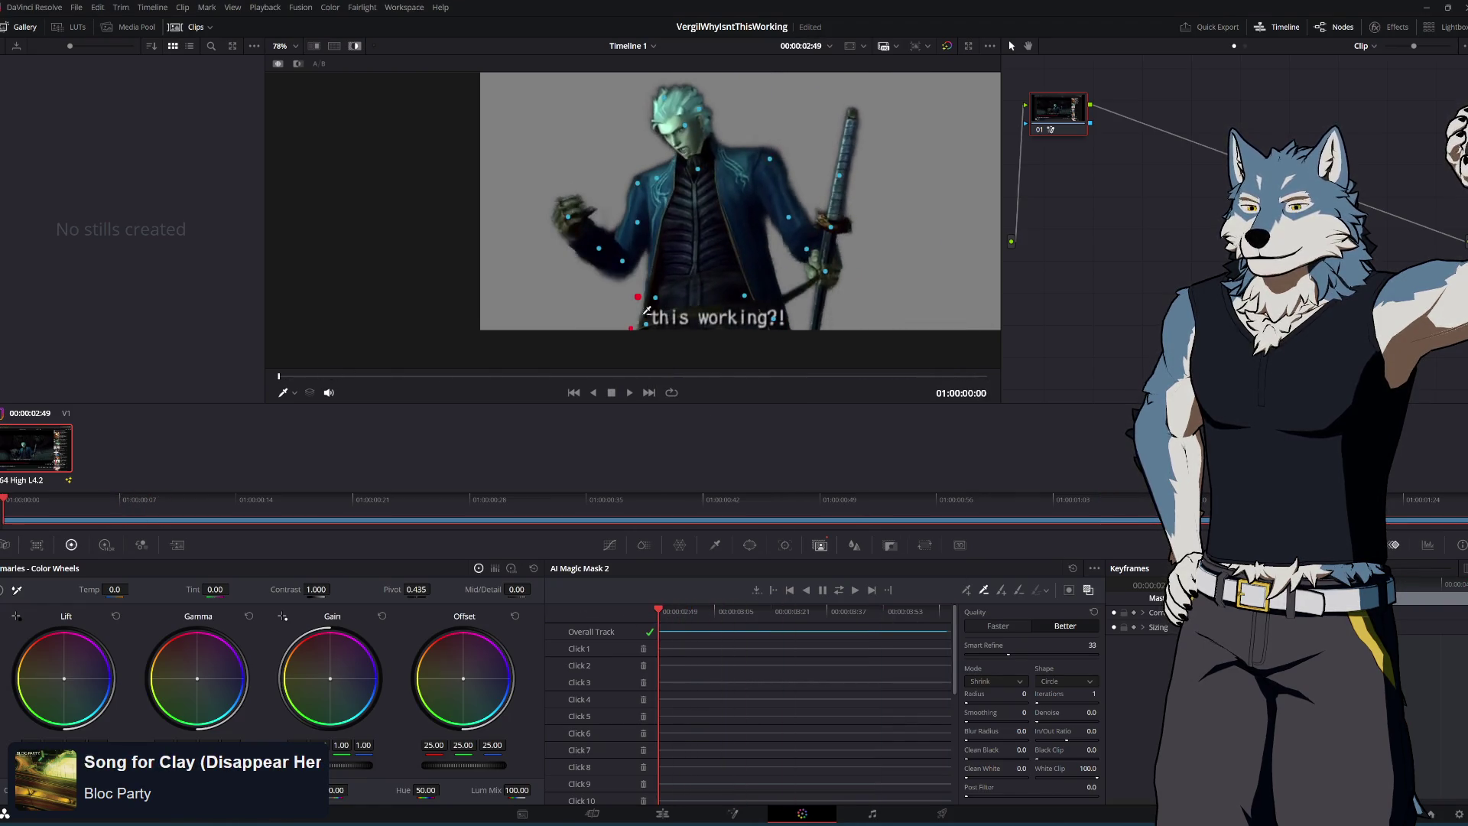
pyautogui.scroll(3, 651, 315)
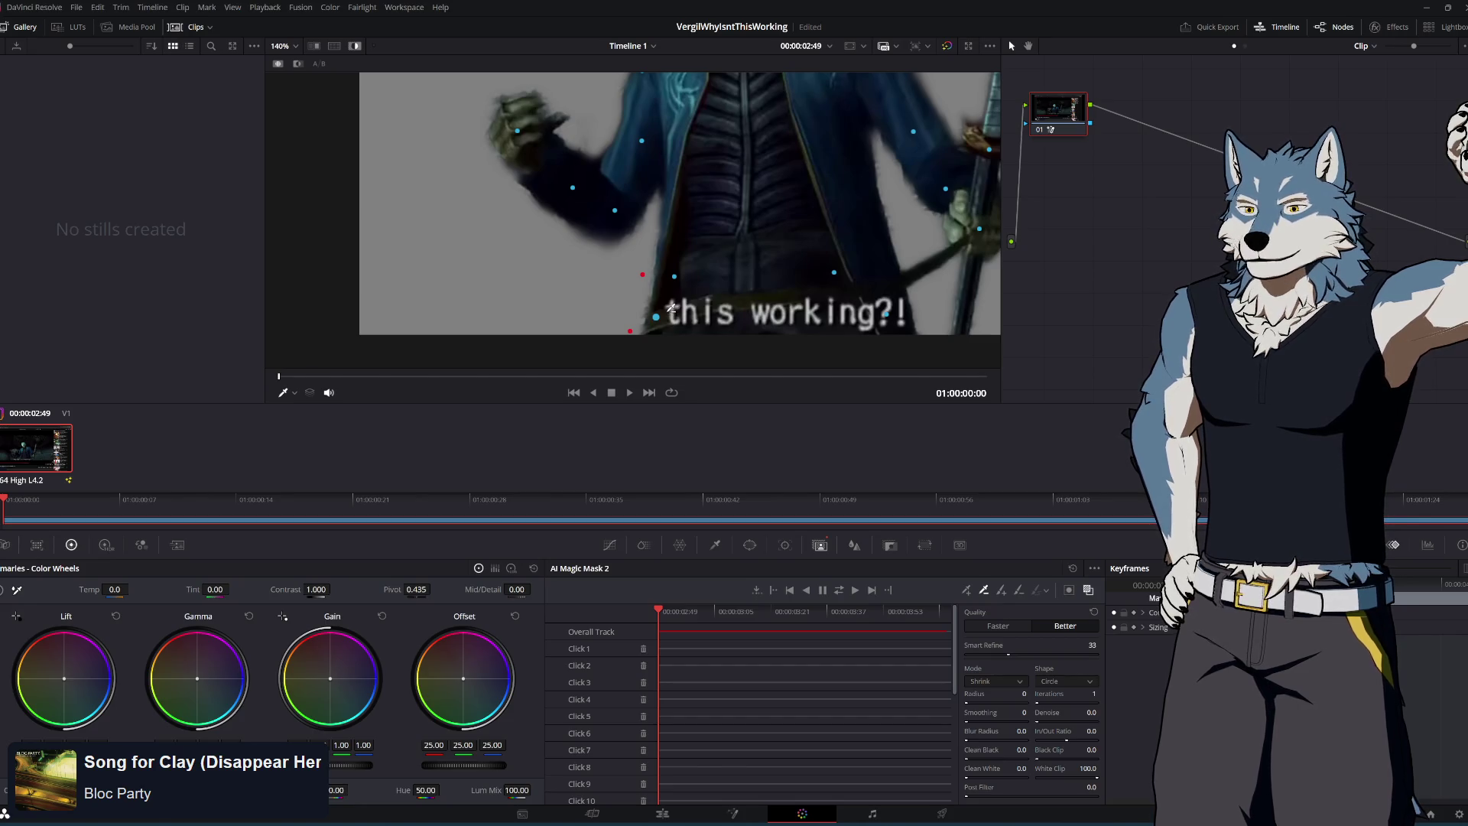
# Remove the stray bottom-edge exclusion point and re-track the mask across the clip
pyautogui.moveTo(630, 332); pyautogui.dragTo(643, 276)
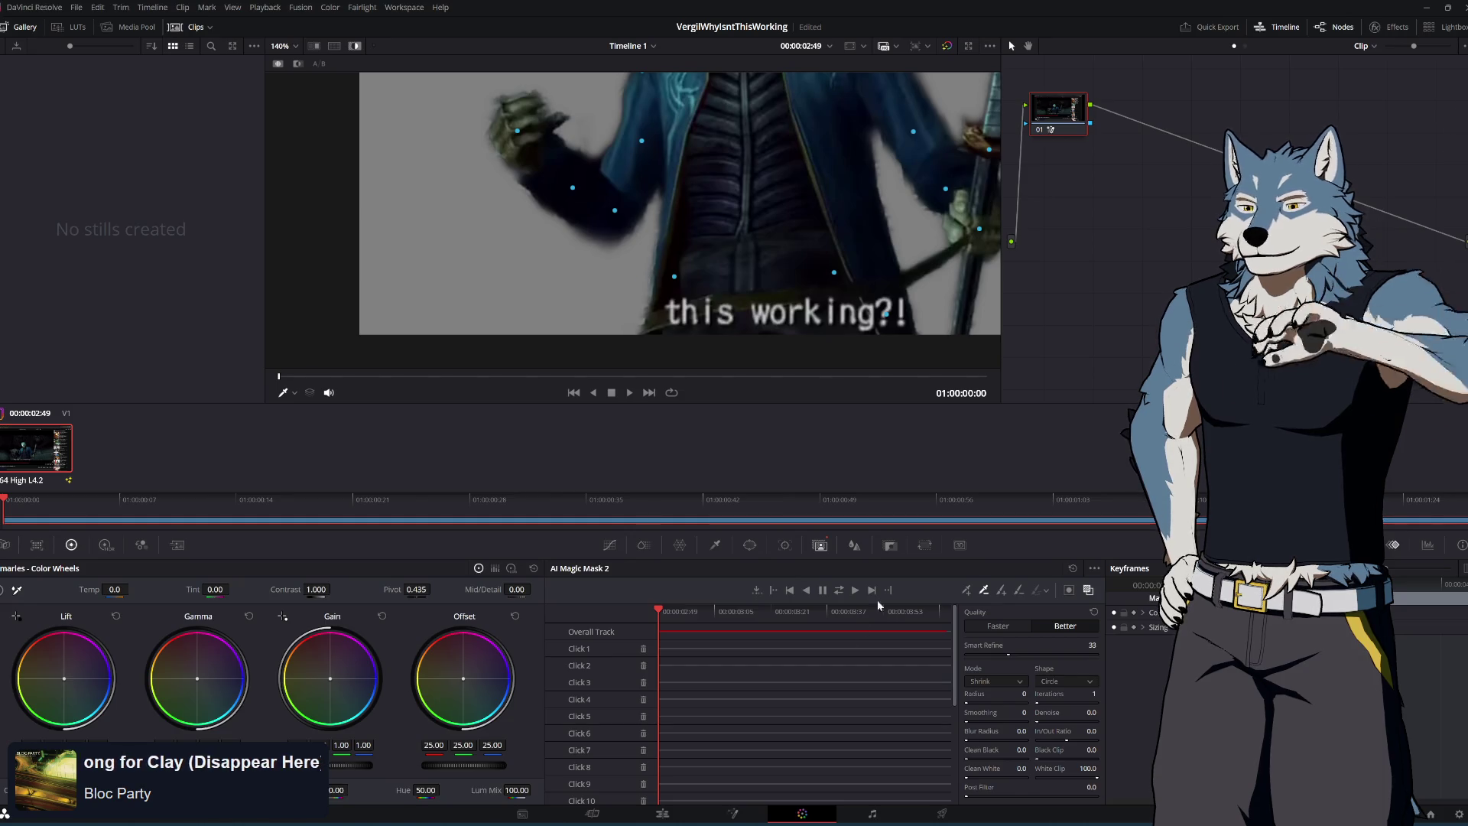
pyautogui.click(839, 590)
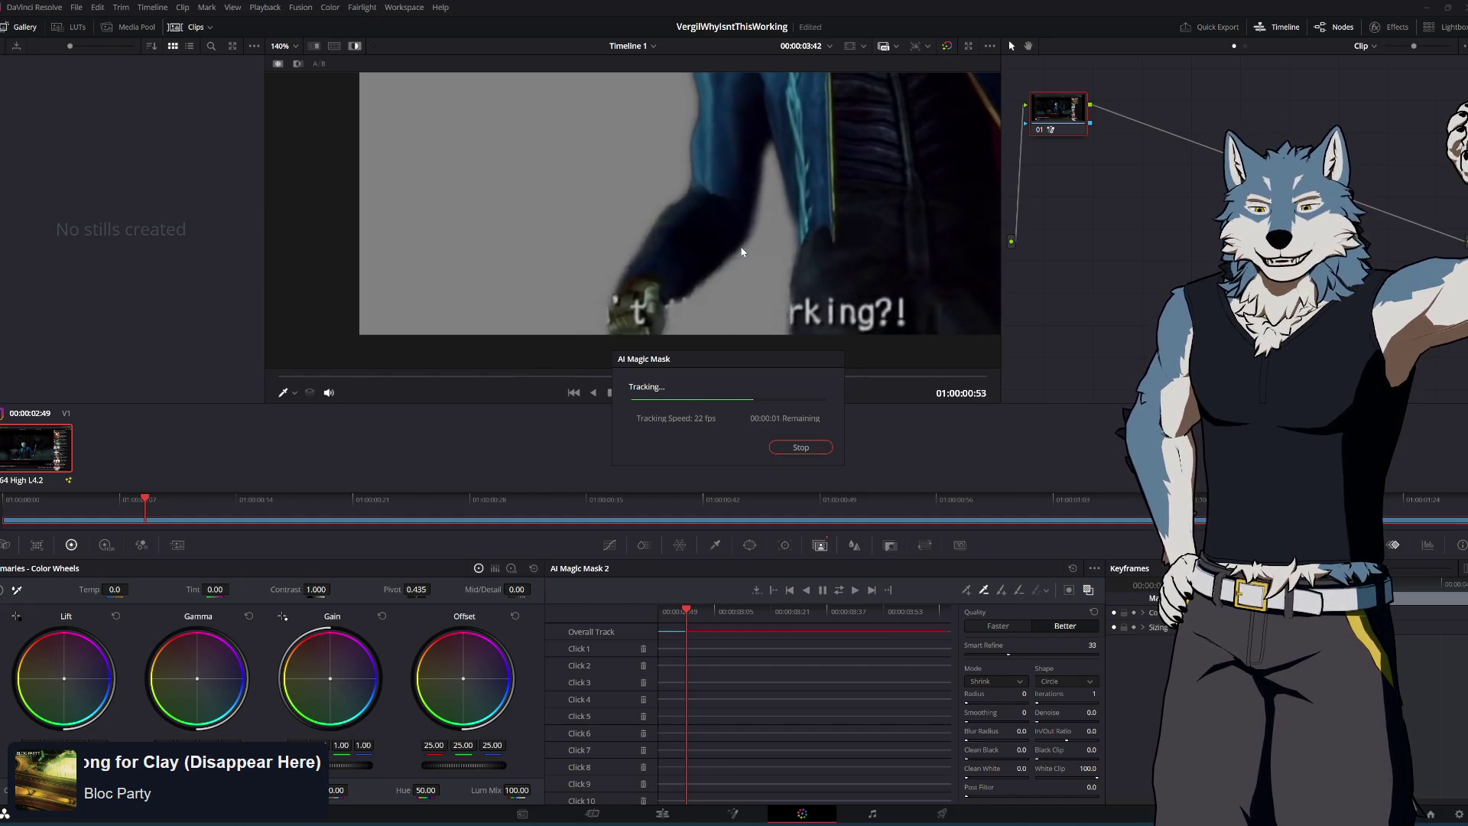
pyautogui.scroll(-5, 666, 283)
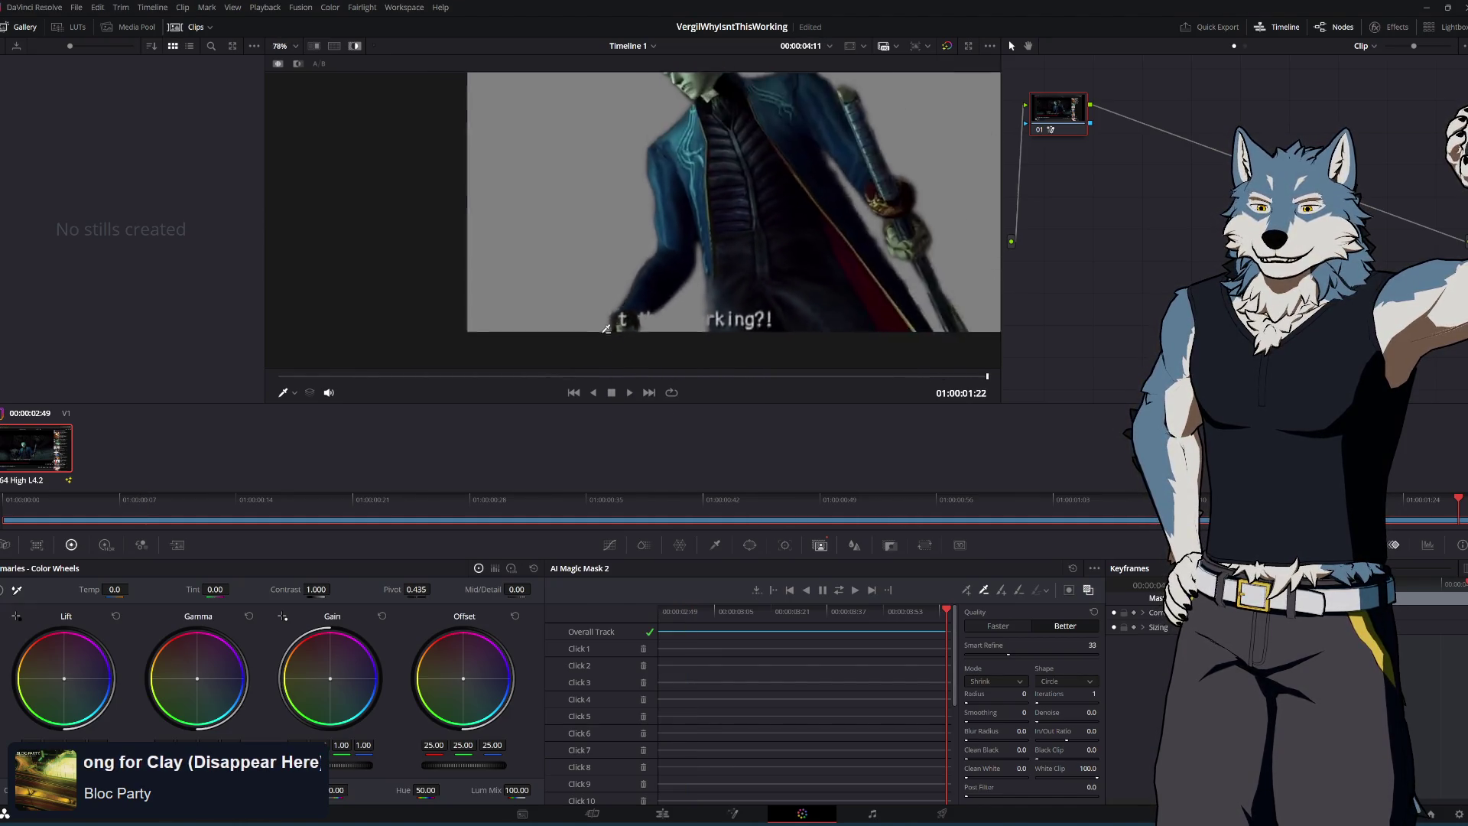
pyautogui.scroll(1, 731, 324)
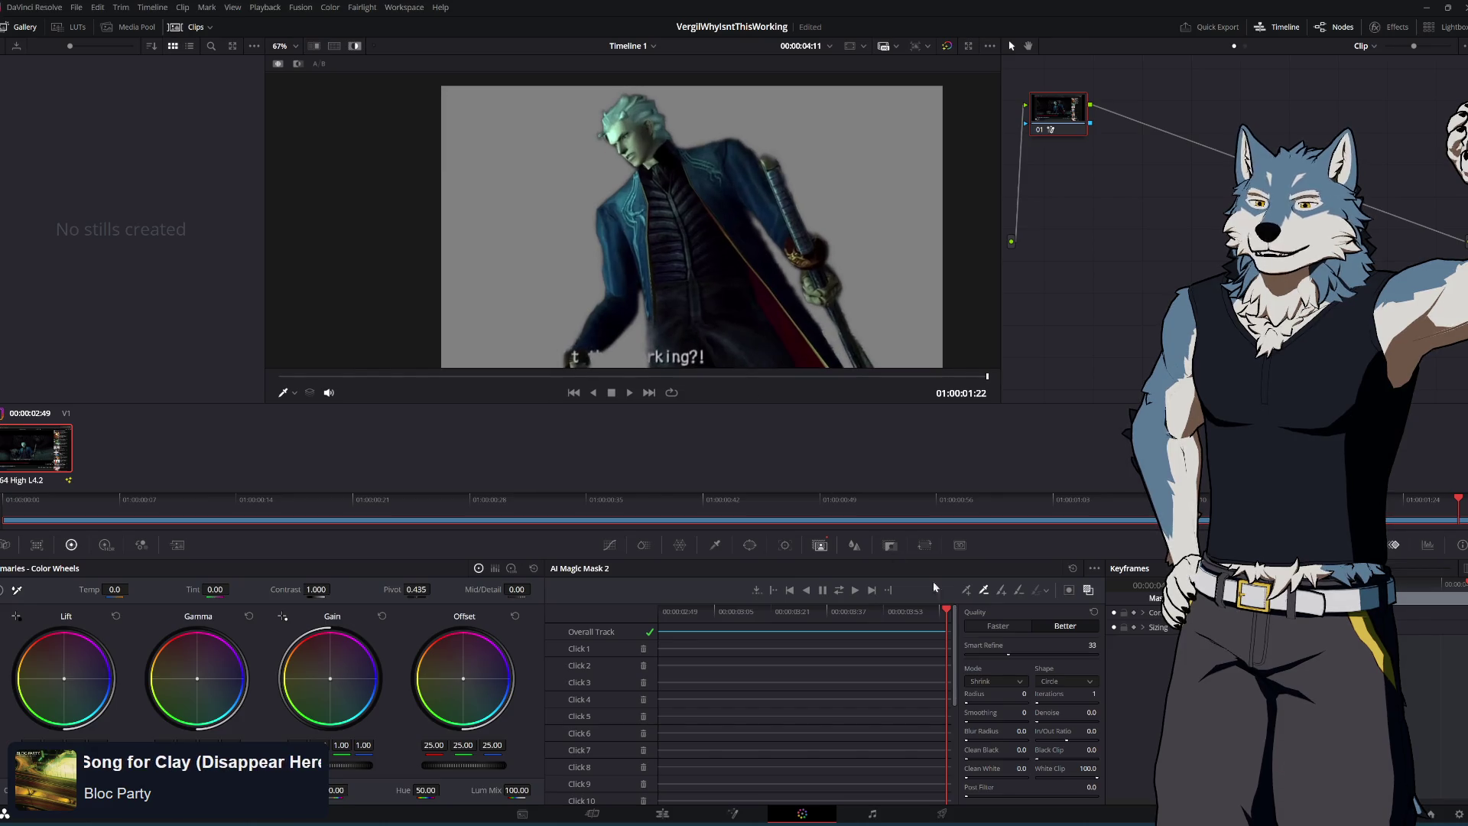
# Scrub to check the mask, then set Shrink mode with a small Radius and nudge Clean Black up
pyautogui.moveTo(946, 611)
pyautogui.mouseDown()
pyautogui.moveTo(604, 613)
pyautogui.moveTo(847, 610)
pyautogui.mouseUp()
pyautogui.scroll(5, 622, 115)
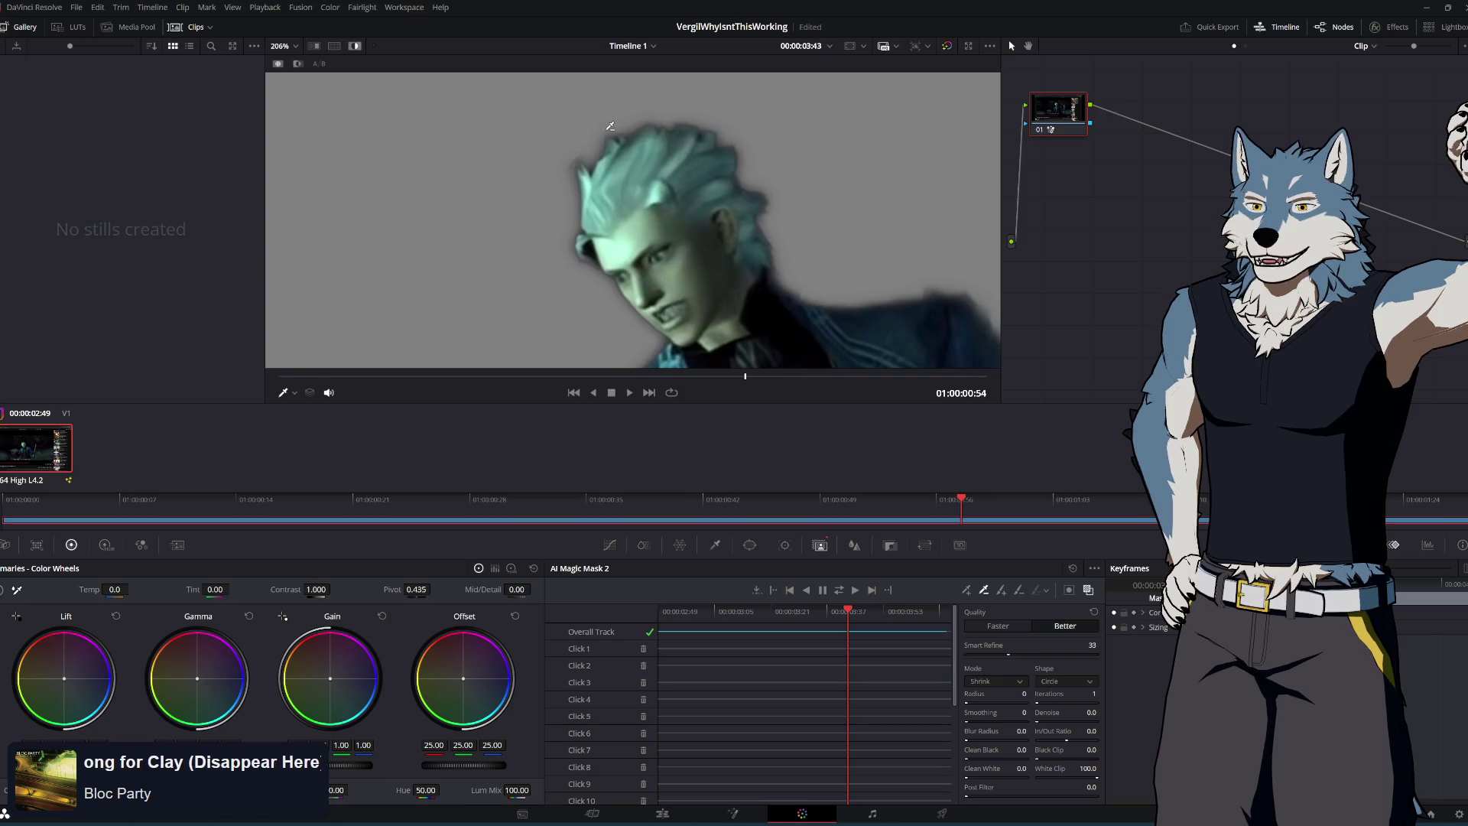
pyautogui.scroll(-4, 688, 176)
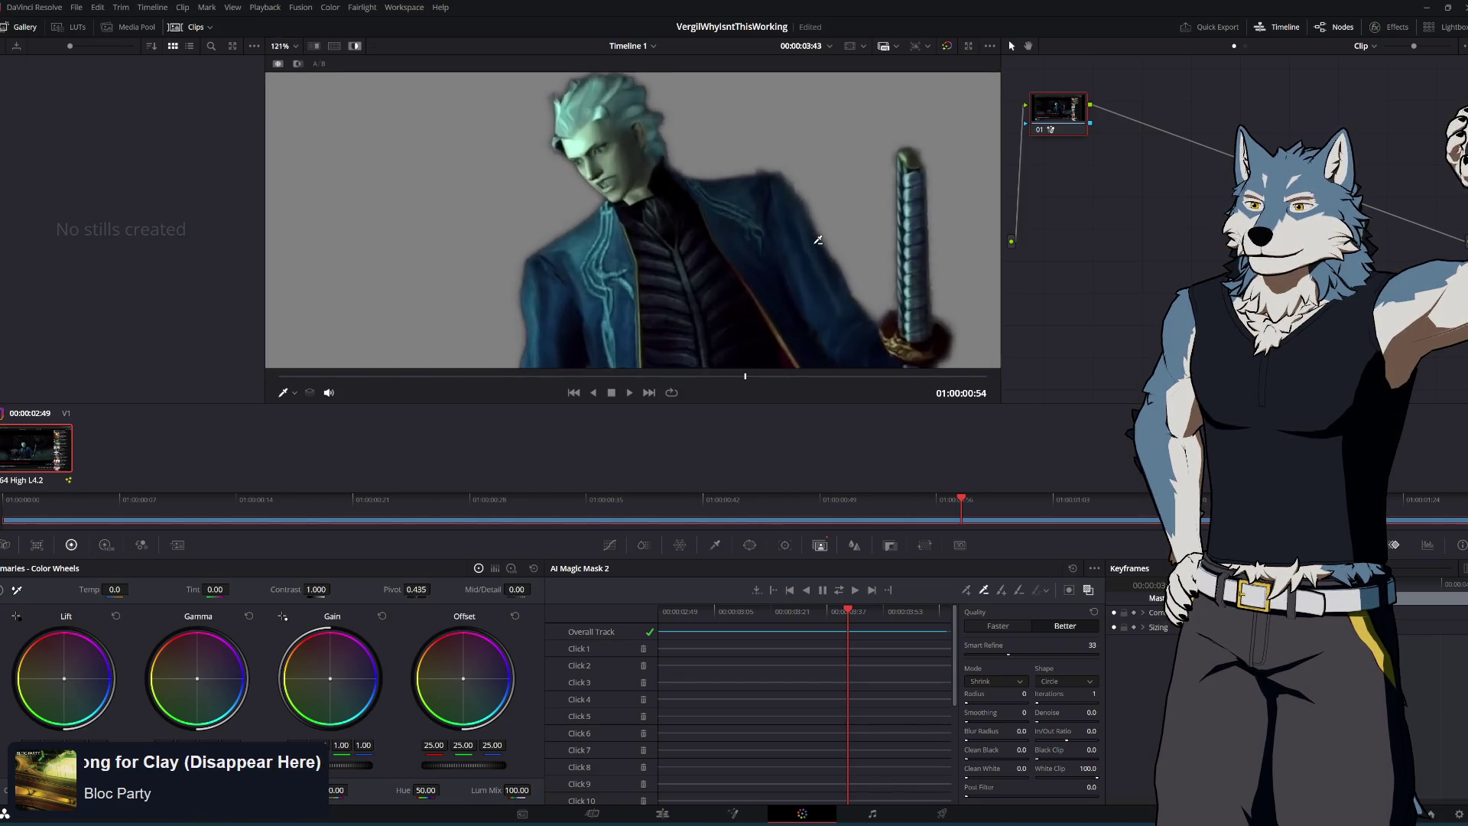
pyautogui.scroll(1, 817, 240)
pyautogui.scroll(-2, 810, 244)
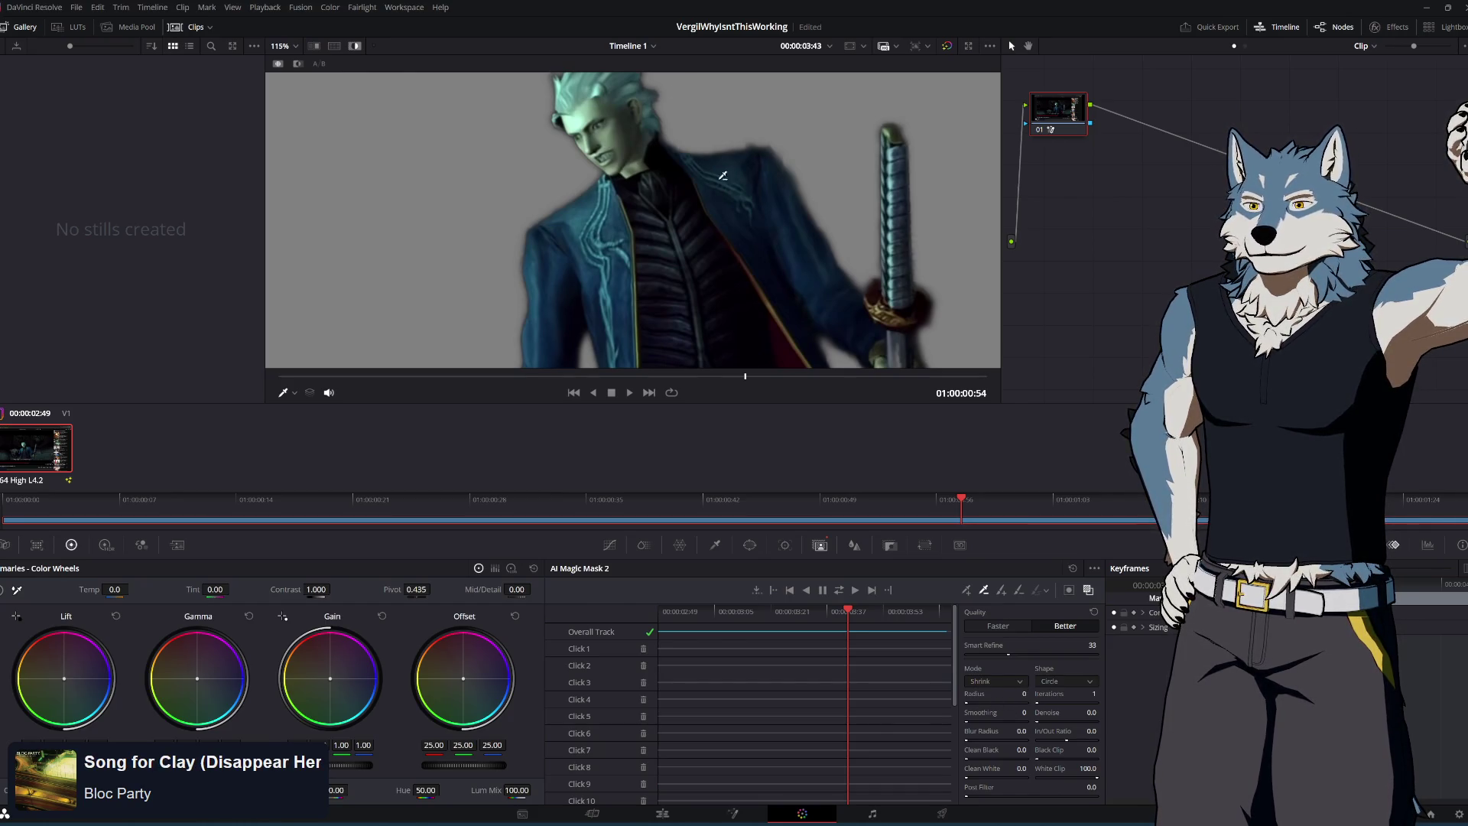
pyautogui.moveTo(970, 702)
pyautogui.mouseDown()
pyautogui.moveTo(986, 702)
pyautogui.moveTo(971, 702)
pyautogui.mouseUp()
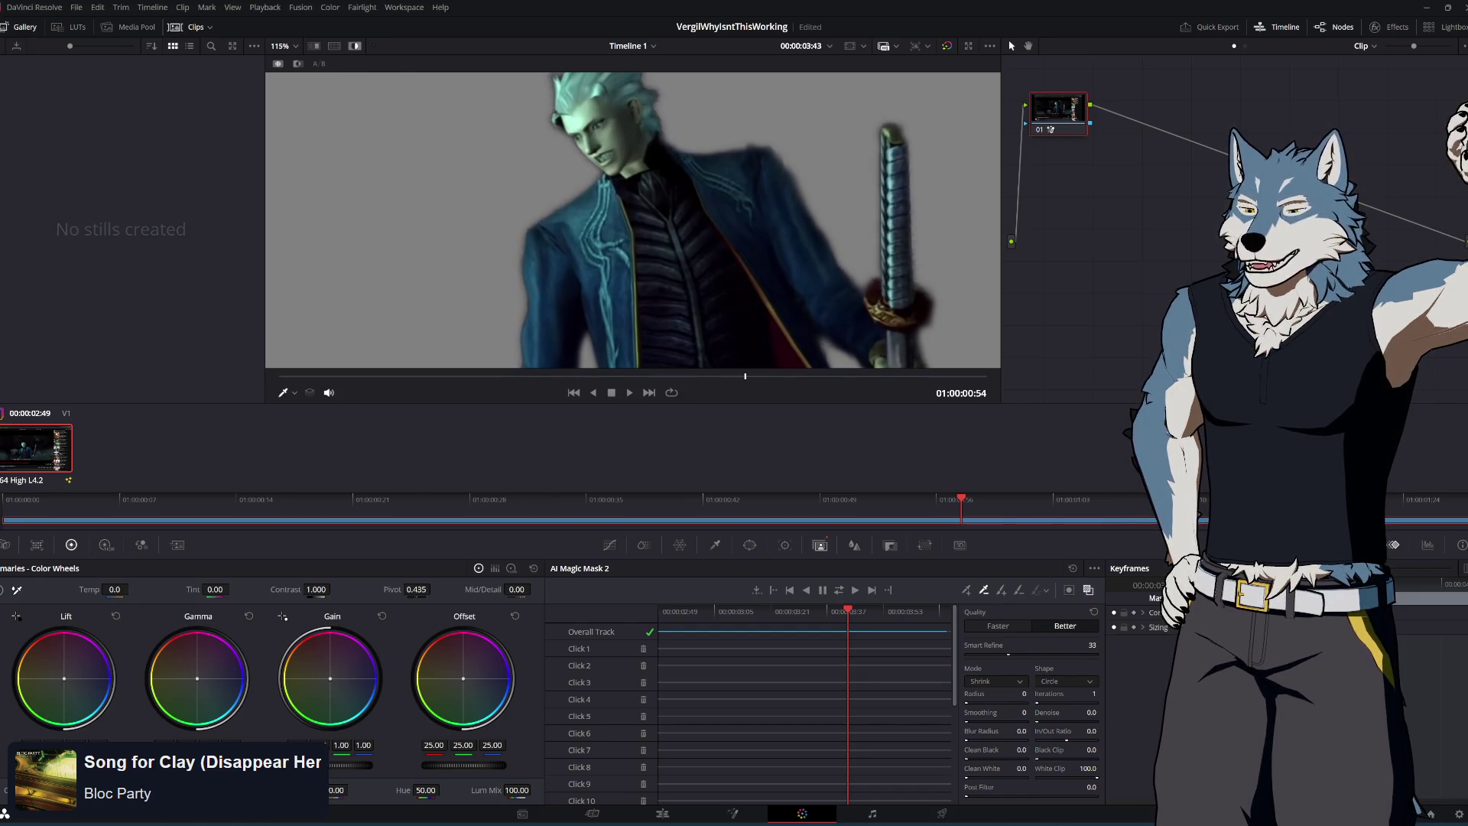
pyautogui.click(1000, 684)
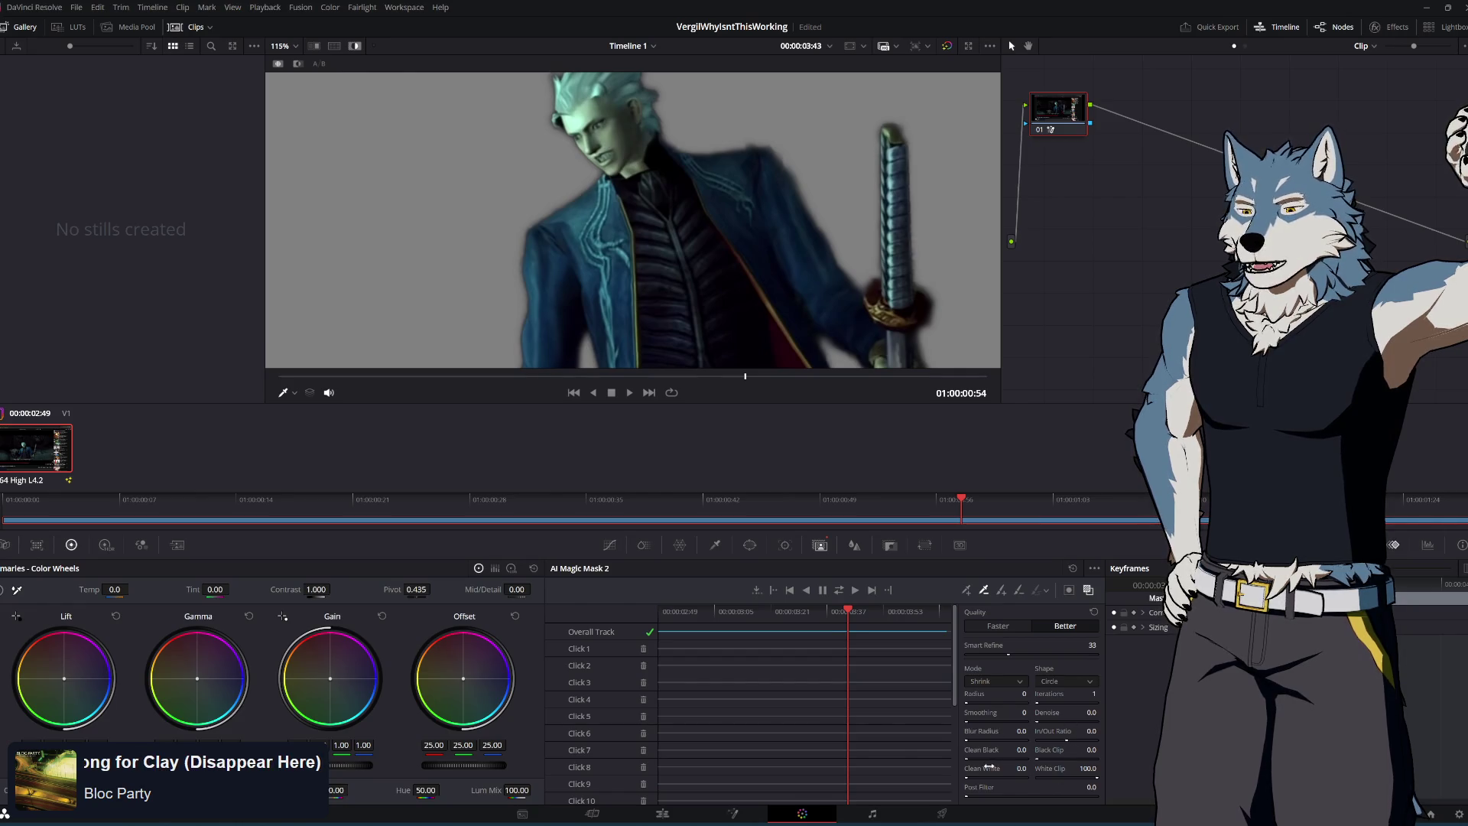
pyautogui.moveTo(971, 759)
pyautogui.mouseDown()
pyautogui.moveTo(1007, 759)
pyautogui.moveTo(966, 759)
pyautogui.mouseUp()
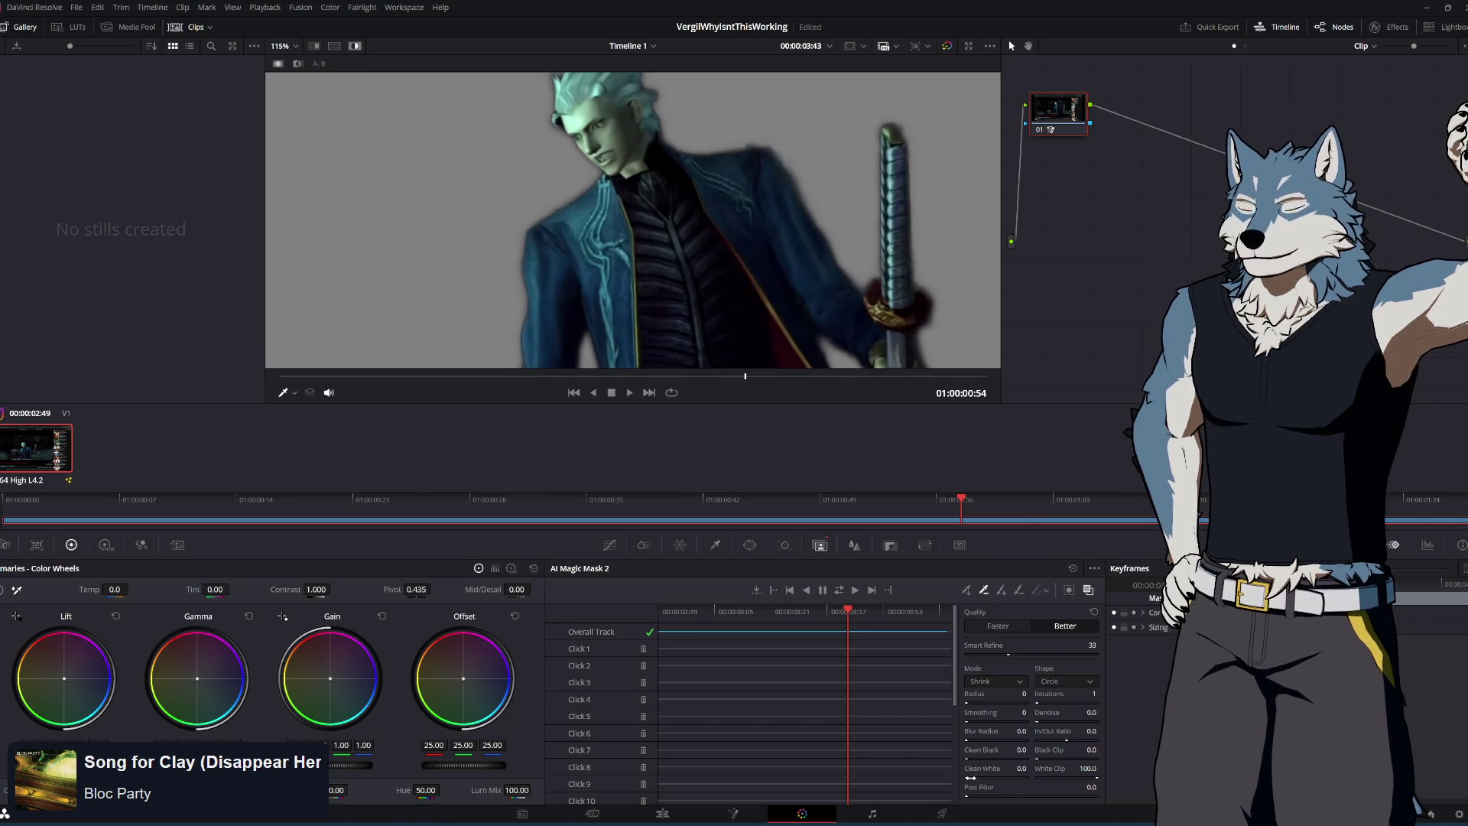
# Raise Clean Black, lower Post Filter, set Black Clip to 43.9 and return In/Out Ratio near zero
pyautogui.moveTo(970, 760)
pyautogui.mouseDown()
pyautogui.moveTo(1009, 759)
pyautogui.moveTo(971, 759)
pyautogui.mouseUp()
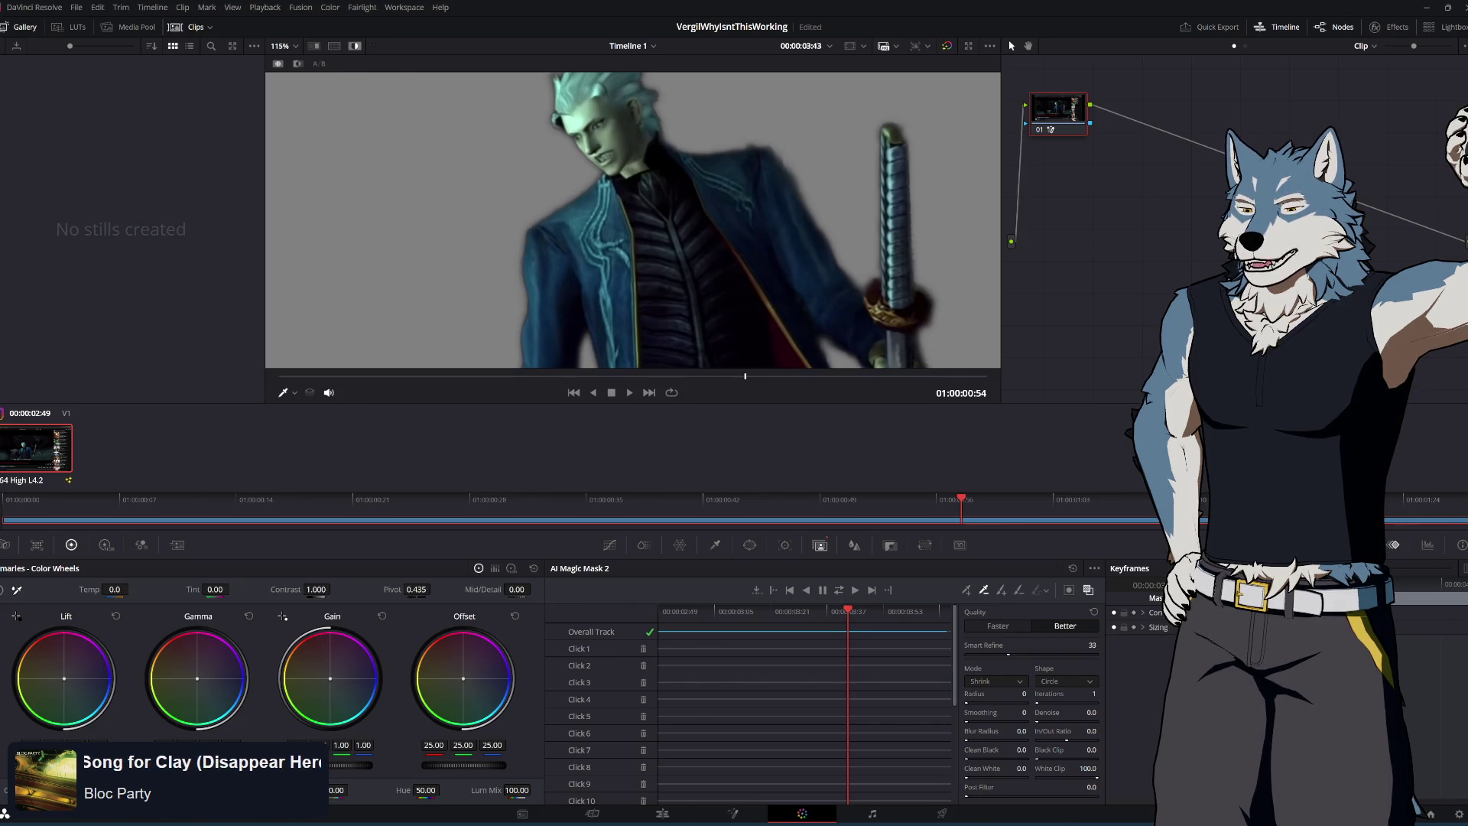
pyautogui.moveTo(1008, 796)
pyautogui.mouseDown()
pyautogui.moveTo(995, 796)
pyautogui.moveTo(1096, 796)
pyautogui.moveTo(999, 795)
pyautogui.mouseUp()
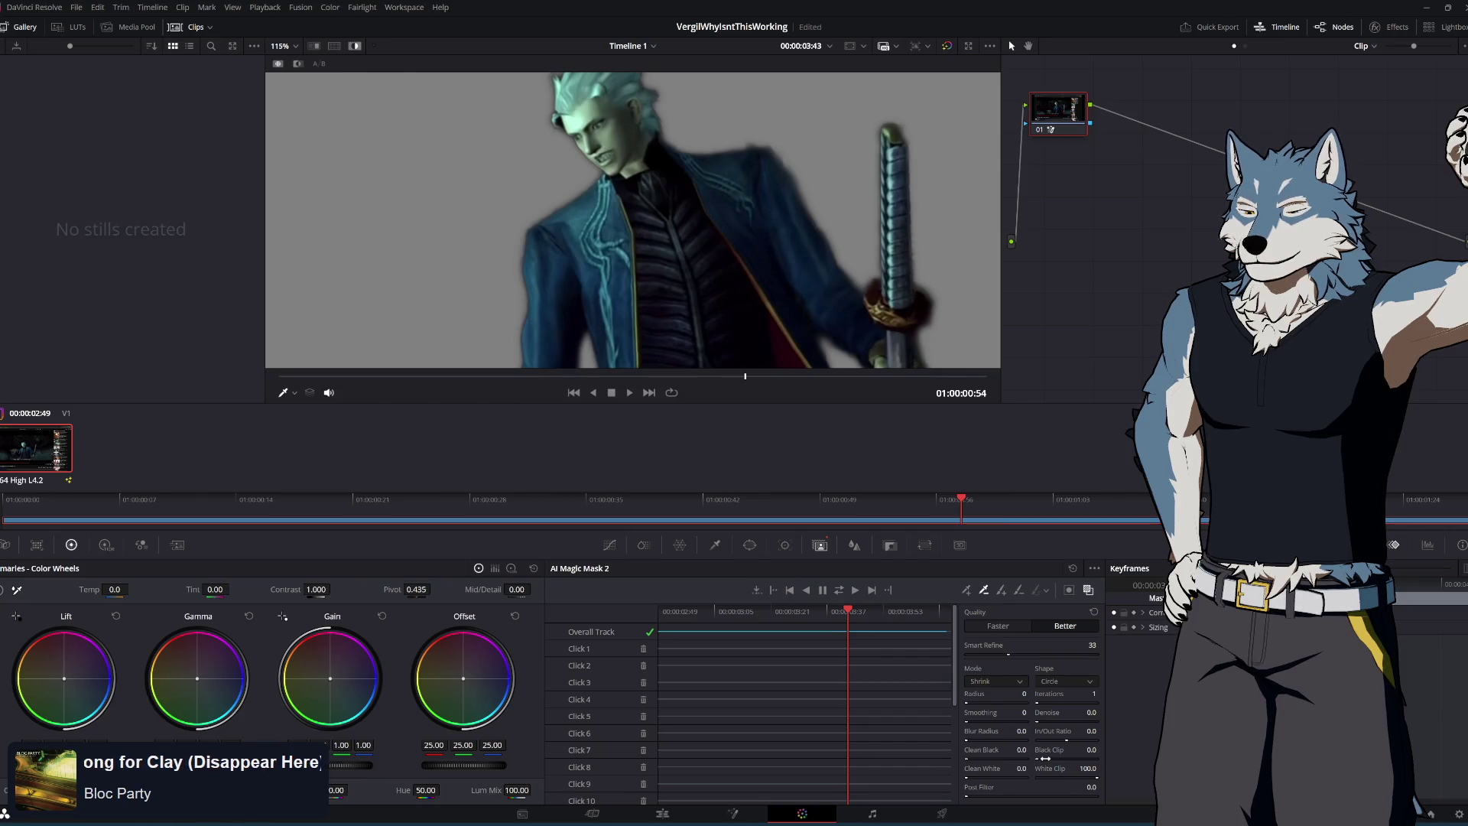
pyautogui.moveTo(1089, 749); pyautogui.dragTo(1136, 749)
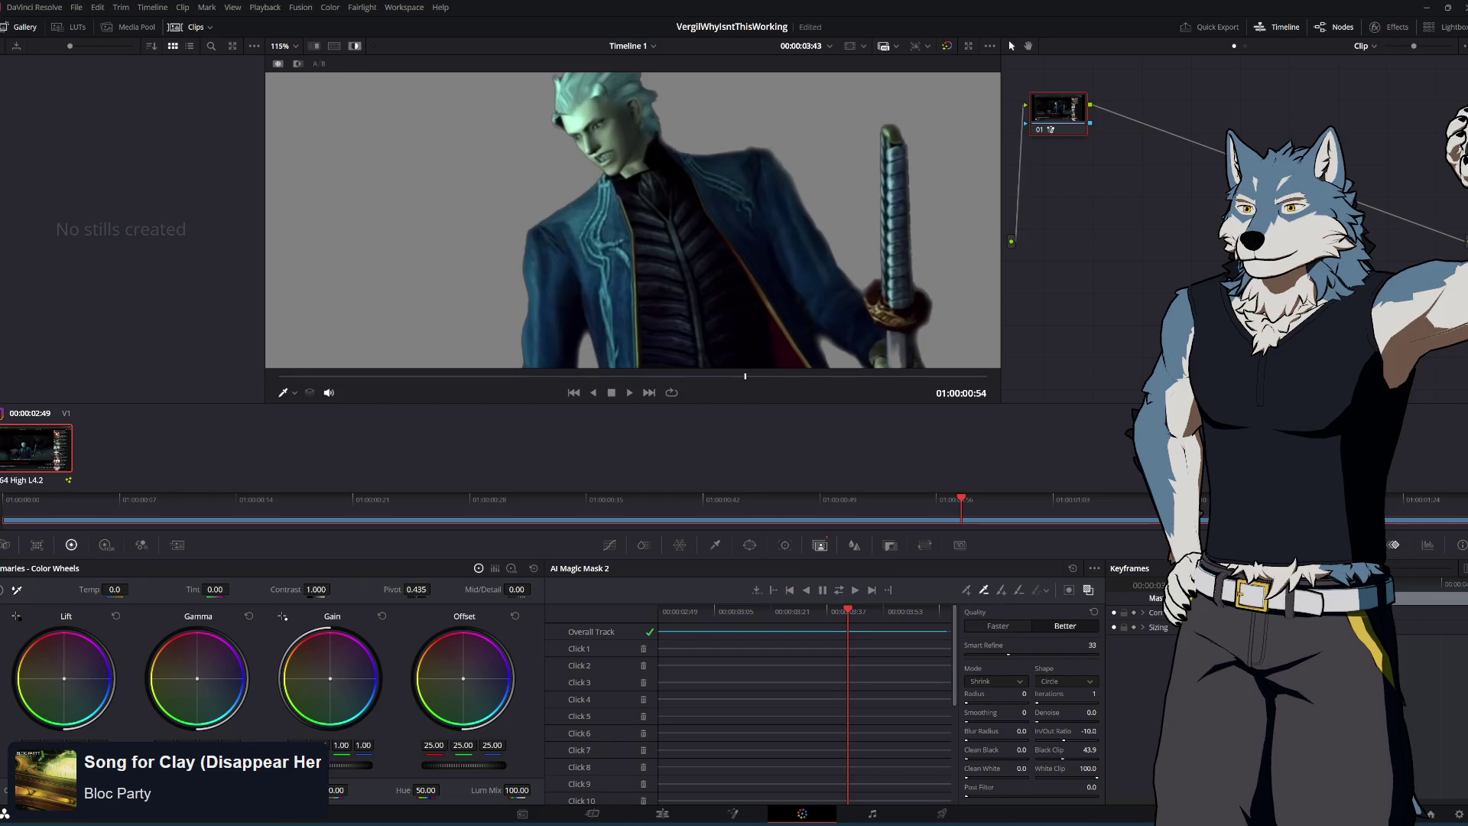
pyautogui.moveTo(1090, 731)
pyautogui.mouseDown()
pyautogui.moveTo(1055, 730)
pyautogui.moveTo(1123, 731)
pyautogui.moveTo(1106, 731)
pyautogui.mouseUp()
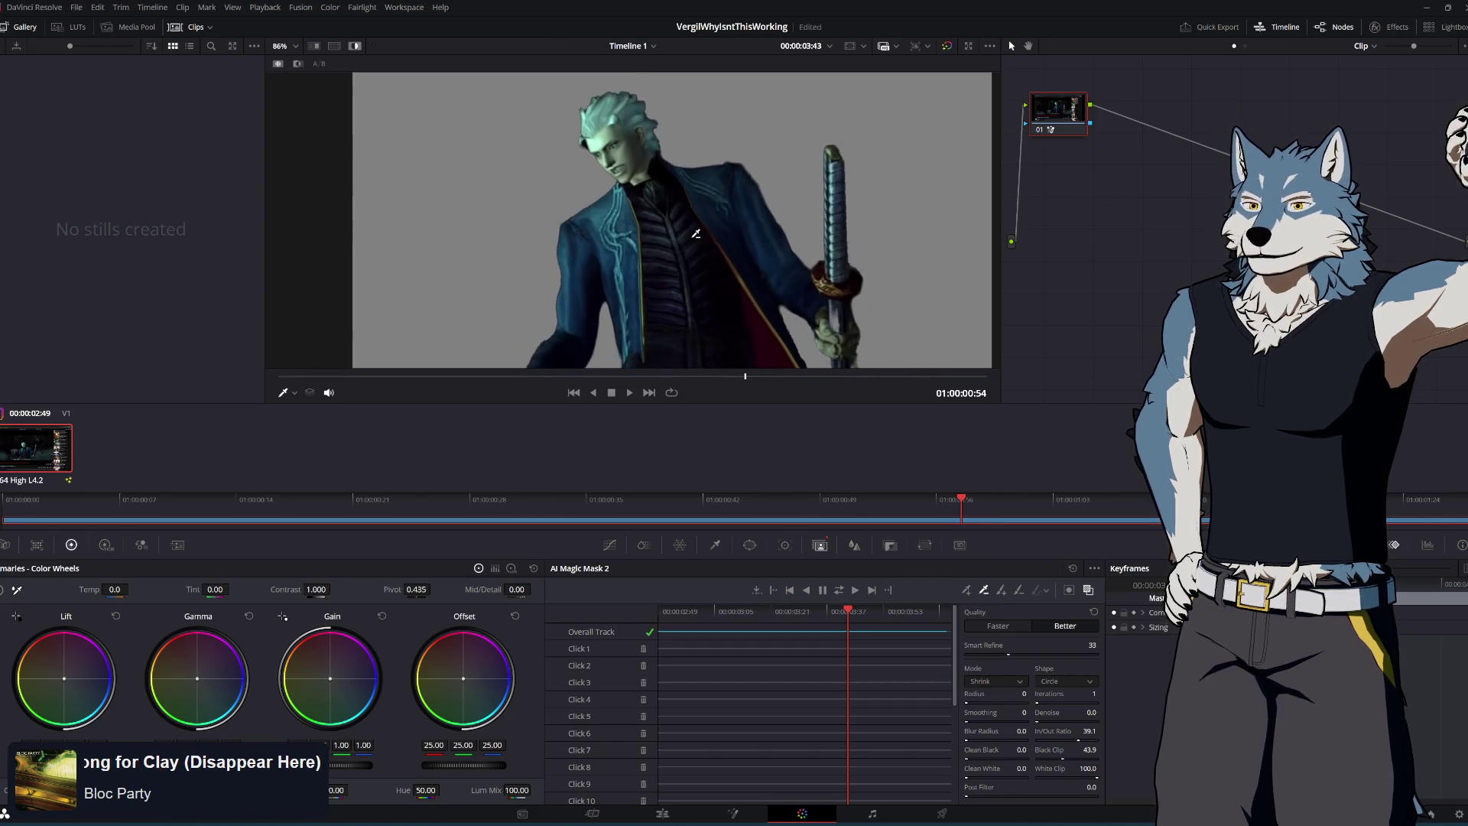
pyautogui.scroll(-2, 707, 283)
pyautogui.scroll(3, 707, 283)
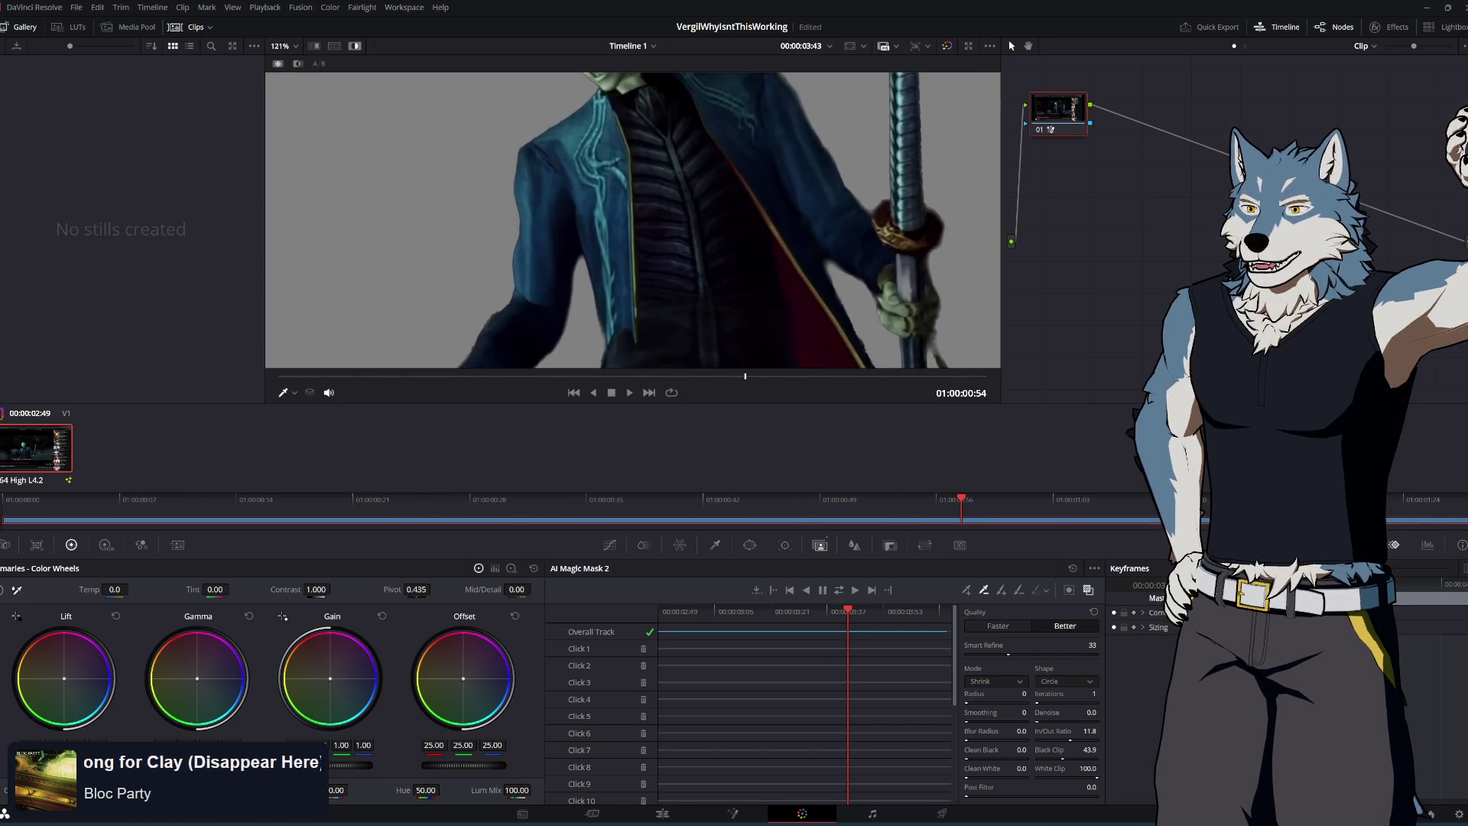
pyautogui.moveTo(1090, 731); pyautogui.dragTo(1066, 731)
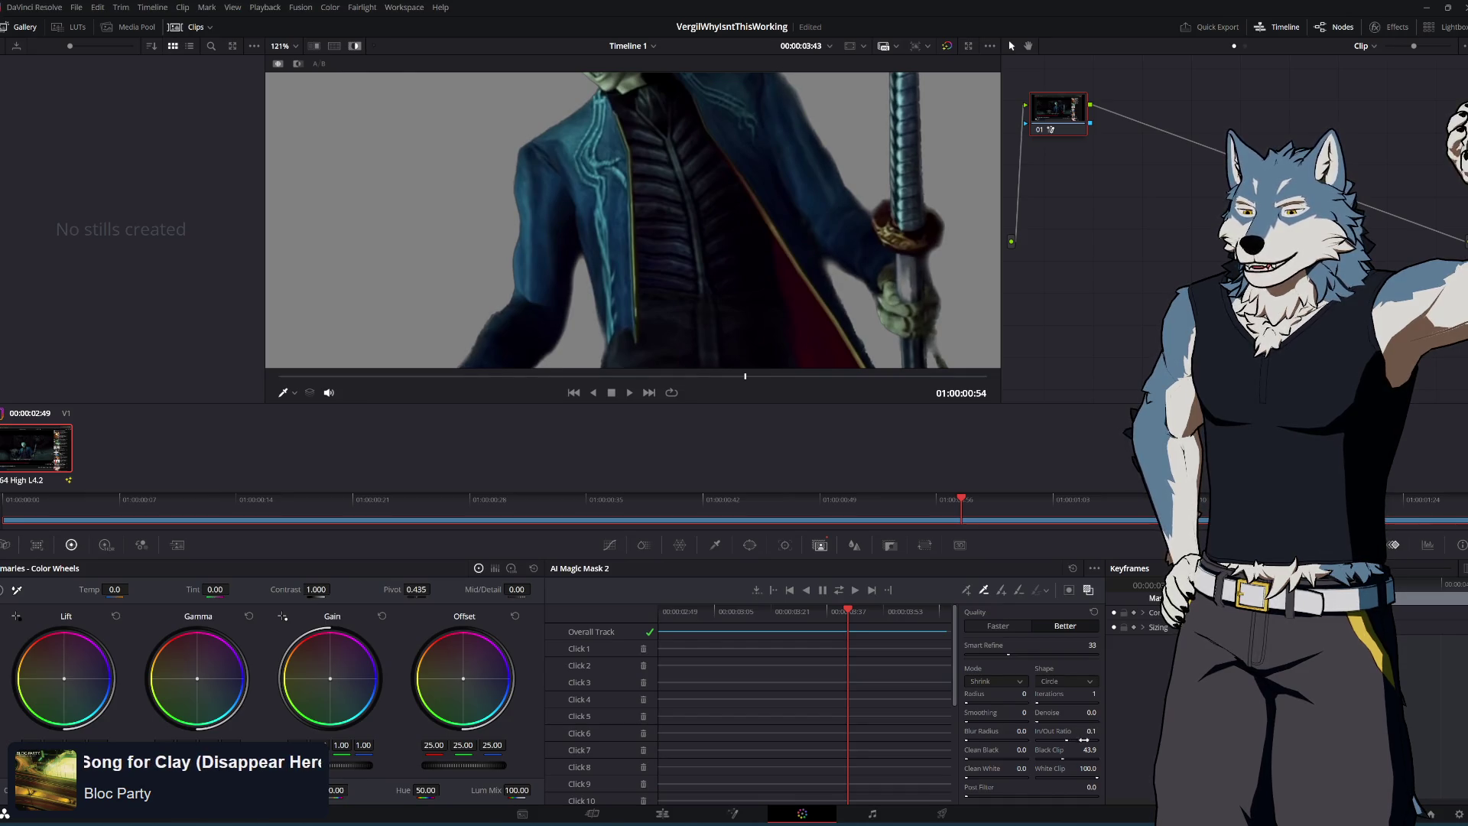
pyautogui.scroll(-5, 708, 138)
pyautogui.scroll(3, 708, 137)
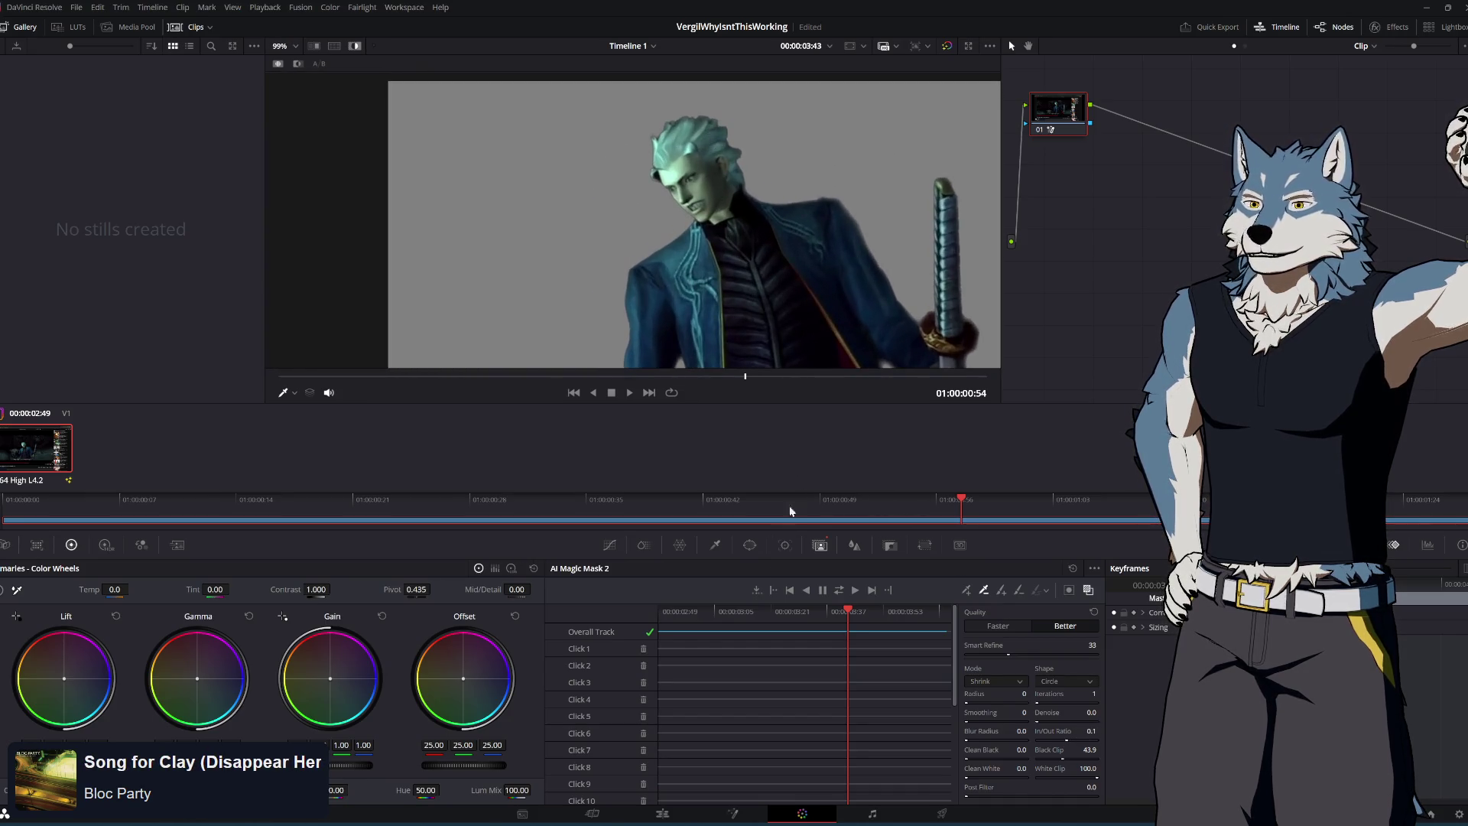
pyautogui.moveTo(851, 607)
pyautogui.mouseDown()
pyautogui.moveTo(644, 621)
pyautogui.moveTo(942, 631)
pyautogui.moveTo(876, 637)
pyautogui.moveTo(905, 642)
pyautogui.mouseUp()
# Track the refined Magic Mask forward through the clip and return the playhead to the start
pyautogui.click(1001, 592)
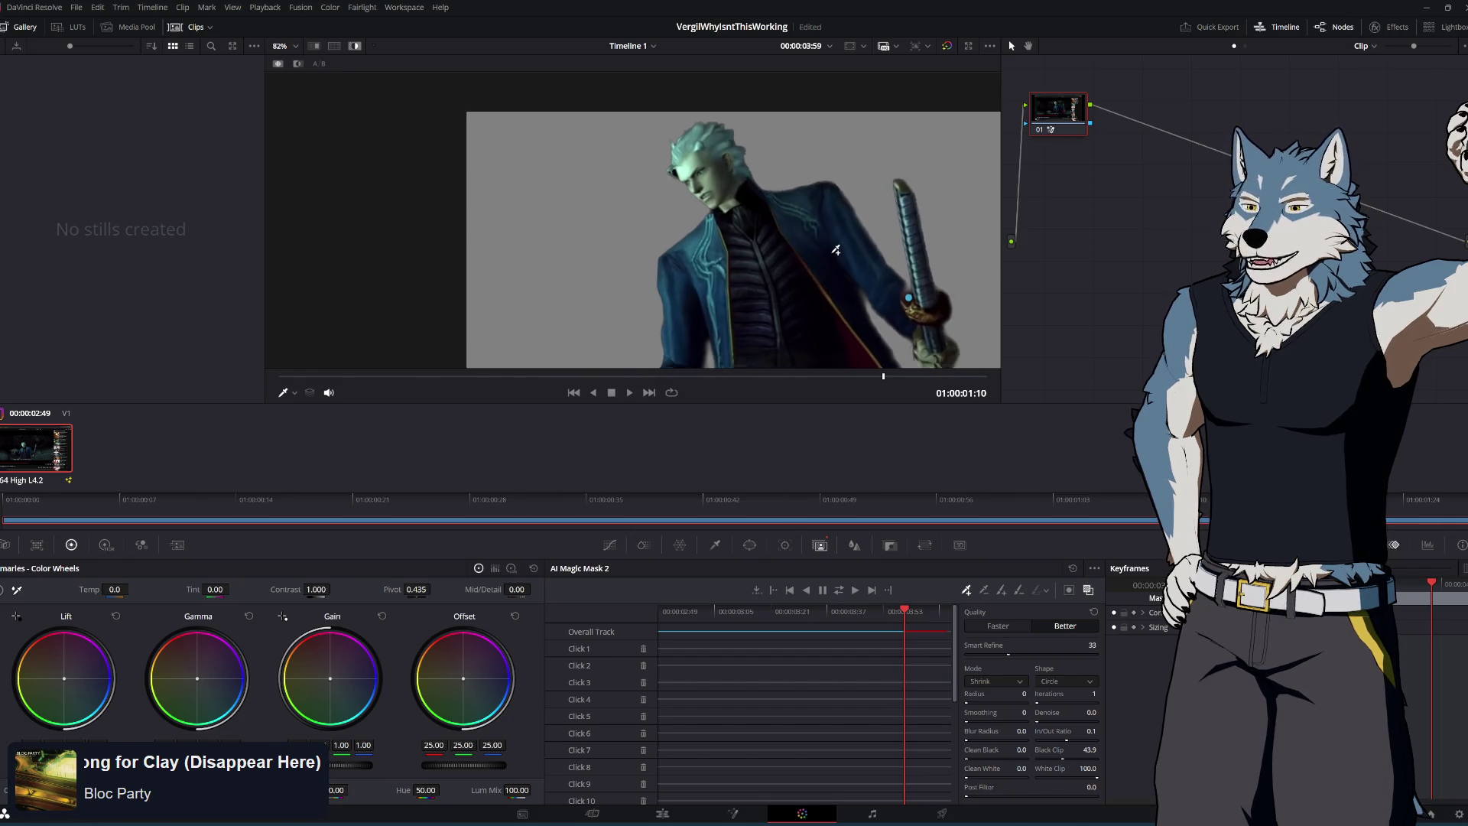
pyautogui.scroll(-3, 968, 348)
pyautogui.scroll(4, 822, 289)
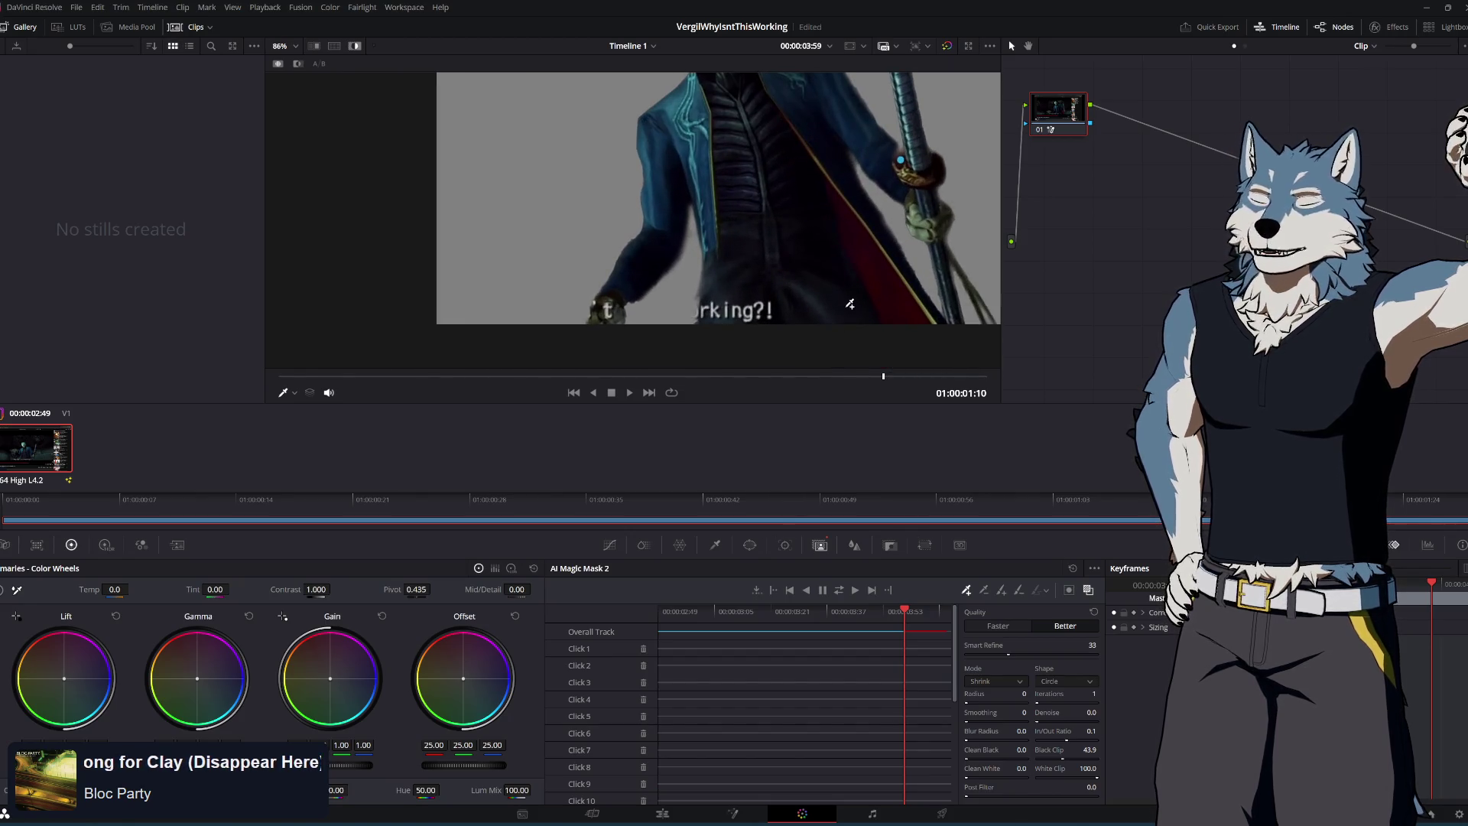
pyautogui.click(839, 591)
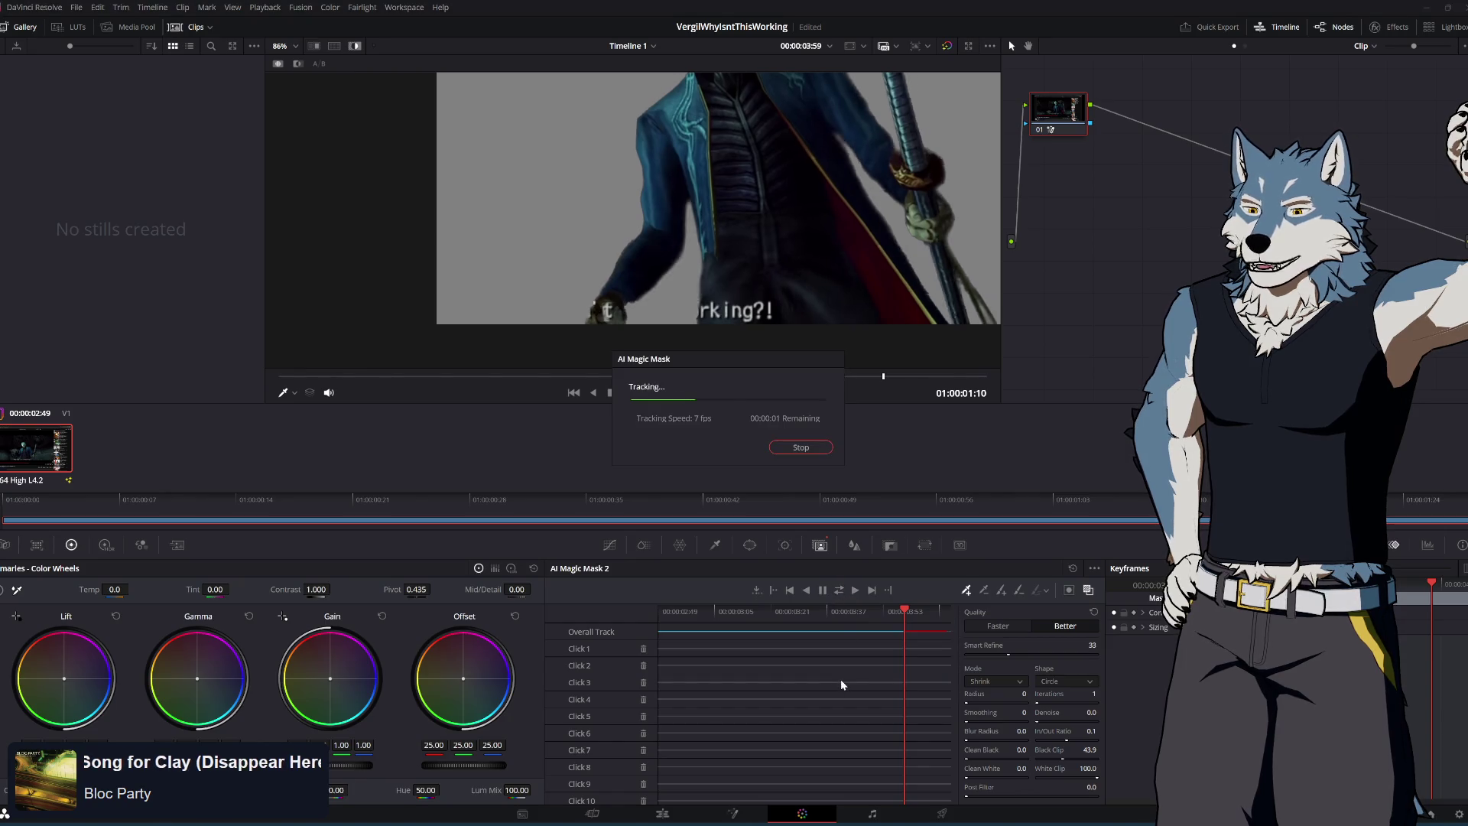
pyautogui.moveTo(948, 611)
pyautogui.mouseDown()
pyautogui.moveTo(613, 631)
pyautogui.moveTo(711, 631)
pyautogui.moveTo(652, 638)
pyautogui.moveTo(700, 637)
pyautogui.moveTo(712, 610)
pyautogui.moveTo(750, 615)
pyautogui.moveTo(659, 623)
pyautogui.moveTo(685, 617)
pyautogui.moveTo(668, 625)
pyautogui.moveTo(670, 609)
pyautogui.mouseUp()
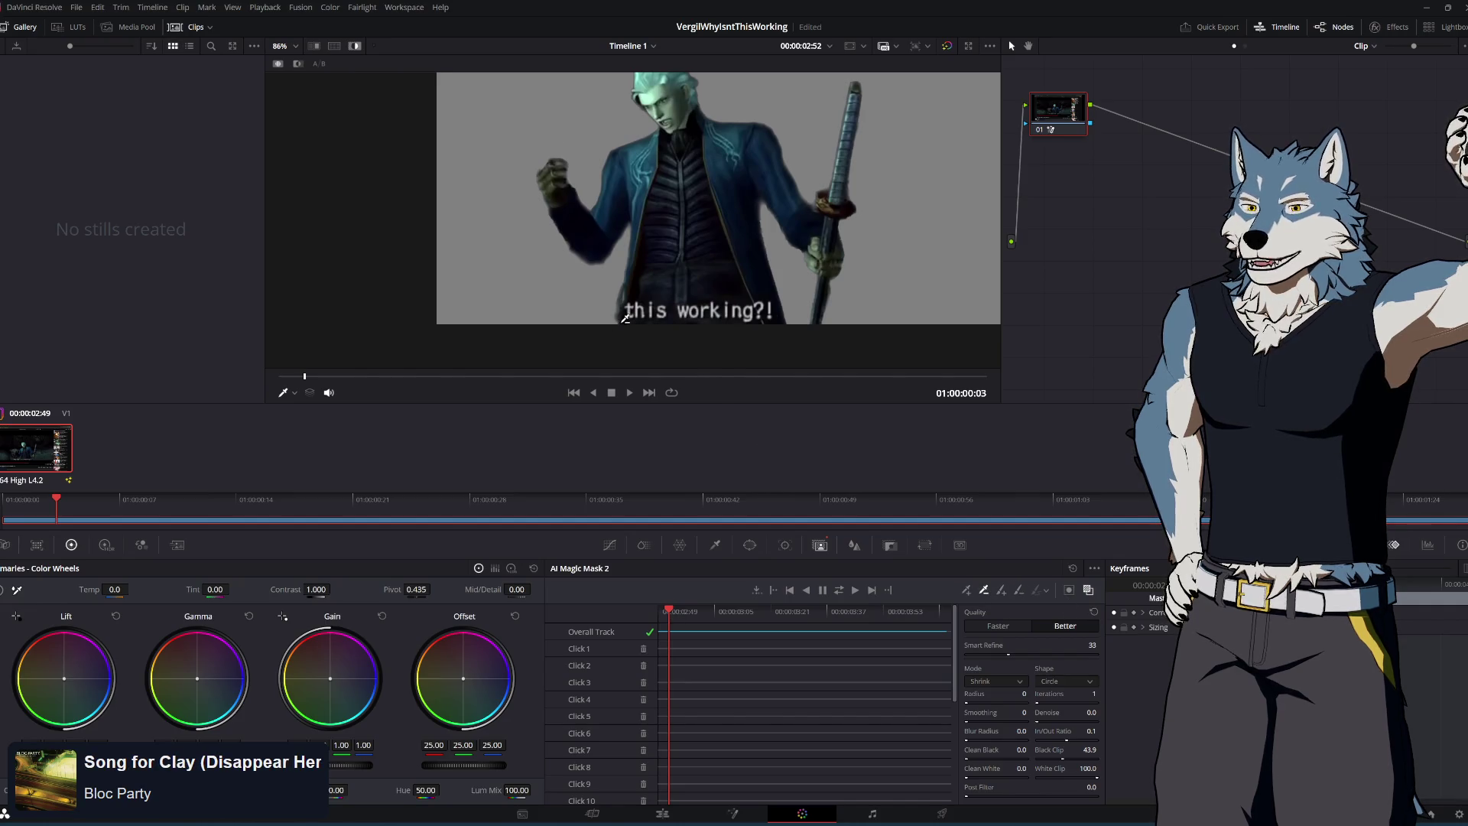
# Re-track the mask, then add two correction points beside the caption, re-tracking after each
pyautogui.scroll(3, 626, 318)
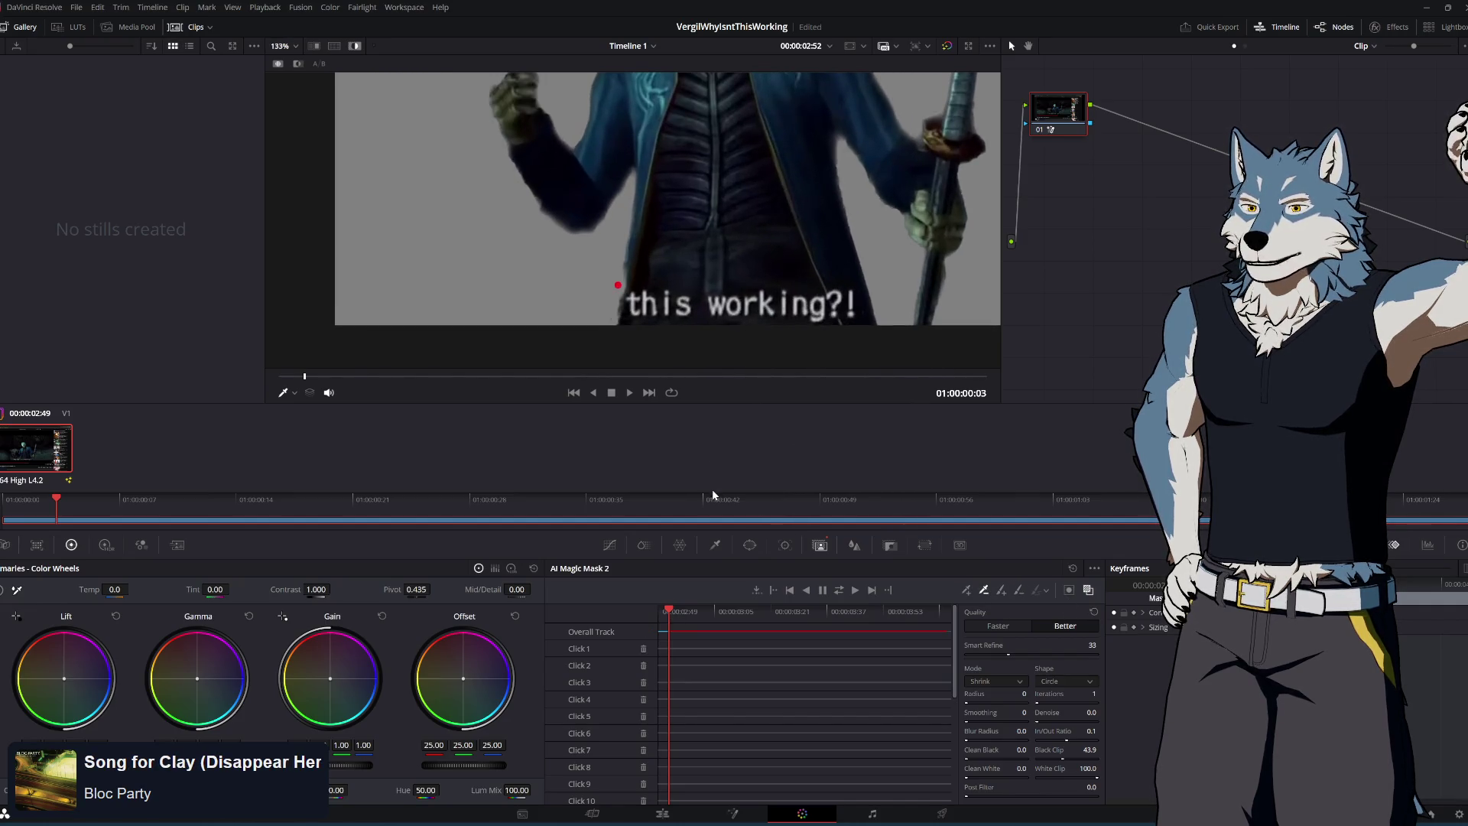
pyautogui.click(838, 591)
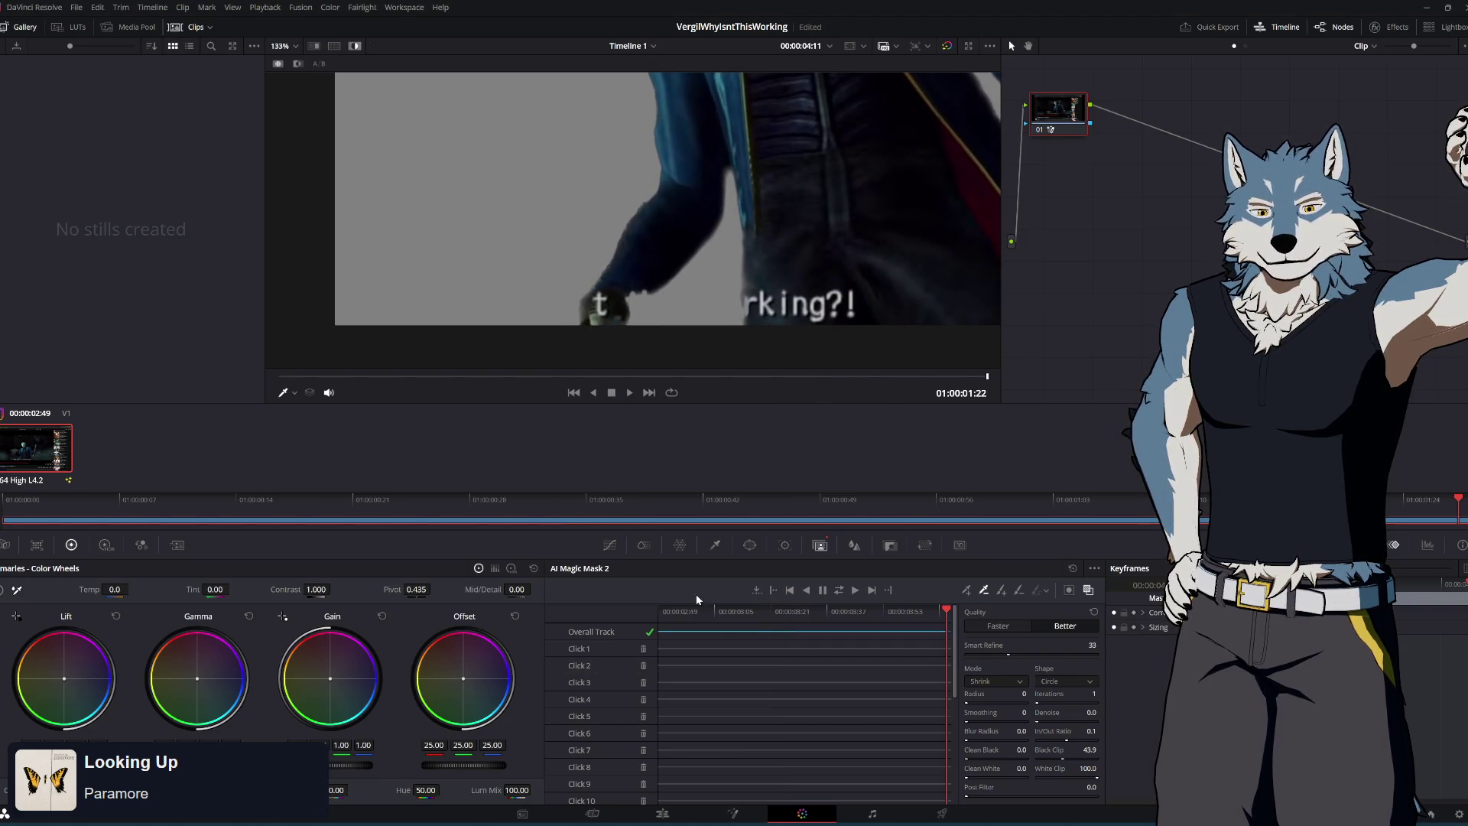
pyautogui.moveTo(662, 611)
pyautogui.mouseDown()
pyautogui.moveTo(648, 613)
pyautogui.moveTo(677, 619)
pyautogui.mouseUp()
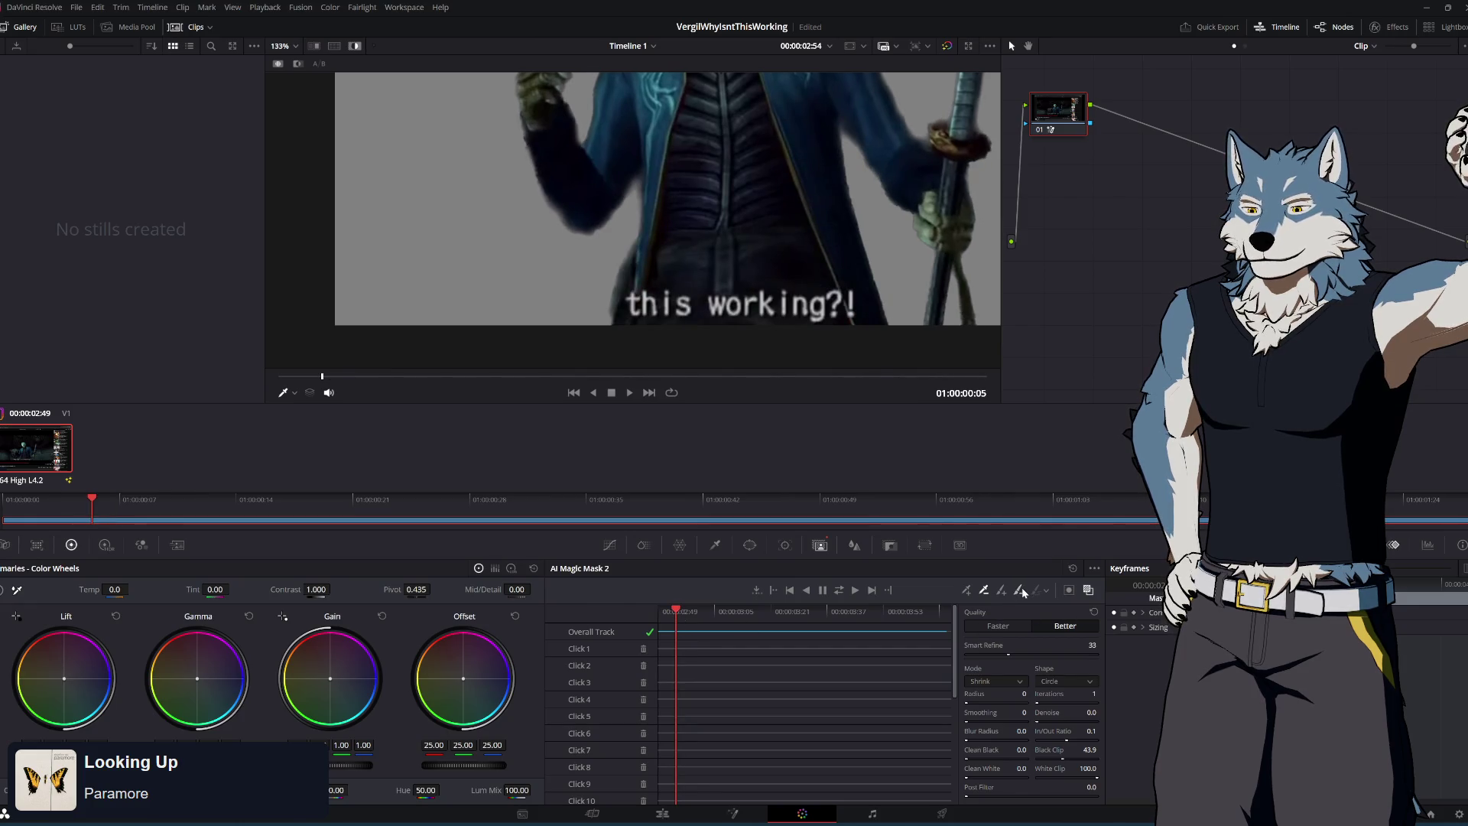
pyautogui.click(624, 277)
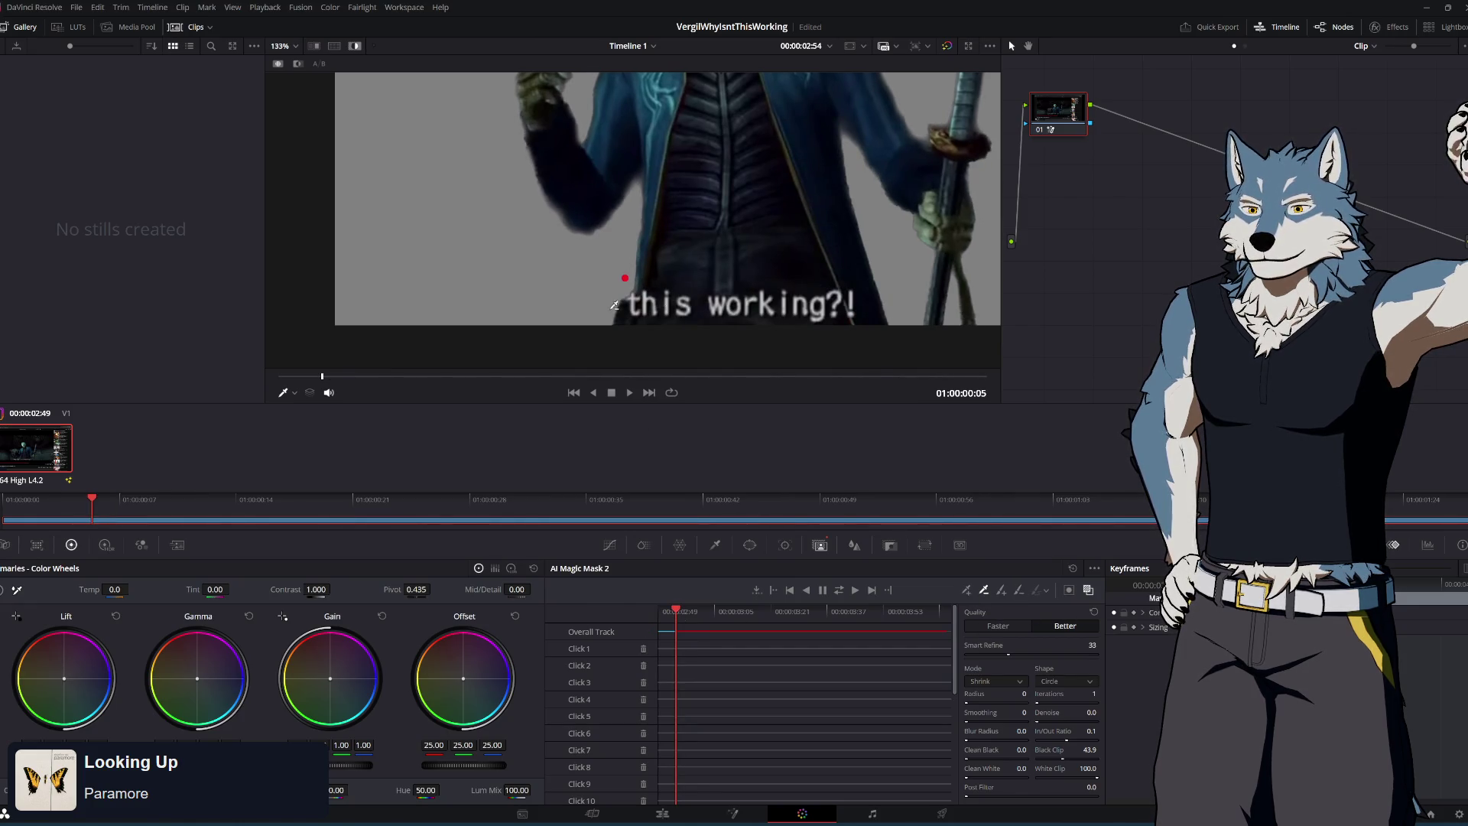
pyautogui.click(839, 591)
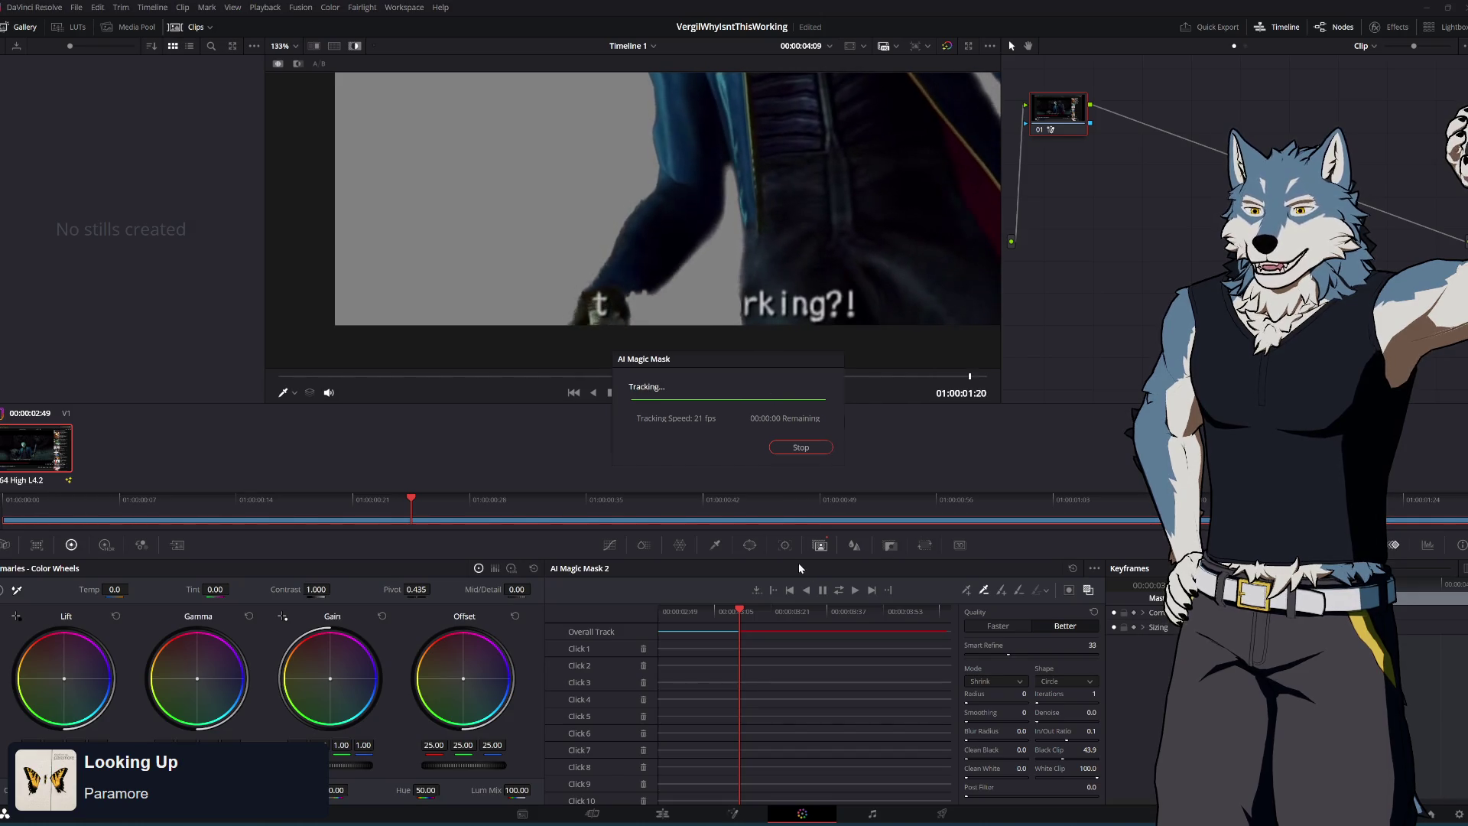
pyautogui.moveTo(947, 610); pyautogui.dragTo(677, 614)
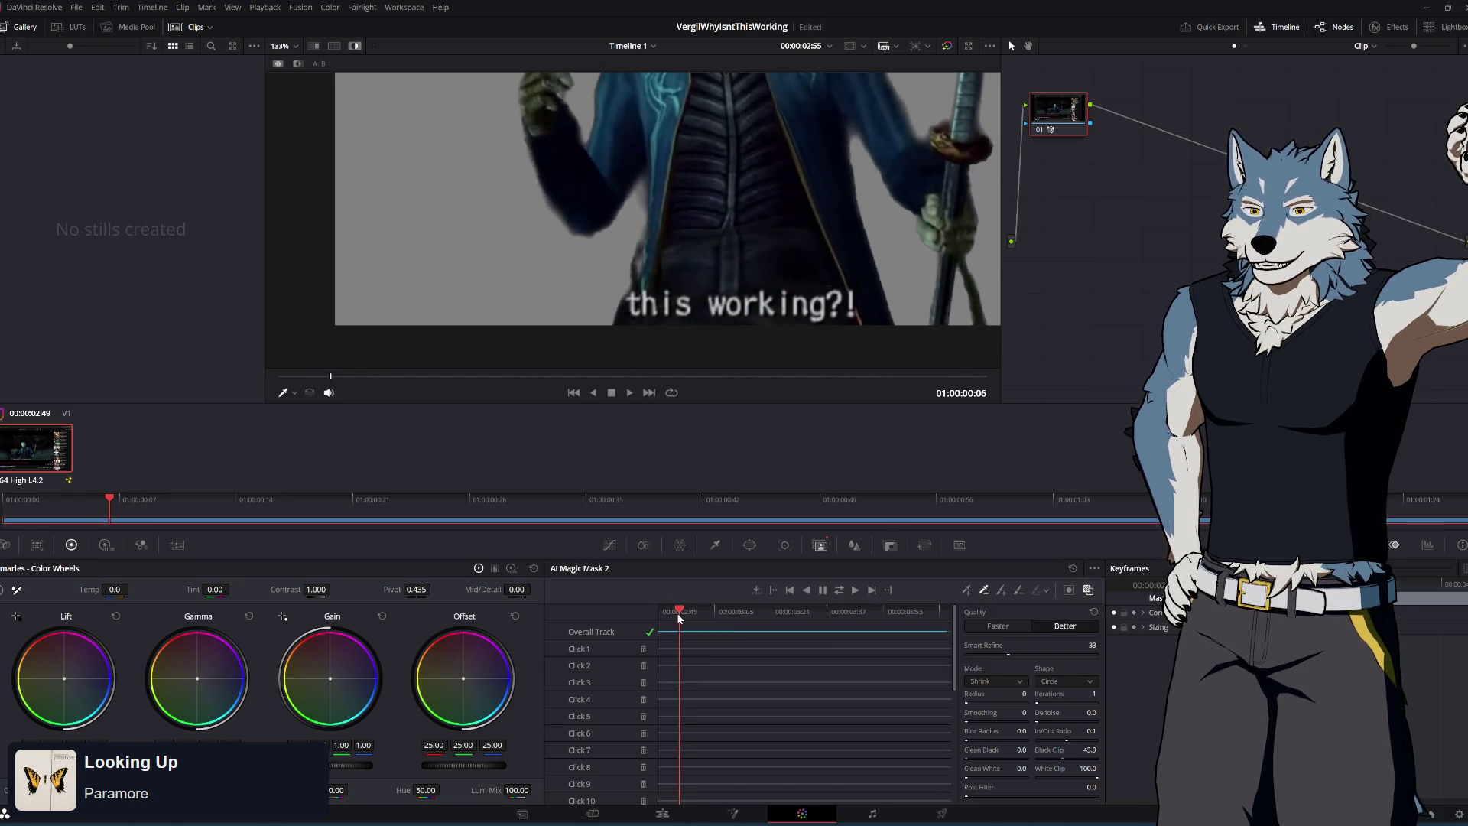
pyautogui.click(624, 314)
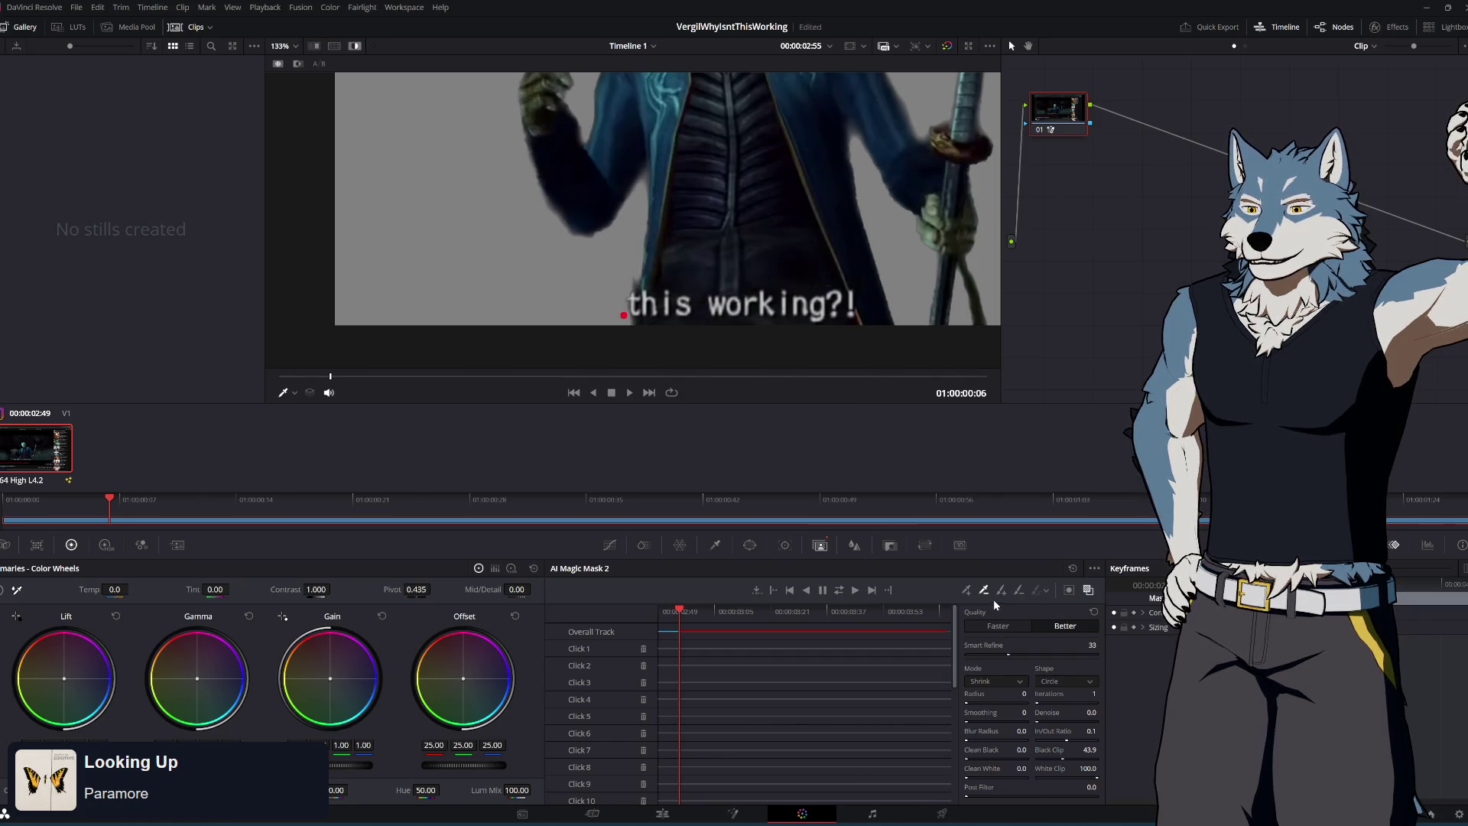
pyautogui.click(838, 591)
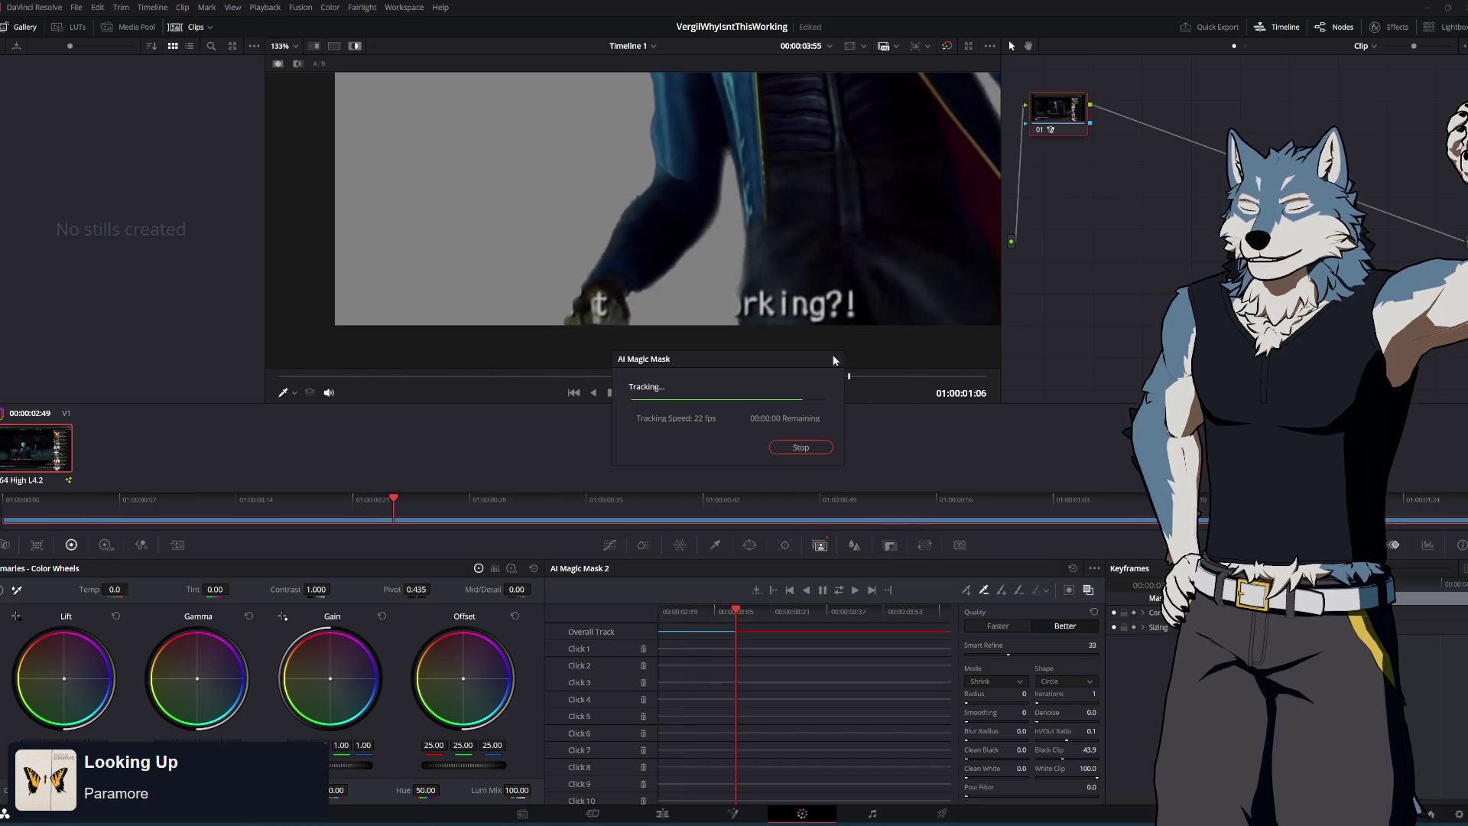
pyautogui.moveTo(813, 611)
pyautogui.mouseDown()
pyautogui.moveTo(678, 623)
pyautogui.moveTo(840, 635)
pyautogui.moveTo(628, 633)
pyautogui.moveTo(997, 635)
pyautogui.moveTo(658, 635)
pyautogui.mouseUp()
pyautogui.scroll(-3, 744, 337)
pyautogui.scroll(-2, 743, 337)
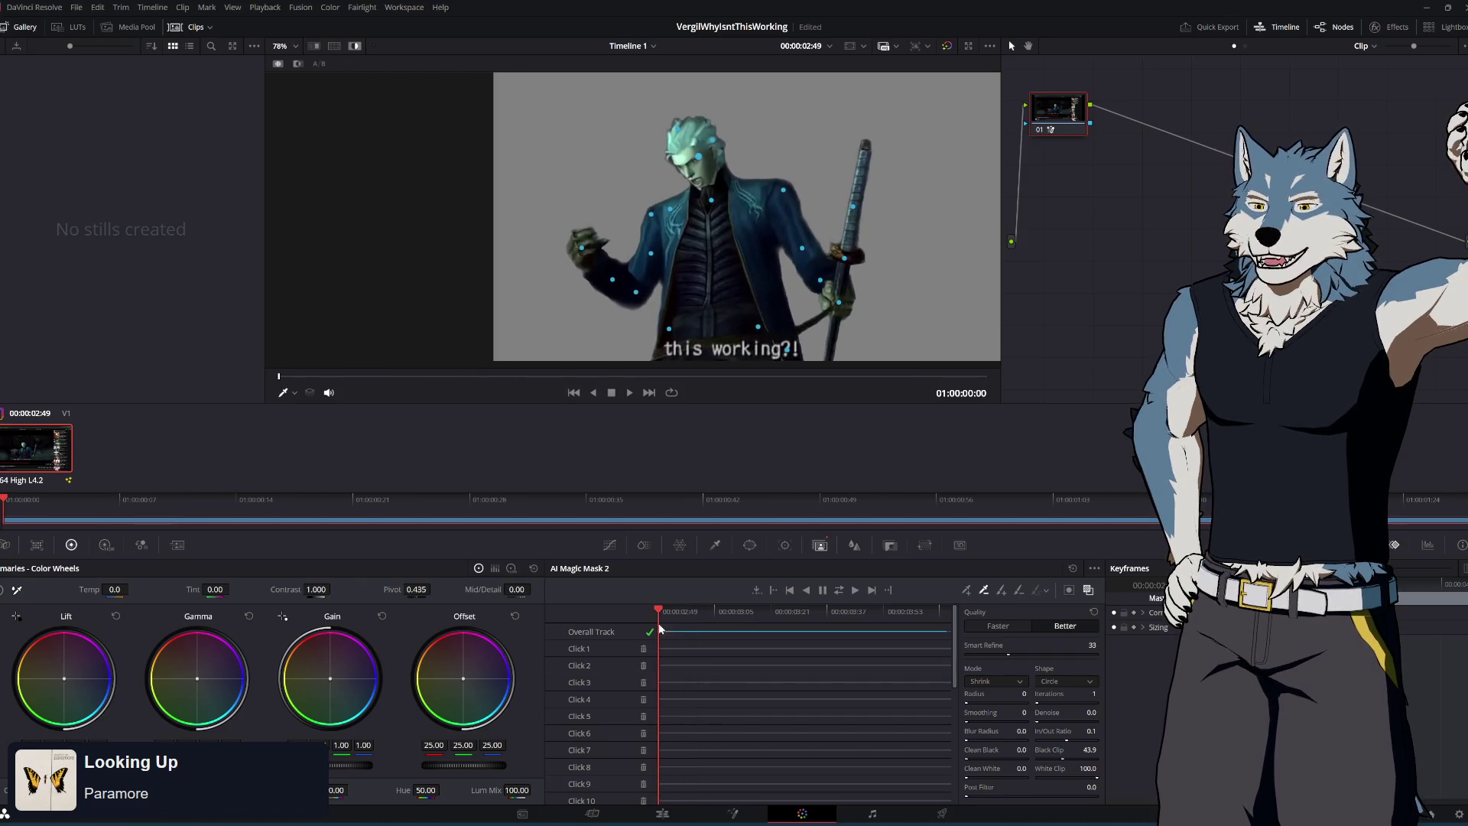
pyautogui.scroll(2, 780, 211)
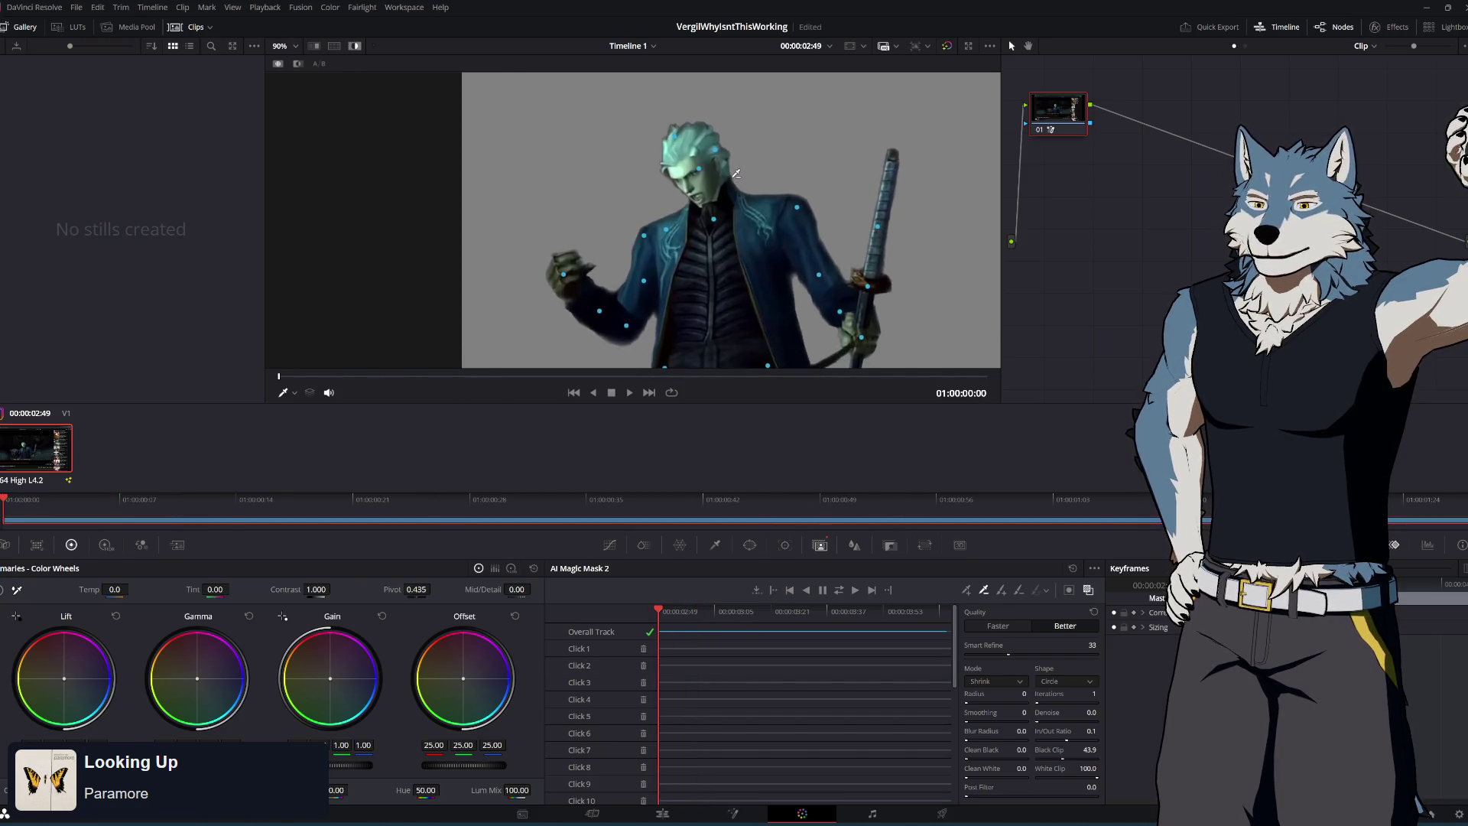
pyautogui.moveTo(661, 610); pyautogui.dragTo(735, 620)
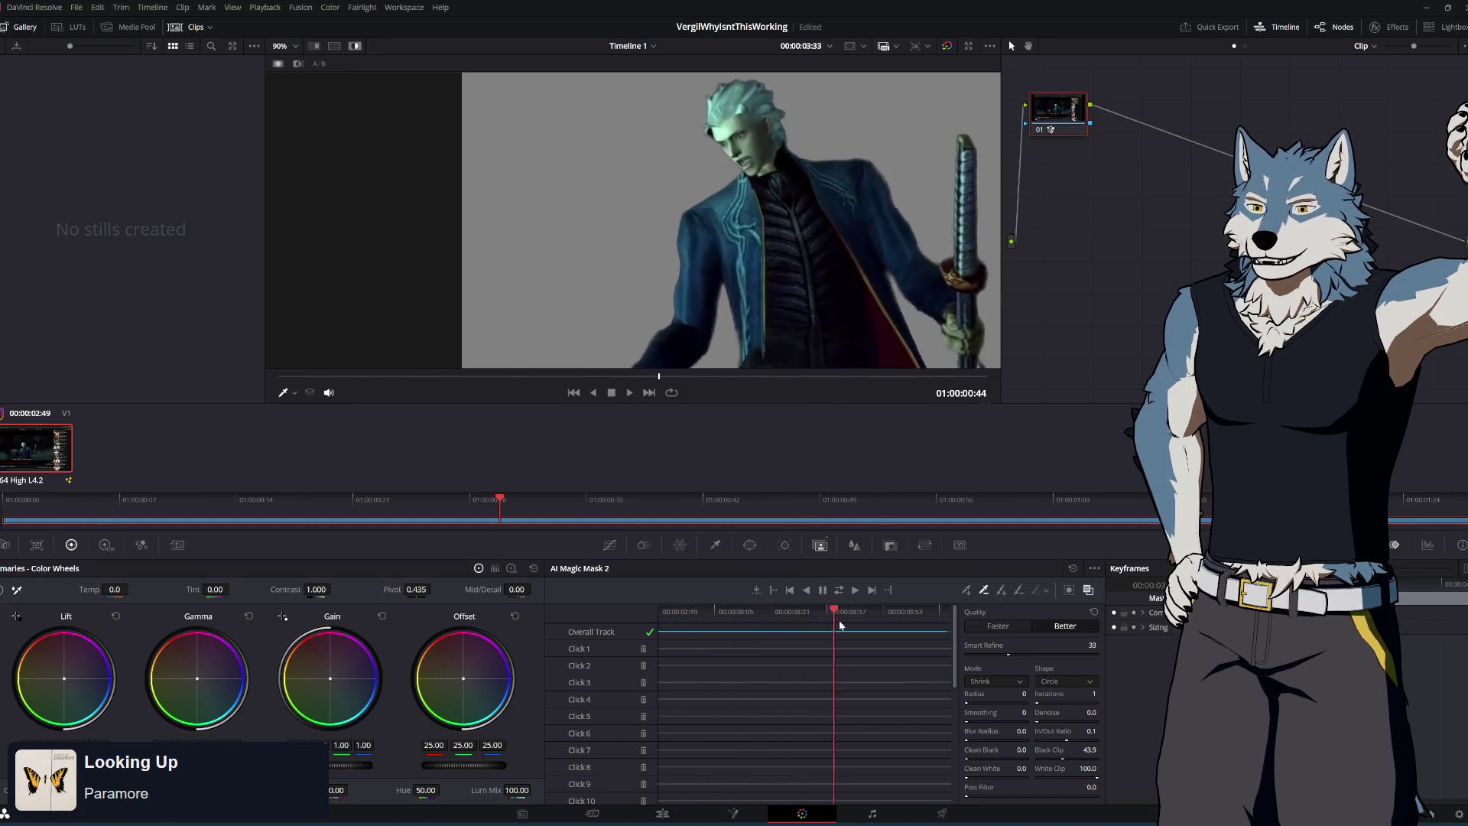
pyautogui.press('Home')
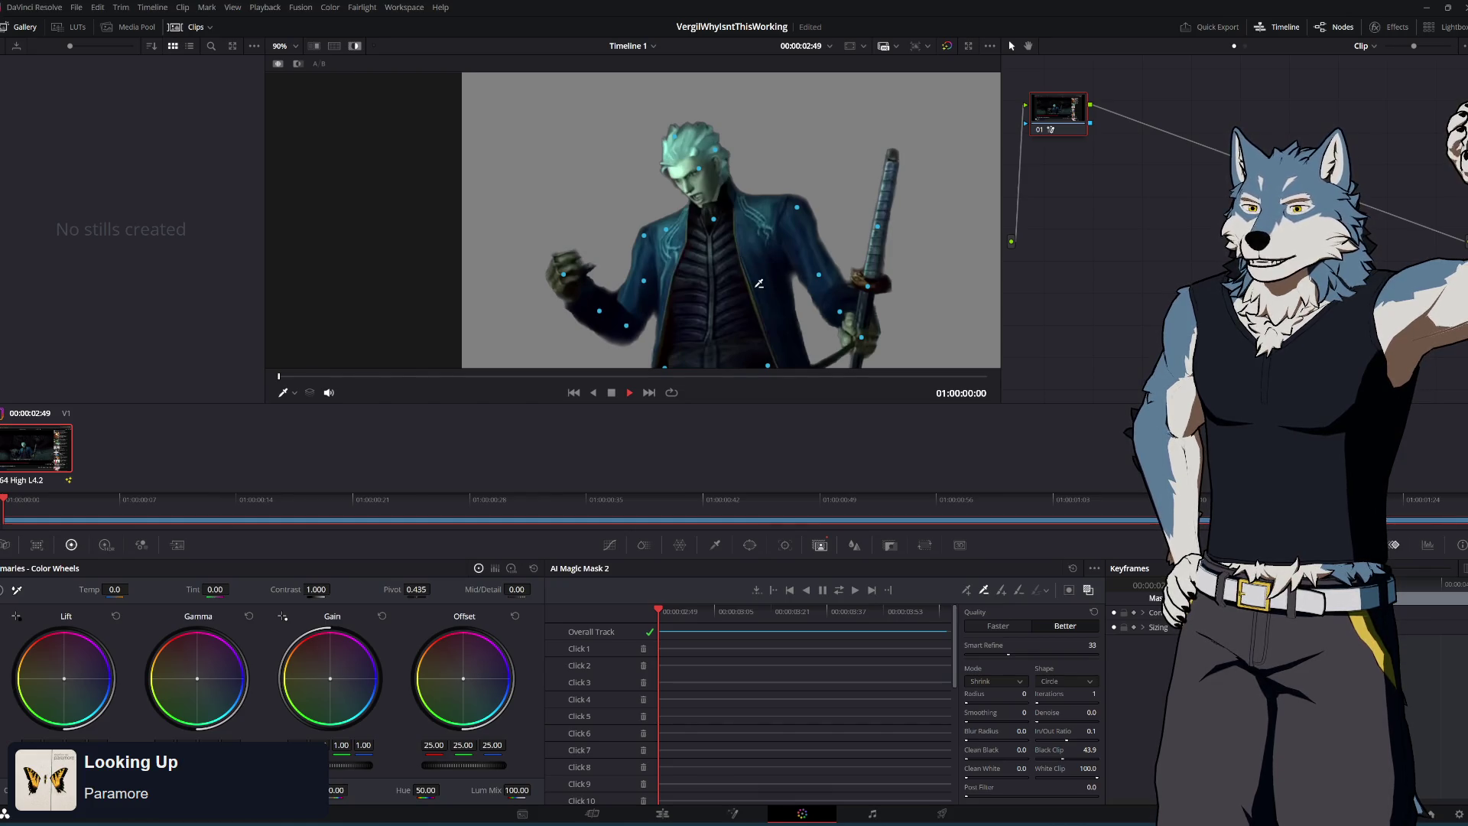
pyautogui.press('space')
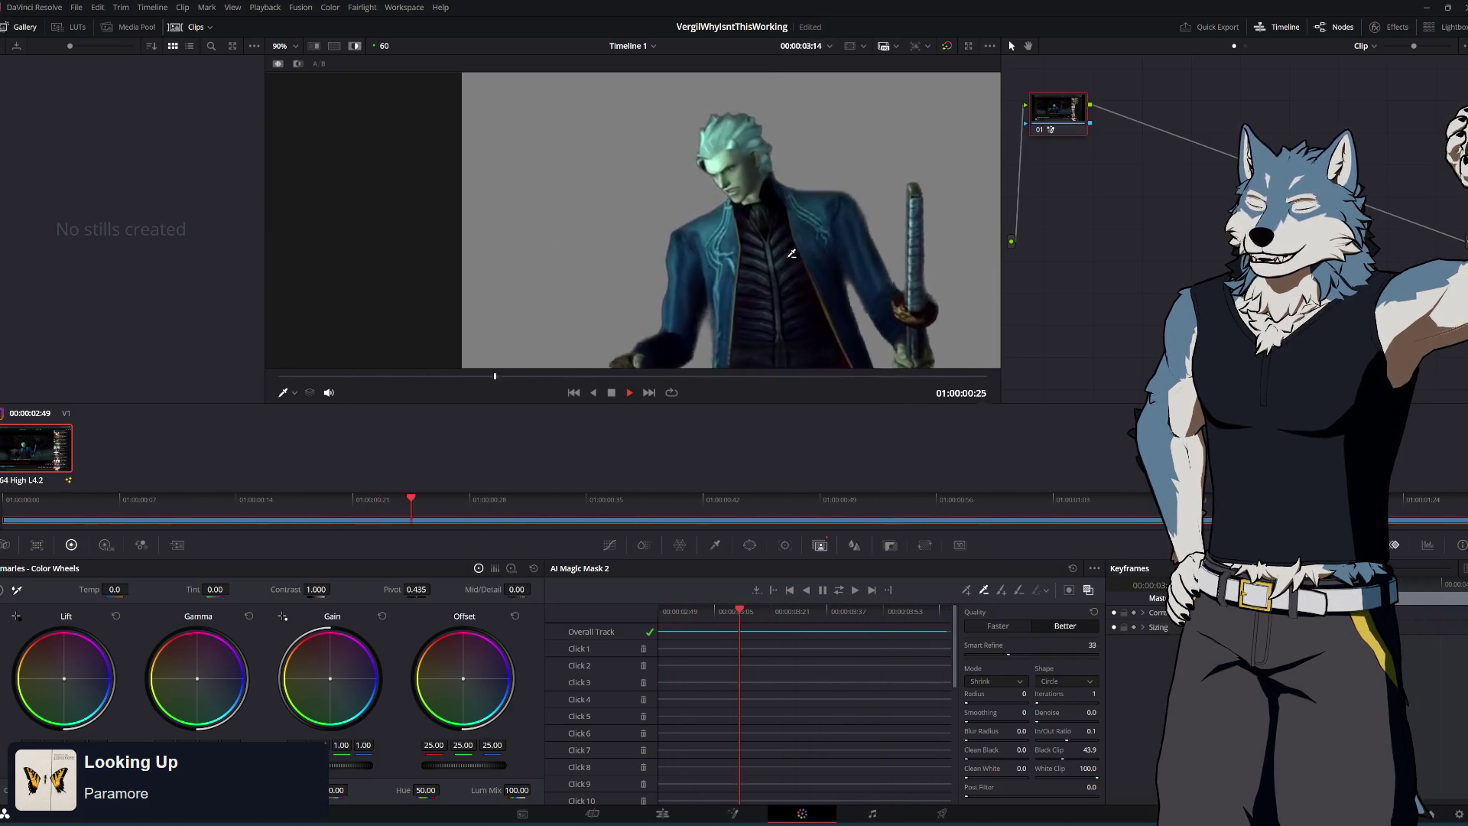
pyautogui.press('space')
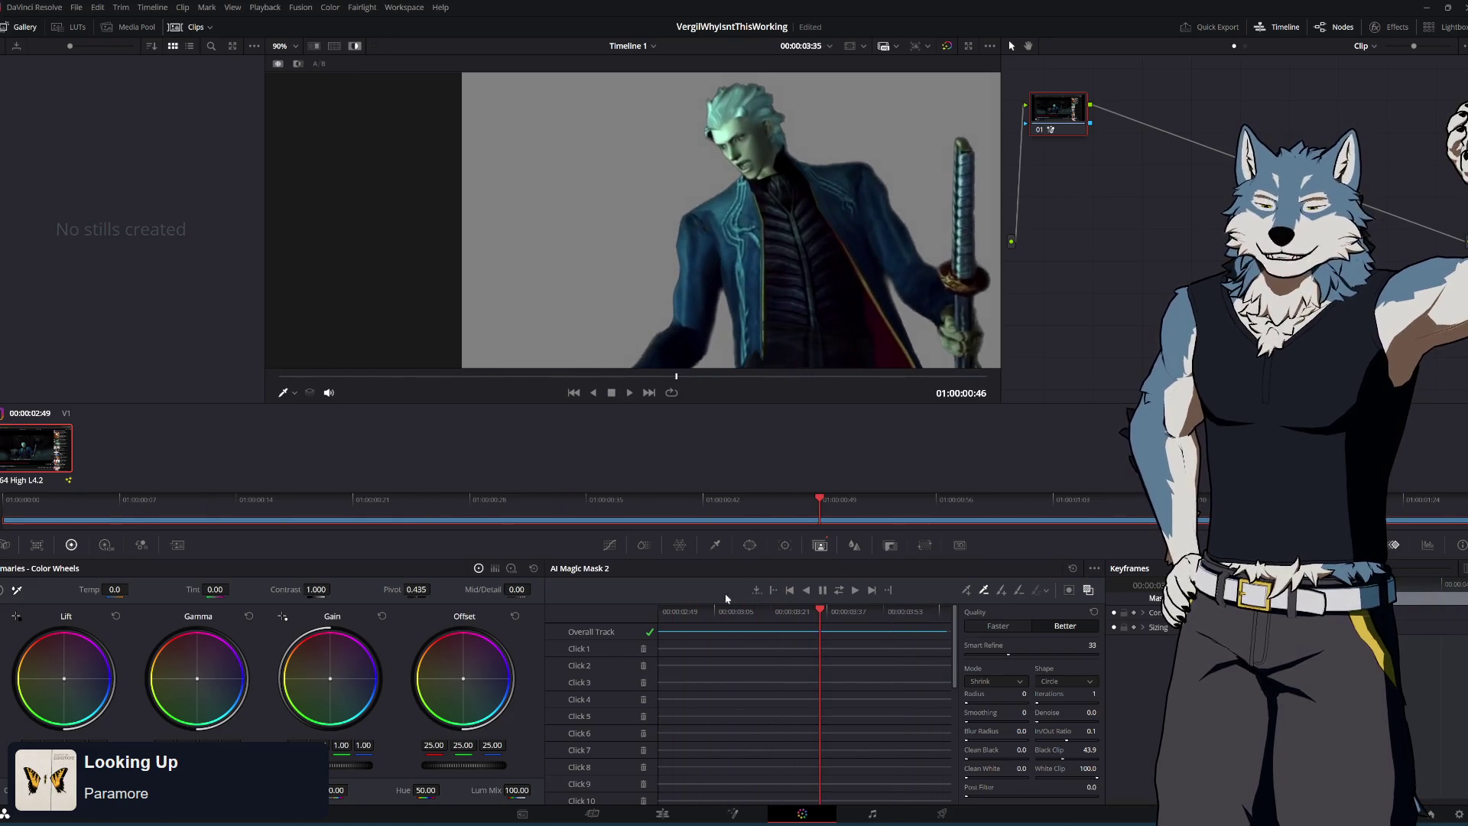
pyautogui.press('Home')
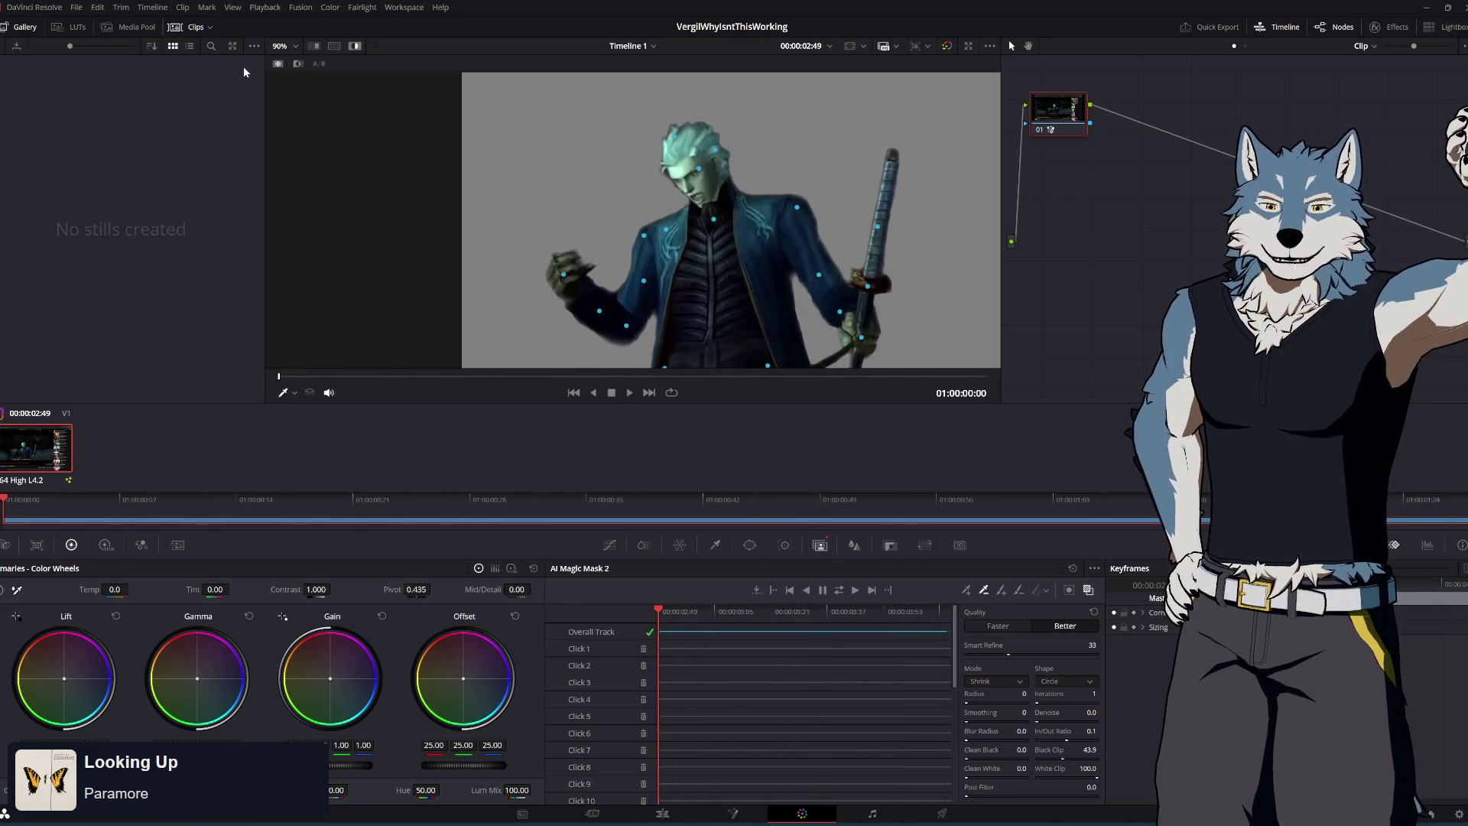
pyautogui.click(664, 815)
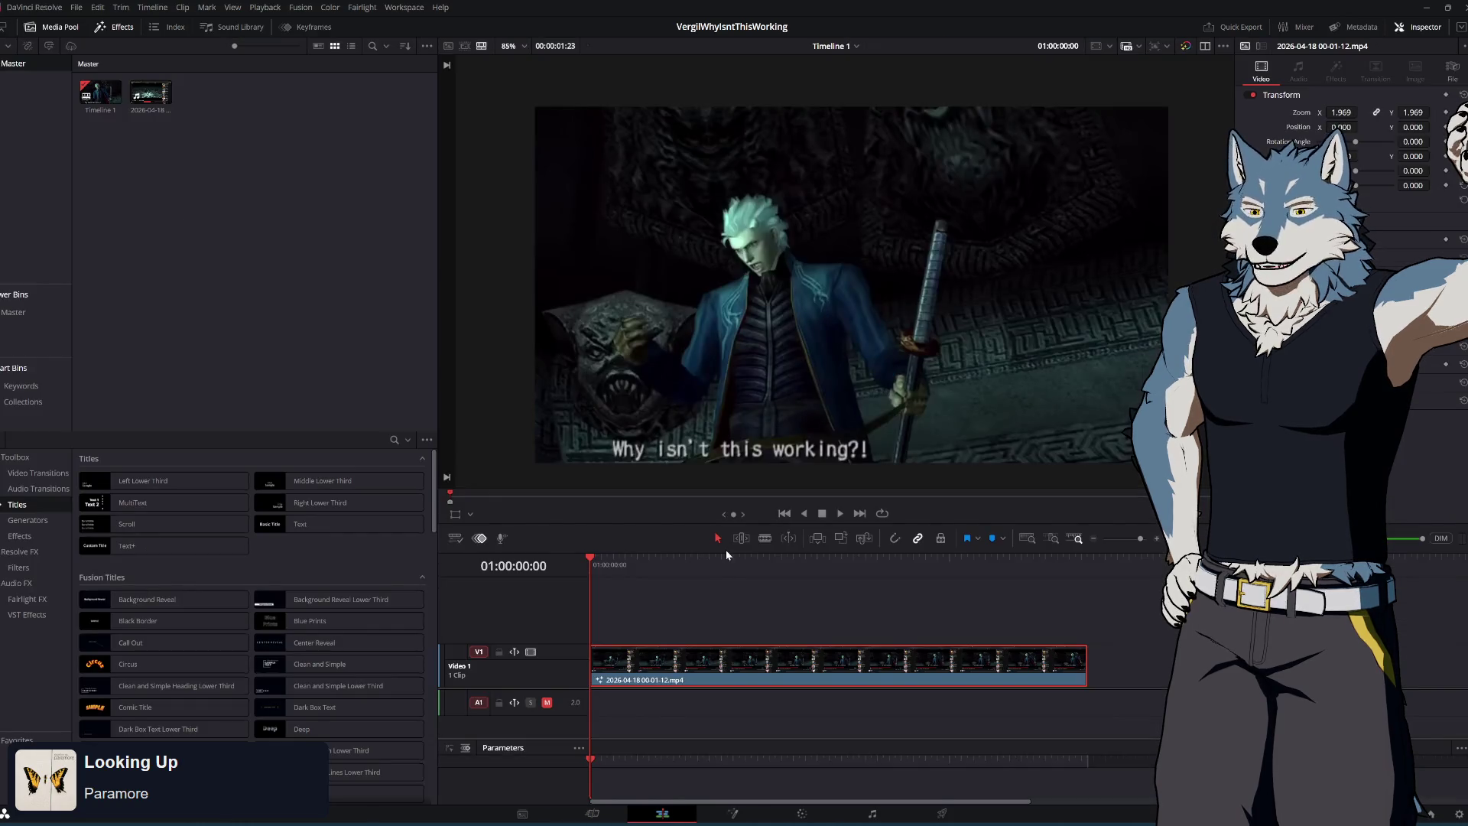
pyautogui.moveTo(592, 562)
pyautogui.mouseDown()
pyautogui.moveTo(753, 561)
pyautogui.moveTo(603, 545)
pyautogui.moveTo(571, 558)
pyautogui.mouseUp()
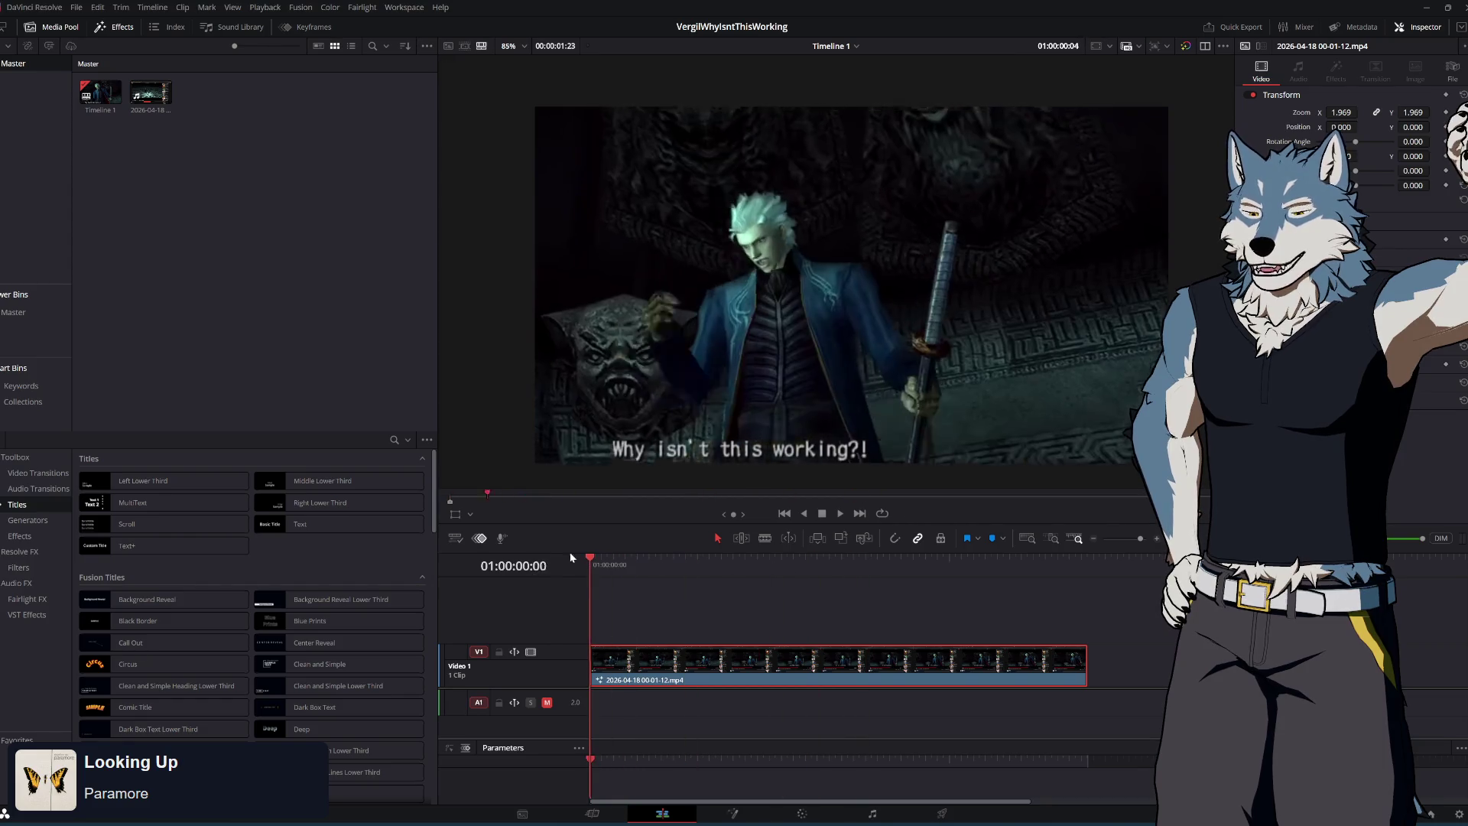
pyautogui.click(802, 815)
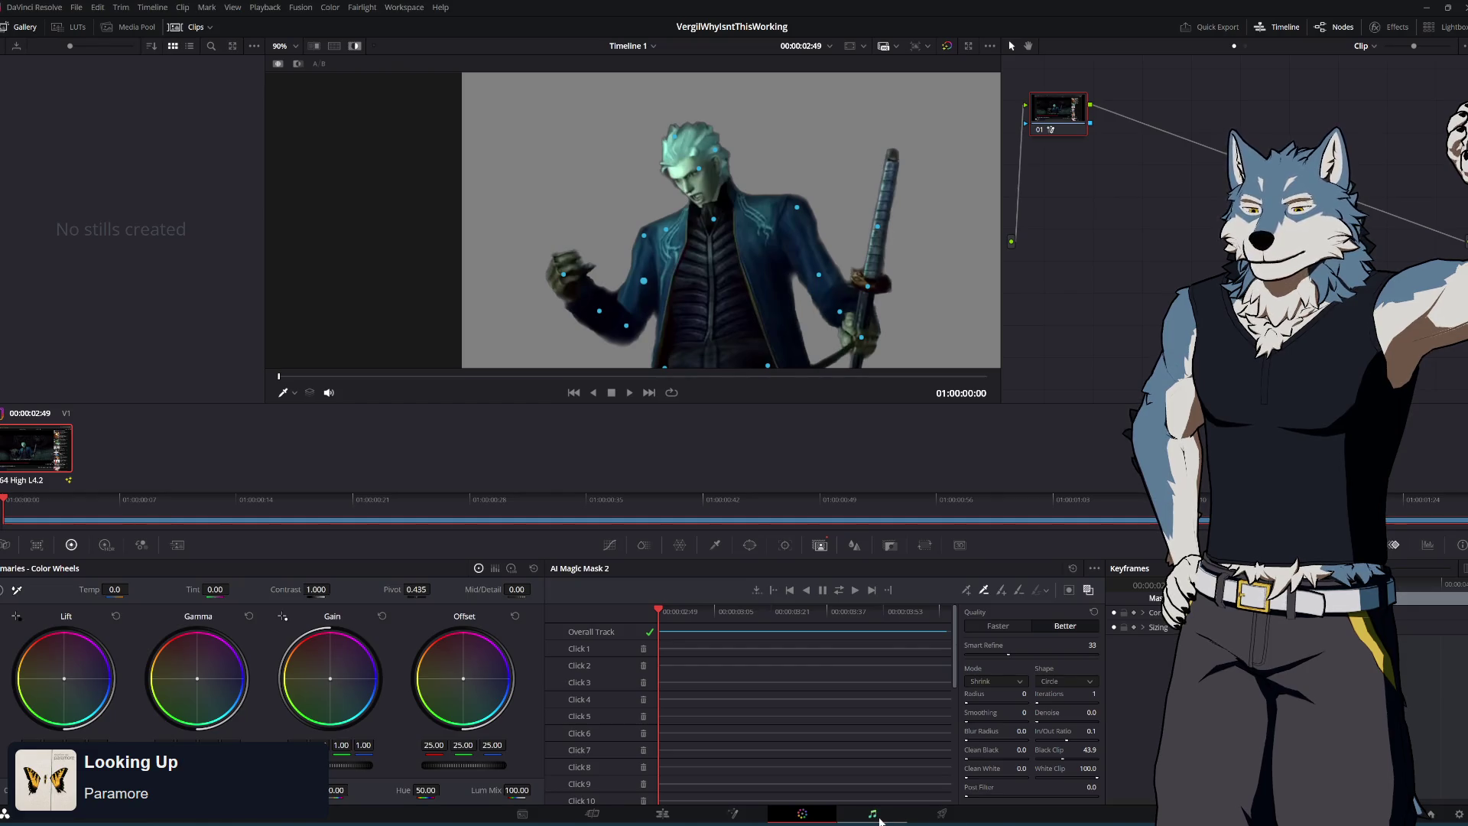
pyautogui.hotkey('alt', 'Tab')
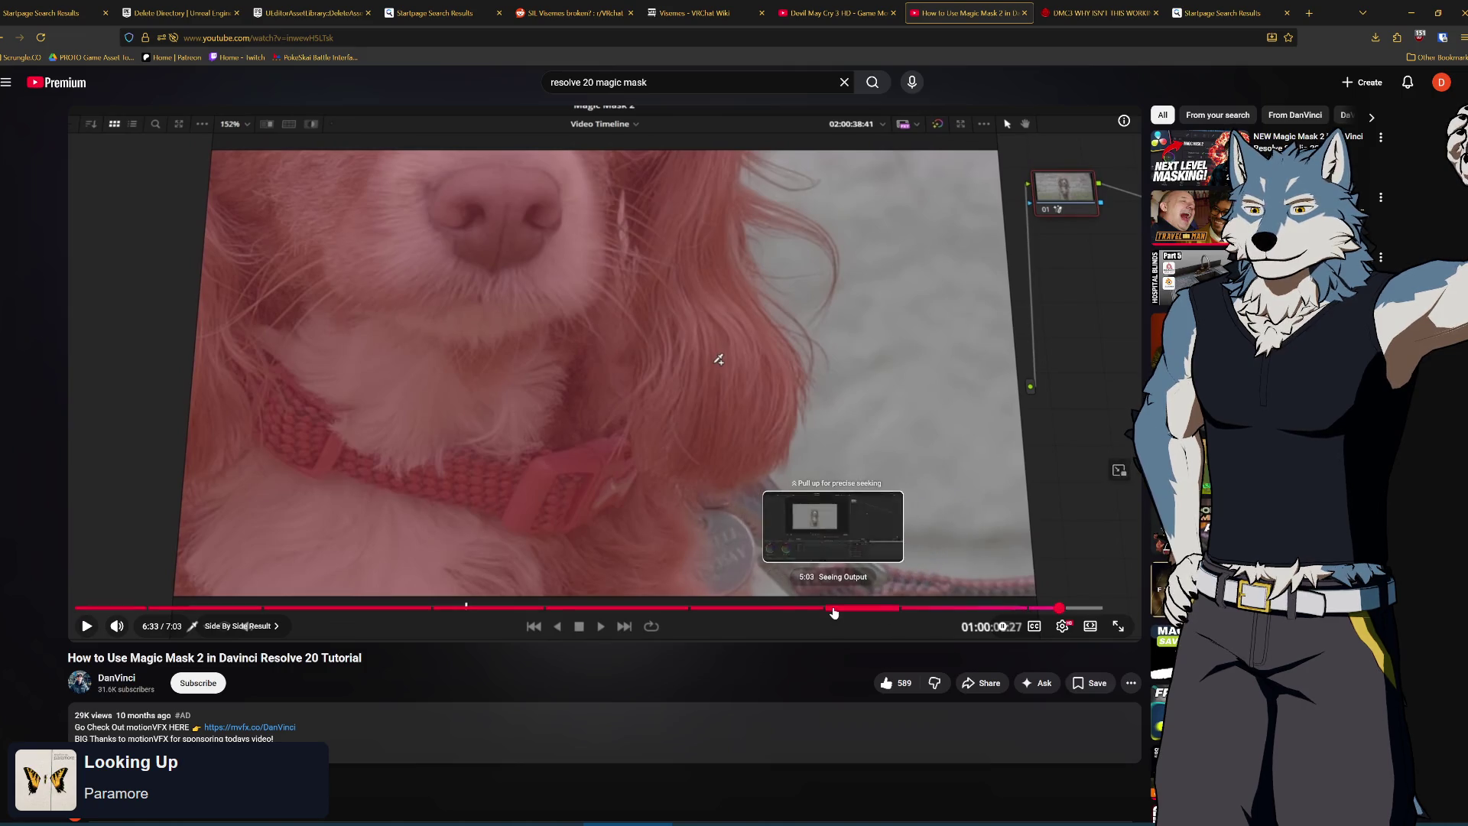
pyautogui.click(831, 609)
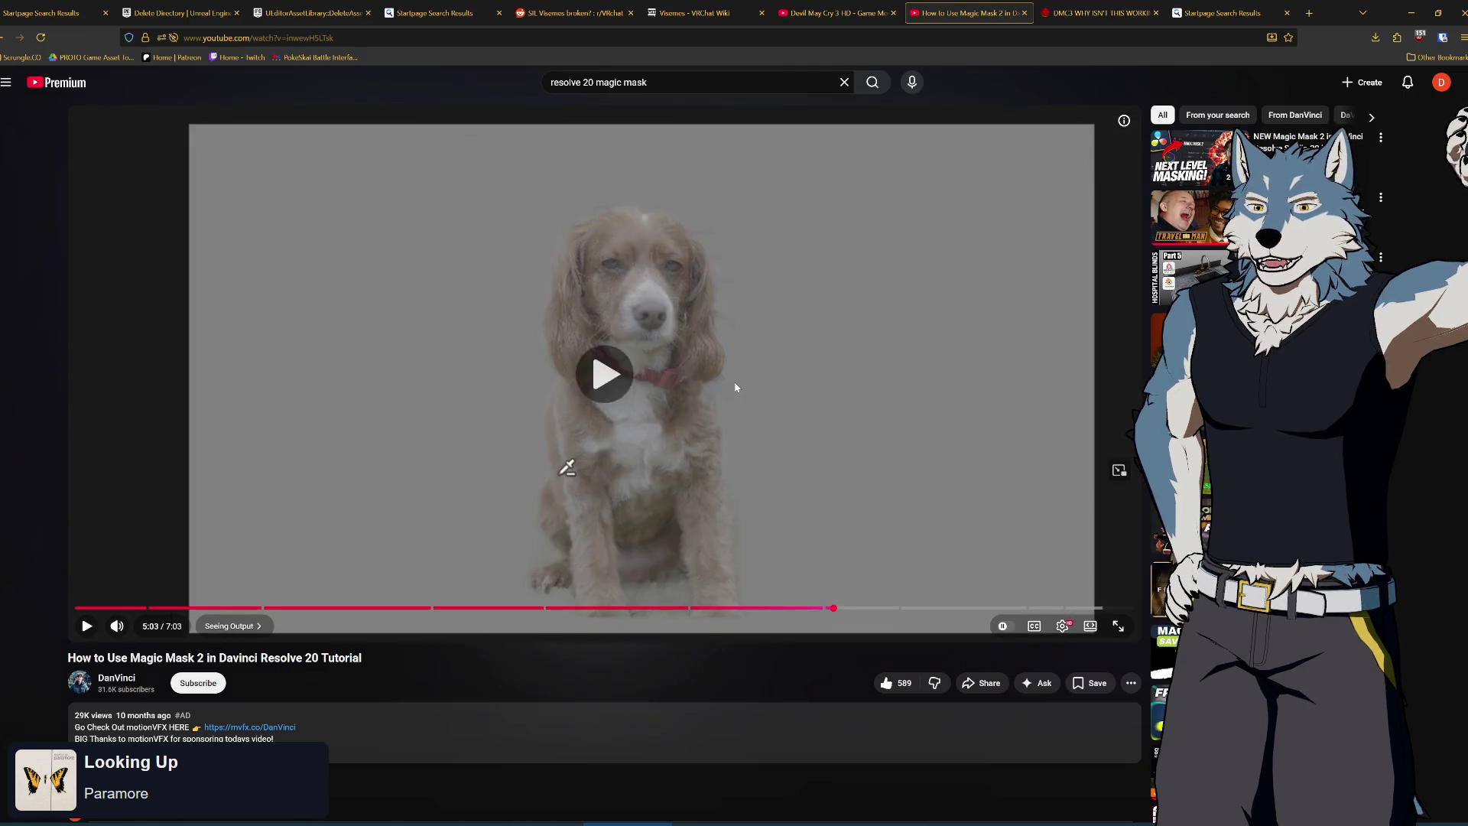
pyautogui.click(736, 387)
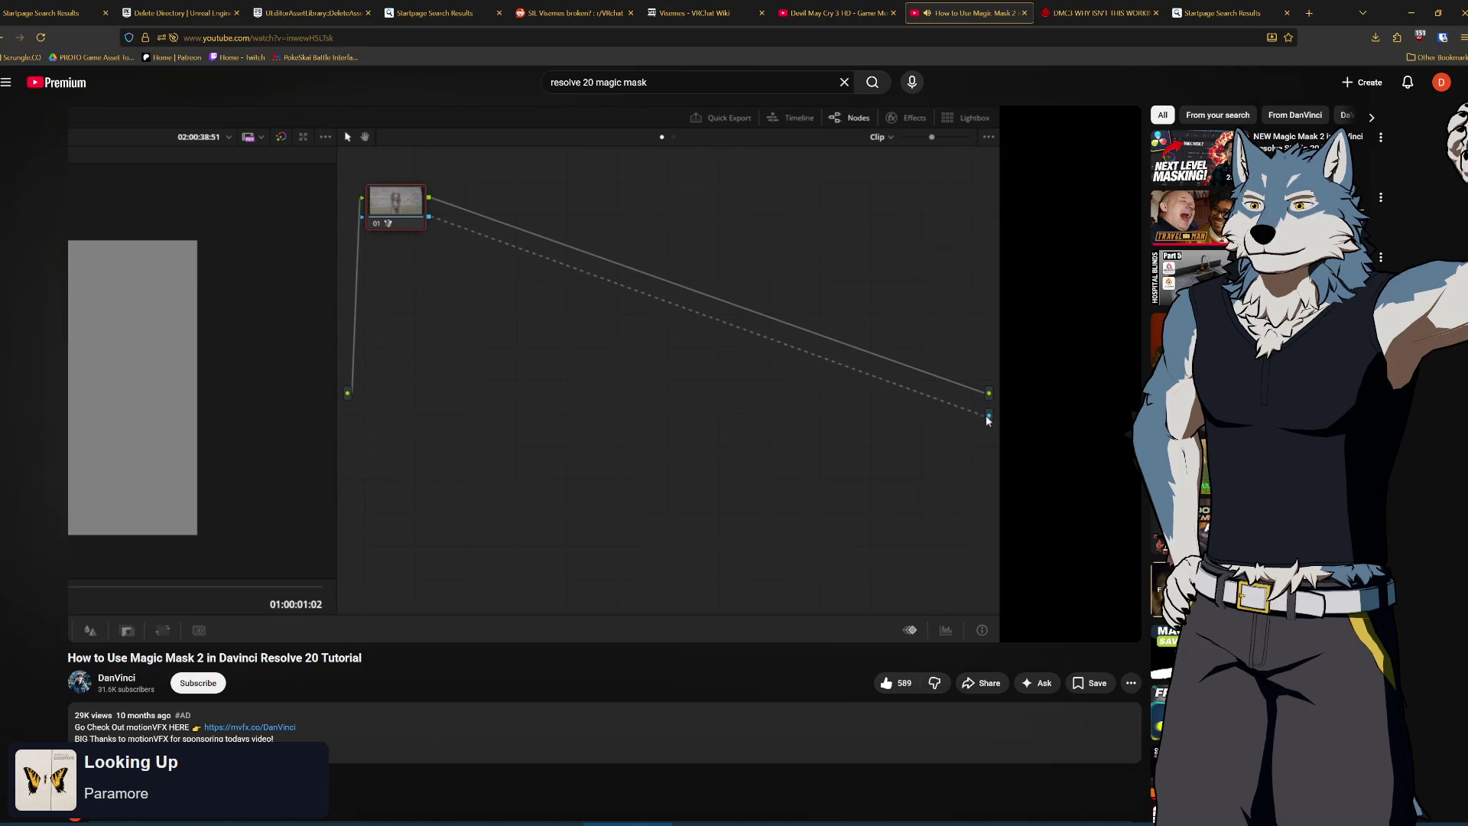
pyautogui.click(662, 440)
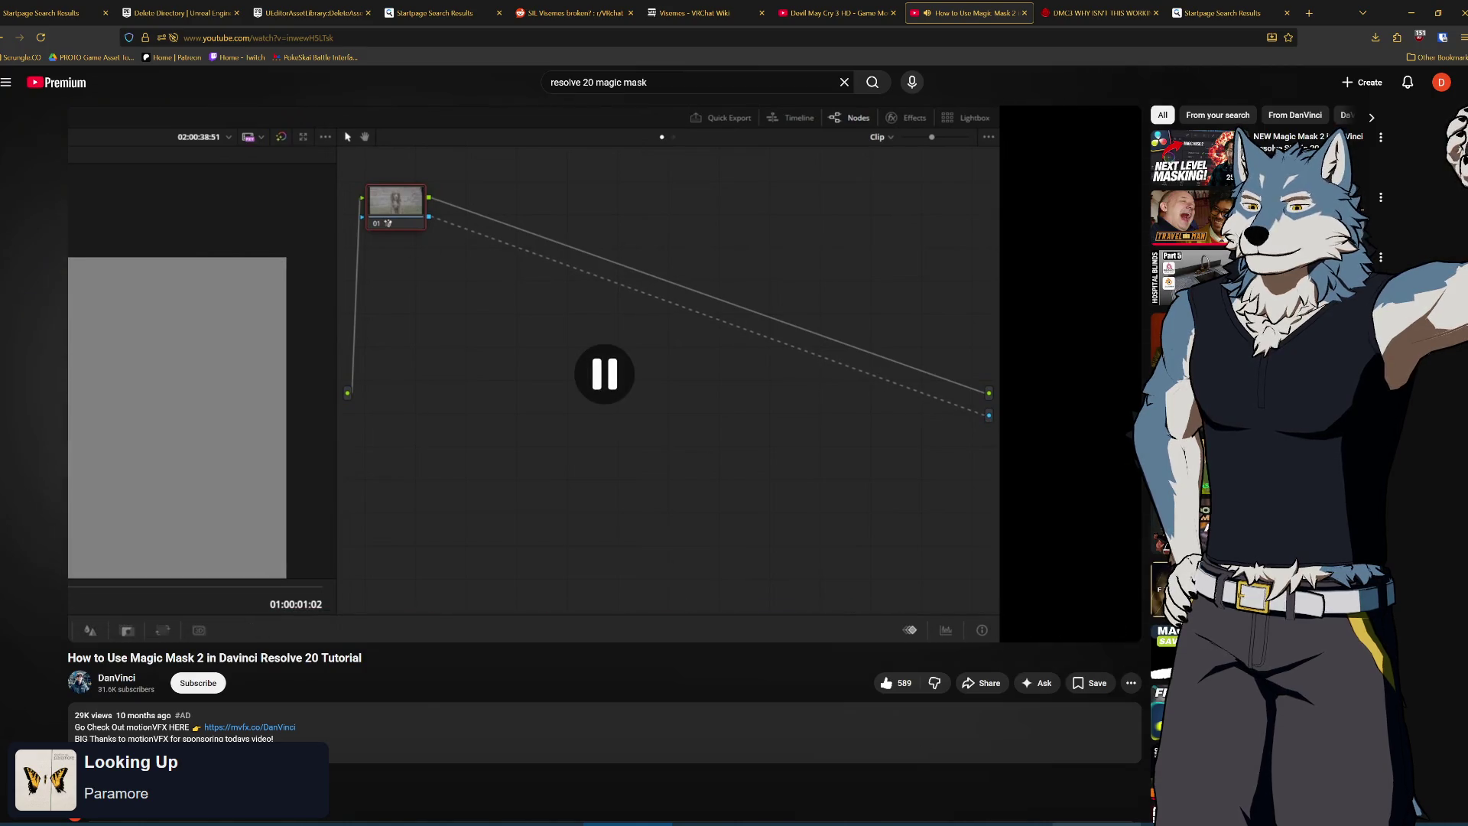
pyautogui.hotkey('alt', 'Tab')
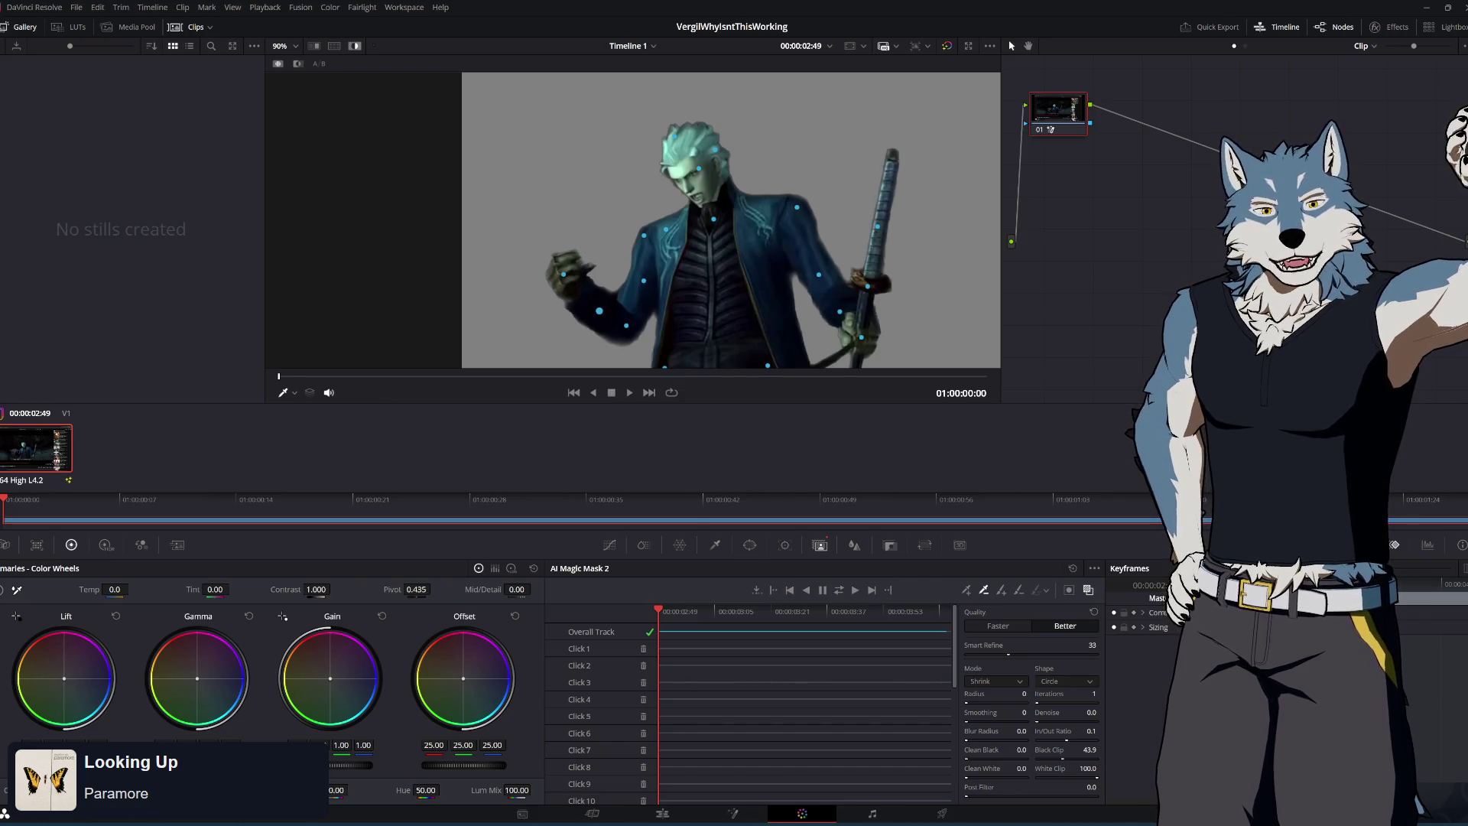
pyautogui.hotkey('alt', 'Tab')
pyautogui.click(692, 386)
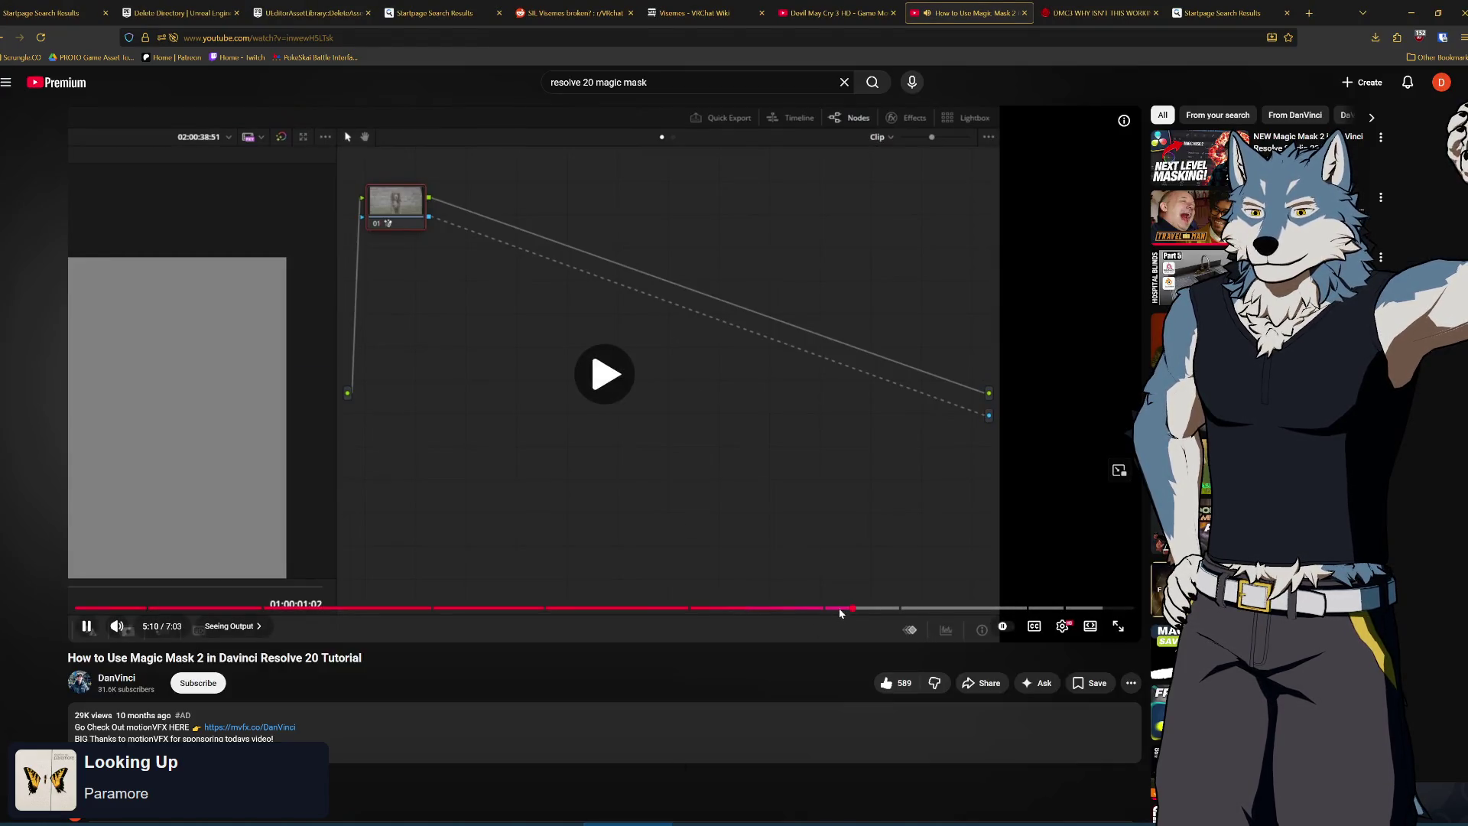
pyautogui.click(831, 609)
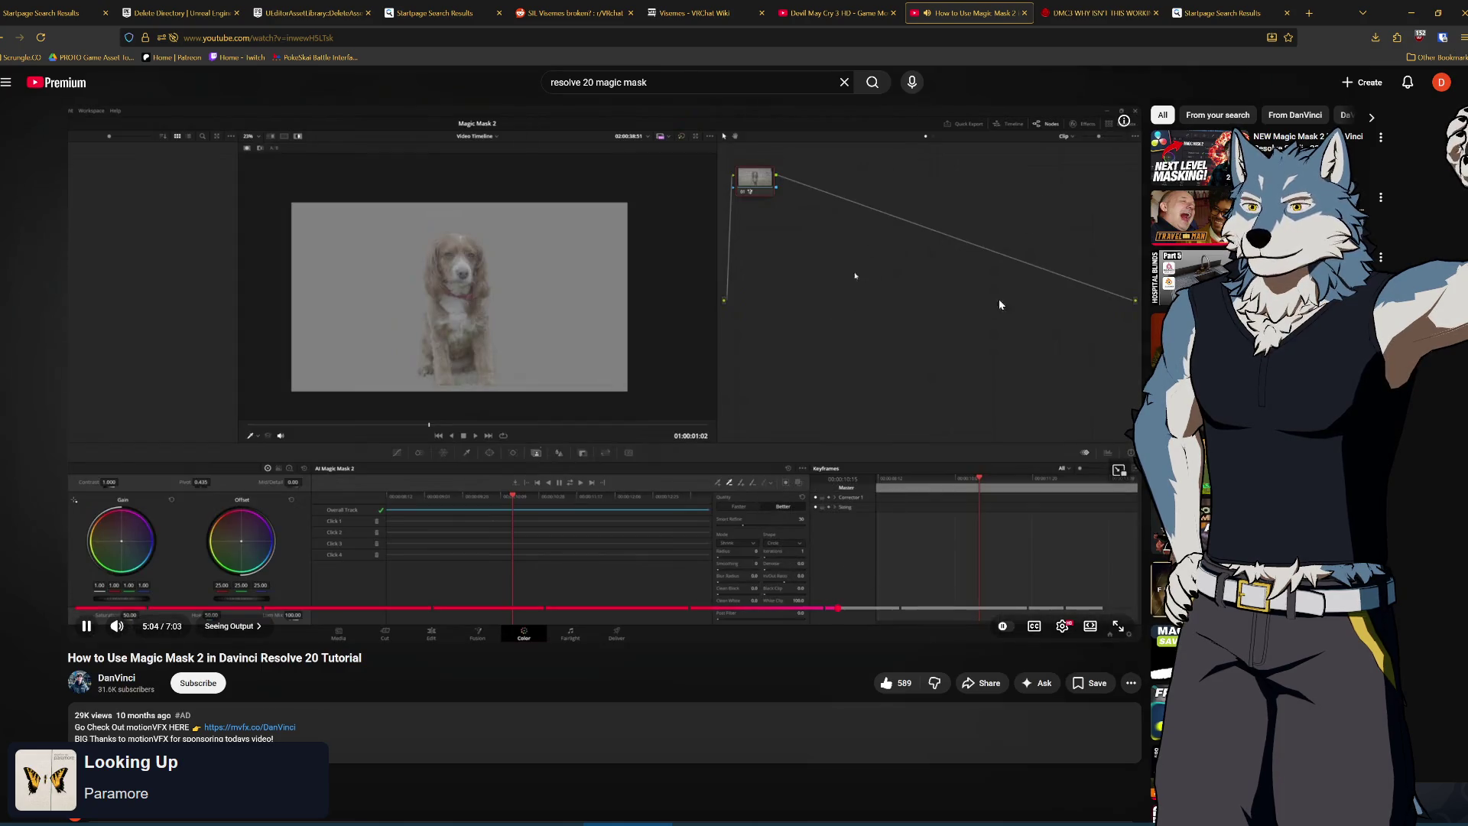
pyautogui.click(815, 445)
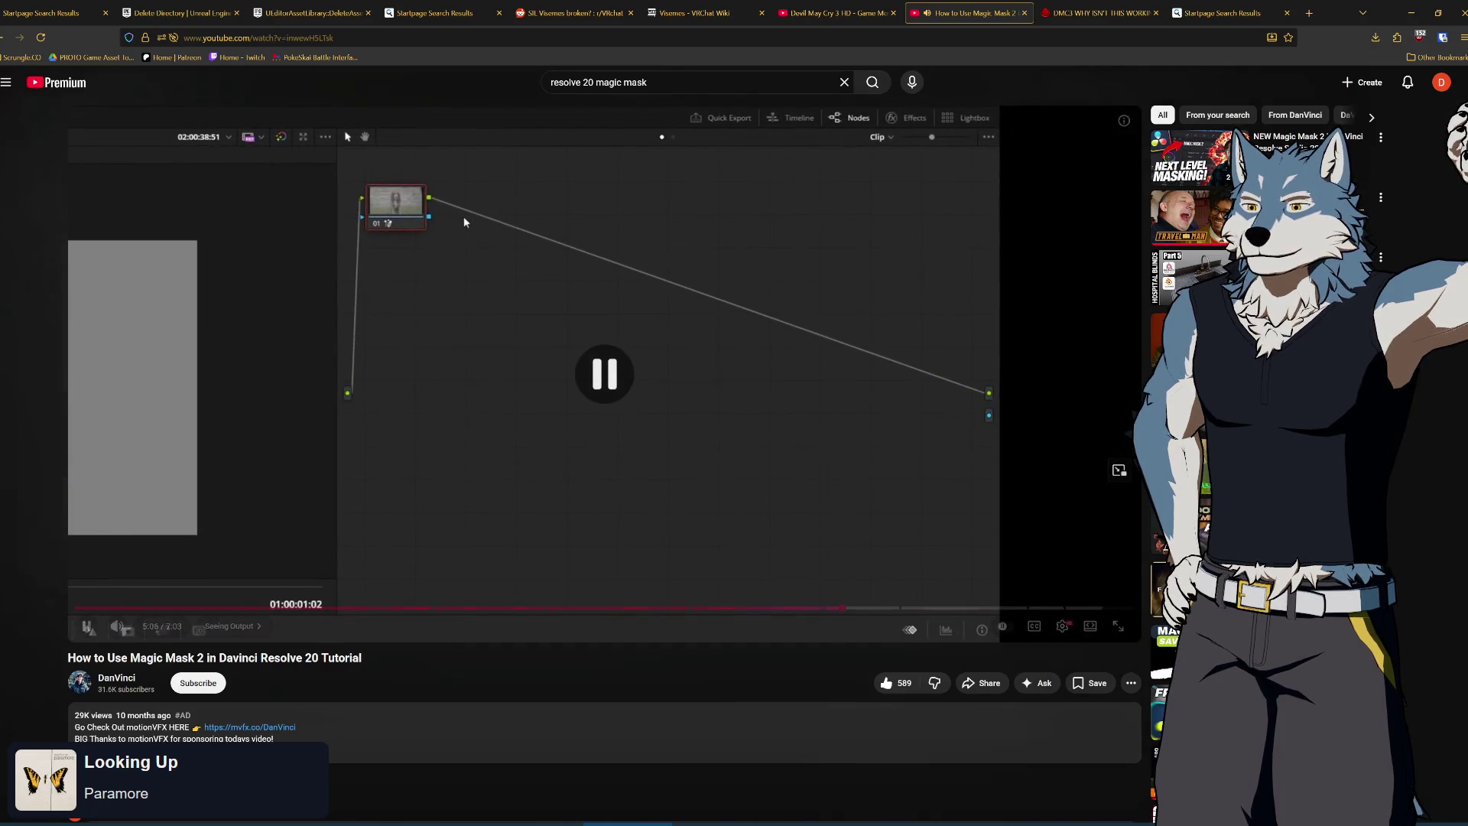
pyautogui.hotkey('alt', 'Tab')
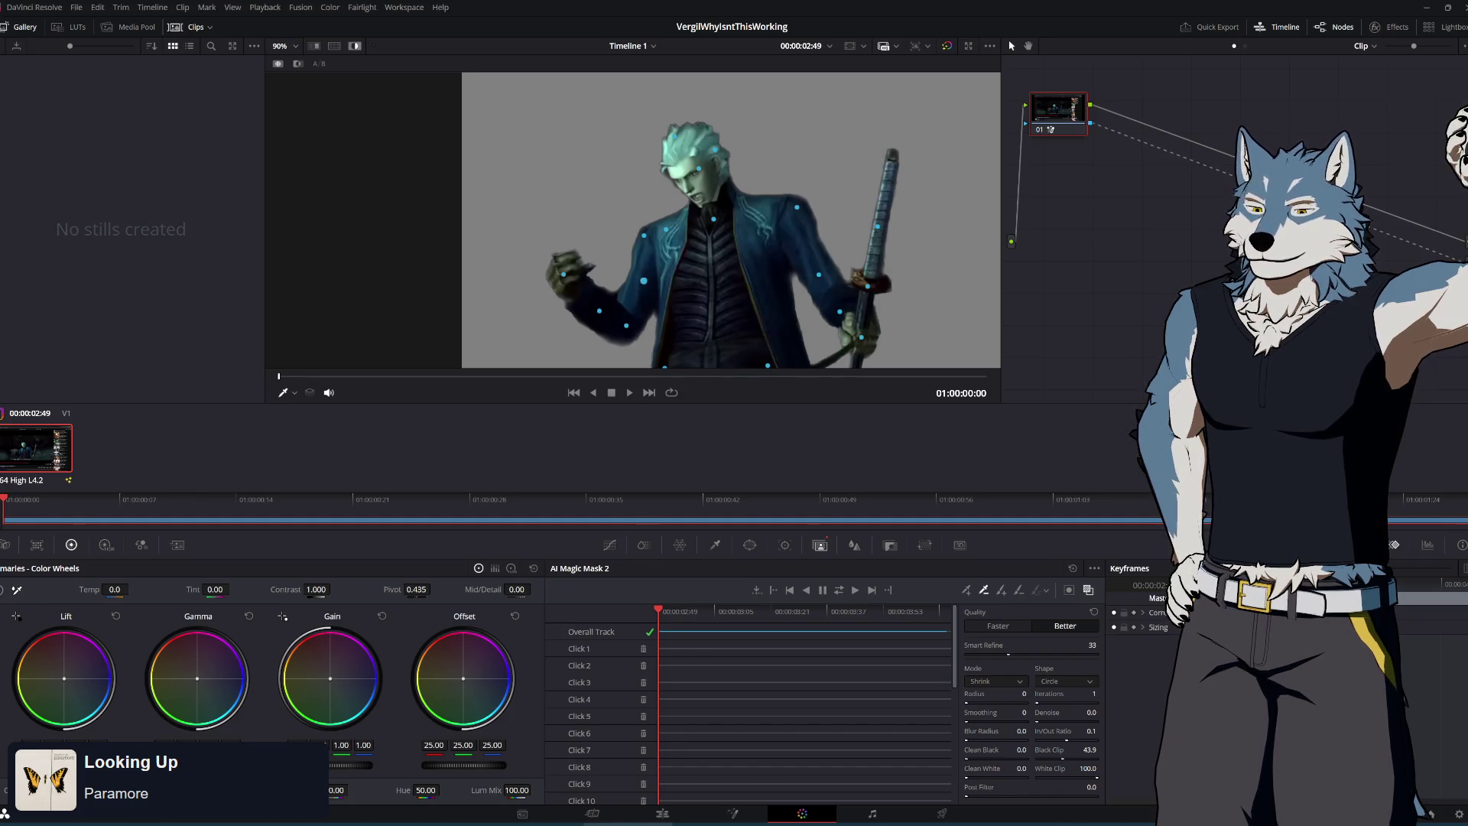
pyautogui.click(663, 815)
# Keep the clip zoomed to 1.969 with Position Y at -84 so the subtitle is hidden
pyautogui.moveTo(601, 561)
pyautogui.mouseDown()
pyautogui.moveTo(1078, 552)
pyautogui.moveTo(581, 538)
pyautogui.moveTo(1147, 546)
pyautogui.moveTo(739, 541)
pyautogui.moveTo(1086, 556)
pyautogui.moveTo(592, 569)
pyautogui.moveTo(1016, 573)
pyautogui.moveTo(533, 572)
pyautogui.mouseUp()
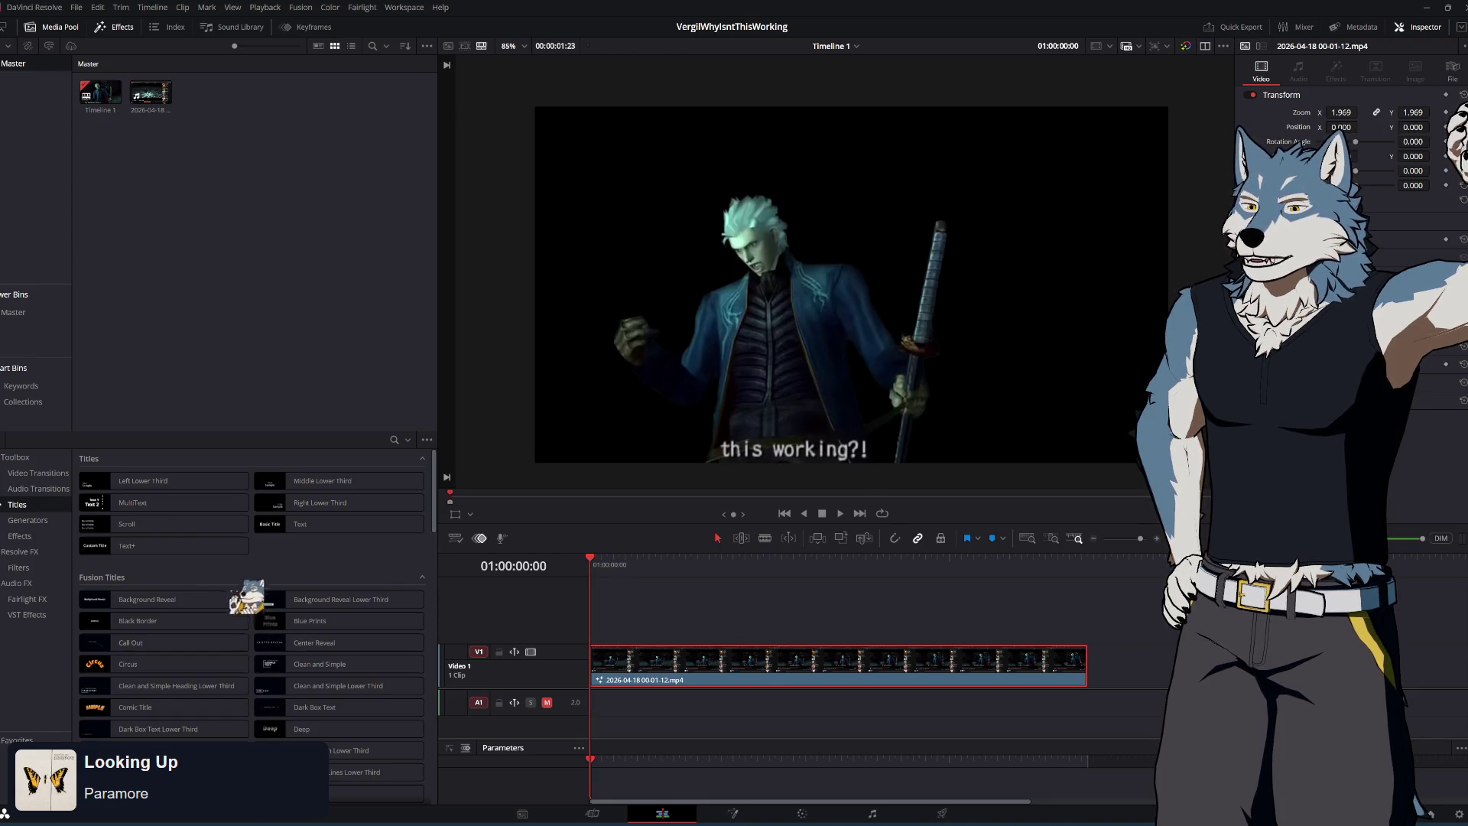
pyautogui.hotkey('ctrl', 'z')
pyautogui.moveTo(1413, 126); pyautogui.dragTo(1405, 127)
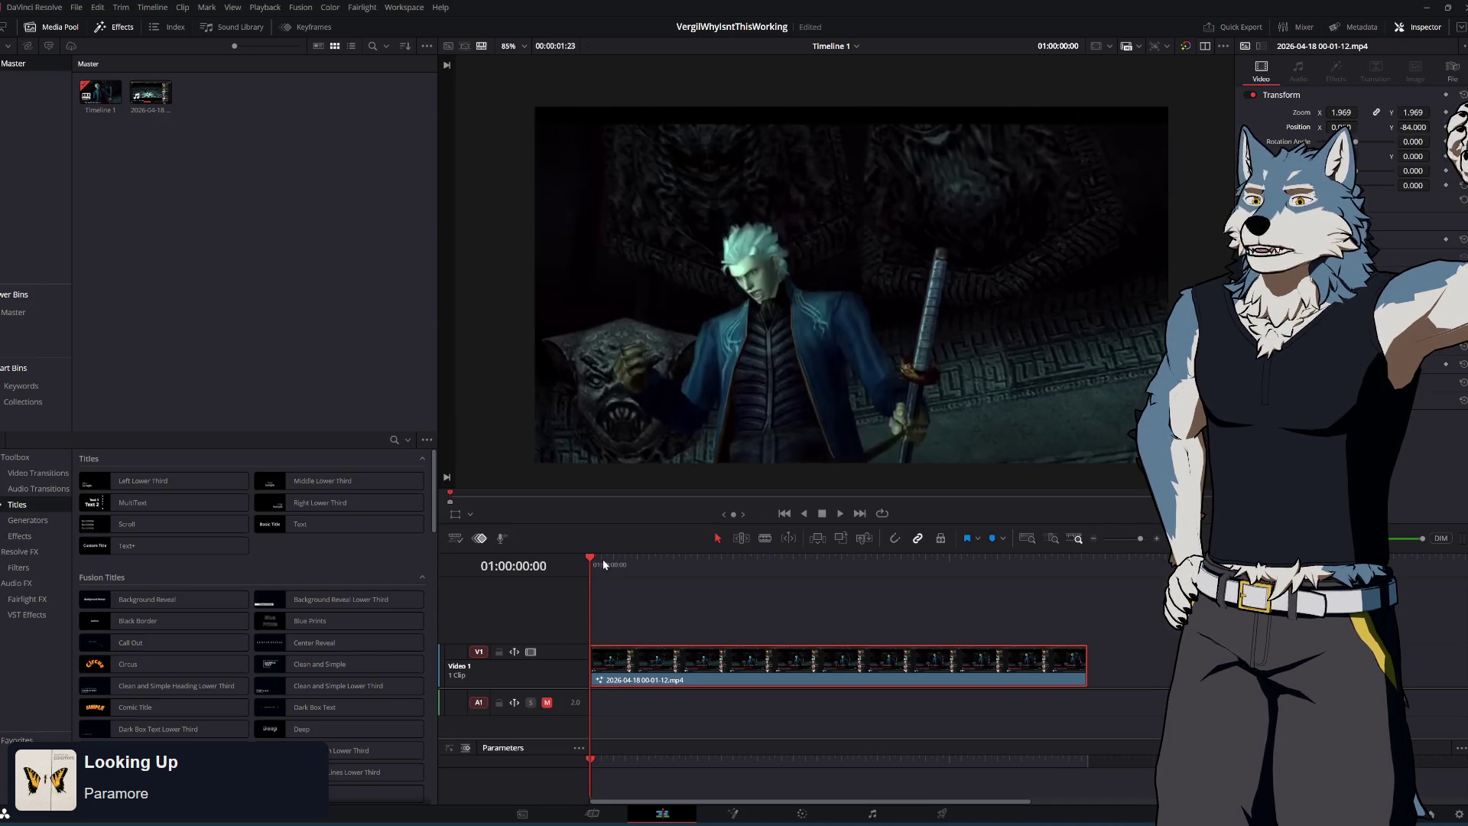
pyautogui.hotkey('ctrl', 'z')
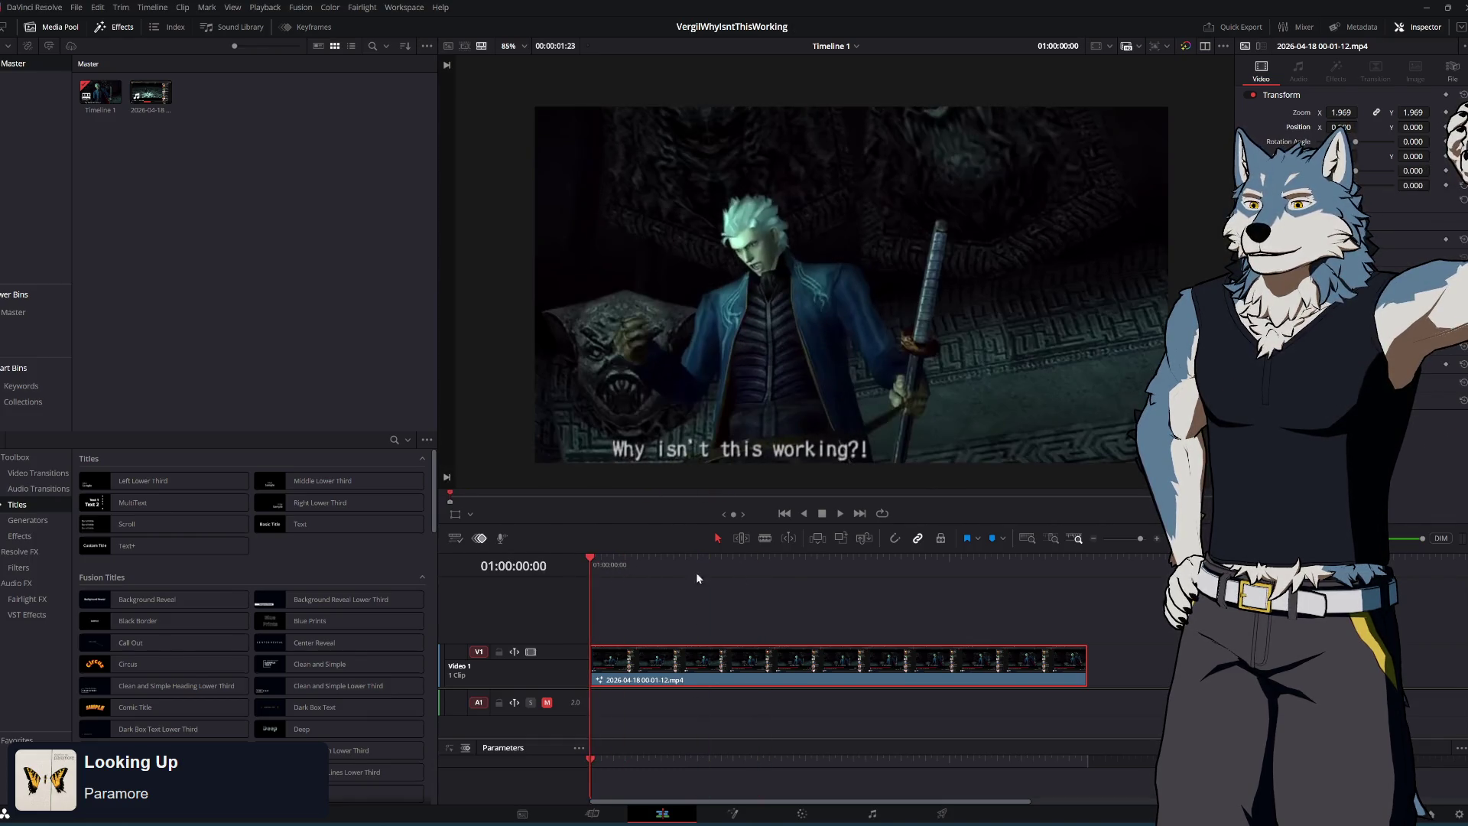
pyautogui.hotkey('ctrl', 'z')
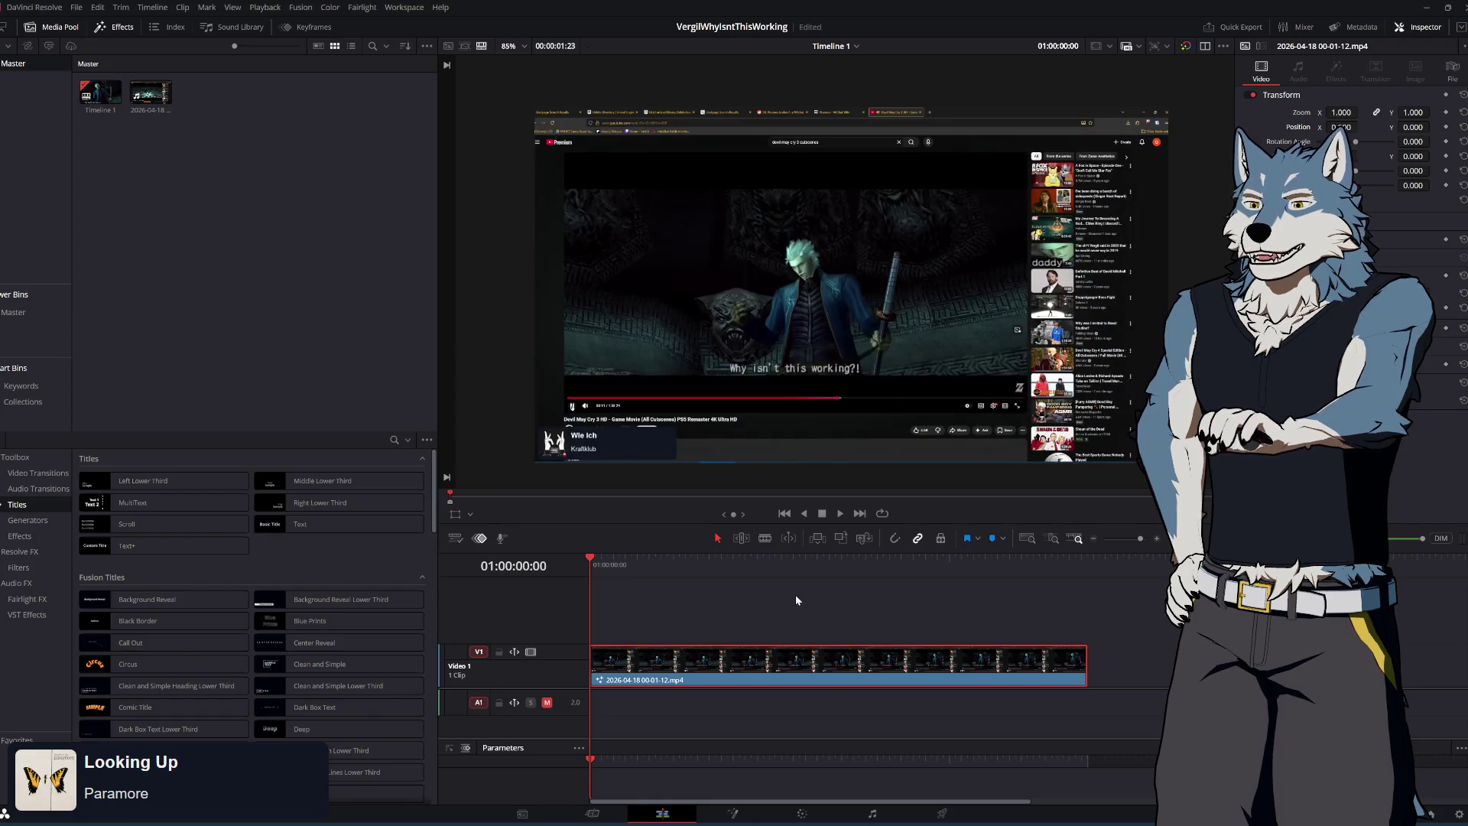
pyautogui.hotkey('ctrl', 'shift', 'z')
pyautogui.hotkey('ctrl', 'shift', 'z')
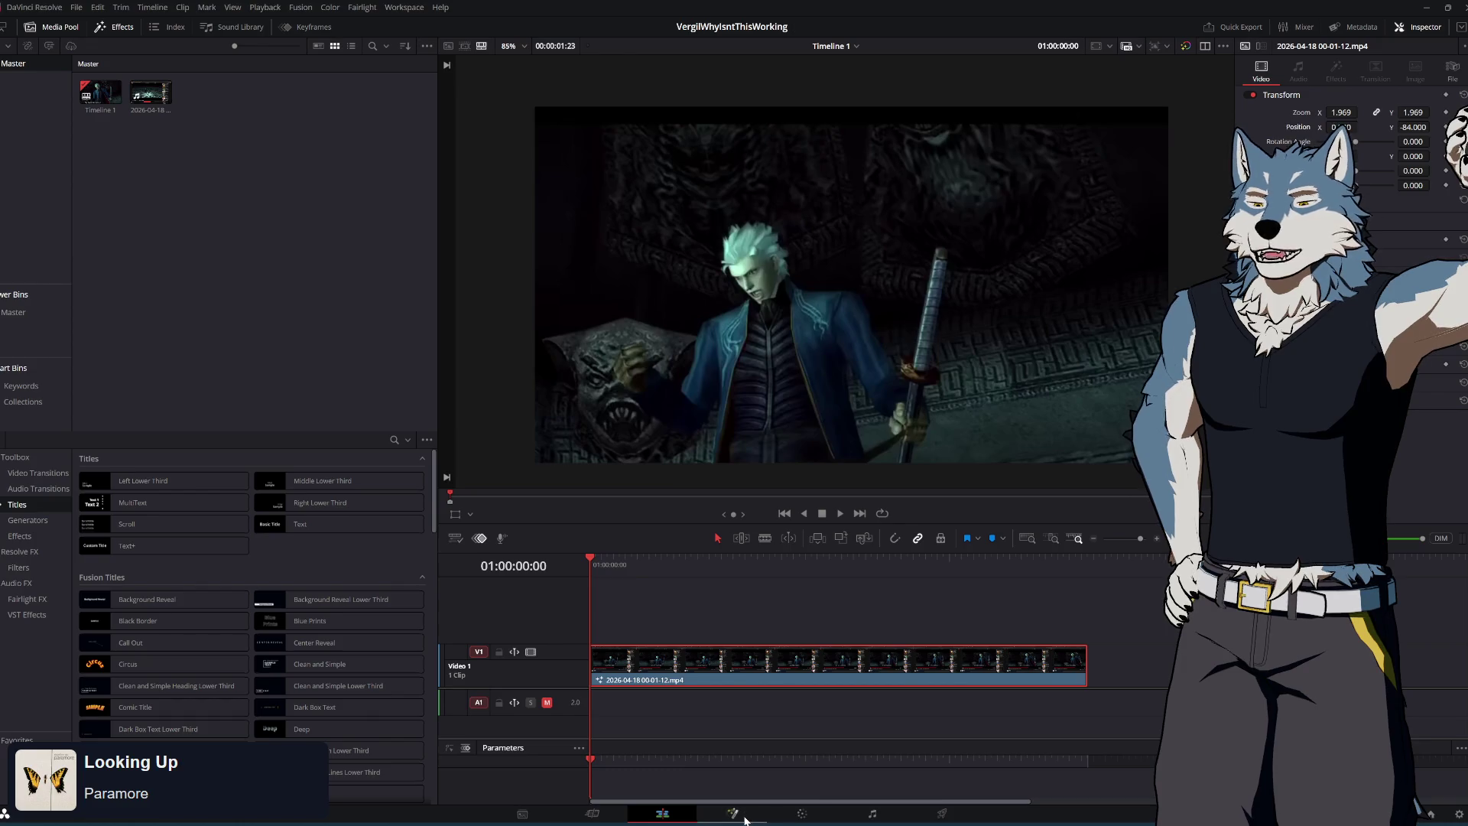
# On the Color page, re-track the Magic Mask and return to the first frame
pyautogui.click(801, 813)
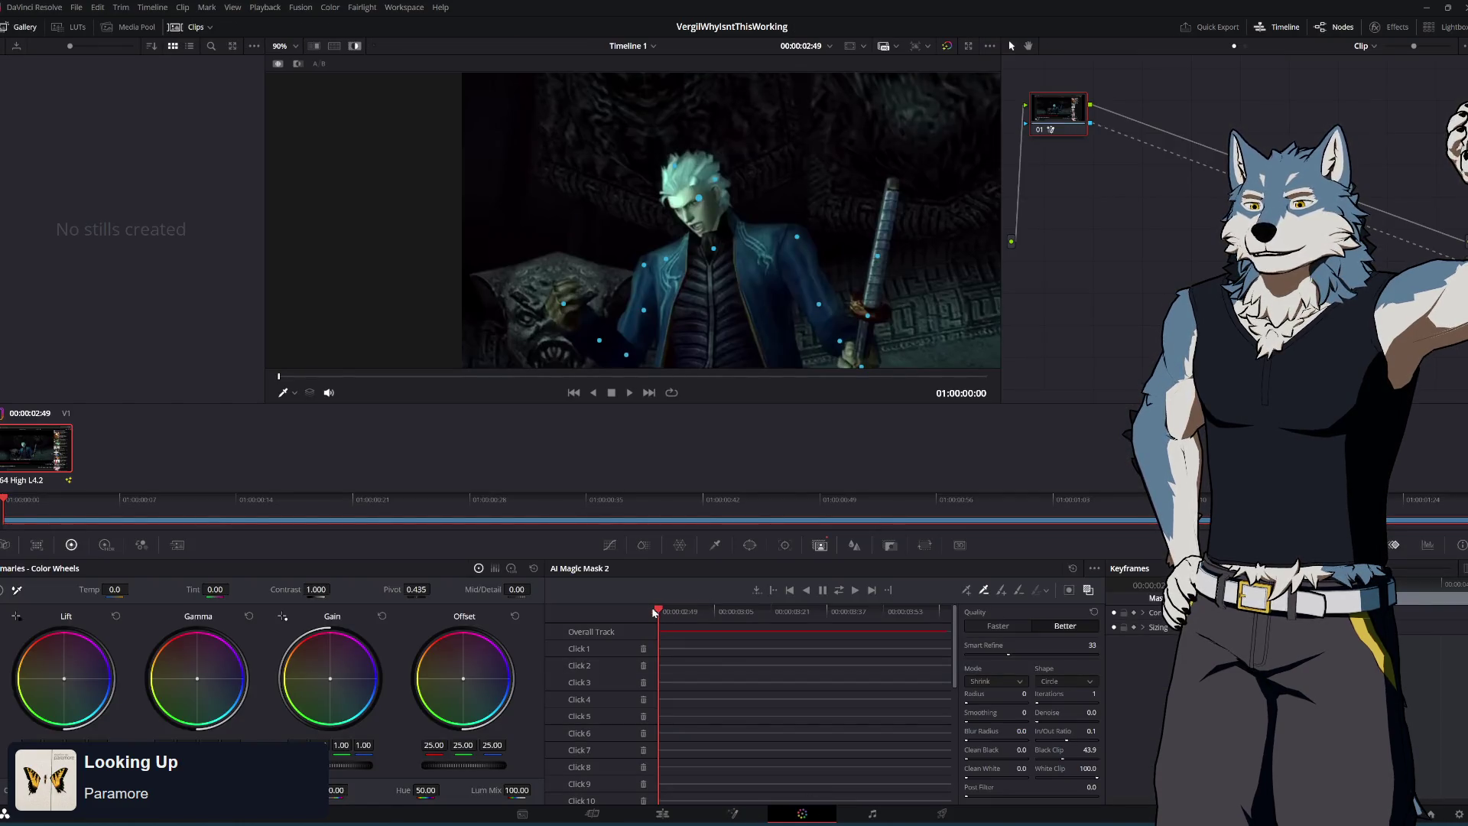
pyautogui.click(854, 590)
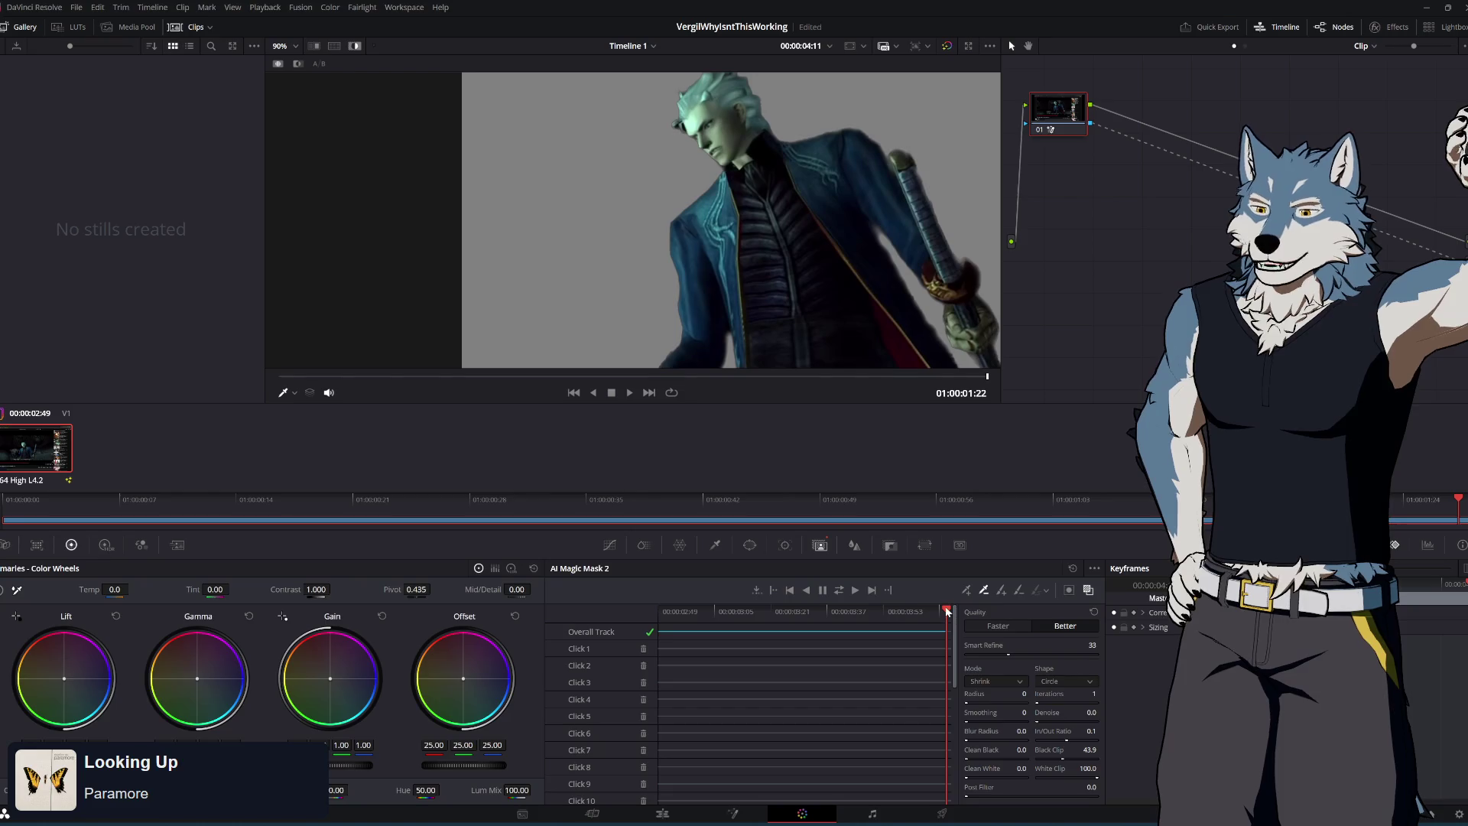
pyautogui.press('Home')
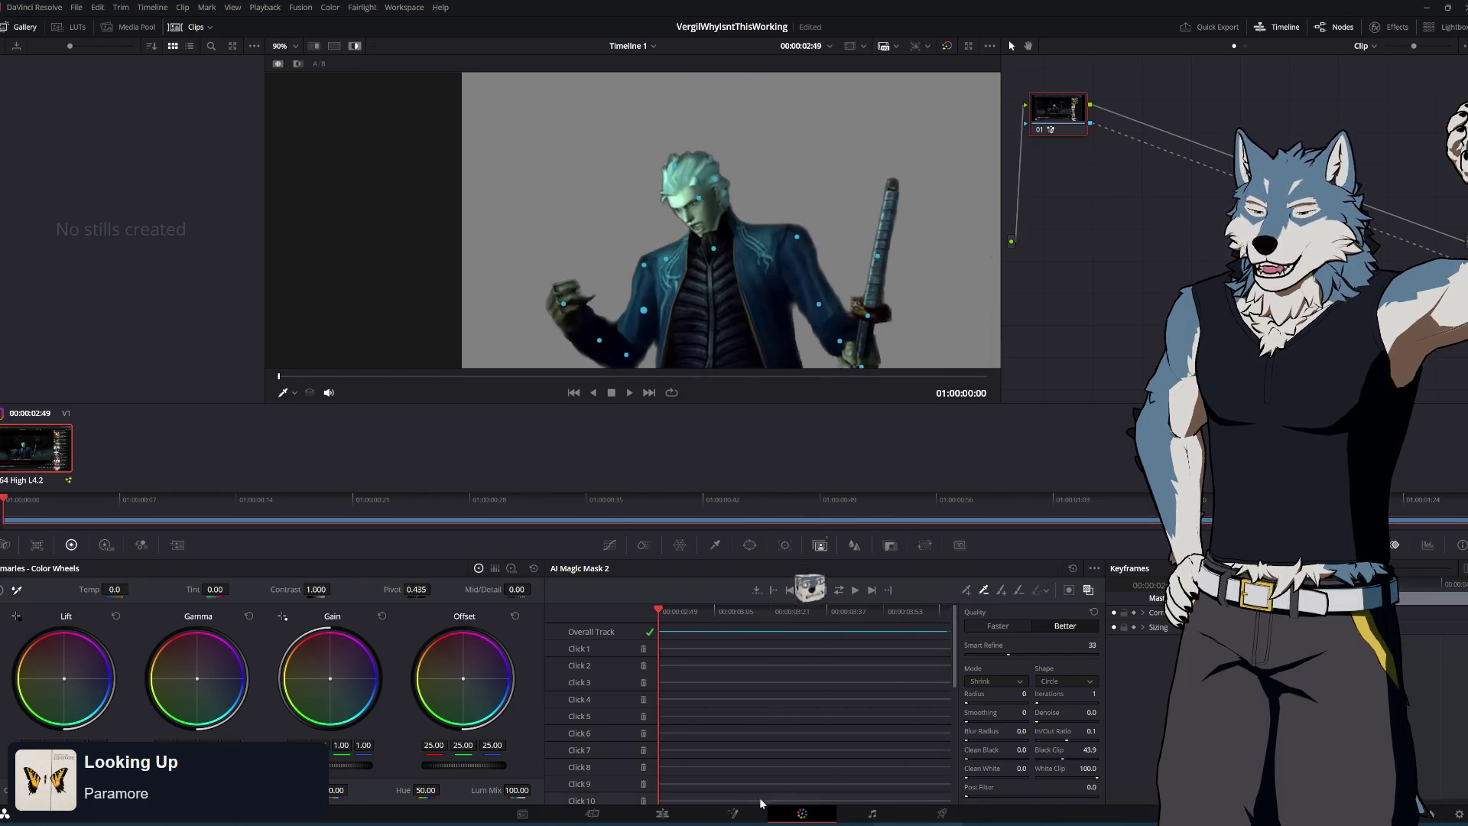
# On the Edit page, move to 01:00:00:13 and open Project Settings from the File menu
pyautogui.click(662, 813)
pyautogui.moveTo(589, 557)
pyautogui.mouseDown()
pyautogui.moveTo(669, 570)
pyautogui.moveTo(1087, 562)
pyautogui.moveTo(593, 570)
pyautogui.moveTo(1085, 584)
pyautogui.moveTo(526, 584)
pyautogui.mouseUp()
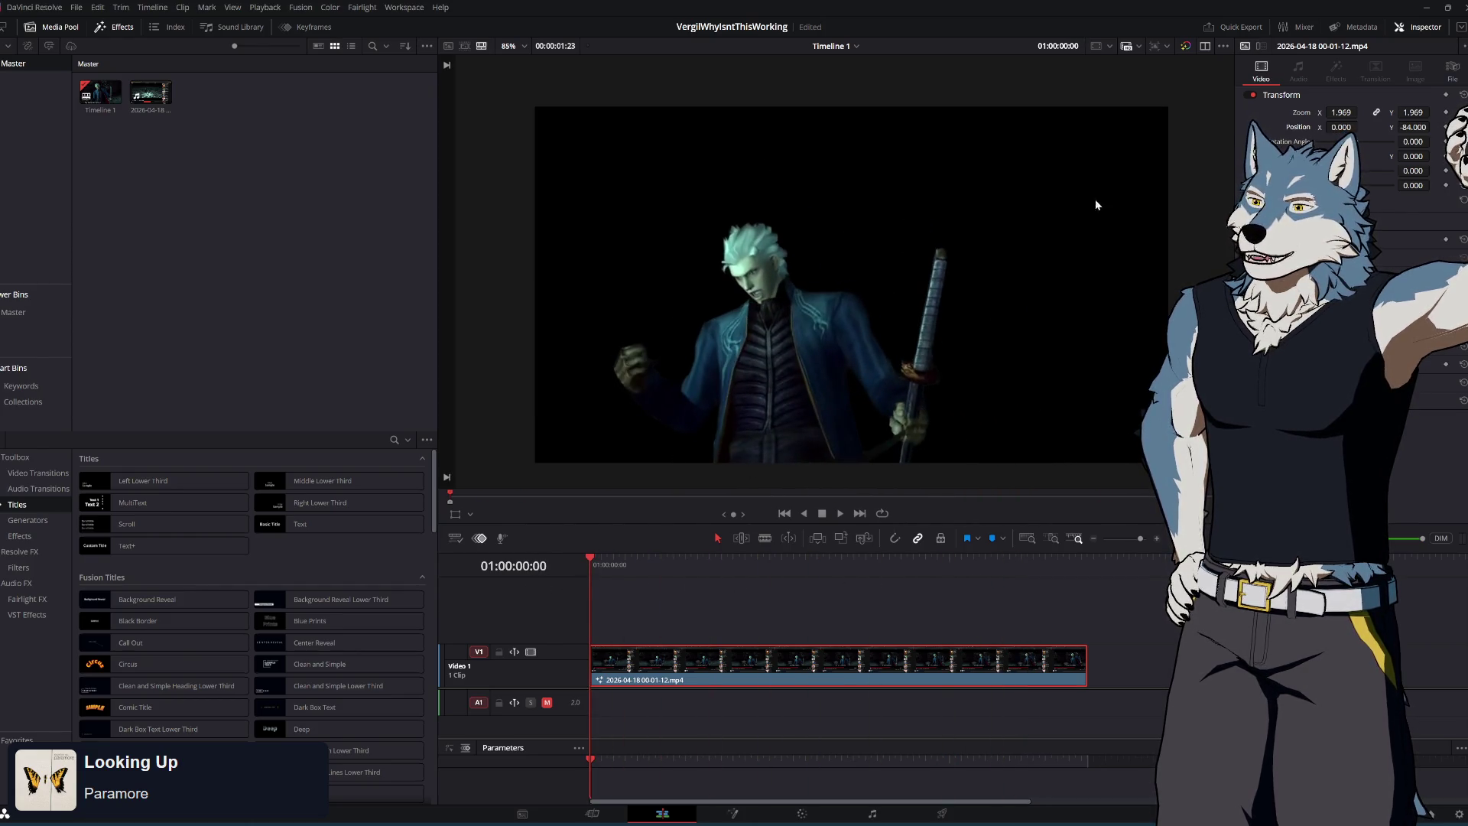
pyautogui.click(97, 7)
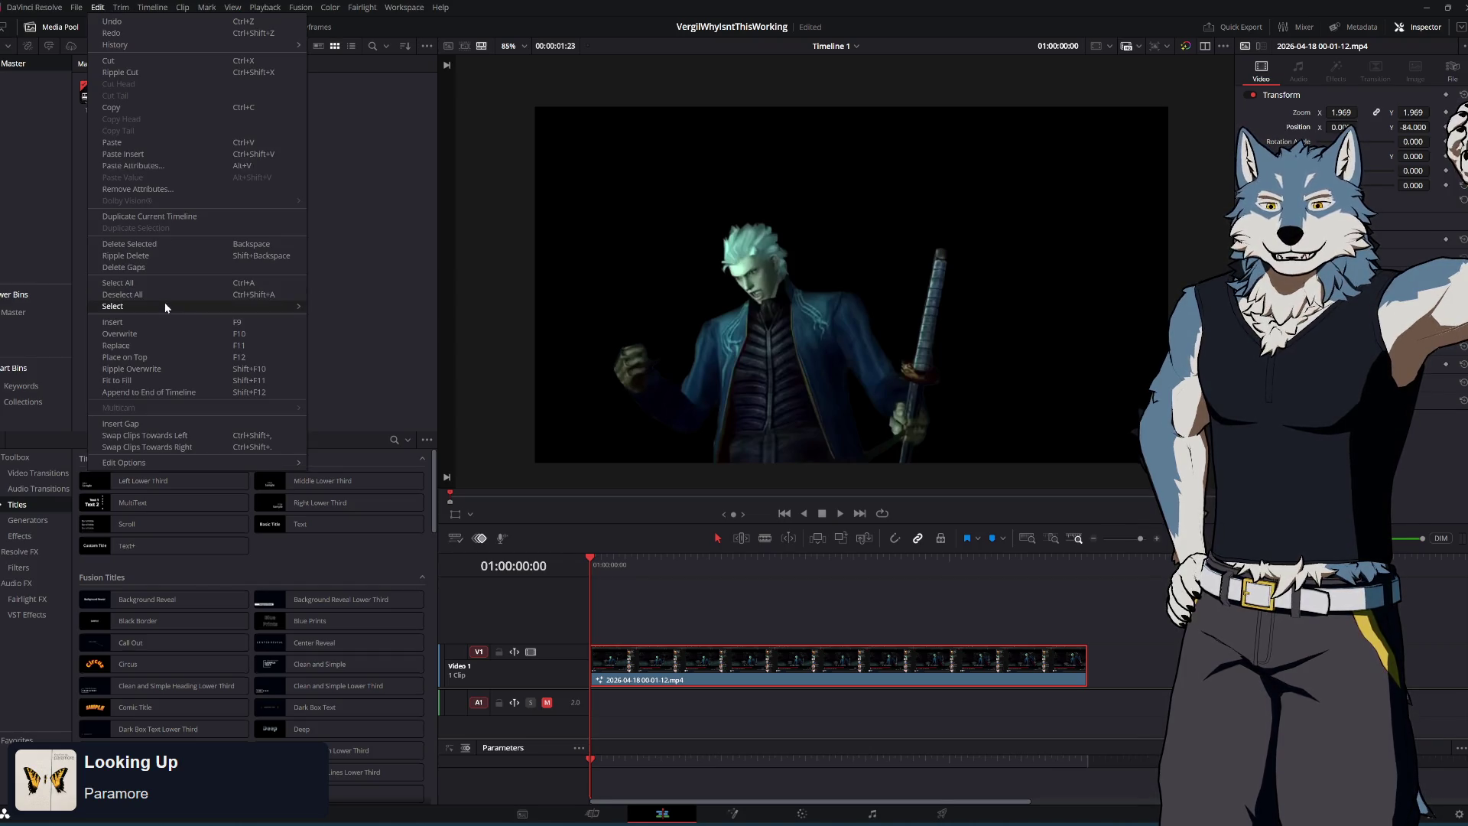
pyautogui.moveTo(121, 7)
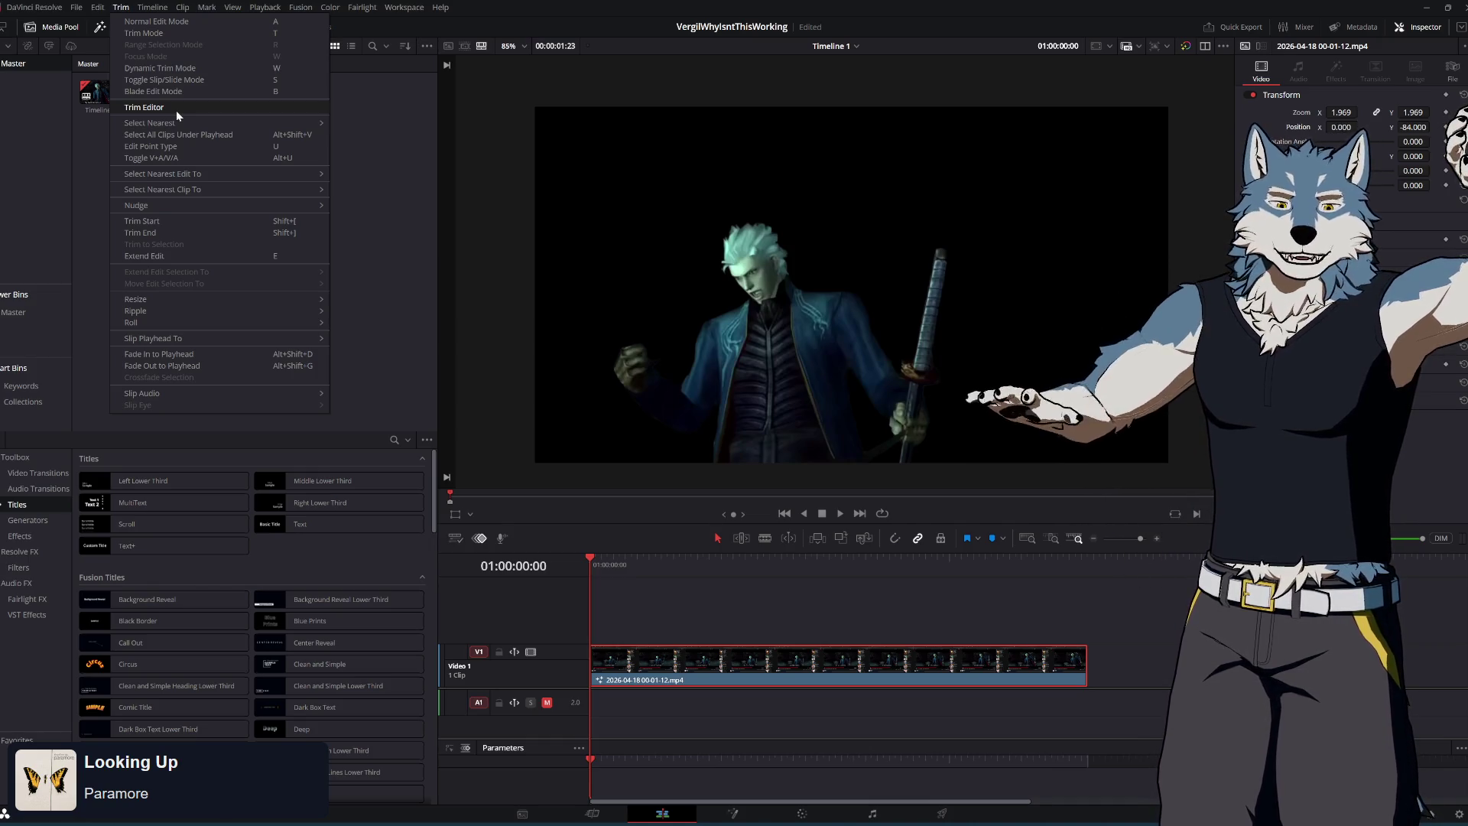
pyautogui.moveTo(252, 203)
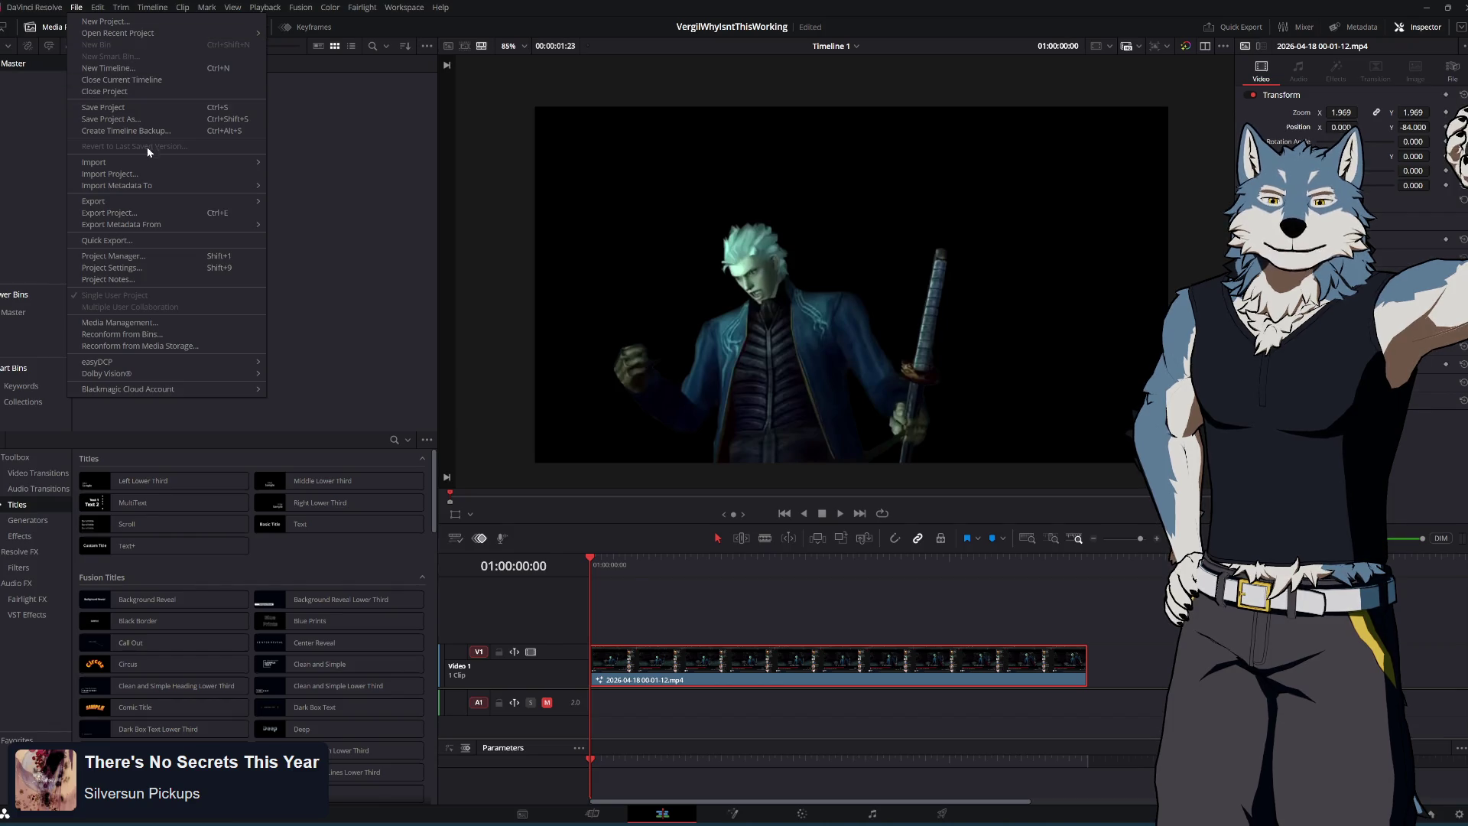
pyautogui.click(160, 268)
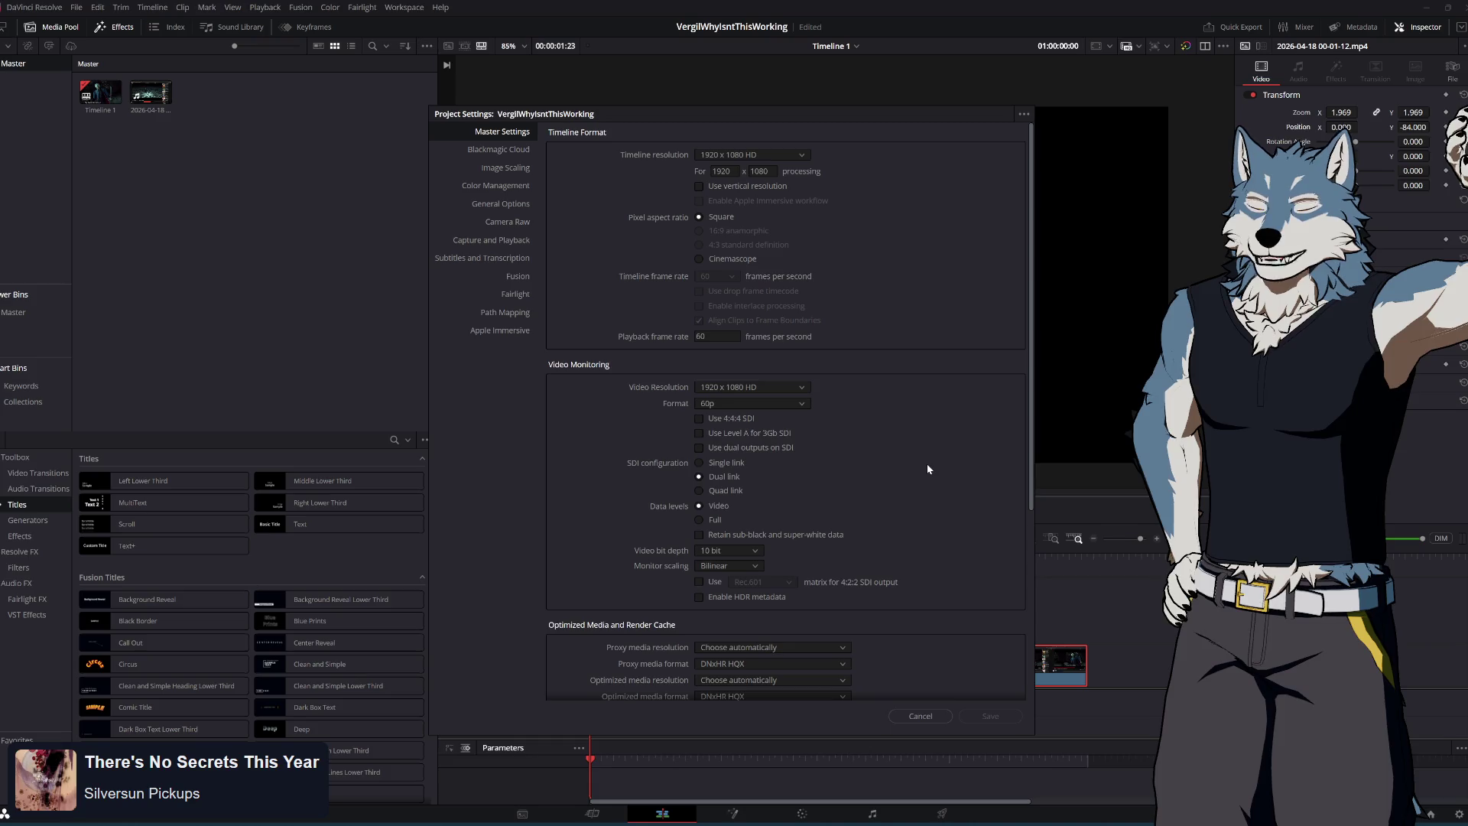
# Look over the Master Settings showing a 1920 x 1080 timeline at 60 fps
pyautogui.scroll(-3, 927, 469)
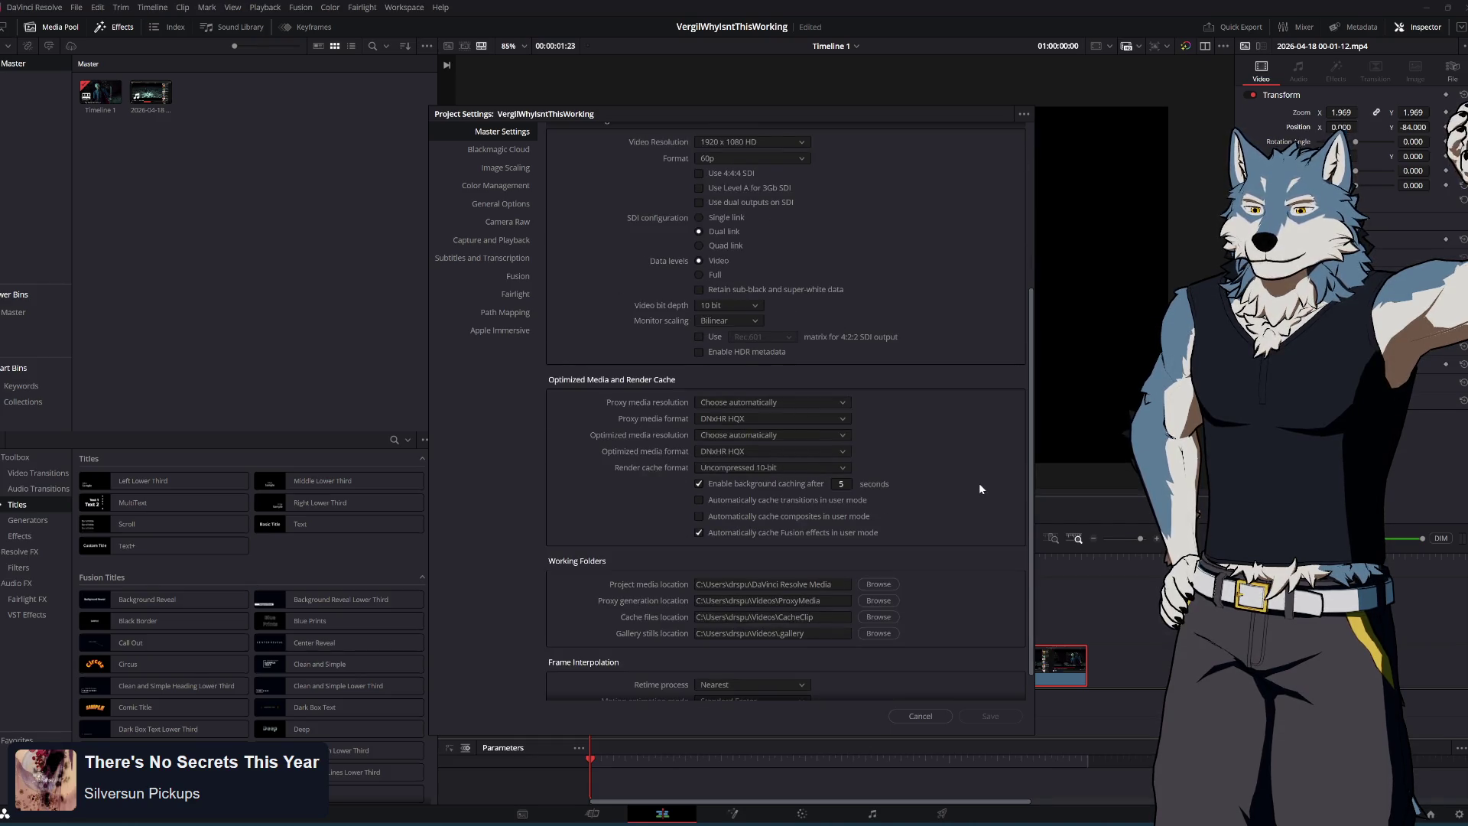
pyautogui.scroll(3, 978, 483)
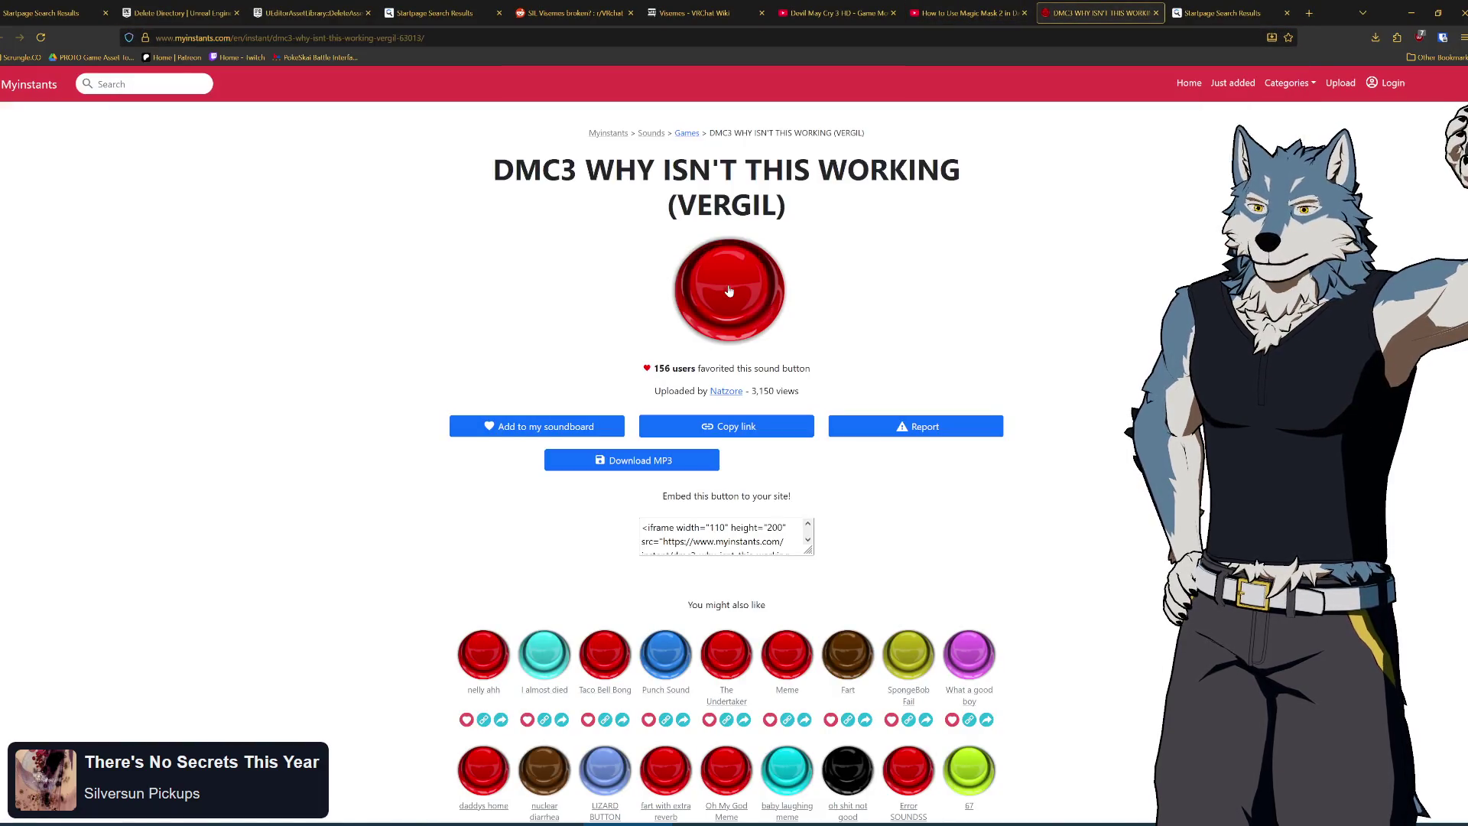
# Search Startpage for 'resolve video transparency' in place of the earlier query
pyautogui.click(1223, 13)
pyautogui.moveTo(200, 90); pyautogui.dragTo(89, 91)
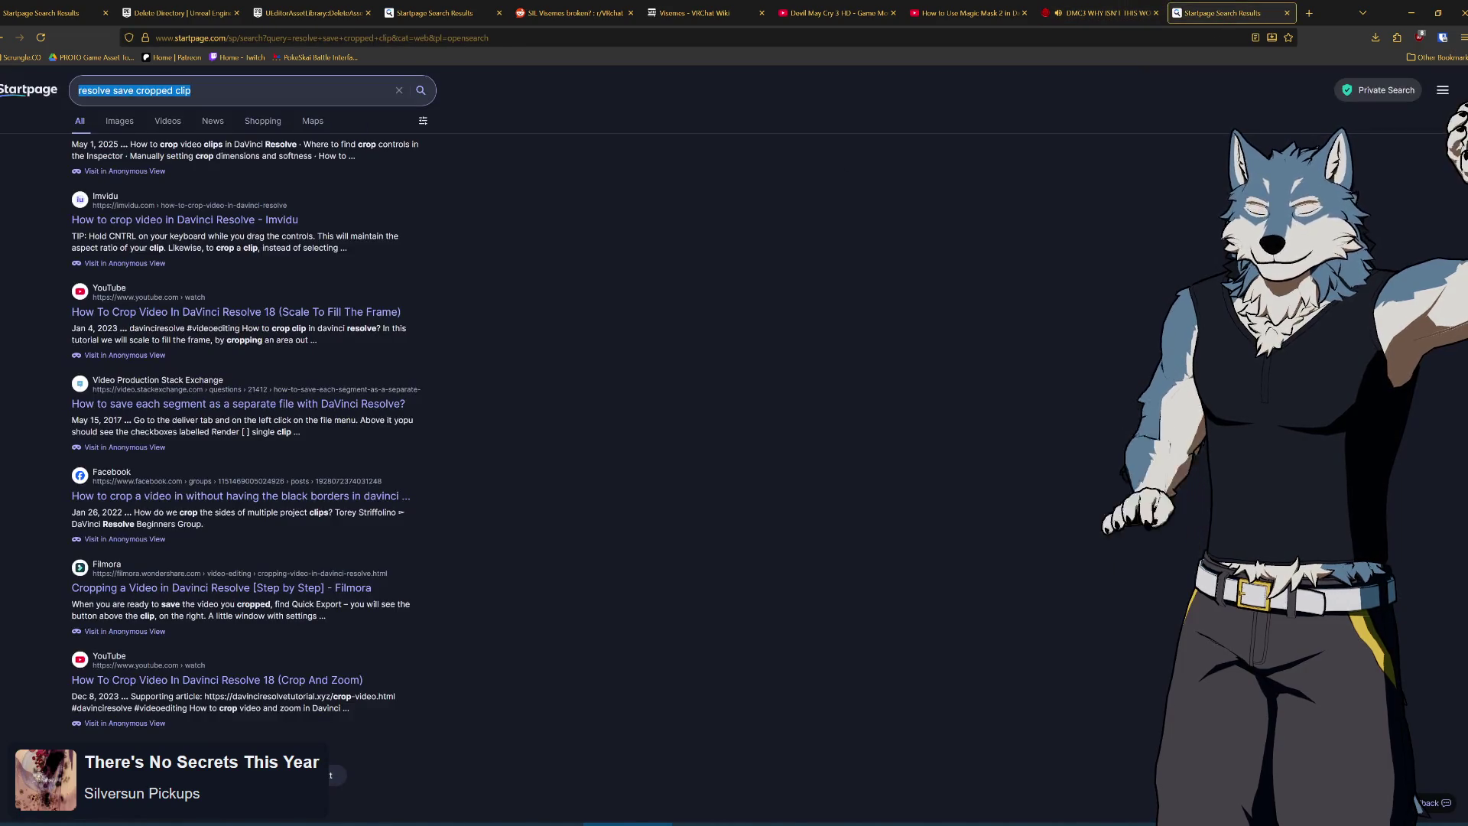
pyautogui.write('resolve')
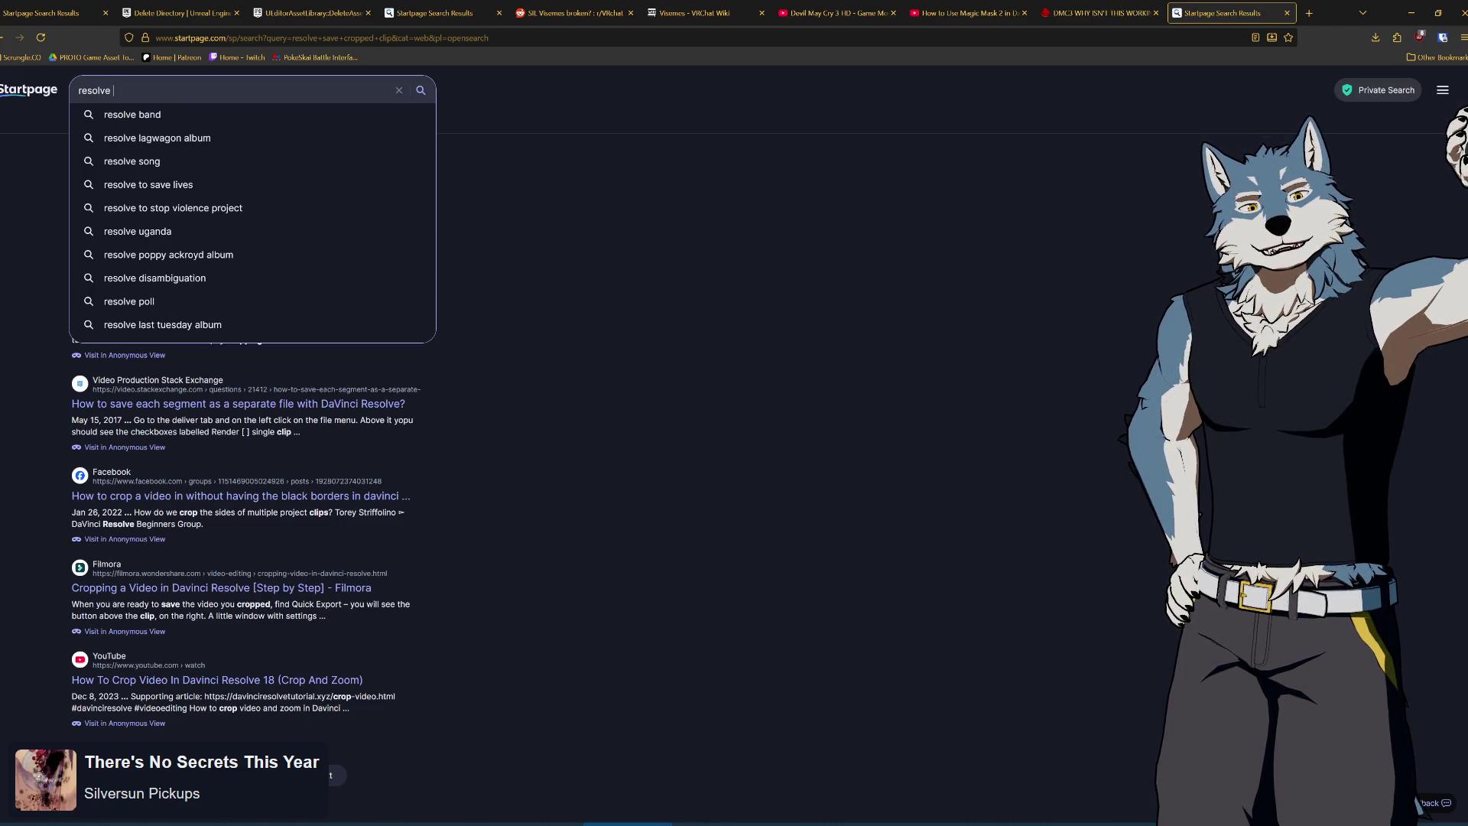
pyautogui.write('video transparency')
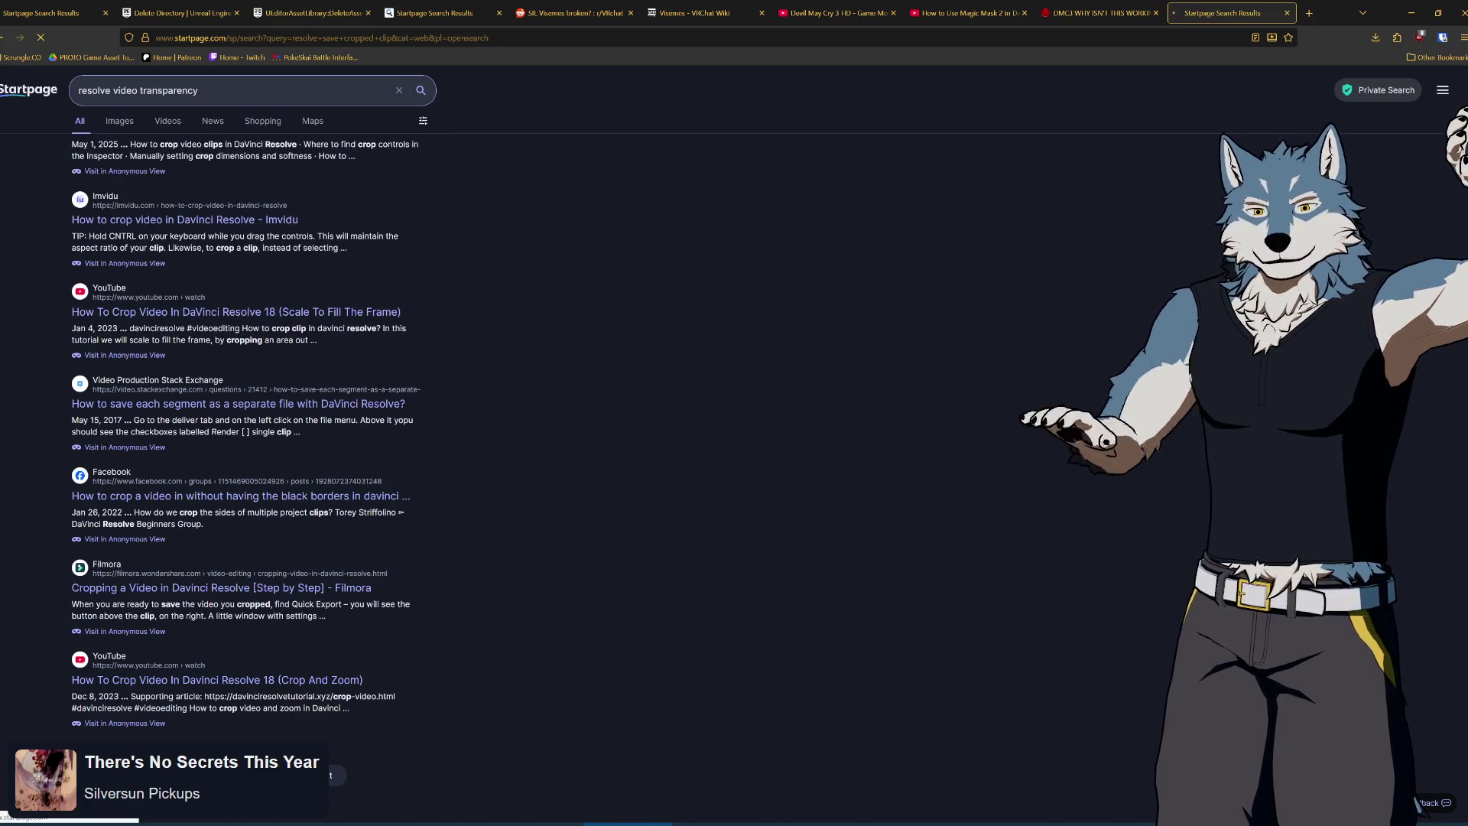
pyautogui.press('Return')
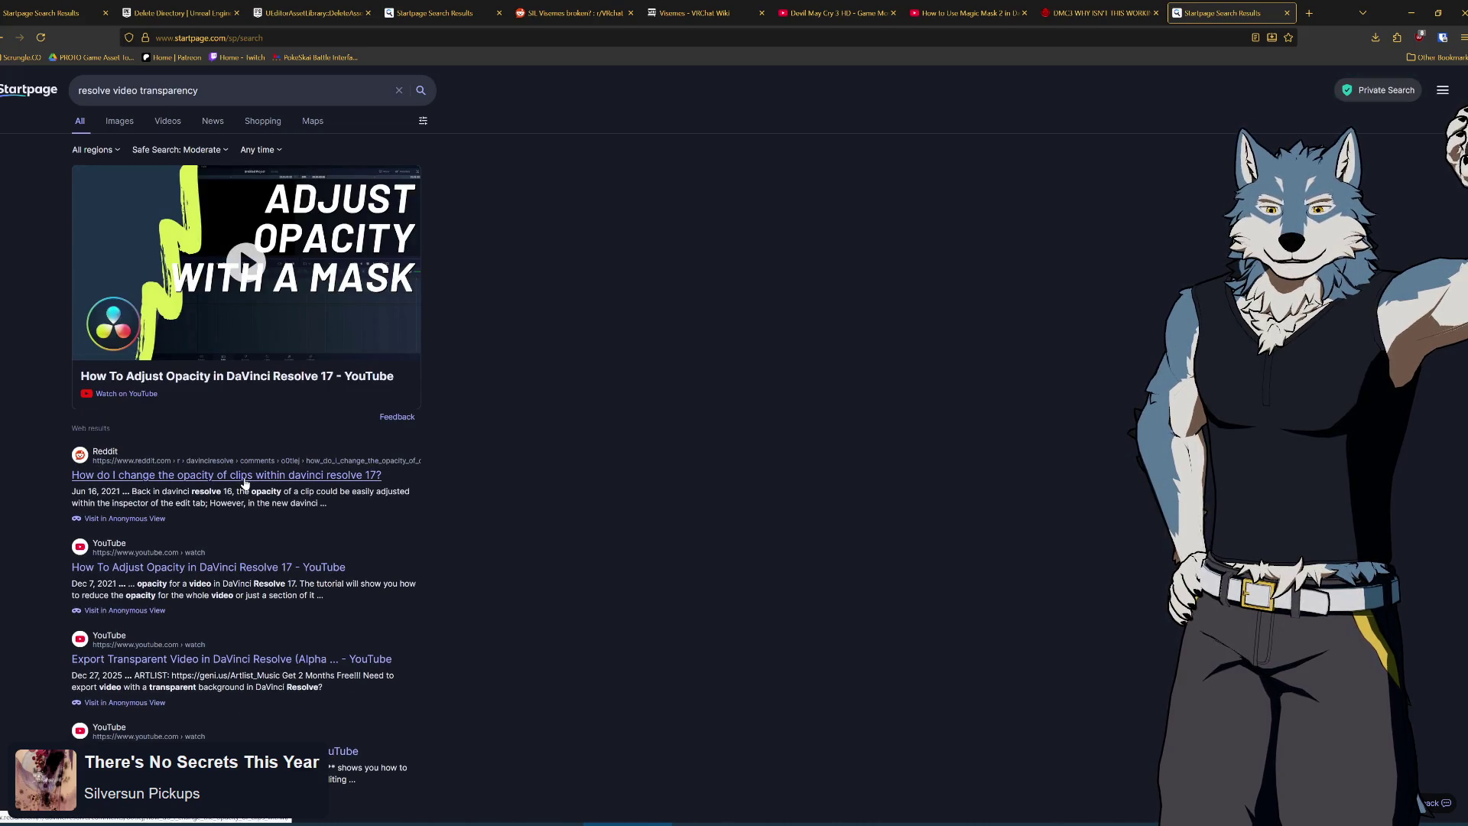
# Open the 'Export Transparent Video in DaVinci Resolve' YouTube result in a new tab and view it
pyautogui.scroll(-4, 641, 498)
pyautogui.scroll(-1, 636, 501)
pyautogui.middleClick(359, 295)
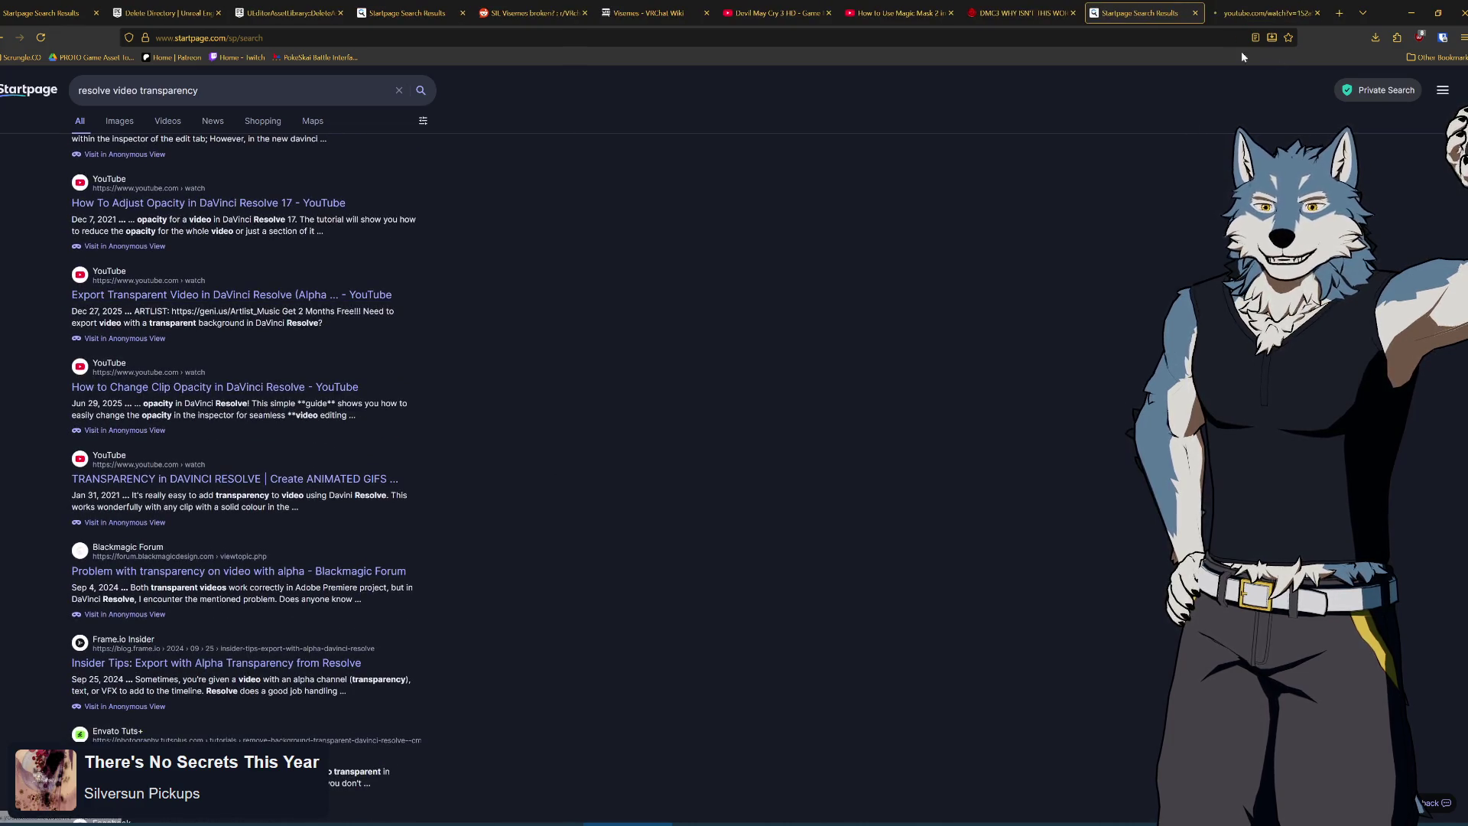
pyautogui.click(1258, 13)
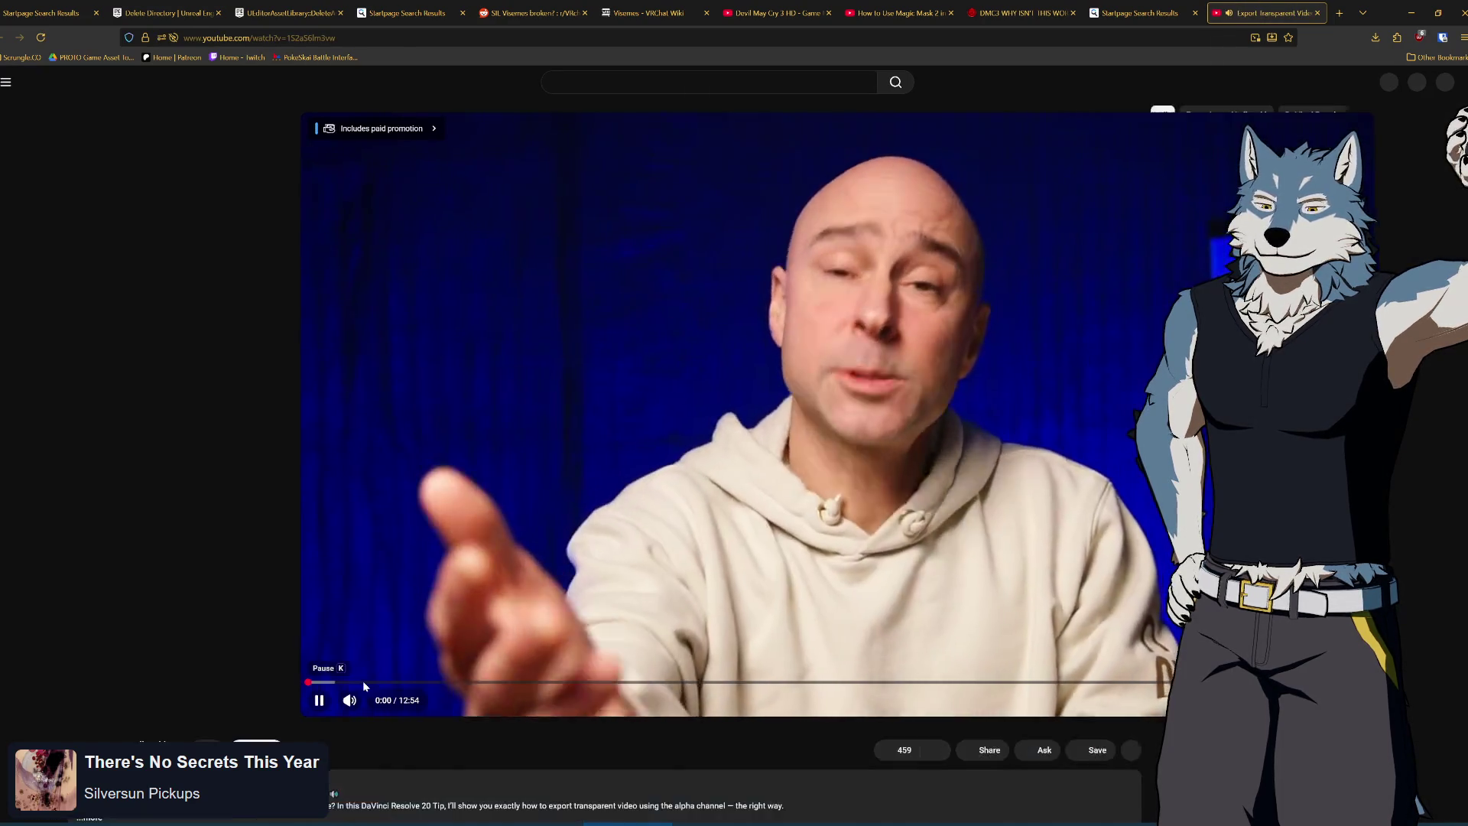
# Skip the tutorial ahead to its Deliver page QuickTime ProRes 4444 settings, pause at 3:44, and return to Resolve
pyautogui.click(639, 417)
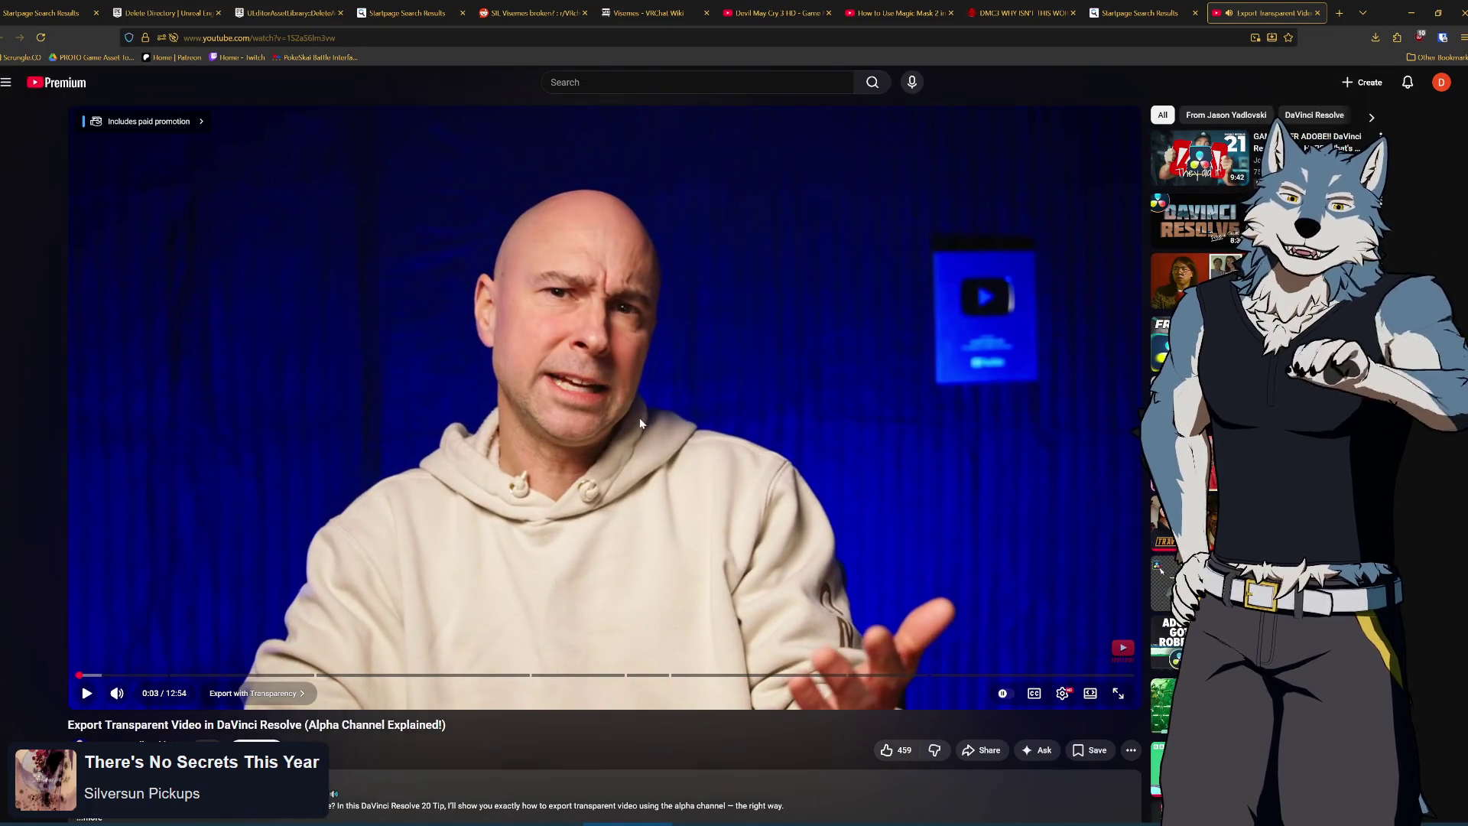
pyautogui.click(683, 403)
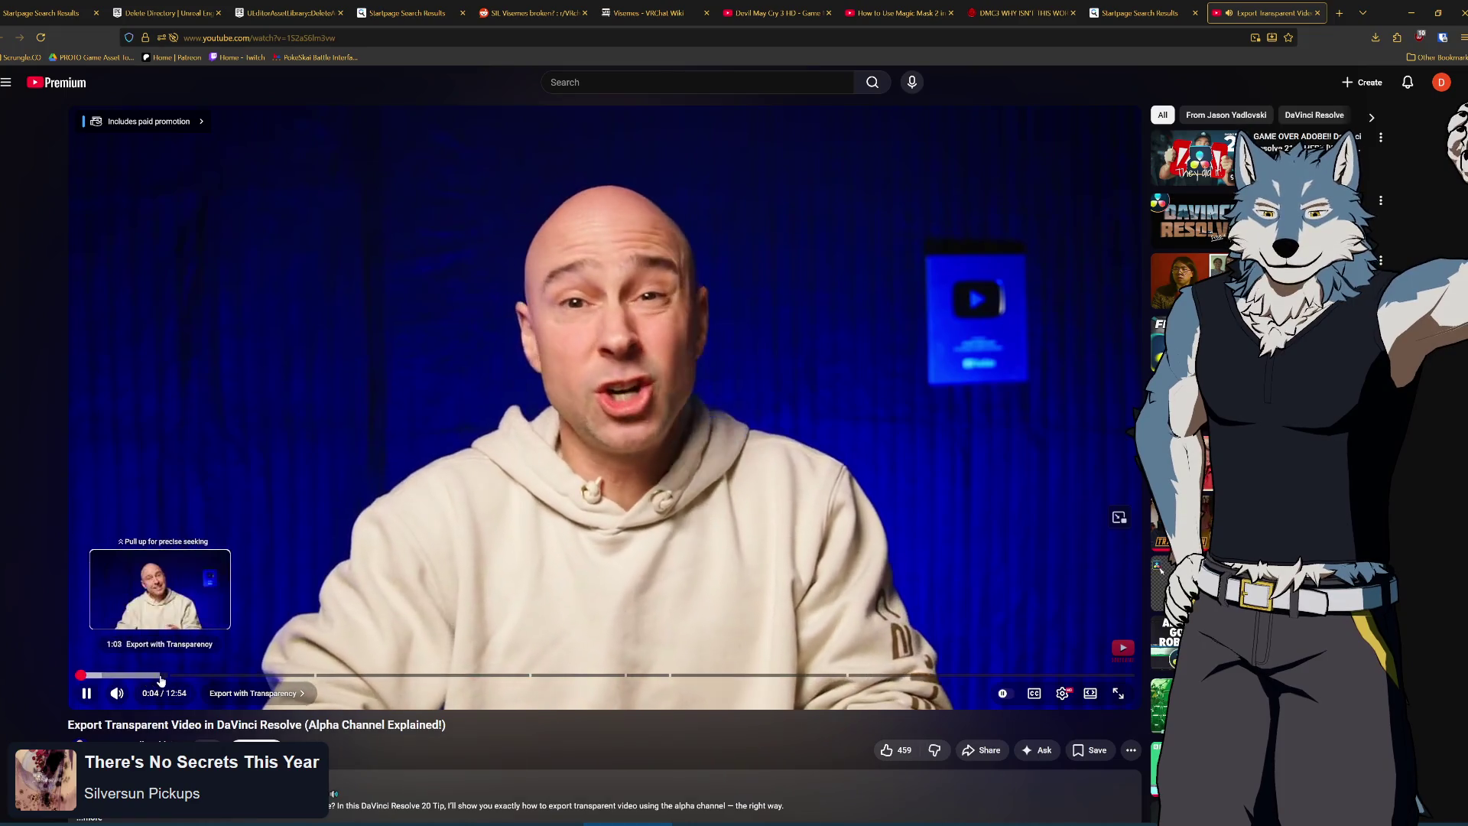
pyautogui.click(187, 676)
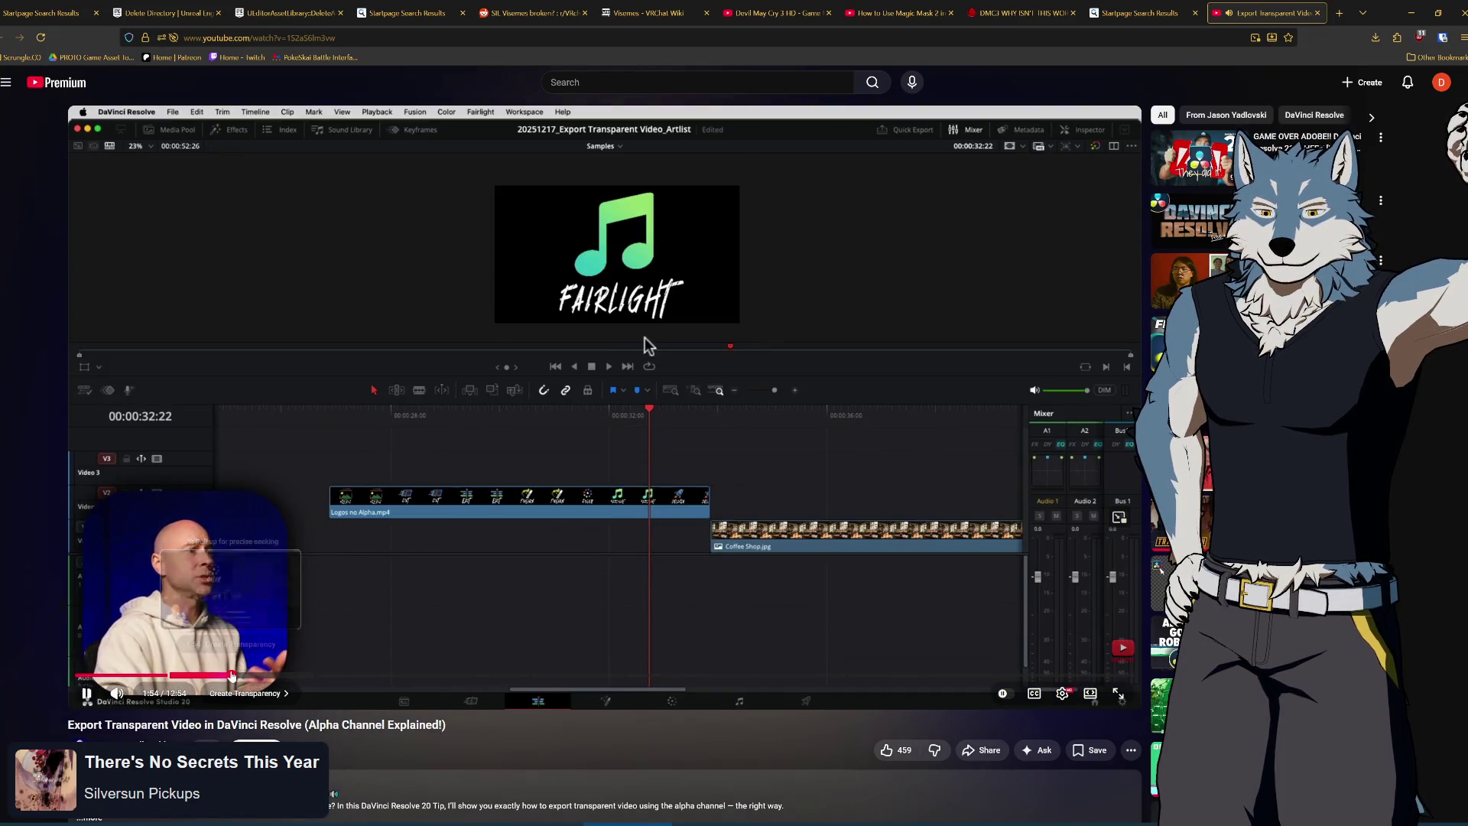
pyautogui.click(231, 675)
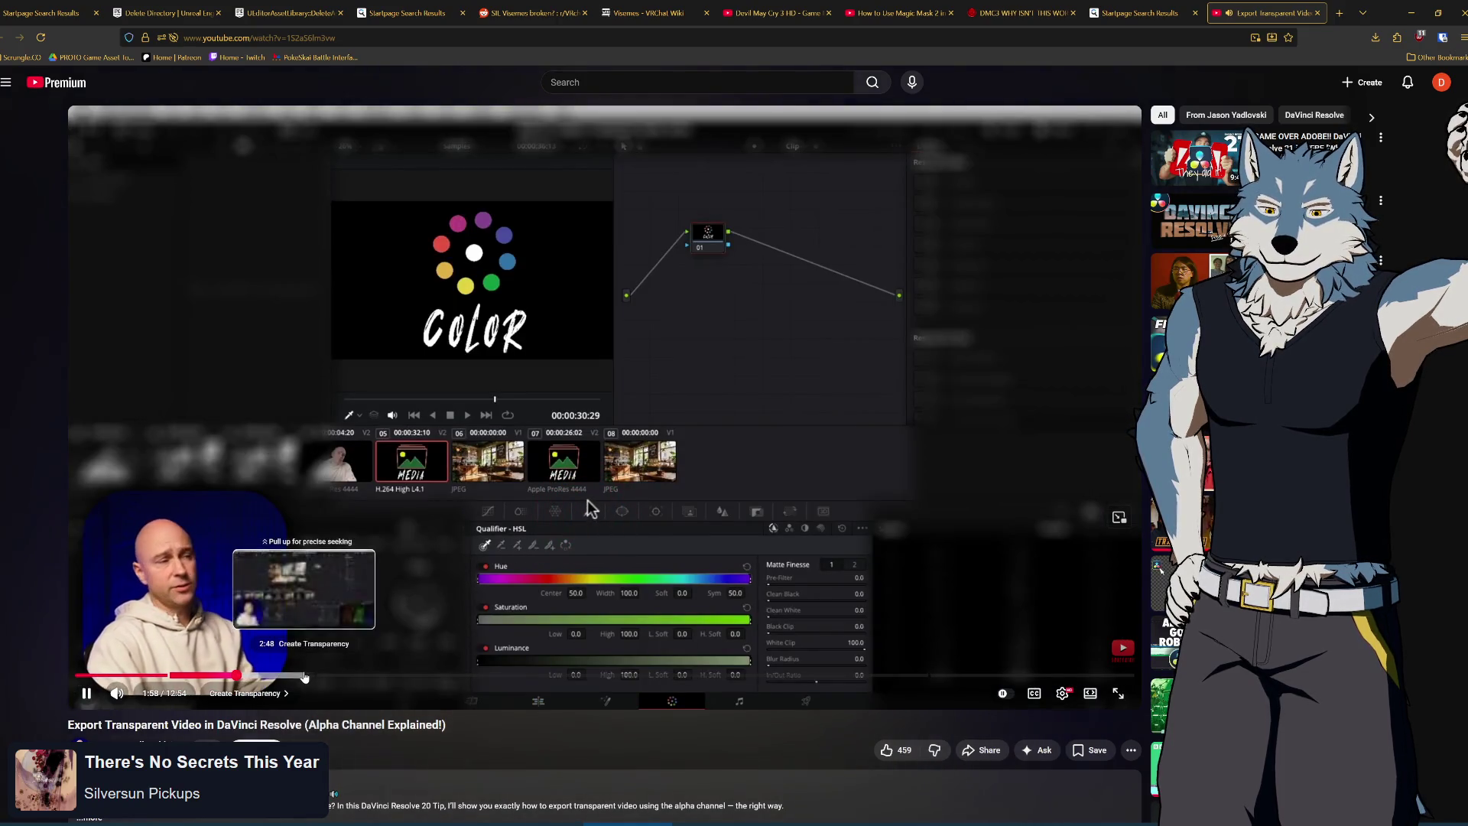
pyautogui.click(306, 676)
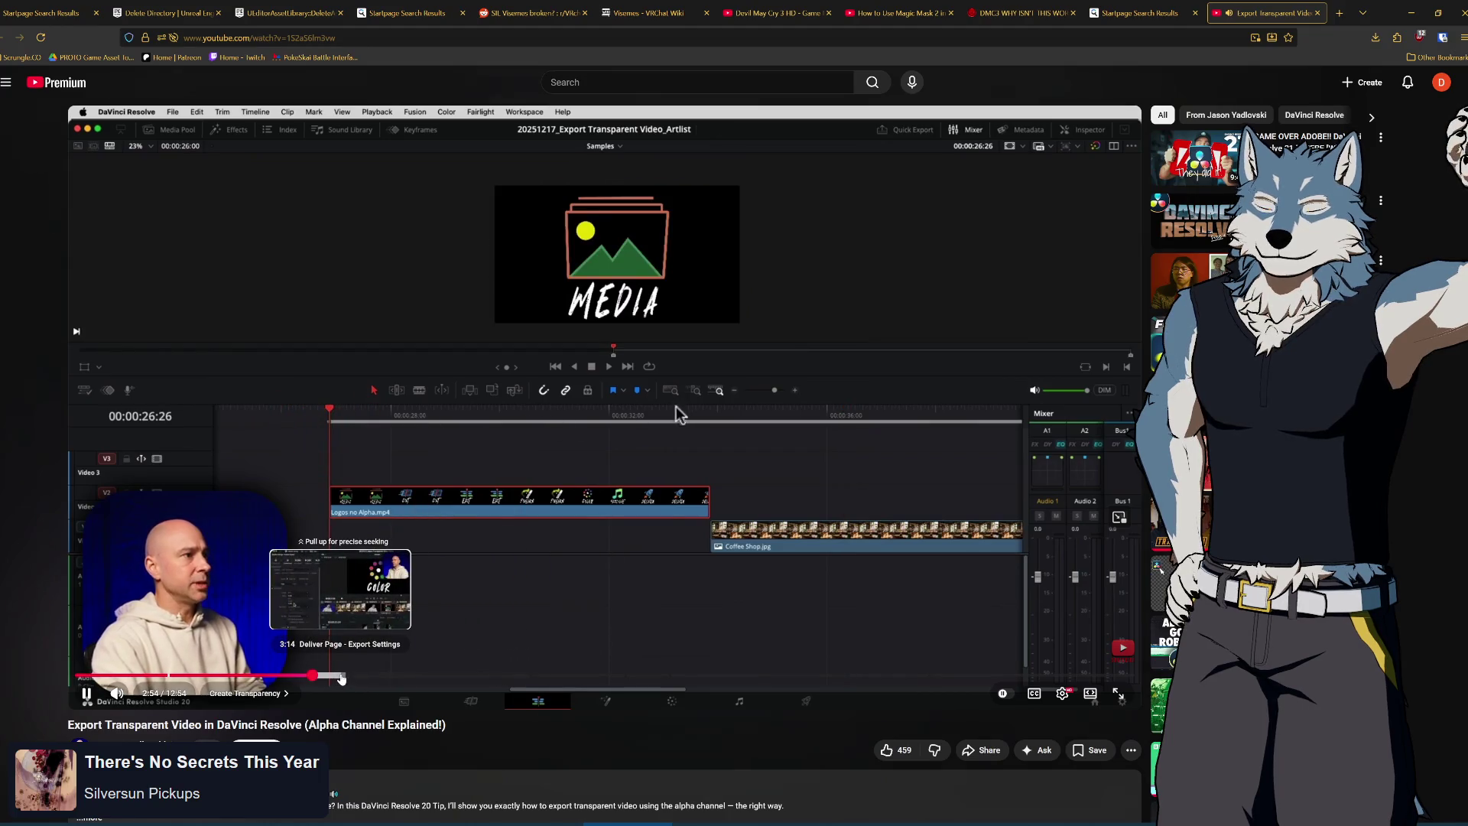
pyautogui.click(341, 675)
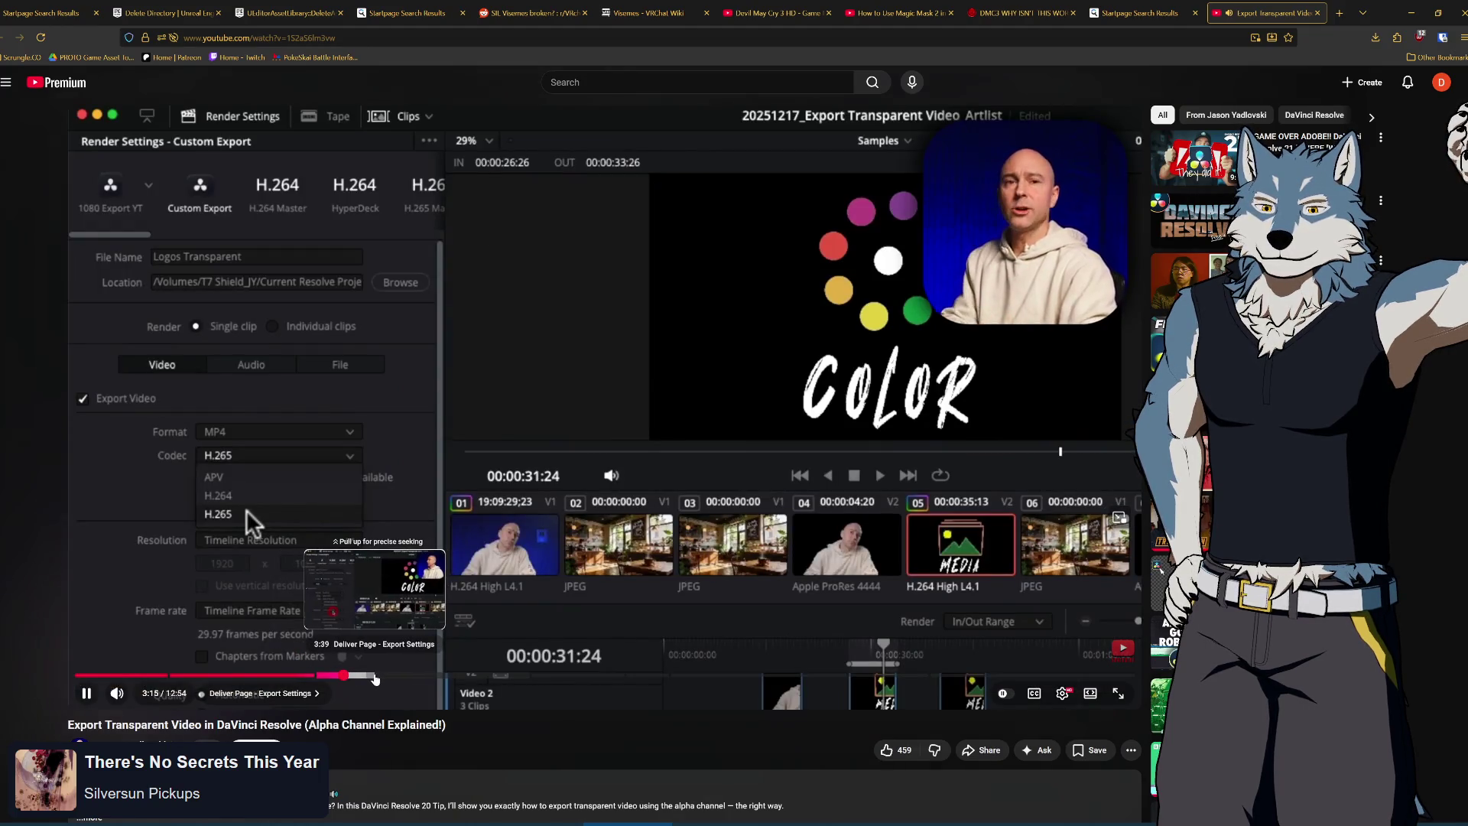
pyautogui.click(375, 675)
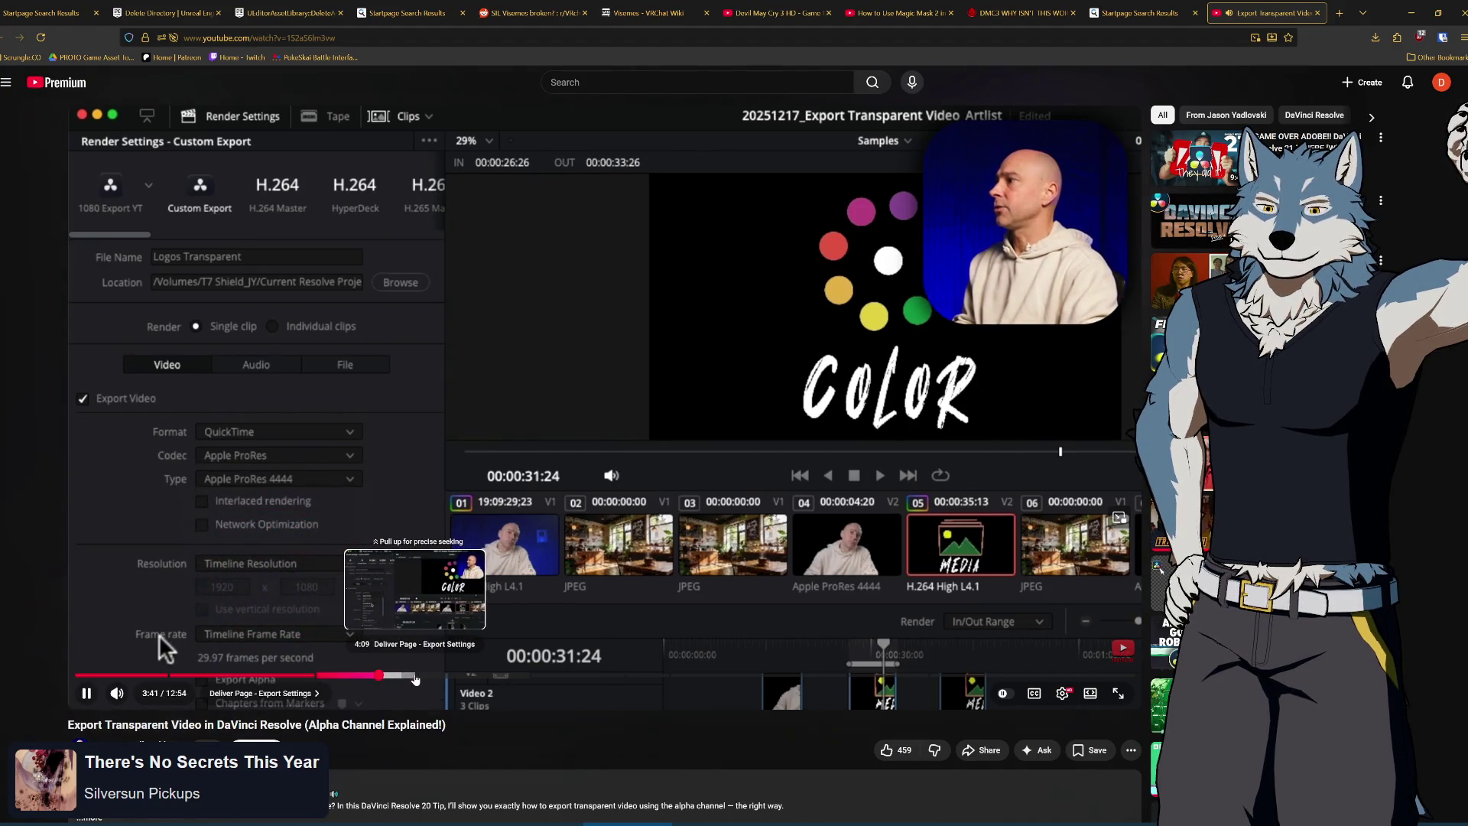
pyautogui.click(627, 471)
pyautogui.hotkey('alt', 'Tab')
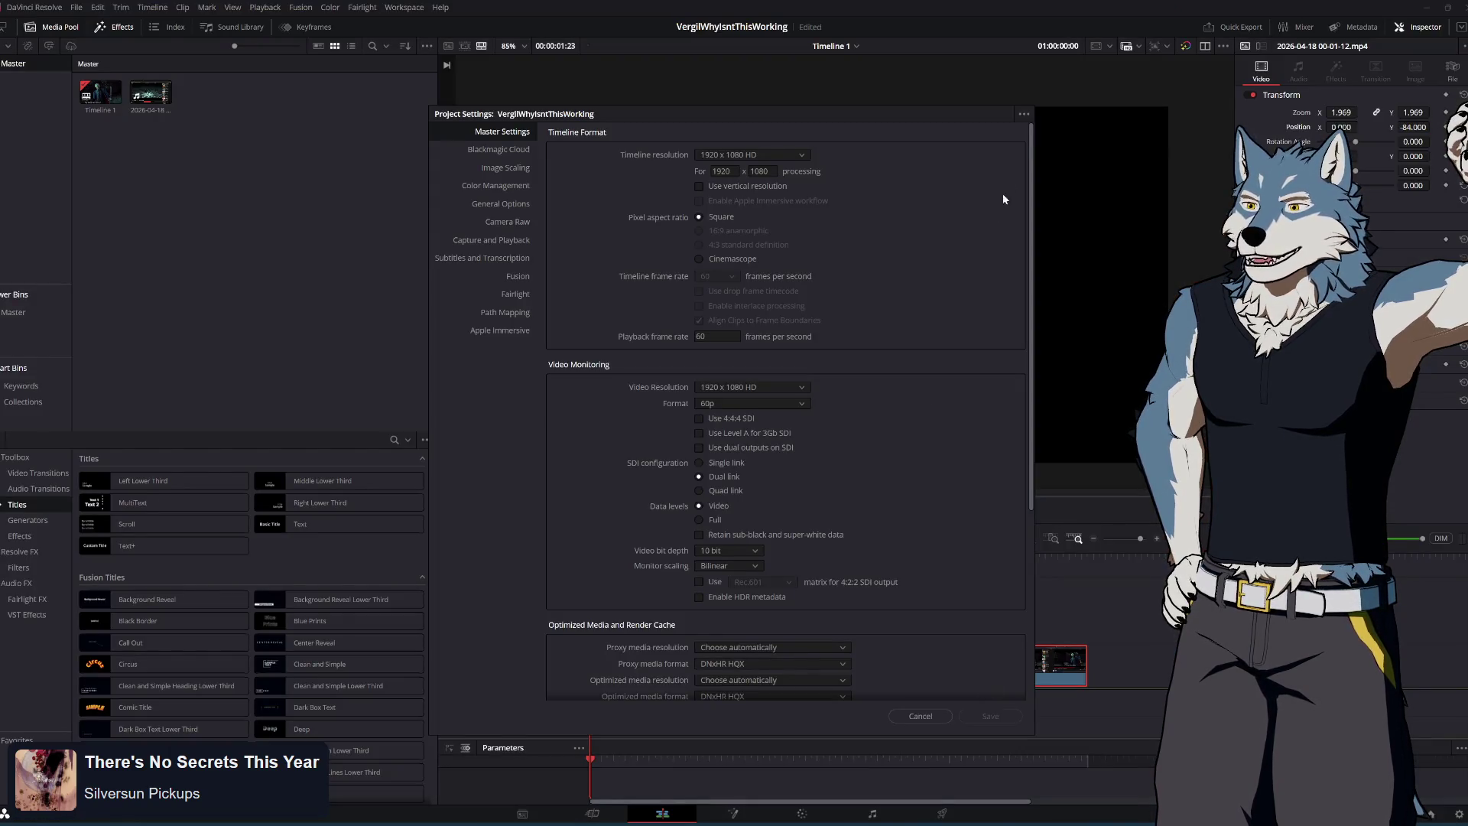
# Cancel Project Settings, go to the Deliver page, and set the render to MP4 with H.264
pyautogui.click(920, 715)
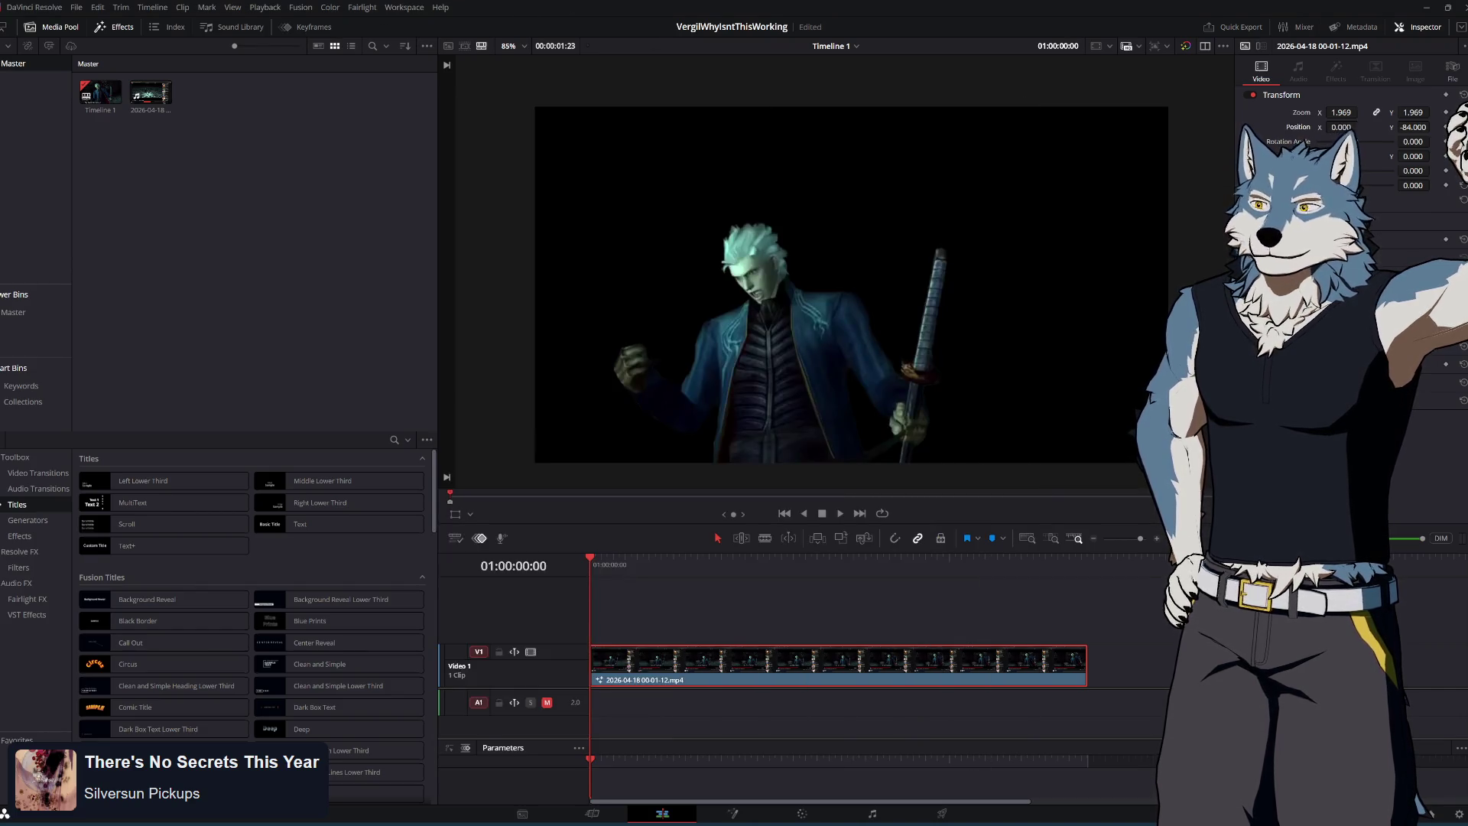
pyautogui.click(926, 815)
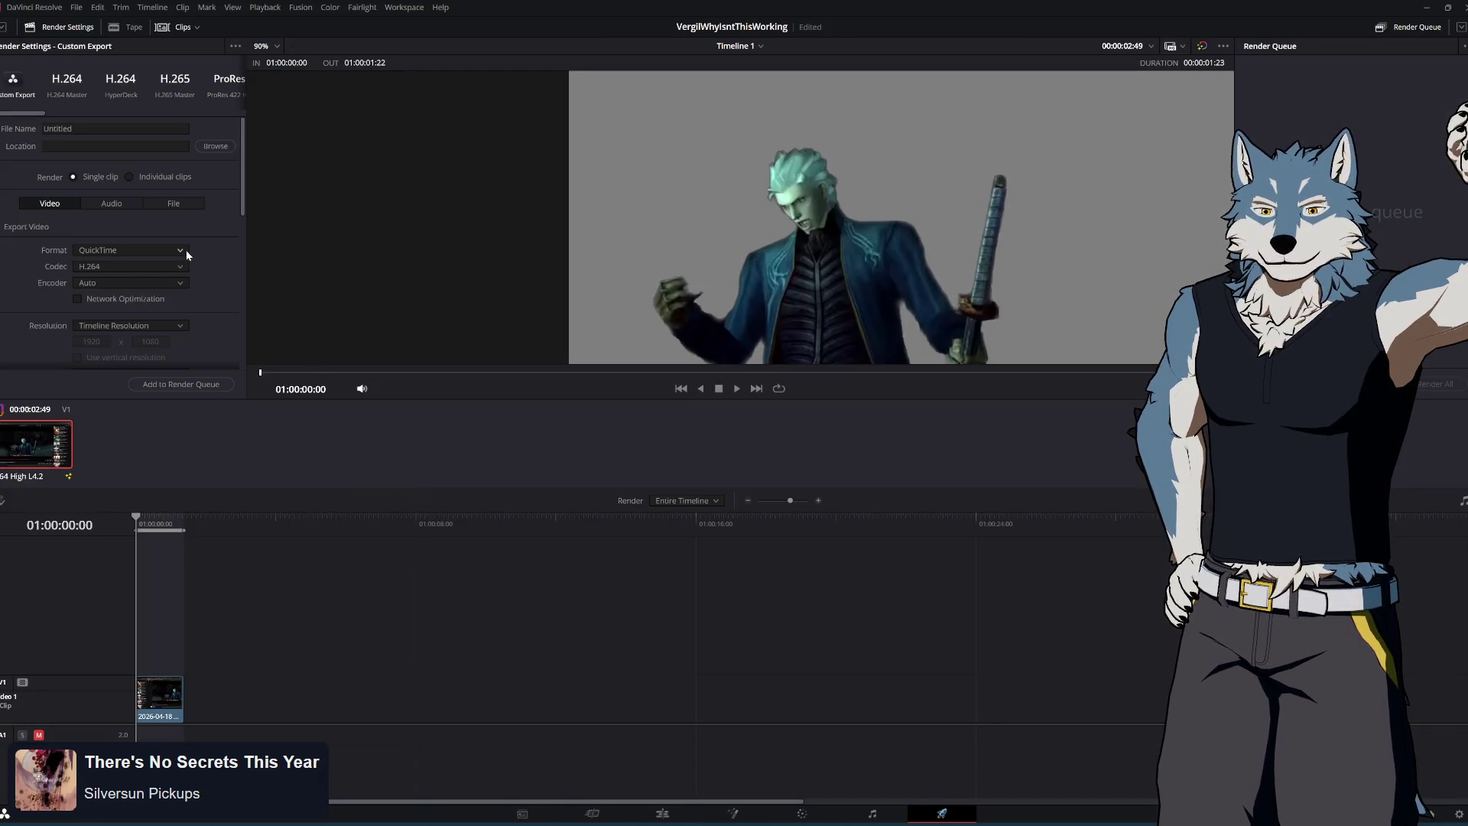
pyautogui.click(151, 249)
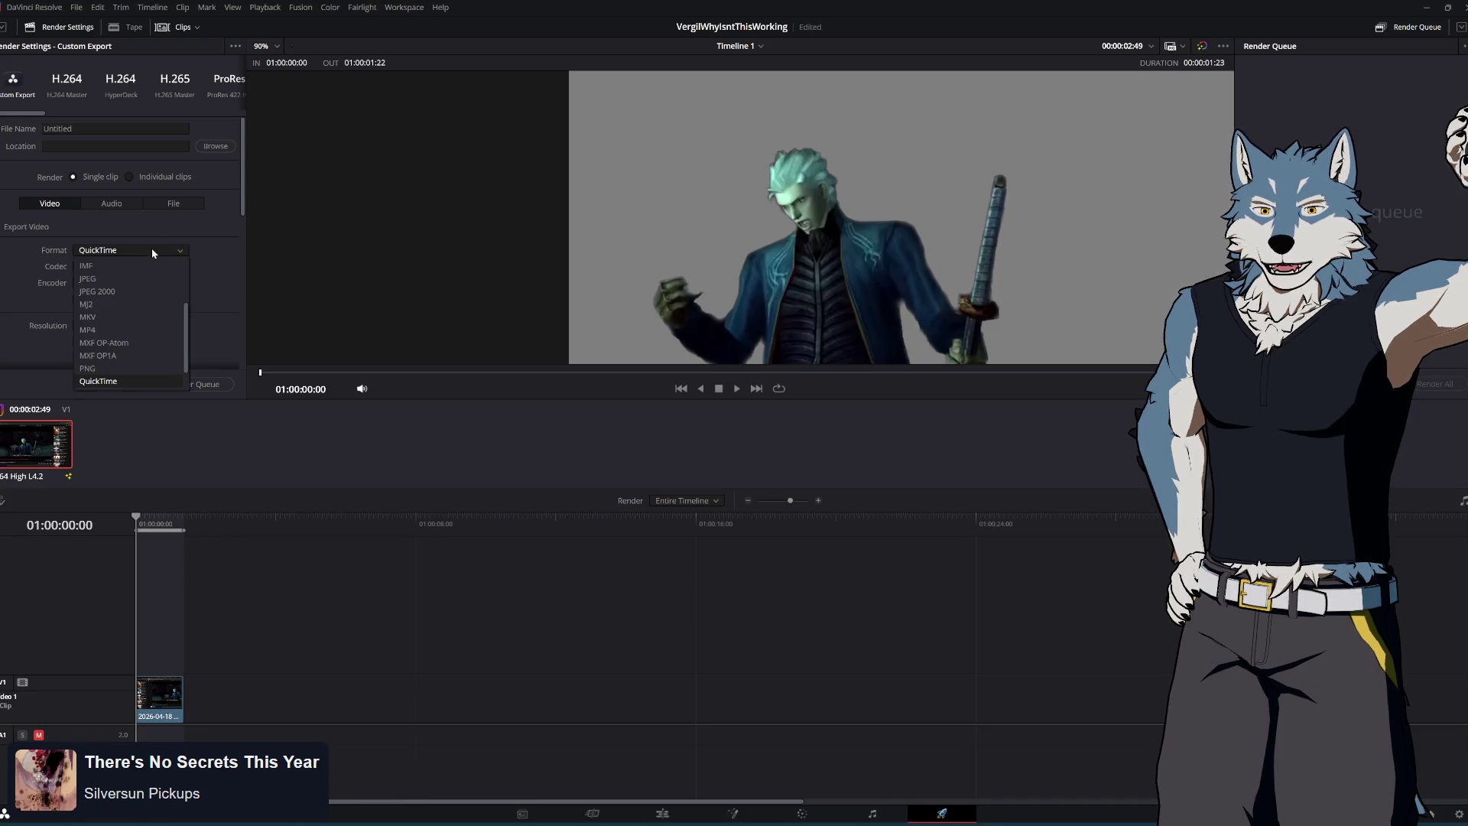
pyautogui.click(145, 331)
pyautogui.scroll(-3, 222, 275)
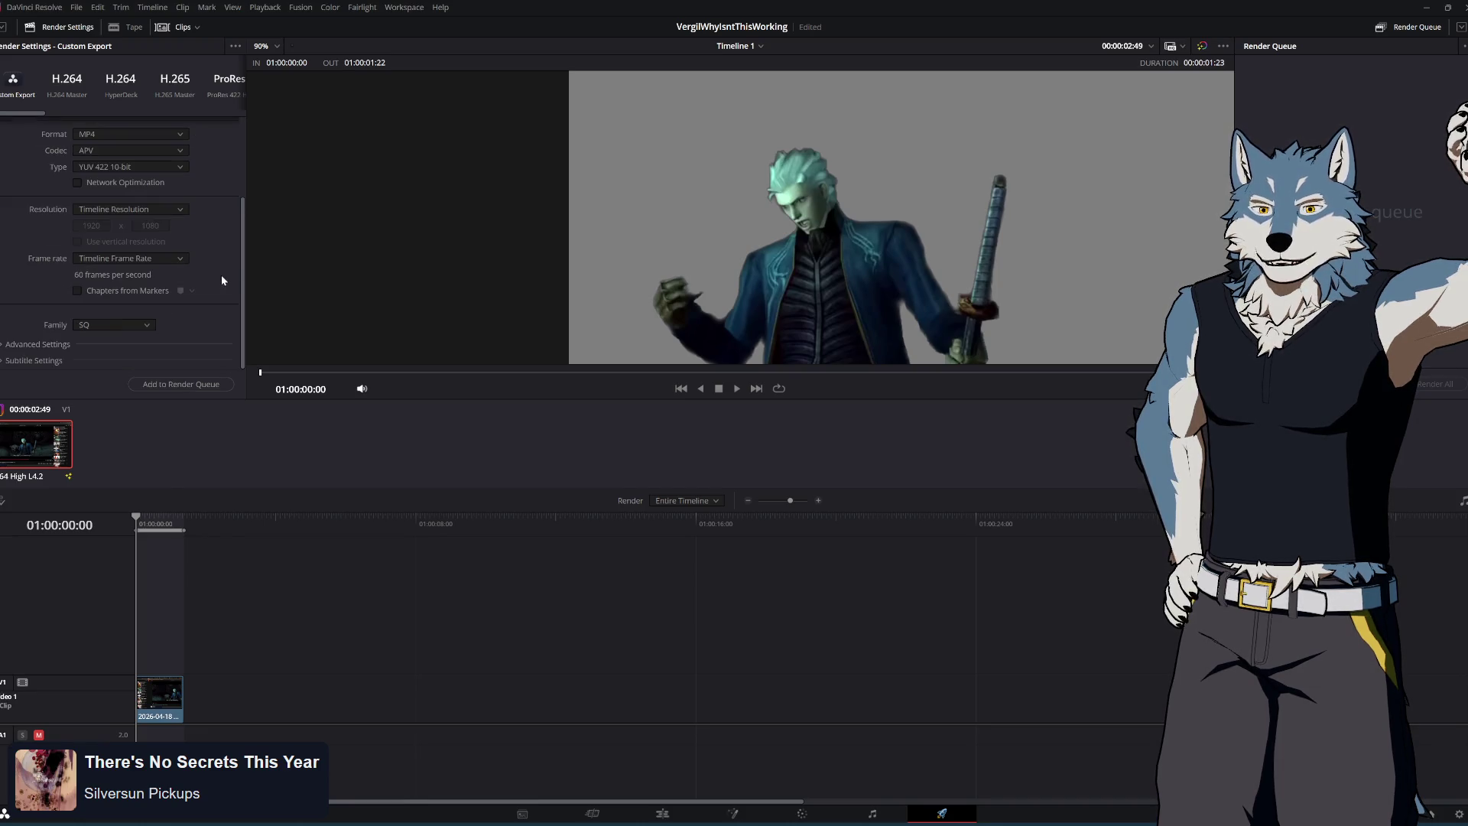
pyautogui.click(176, 185)
pyautogui.click(224, 174)
pyautogui.click(168, 185)
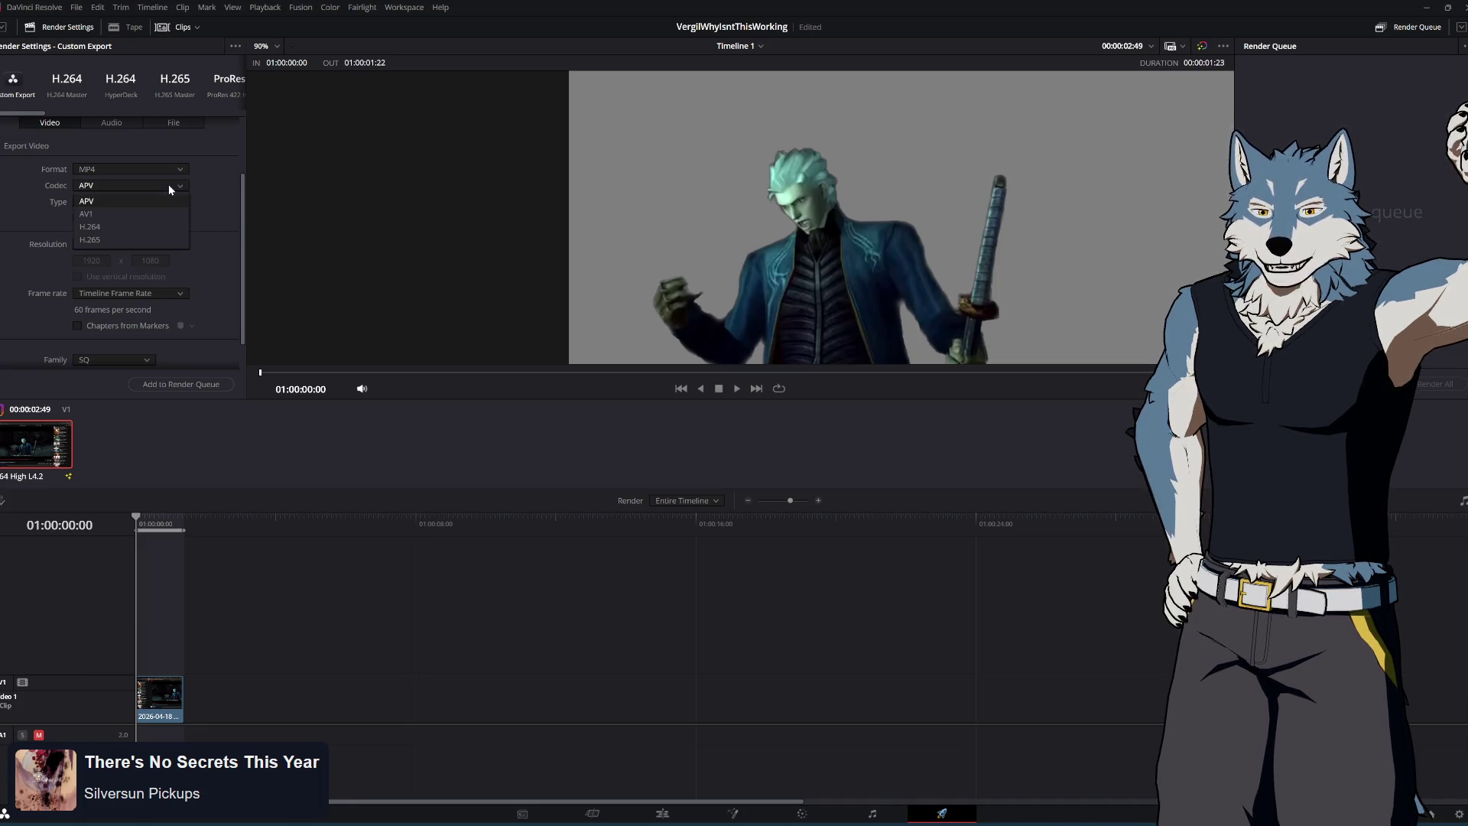
pyautogui.click(162, 229)
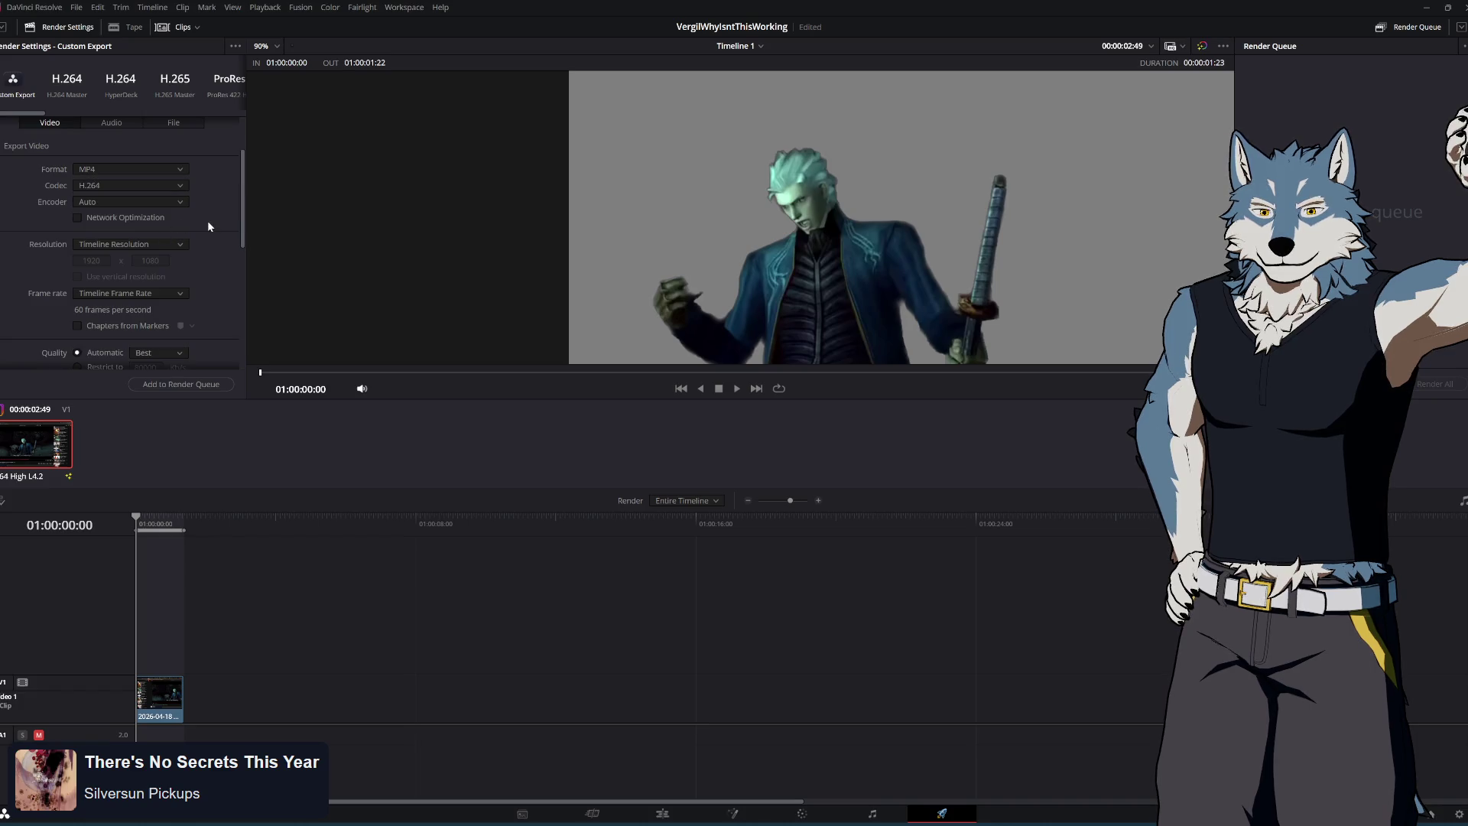
# Keep the encoder on Auto, expand Advanced Settings, then return to the transparency search results
pyautogui.click(178, 202)
pyautogui.click(179, 205)
pyautogui.scroll(-3, 217, 283)
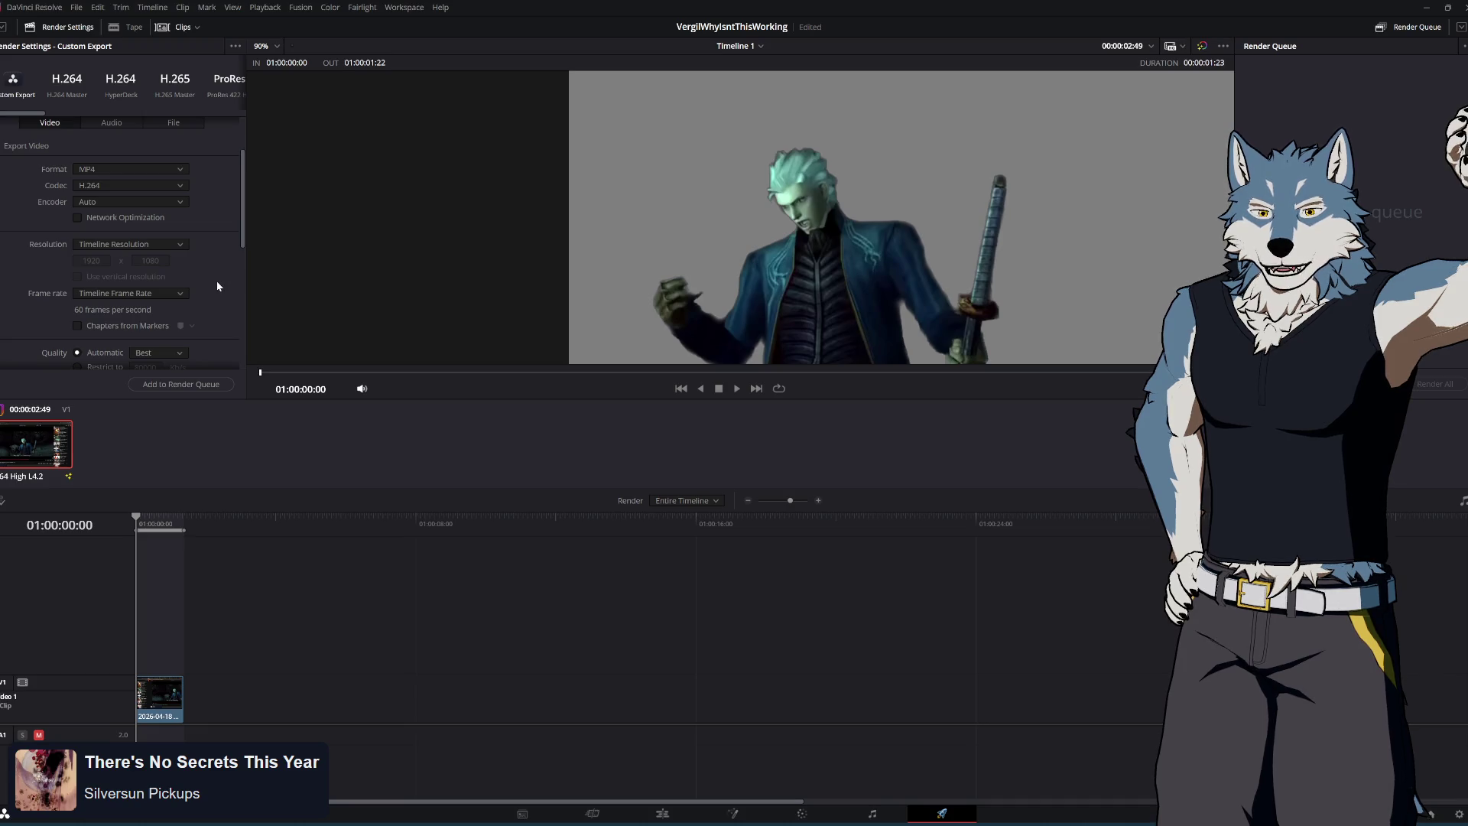
pyautogui.scroll(-5, 218, 285)
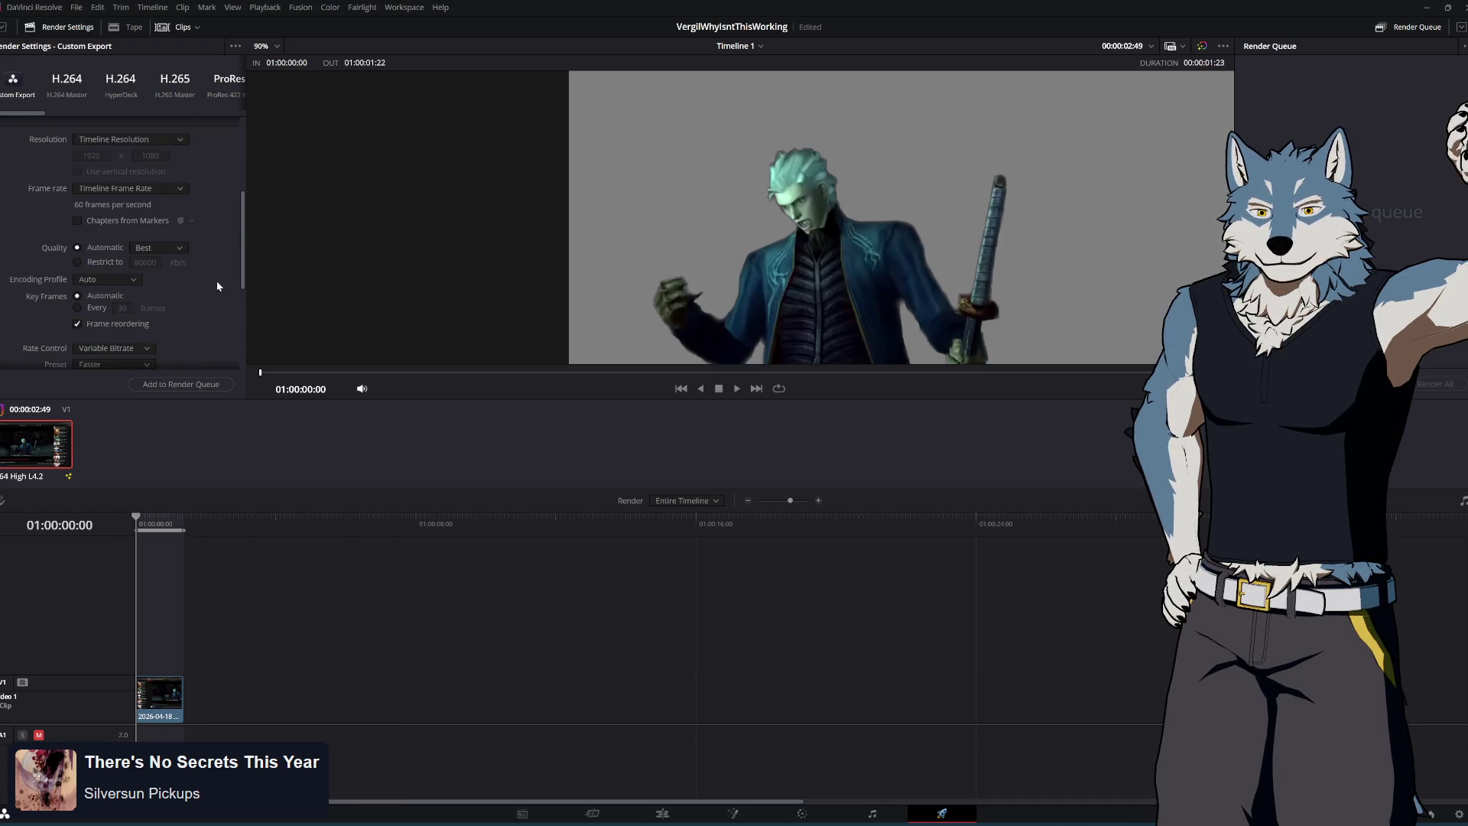
pyautogui.scroll(-5, 217, 286)
pyautogui.scroll(-2, 244, 300)
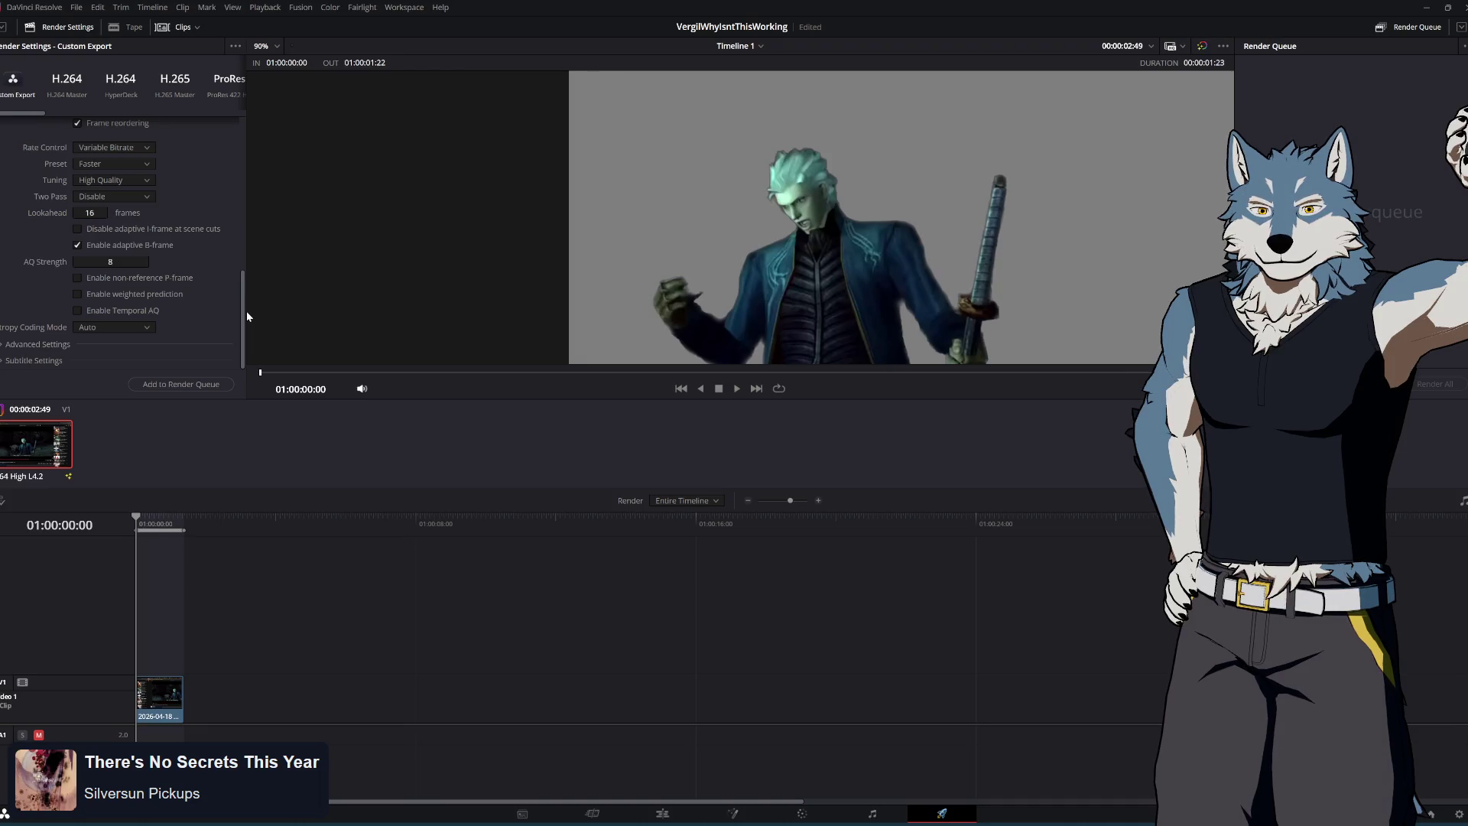
pyautogui.scroll(1, 246, 310)
pyautogui.scroll(-1, 247, 307)
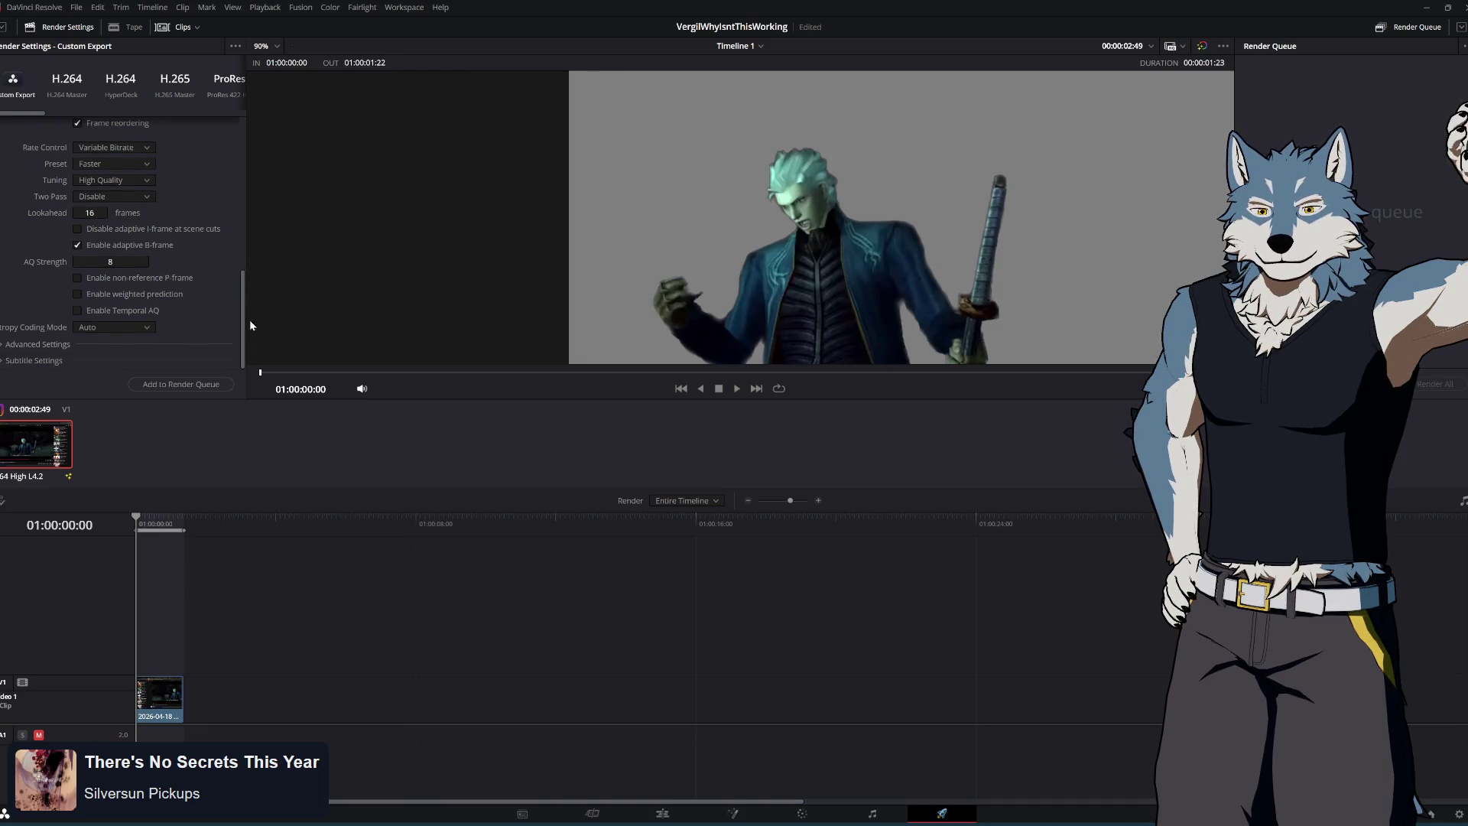
pyautogui.click(31, 347)
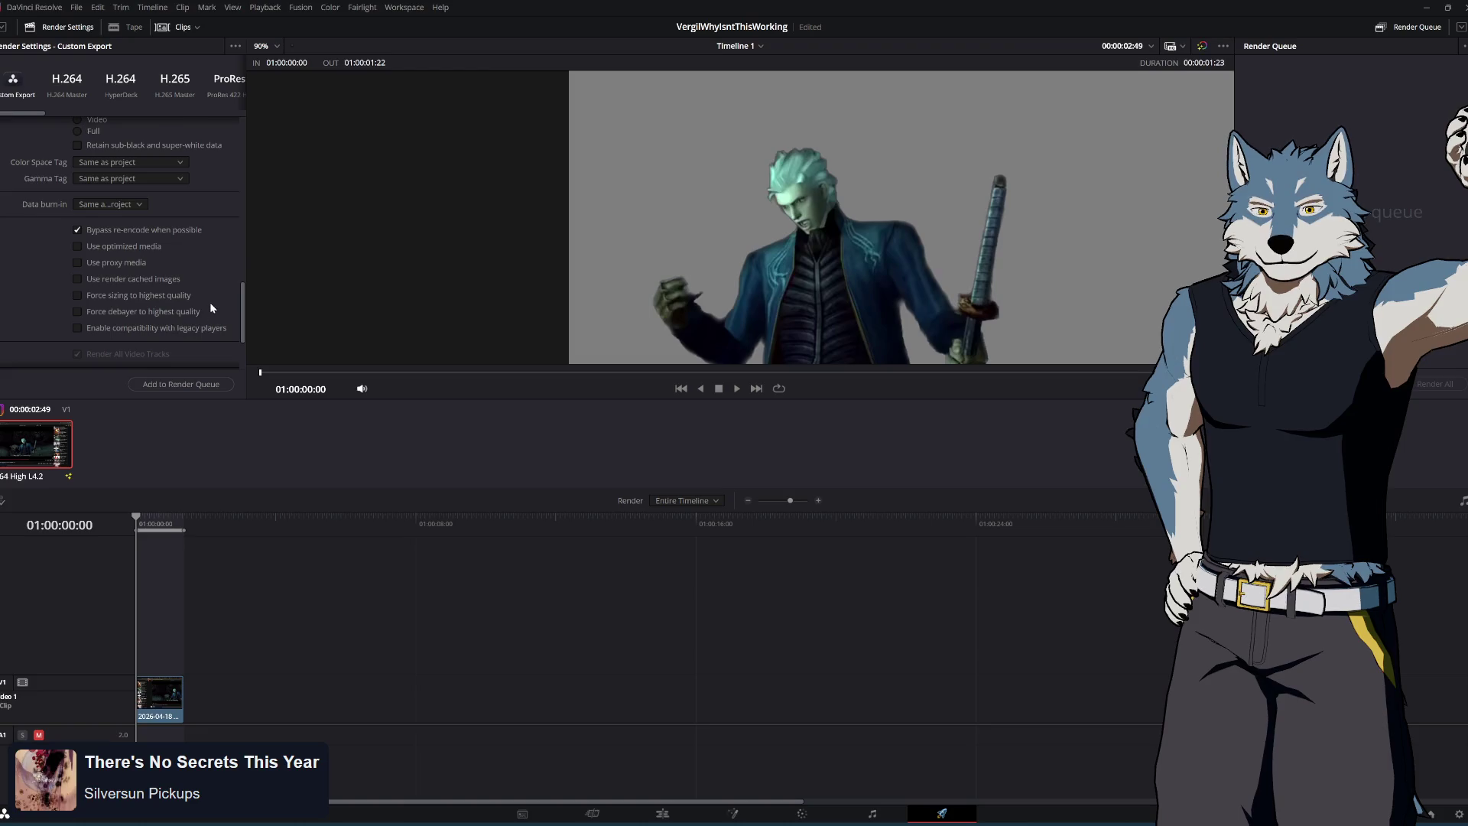
pyautogui.scroll(3, 213, 307)
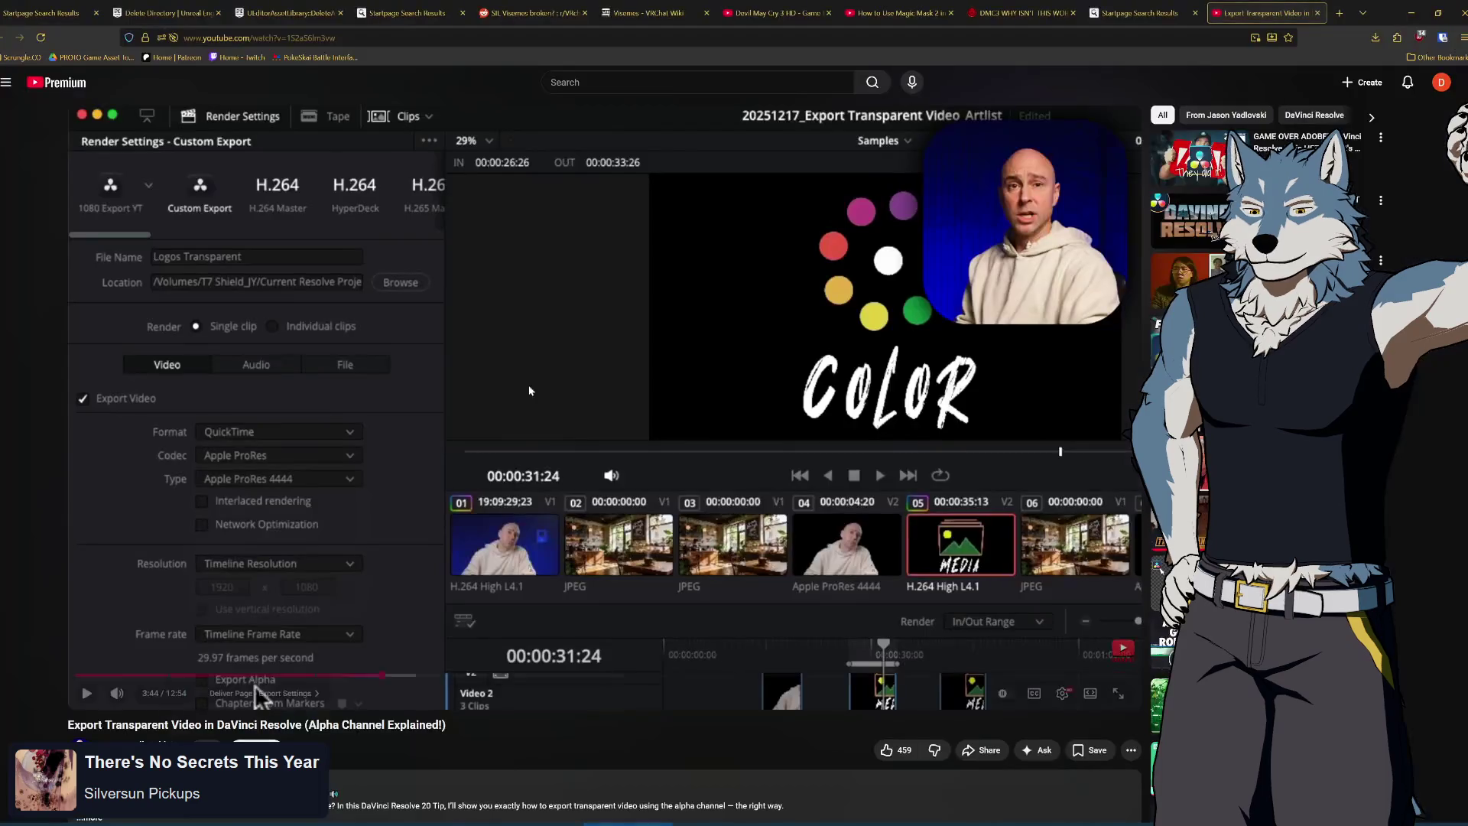
pyautogui.hotkey('alt', 'Tab')
pyautogui.click(1131, 15)
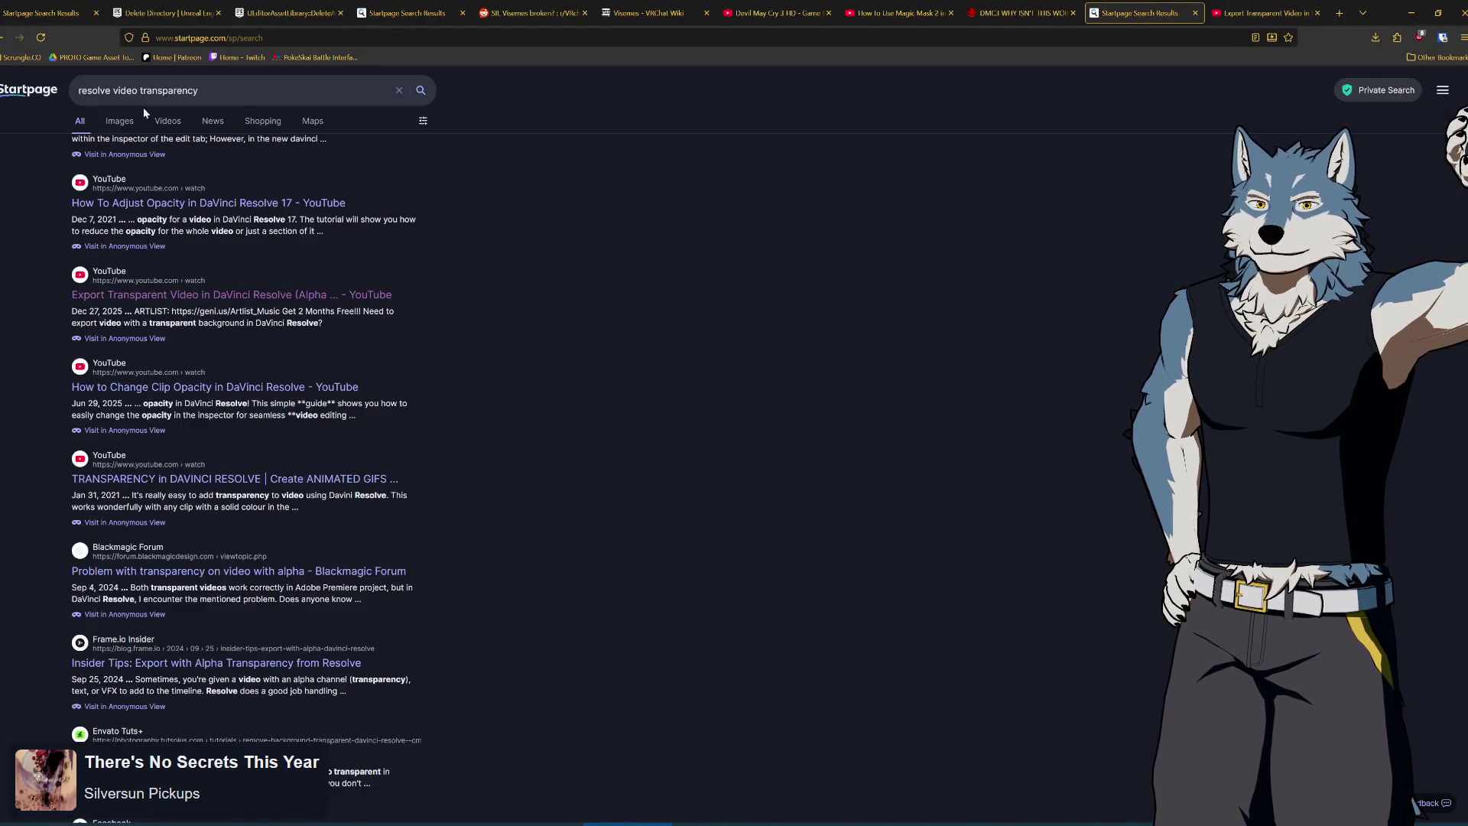
pyautogui.write('mp4')
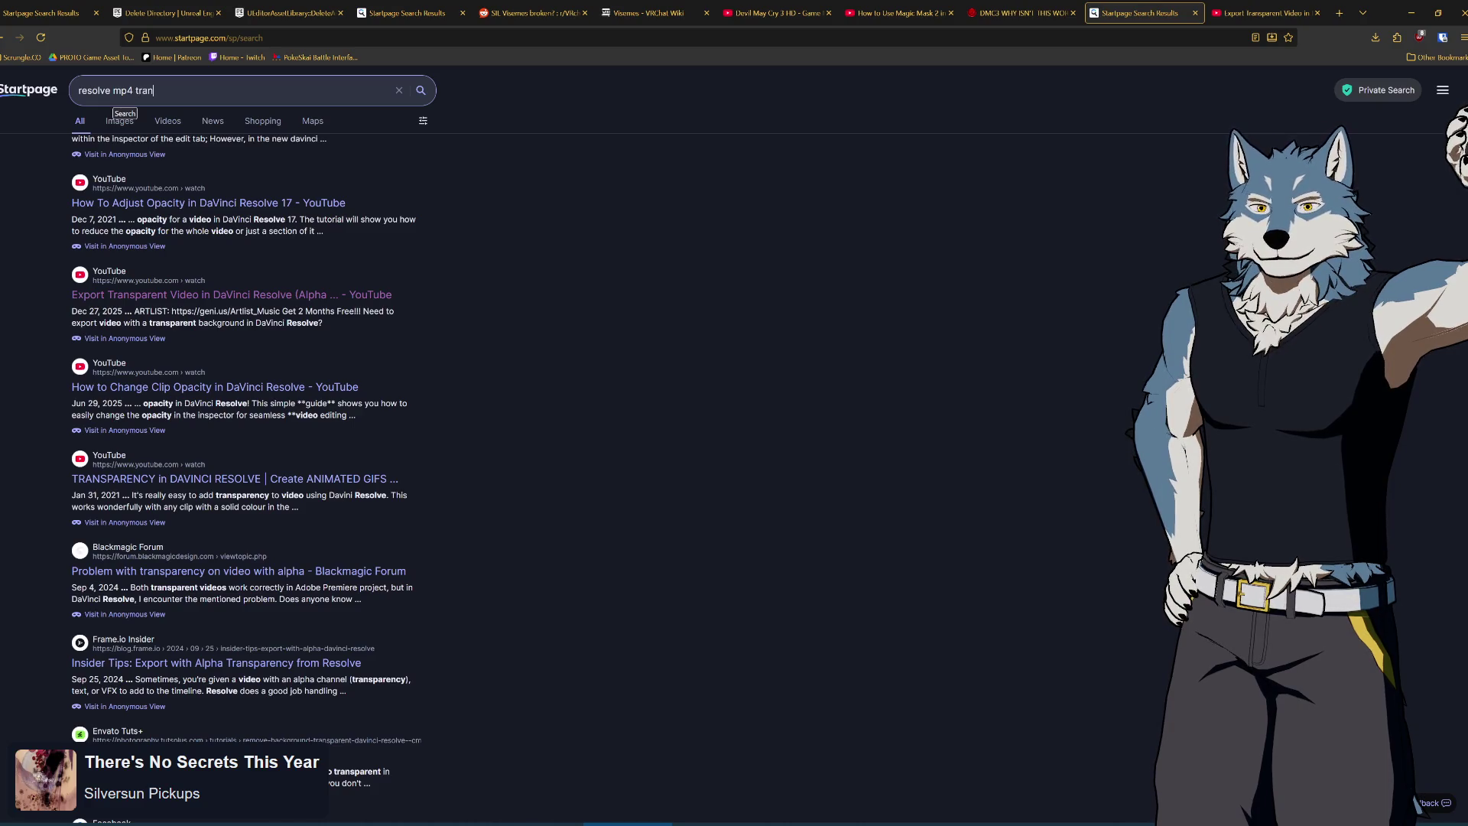
pyautogui.write('ha')
pyautogui.press('Return')
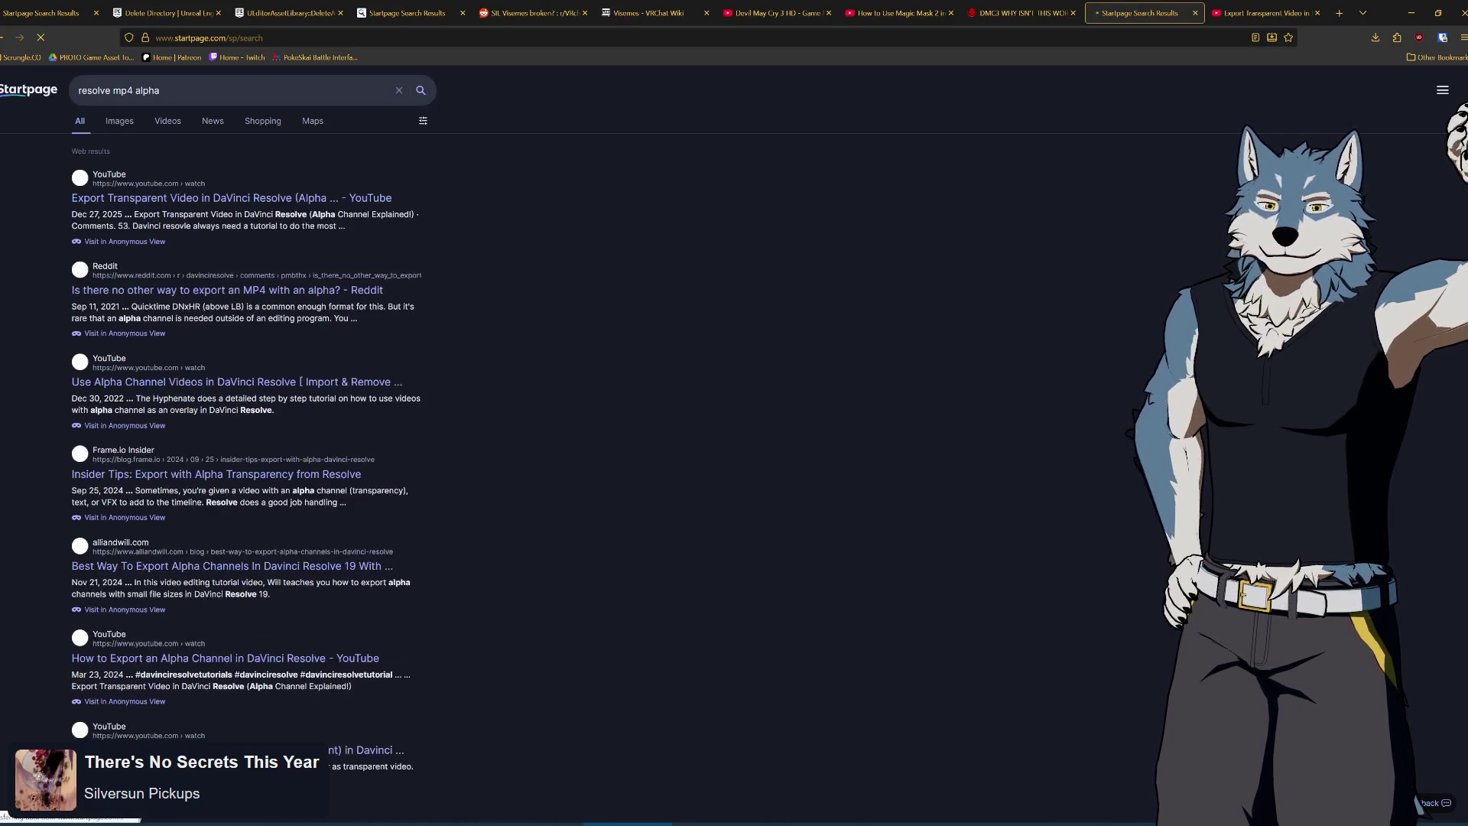
pyautogui.middleClick(246, 308)
pyautogui.click(1158, 13)
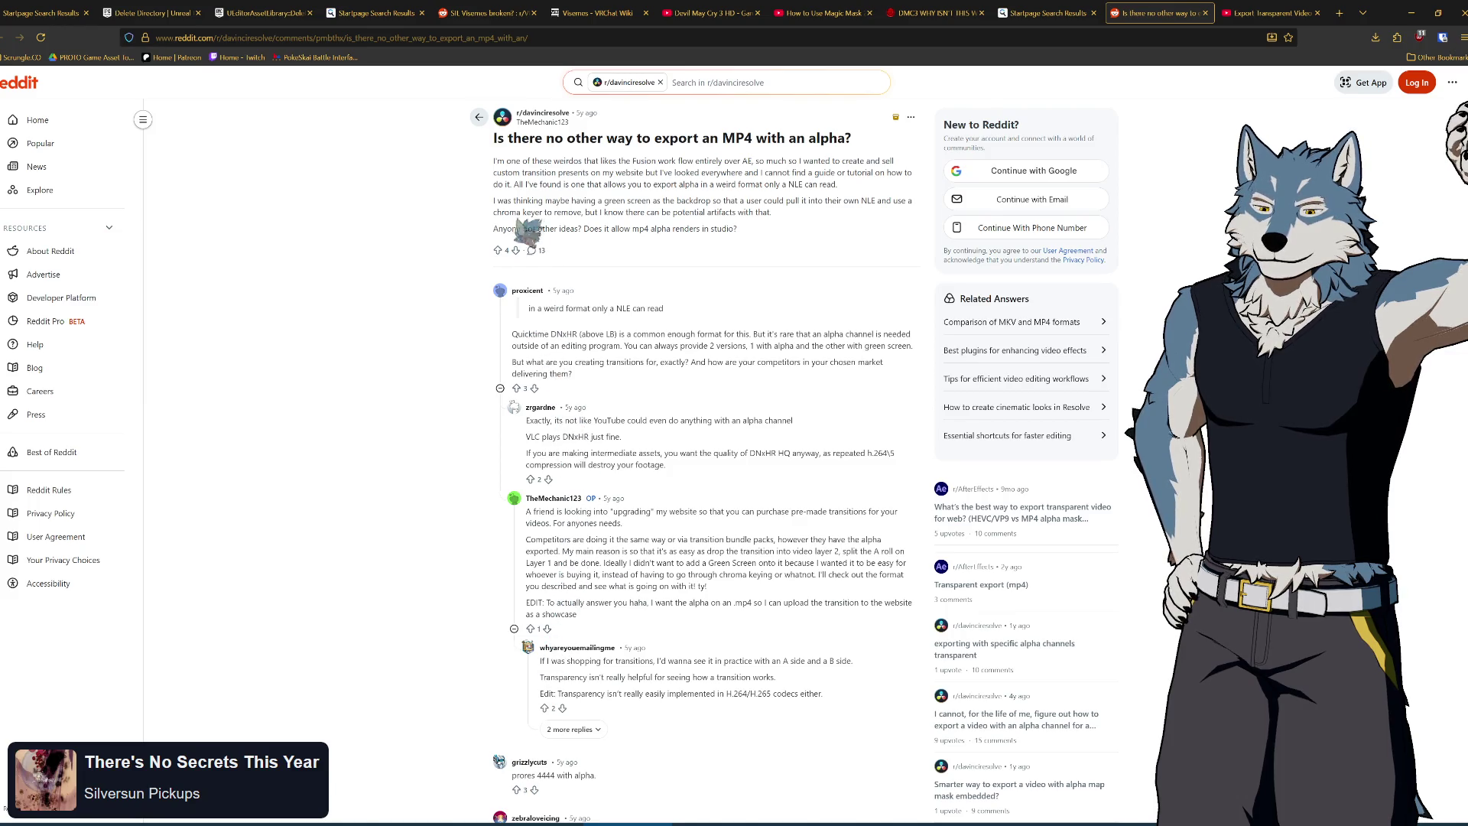
pyautogui.scroll(-2, 673, 354)
pyautogui.scroll(-1, 673, 353)
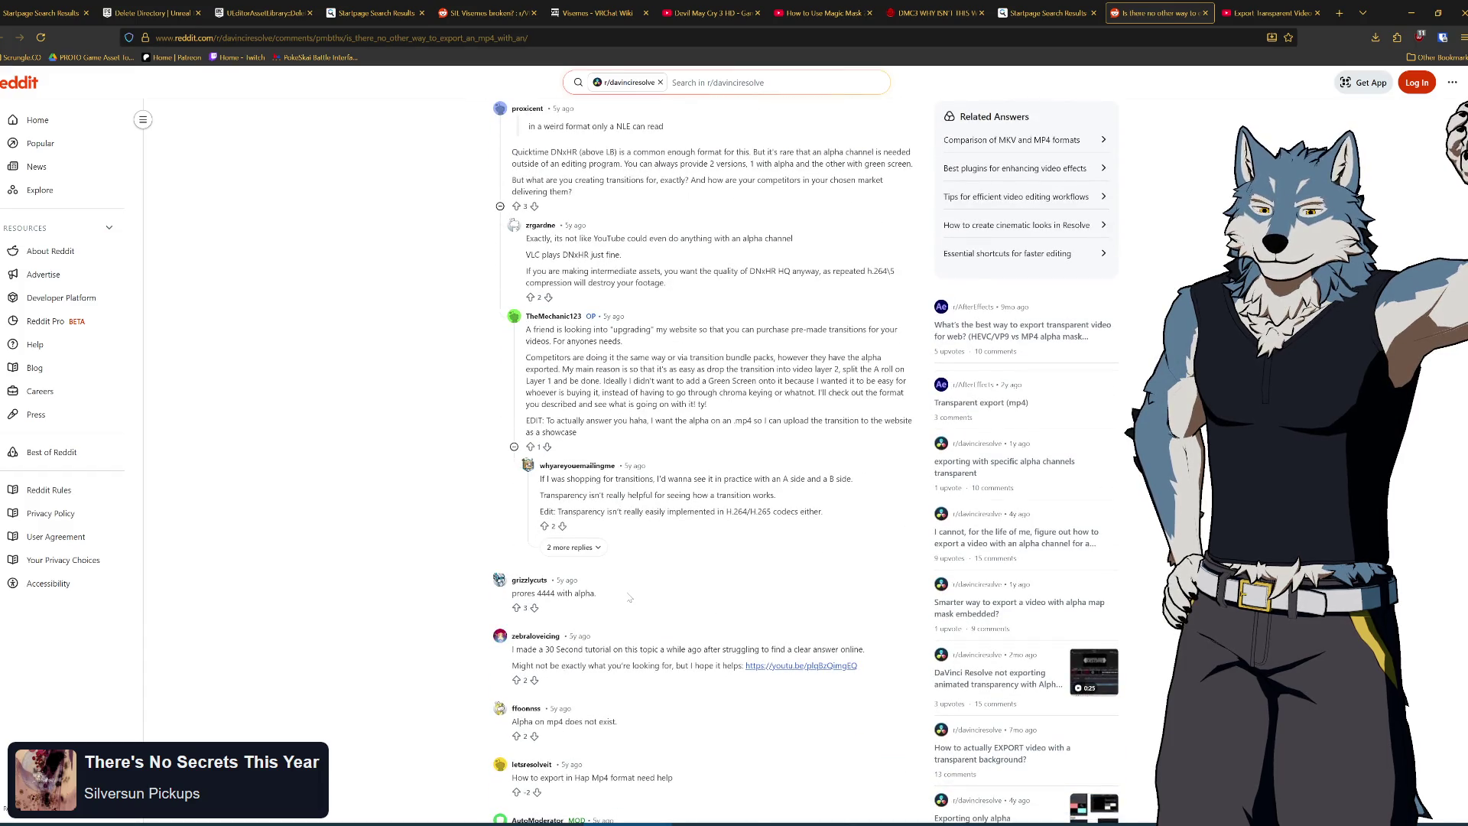
pyautogui.scroll(-1, 629, 600)
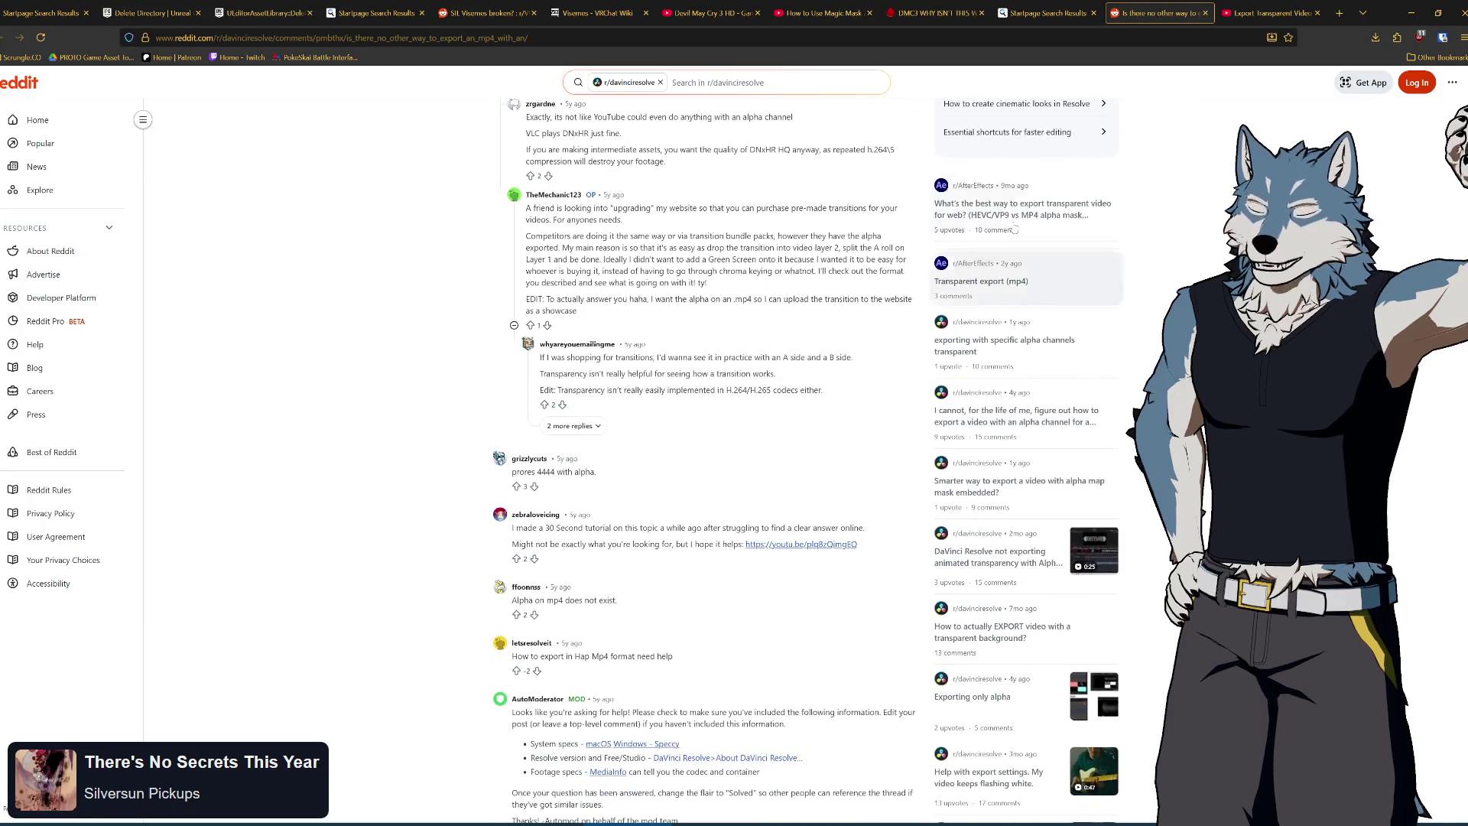
pyautogui.click(1205, 13)
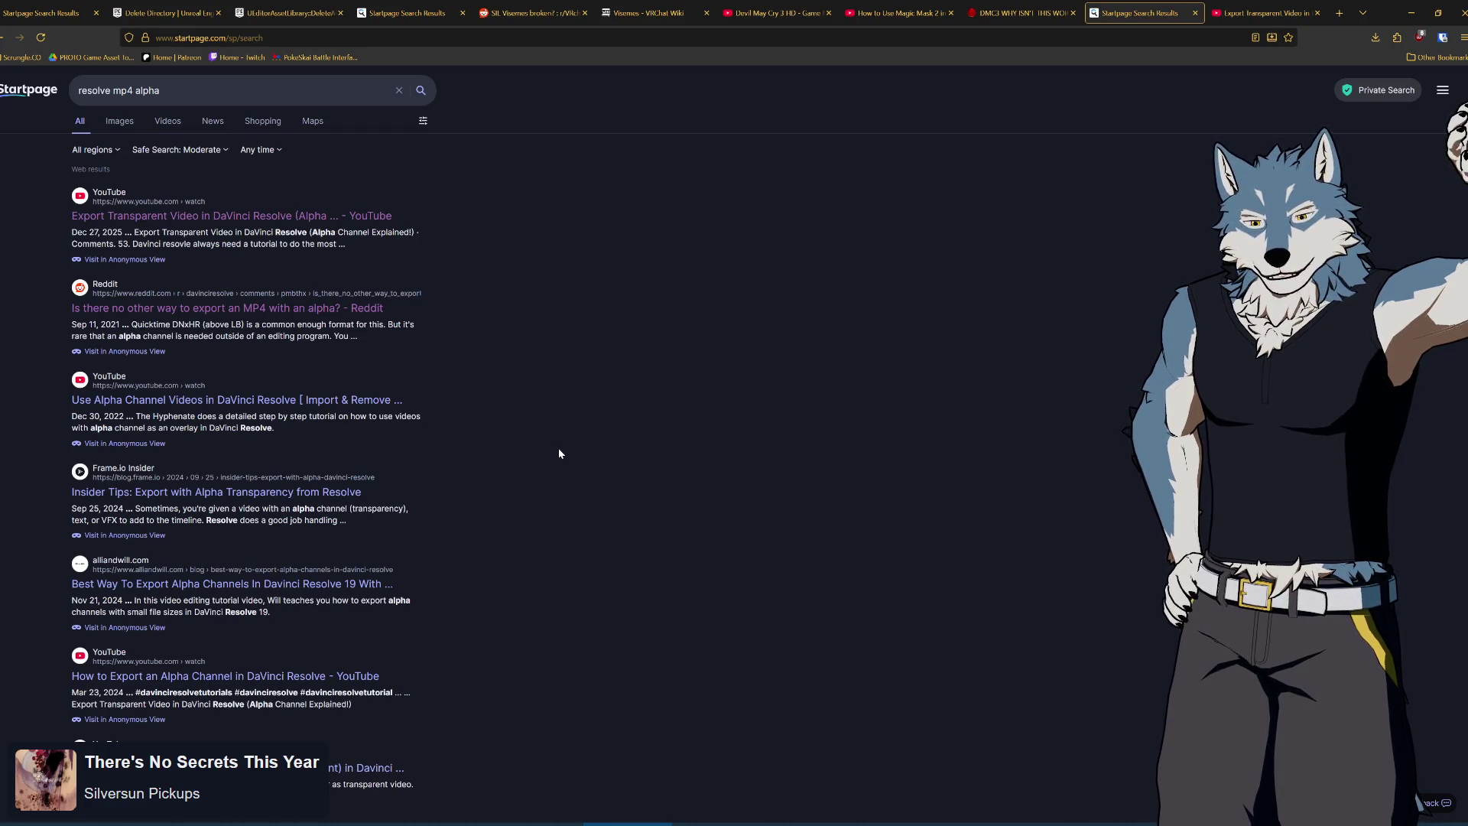
pyautogui.click(708, 528)
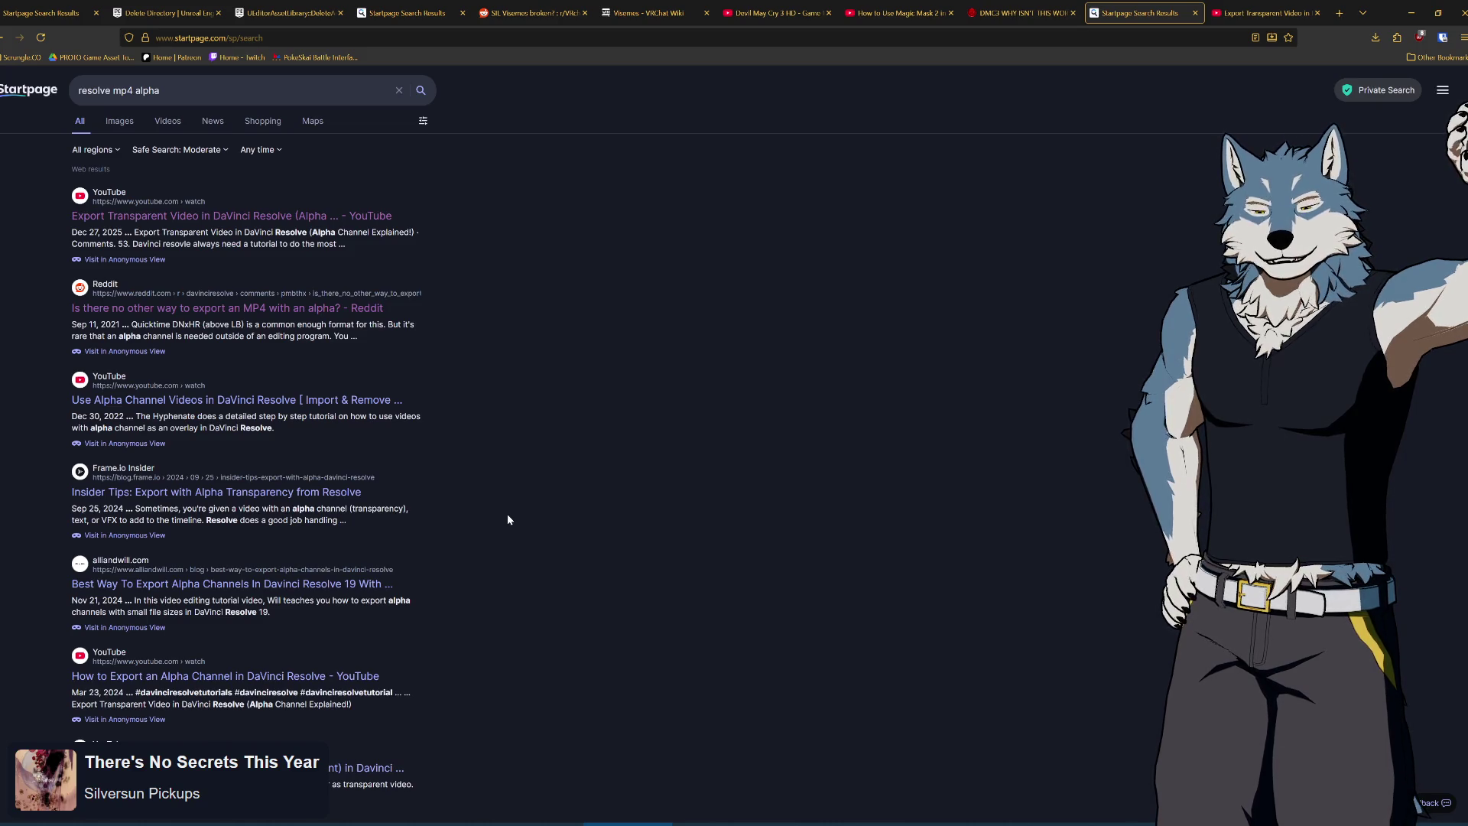
# Pause the 'How to Export an Alpha Channel' video on its GoPro CineForm Export Alpha settings, then return to Resolve
pyautogui.click(268, 679)
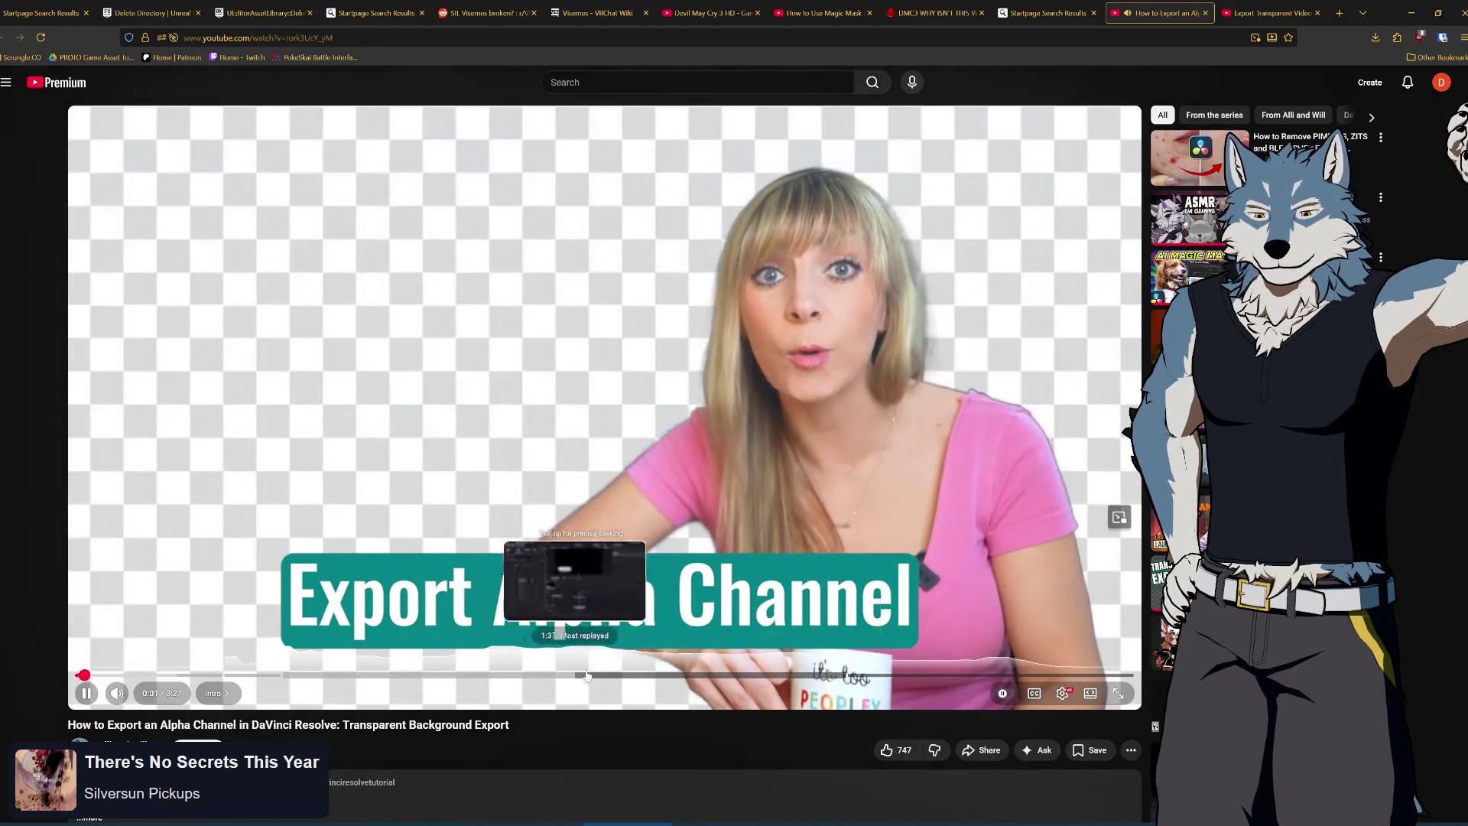
pyautogui.click(616, 675)
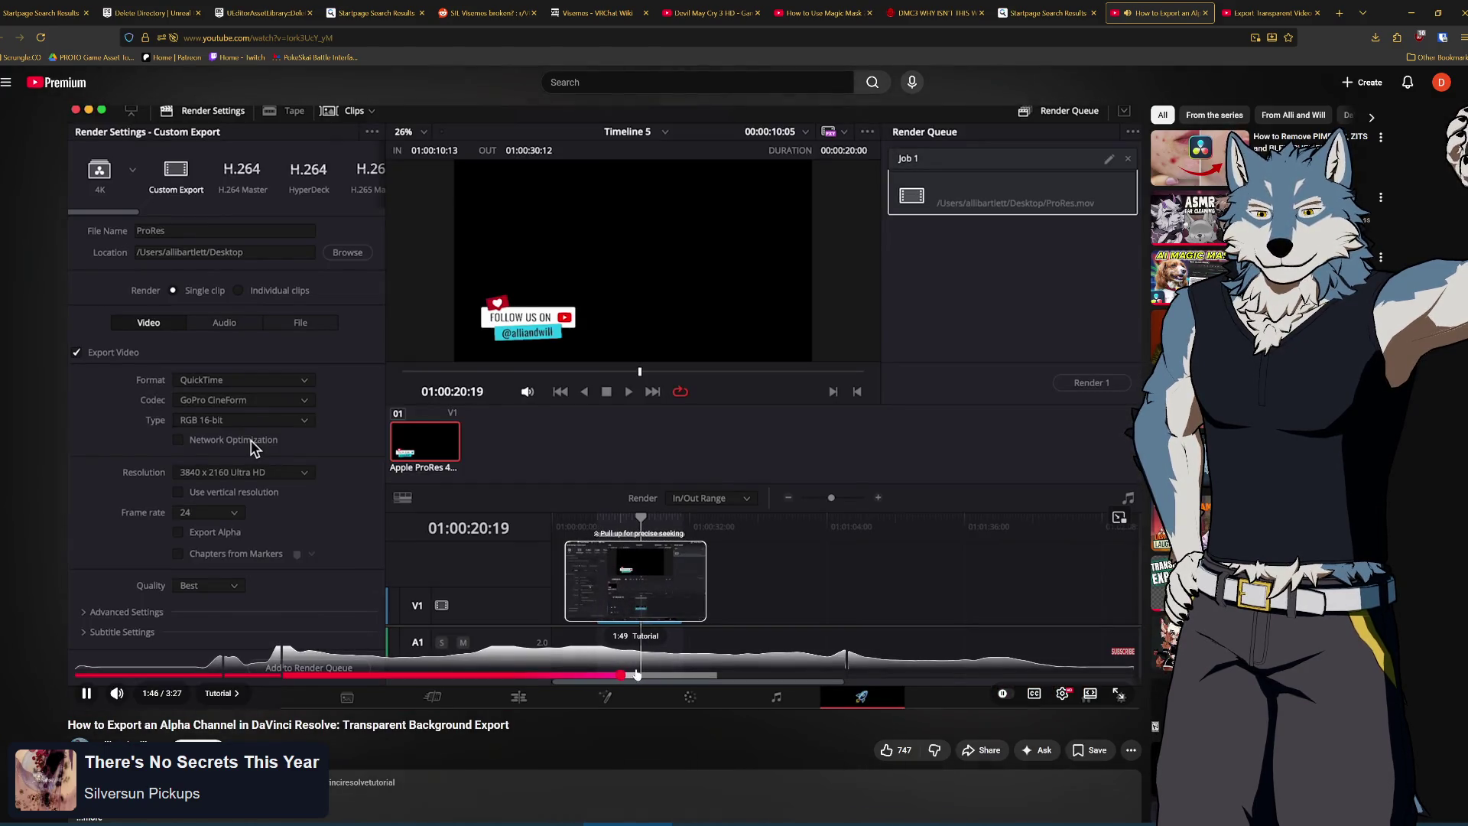
pyautogui.click(544, 674)
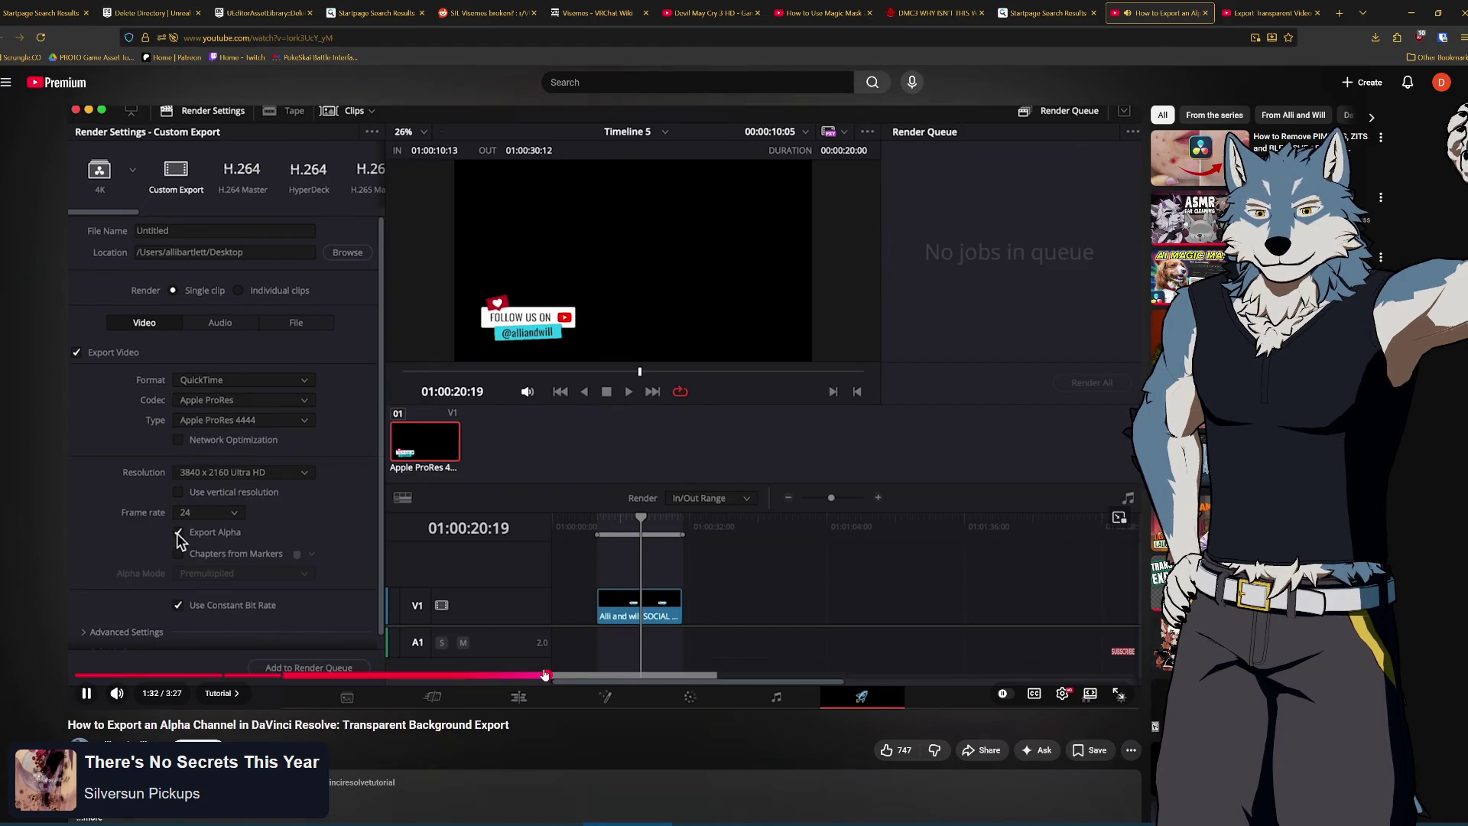
pyautogui.click(583, 675)
pyautogui.click(613, 675)
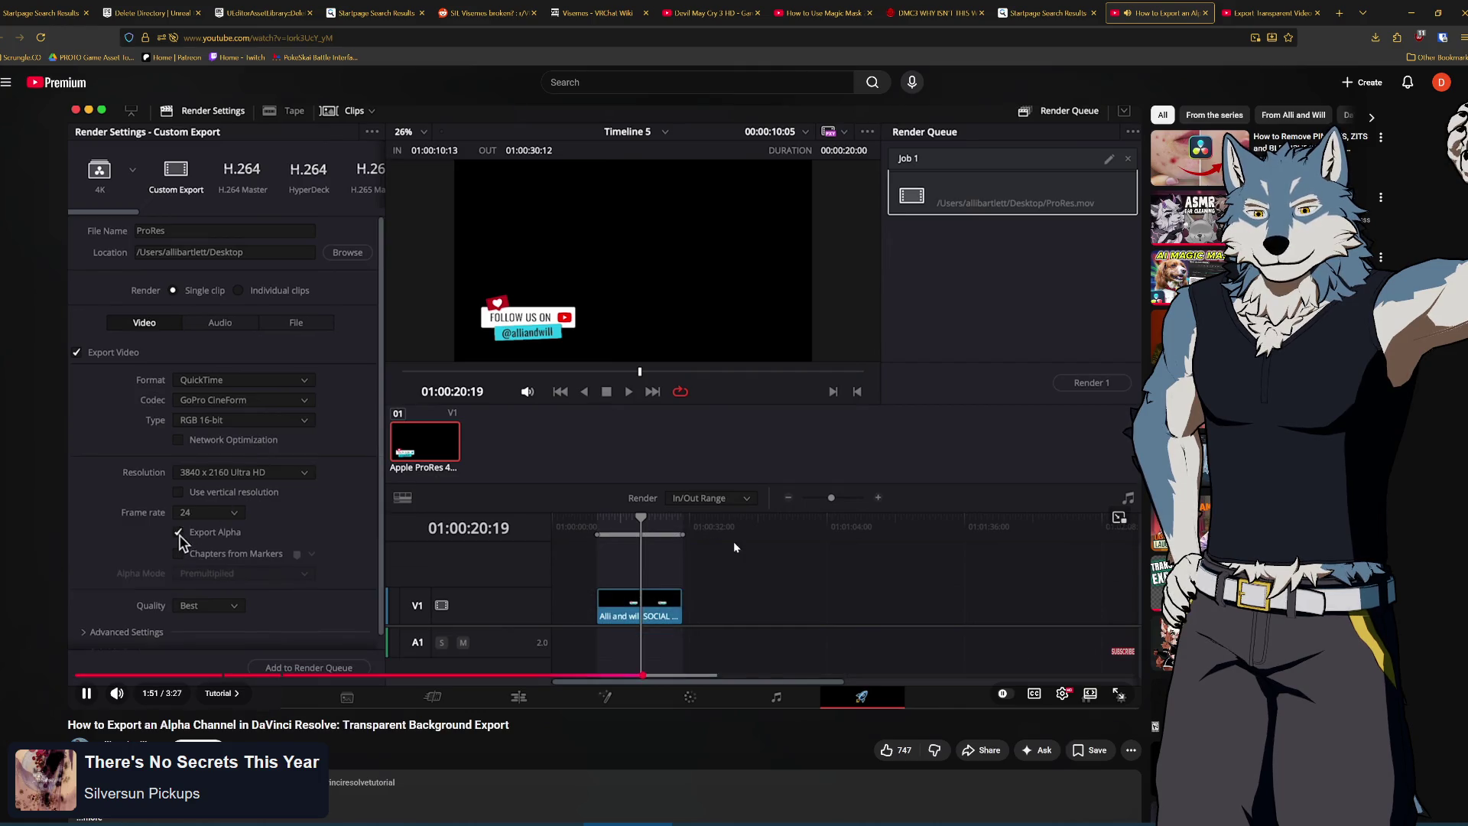
pyautogui.click(783, 531)
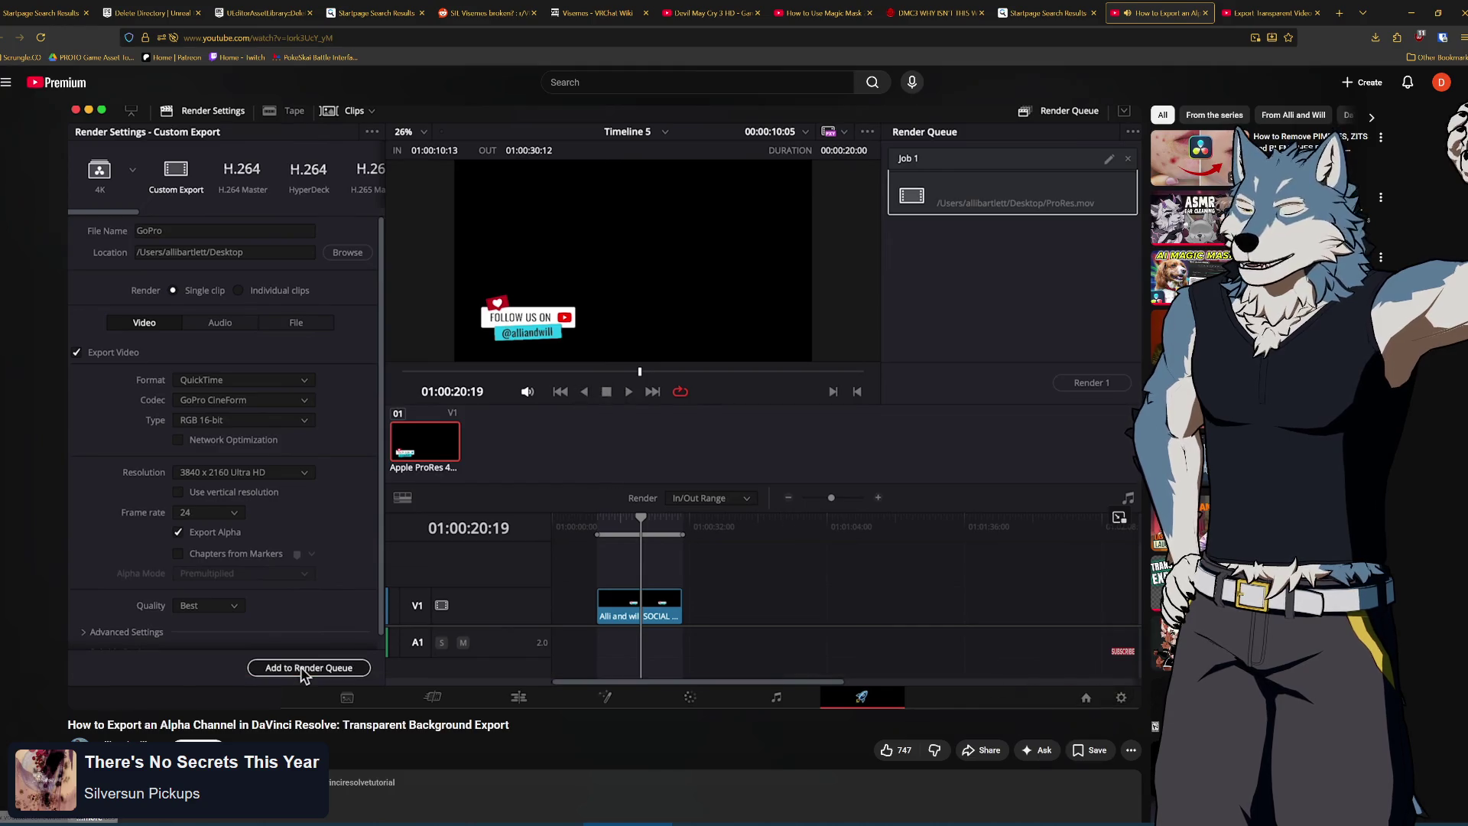
pyautogui.hotkey('alt', 'Tab')
pyautogui.scroll(5, 172, 213)
# Change the render Format to QuickTime and enlarge the render settings area
pyautogui.scroll(3, 191, 243)
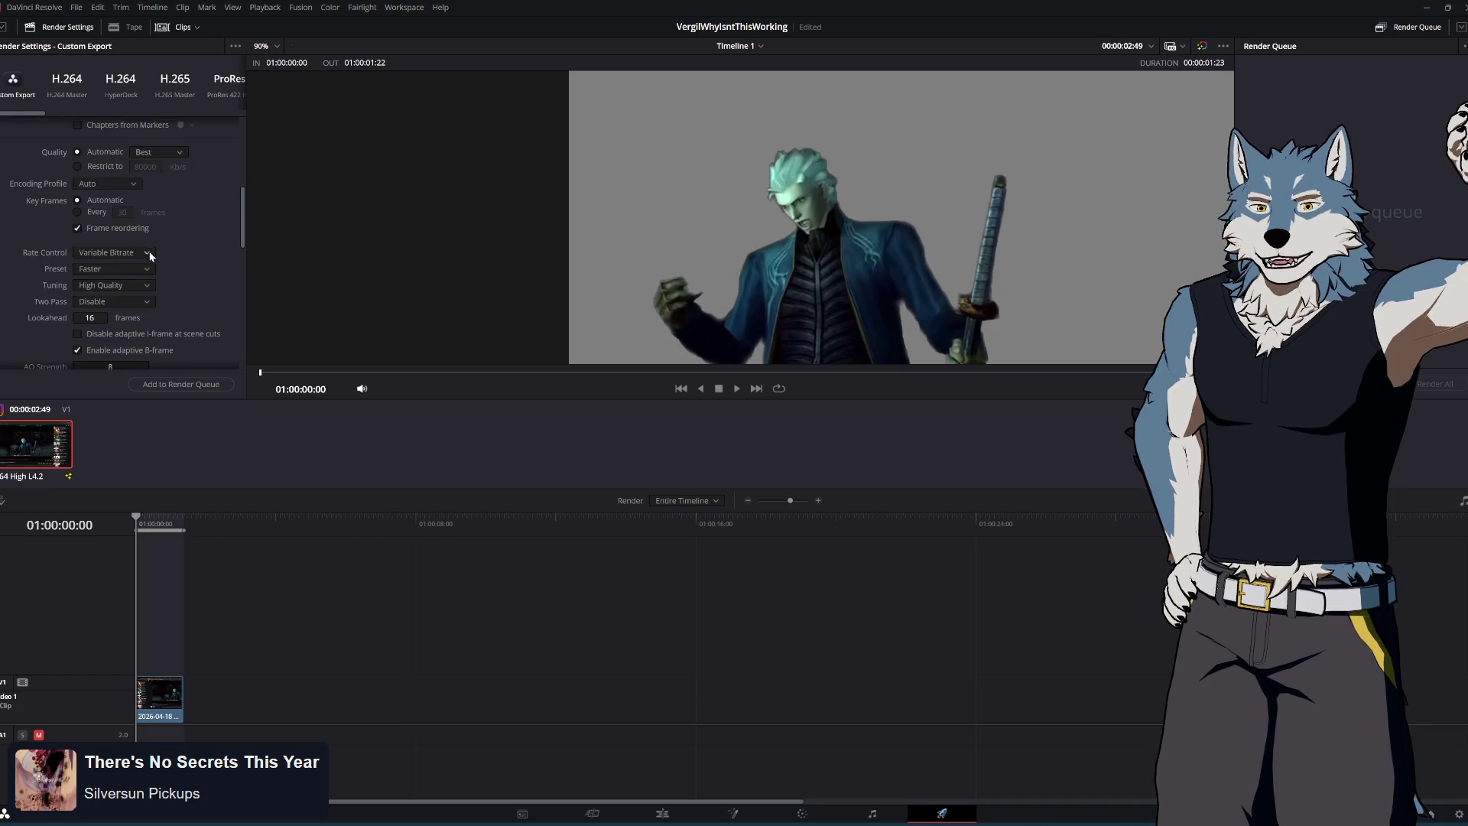
pyautogui.scroll(5, 186, 259)
pyautogui.click(164, 250)
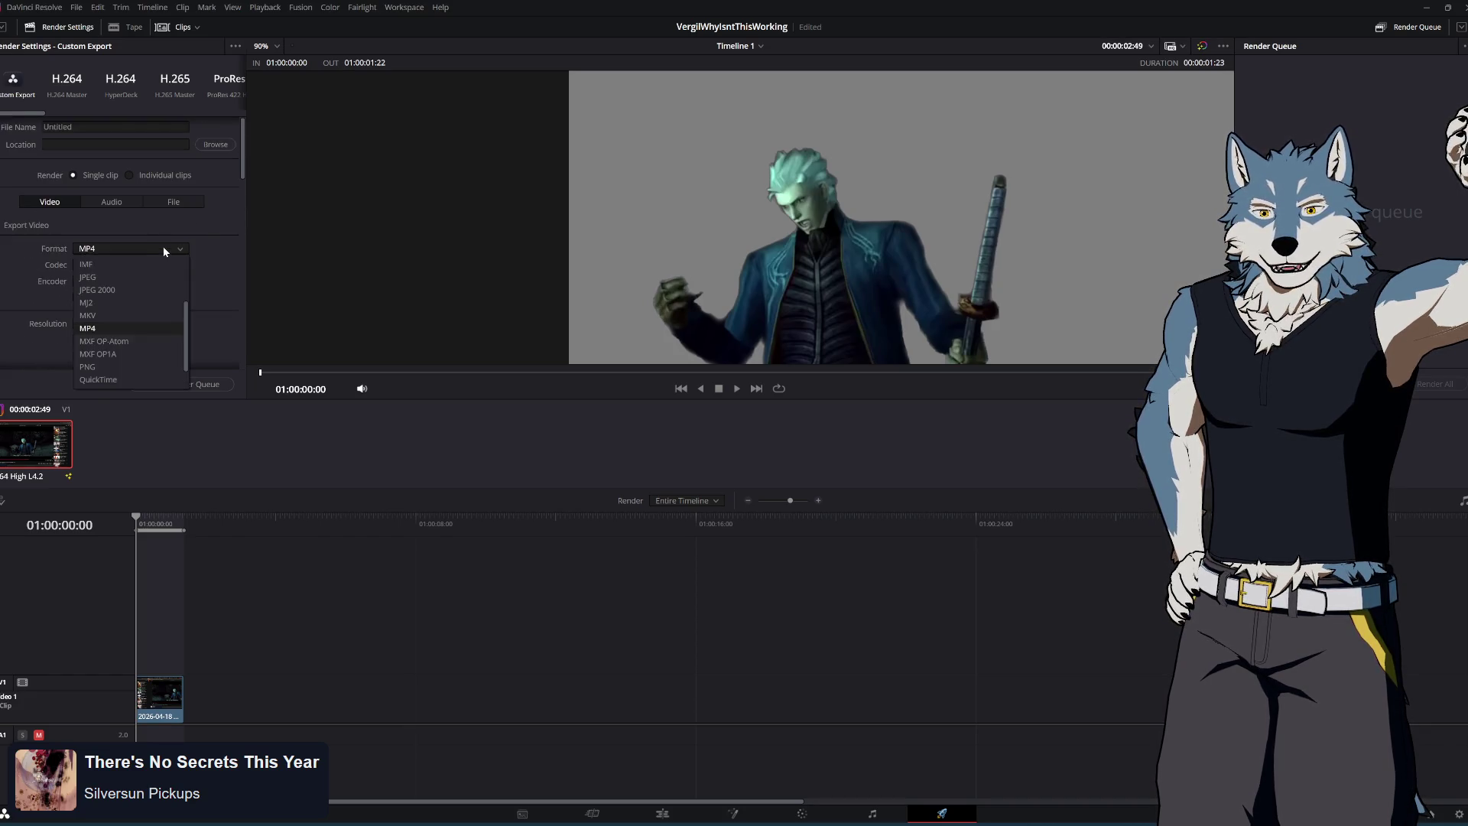
pyautogui.click(126, 379)
pyautogui.click(181, 265)
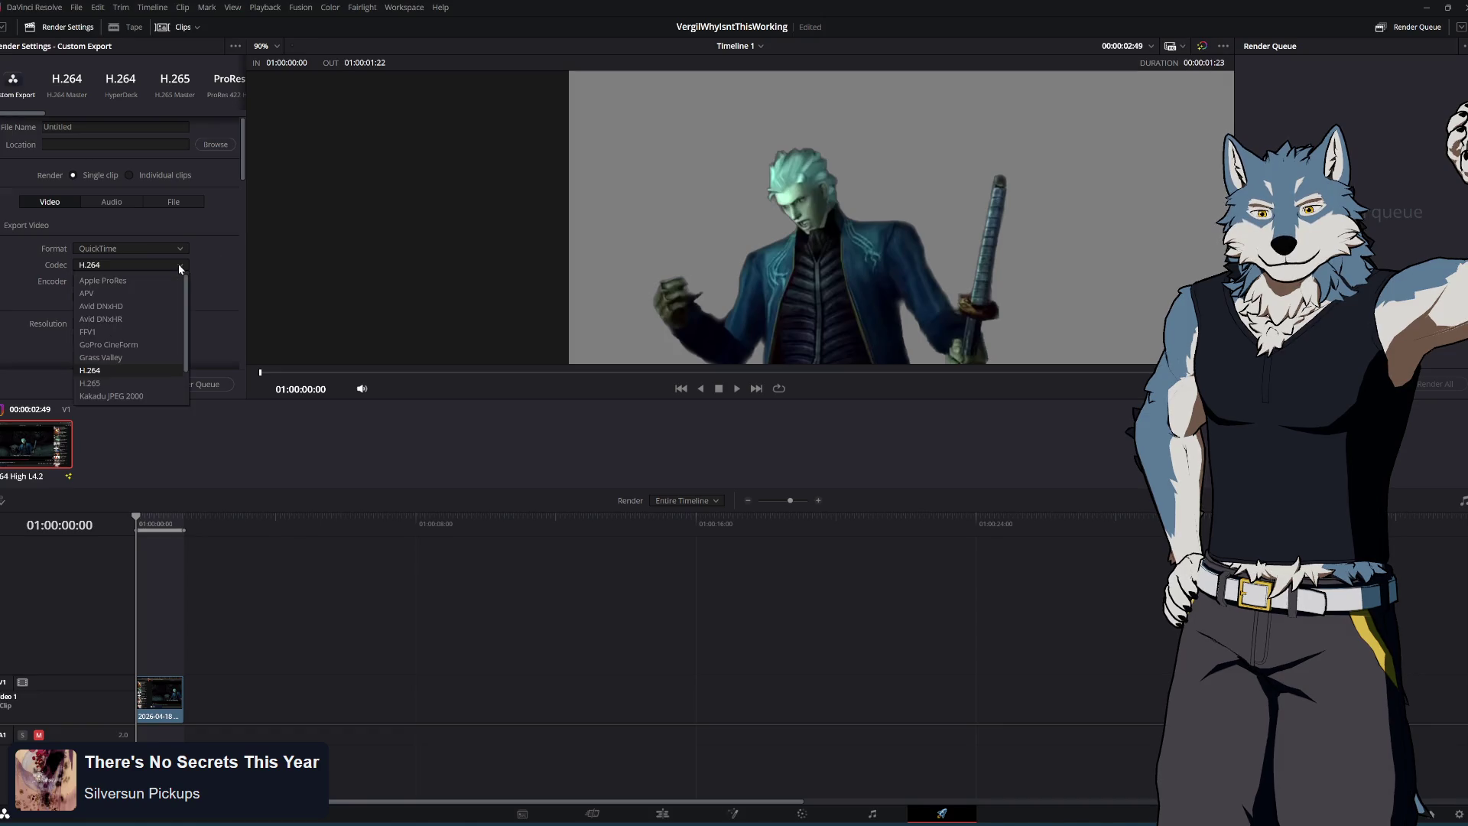
pyautogui.scroll(-4, 216, 267)
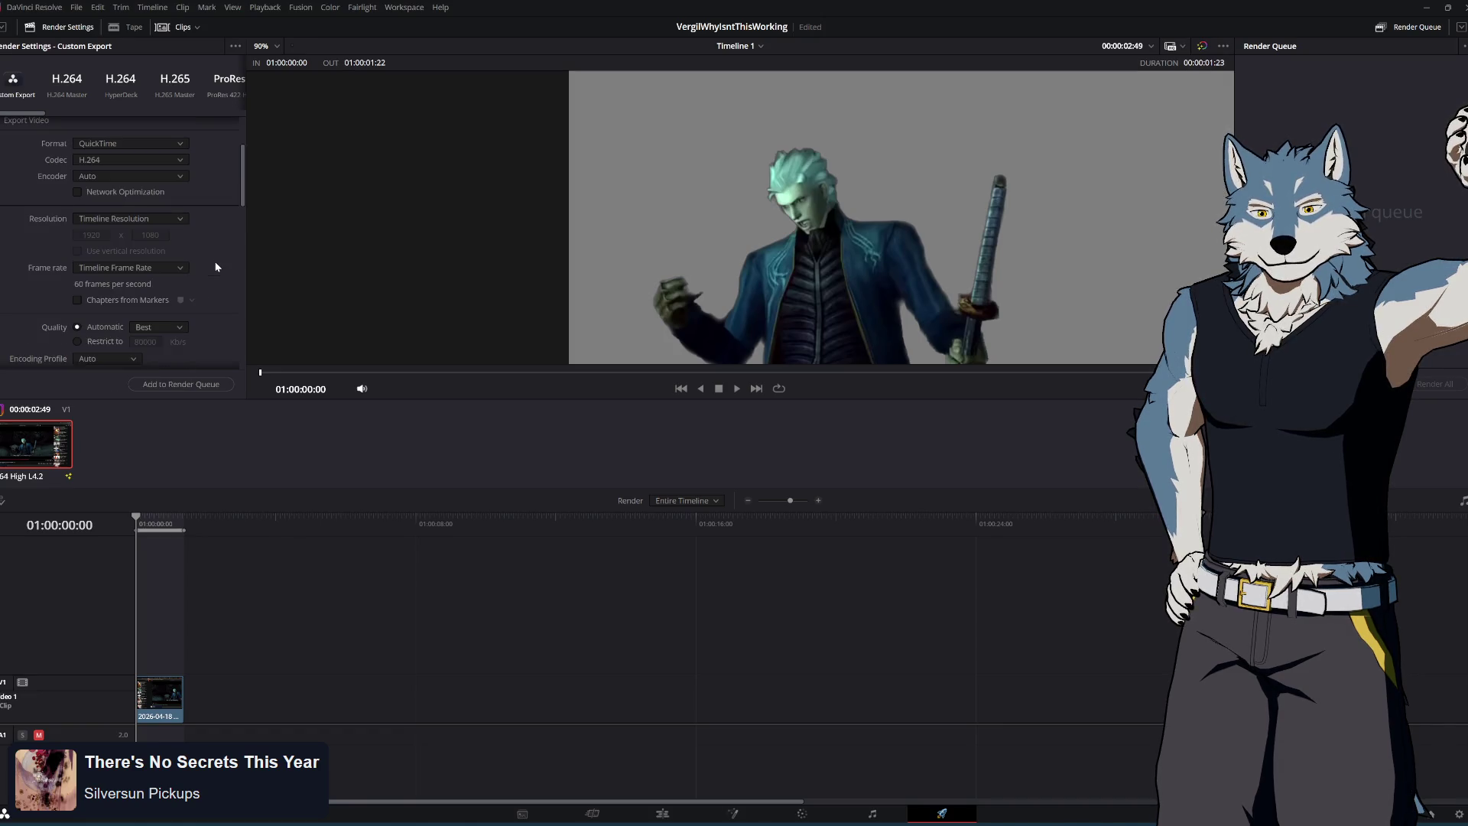
pyautogui.moveTo(221, 400); pyautogui.dragTo(221, 580)
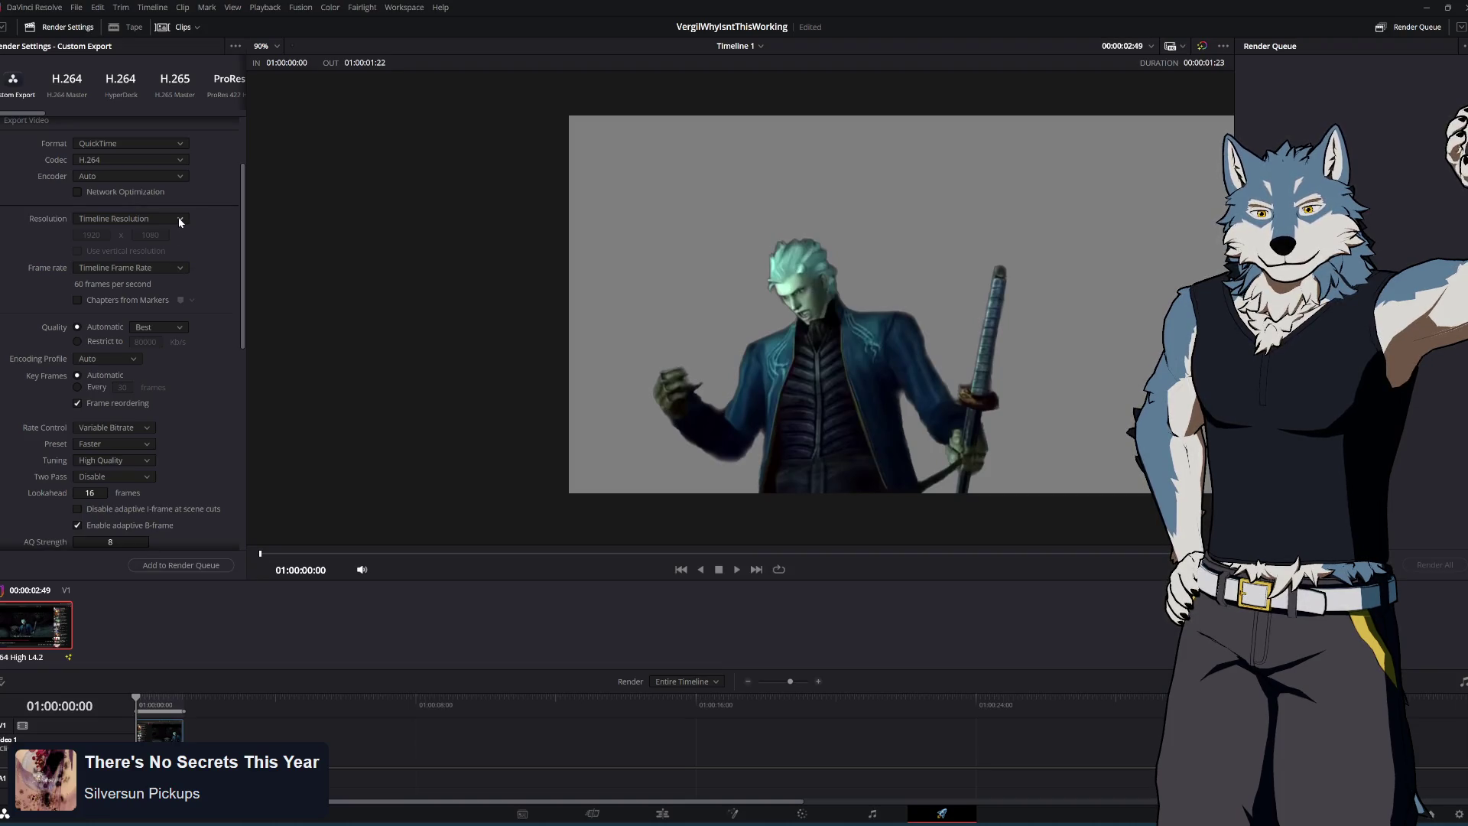
# Choose the GoPro CineForm codec with RGB 16-bit type, leaving Timeline Resolution
pyautogui.click(181, 163)
pyautogui.click(158, 234)
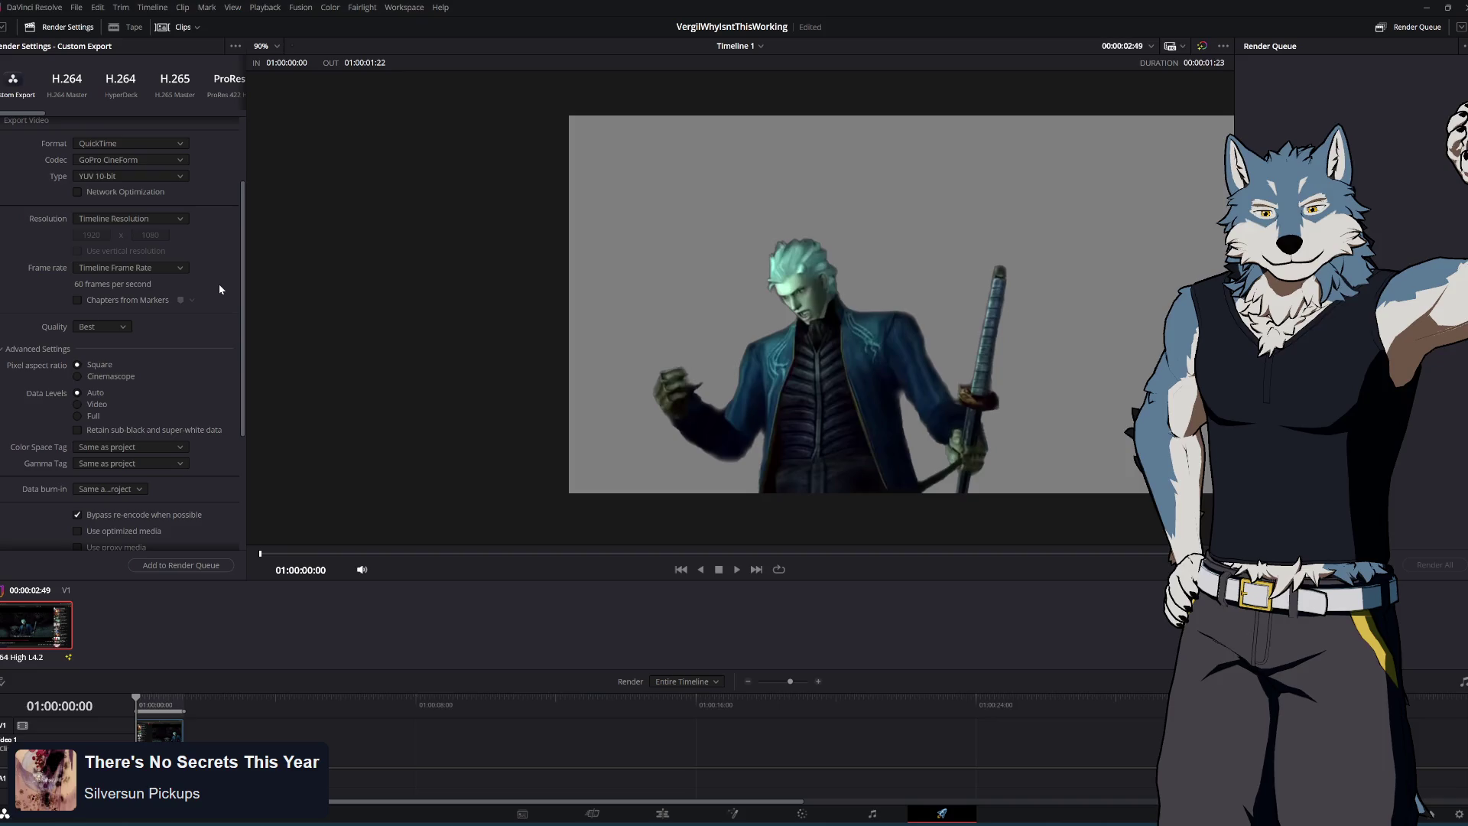
pyautogui.click(181, 218)
pyautogui.click(185, 219)
pyautogui.click(177, 174)
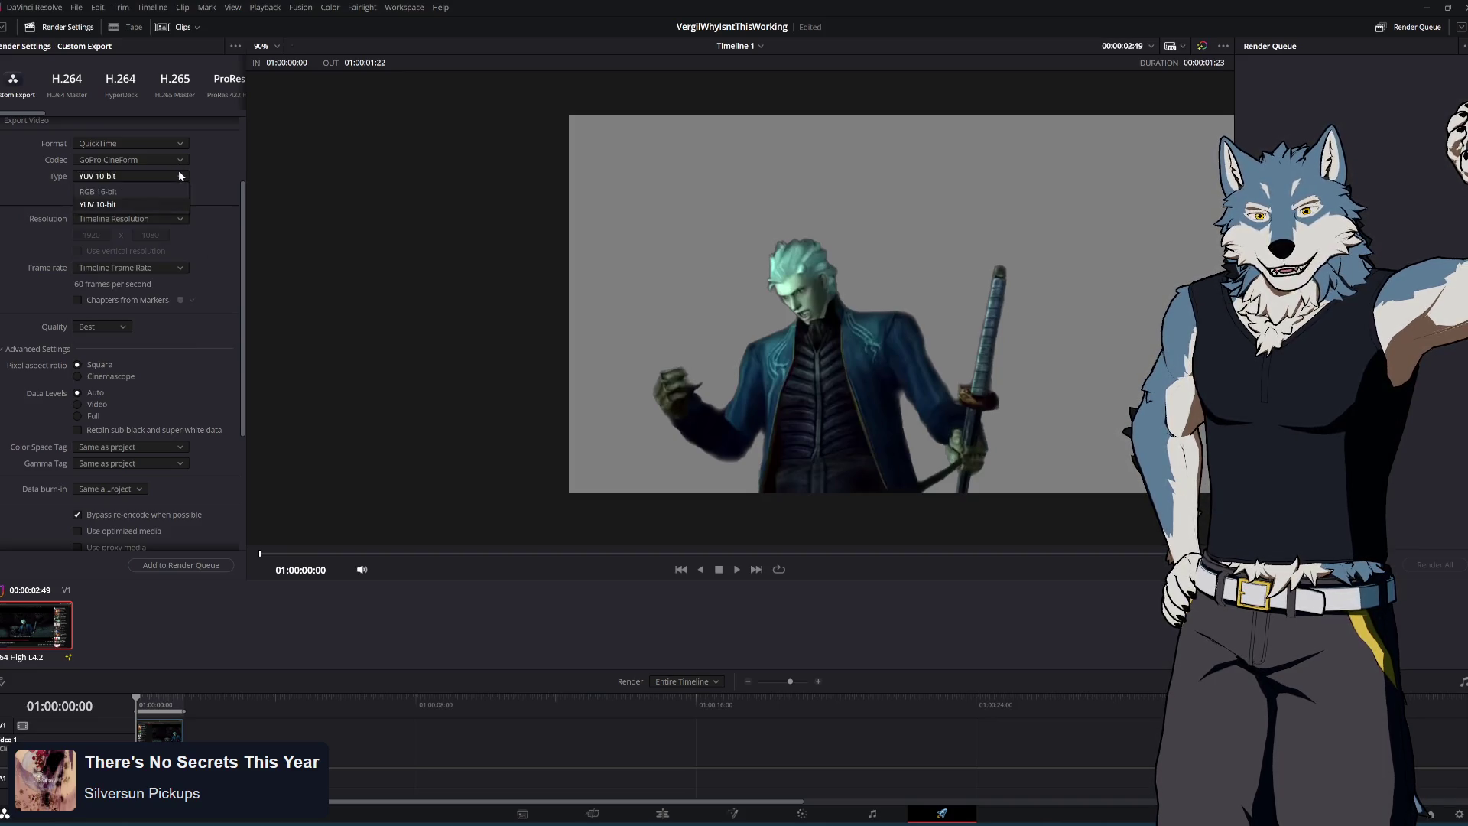
pyautogui.click(162, 186)
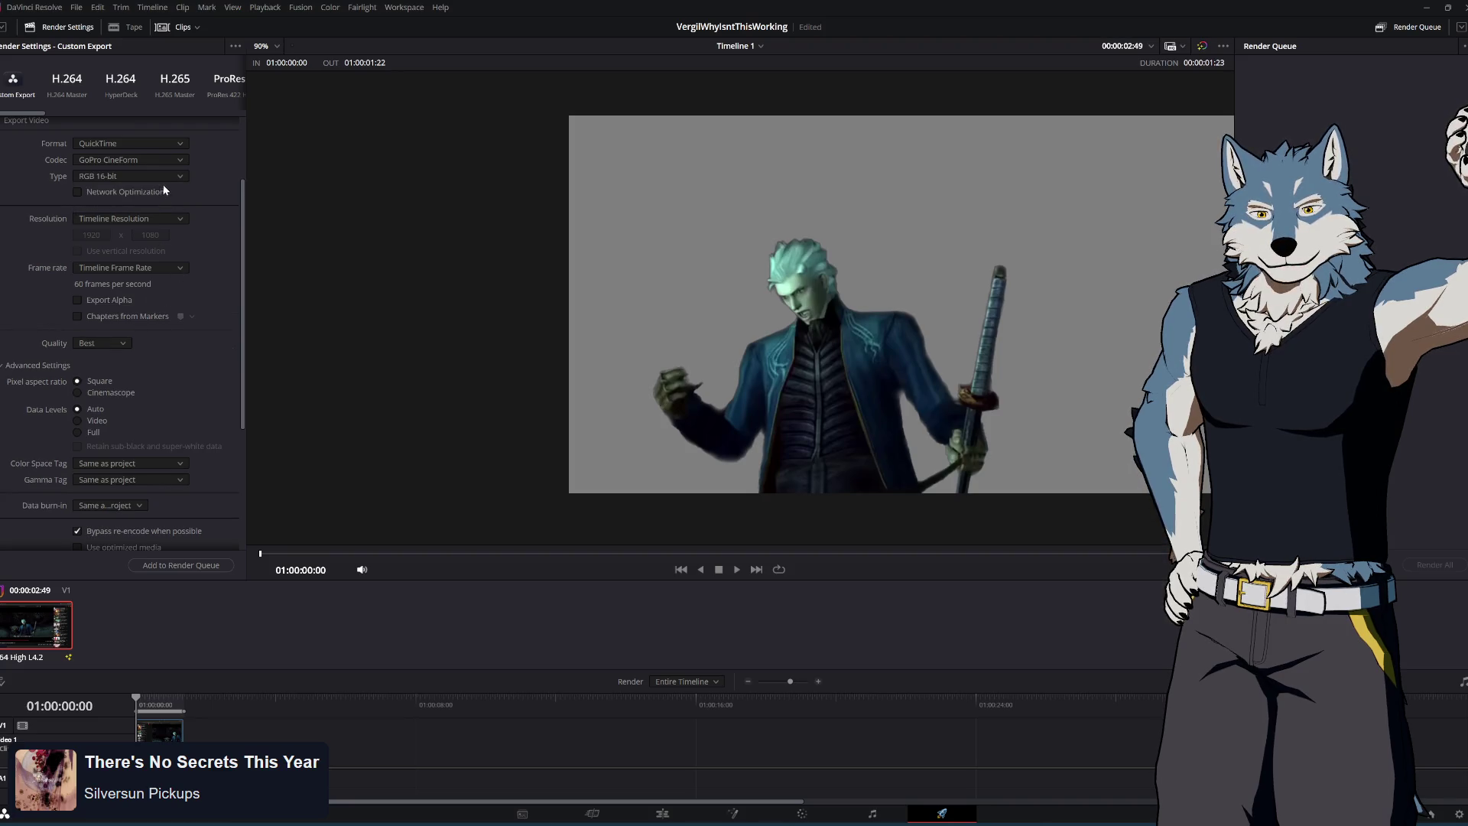
# Reselect GoPro CineForm RGB 16-bit after trying H.264, tick Export Alpha, and start queuing the render
pyautogui.click(162, 163)
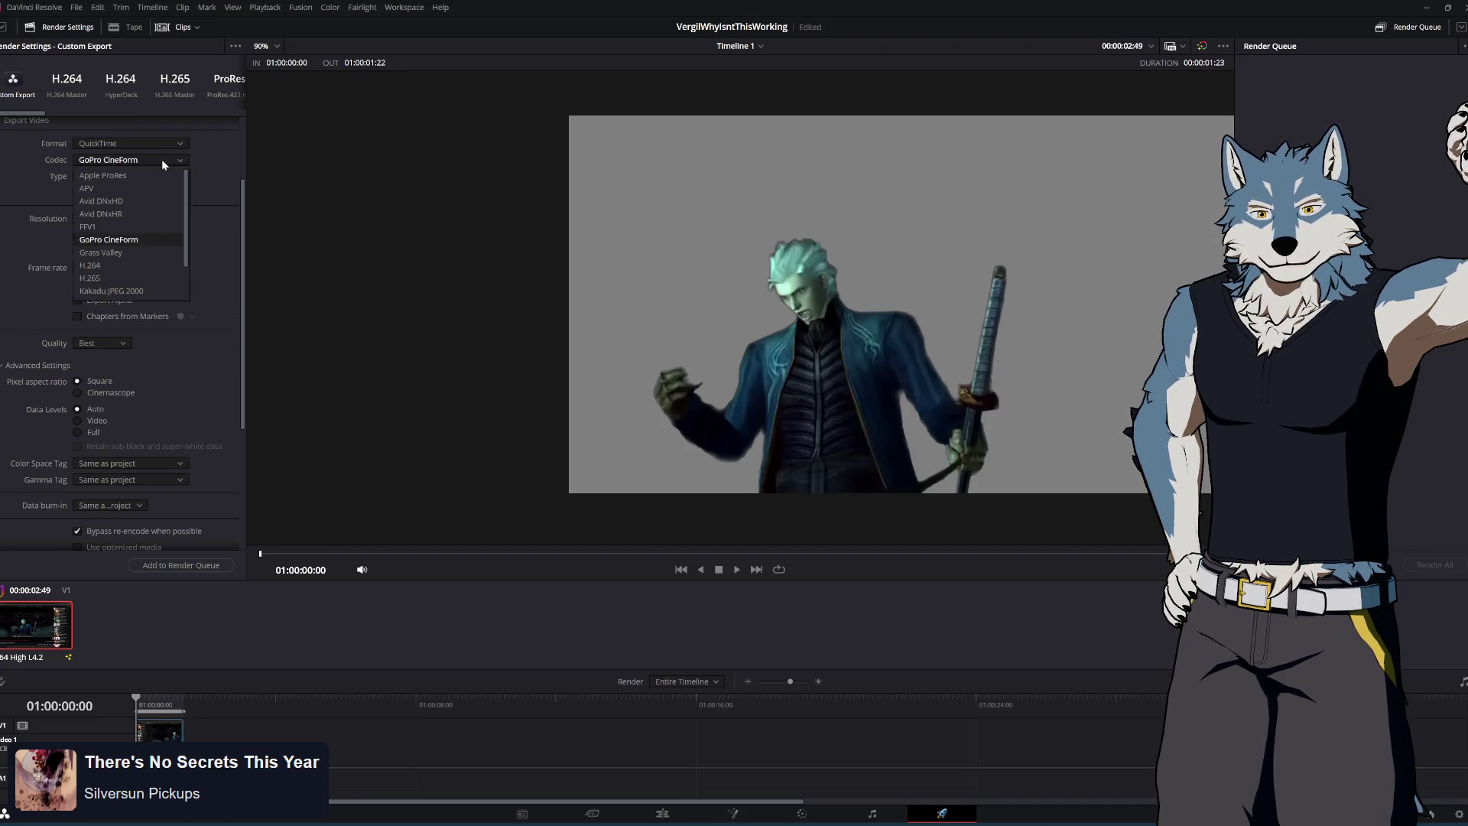
pyautogui.click(121, 264)
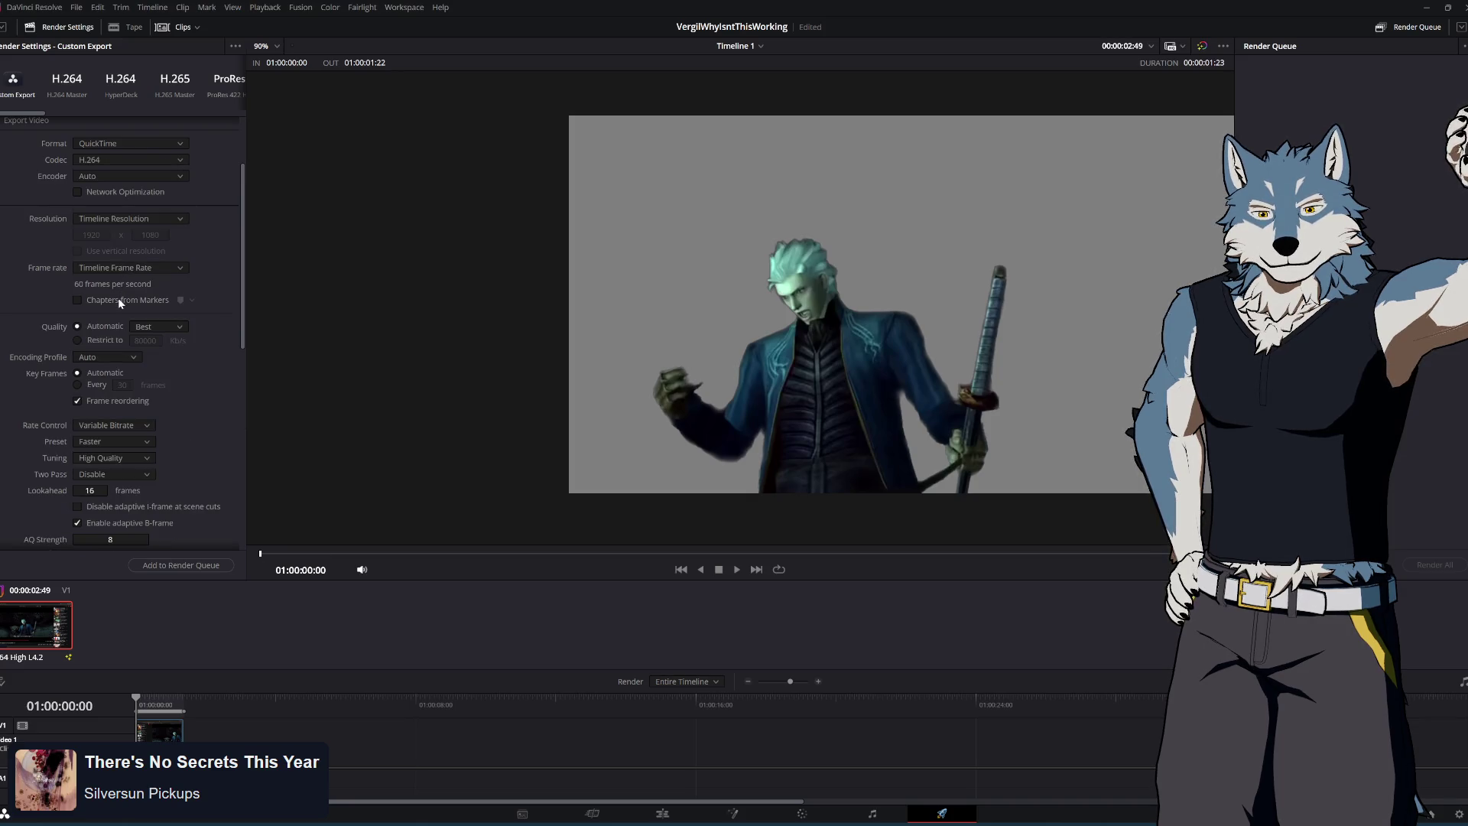
pyautogui.click(140, 158)
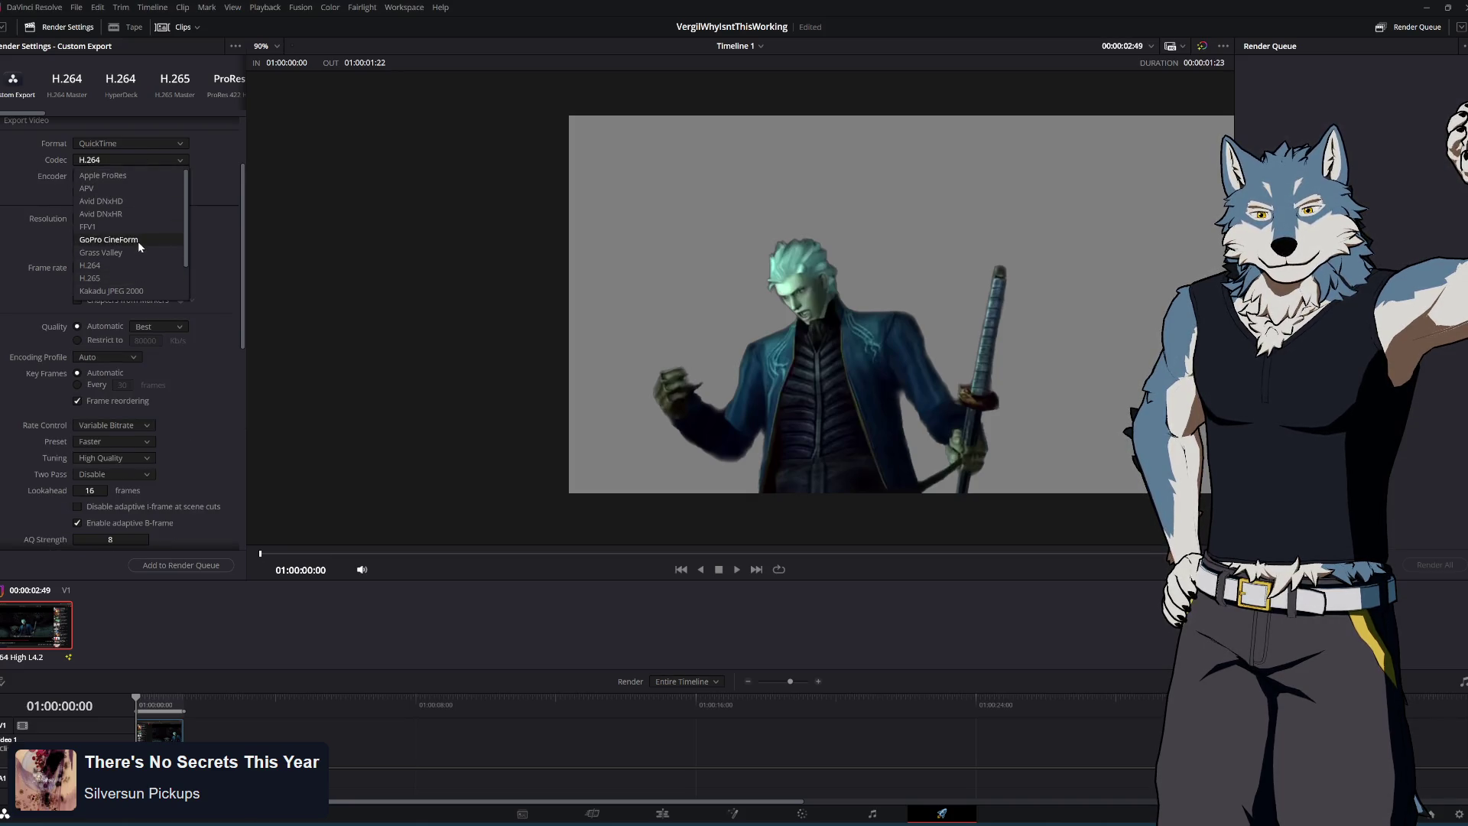
pyautogui.click(138, 241)
pyautogui.click(127, 183)
pyautogui.click(122, 186)
pyautogui.click(107, 300)
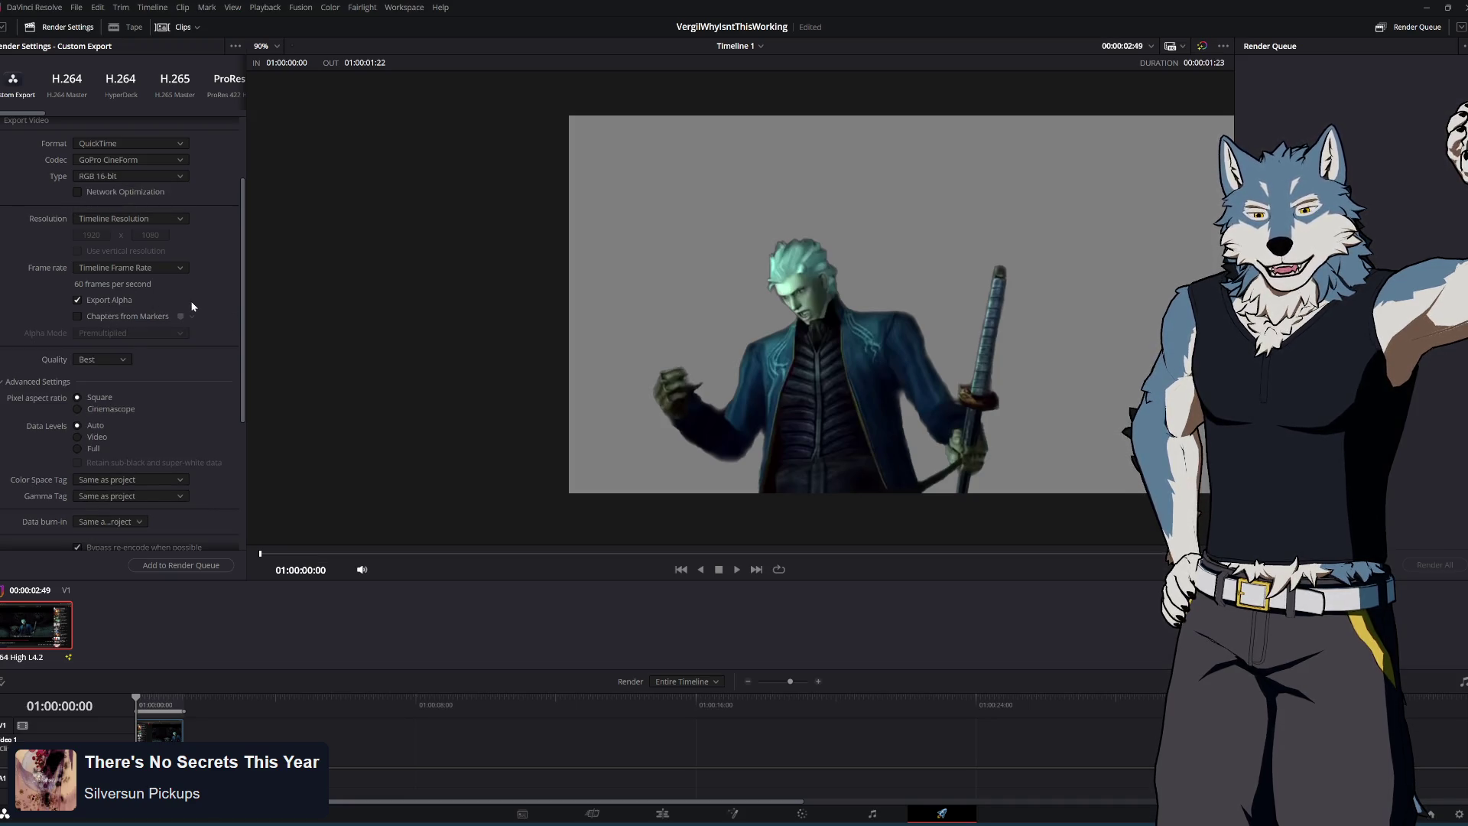
pyautogui.click(202, 565)
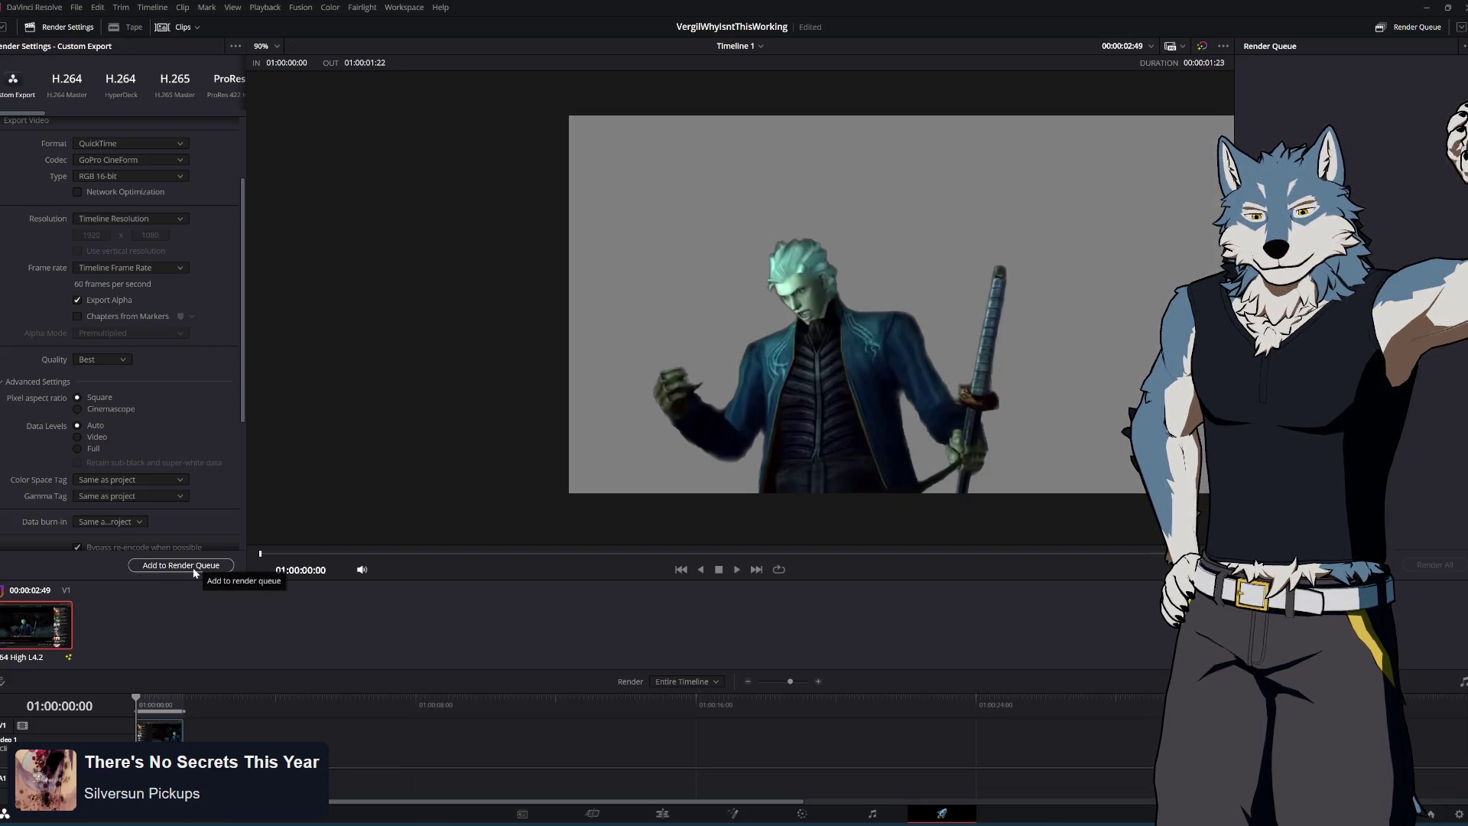
pyautogui.click(193, 570)
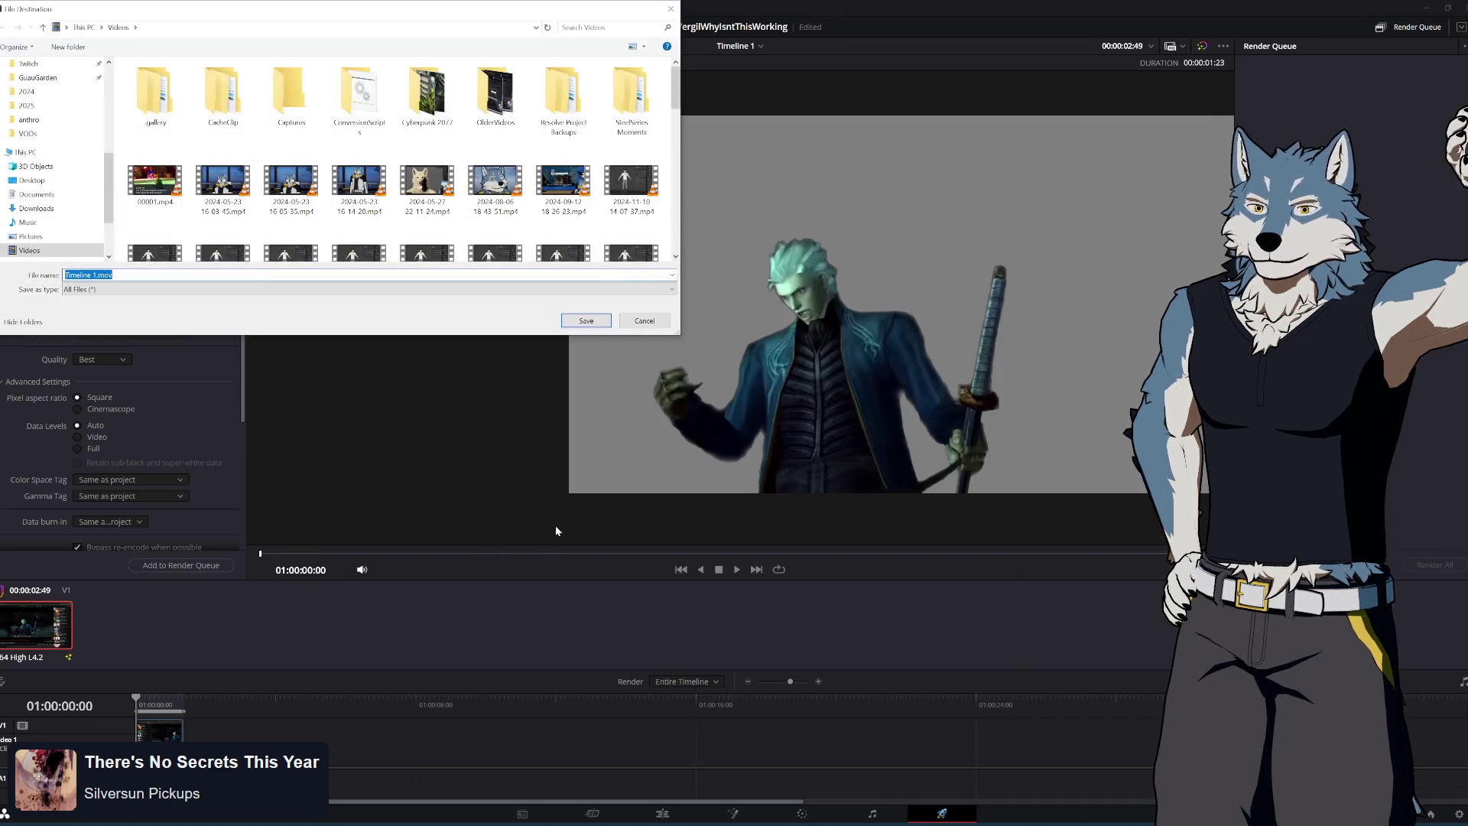
# Save to ArtSourceProto > Videos > VergilWhyIsntThisWorking as VergilWhyIsntThisWorking and add to the Render Queue
pyautogui.scroll(4, 65, 151)
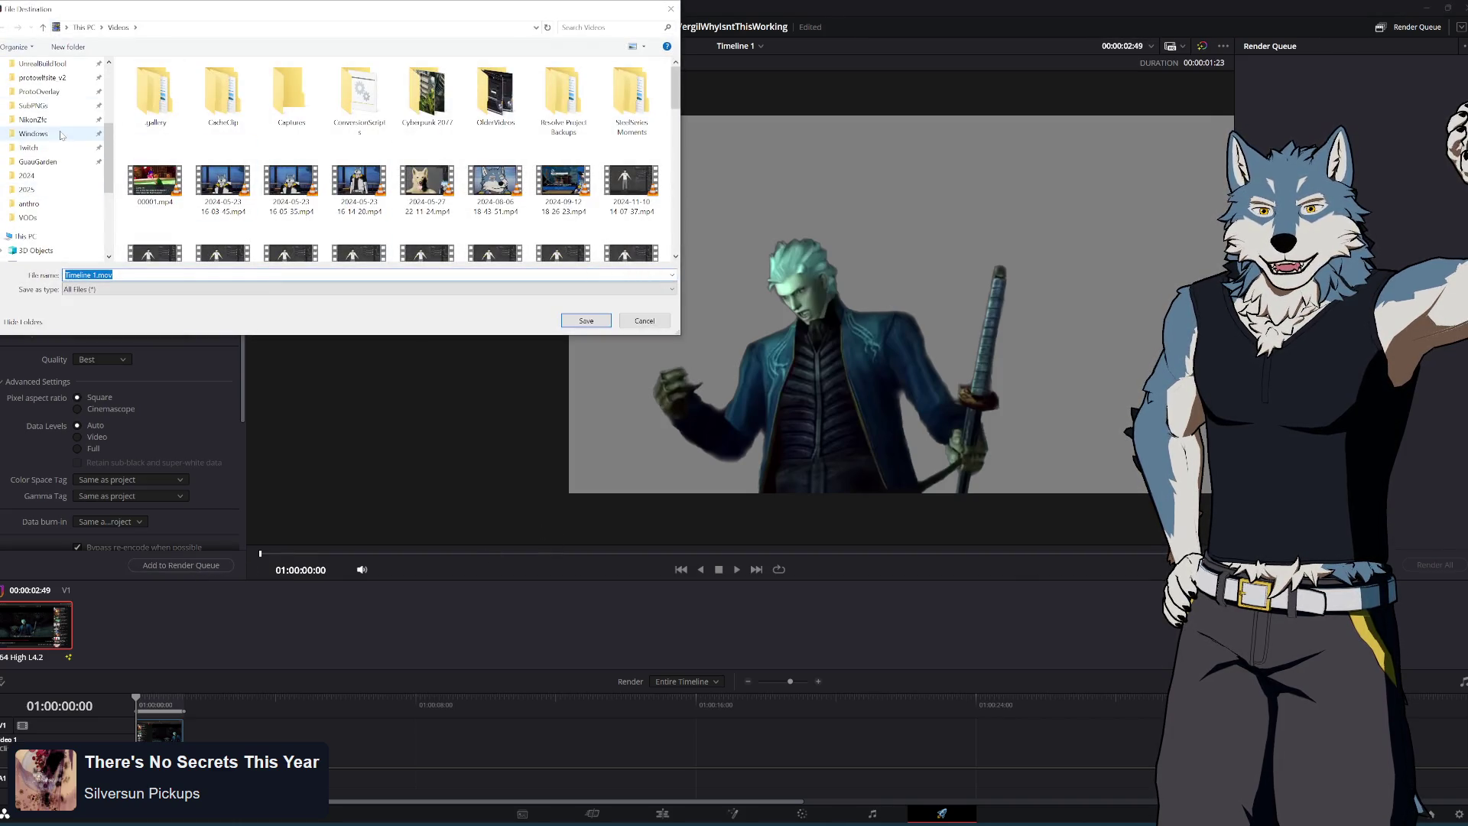
pyautogui.scroll(-3, 64, 151)
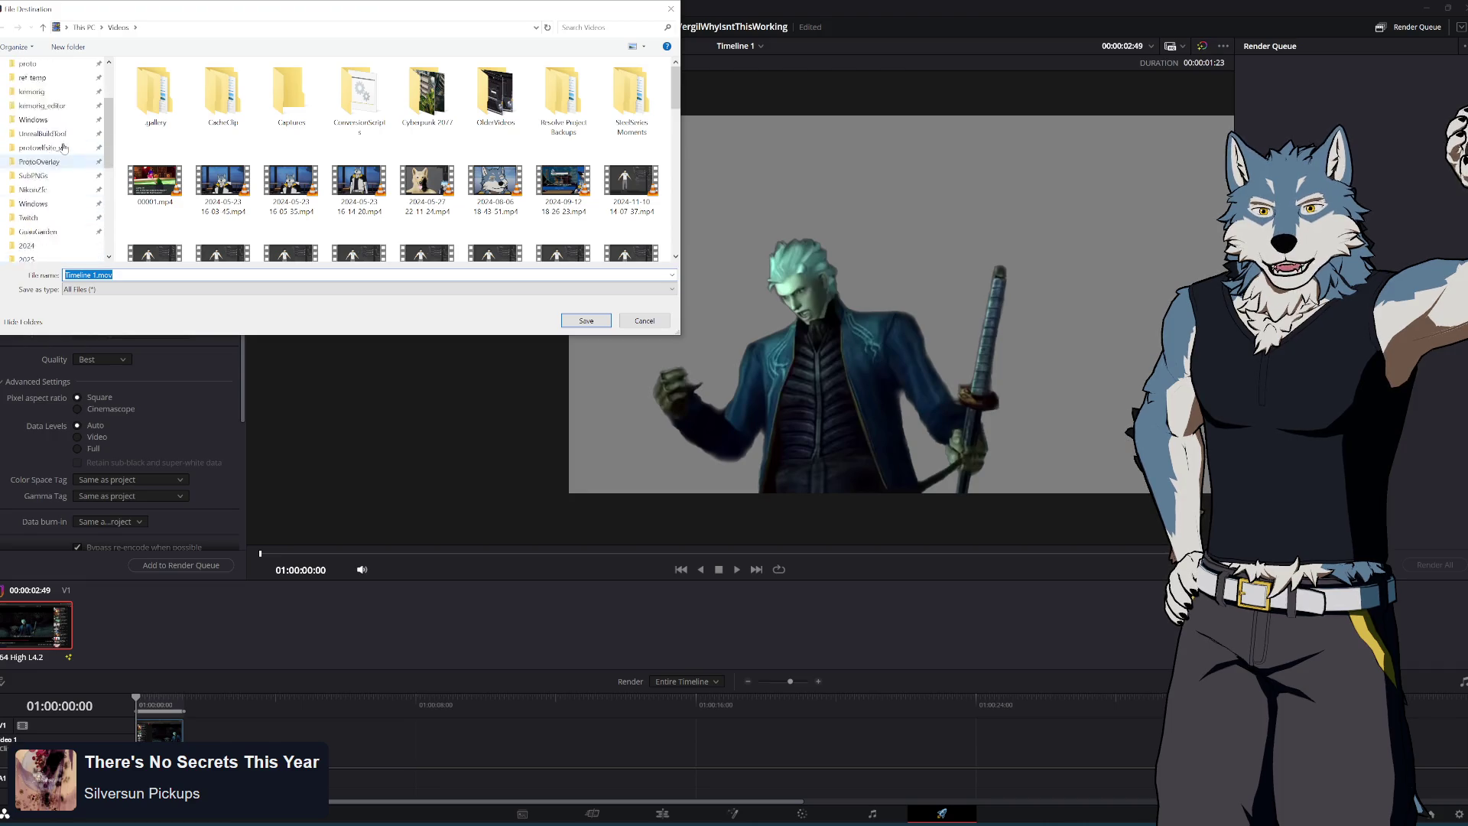
pyautogui.scroll(5, 64, 191)
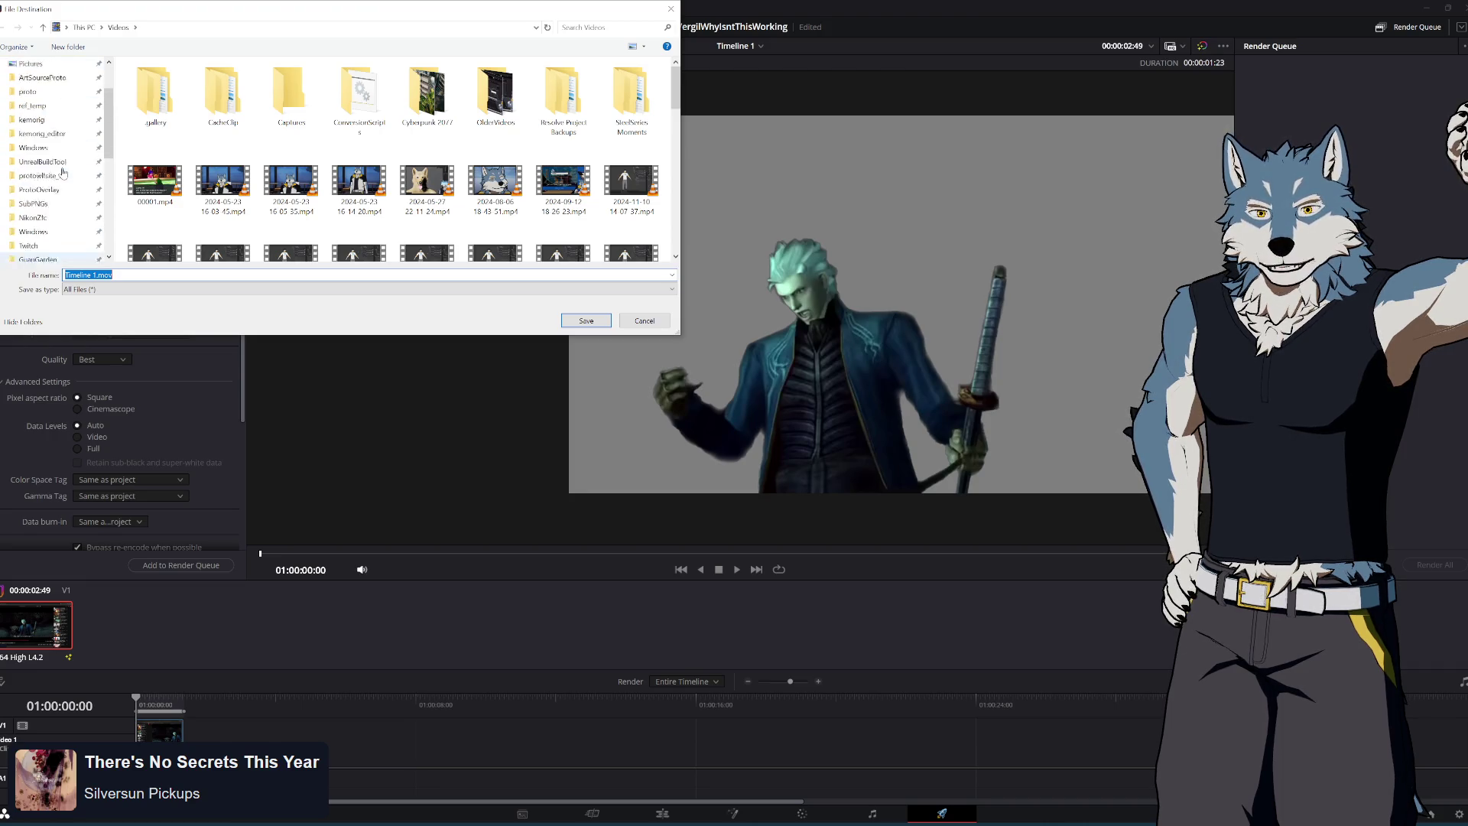
pyautogui.click(58, 144)
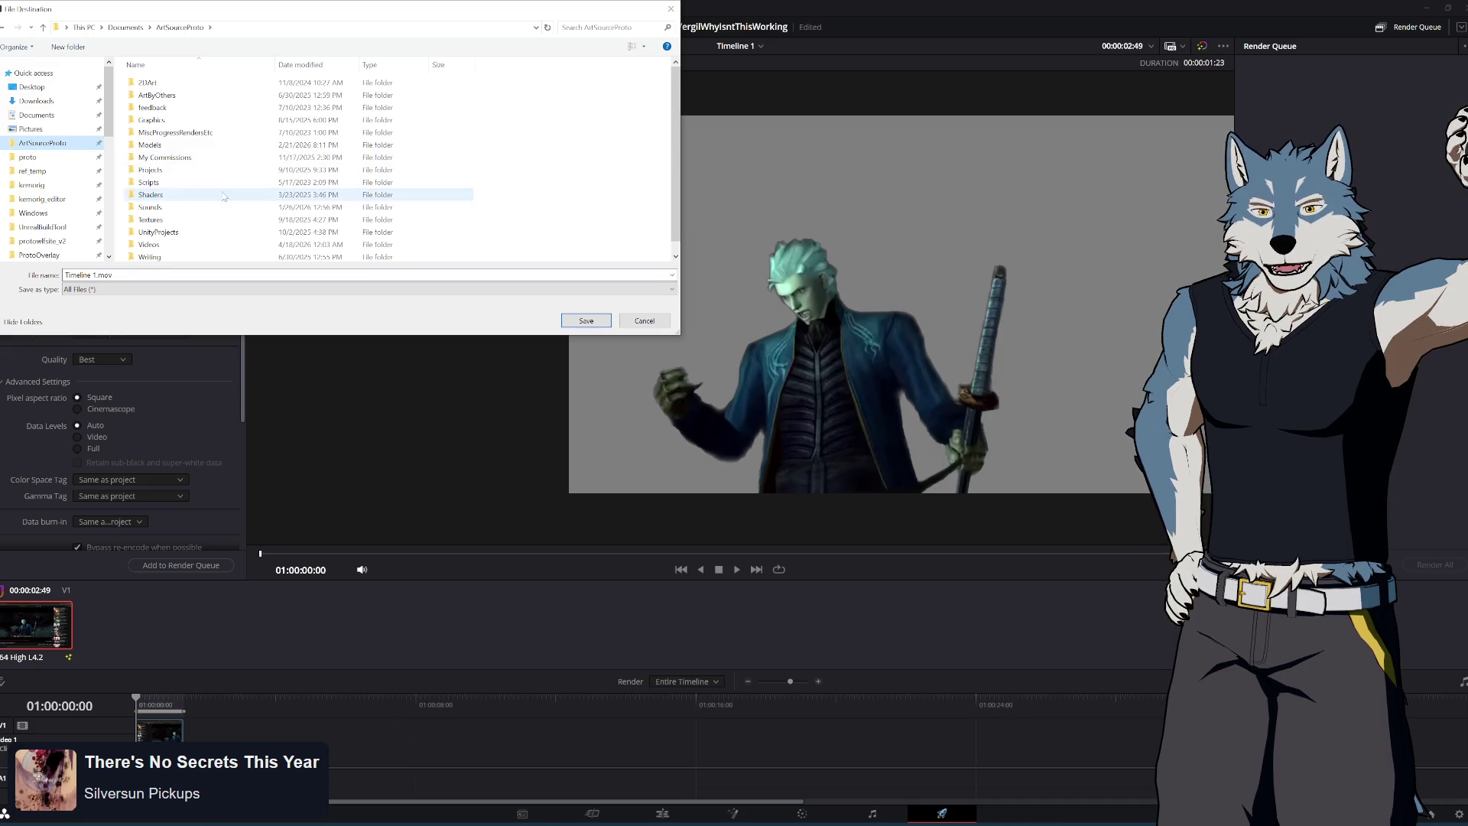
pyautogui.doubleClick(196, 245)
pyautogui.doubleClick(179, 95)
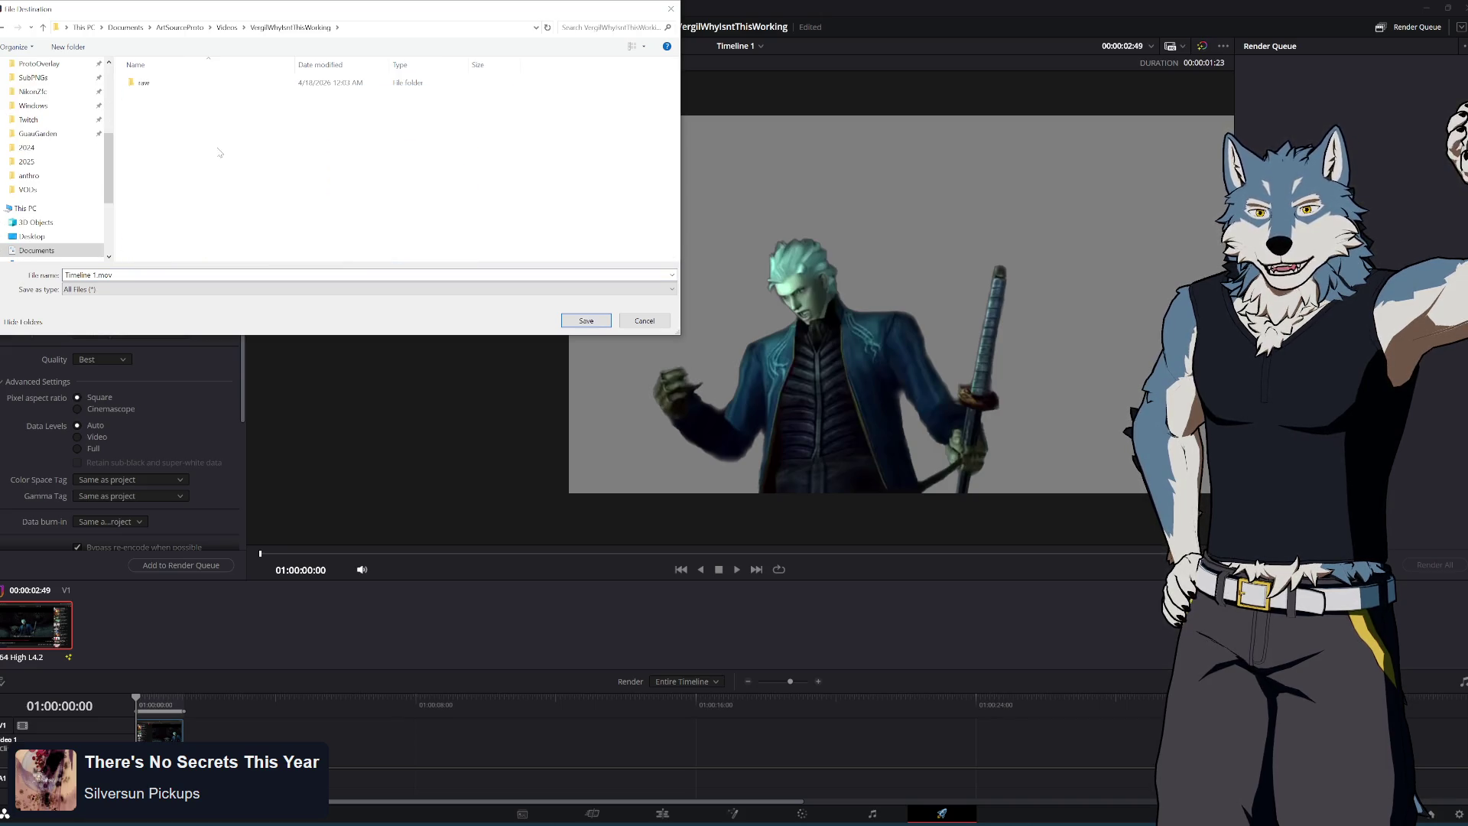
pyautogui.write('Ver')
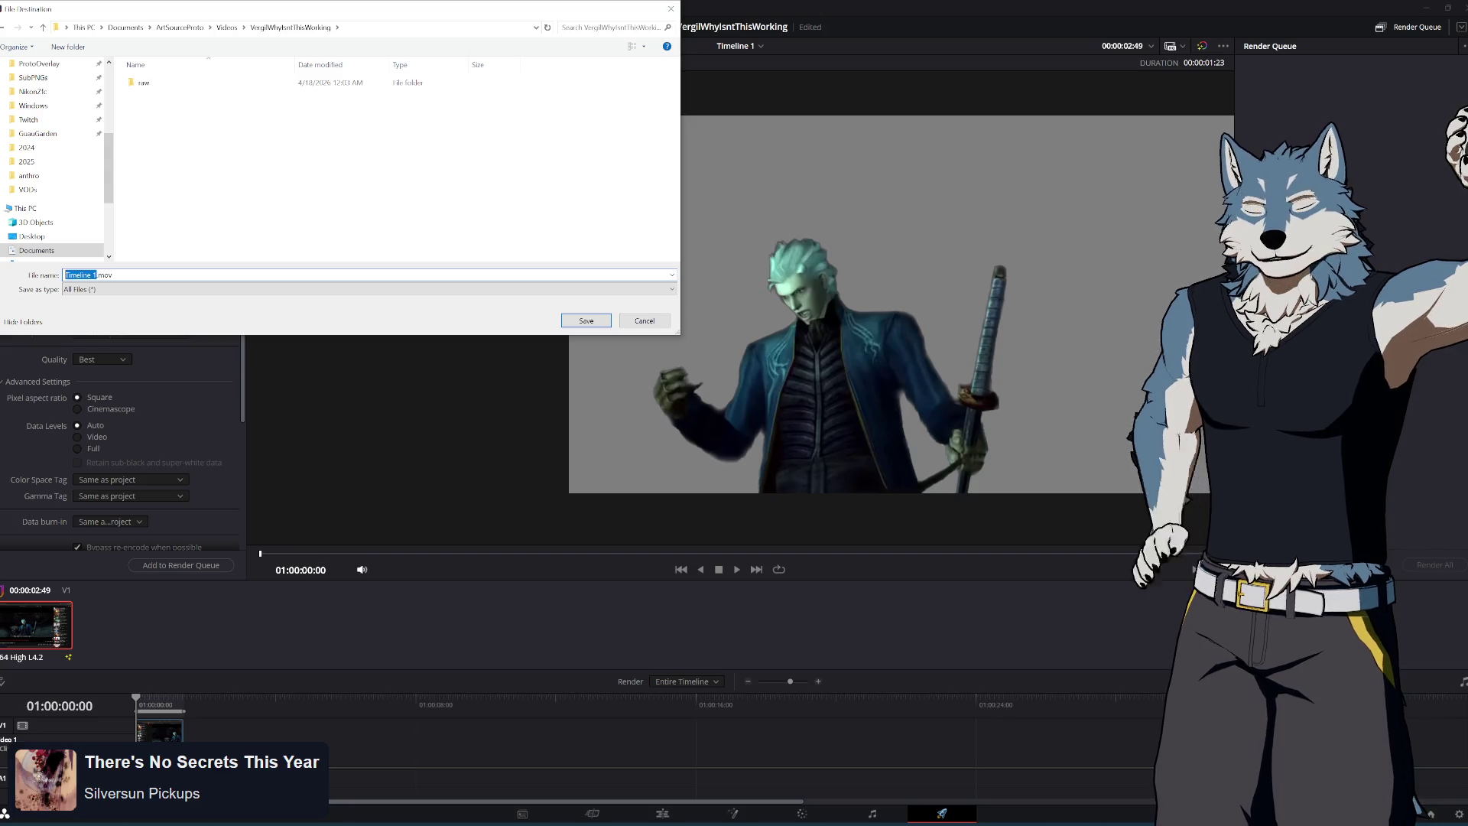
pyautogui.write('gilWhyIsntThisWorking')
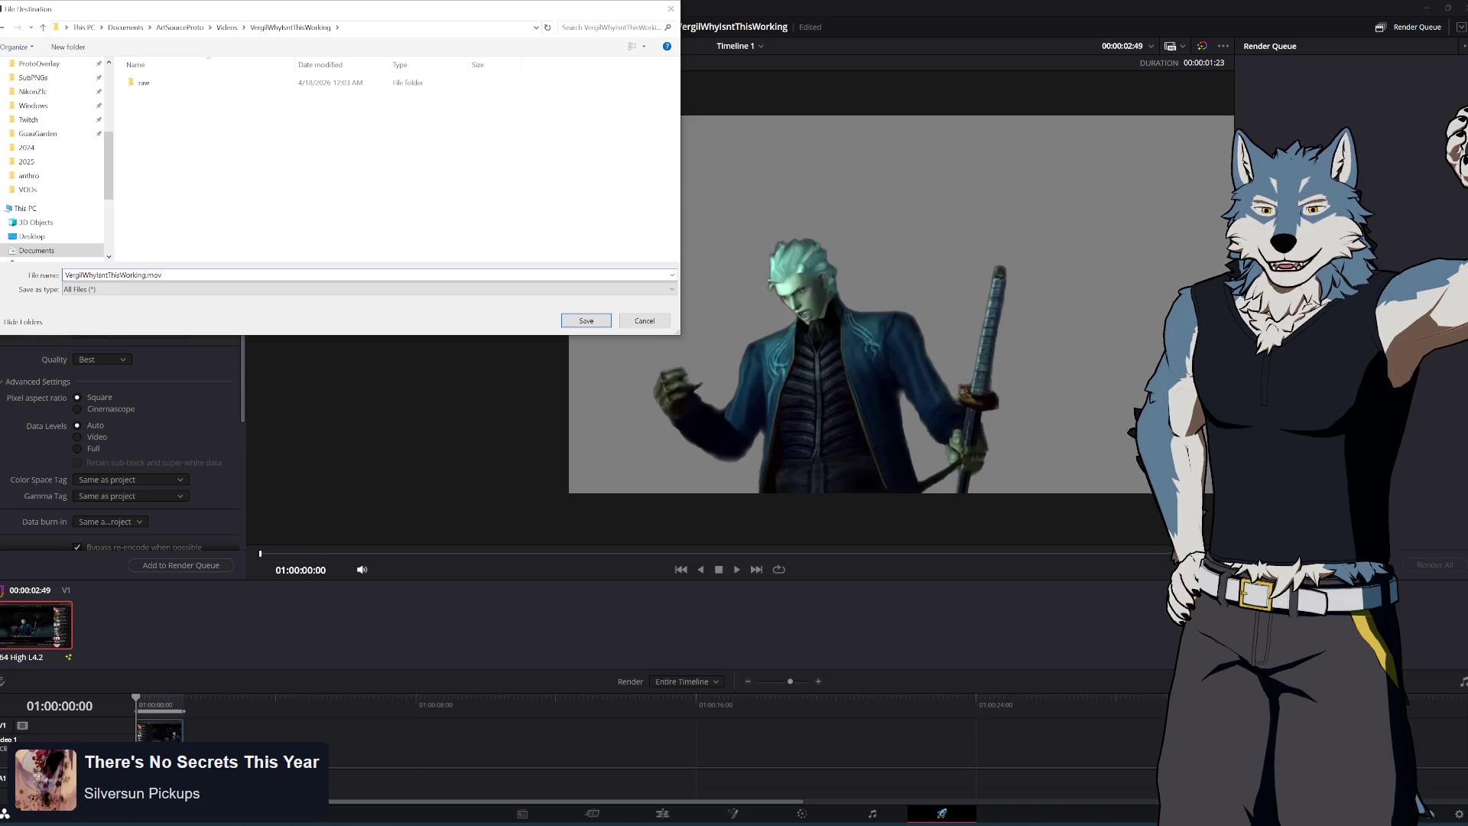
pyautogui.click(586, 320)
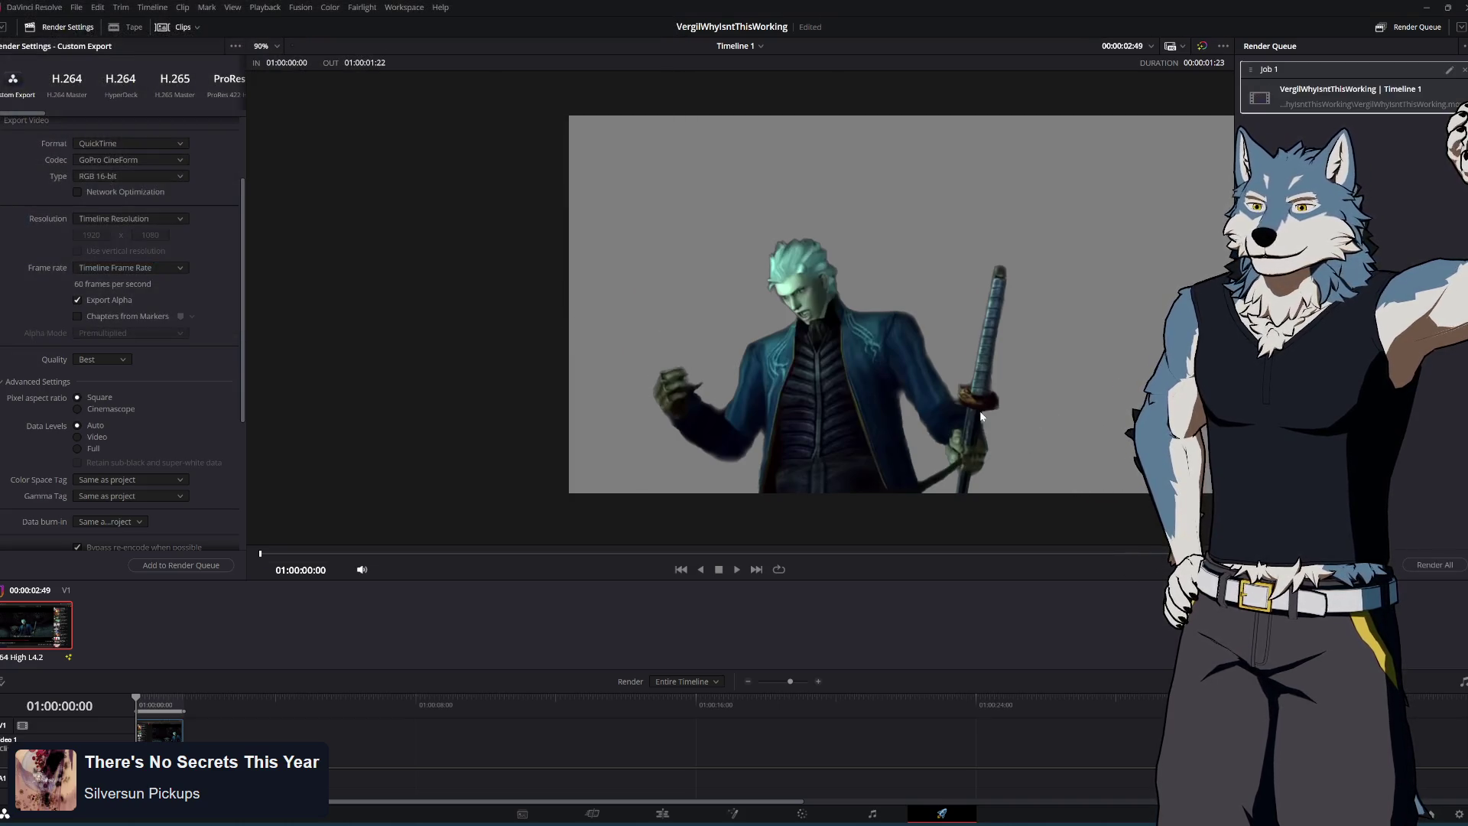
# Render Job 1, play the finished VergilWhyIsntThisWorking.mov in VLC, then close the player
pyautogui.click(1434, 564)
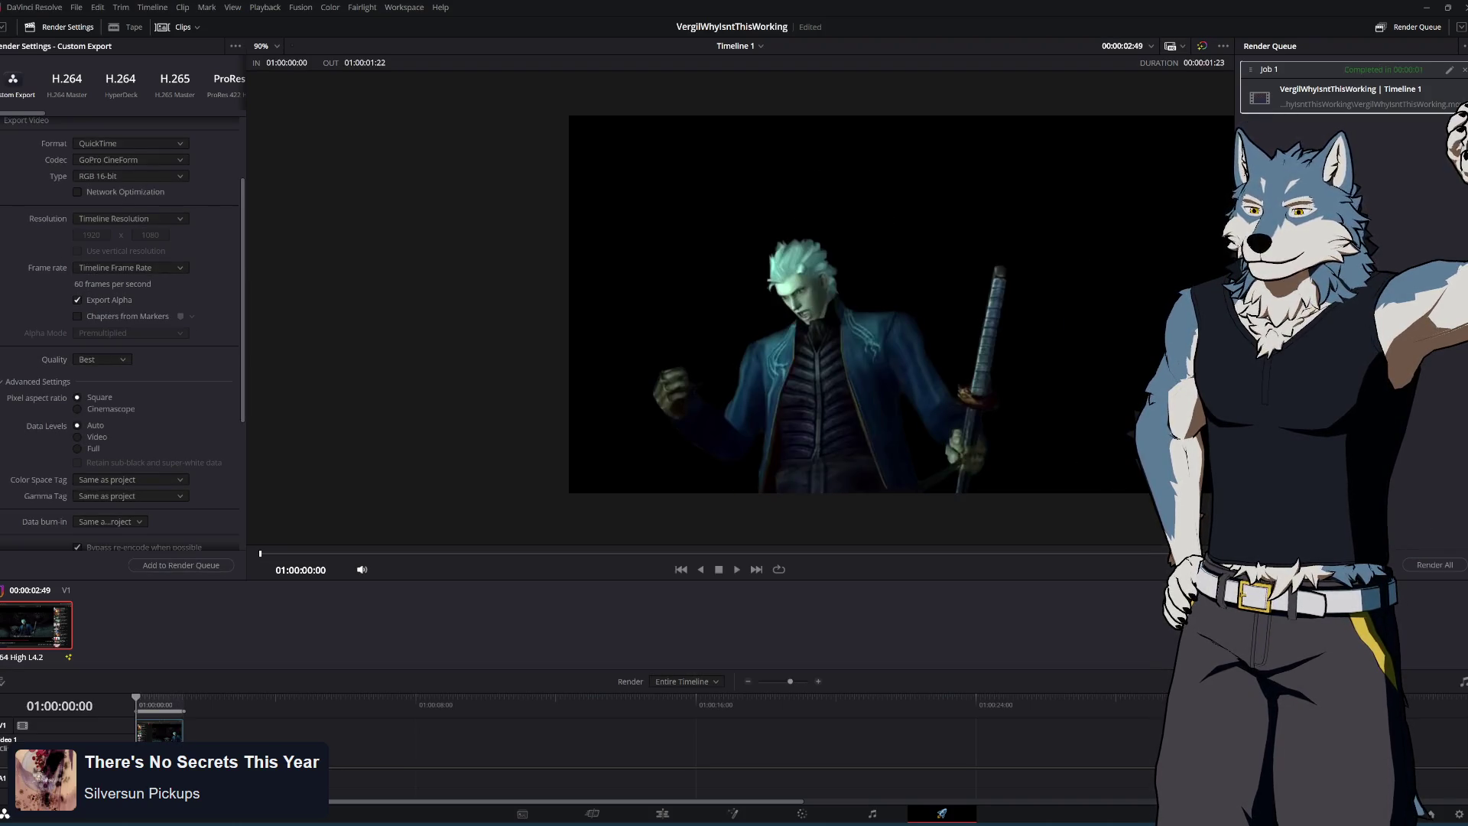
pyautogui.hotkey('alt', 'Tab')
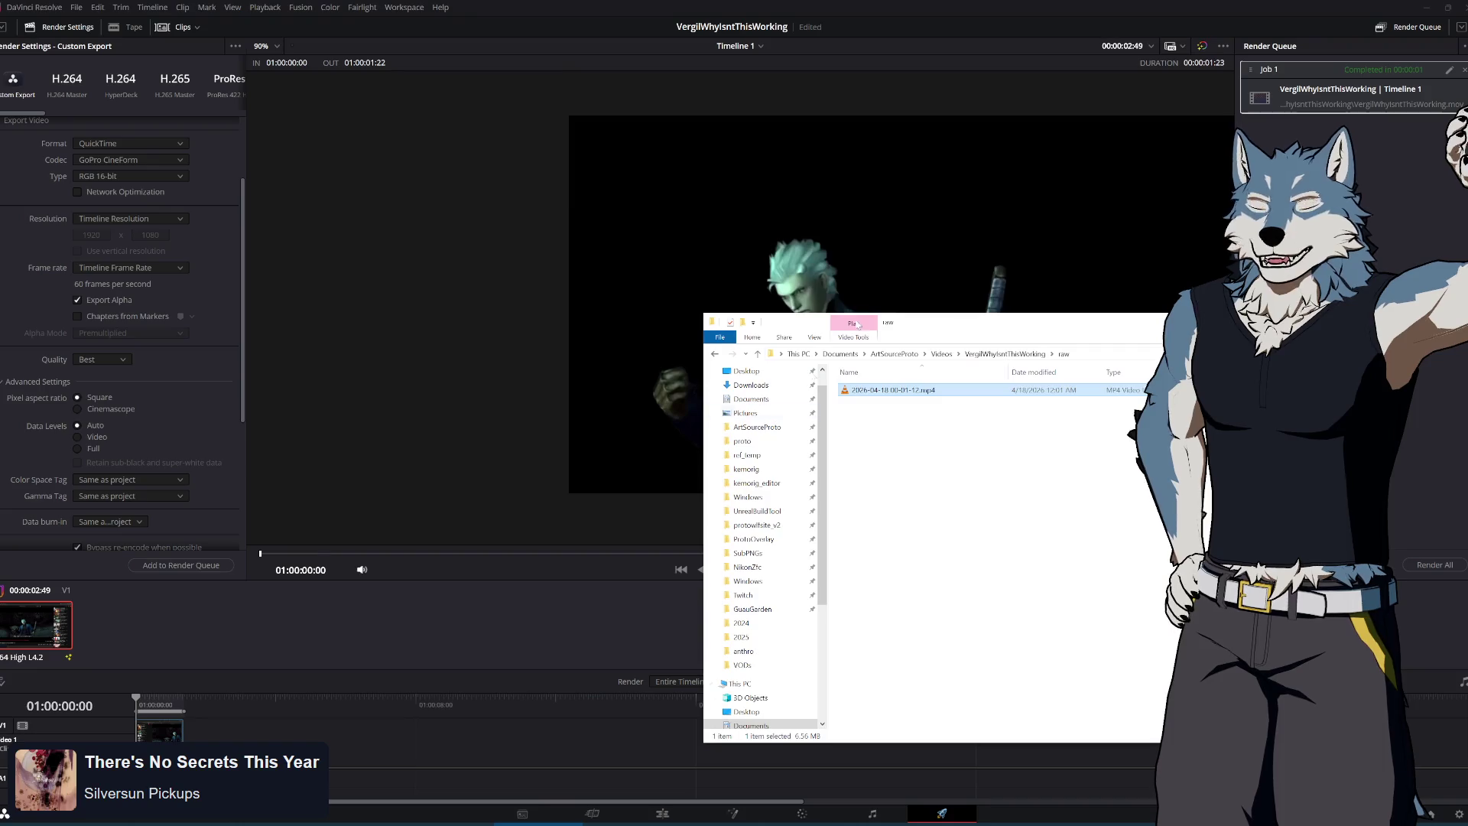
pyautogui.click(950, 408)
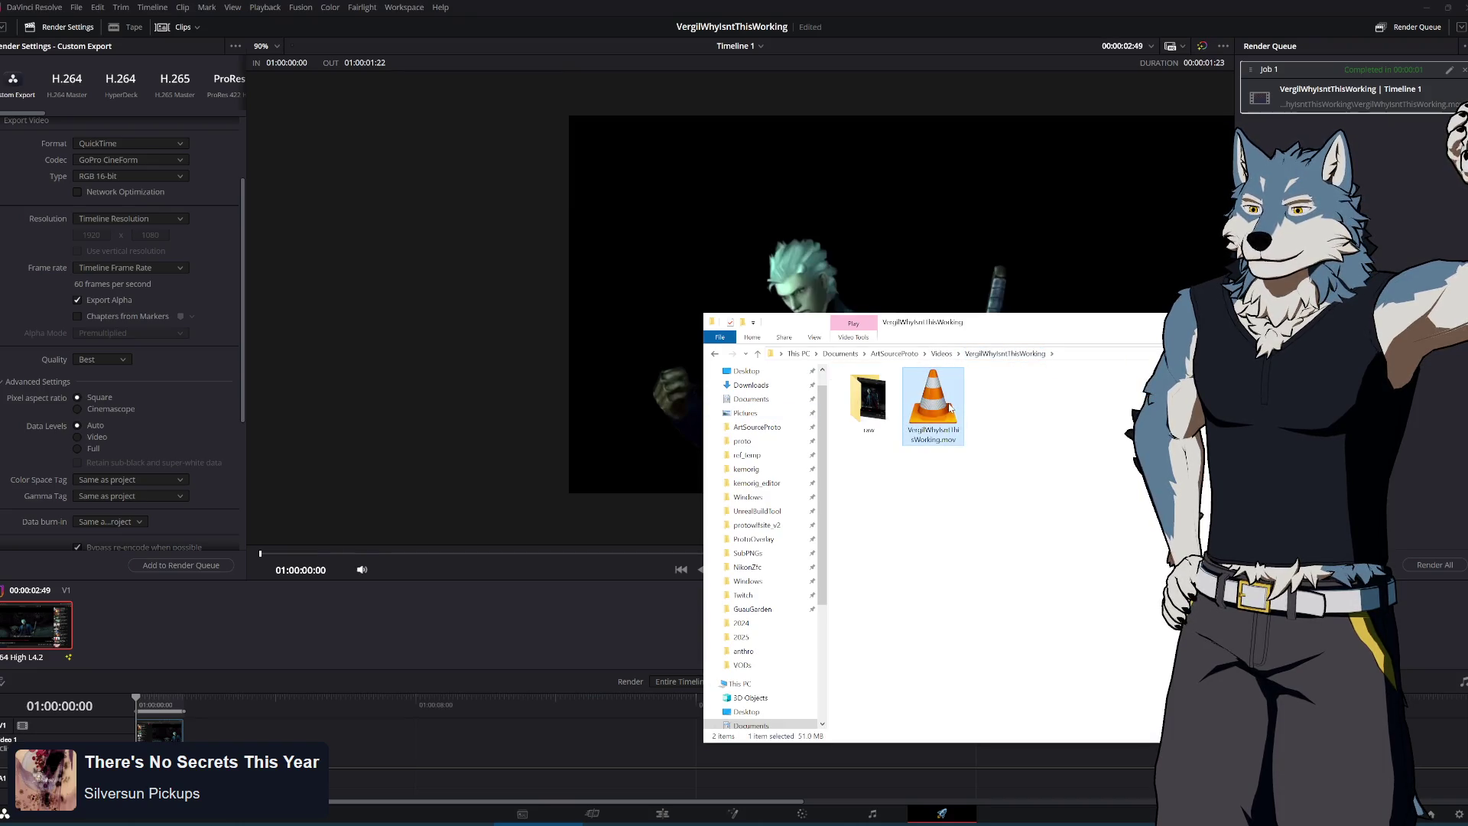
pyautogui.press('Return')
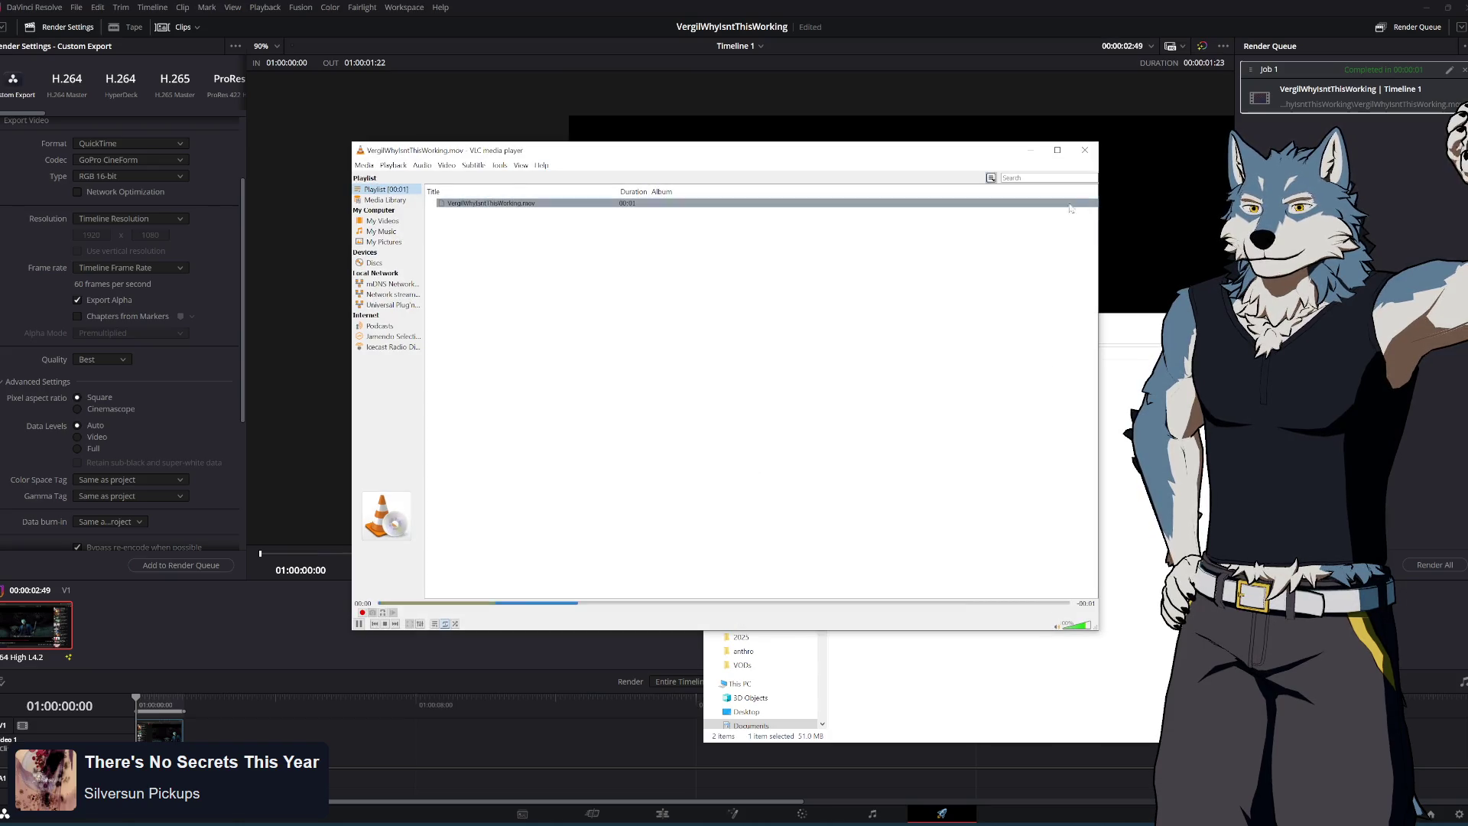
pyautogui.click(1086, 151)
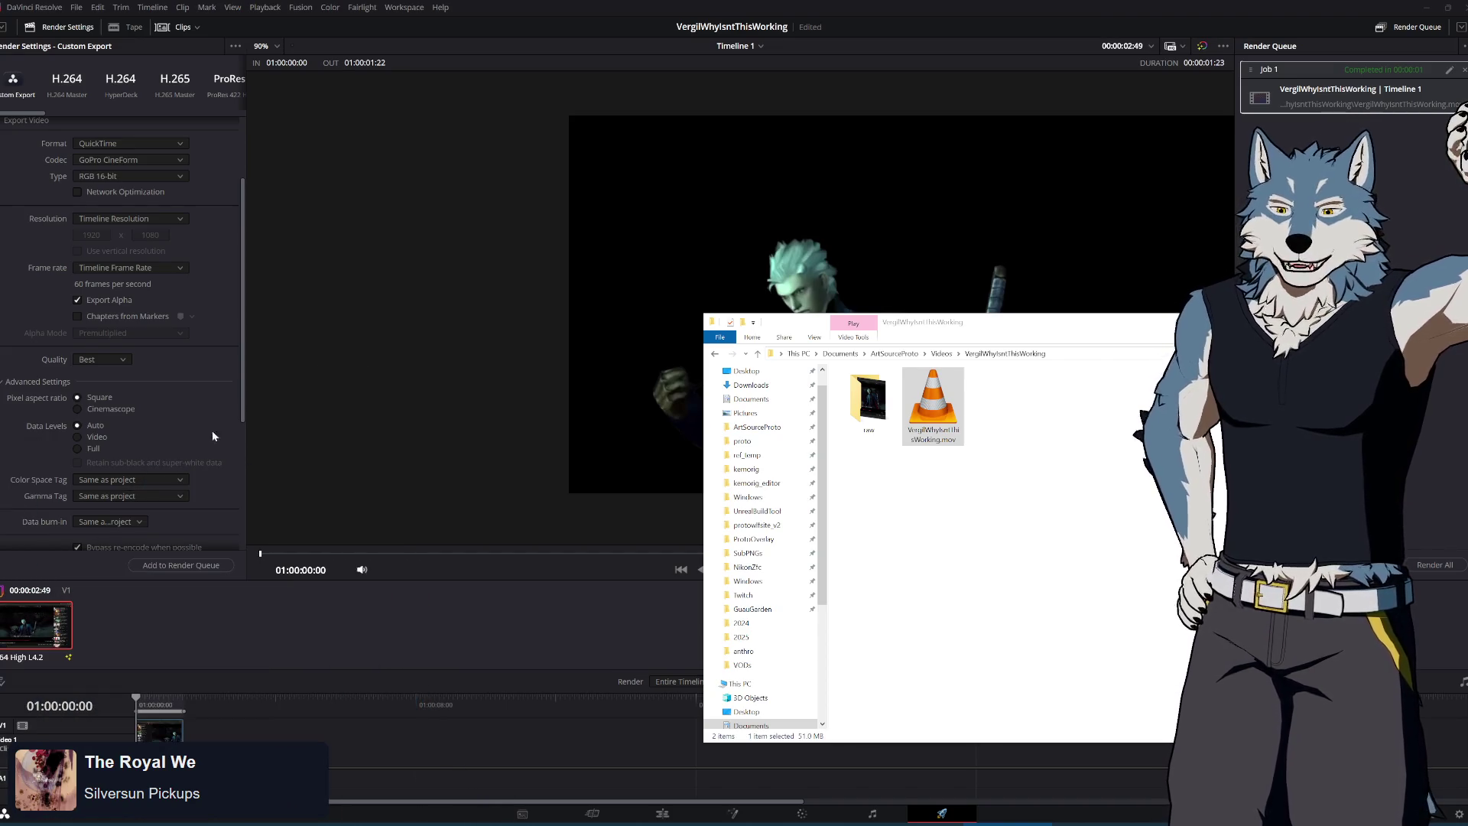
# Select the rendered .mov and browse from ArtSourceProto to the twitch > Redeems folder
pyautogui.click(1033, 458)
pyautogui.moveTo(1055, 315)
pyautogui.mouseDown()
pyautogui.moveTo(1001, 344)
pyautogui.moveTo(830, 304)
pyautogui.mouseUp()
pyautogui.click(707, 405)
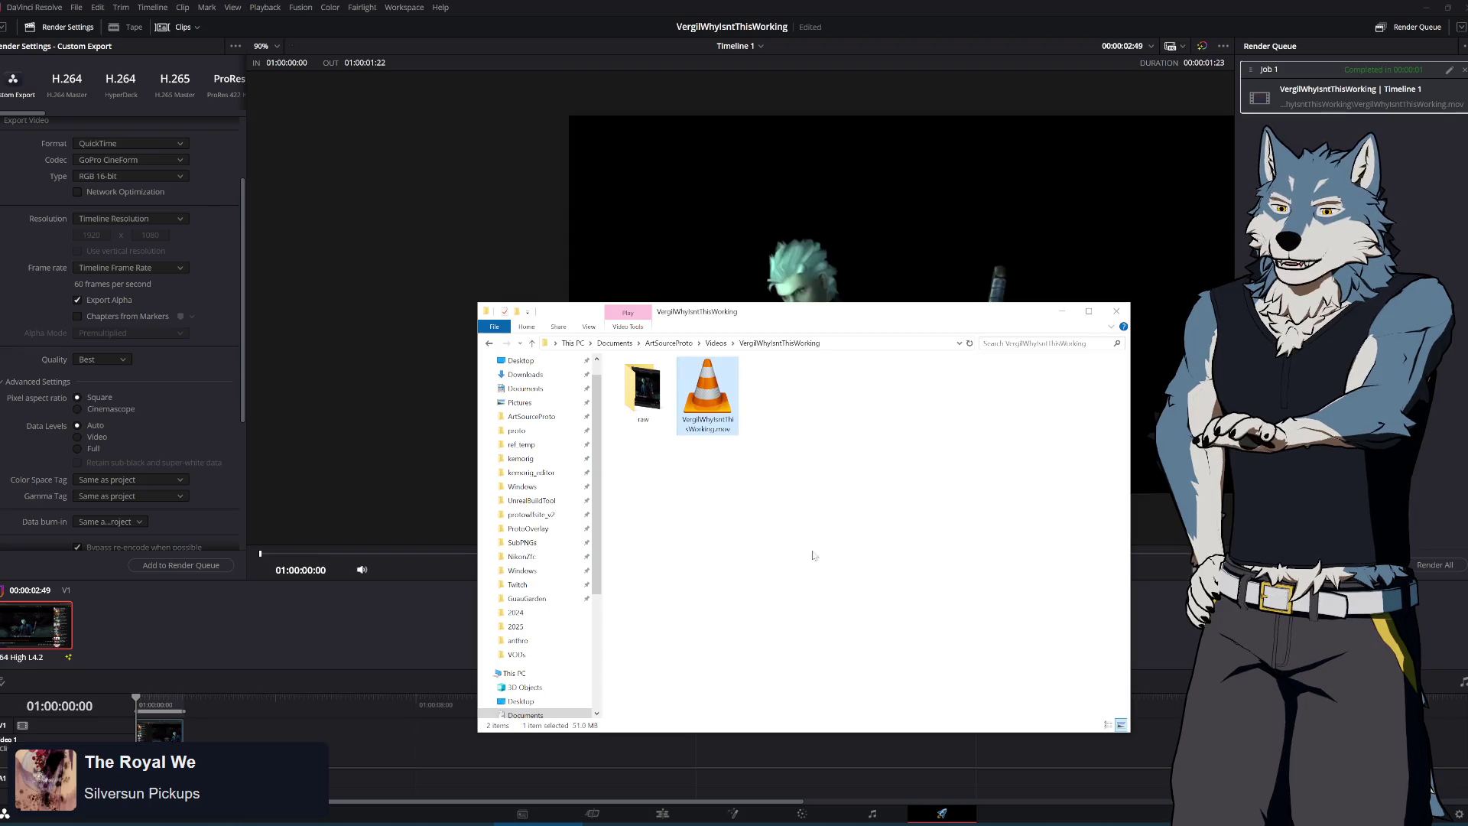
pyautogui.click(540, 417)
pyautogui.moveTo(802, 311); pyautogui.dragTo(673, 245)
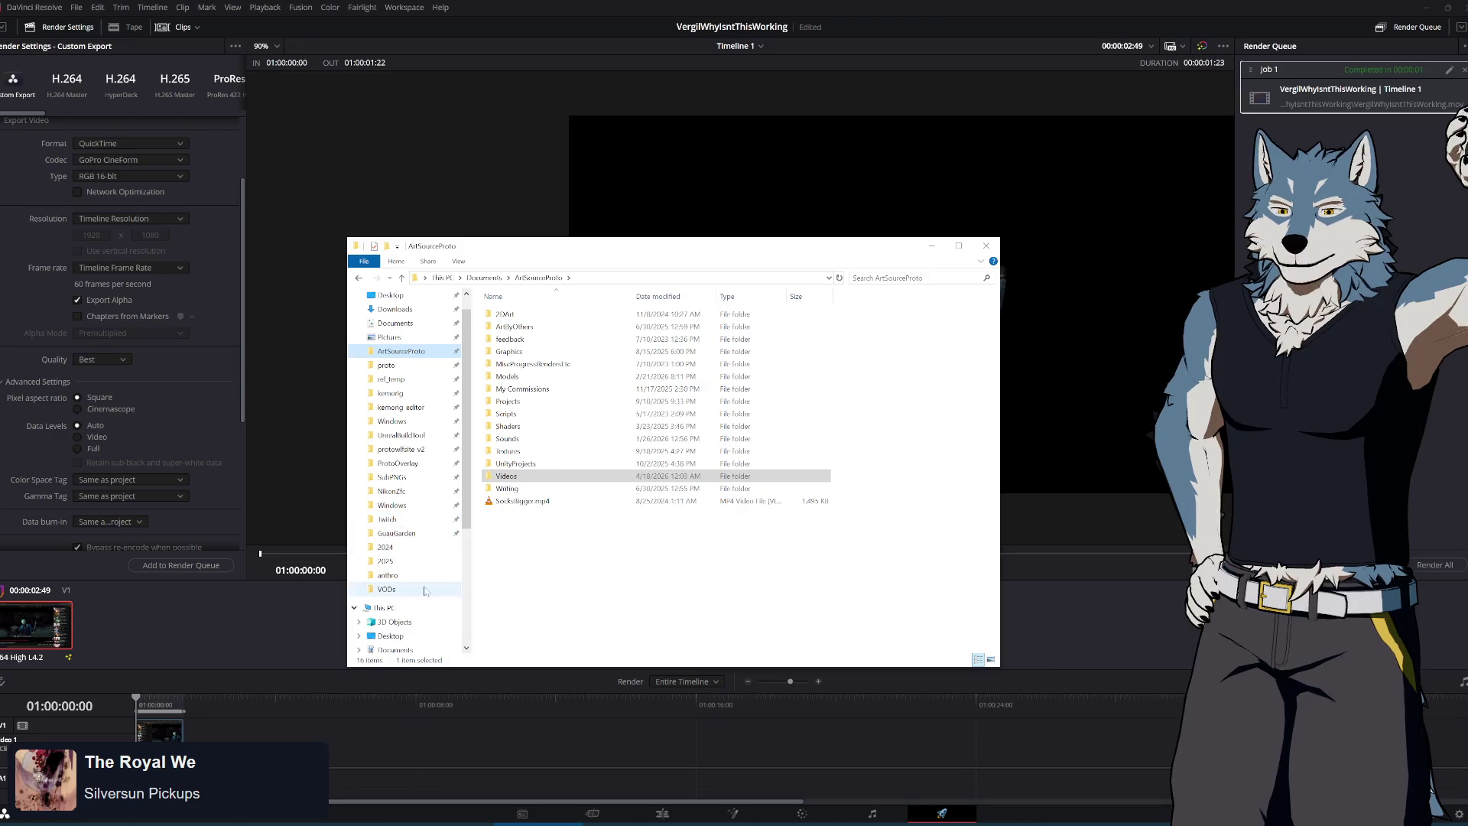
pyautogui.click(387, 519)
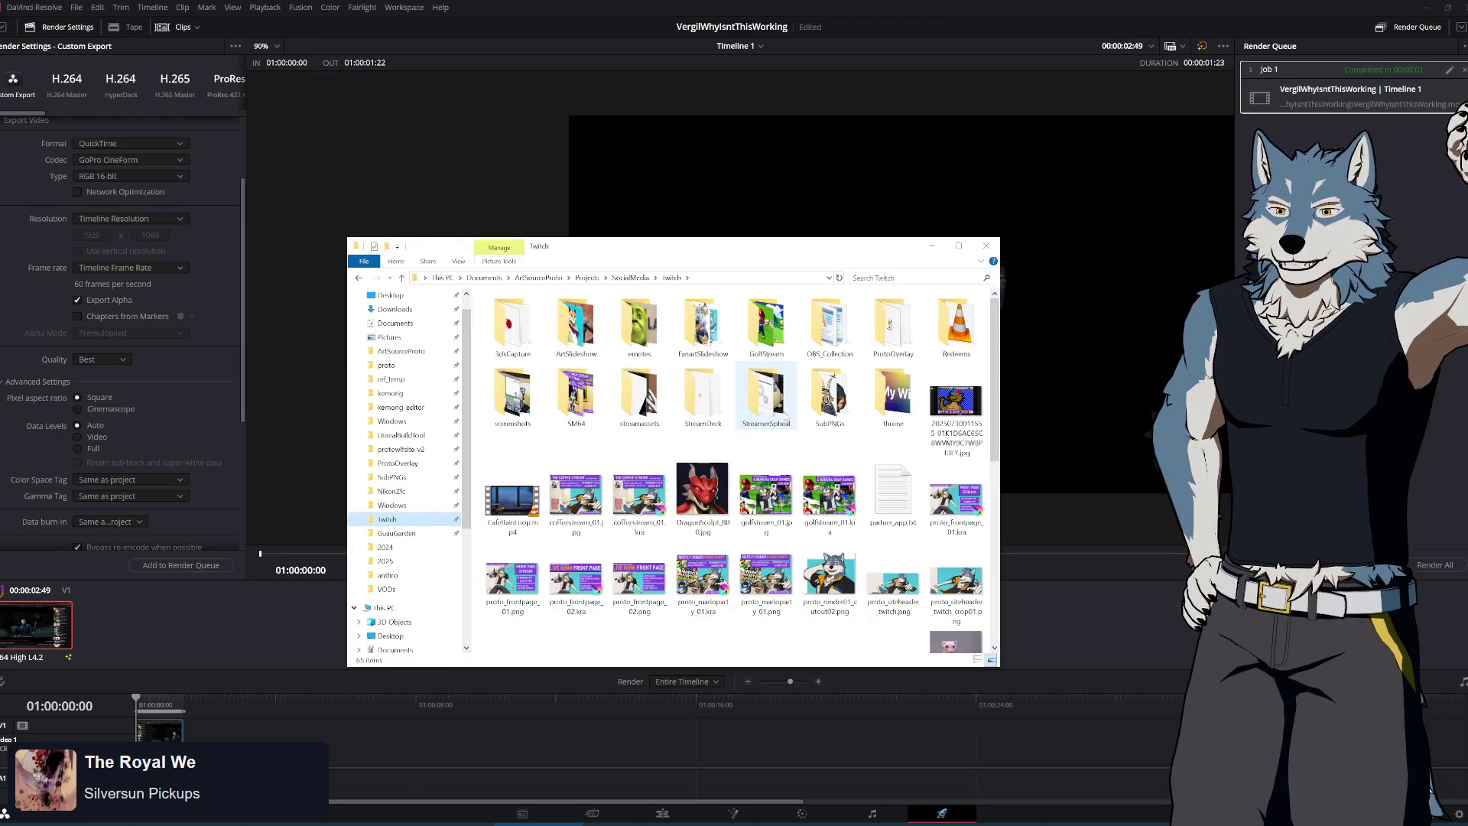
pyautogui.doubleClick(956, 325)
# Create a new folder named VergilWhyIsntThisWorking in Redeems and open it
pyautogui.rightClick(651, 555)
pyautogui.moveTo(627, 650)
pyautogui.click(712, 650)
pyautogui.write('Ver')
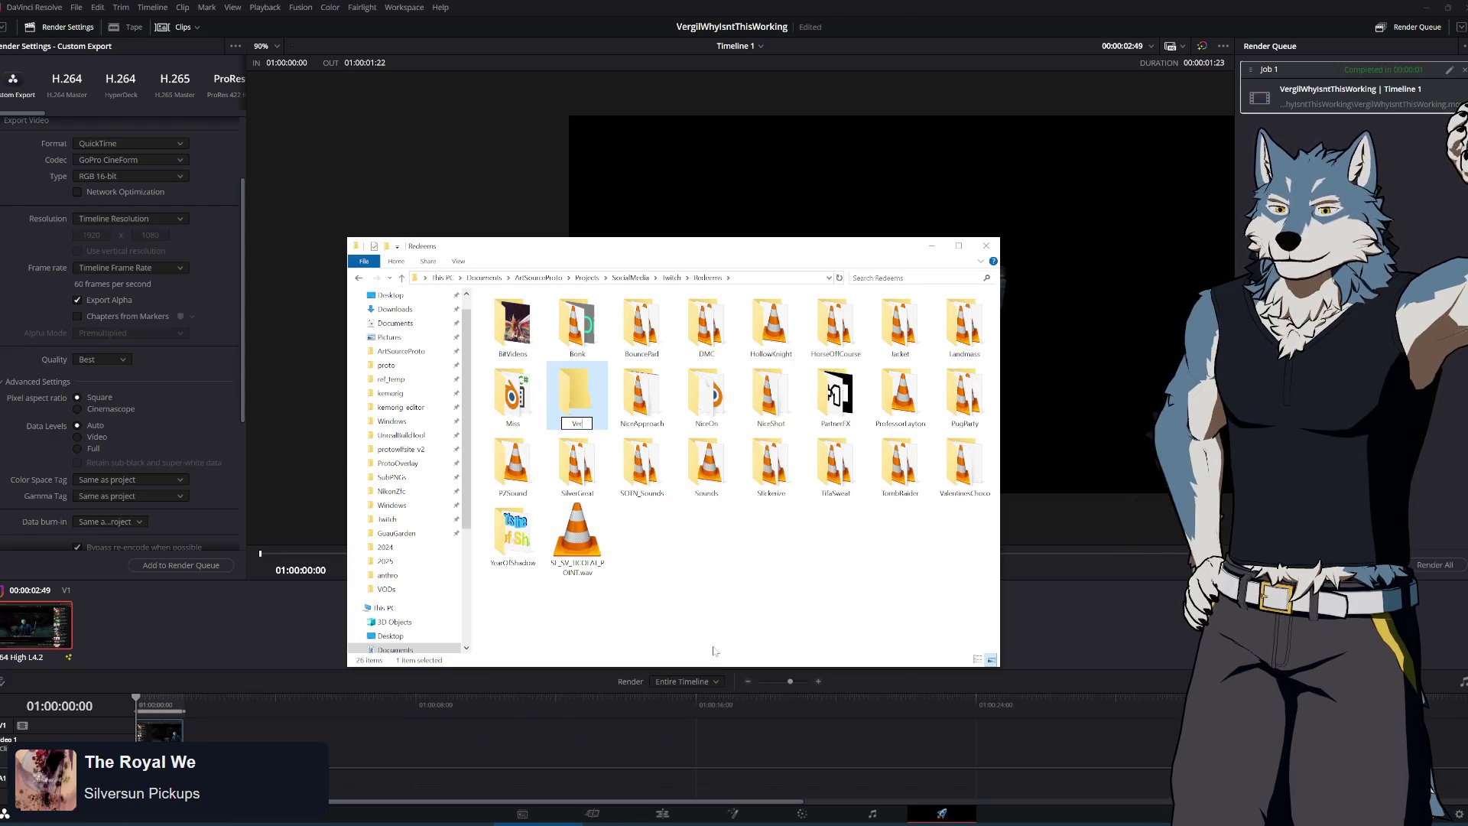
pyautogui.write('gilWhyIsntThis')
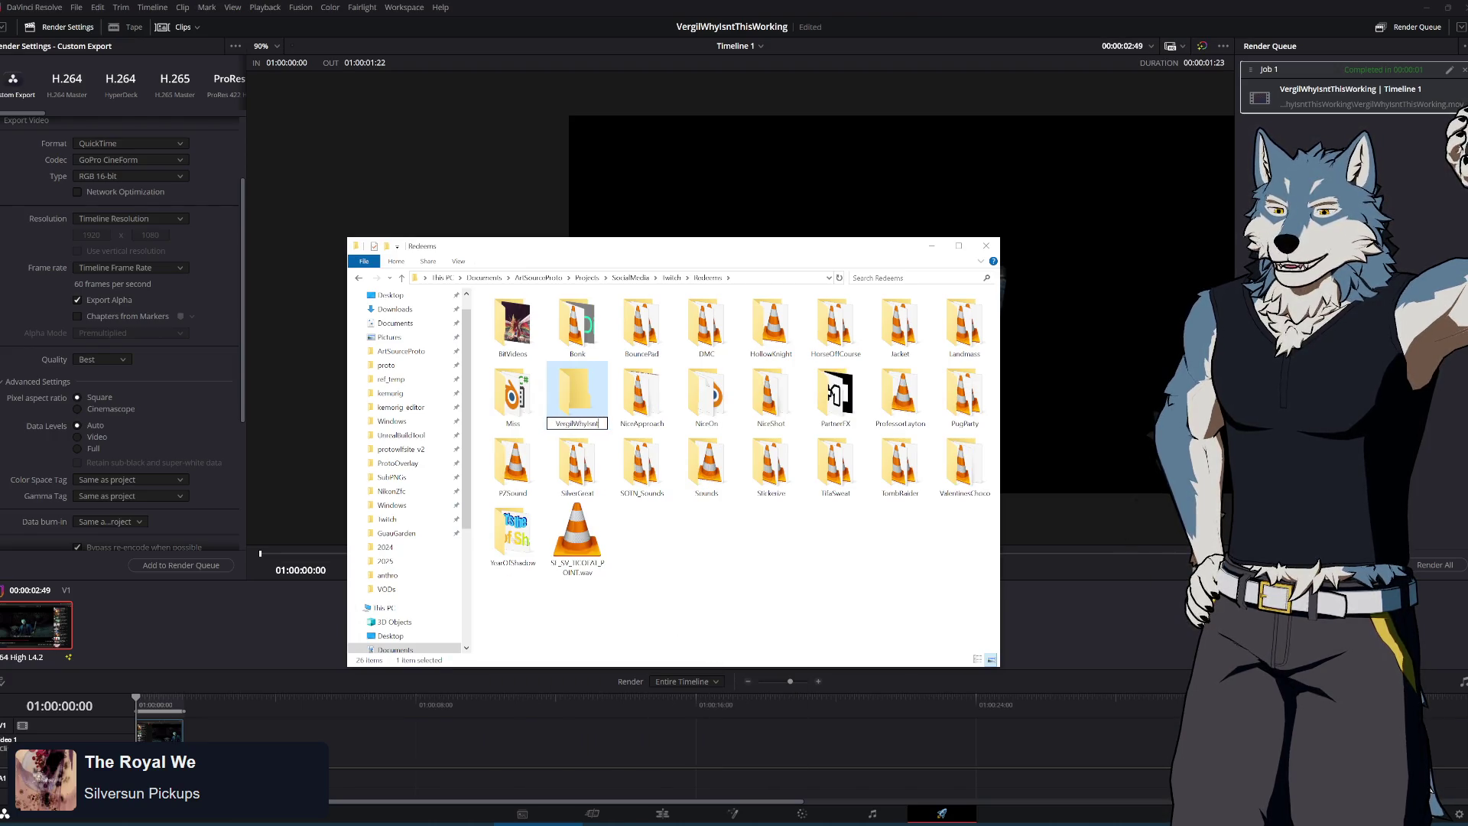
pyautogui.write('Working')
pyautogui.press('Return')
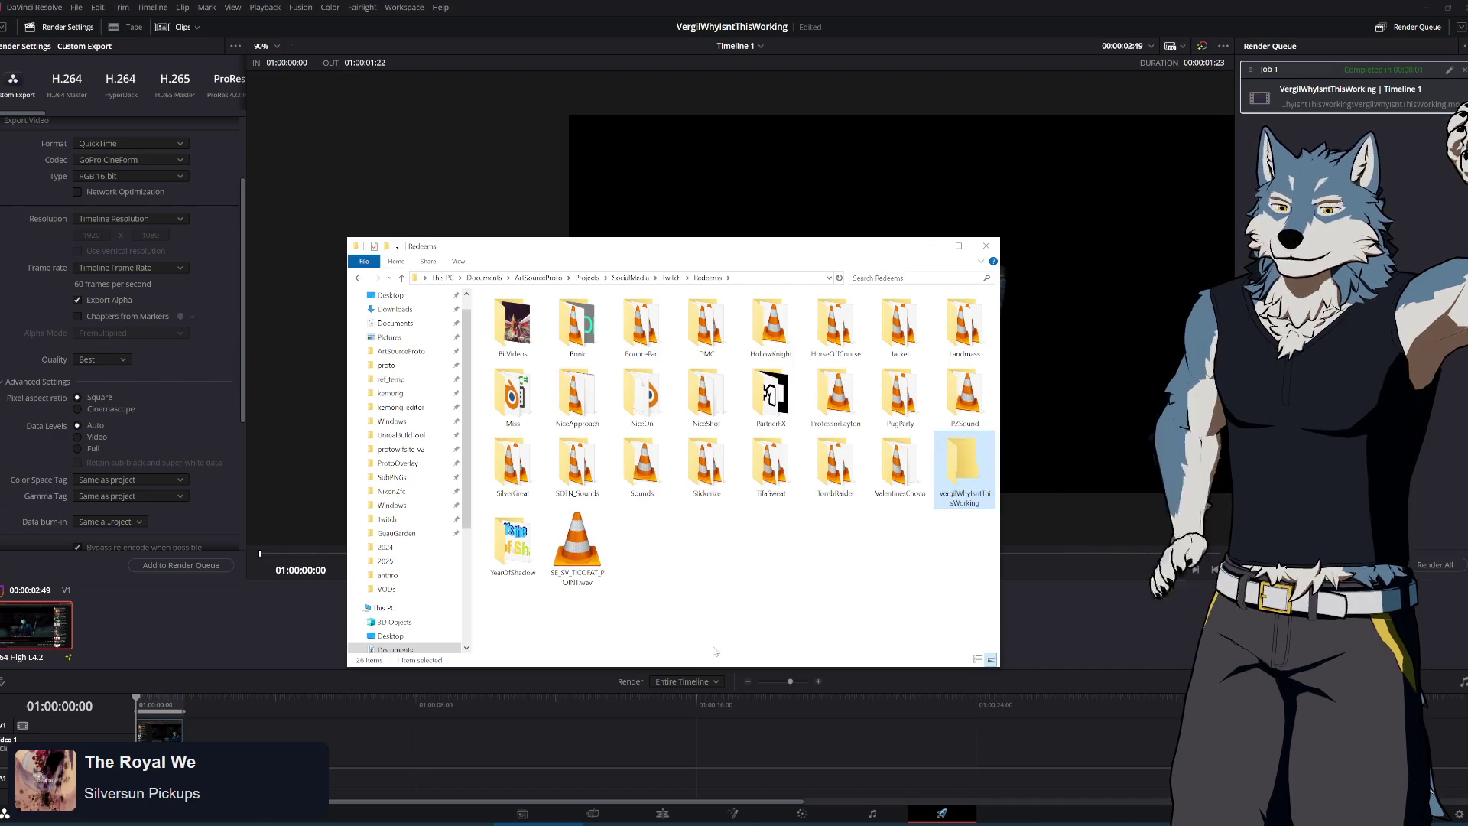
pyautogui.doubleClick(956, 462)
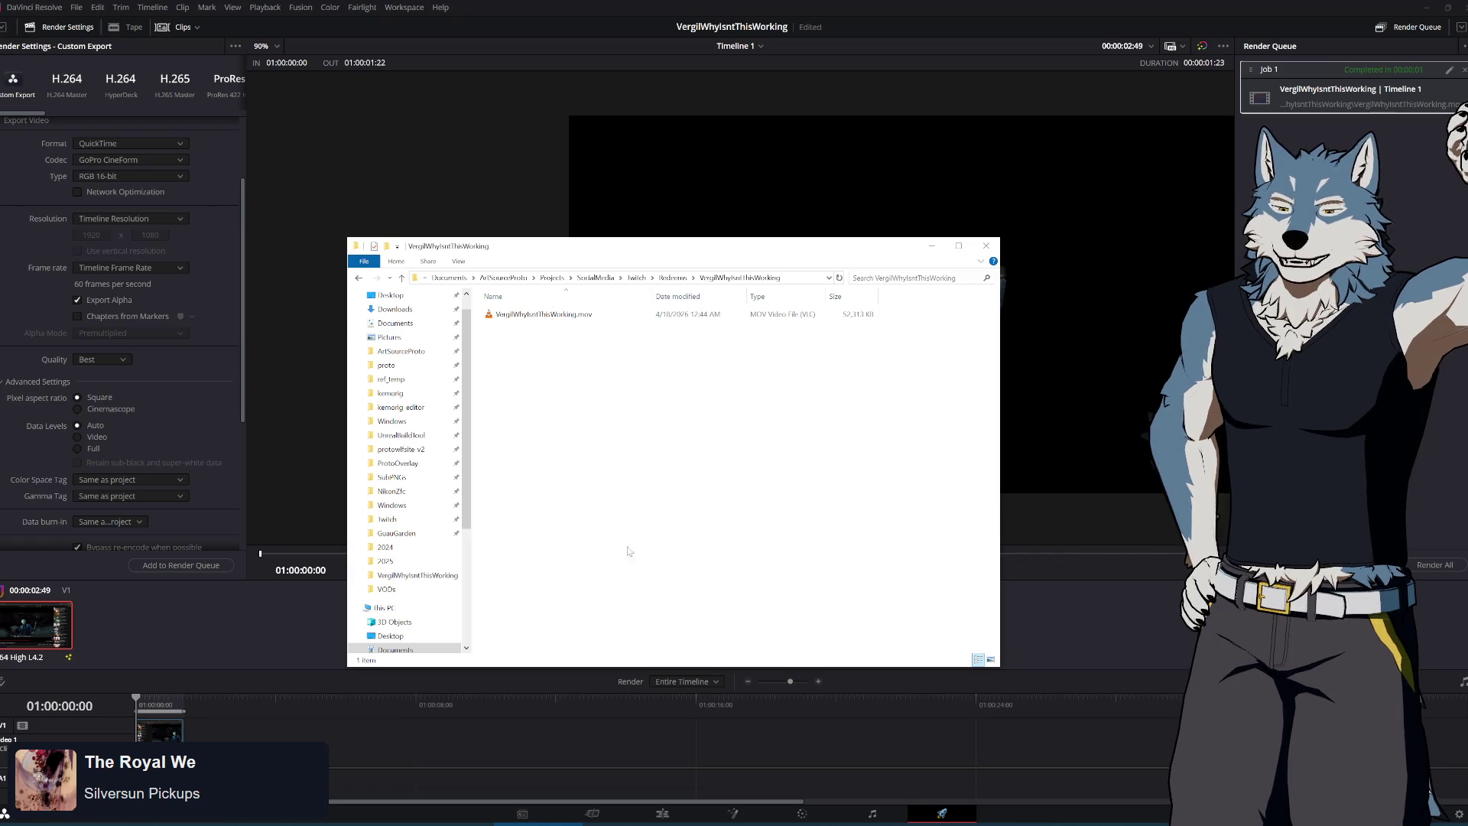
# Open a new File Explorer window at This PC and open the SATA SSD 1 (E:) drive
pyautogui.press('super')
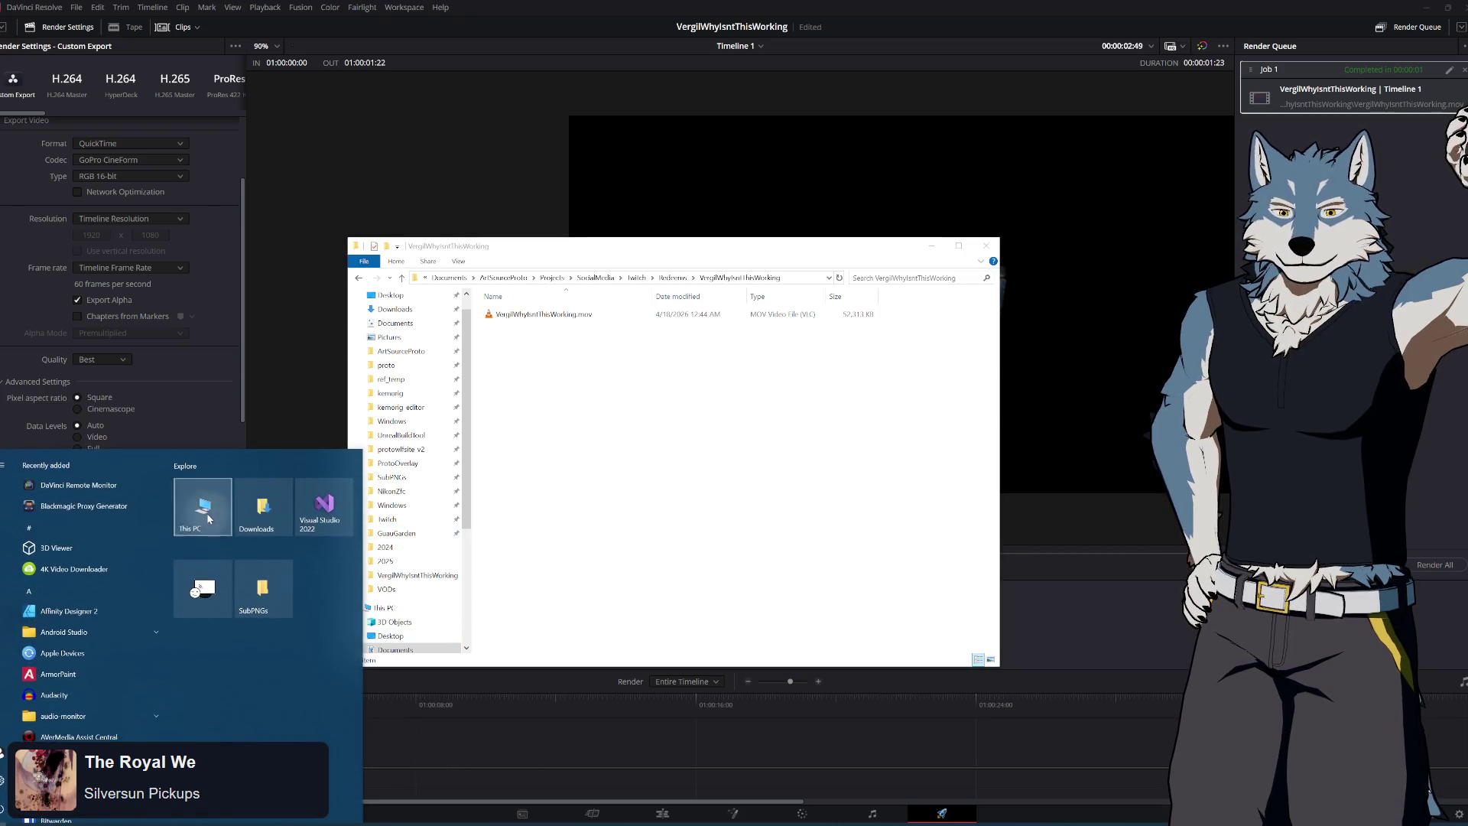
pyautogui.click(201, 514)
pyautogui.moveTo(664, 268); pyautogui.dragTo(860, 293)
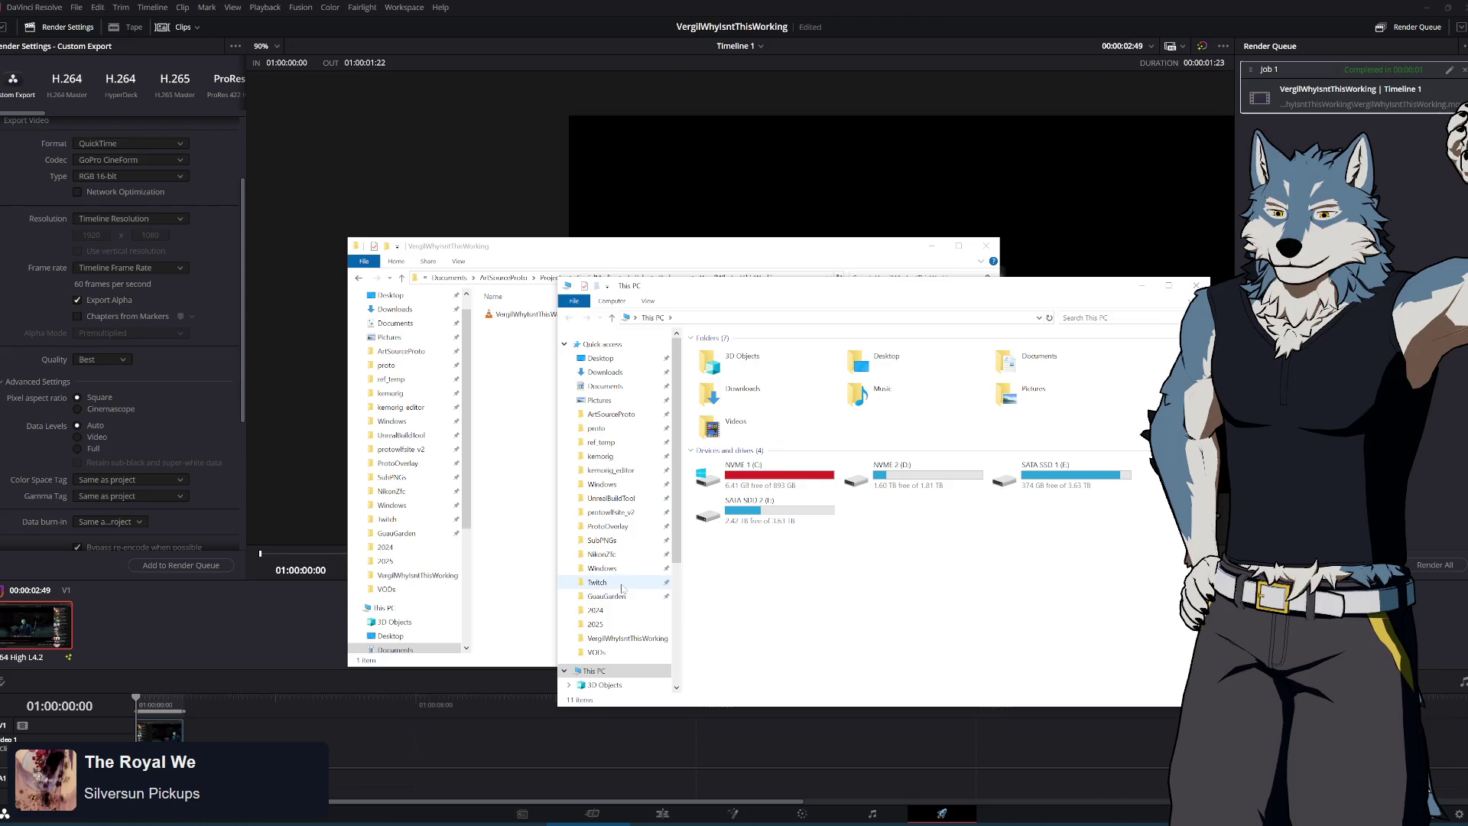
pyautogui.doubleClick(1047, 470)
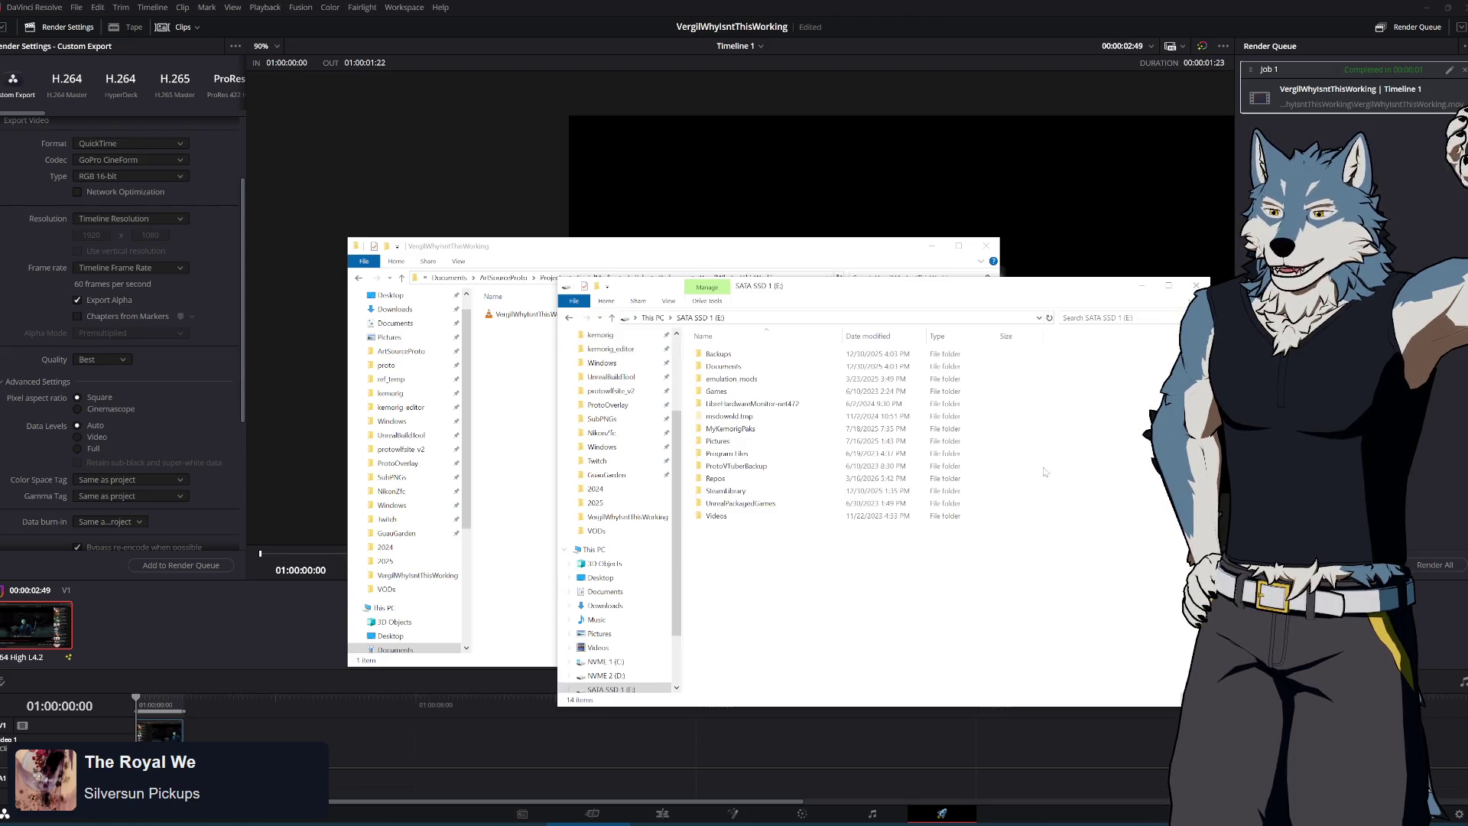
# Browse Documents > Resources > Audio_Resources, step back to Resources, then switch to the Proto window
pyautogui.doubleClick(745, 366)
pyautogui.doubleClick(747, 363)
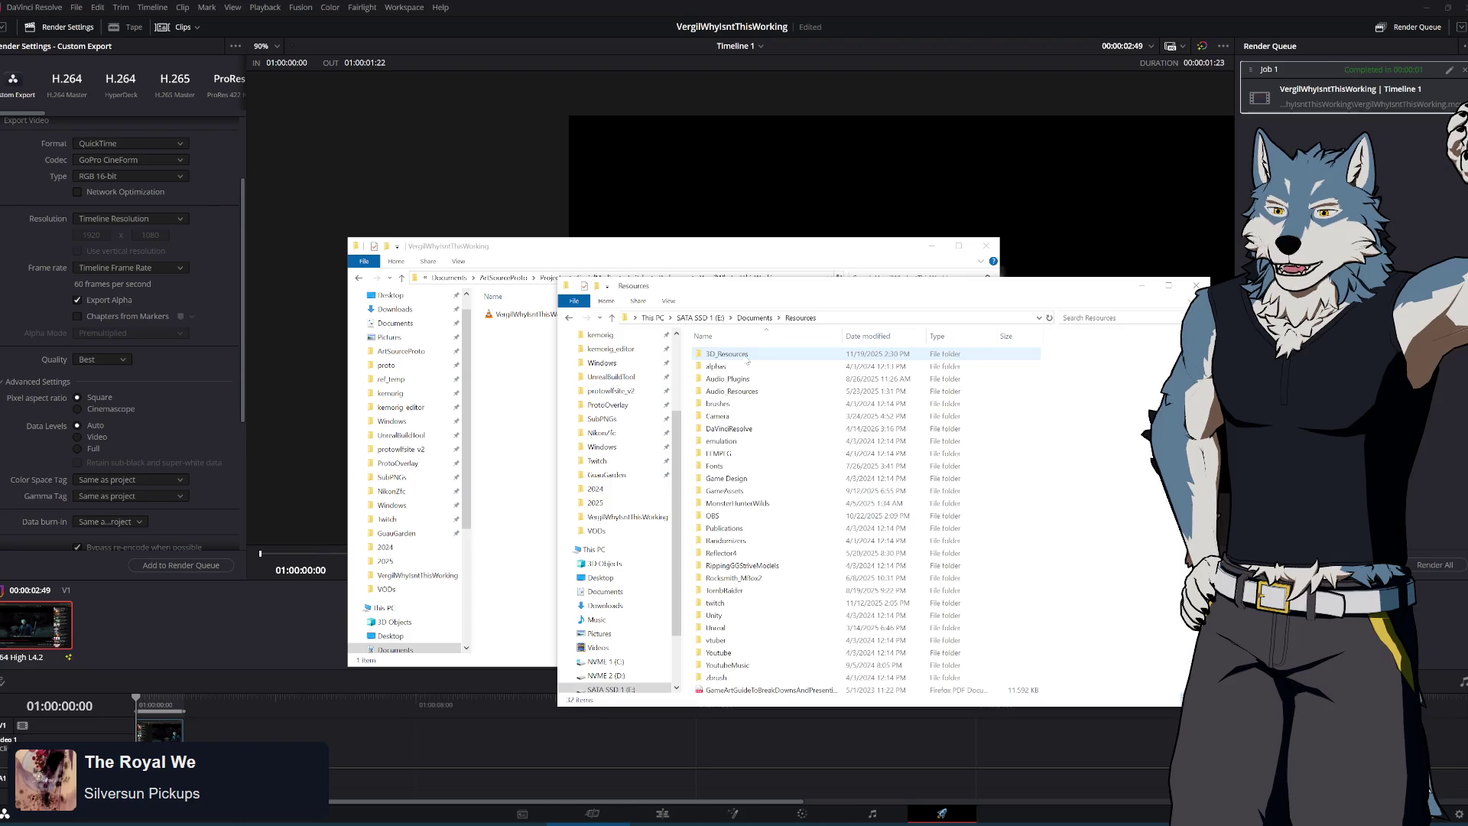
pyautogui.doubleClick(752, 392)
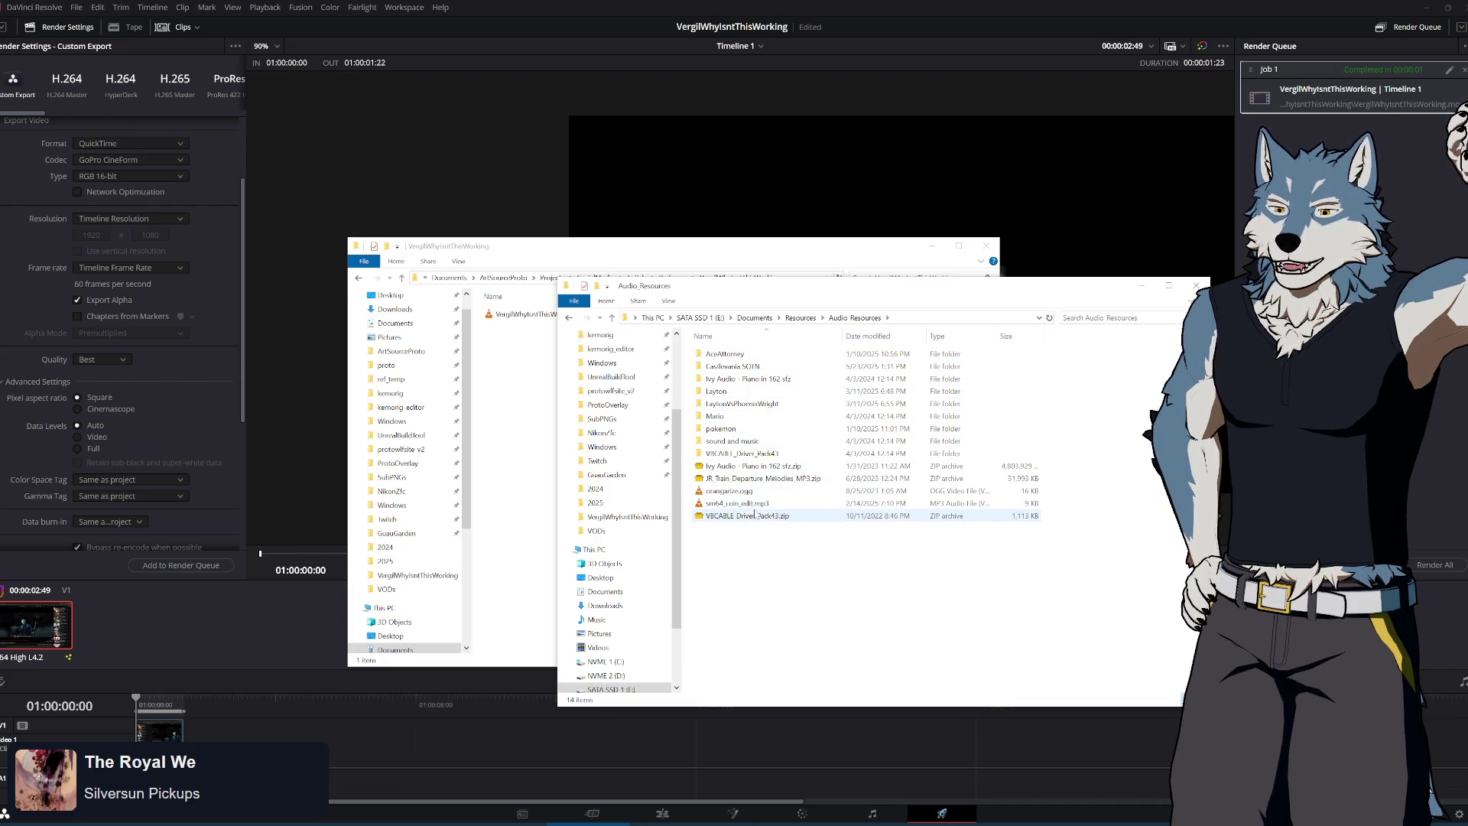
pyautogui.click(809, 318)
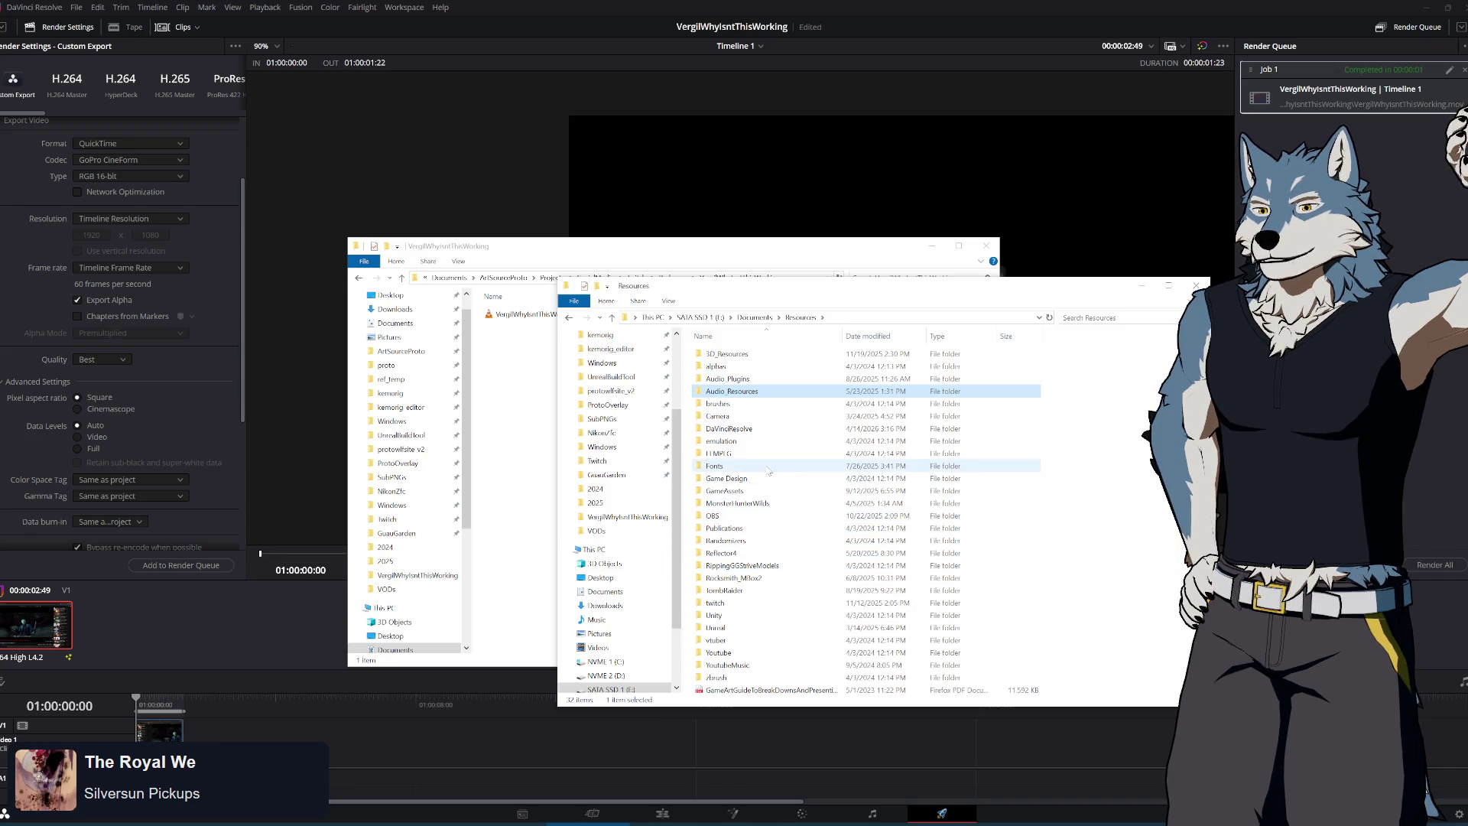
pyautogui.hotkey('alt', 'Tab')
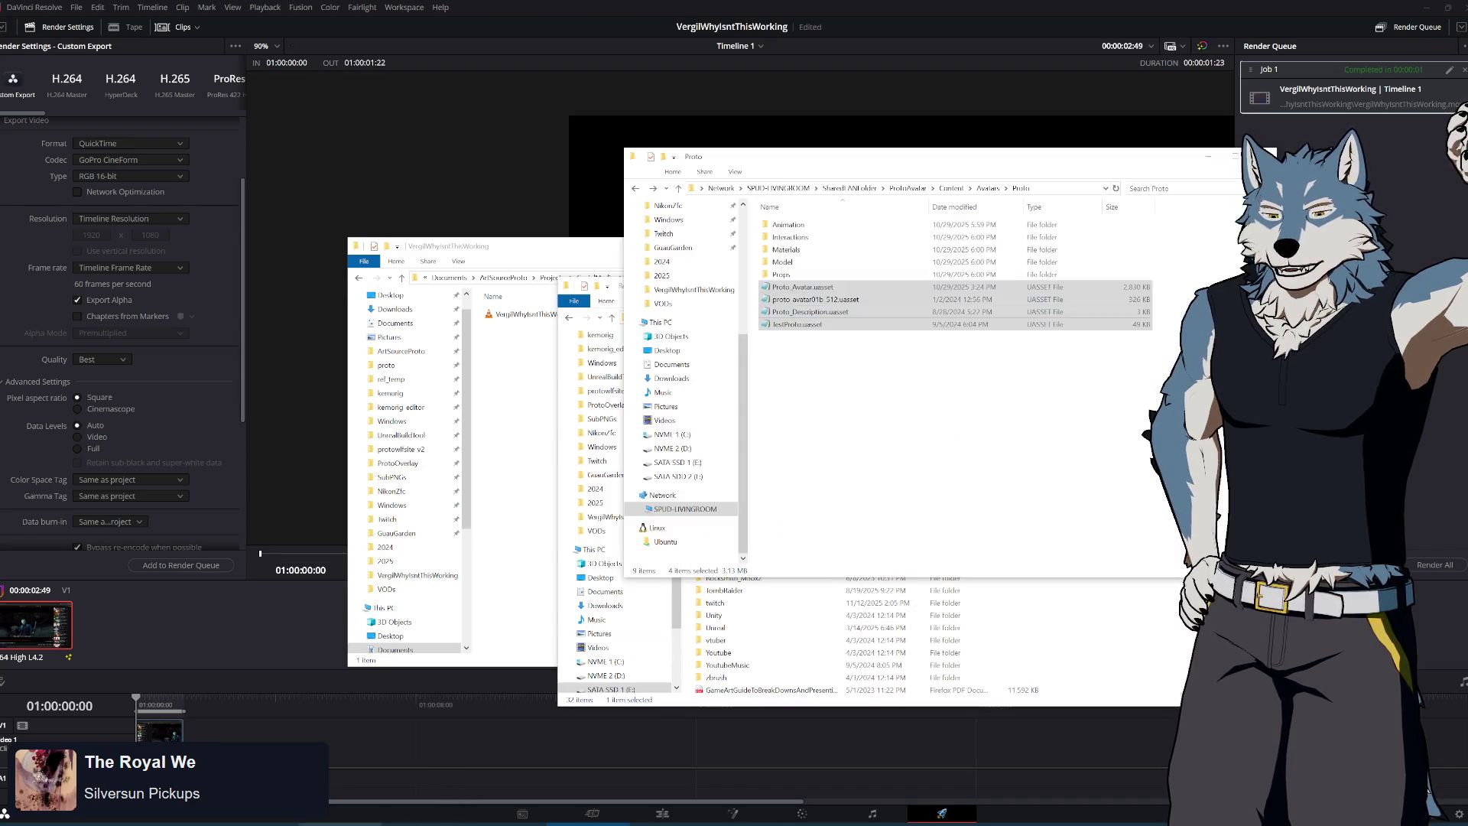
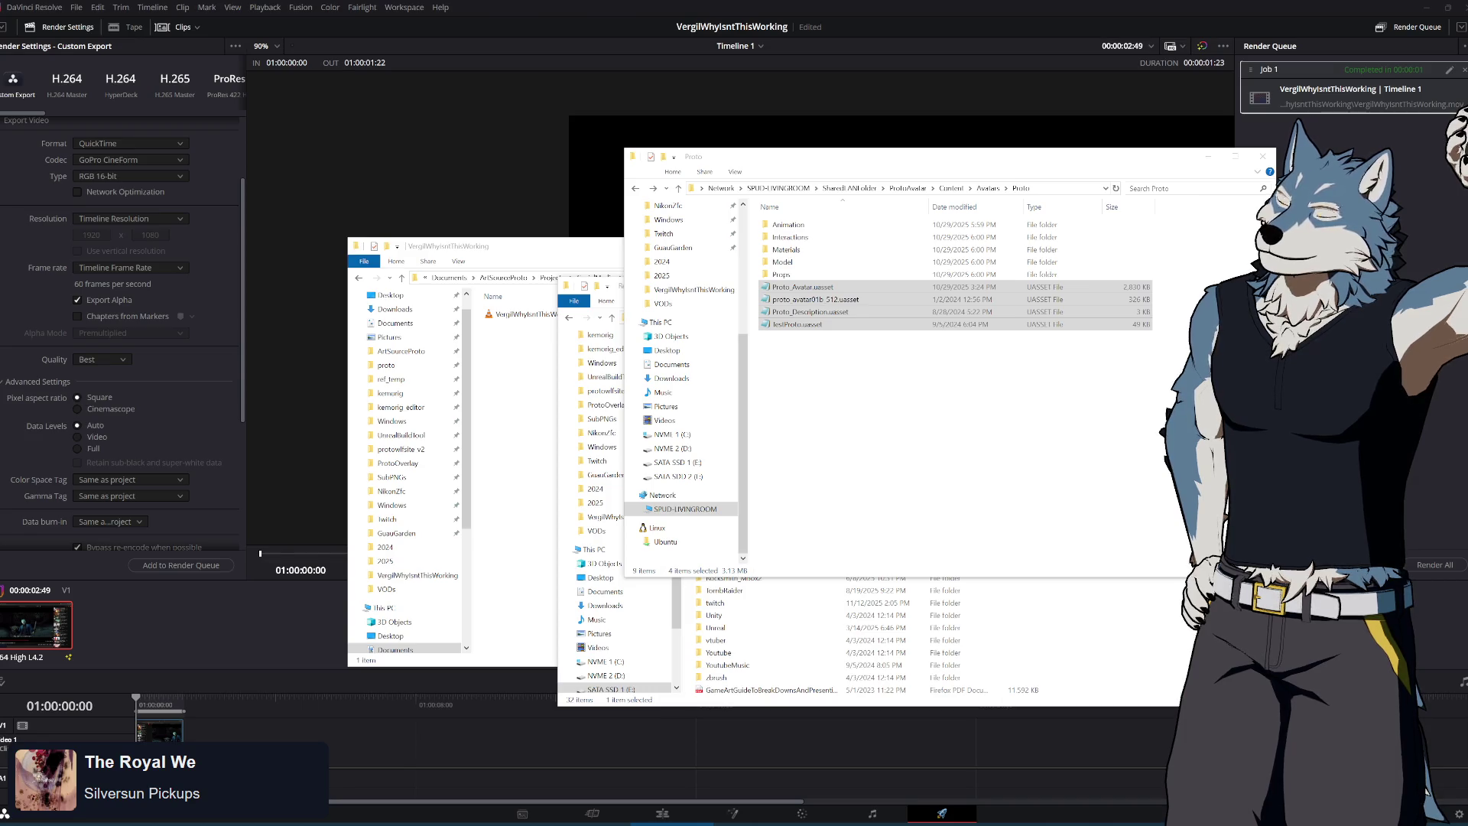
# Save the DMC3 Vergil 'Why Isn't This Working' Myinstants sound as an MP3 in Downloads
pyautogui.hotkey('alt', 'Tab')
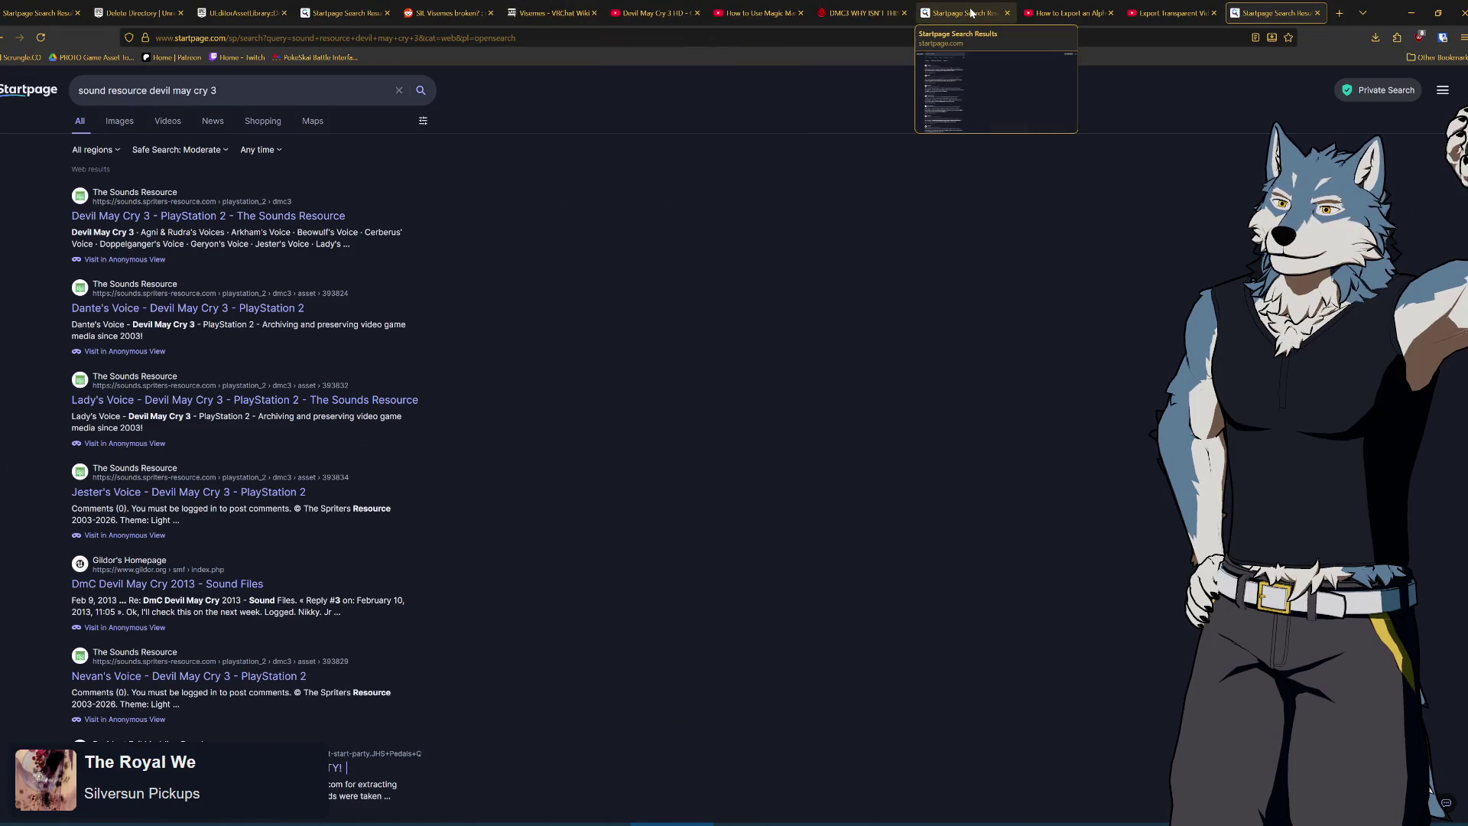
pyautogui.click(861, 11)
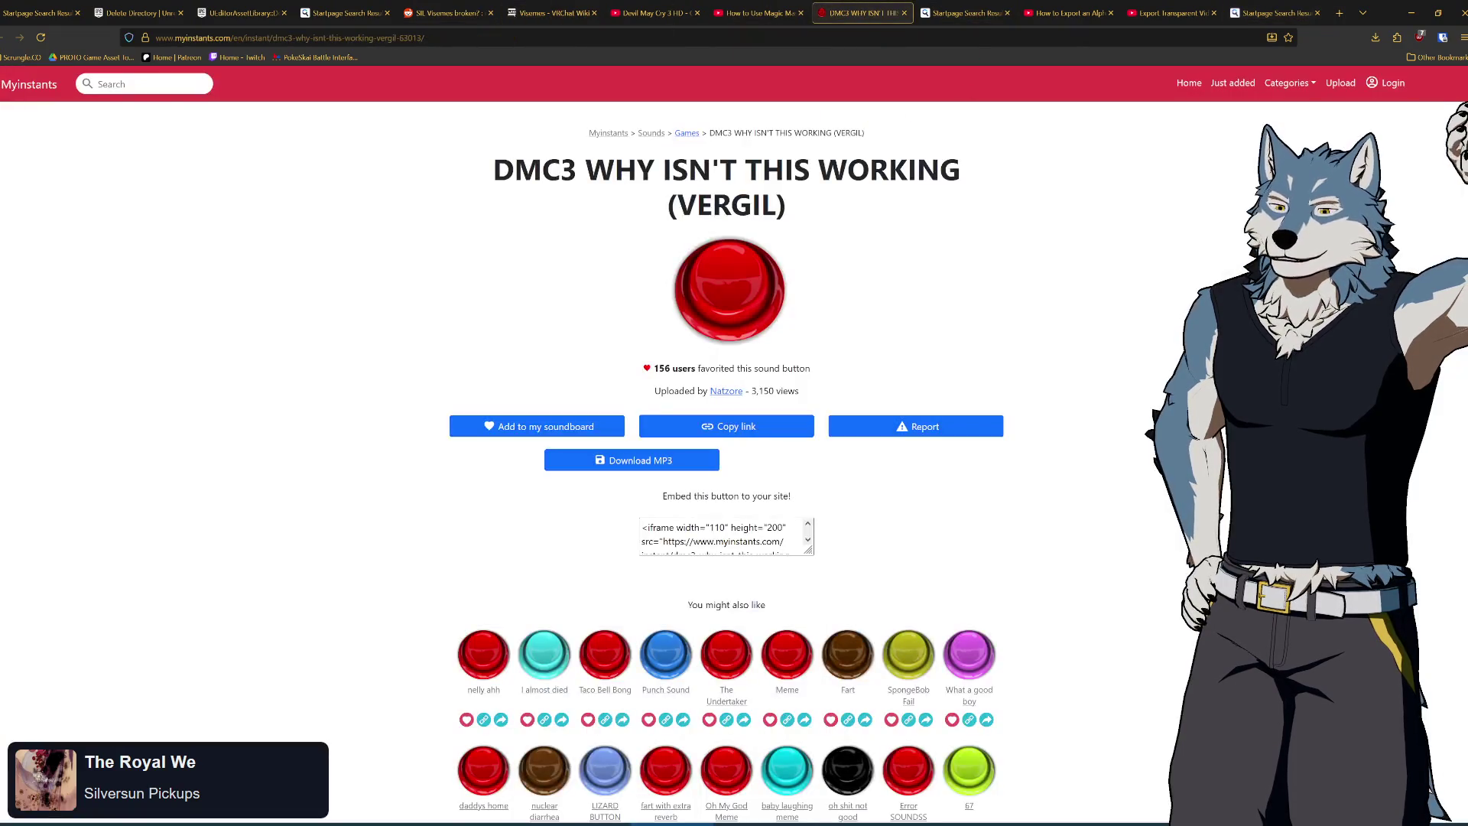
pyautogui.click(661, 464)
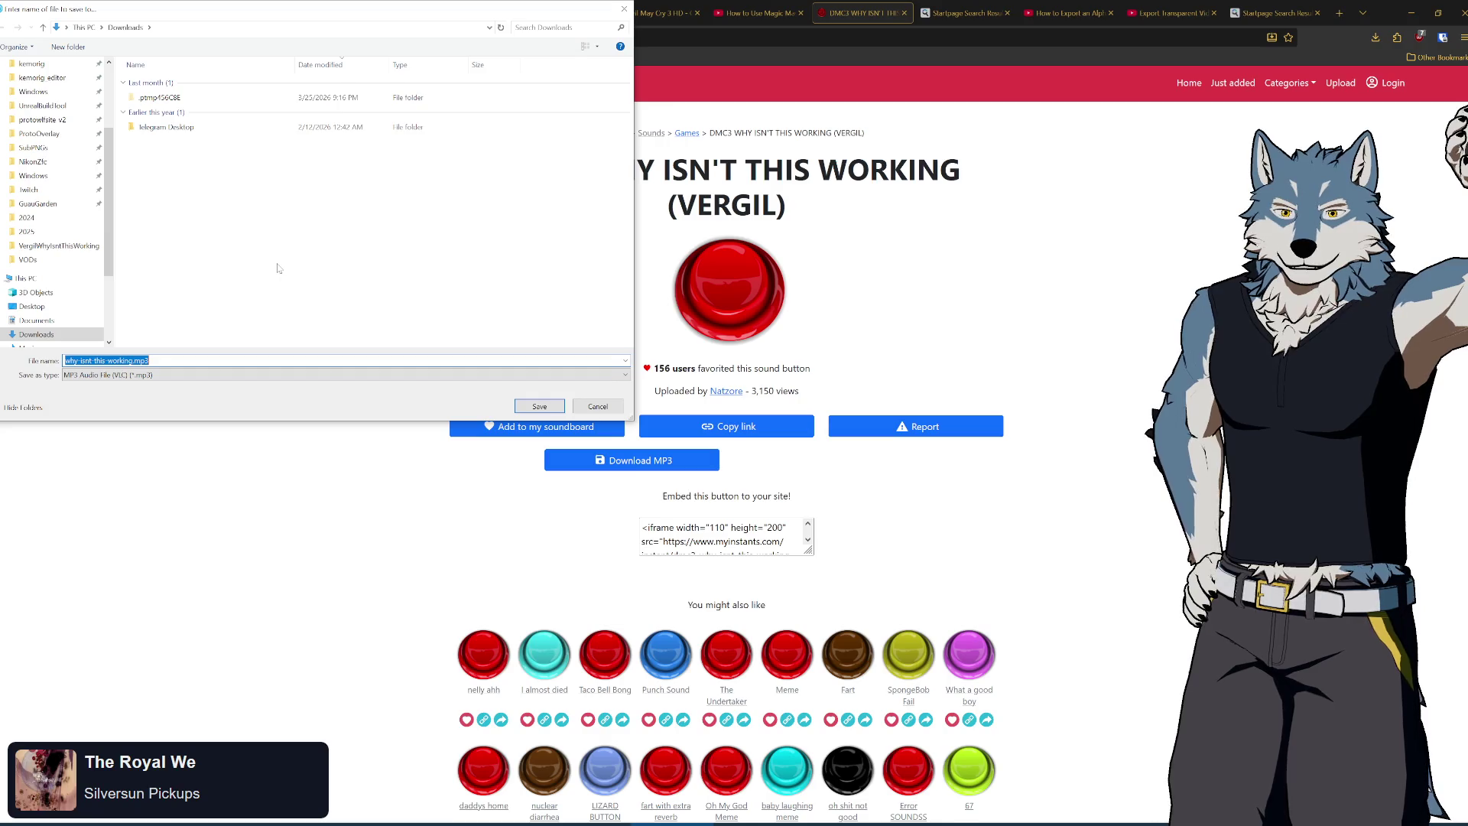
pyautogui.click(538, 407)
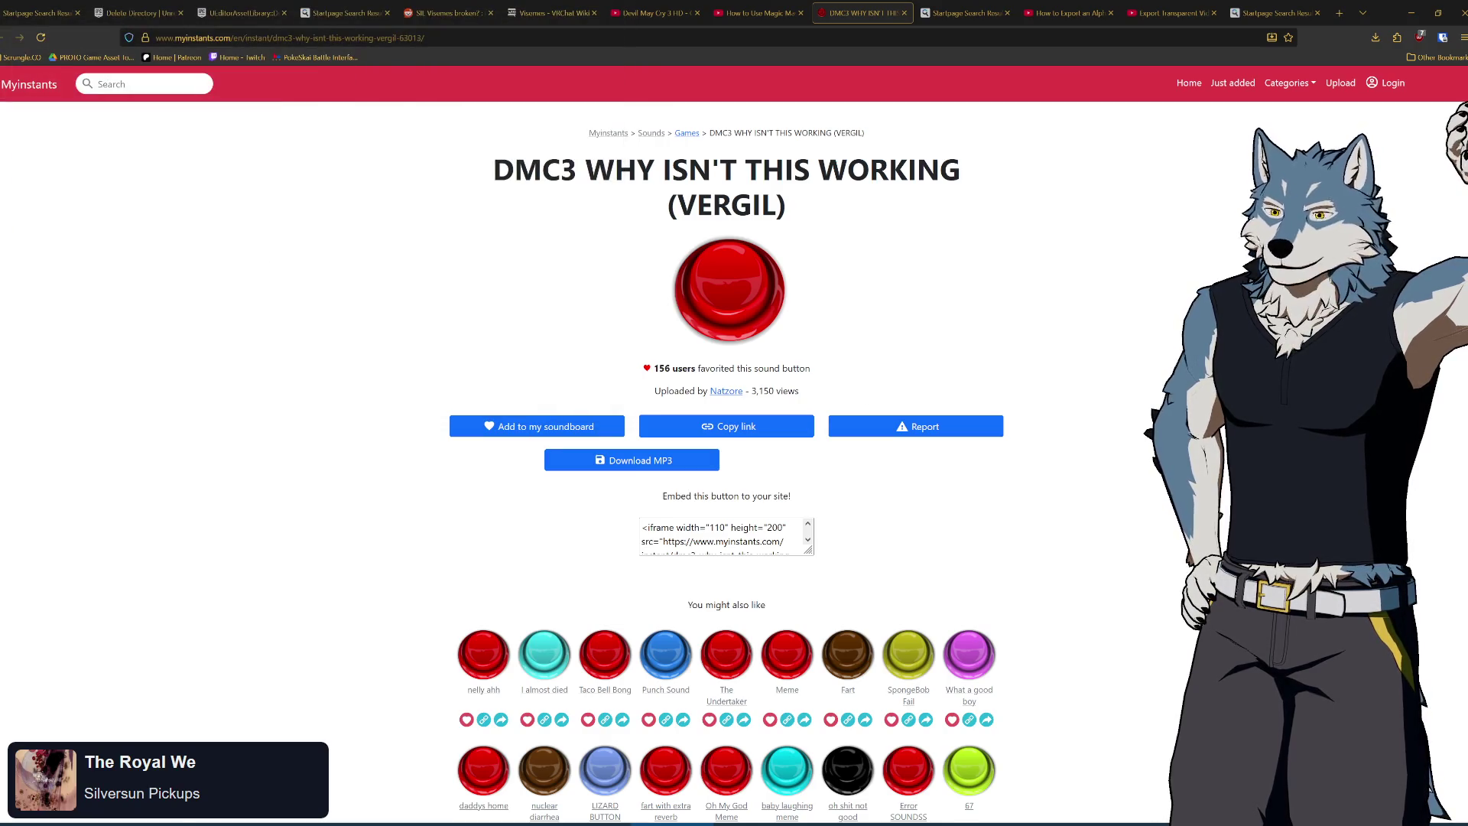
pyautogui.click(1408, 15)
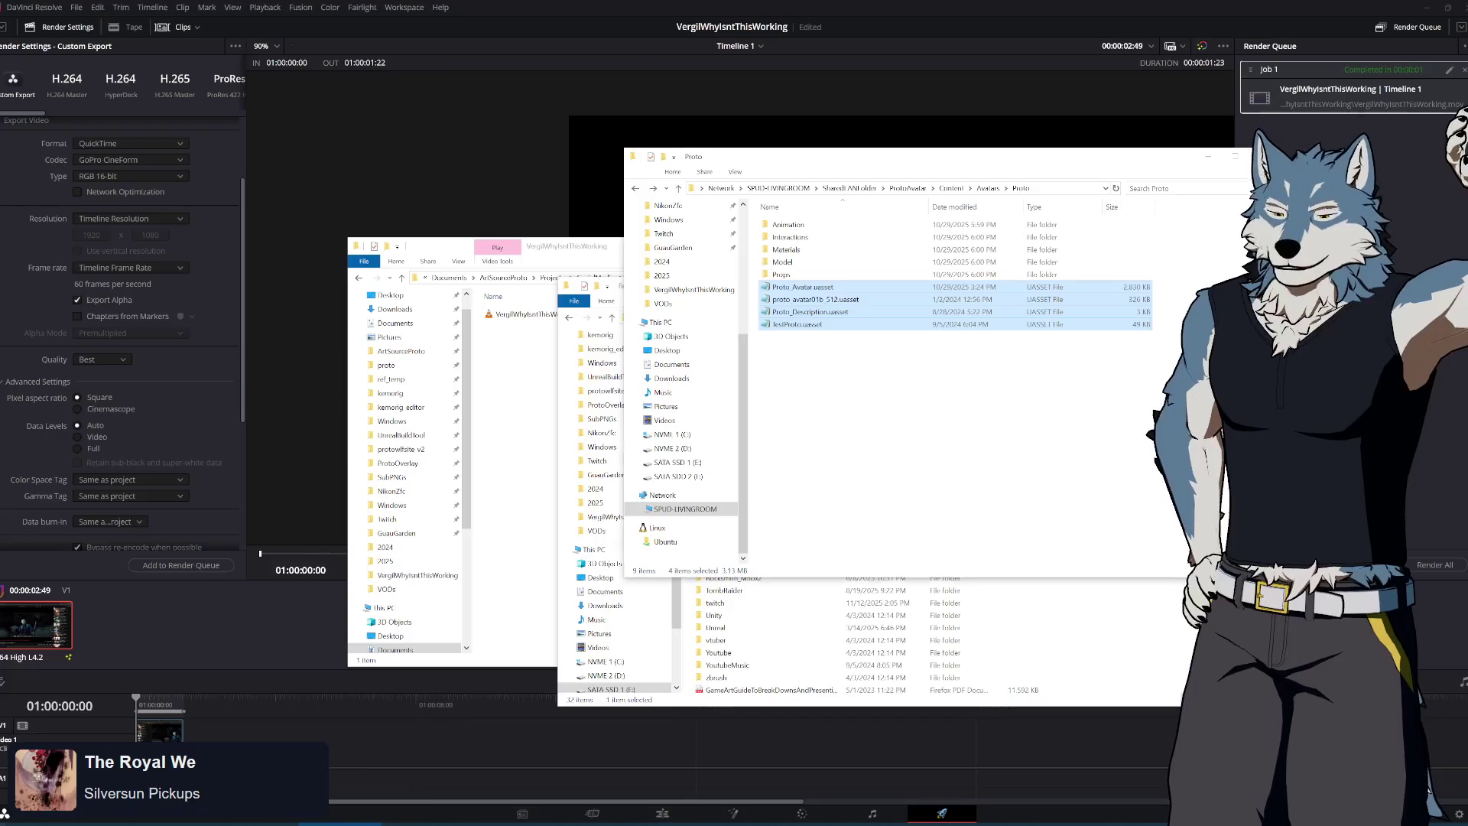
# Play the downloaded why-isnt-this-working MP3 from the Downloads folder to check it
pyautogui.press('super')
pyautogui.click(264, 507)
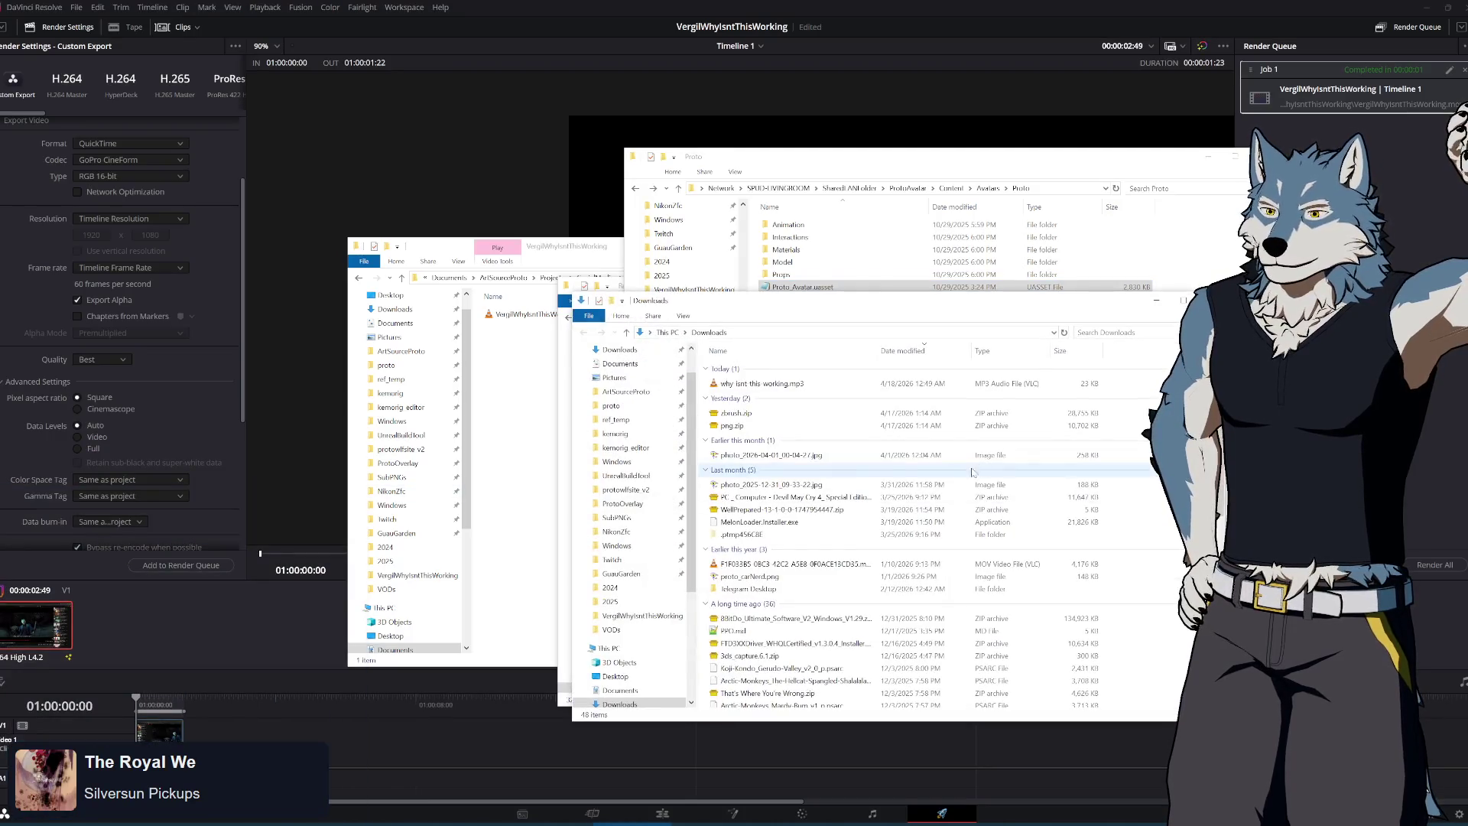
pyautogui.click(802, 383)
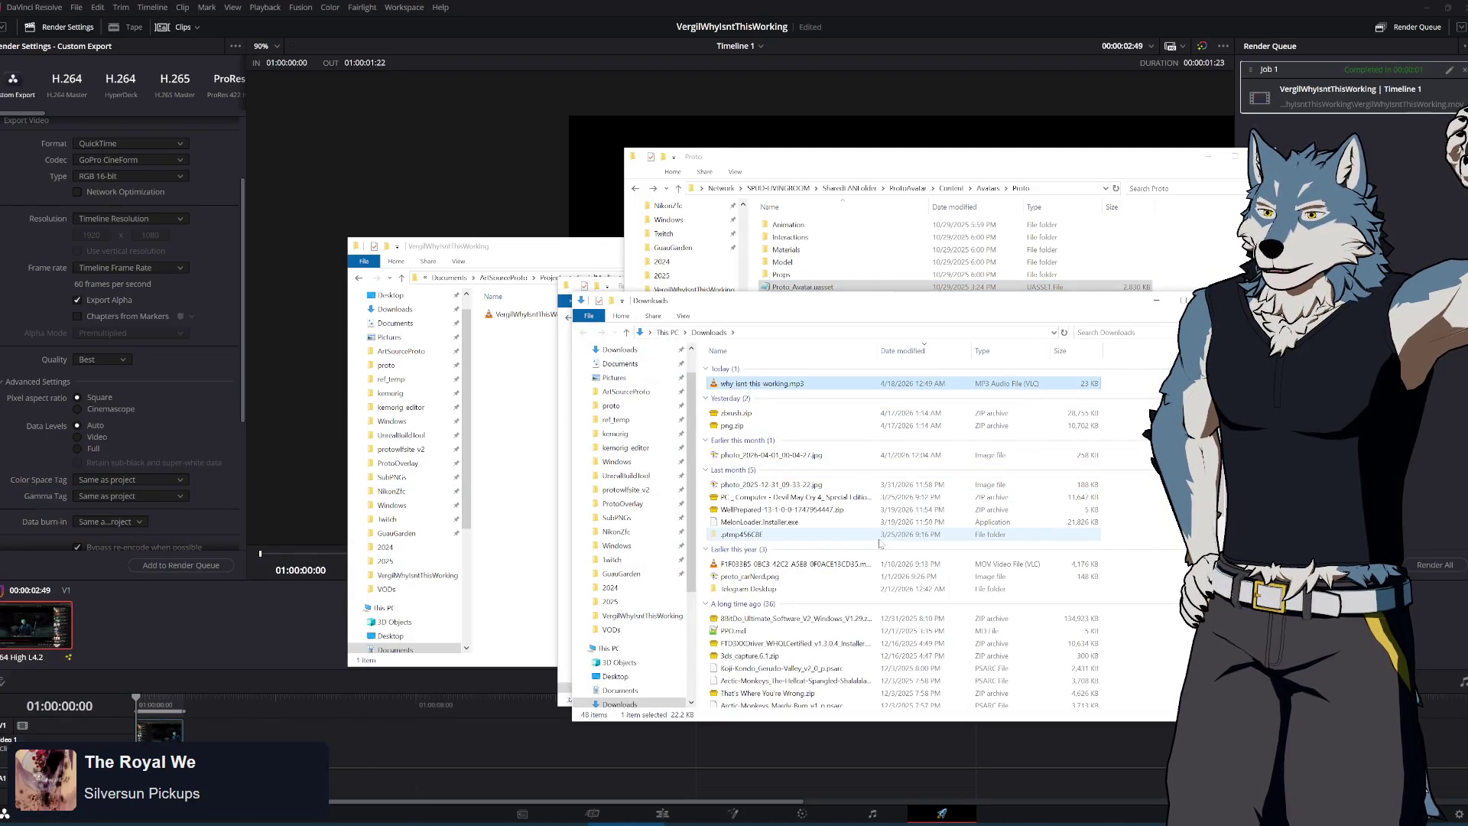
pyautogui.press('Return')
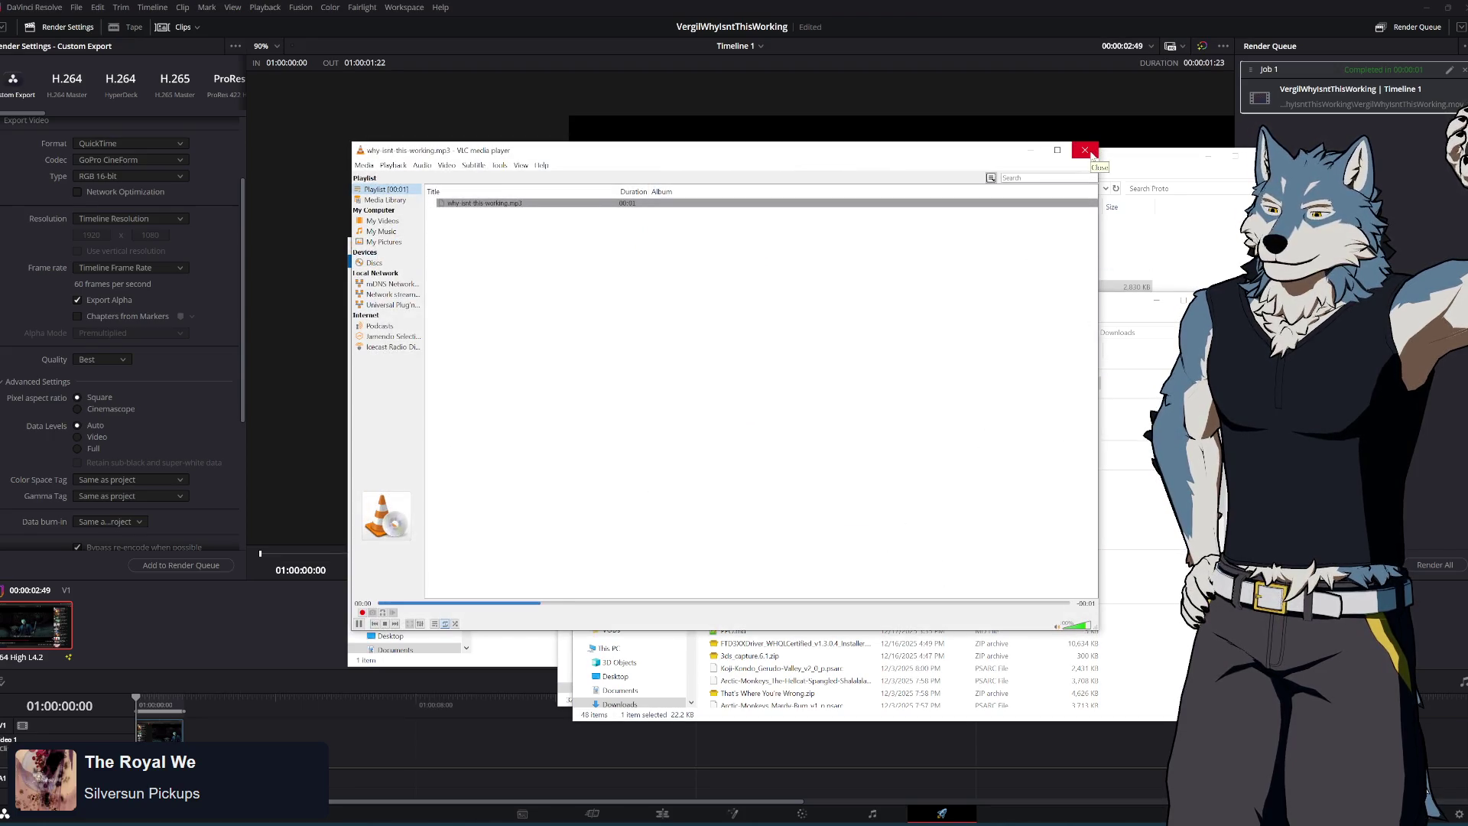
pyautogui.click(1085, 150)
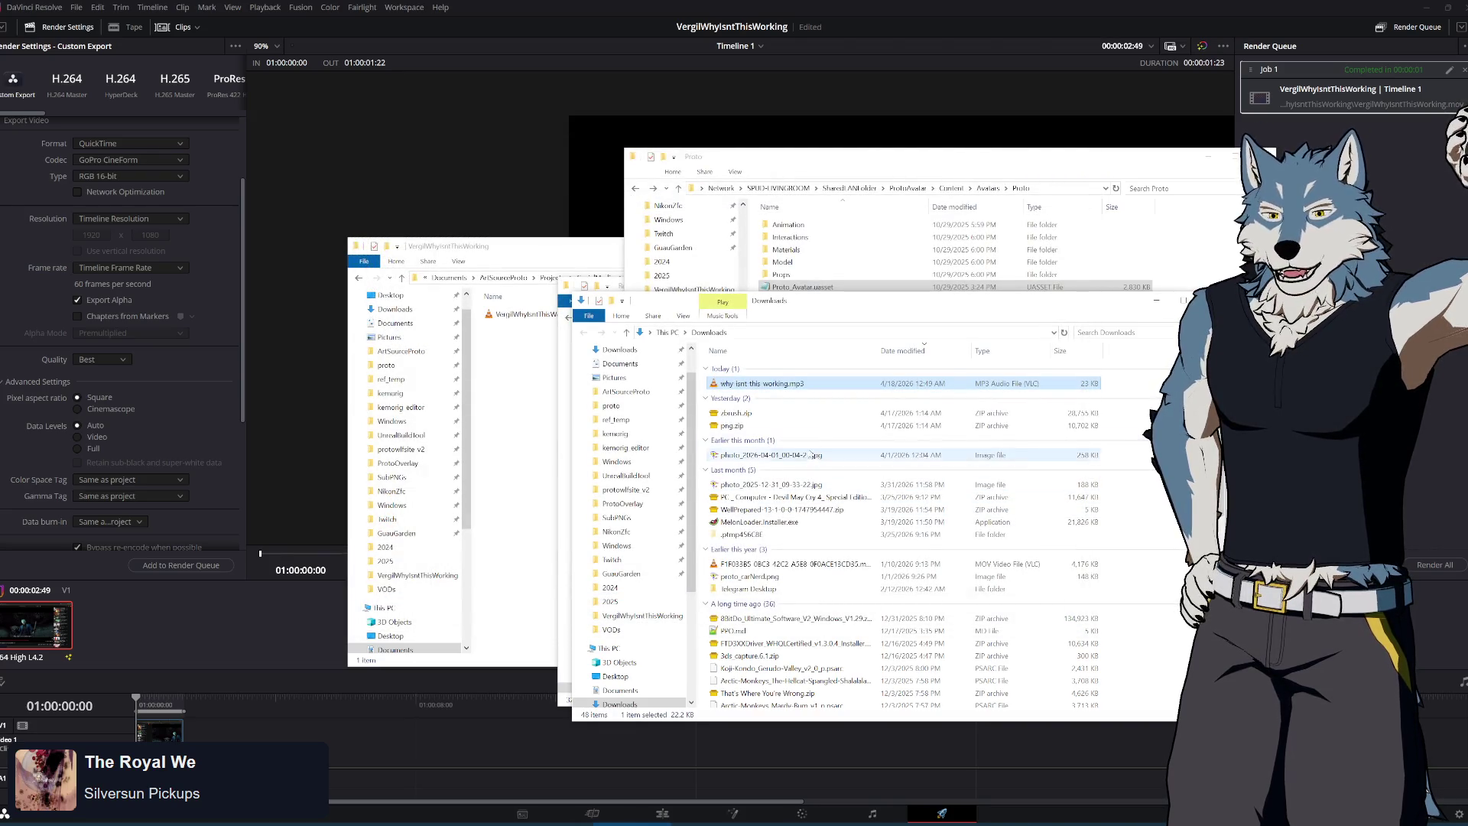
# Launch Audacity from the Start search and move its window aside
pyautogui.press('super')
pyautogui.write('audacity')
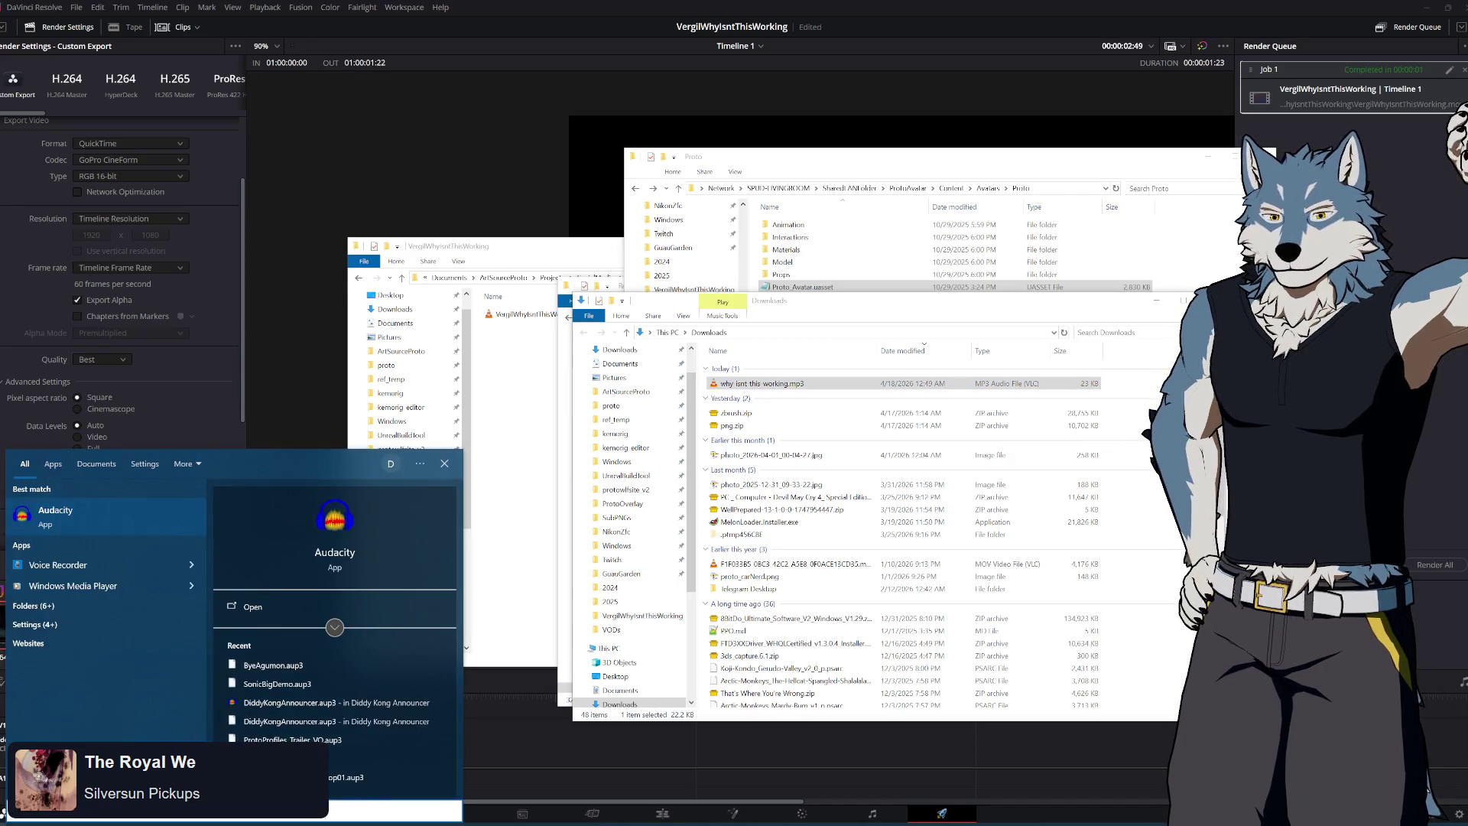
pyautogui.press('Return')
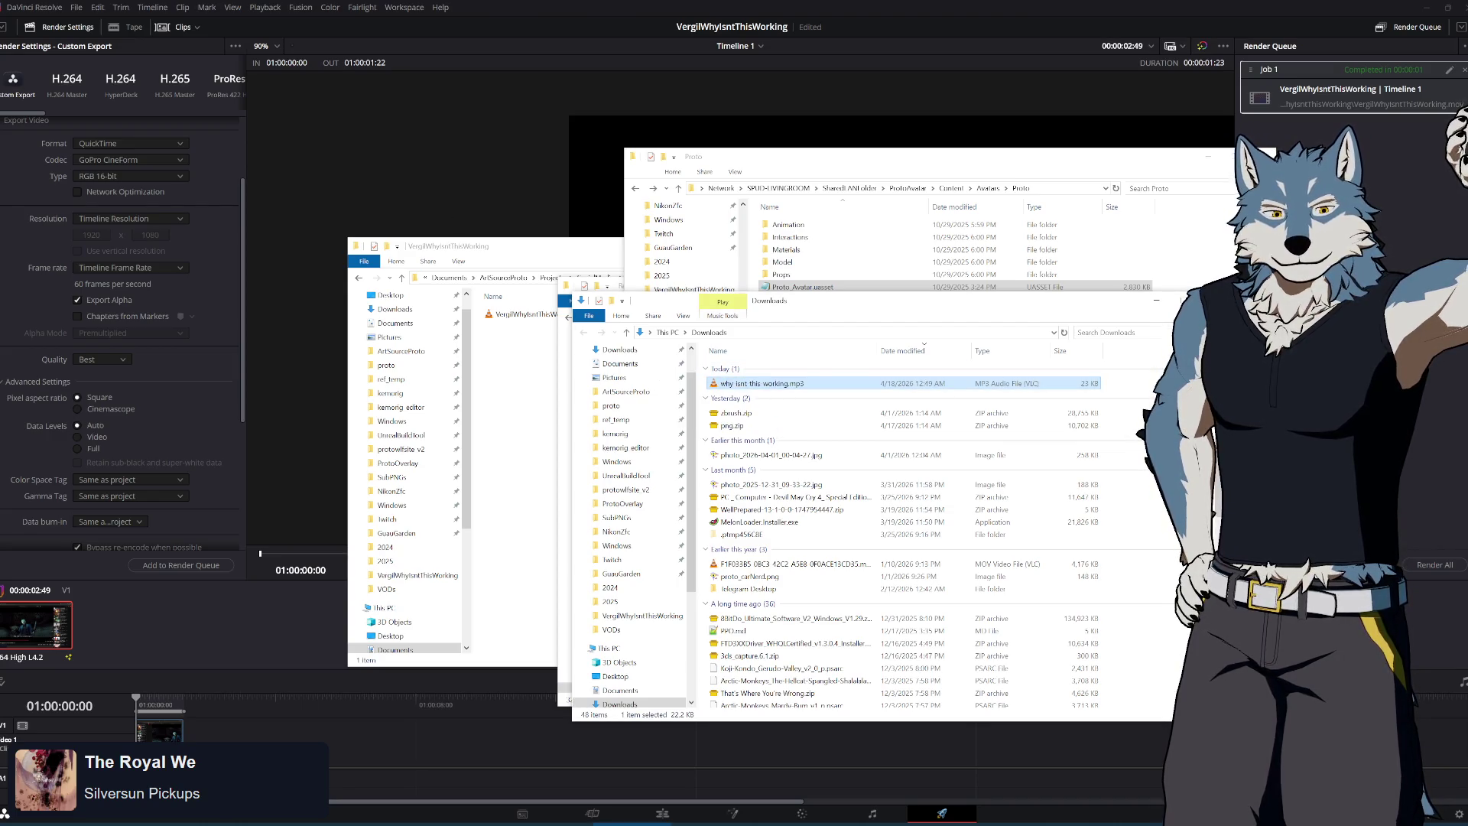
pyautogui.moveTo(595, 180)
pyautogui.mouseDown()
pyautogui.moveTo(885, 441)
pyautogui.moveTo(835, 412)
pyautogui.moveTo(837, 374)
pyautogui.mouseUp()
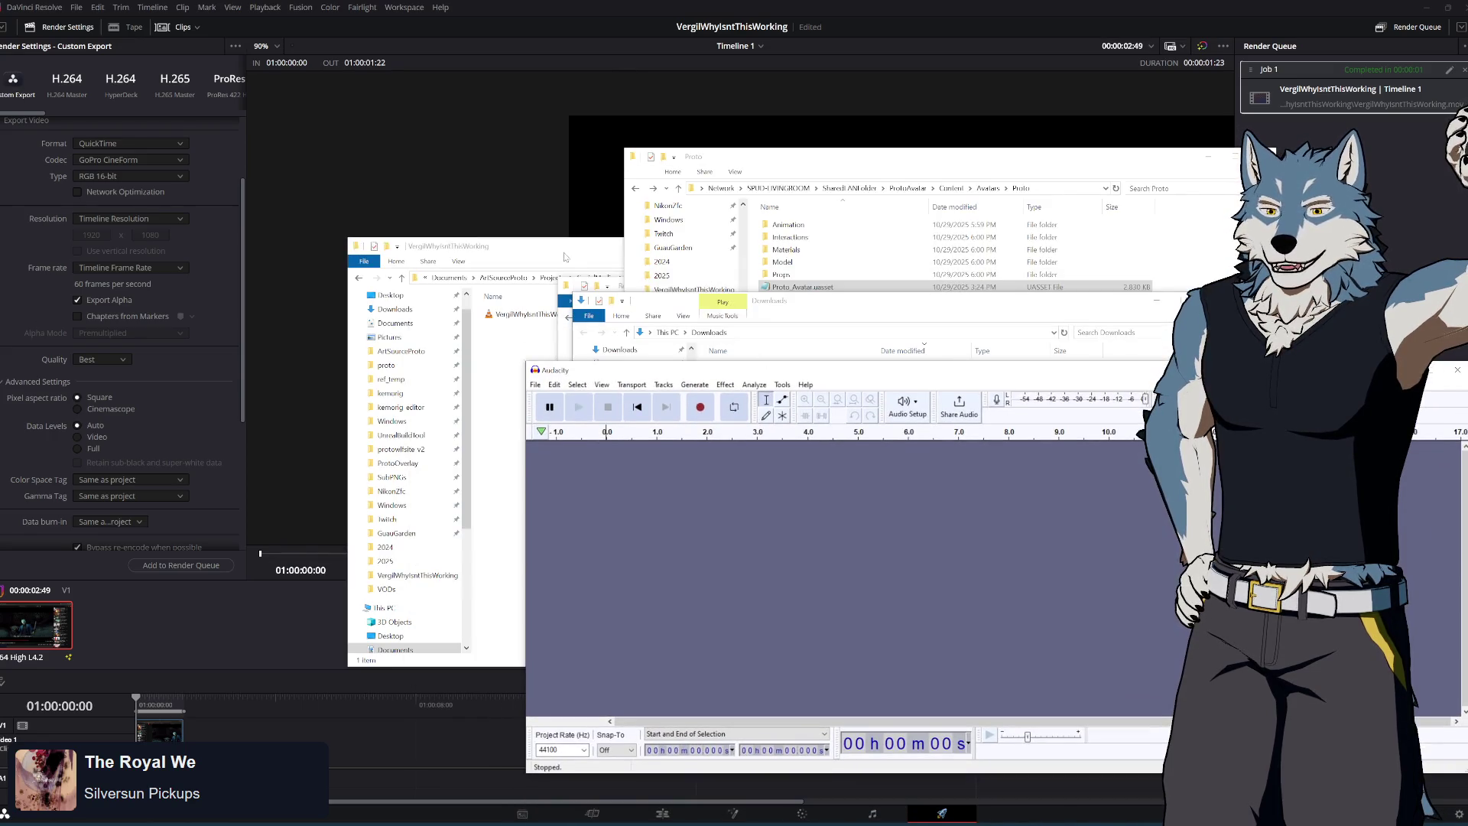
# Move the downloaded MP3 into the VergilWhyIsntThisWorking folder
pyautogui.moveTo(791, 304); pyautogui.dragTo(950, 283)
pyautogui.moveTo(889, 367)
pyautogui.mouseDown()
pyautogui.moveTo(508, 311)
pyautogui.moveTo(578, 320)
pyautogui.mouseUp()
pyautogui.moveTo(653, 252); pyautogui.dragTo(443, 223)
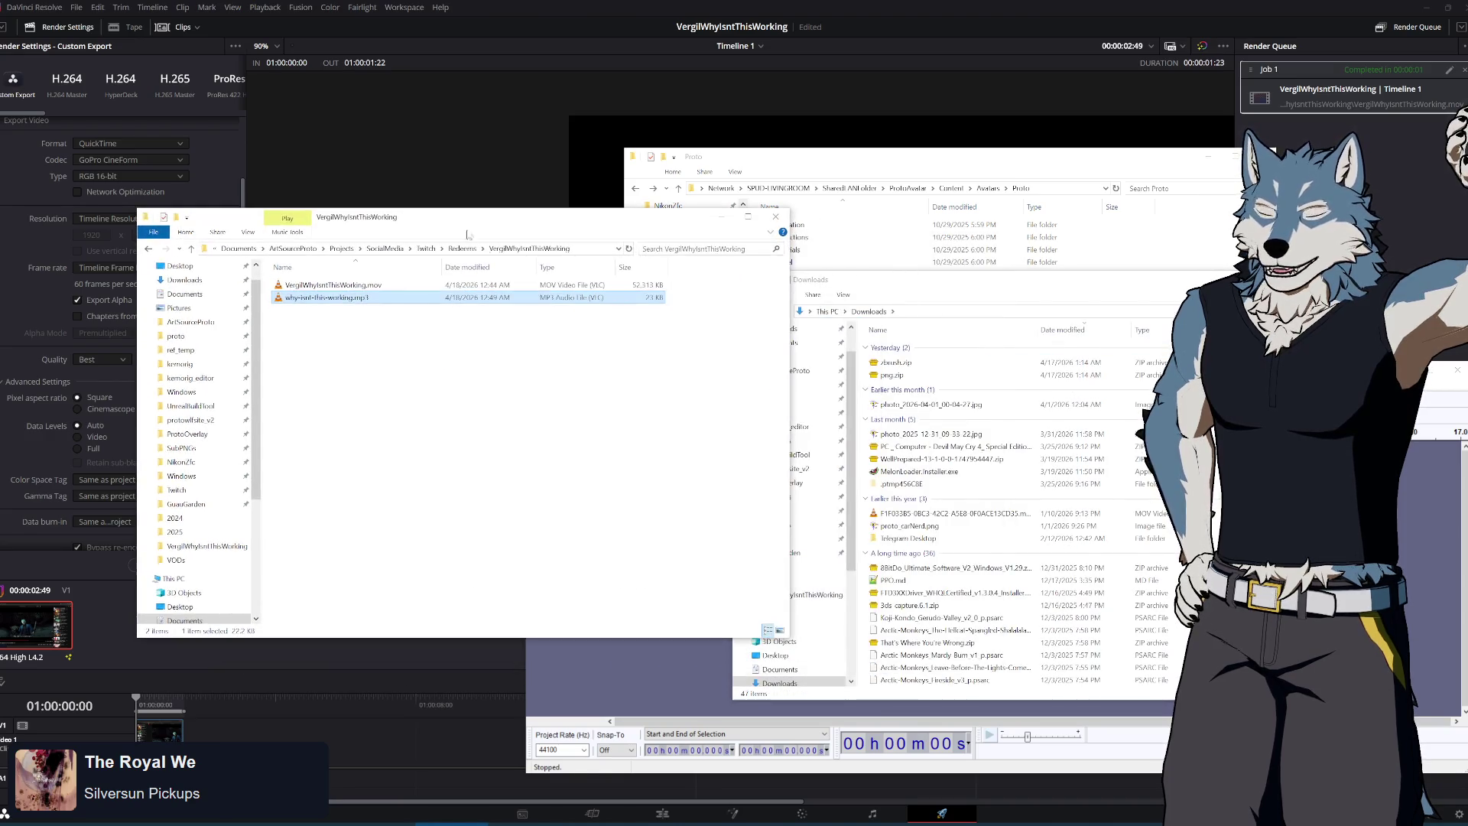
# Listen to no.wav in the Redeems TombRaider folder, then return to Redeems
pyautogui.click(497, 248)
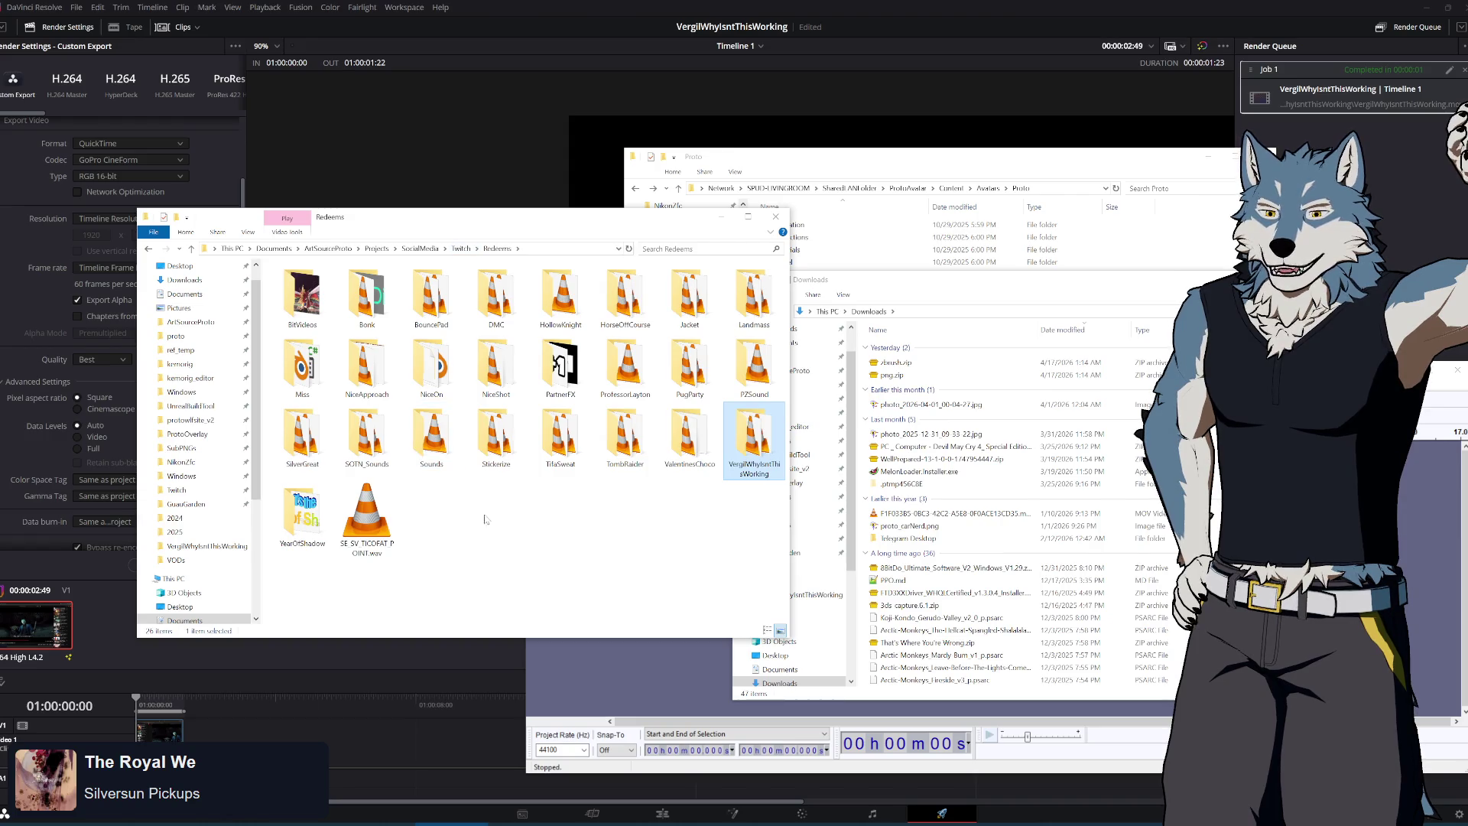
pyautogui.doubleClick(625, 444)
pyautogui.doubleClick(313, 311)
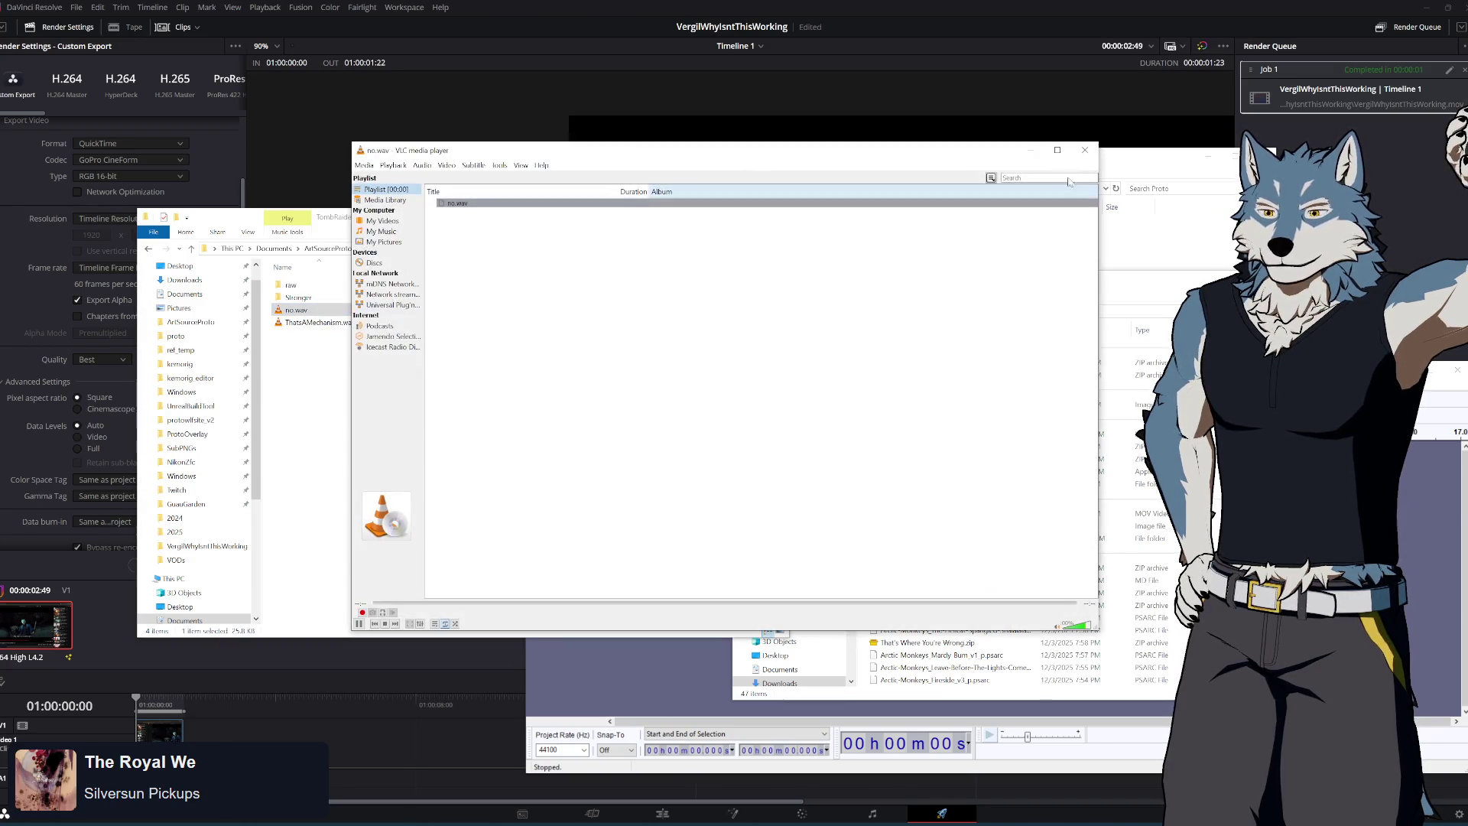
pyautogui.press('BackSpace')
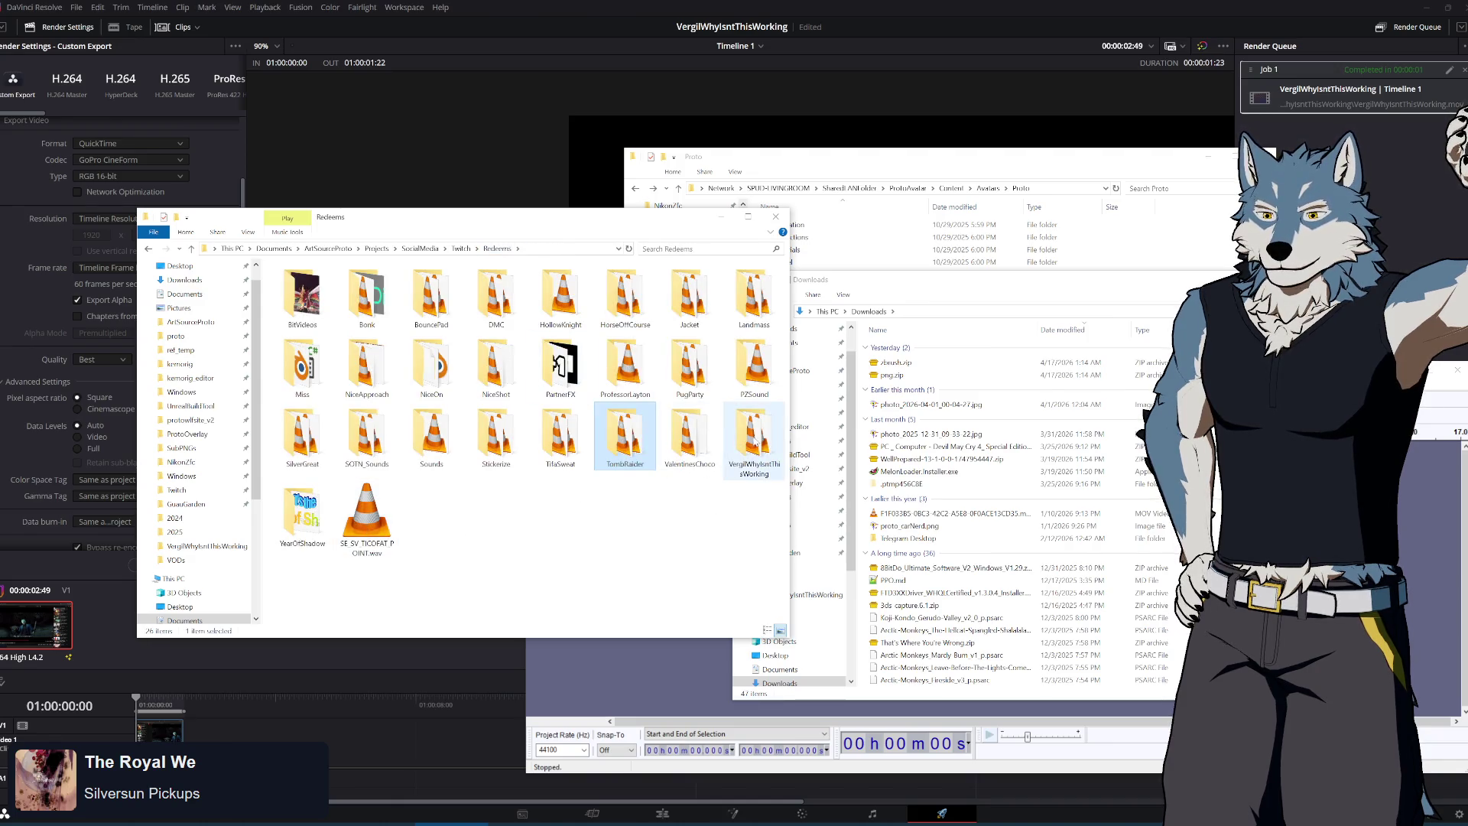
pyautogui.click(1181, 535)
# Import no.wav and the why-isnt-this-working audio into Audacity as tracks
pyautogui.moveTo(588, 221); pyautogui.dragTo(428, 126)
pyautogui.doubleClick(467, 351)
pyautogui.moveTo(136, 215)
pyautogui.mouseDown()
pyautogui.moveTo(367, 253)
pyautogui.moveTo(899, 611)
pyautogui.mouseUp()
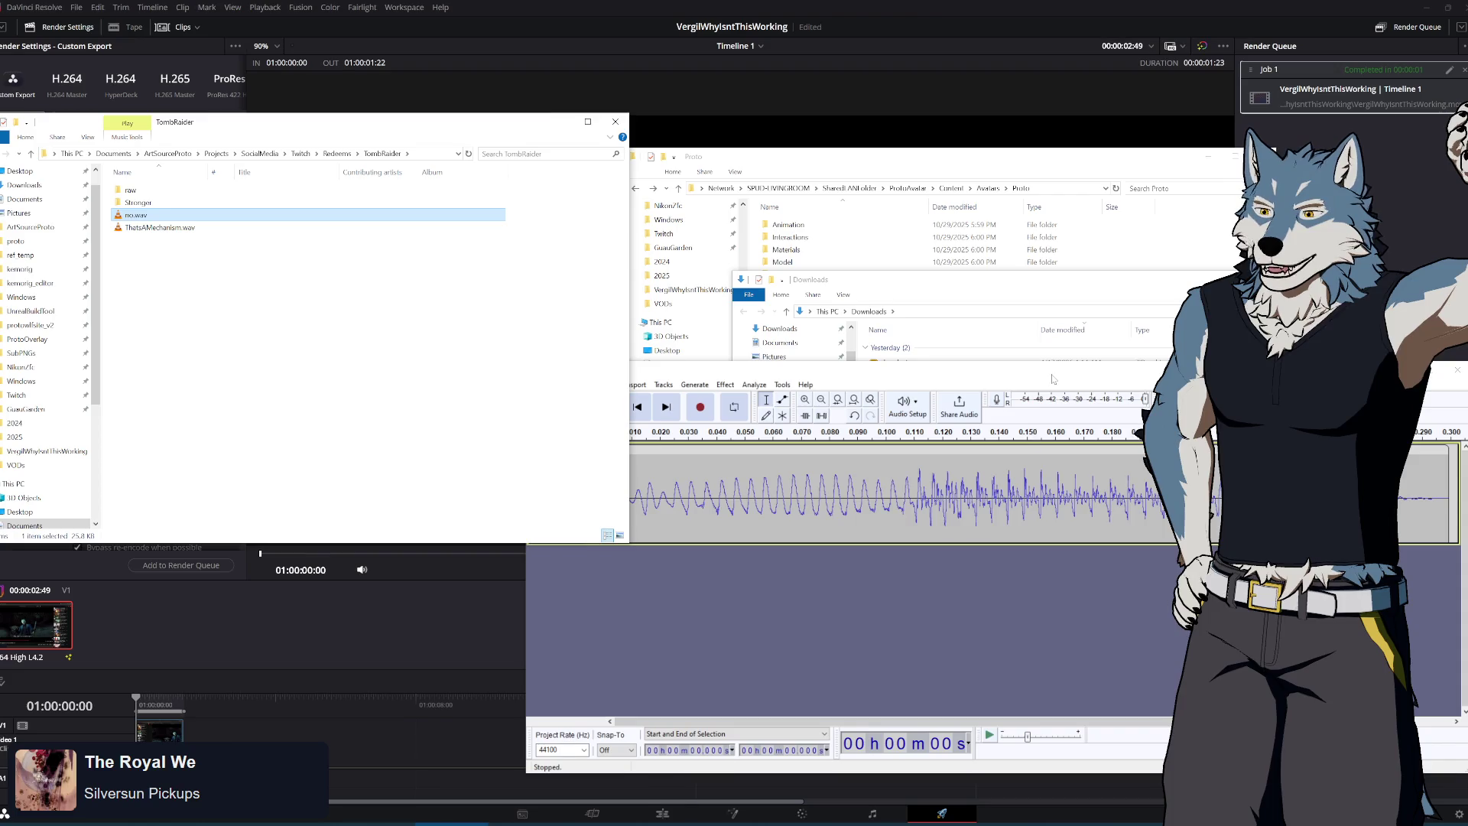
pyautogui.click(337, 153)
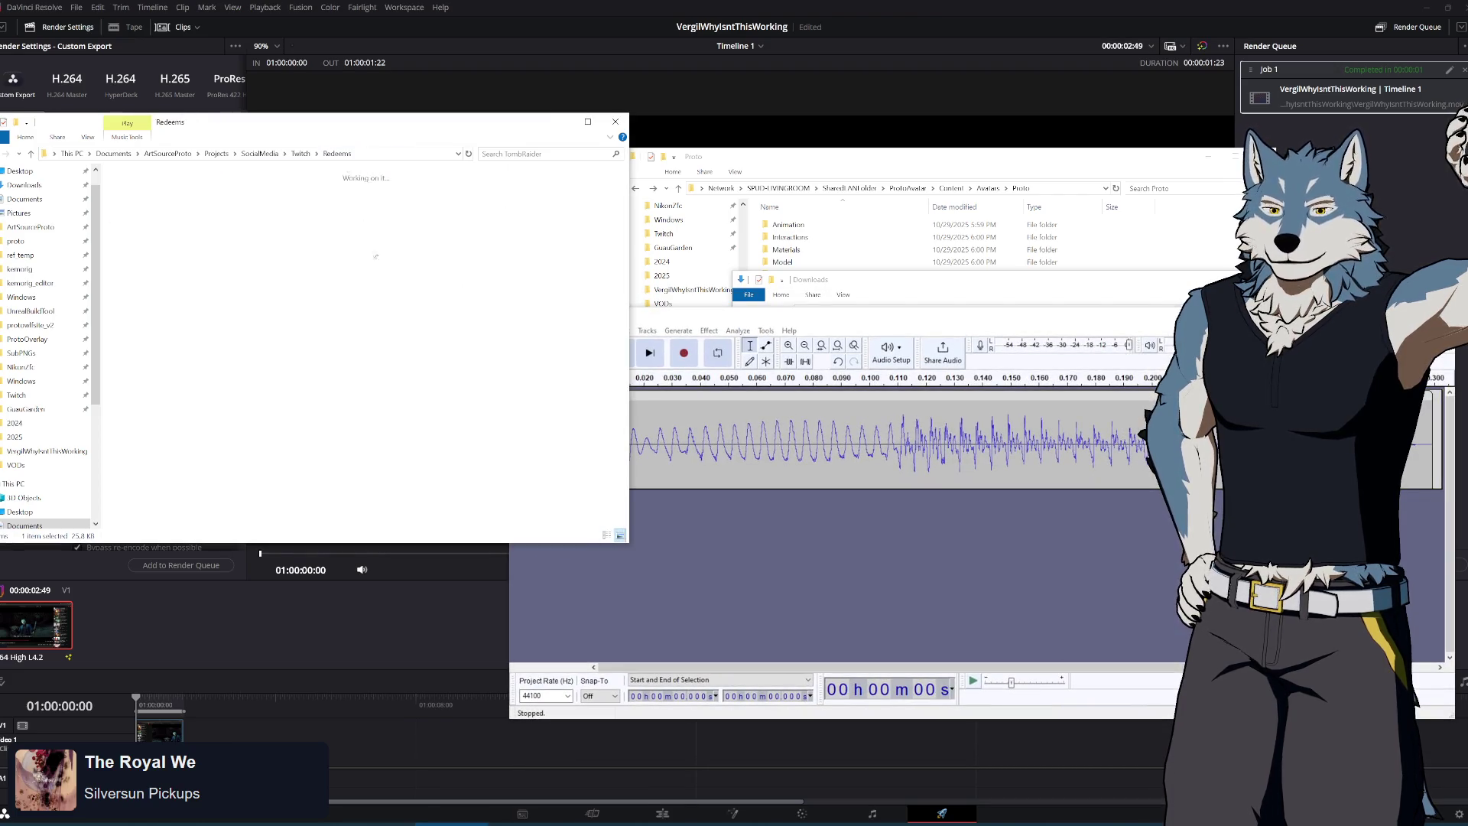
pyautogui.doubleClick(215, 293)
pyautogui.moveTo(160, 202)
pyautogui.mouseDown()
pyautogui.moveTo(864, 550)
pyautogui.moveTo(864, 601)
pyautogui.mouseUp()
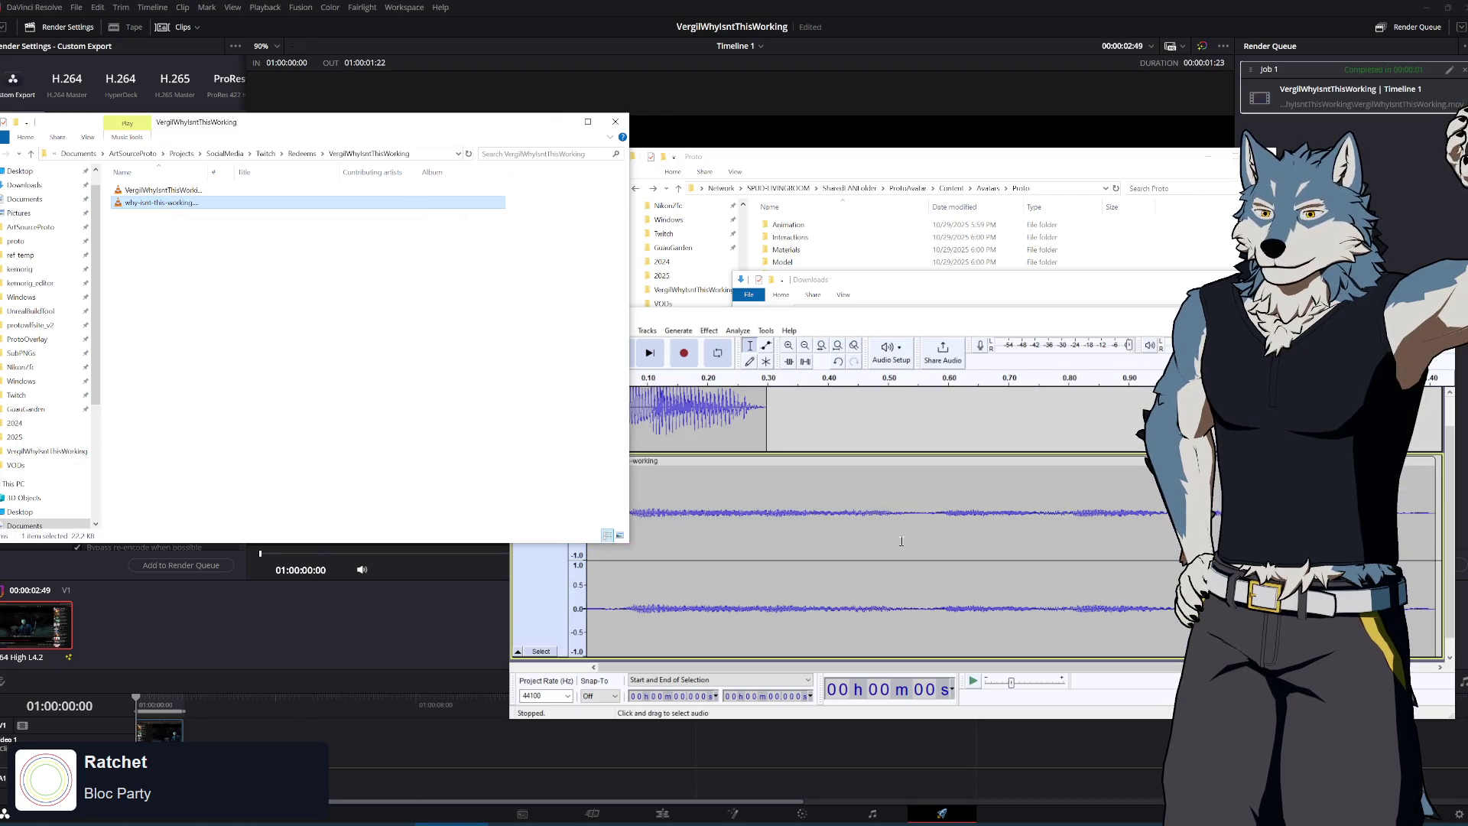
# Select the why-isnt-this-working clip and choose Effect > Amplify
pyautogui.moveTo(919, 326); pyautogui.dragTo(747, 263)
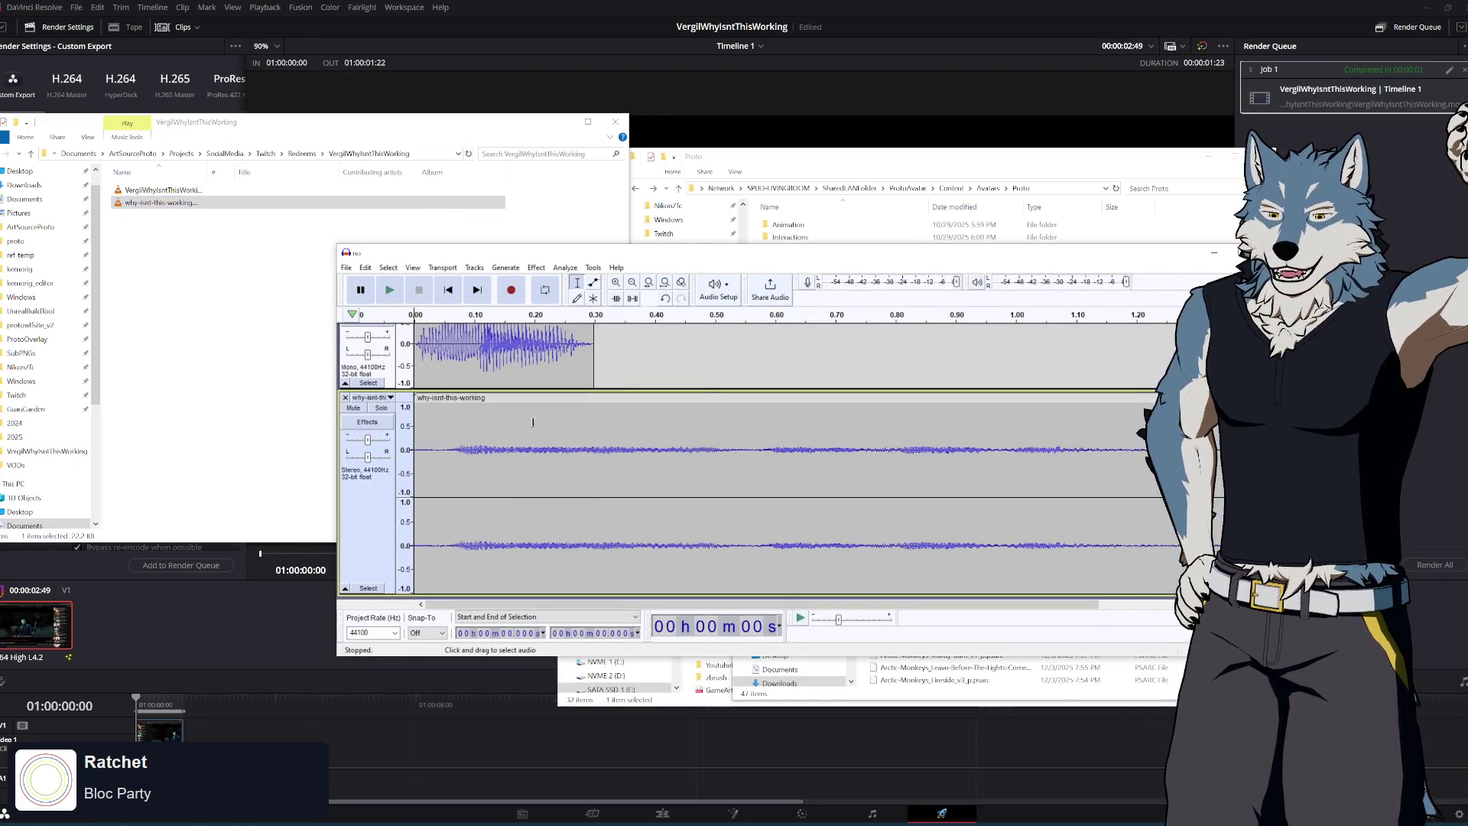
pyautogui.click(479, 399)
pyautogui.click(528, 267)
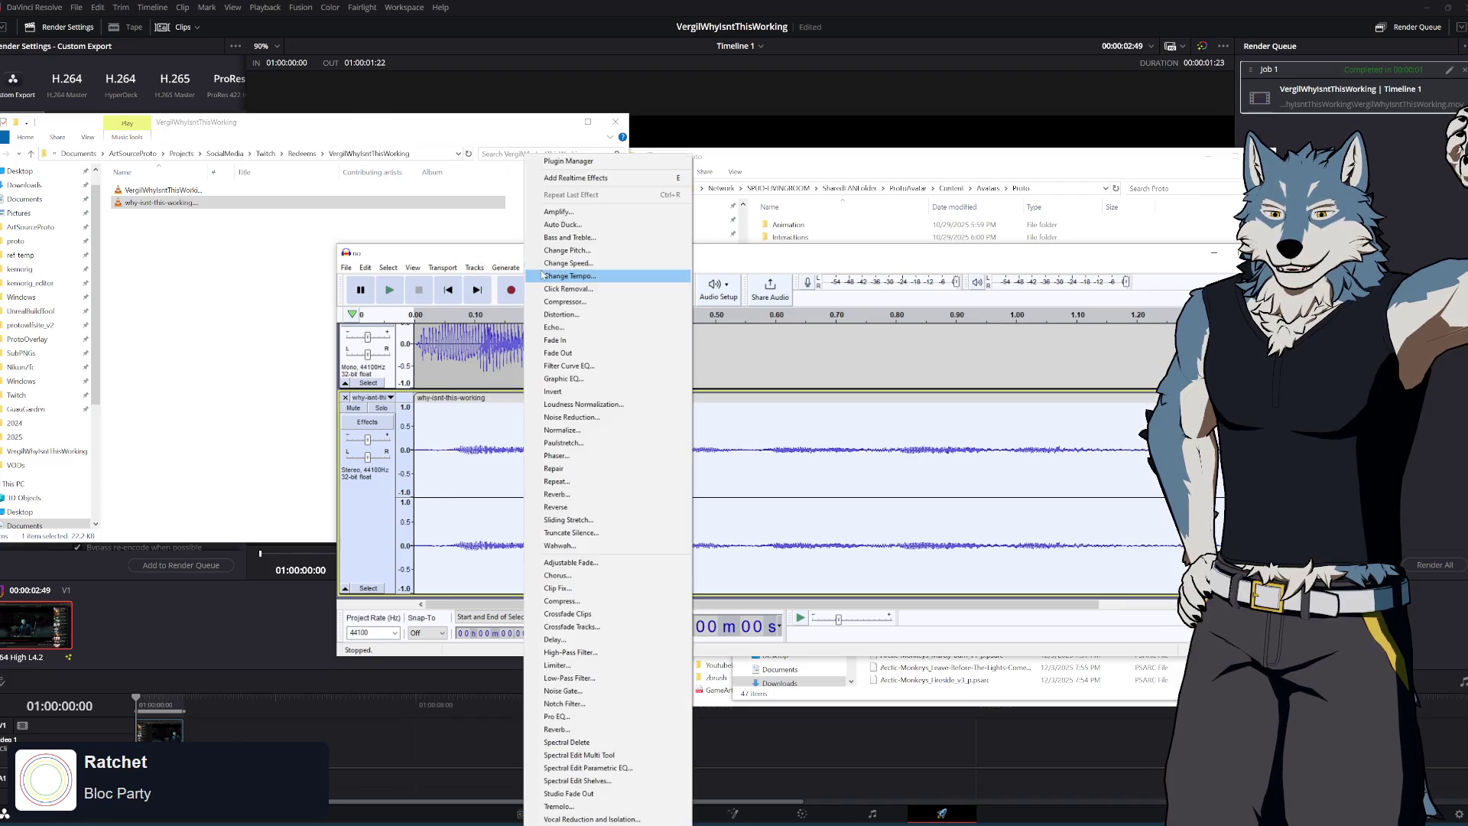
pyautogui.moveTo(536, 268)
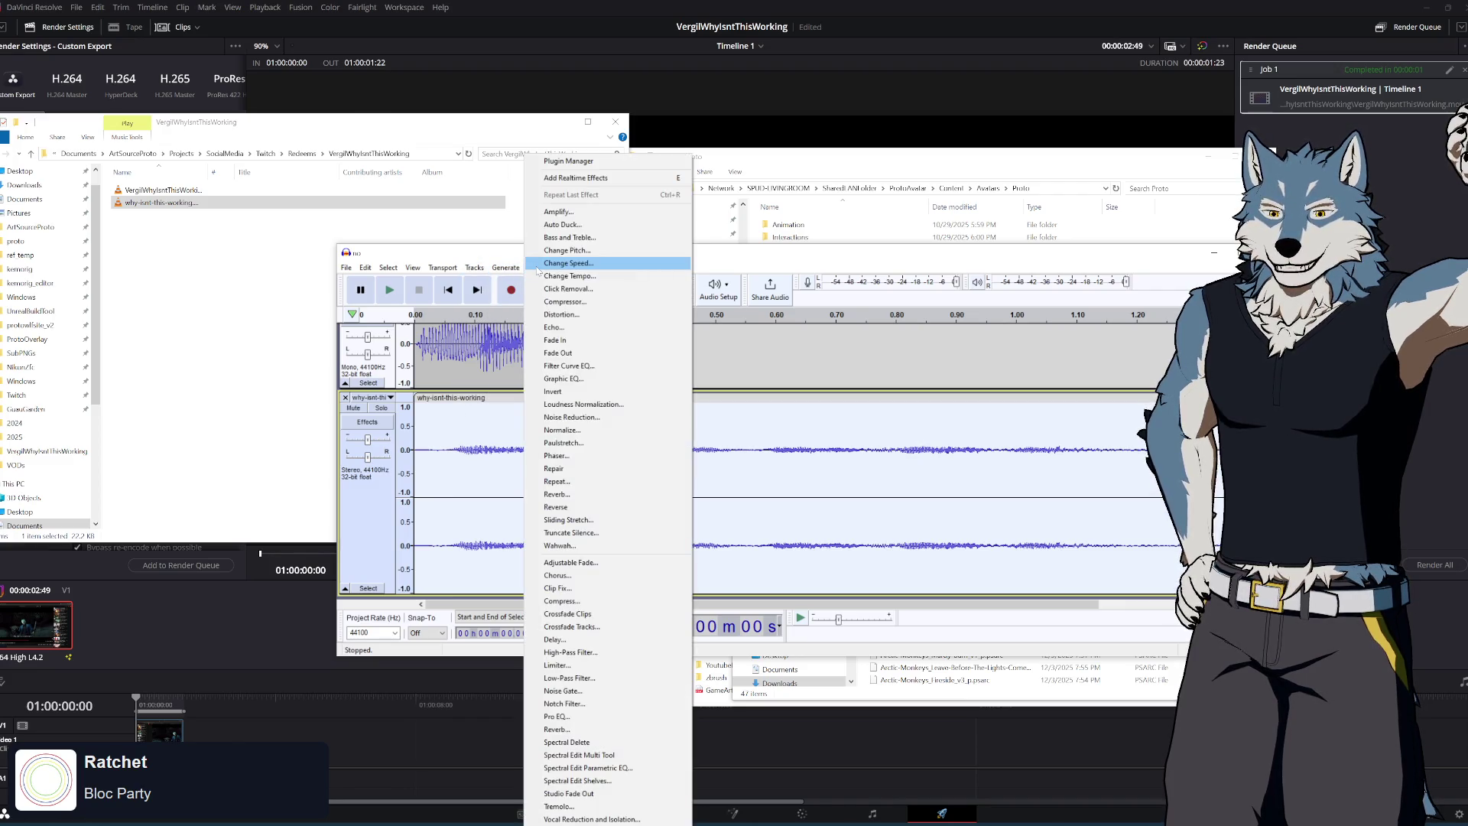
pyautogui.click(622, 213)
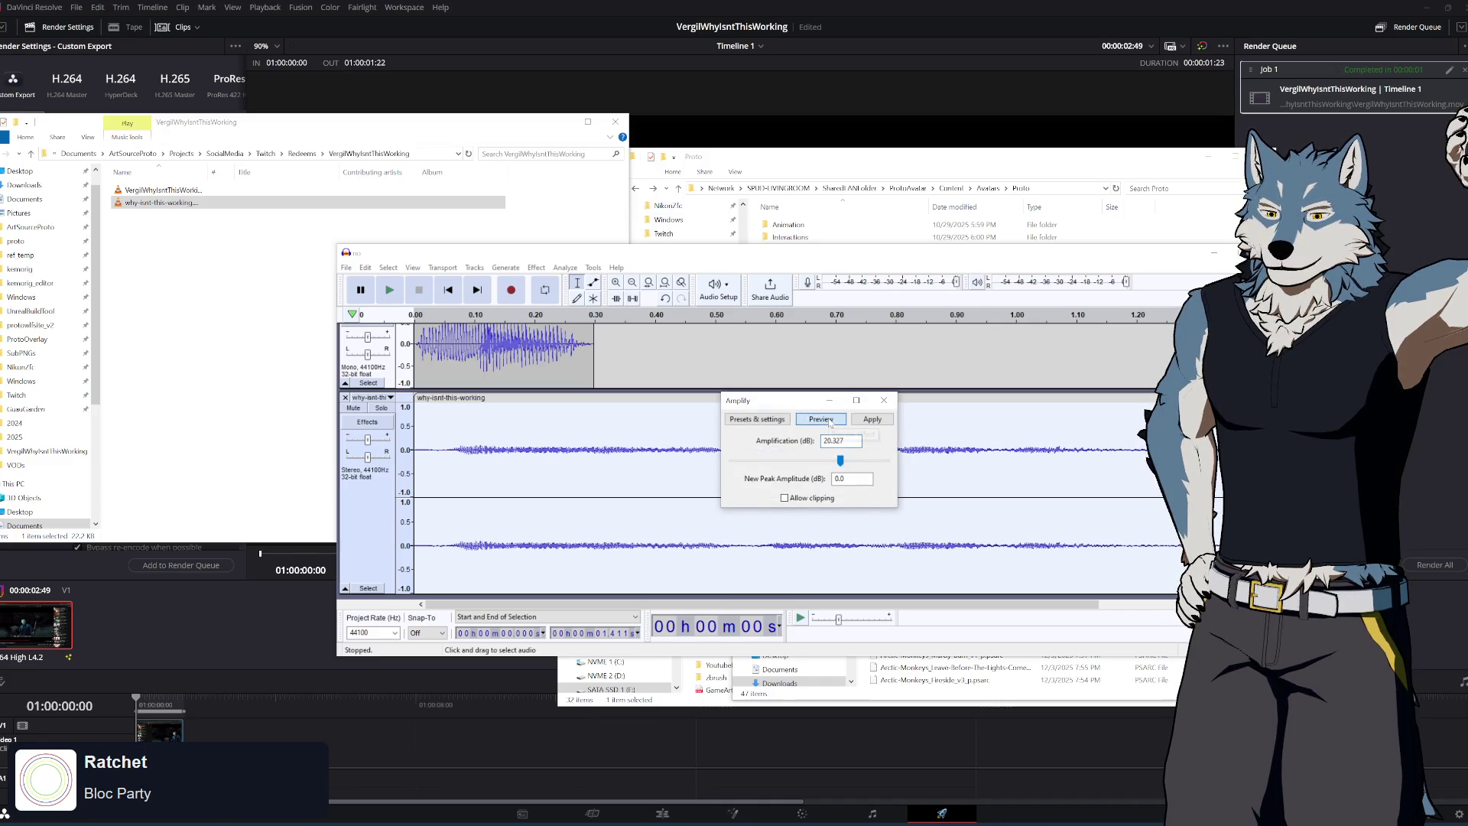
# Preview amplification levels and apply 13.0 dB of Amplify to the clip
pyautogui.click(821, 419)
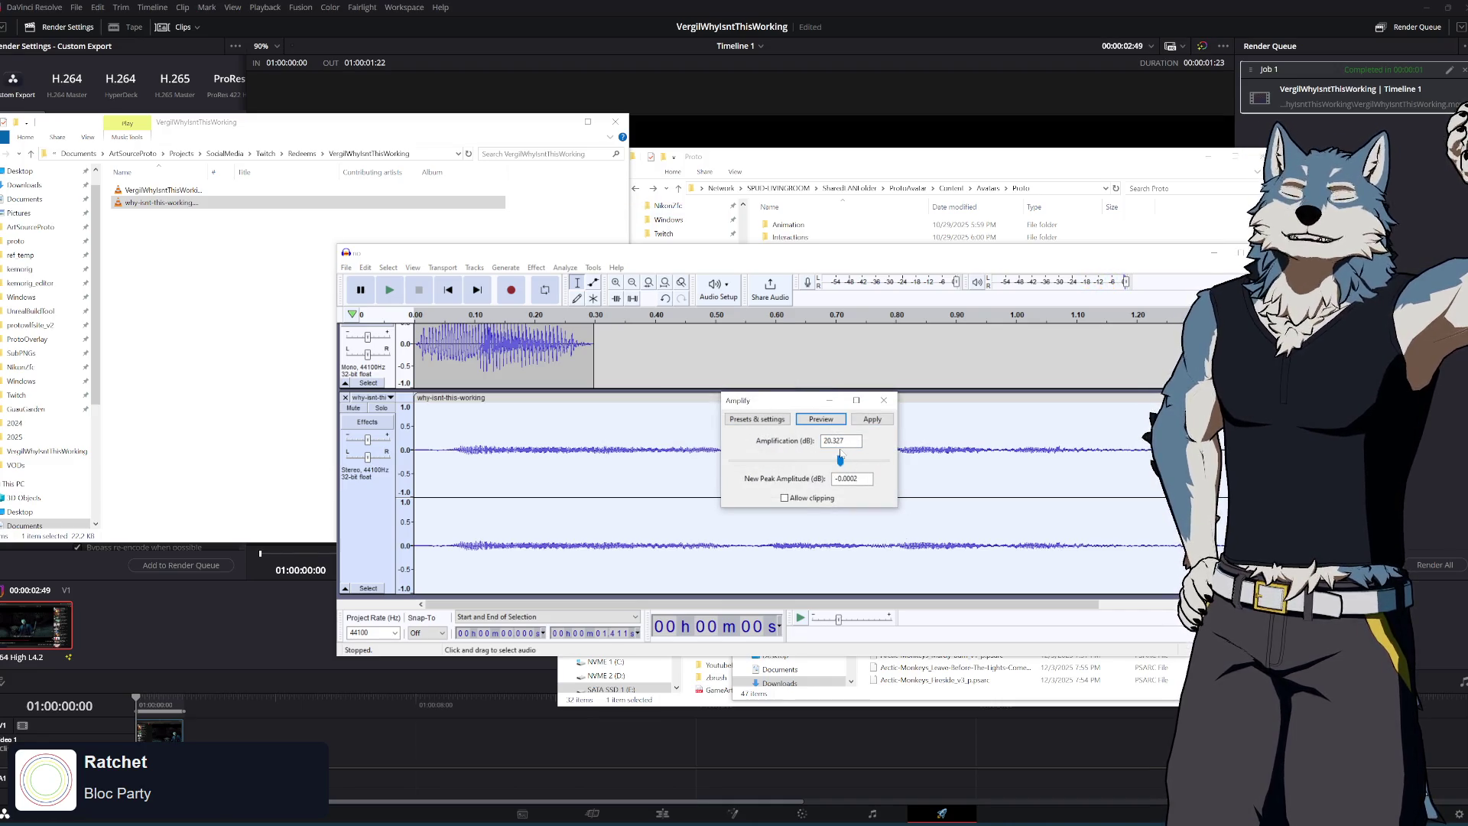
pyautogui.moveTo(841, 461); pyautogui.dragTo(827, 461)
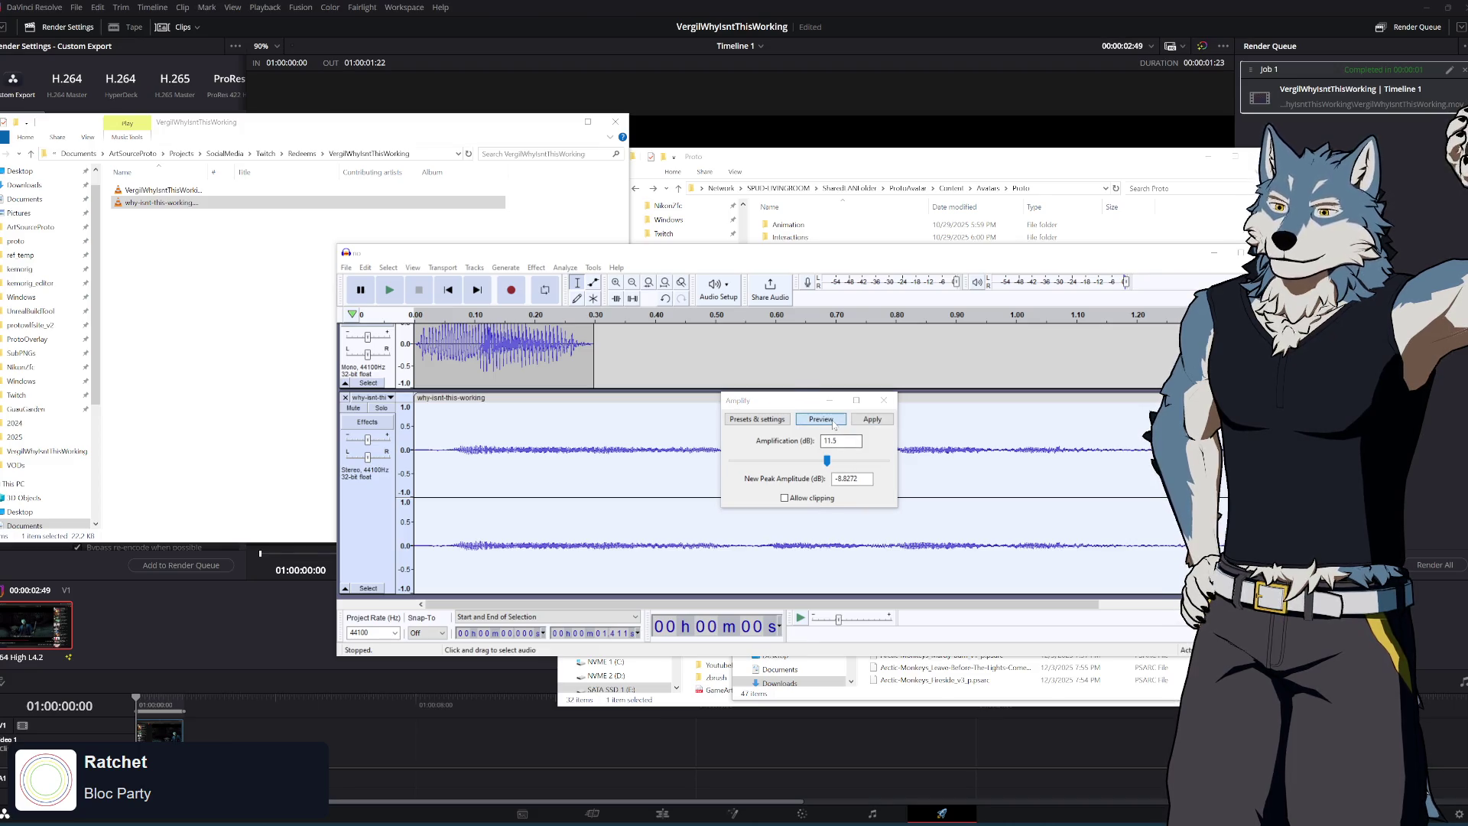
pyautogui.click(831, 422)
pyautogui.click(821, 419)
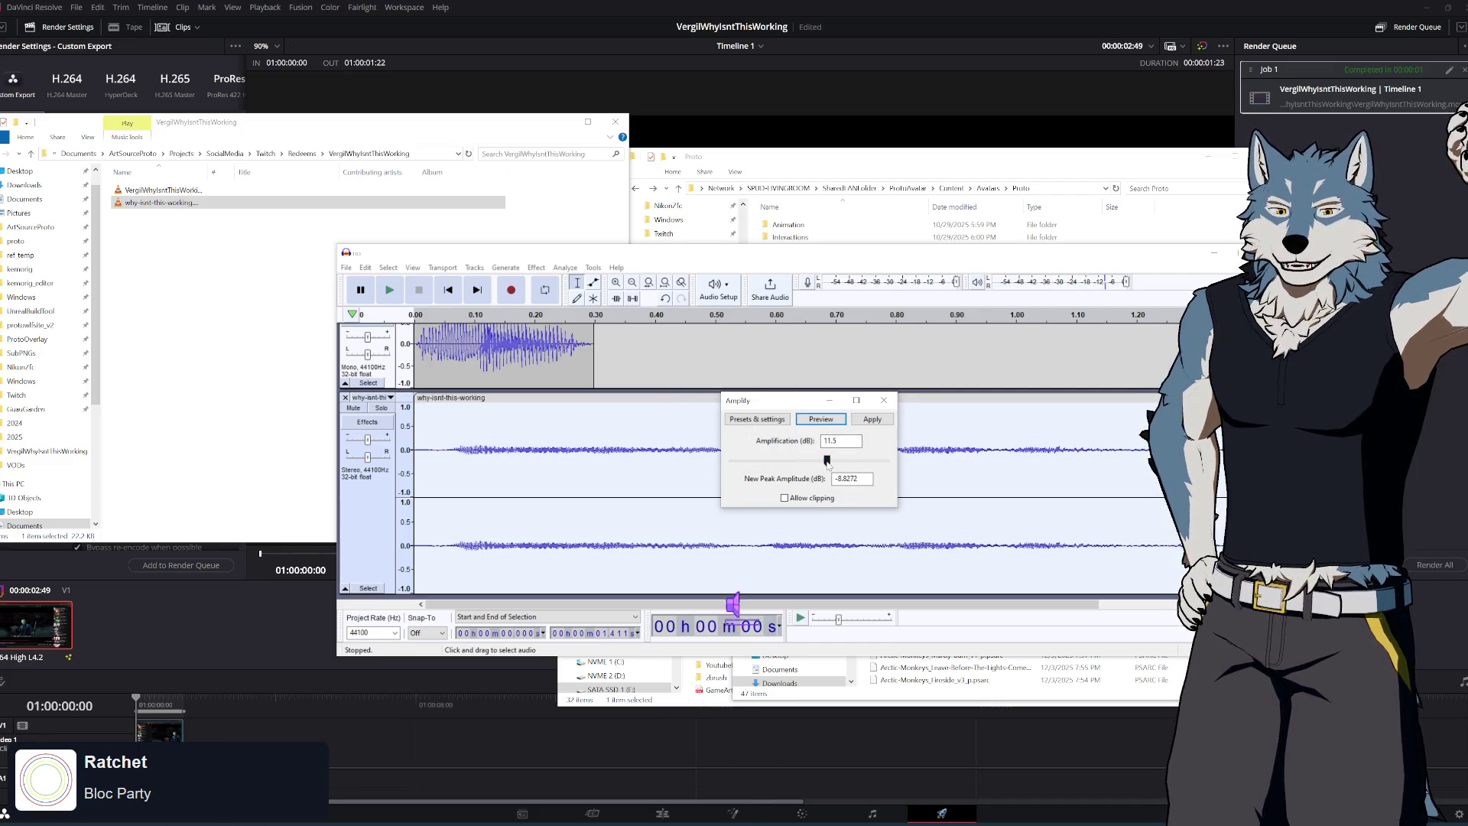
pyautogui.moveTo(827, 462); pyautogui.dragTo(831, 464)
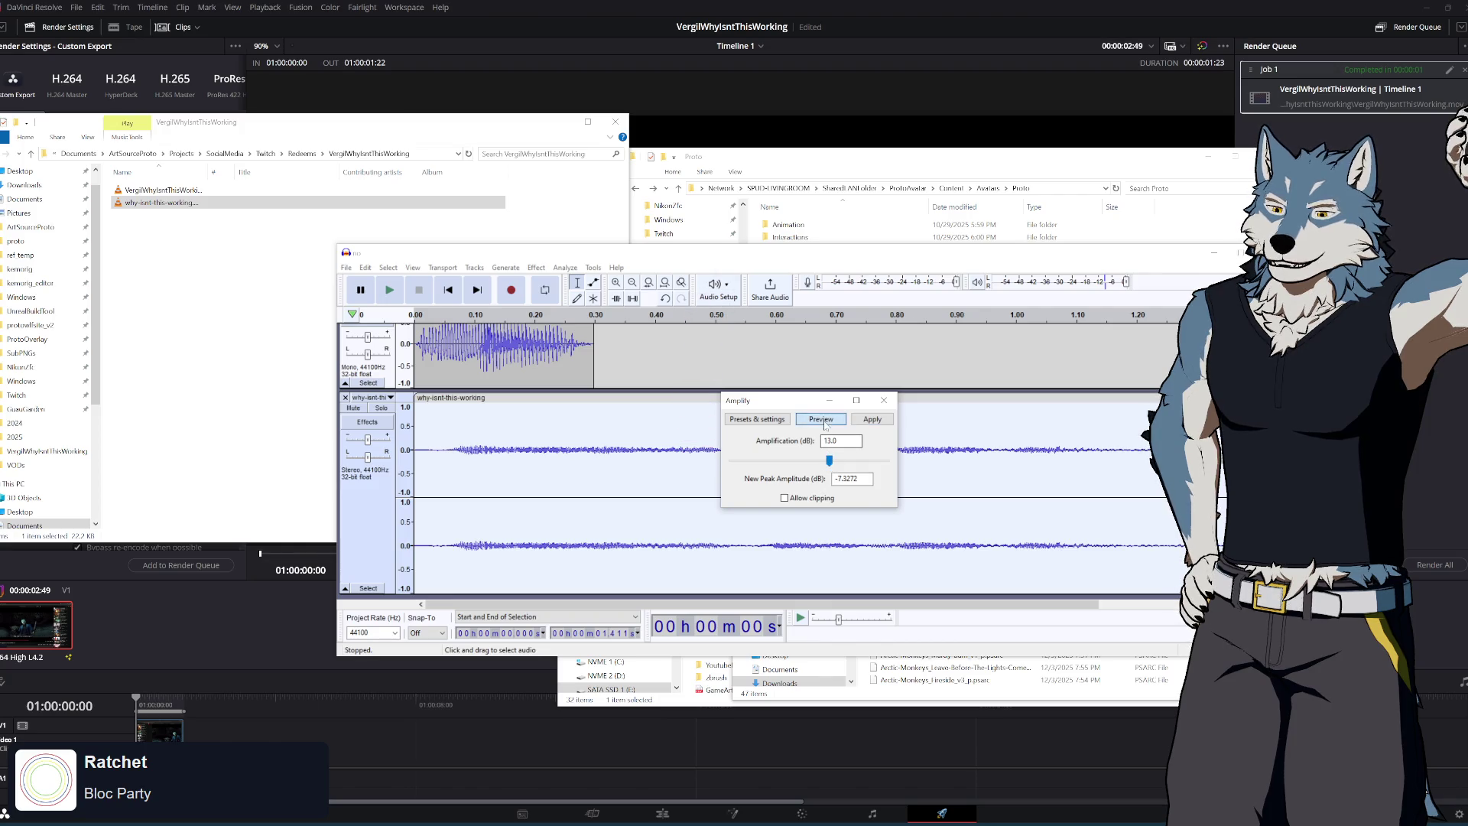
pyautogui.click(821, 420)
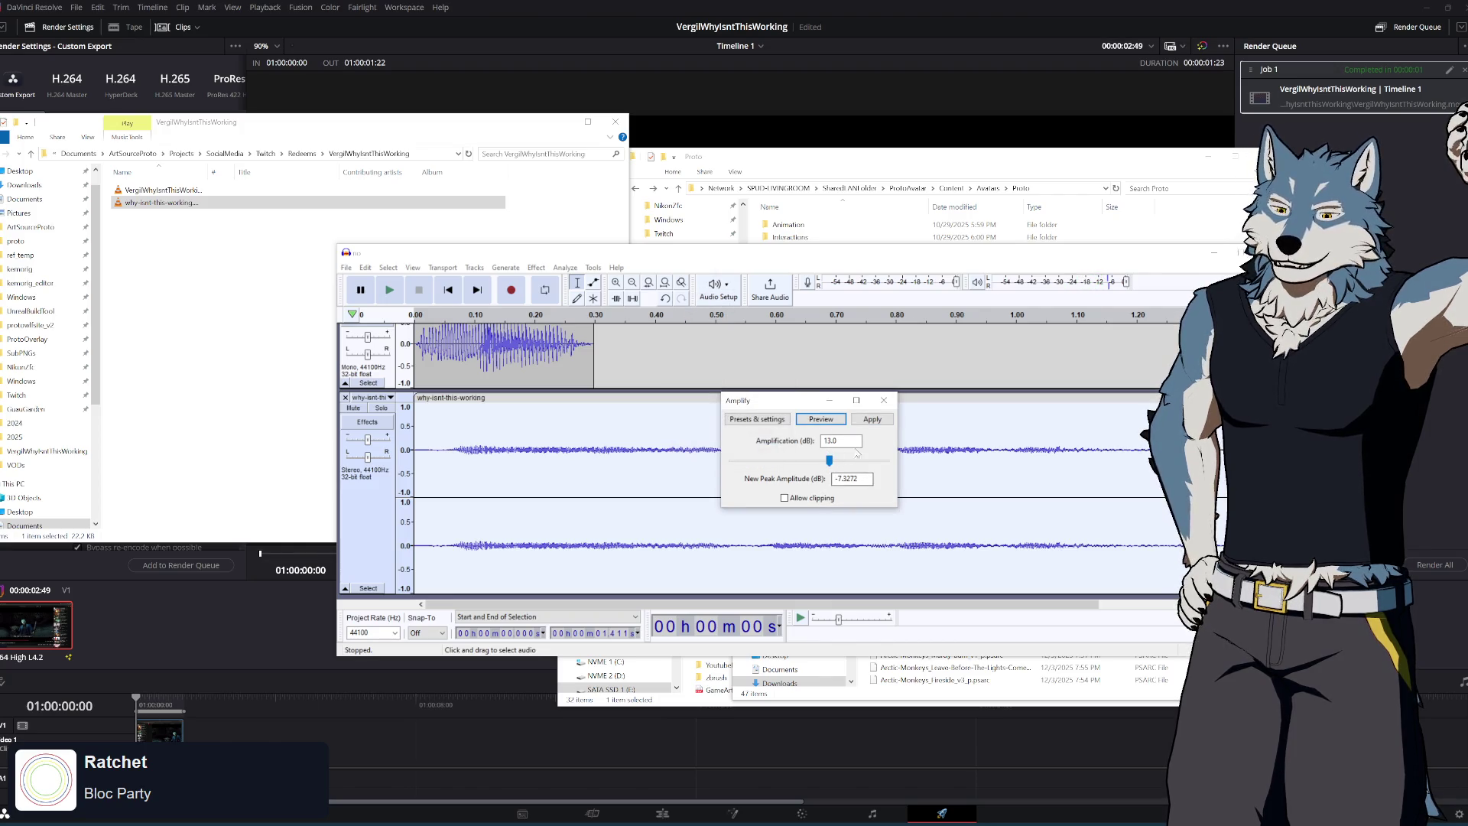
pyautogui.click(833, 418)
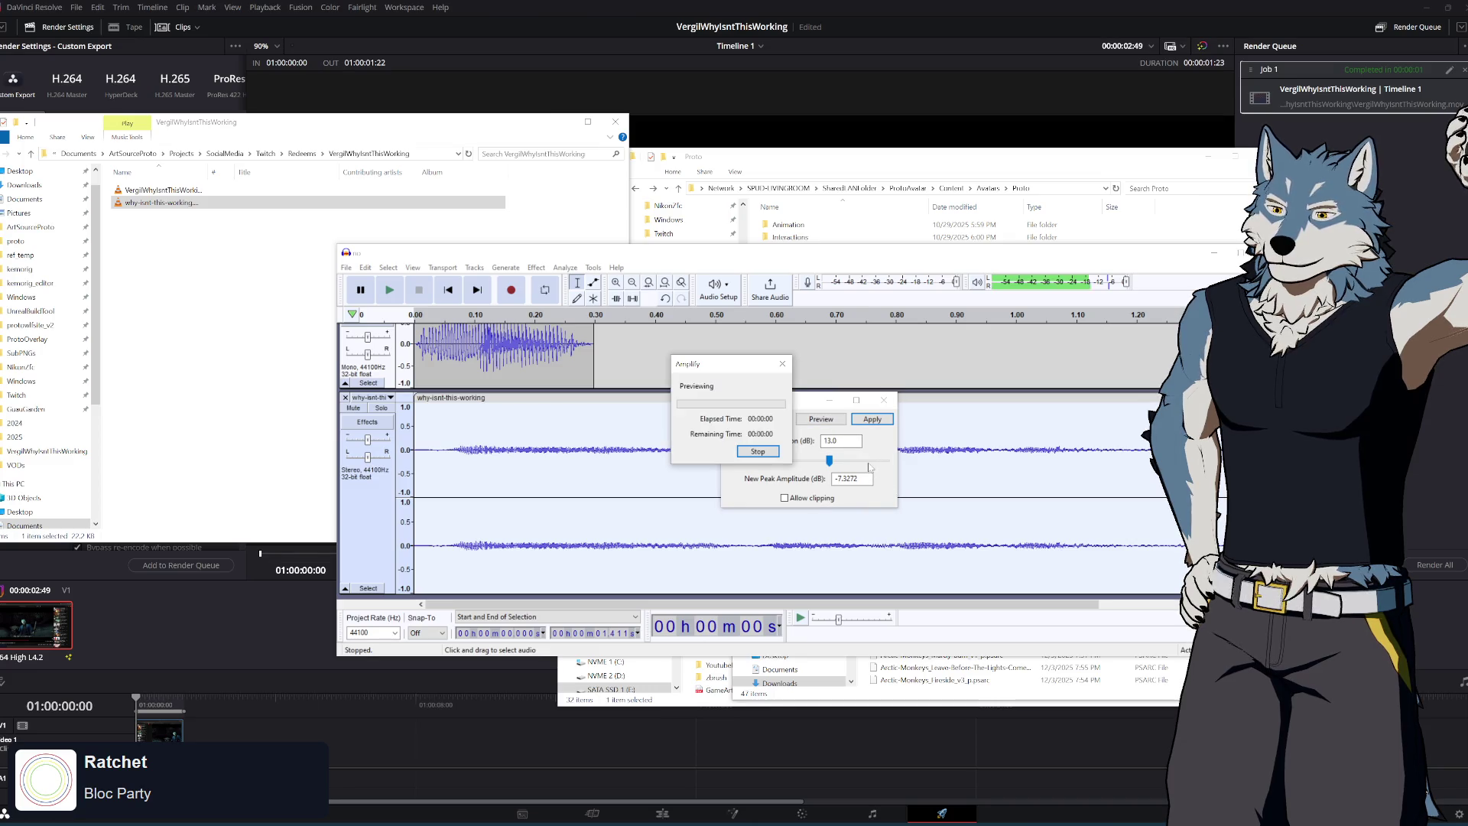
pyautogui.press('Return')
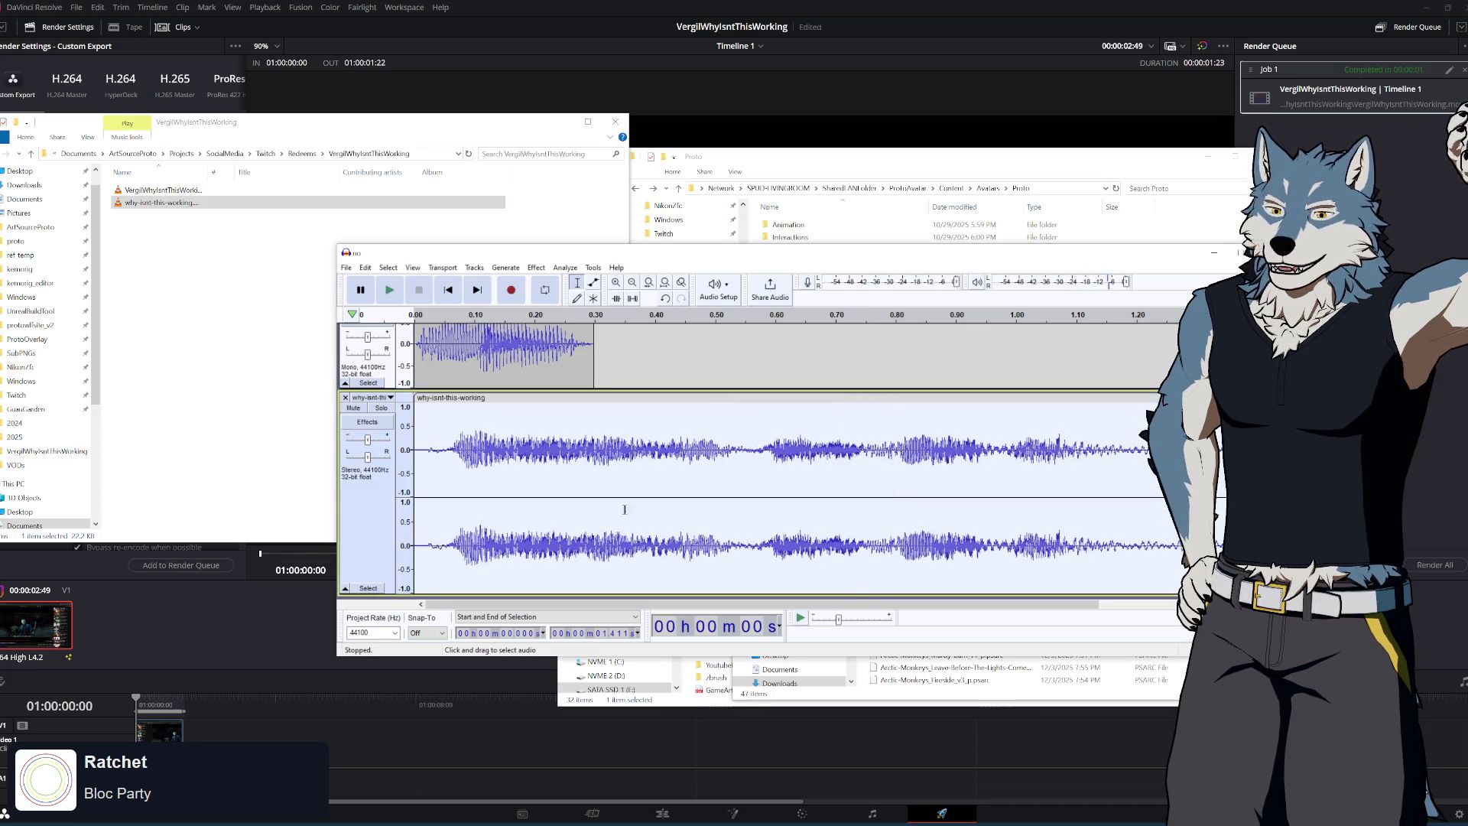
# Remove the no track, leaving only the amplified voice clip
pyautogui.scroll(1, 610, 375)
pyautogui.click(391, 331)
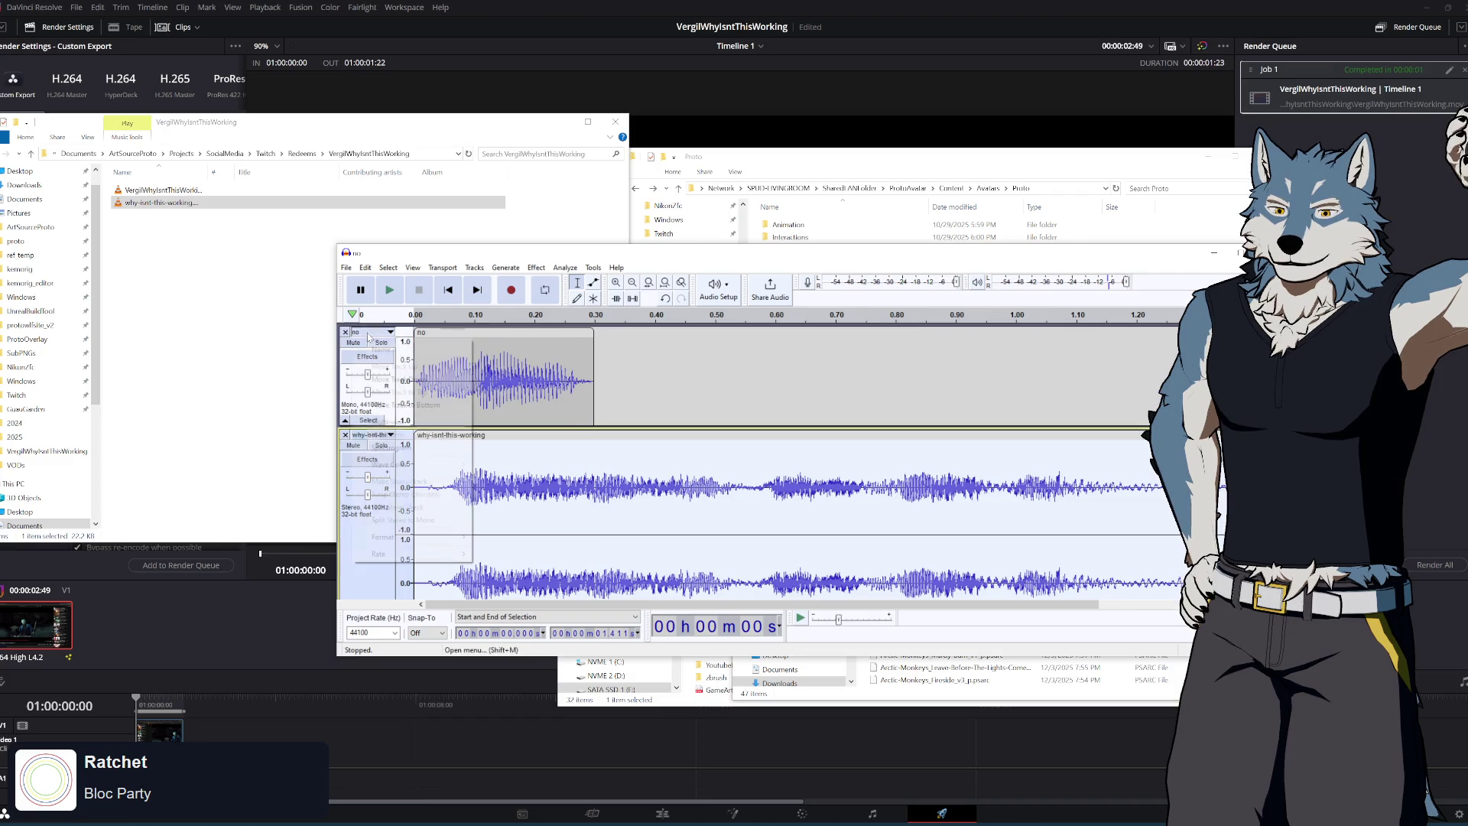
pyautogui.click(395, 367)
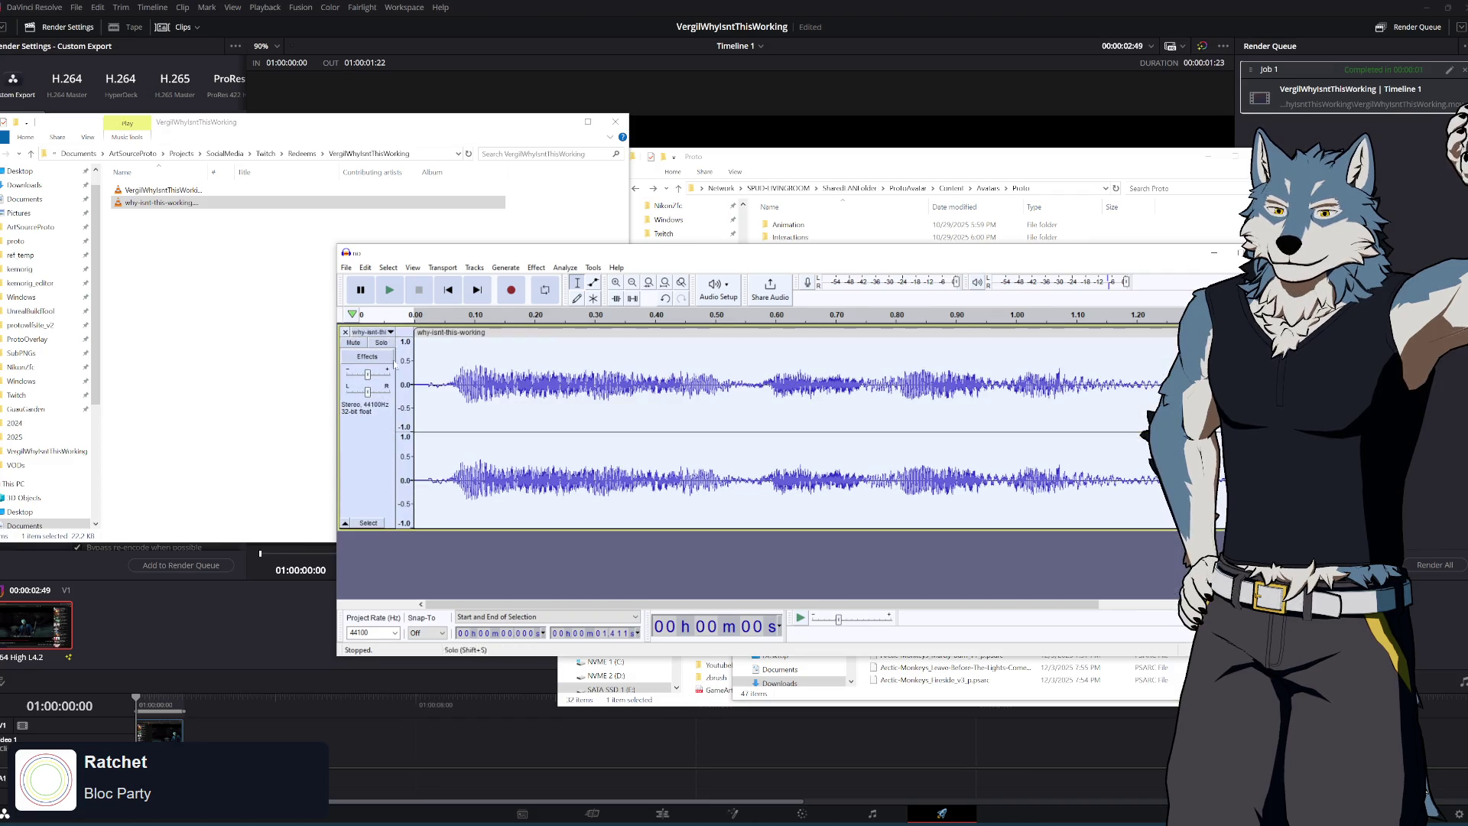
pyautogui.click(346, 268)
pyautogui.moveTo(420, 353)
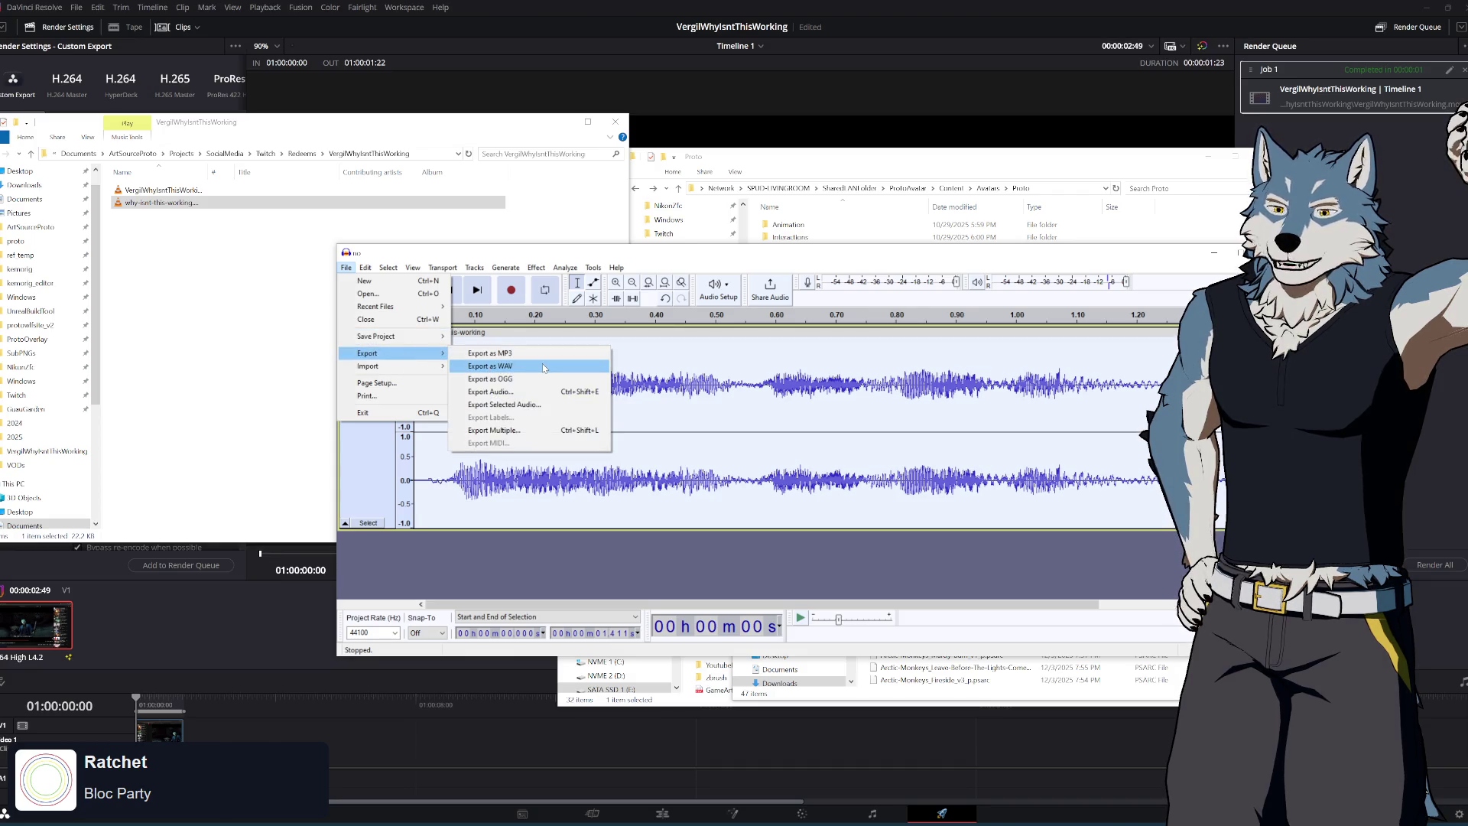
# Export as MP3, overwriting why-isnt-this-working.mp3 in the VergilWhyIsntThisWorking folder with empty tags
pyautogui.click(543, 368)
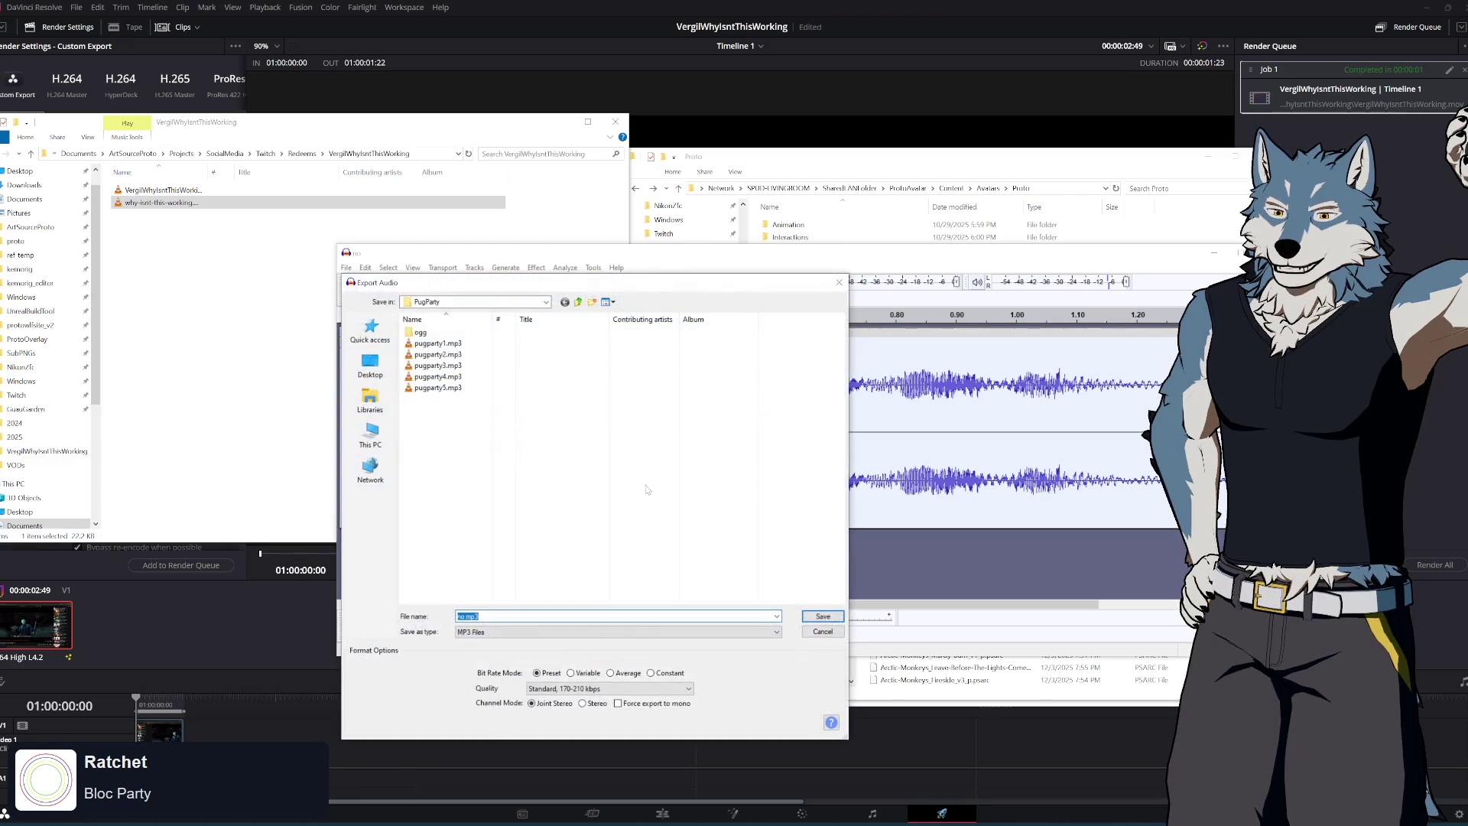
pyautogui.click(578, 302)
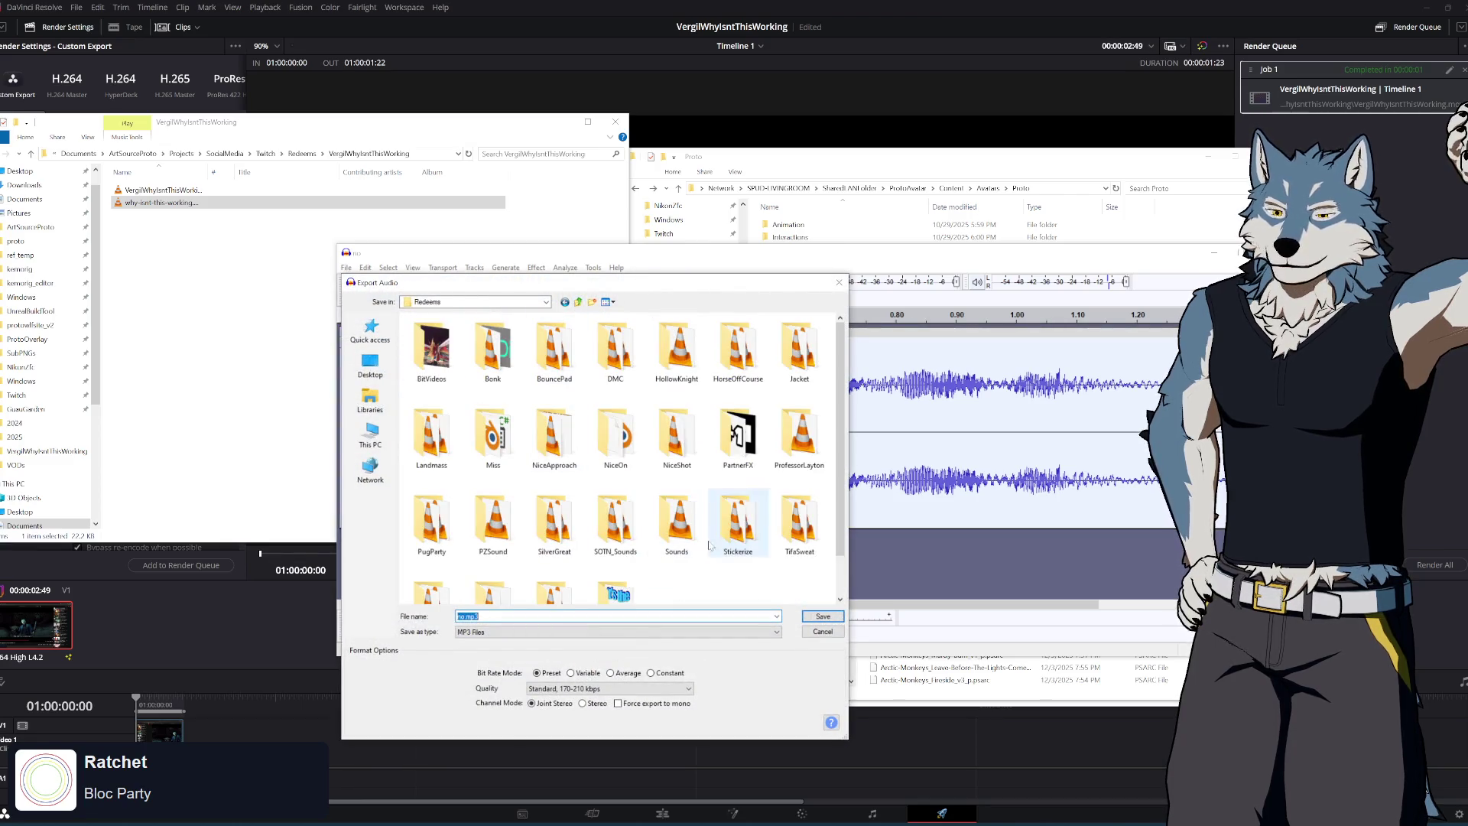
pyautogui.scroll(-2, 555, 562)
pyautogui.doubleClick(554, 562)
pyautogui.click(451, 332)
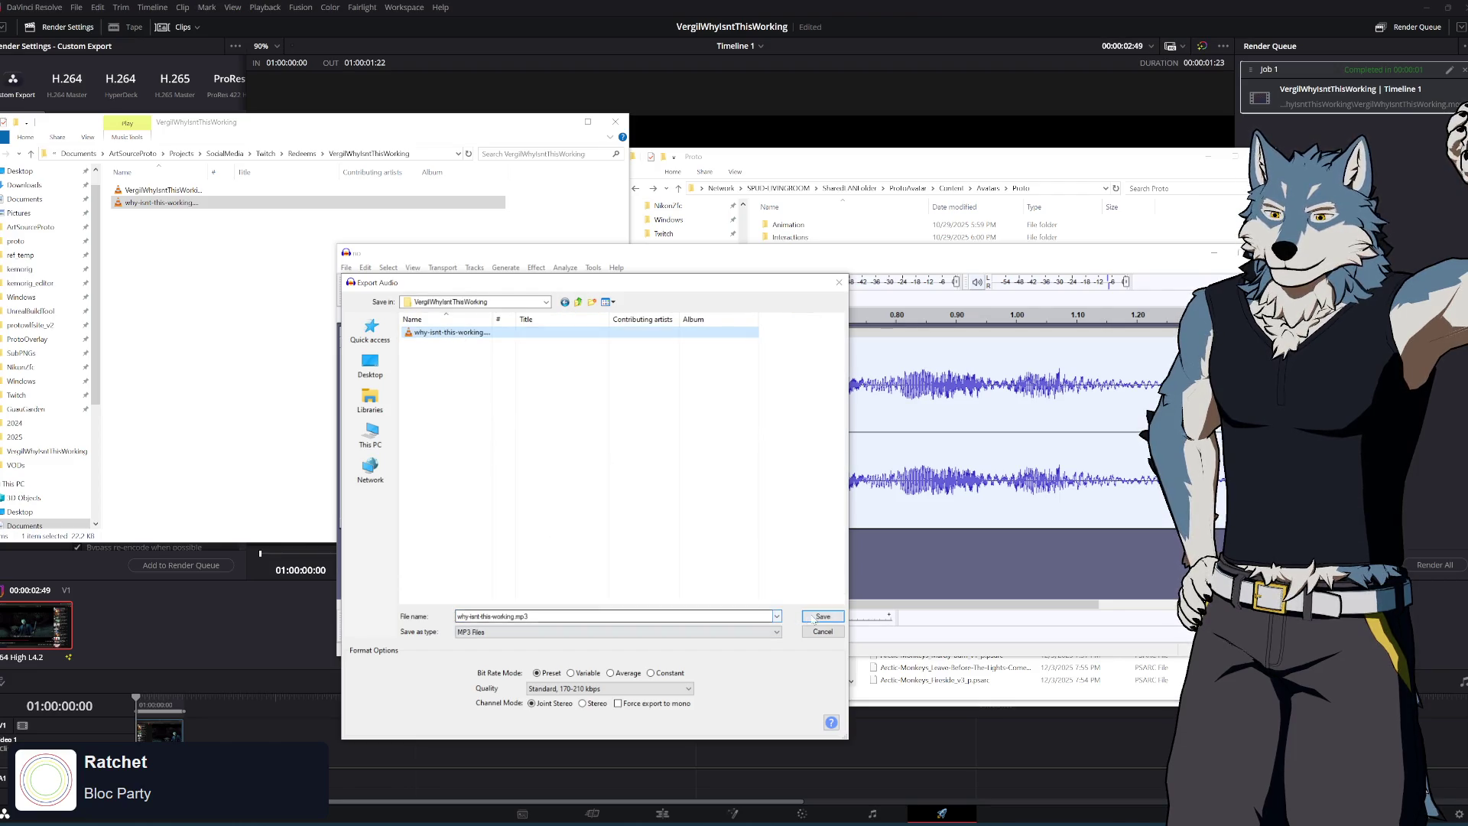
pyautogui.click(822, 616)
pyautogui.click(900, 462)
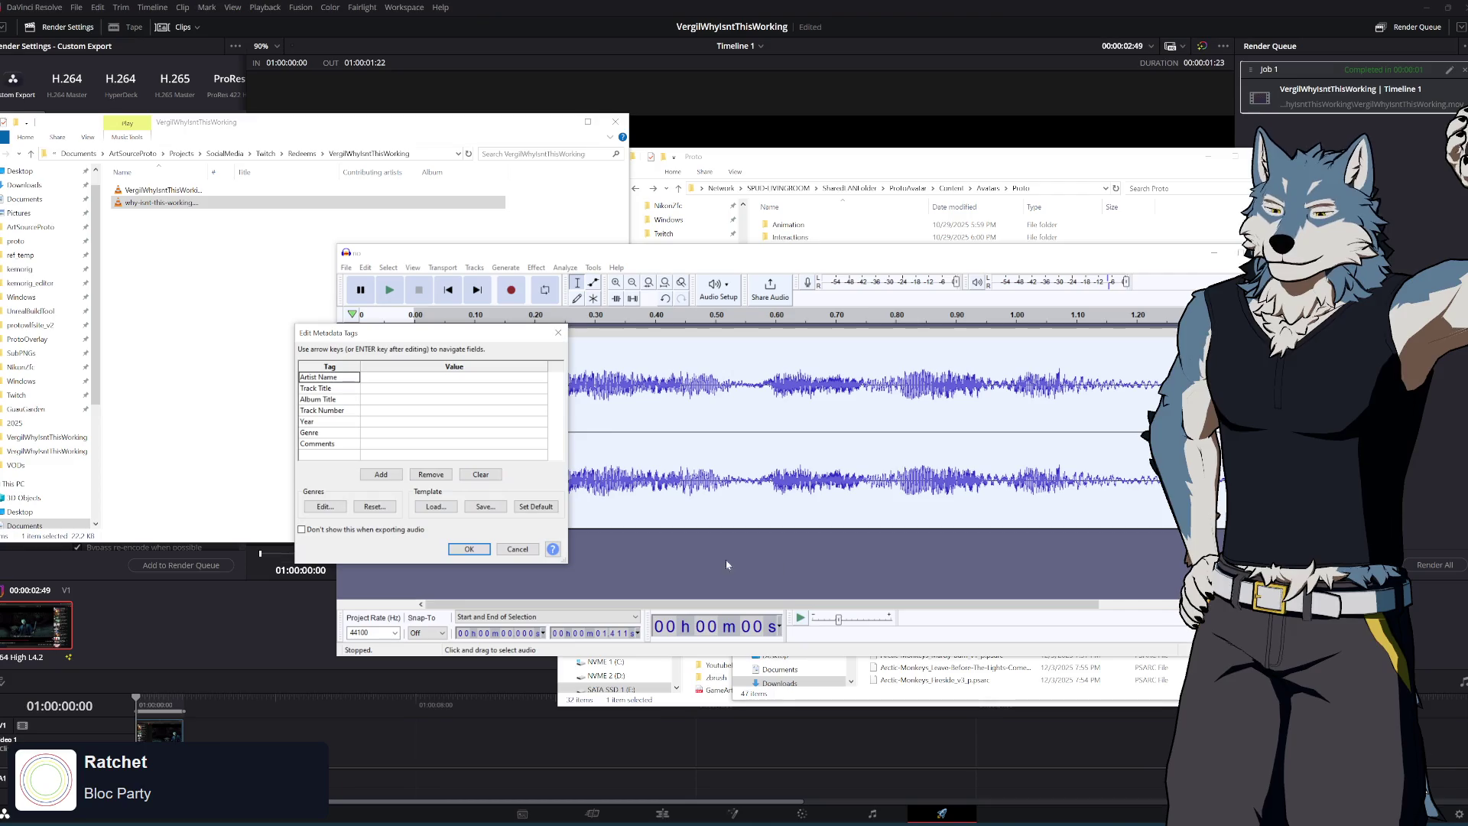
pyautogui.click(469, 549)
# Close Audacity without saving the project and play the exported MP3 to check it
pyautogui.hotkey('ctrl', 'w')
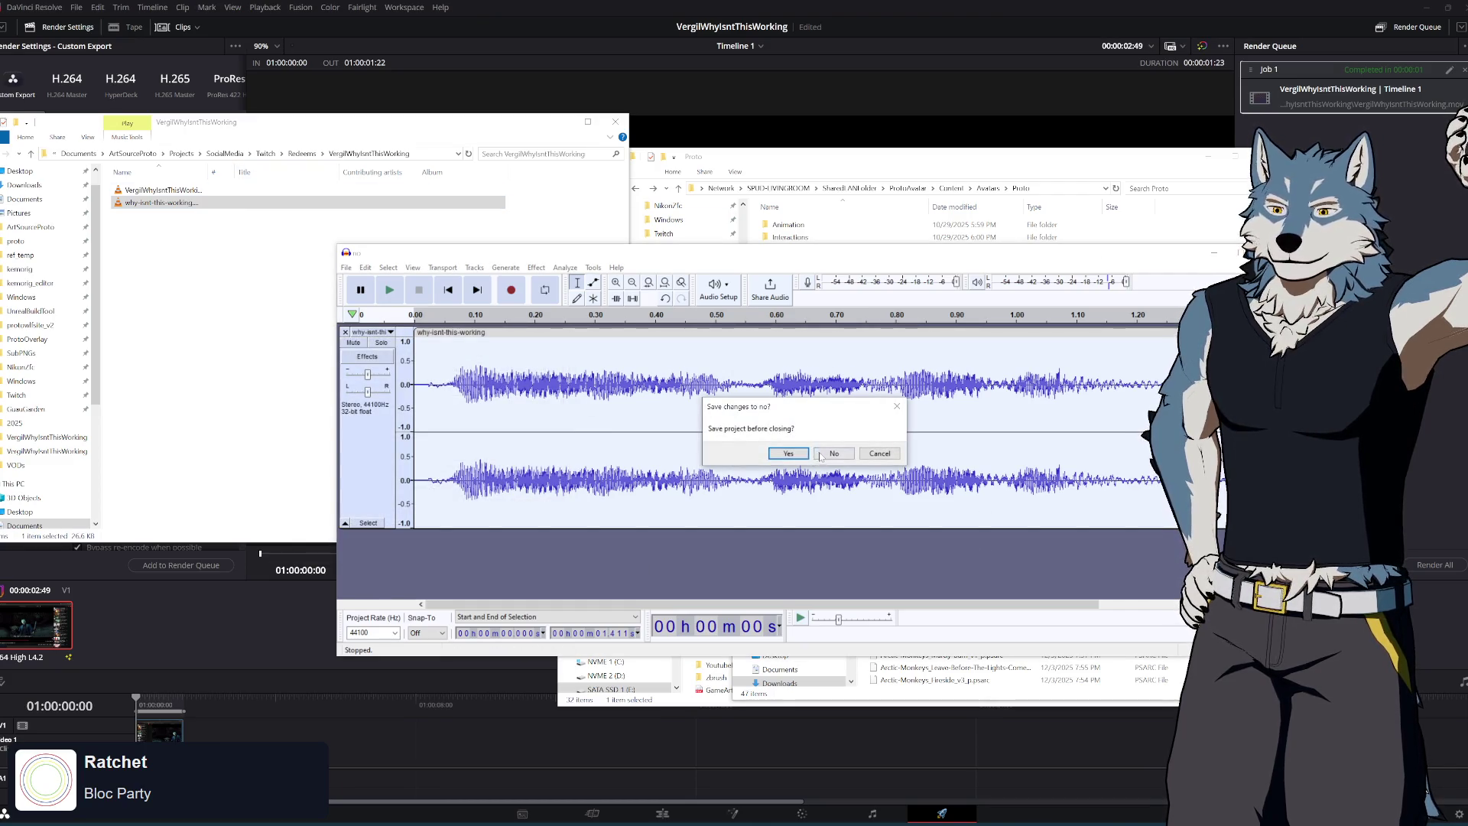
pyautogui.click(833, 454)
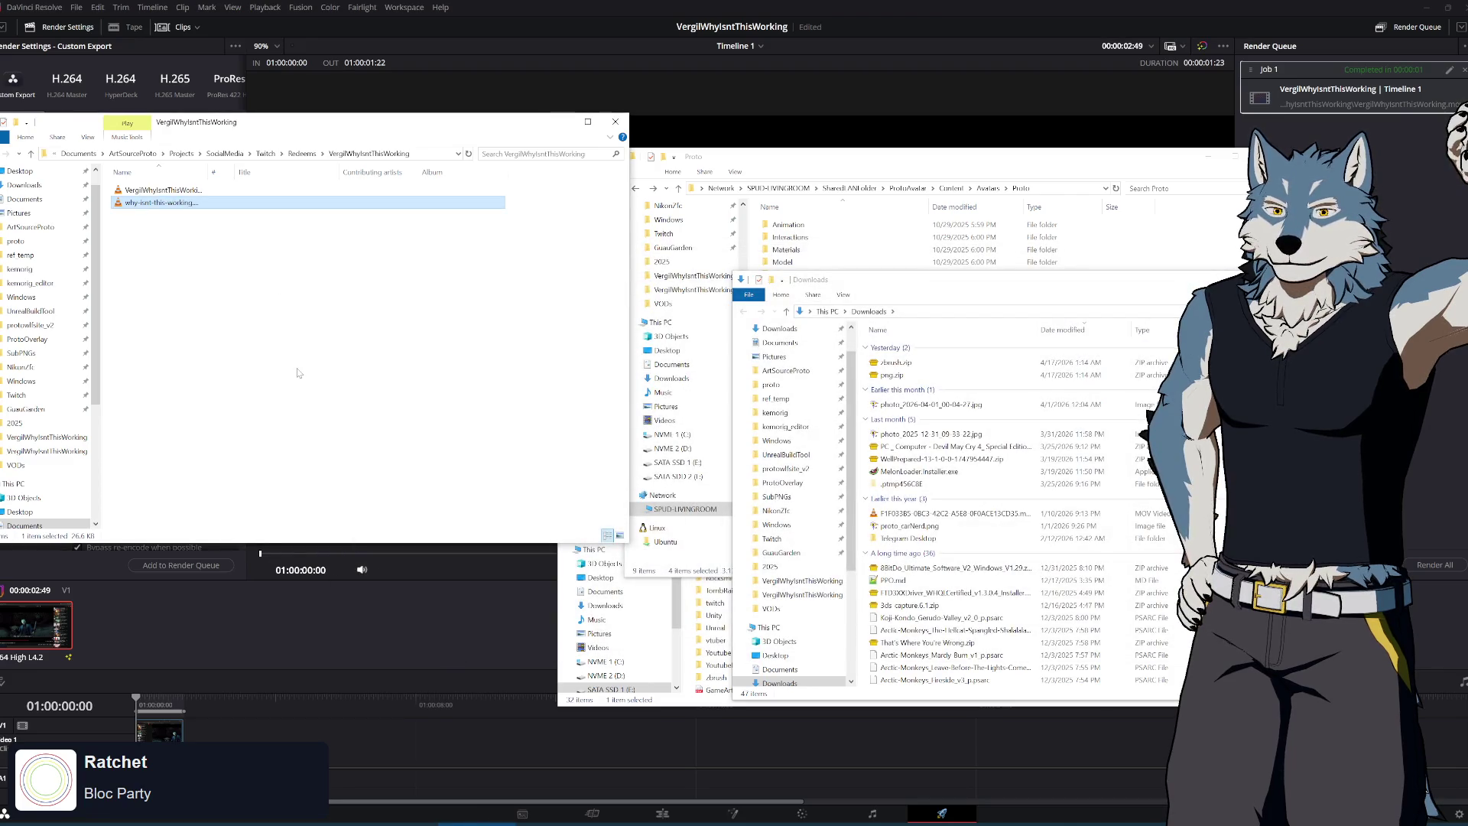
pyautogui.press('Return')
pyautogui.click(1087, 156)
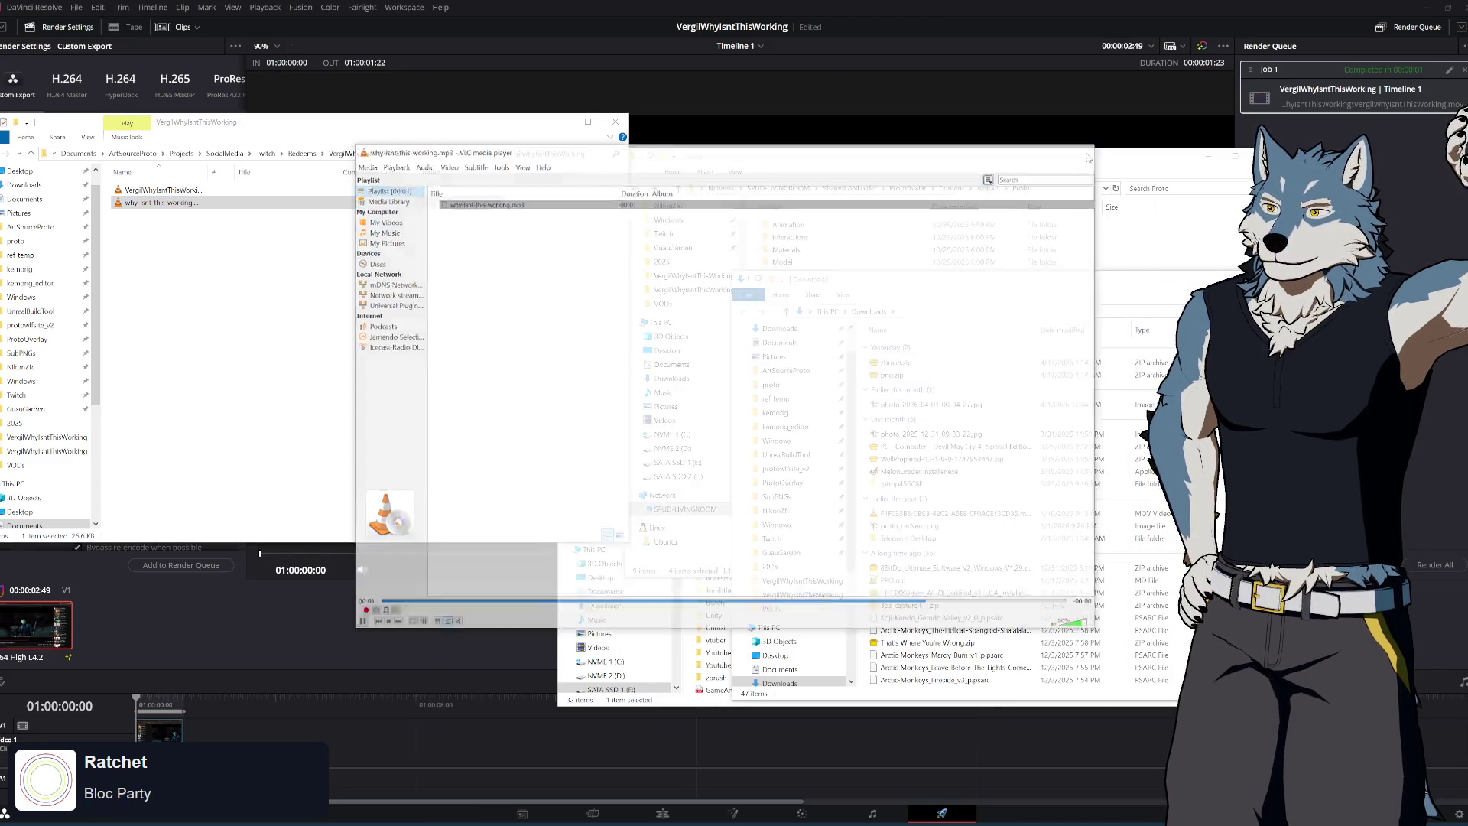
pyautogui.click(237, 287)
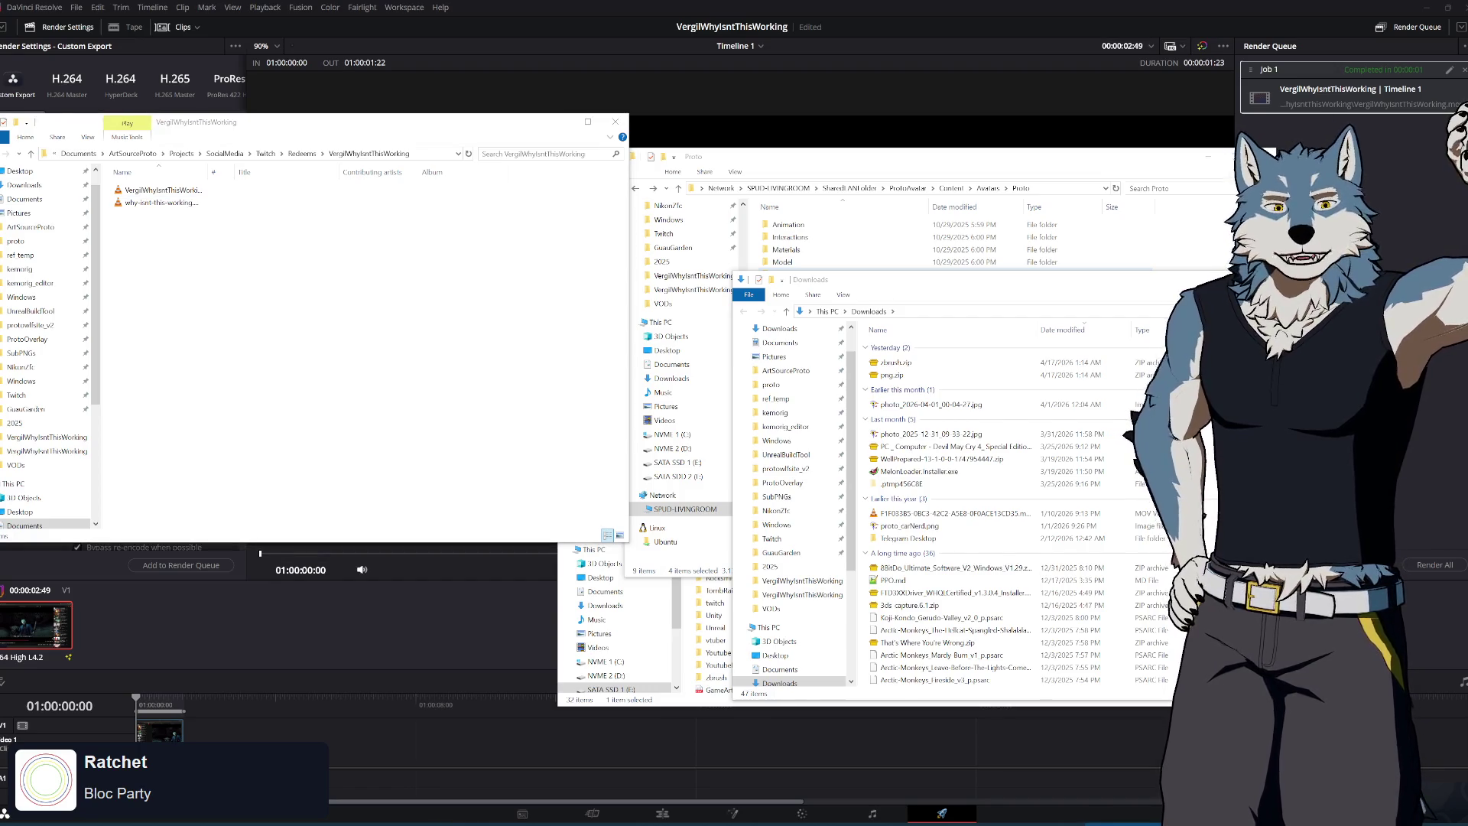
# Go to Platforms > Twitch > Channel Point Rewards in Streamer.bot
pyautogui.click(405, 433)
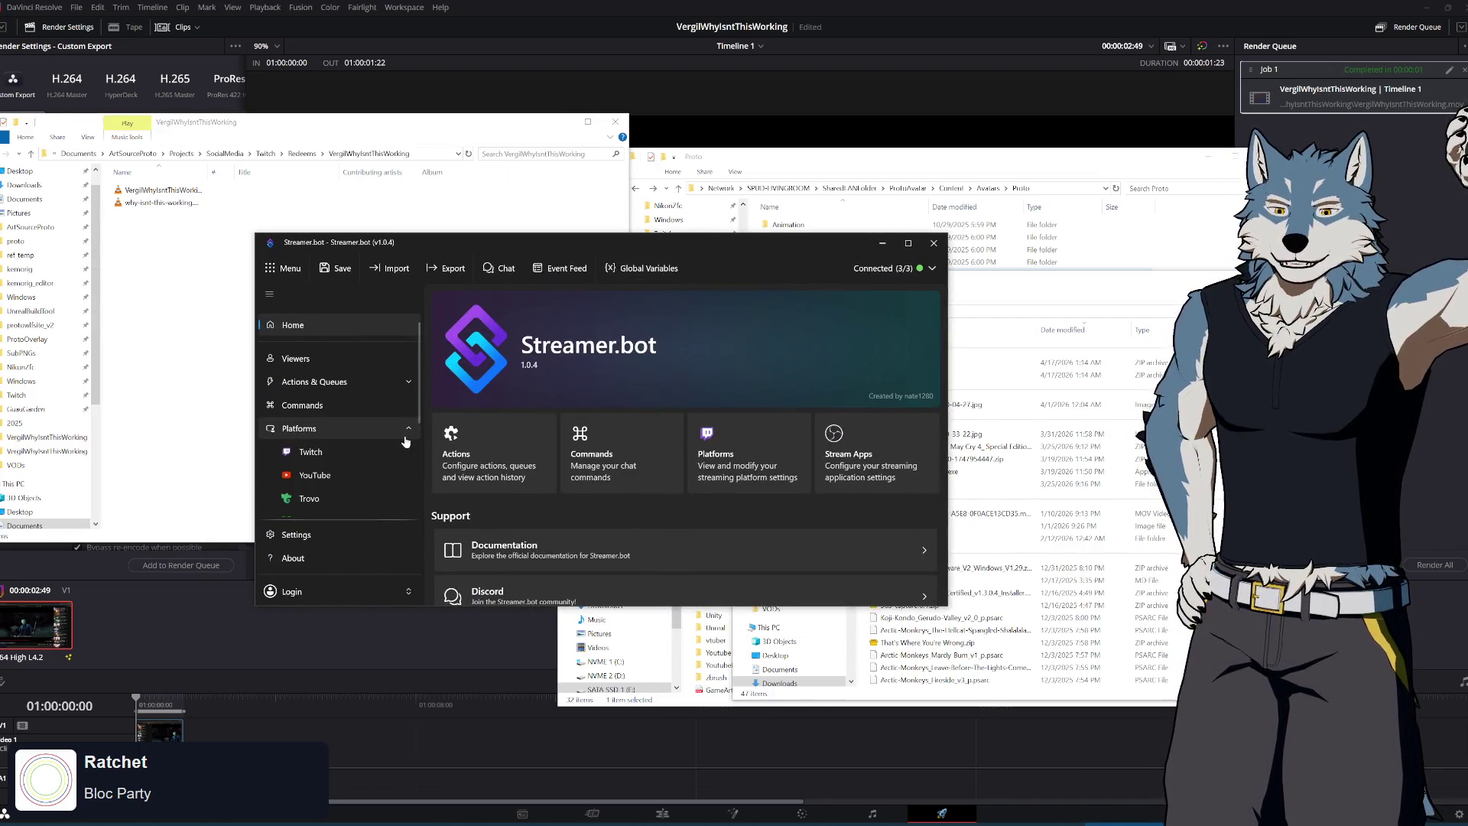
pyautogui.click(345, 397)
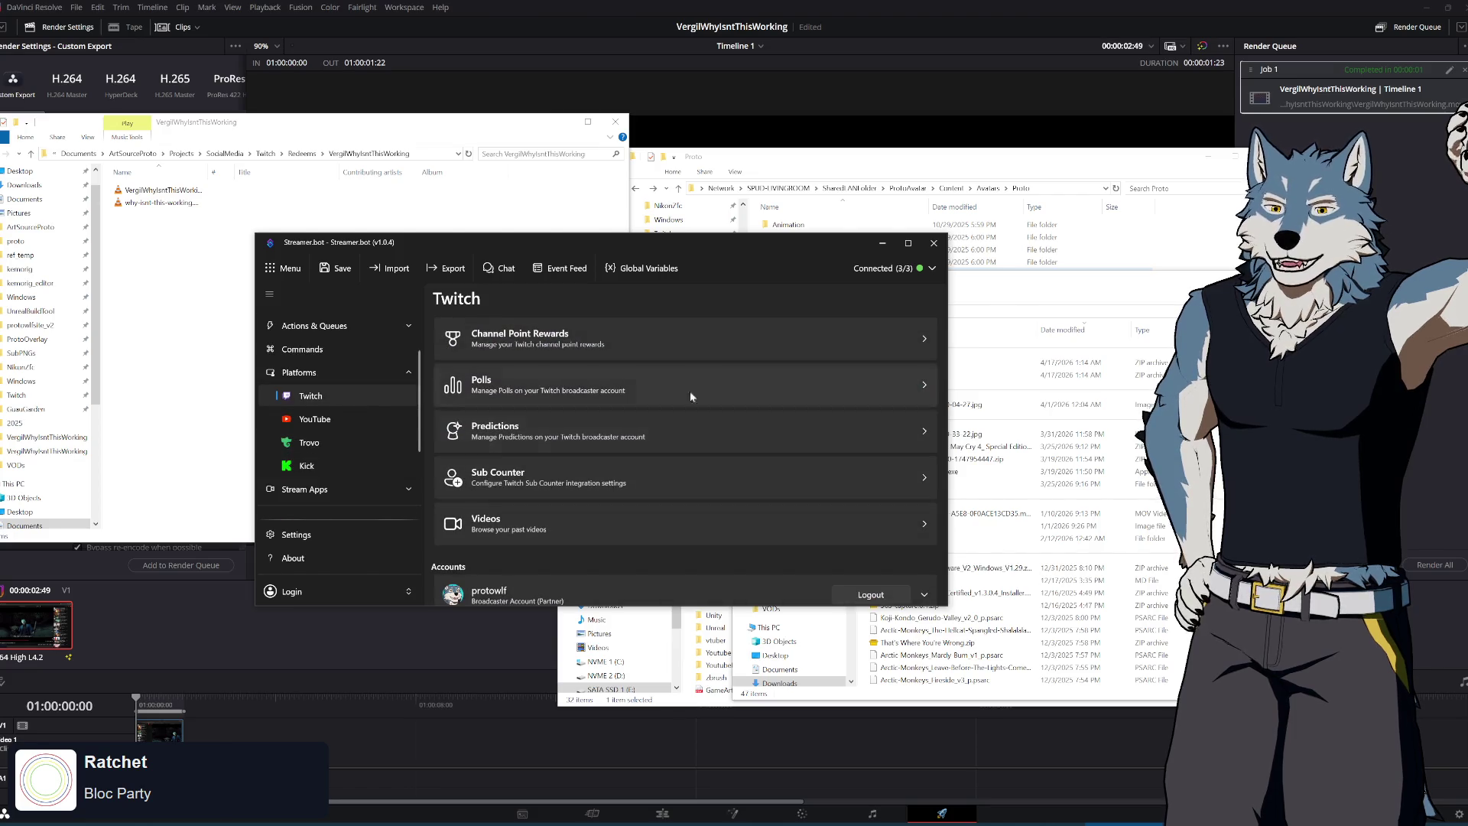
pyautogui.scroll(-5, 729, 440)
pyautogui.scroll(5, 729, 439)
pyautogui.click(685, 329)
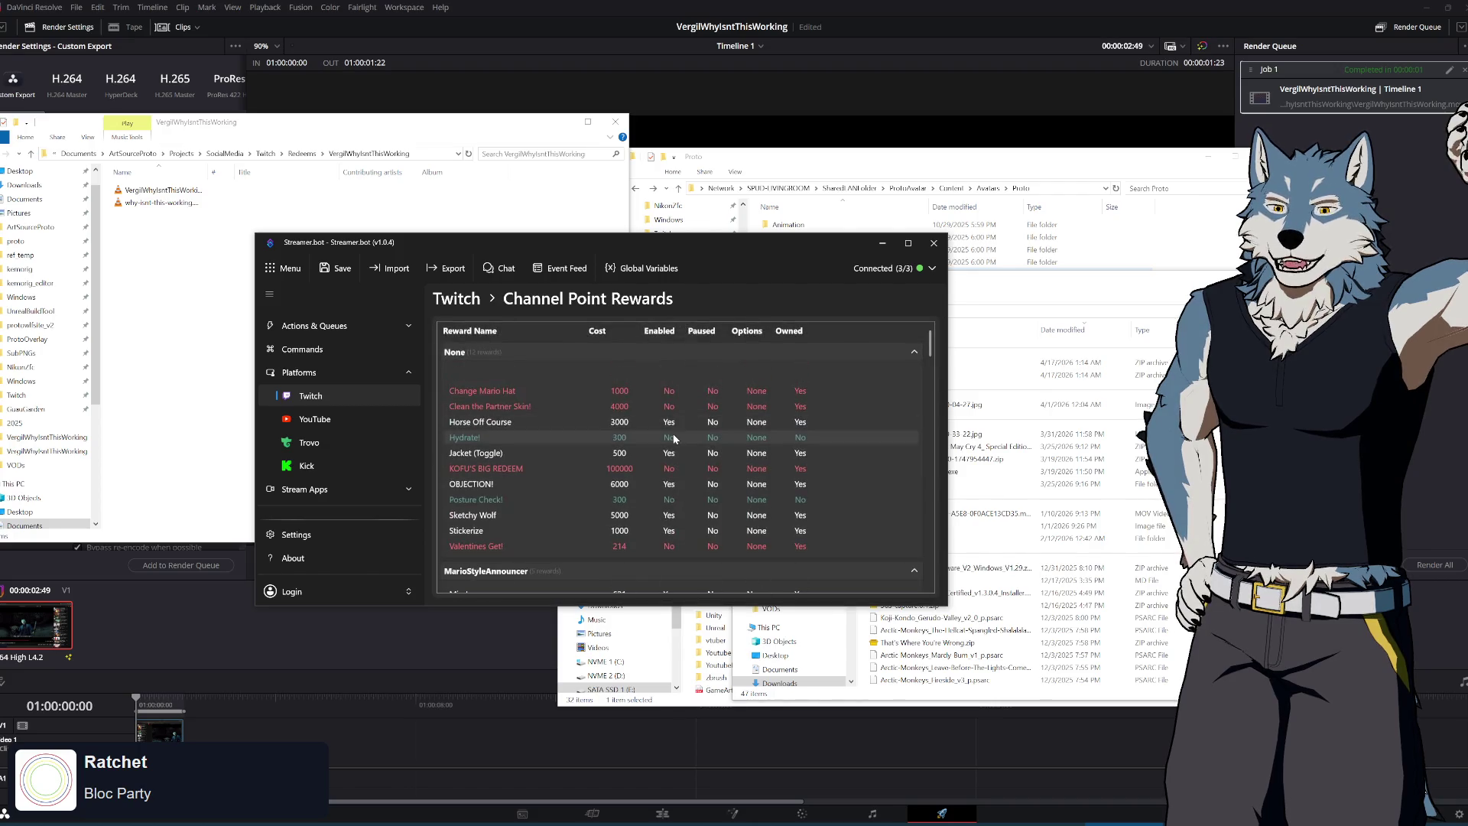
pyautogui.scroll(-2, 545, 449)
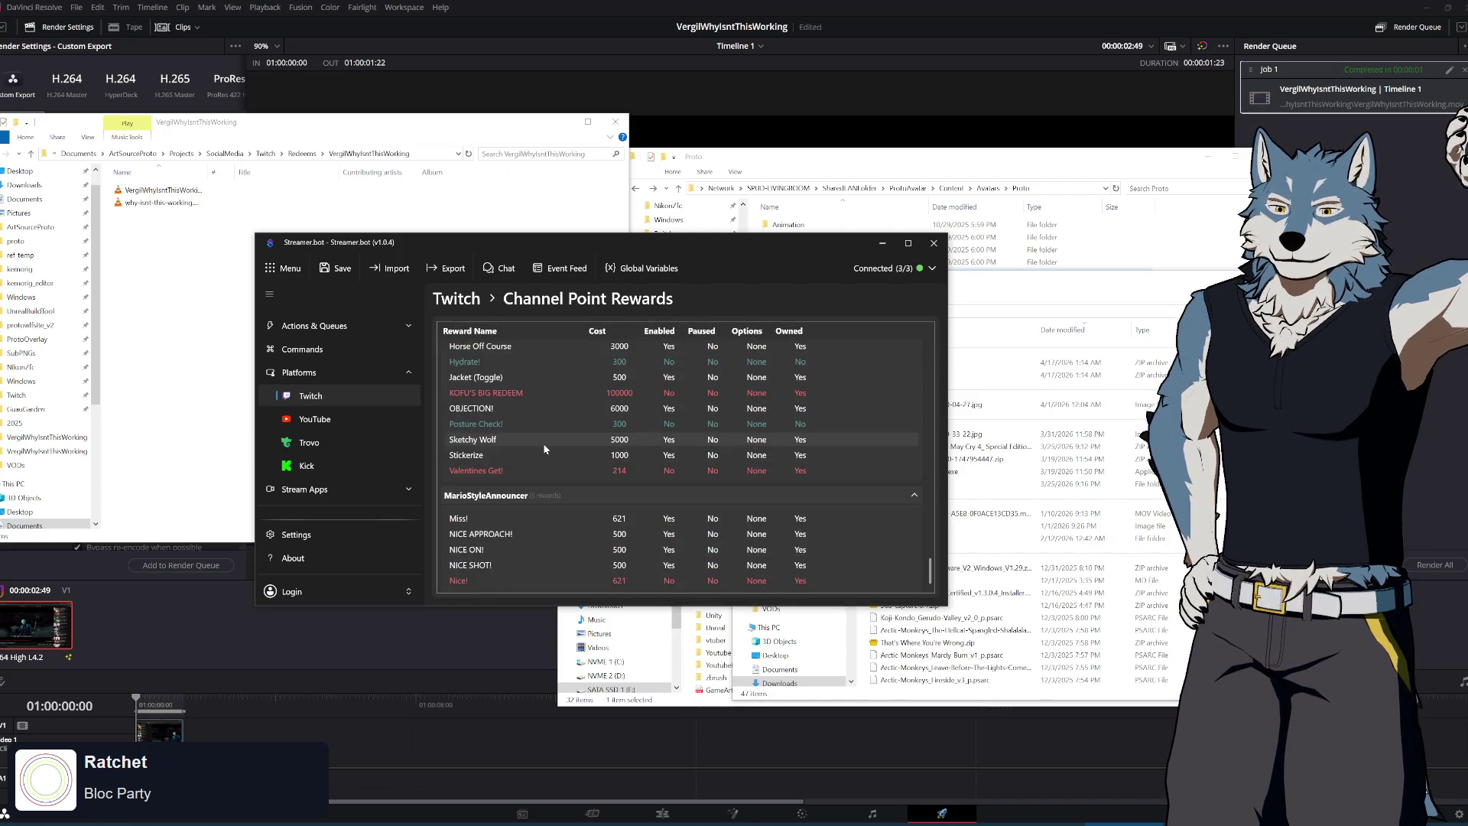
pyautogui.scroll(2, 544, 448)
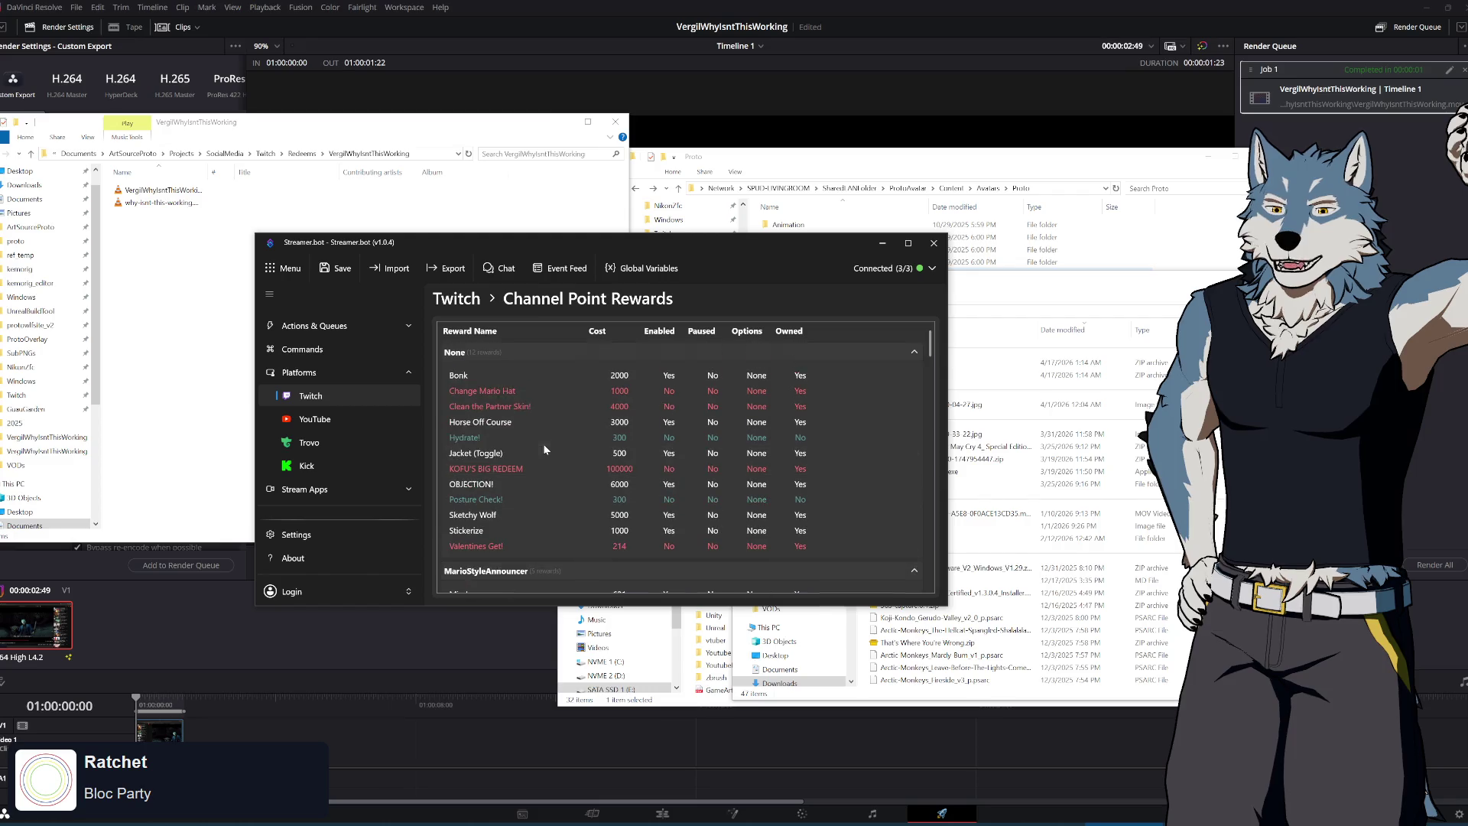
# Choose Create Reward from the rewards table's right-click menu
pyautogui.rightClick(508, 364)
pyautogui.rightClick(476, 350)
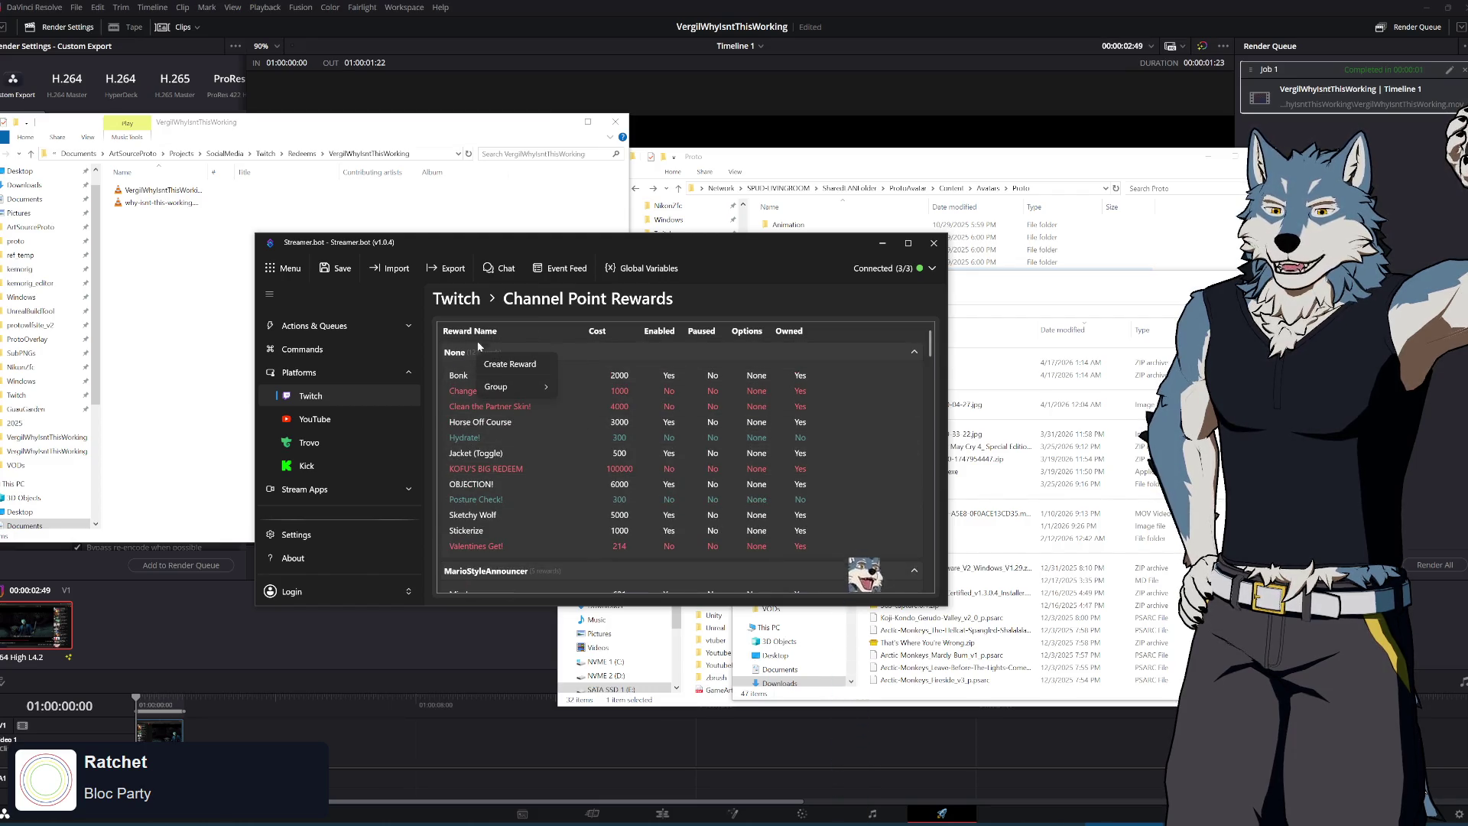
pyautogui.rightClick(481, 335)
pyautogui.click(468, 349)
pyautogui.rightClick(455, 360)
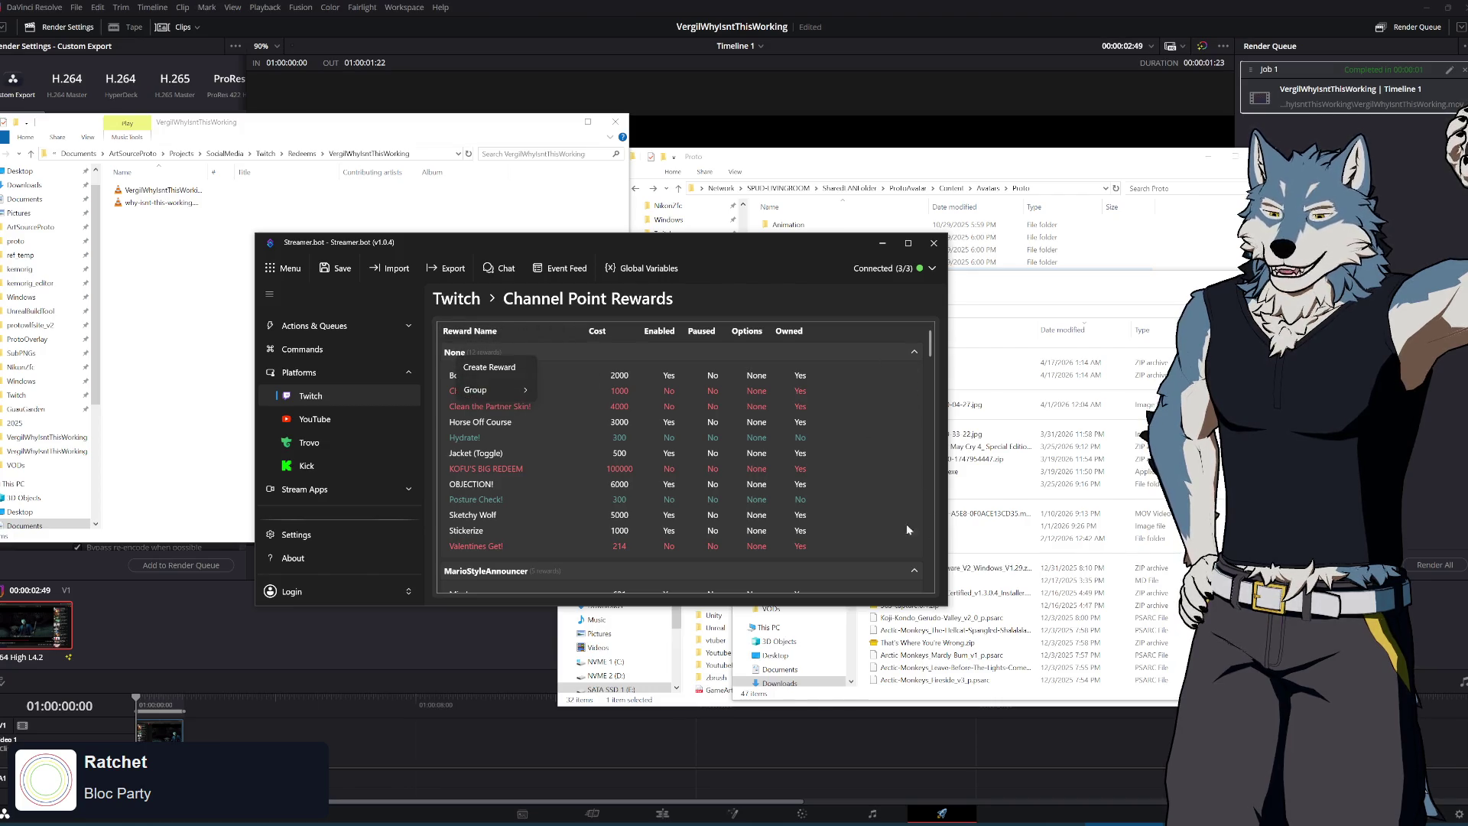
pyautogui.rightClick(519, 402)
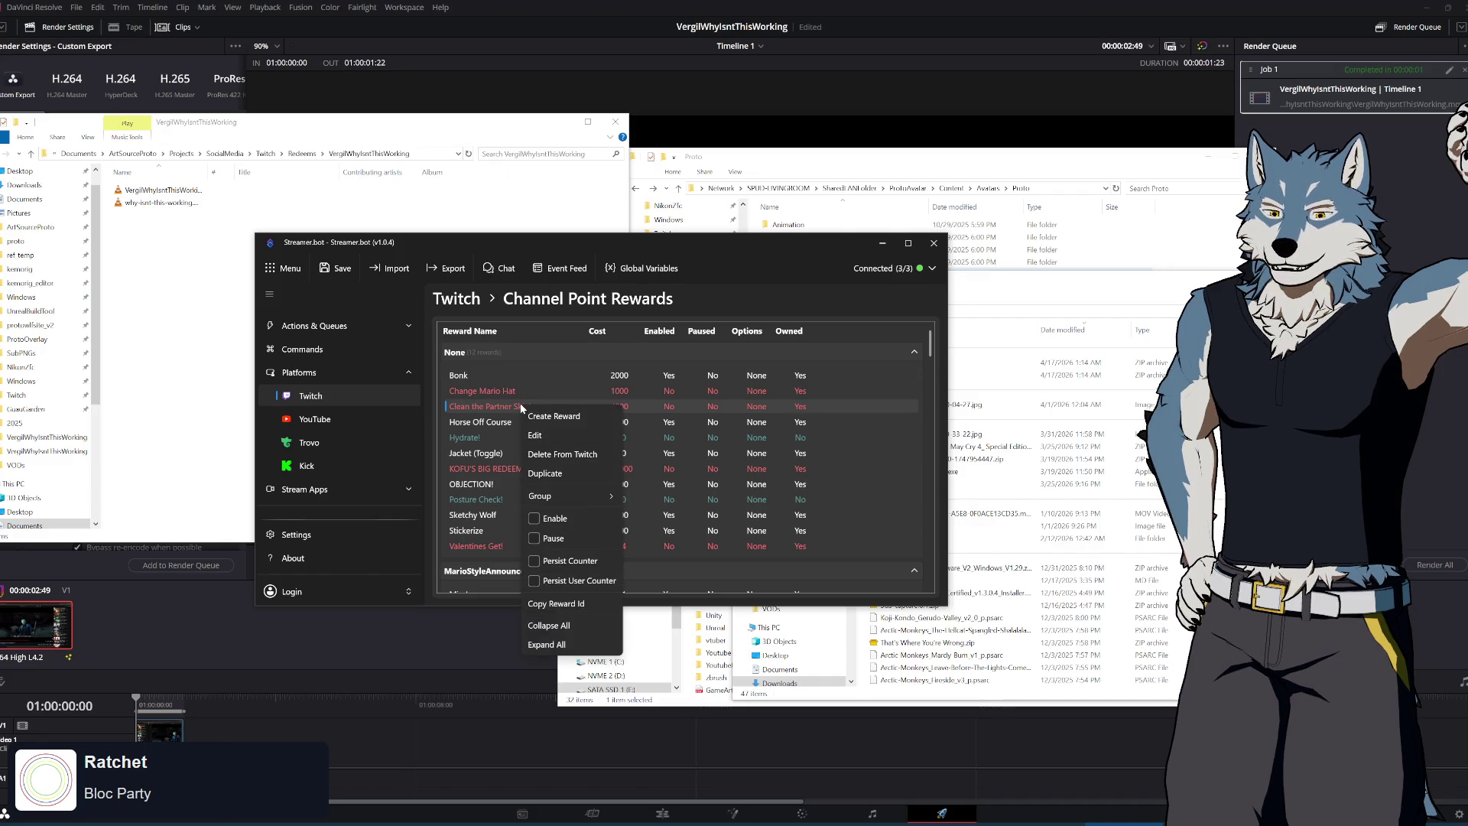
pyautogui.rightClick(488, 386)
pyautogui.rightClick(474, 380)
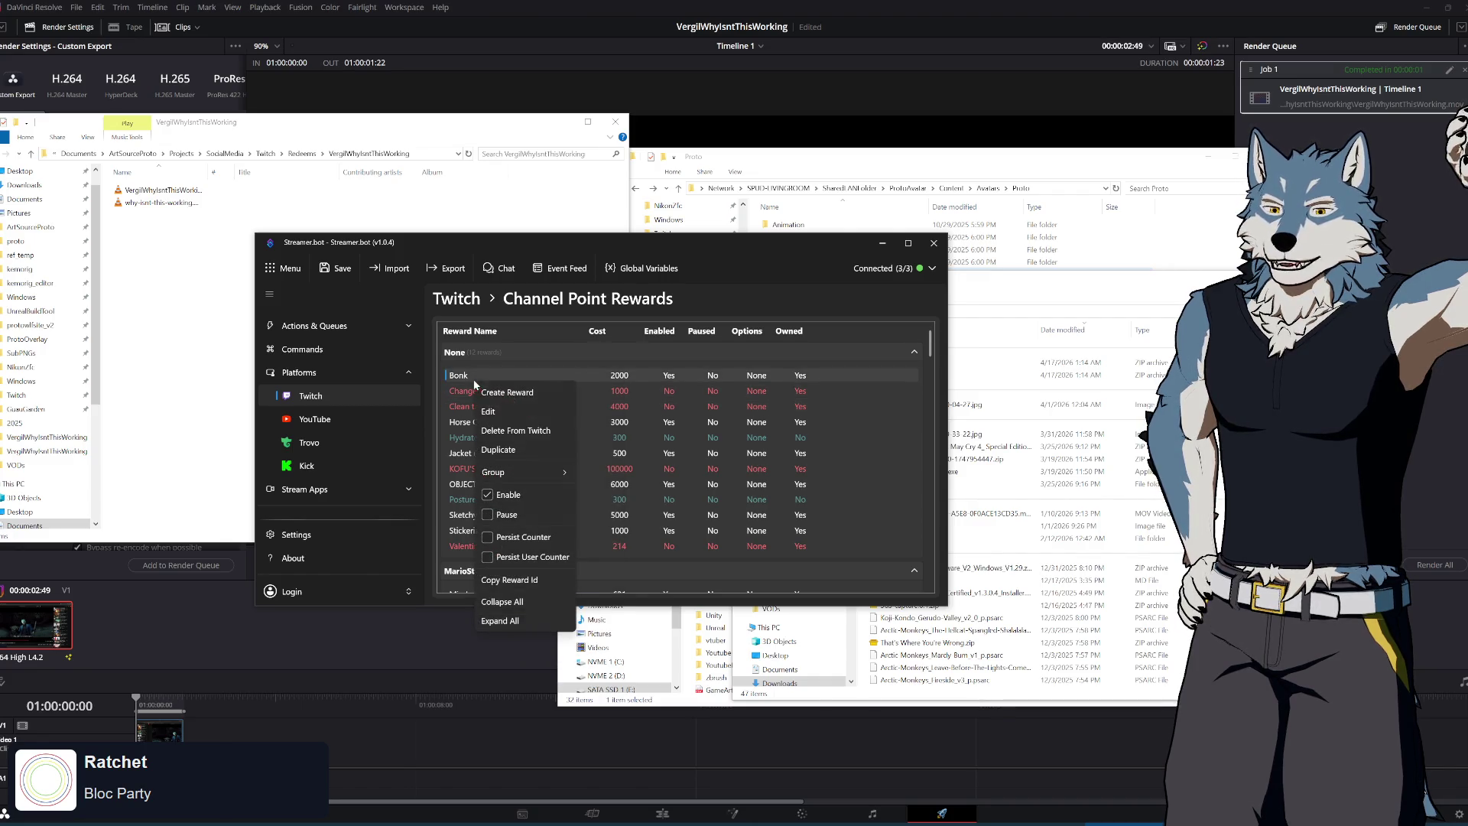
pyautogui.click(510, 396)
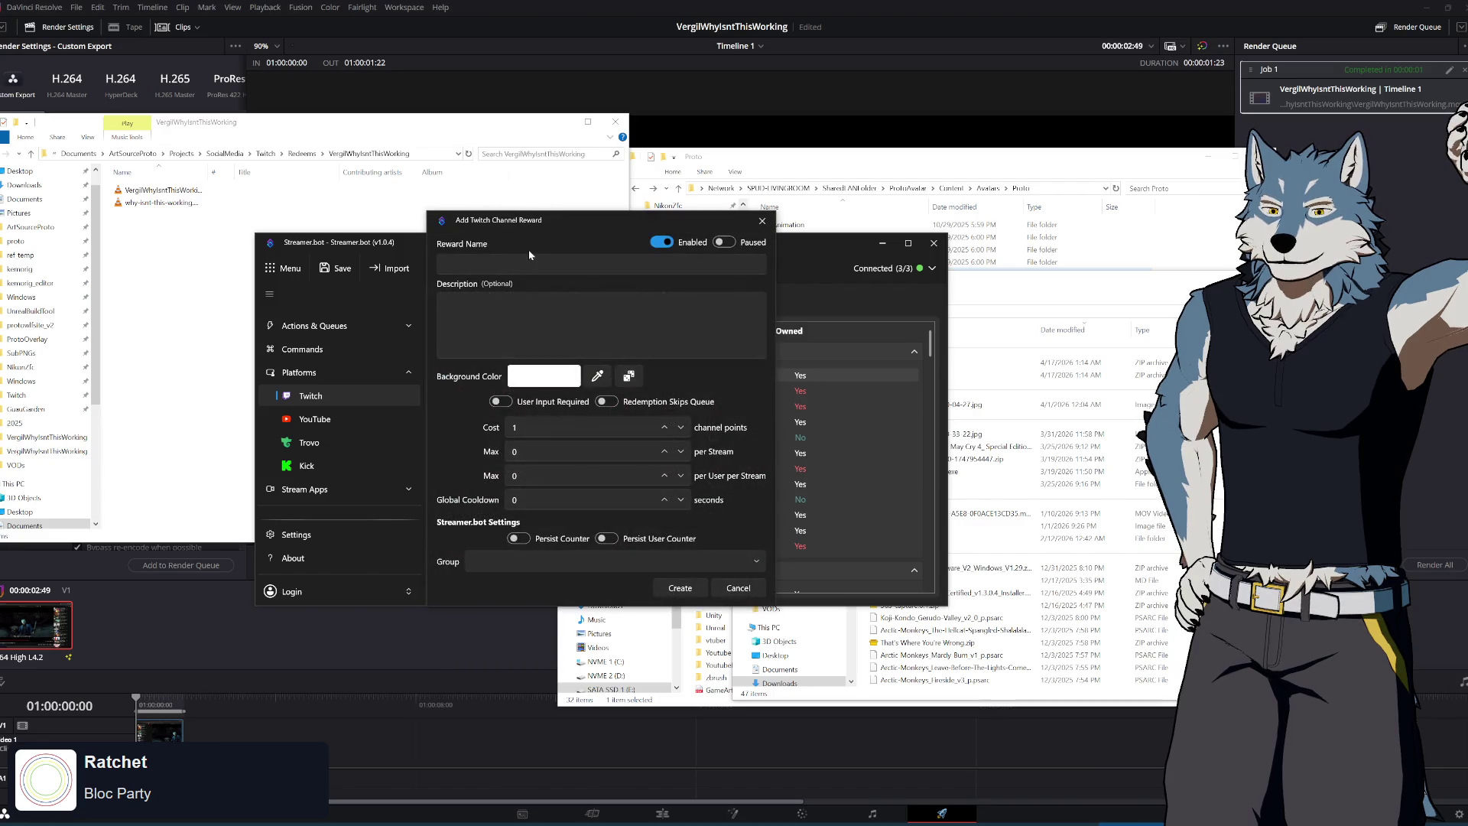
# Create reward 'Why Isn't This Working!?' costing 5000, 5-second global cooldown, initially disabled
pyautogui.moveTo(585, 224)
pyautogui.mouseDown()
pyautogui.moveTo(887, 250)
pyautogui.moveTo(854, 306)
pyautogui.mouseUp()
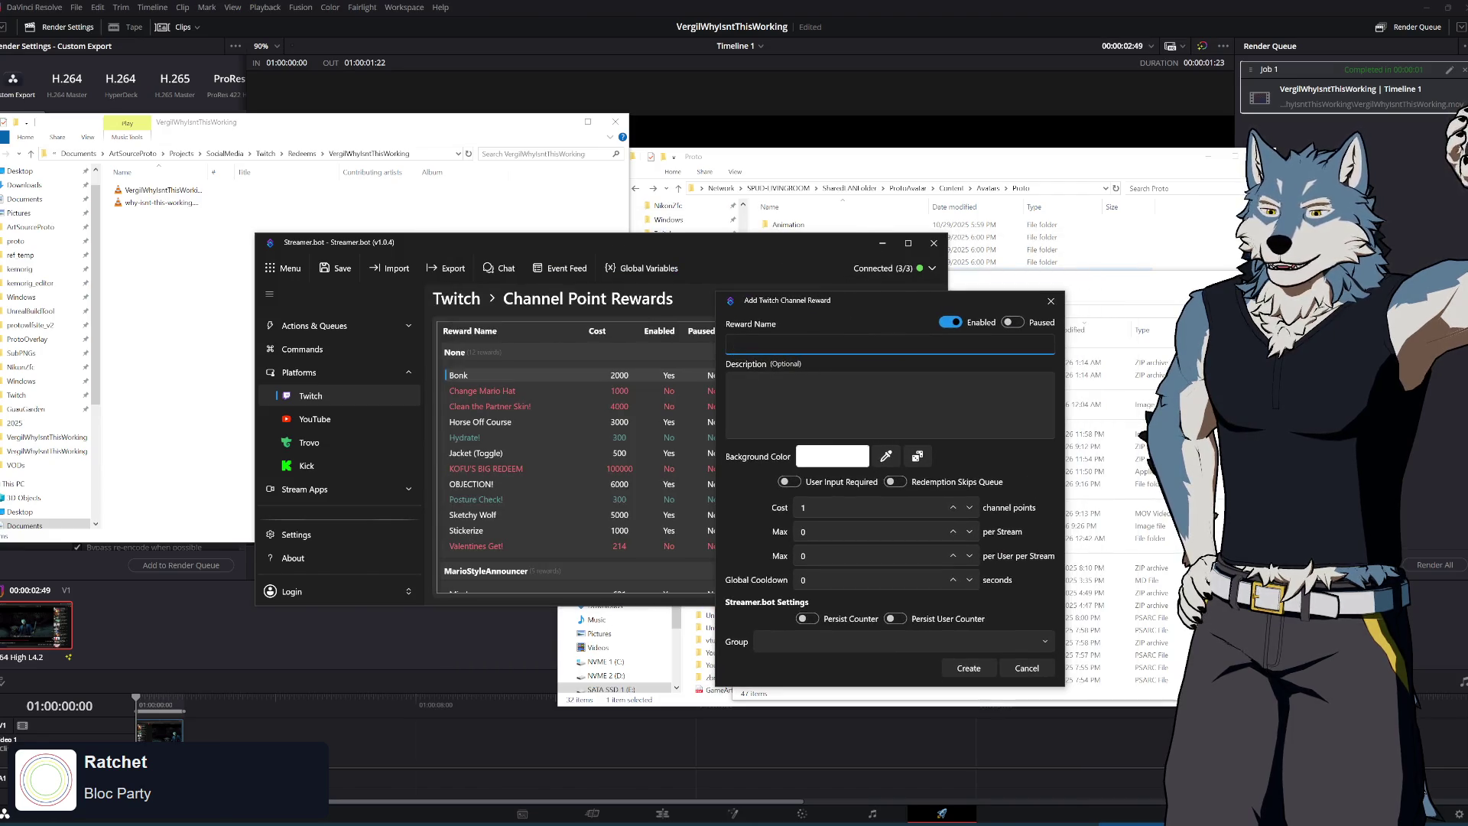
pyautogui.write('Why ')
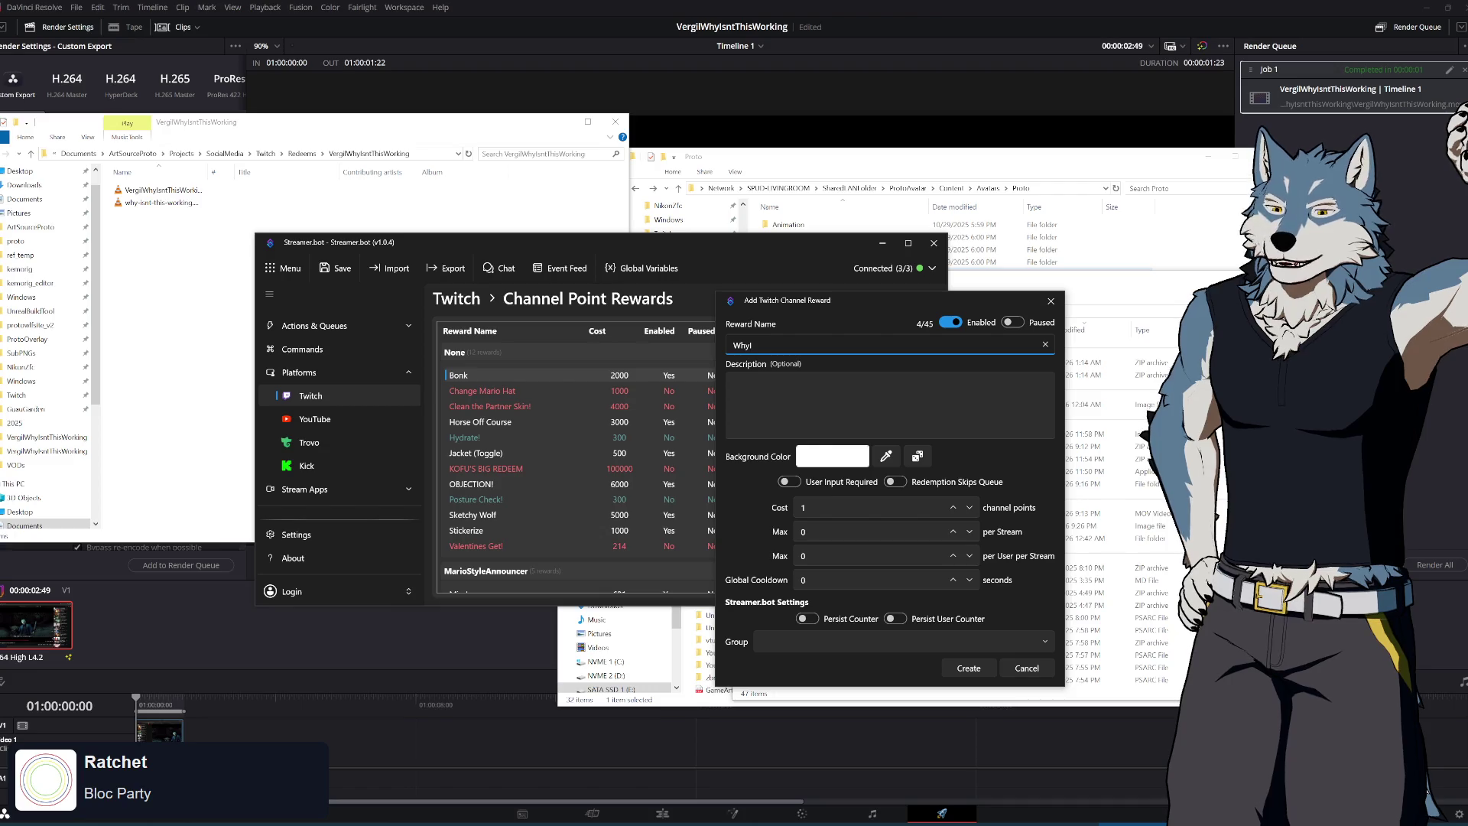
pyautogui.write("Isn't This Working!?")
pyautogui.press('Tab')
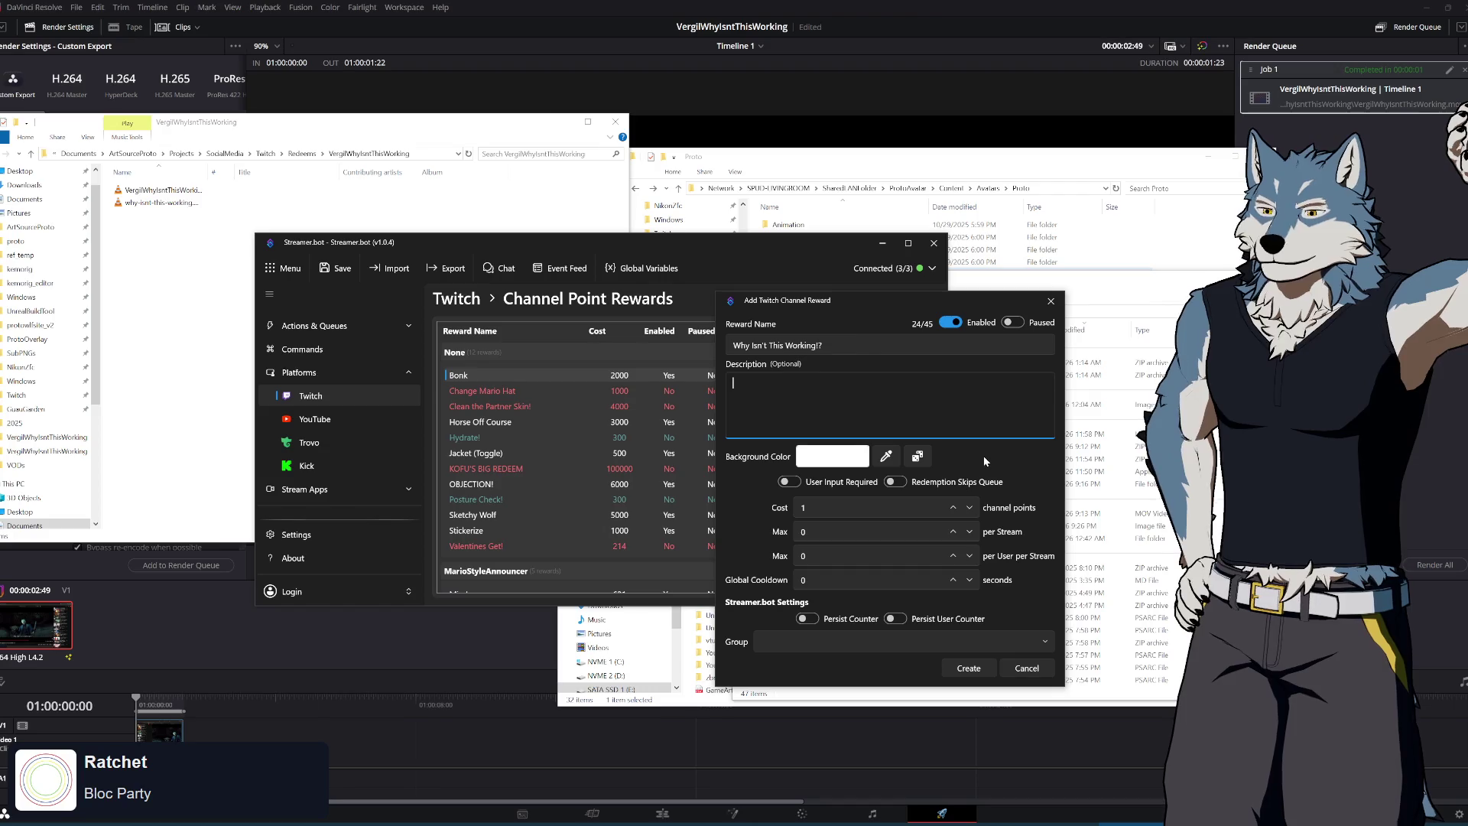
pyautogui.click(871, 507)
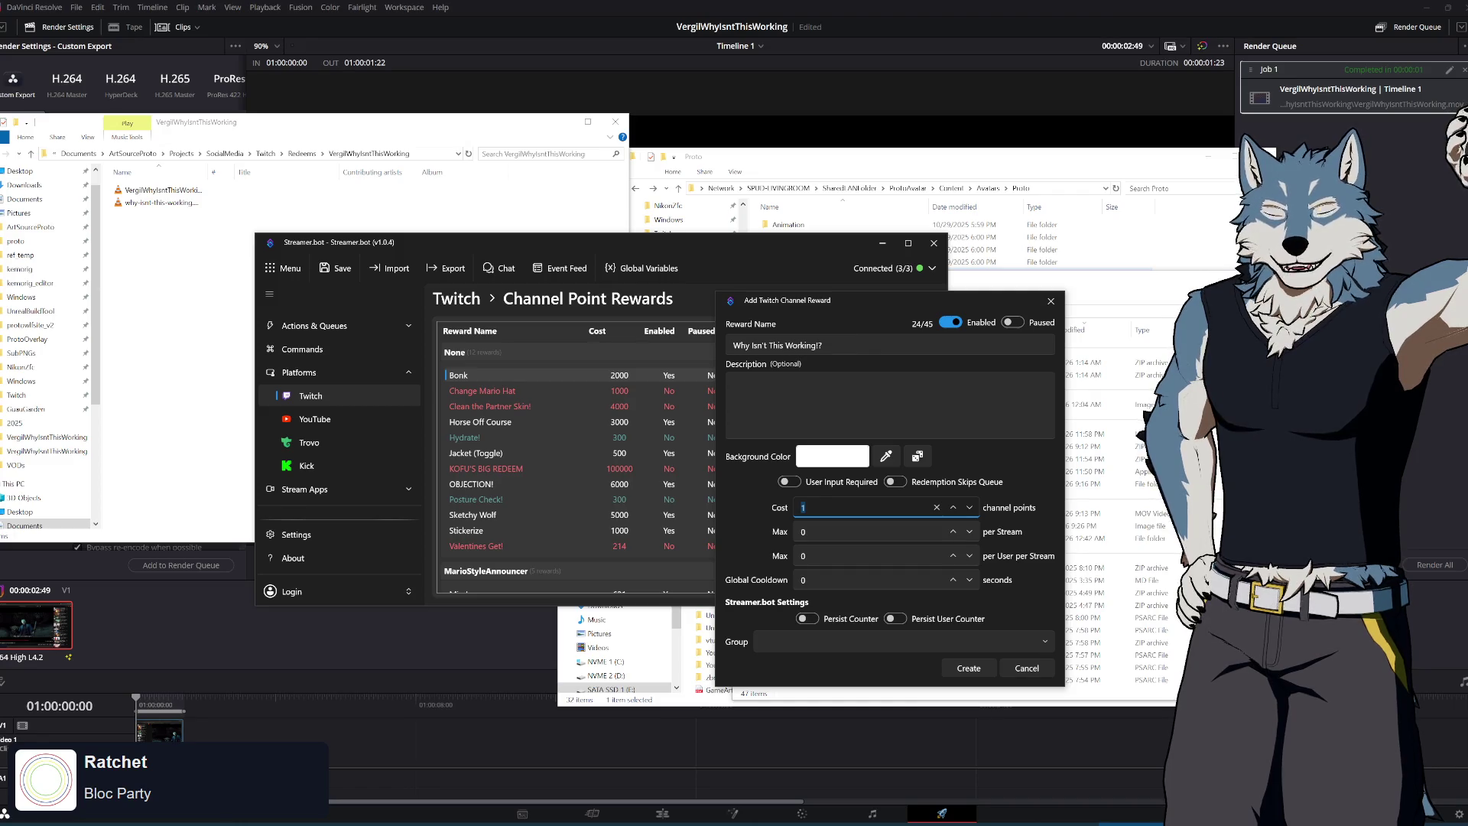
pyautogui.write('5000')
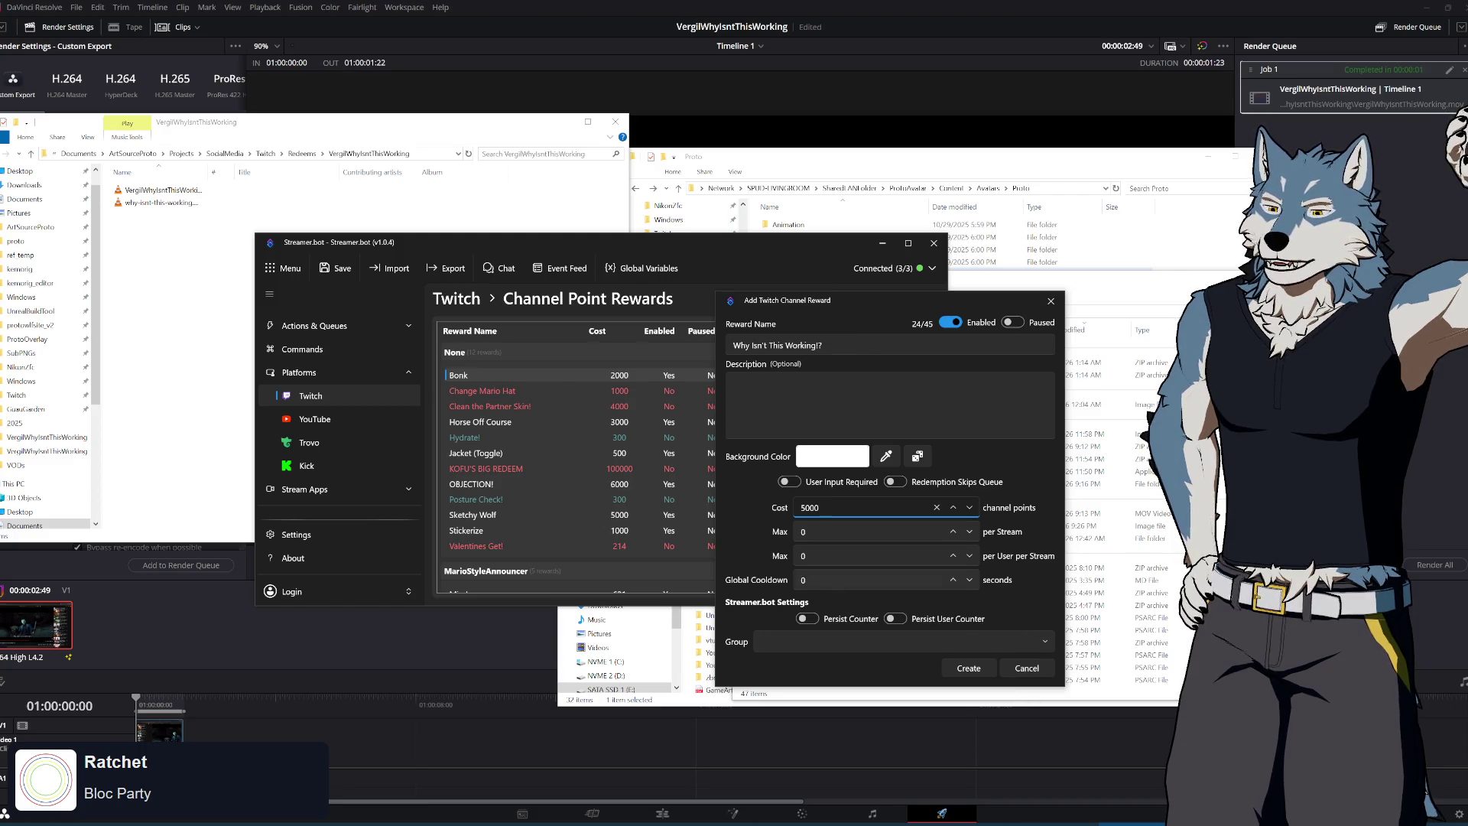
pyautogui.click(803, 580)
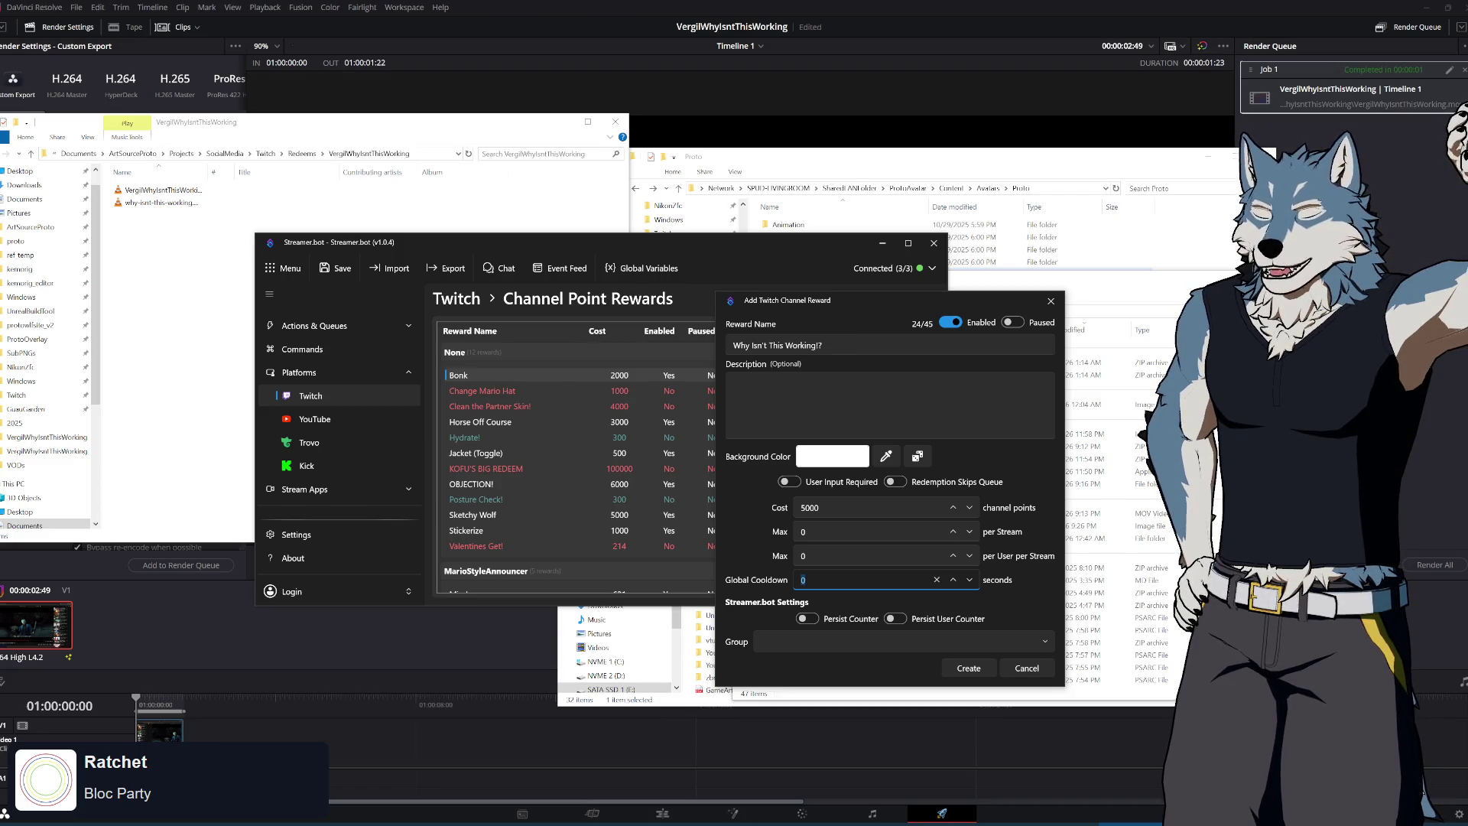
pyautogui.write('5')
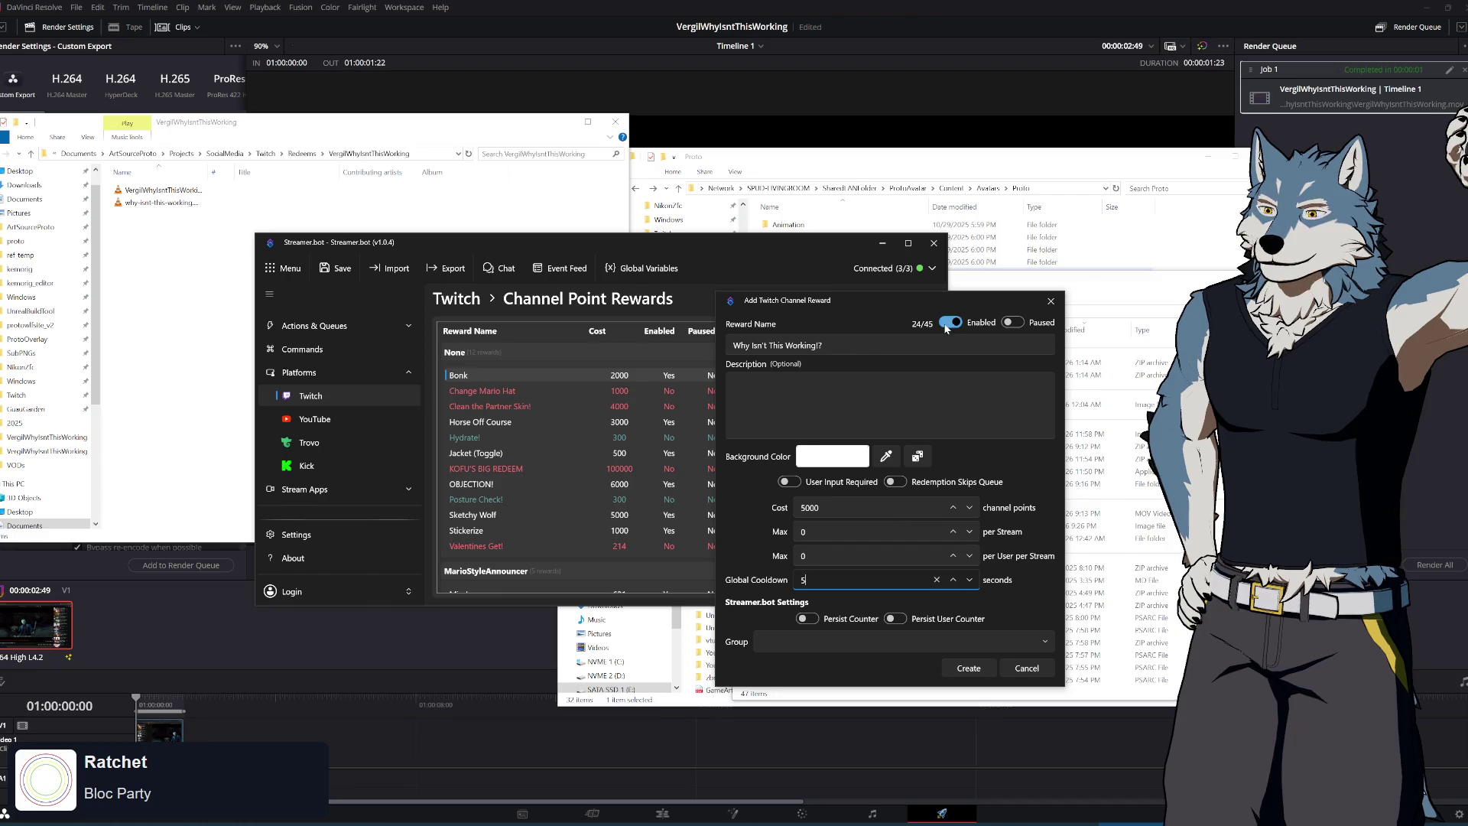
pyautogui.click(1011, 323)
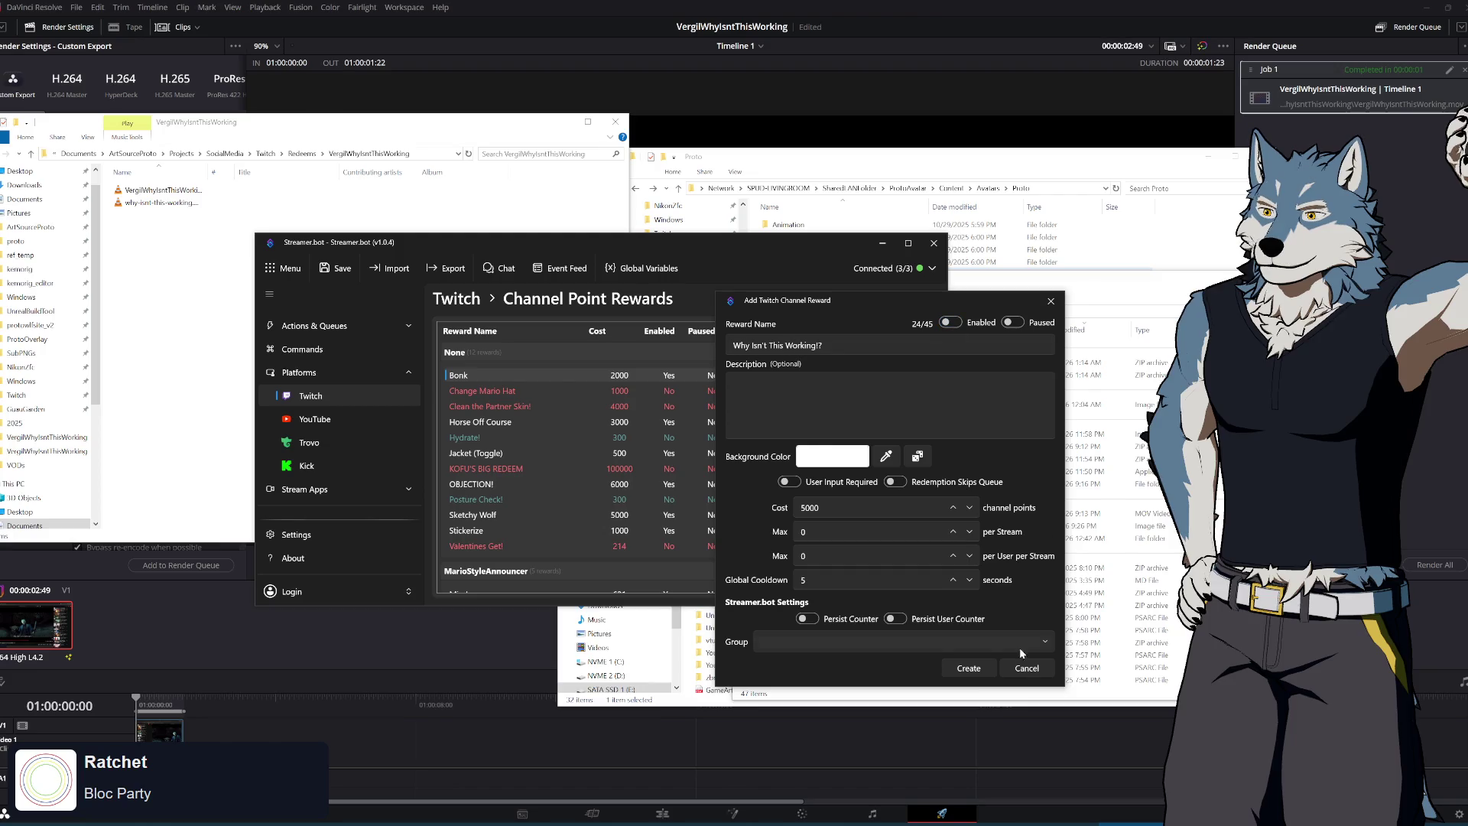
pyautogui.click(976, 667)
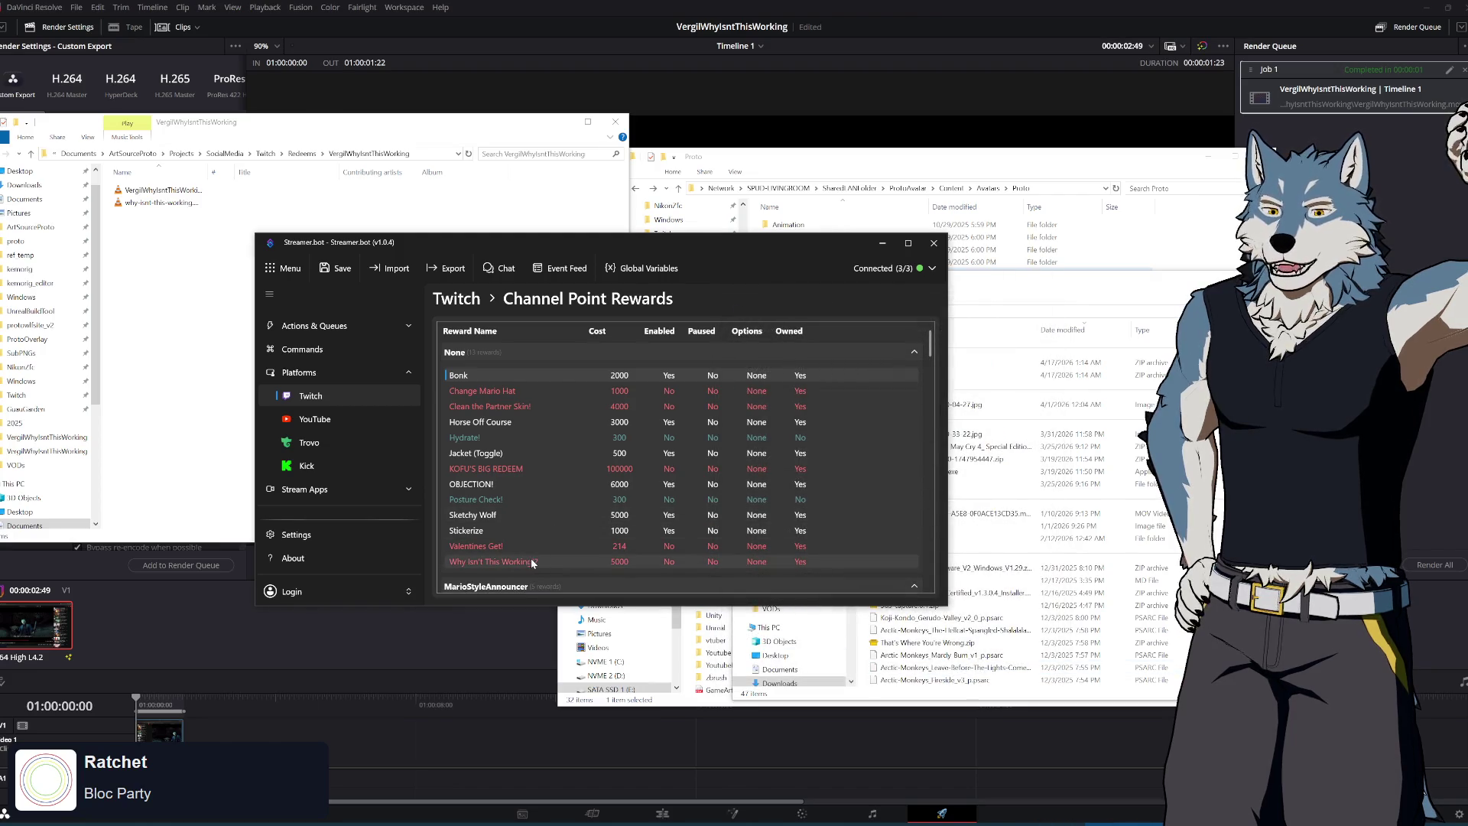
# Switch from the rewards to the chat Commands list
pyautogui.scroll(1, 338, 399)
pyautogui.click(318, 411)
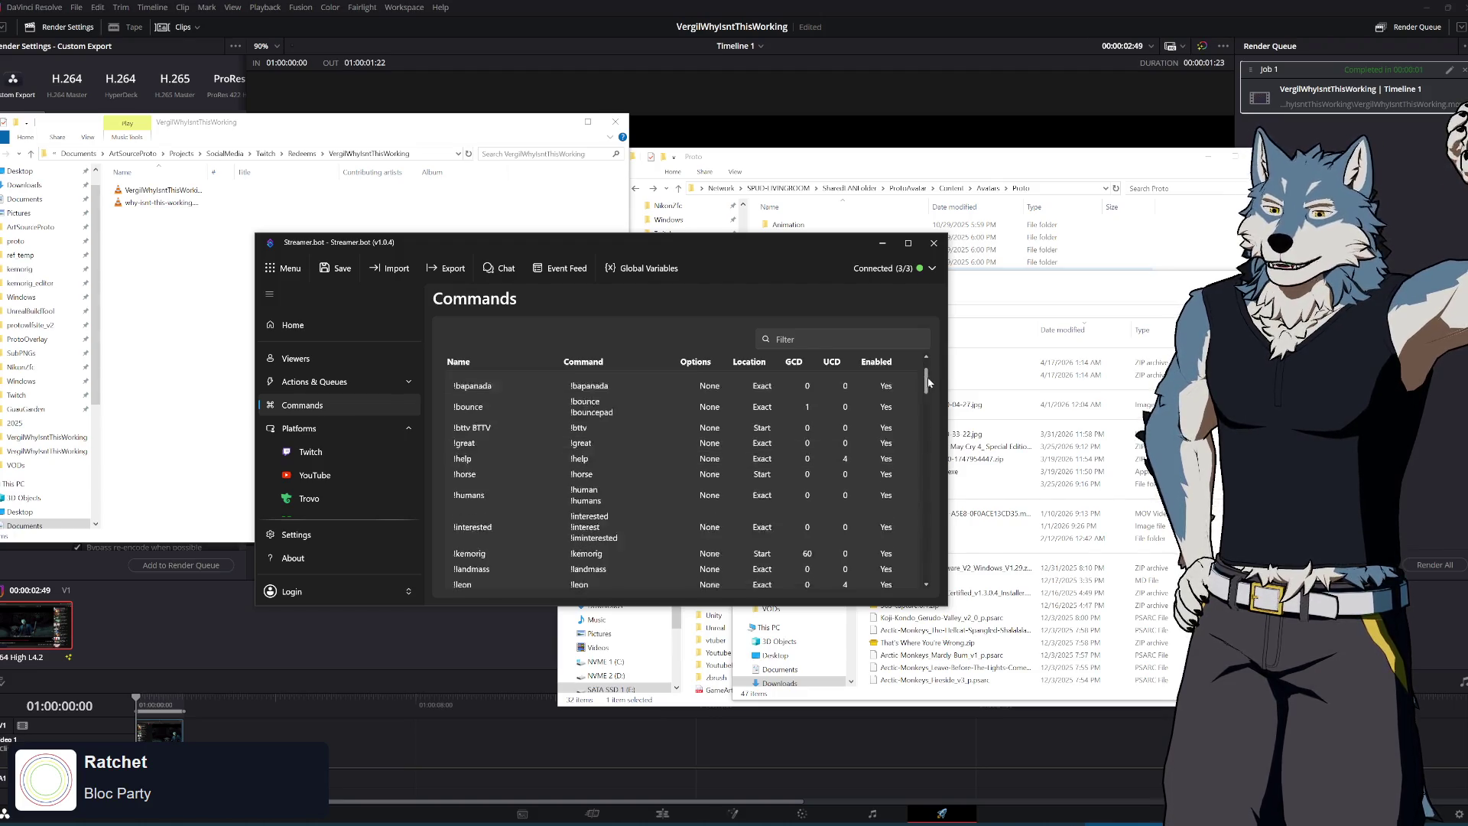
pyautogui.moveTo(928, 375)
pyautogui.mouseDown()
pyautogui.moveTo(925, 585)
pyautogui.moveTo(936, 369)
pyautogui.mouseUp()
# Start a new command named 'Verking', then cancel it without saving
pyautogui.rightClick(474, 410)
pyautogui.click(522, 413)
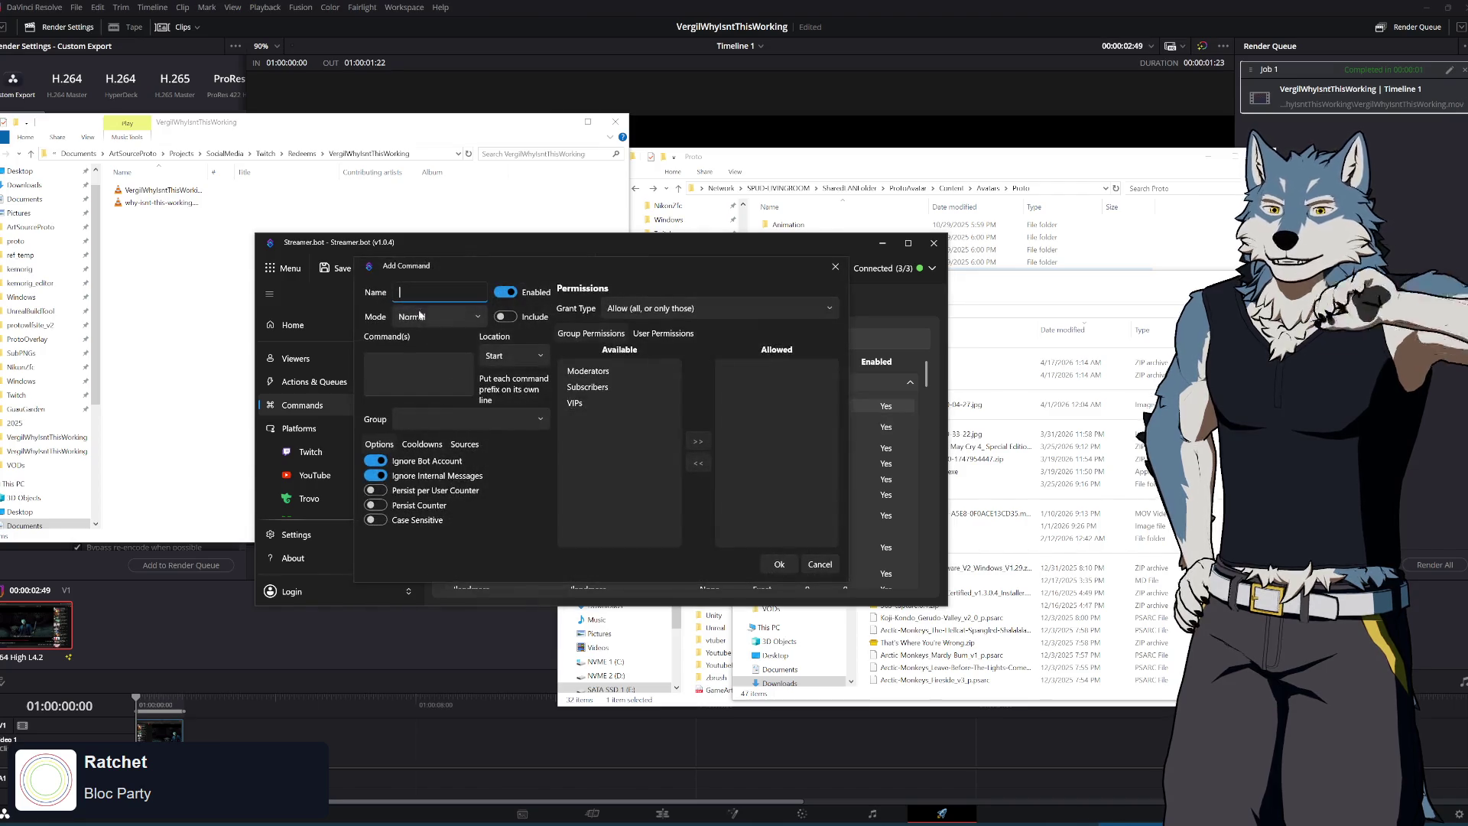
pyautogui.moveTo(490, 267)
pyautogui.mouseDown()
pyautogui.moveTo(978, 335)
pyautogui.moveTo(650, 294)
pyautogui.mouseUp()
pyautogui.write('VergilWhyIsntThis')
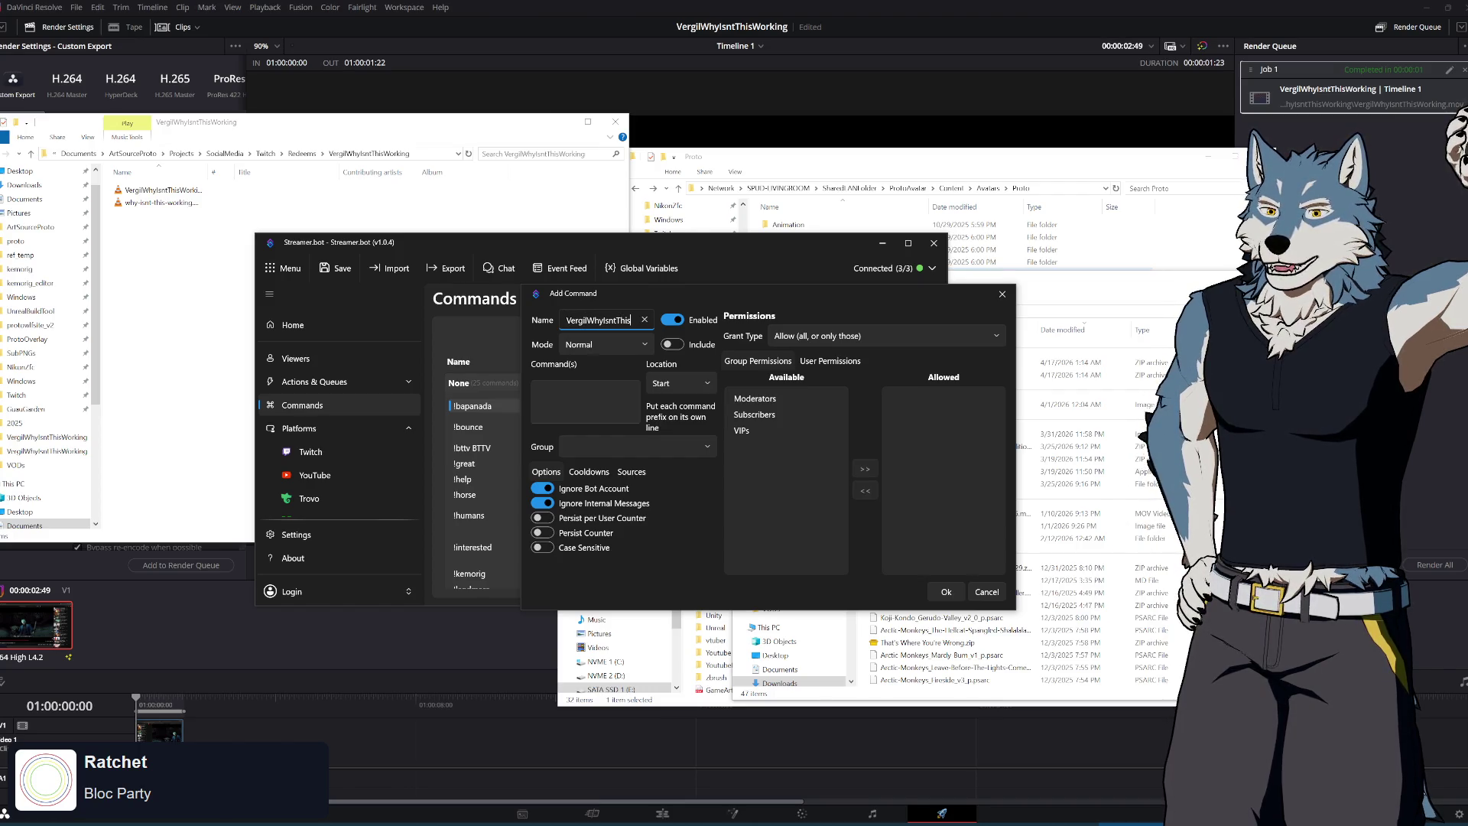
pyautogui.write('king')
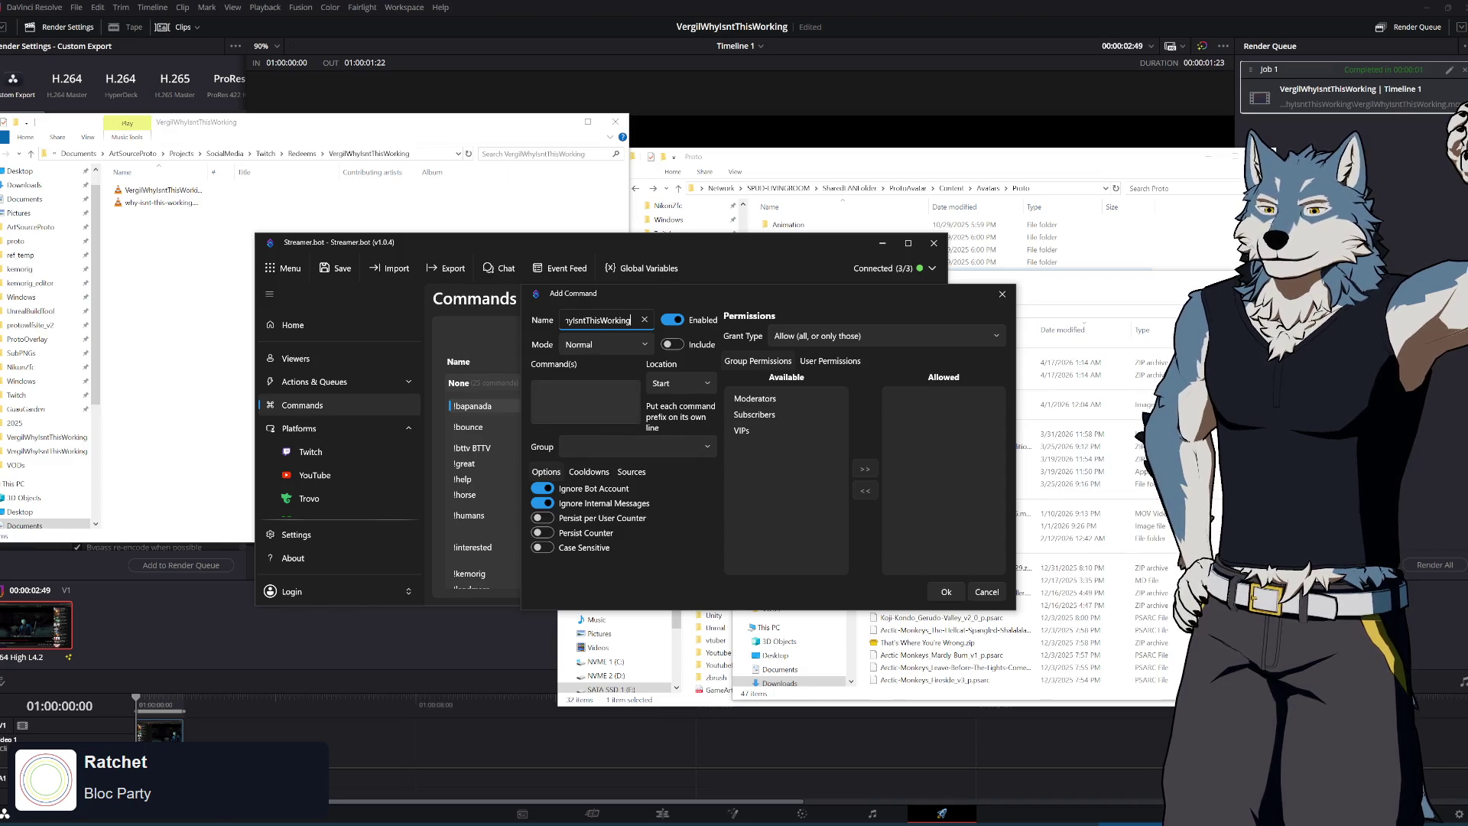
pyautogui.moveTo(774, 301)
pyautogui.mouseDown()
pyautogui.moveTo(1003, 365)
pyautogui.moveTo(801, 302)
pyautogui.mouseUp()
pyautogui.click(1008, 599)
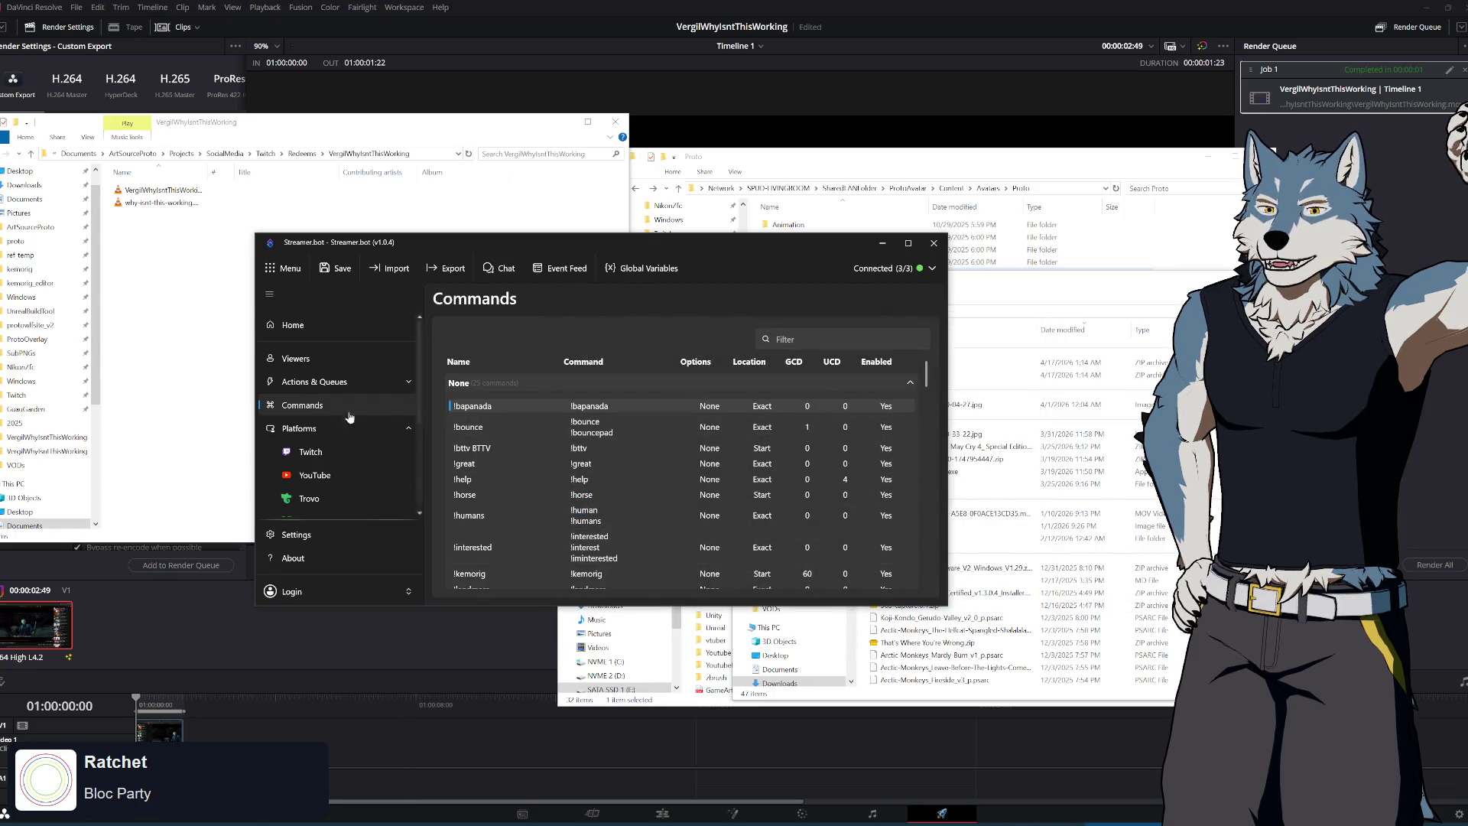
pyautogui.click(346, 386)
# Add a new action named VergilWhyIsntThisWorking to the Actions list
pyautogui.click(317, 408)
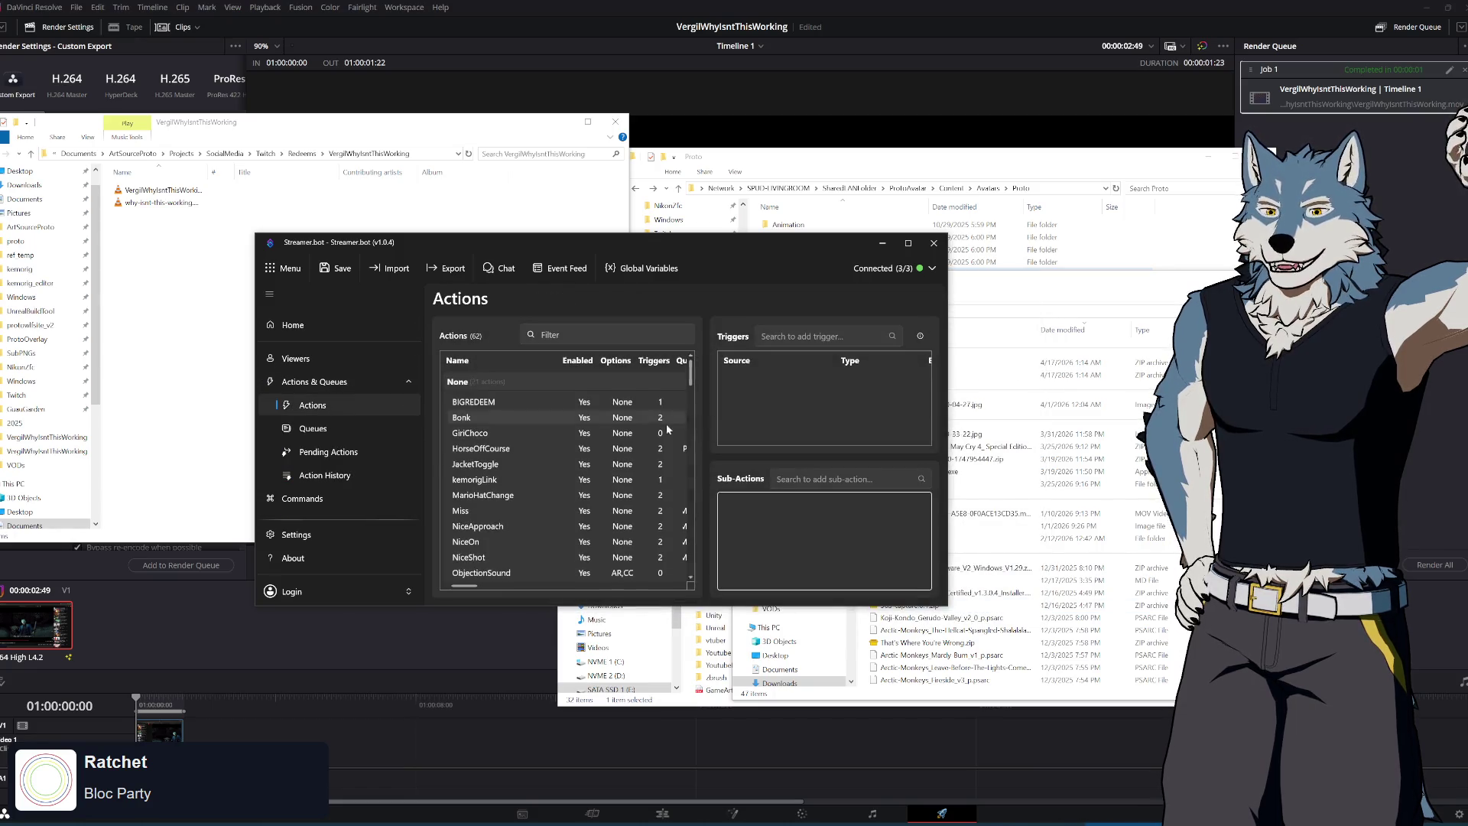
pyautogui.moveTo(693, 379)
pyautogui.mouseDown()
pyautogui.moveTo(695, 399)
pyautogui.moveTo(439, 385)
pyautogui.mouseUp()
pyautogui.rightClick(463, 400)
pyautogui.click(512, 415)
pyautogui.write('VergilWhyIsntThisWorking')
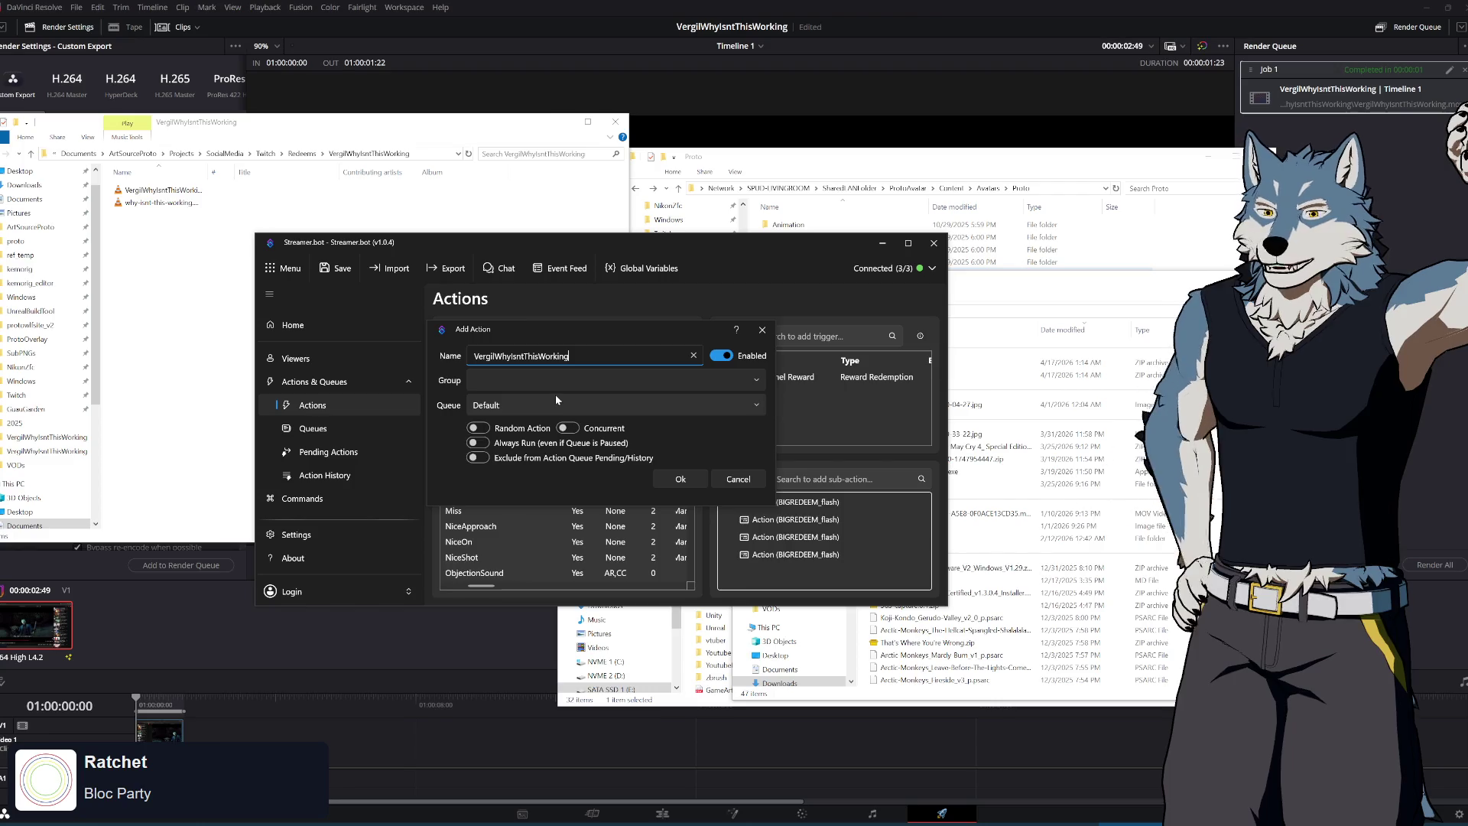
pyautogui.click(682, 480)
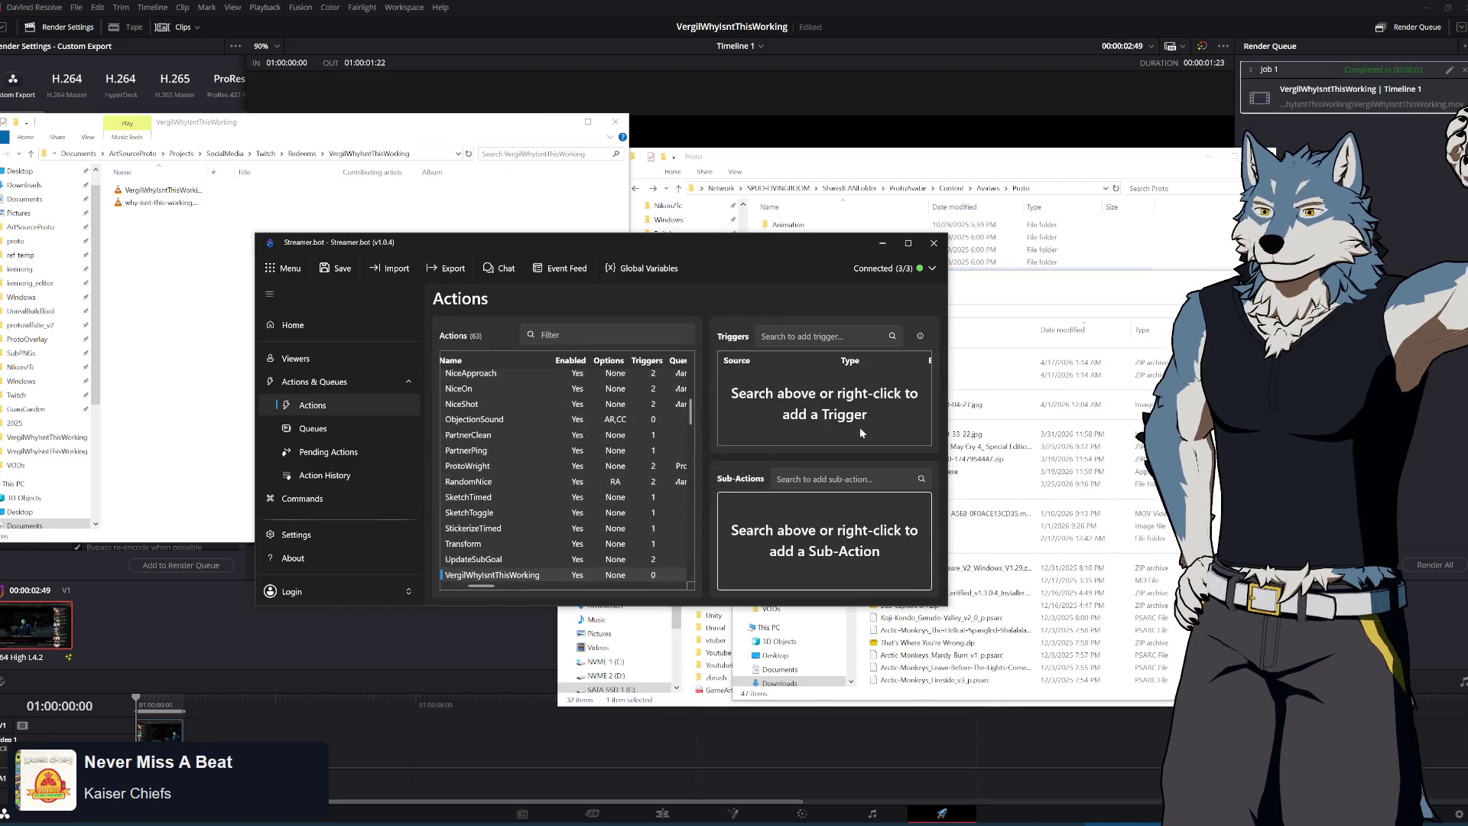
# Browse the trigger Add menu for the new action and dismiss it without choosing
pyautogui.rightClick(807, 405)
pyautogui.moveTo(867, 514)
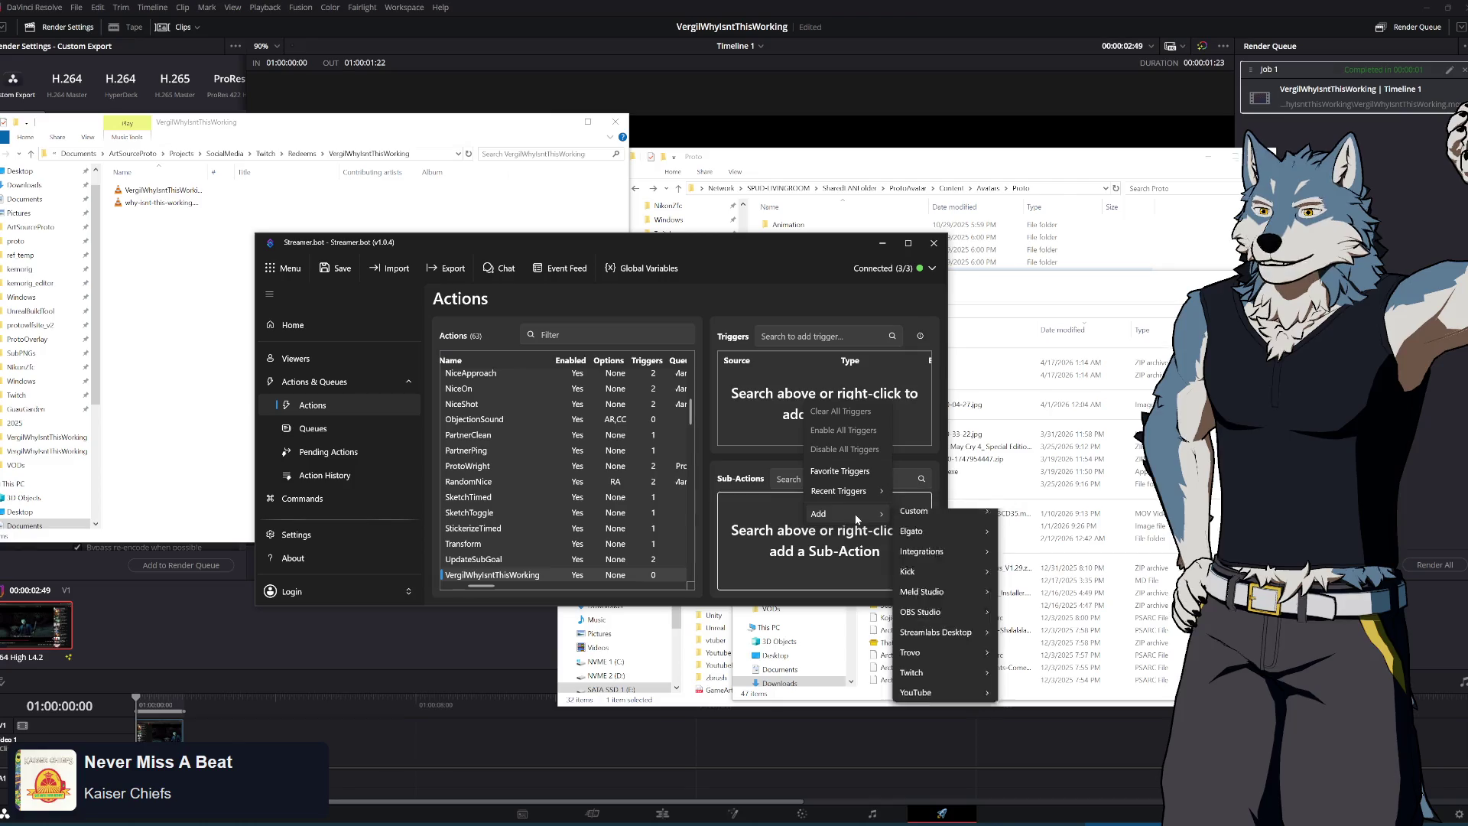
pyautogui.moveTo(954, 521)
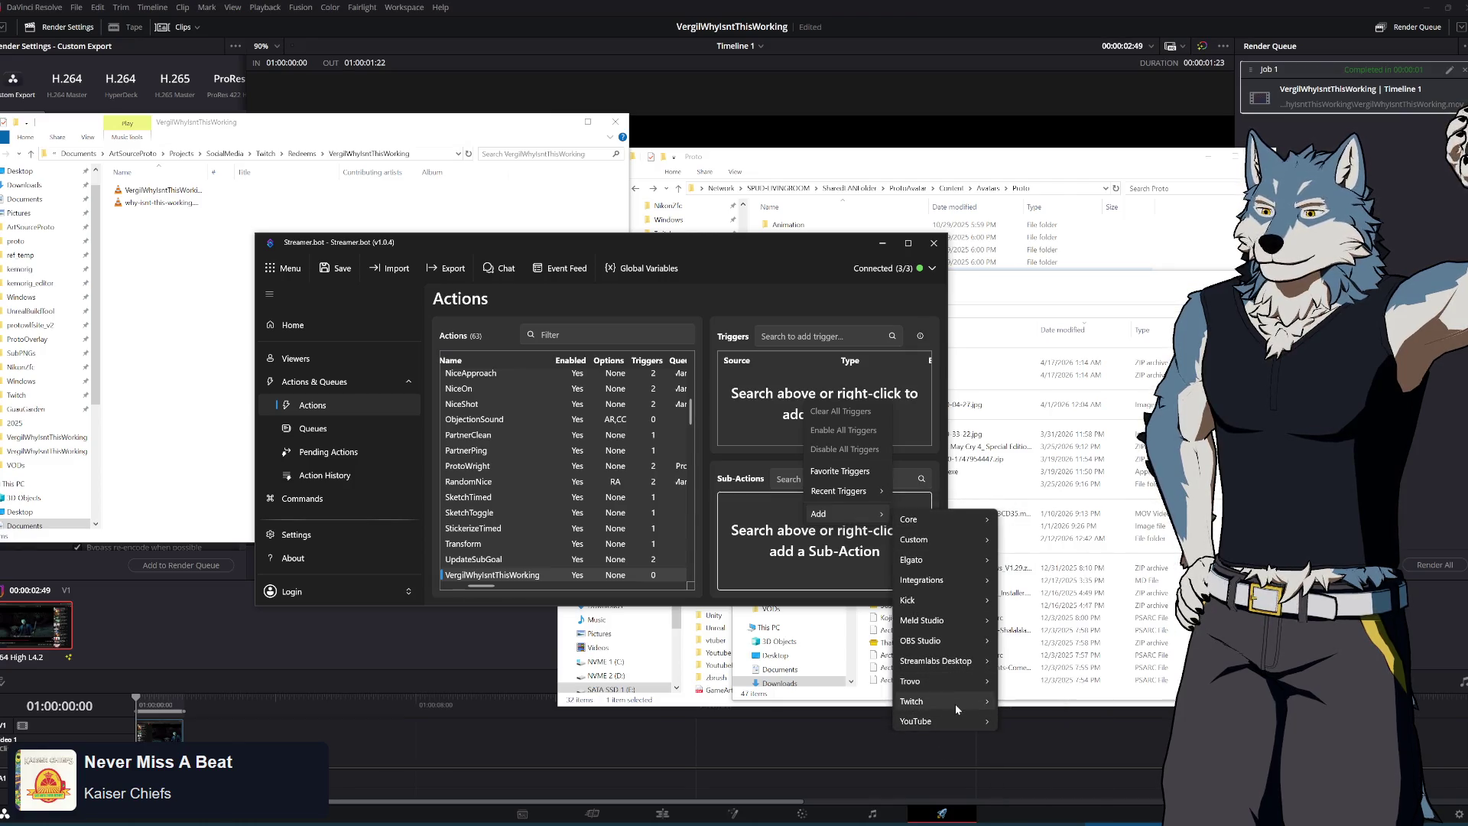
pyautogui.moveTo(955, 702)
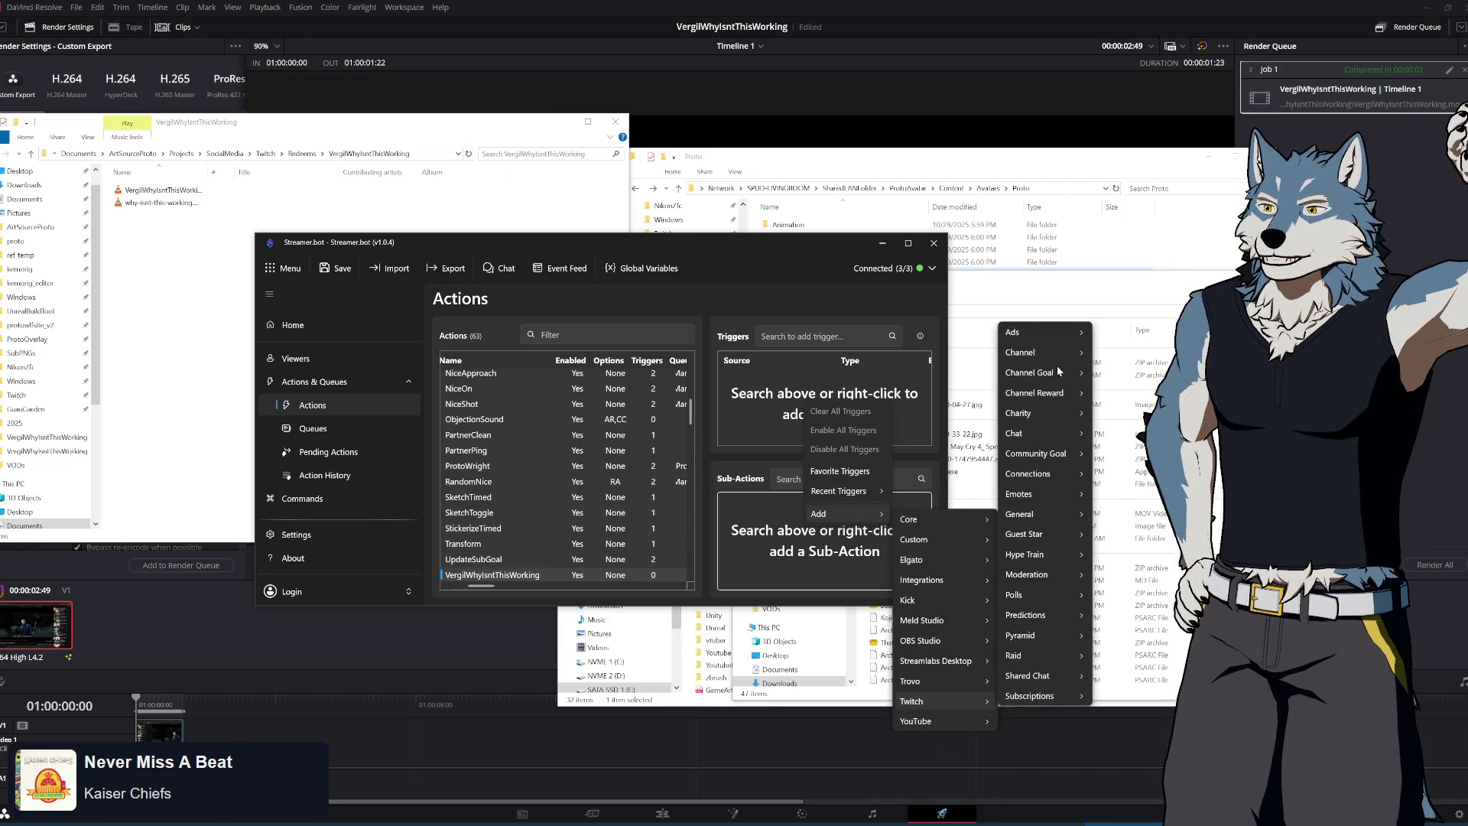
pyautogui.moveTo(1059, 397)
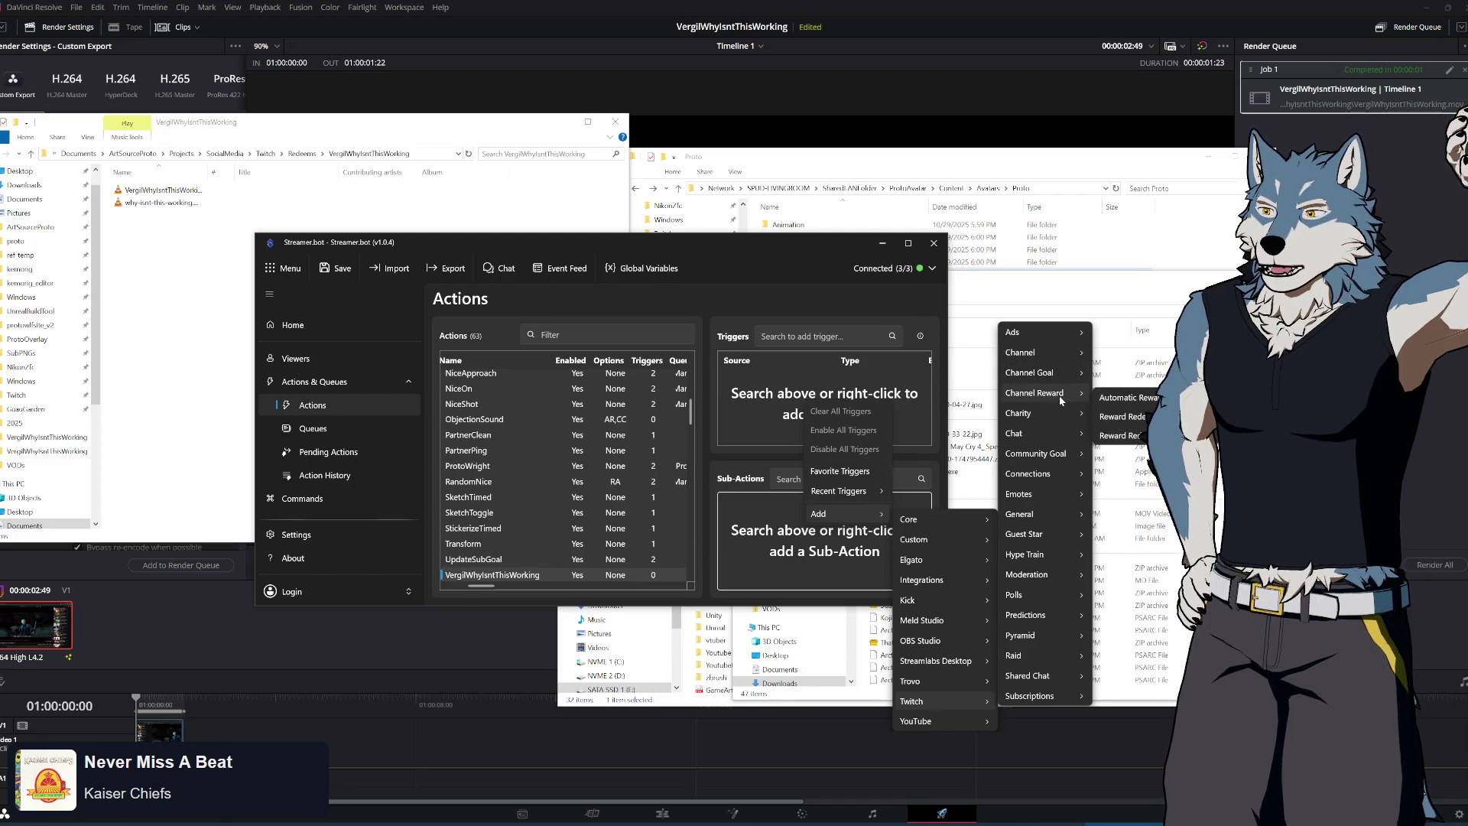
pyautogui.moveTo(1062, 352)
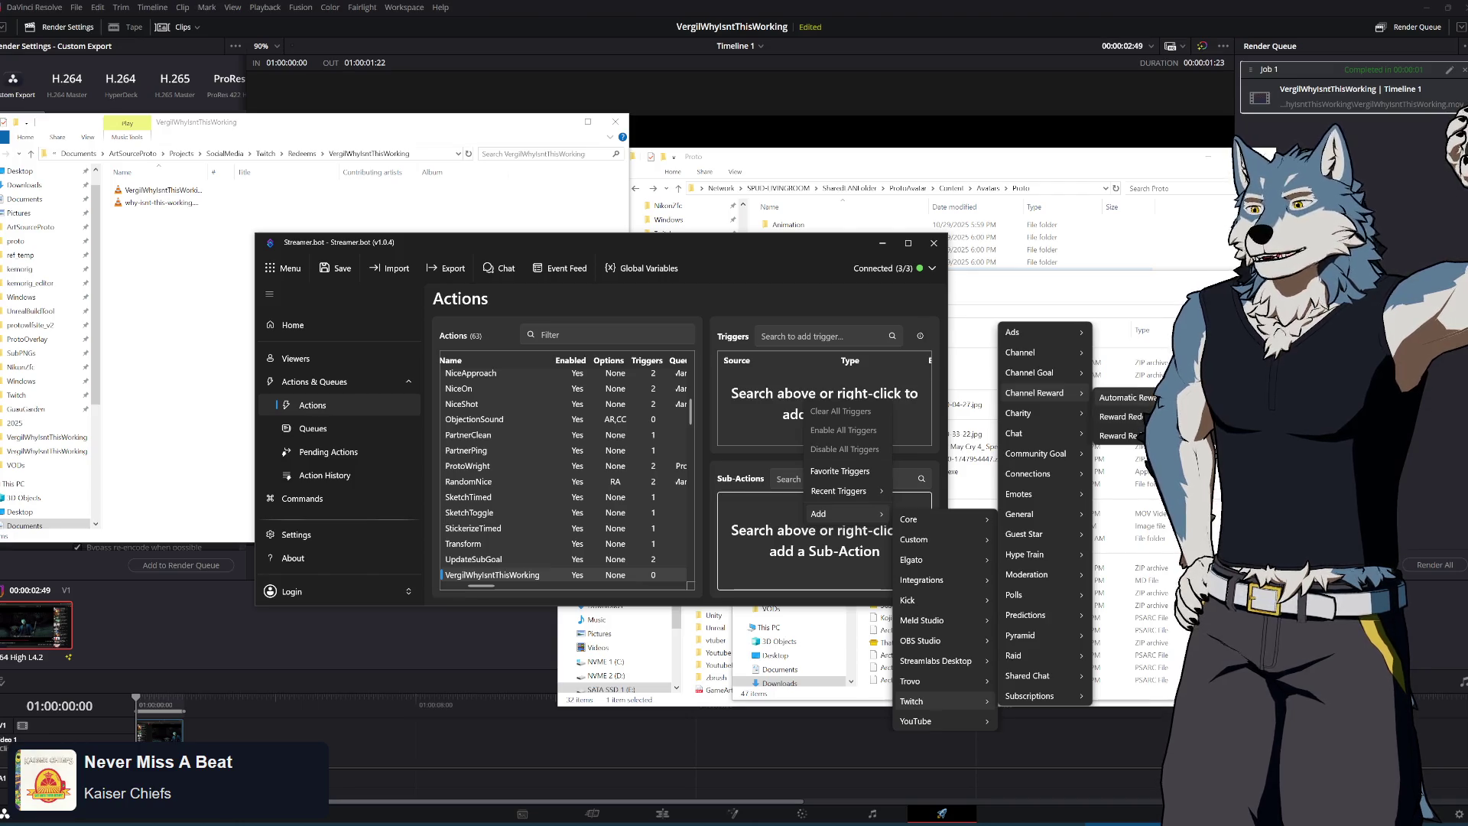
pyautogui.click(703, 456)
pyautogui.scroll(-3, 524, 503)
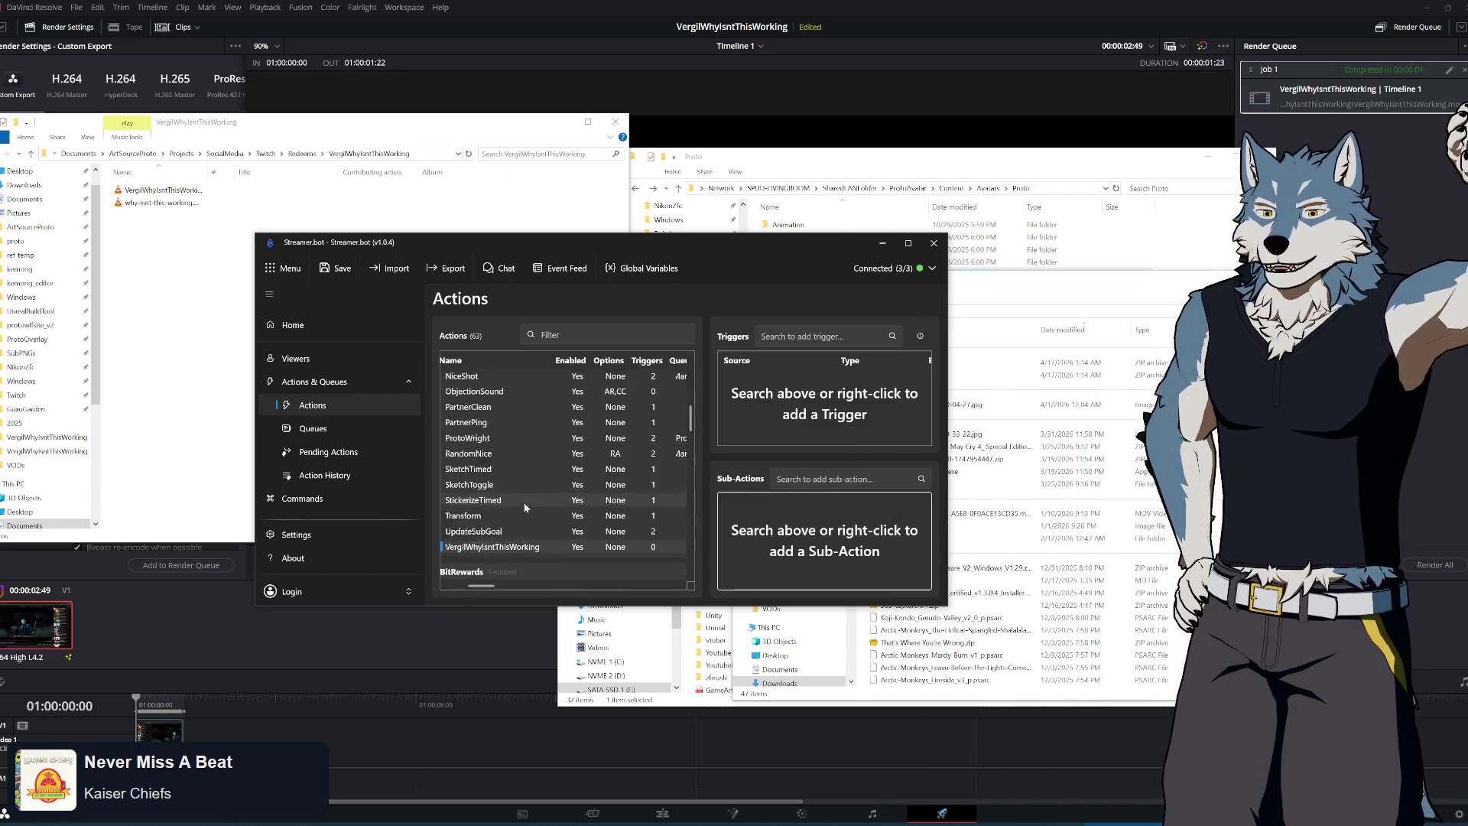
# Look at the UpdateSubGoal, StickerizeTimed and SketchTimed actions for reference, then return
pyautogui.click(487, 474)
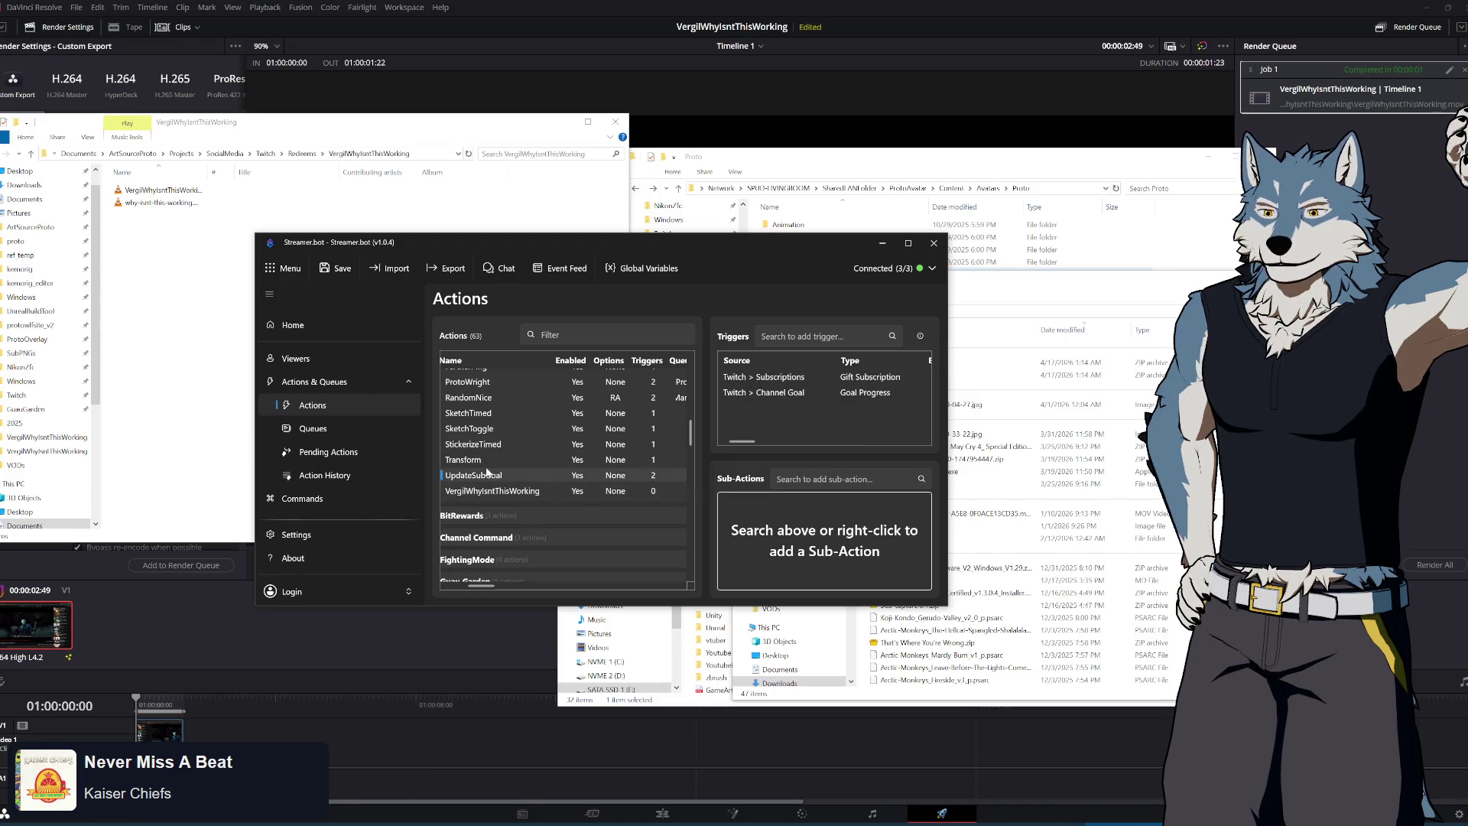
pyautogui.click(483, 444)
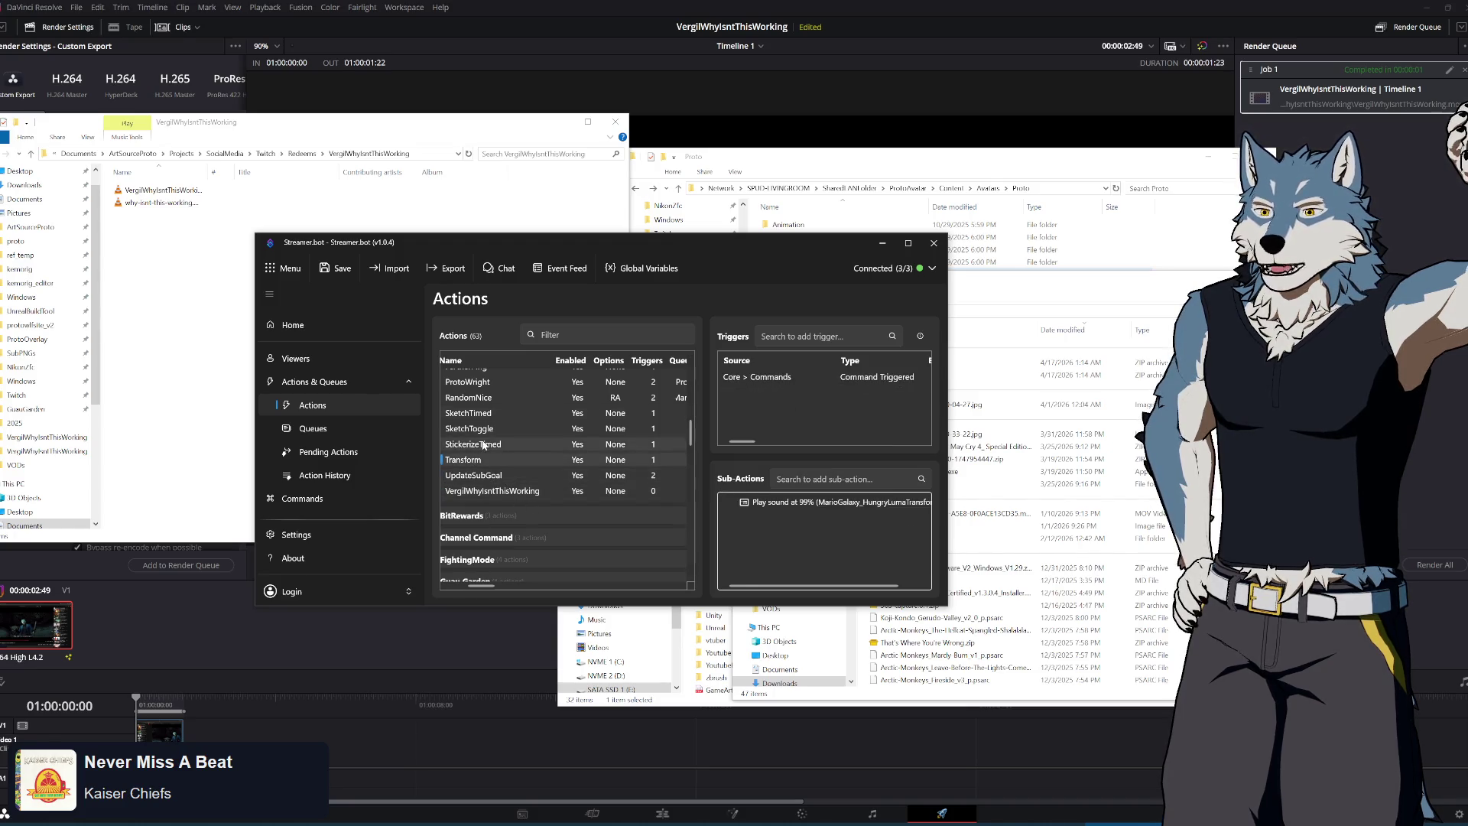
pyautogui.click(488, 416)
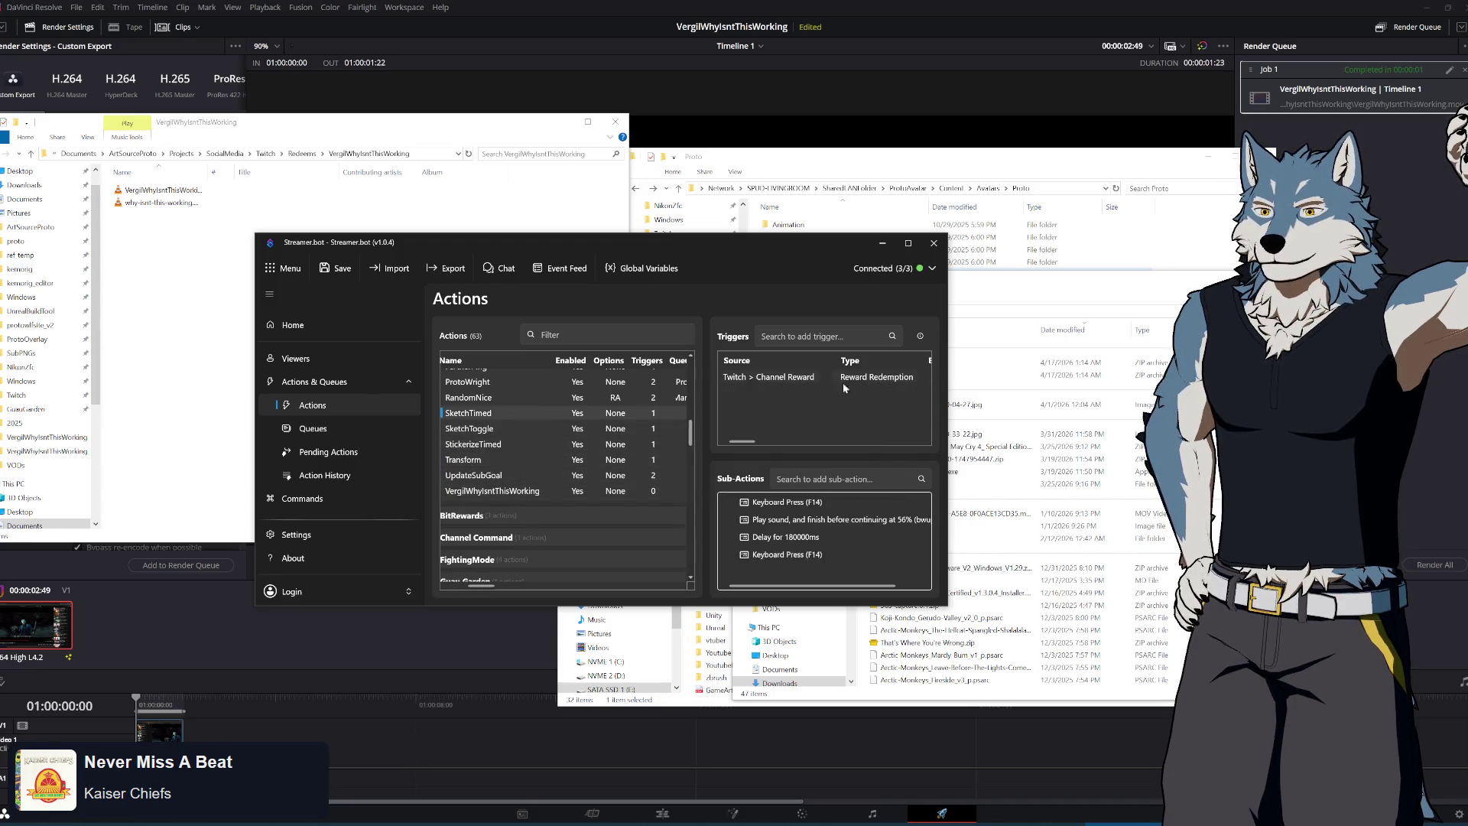
pyautogui.click(490, 491)
# Add a Twitch Reward Redemption trigger for the 'Why Isn't This Working!?' reward
pyautogui.rightClick(778, 386)
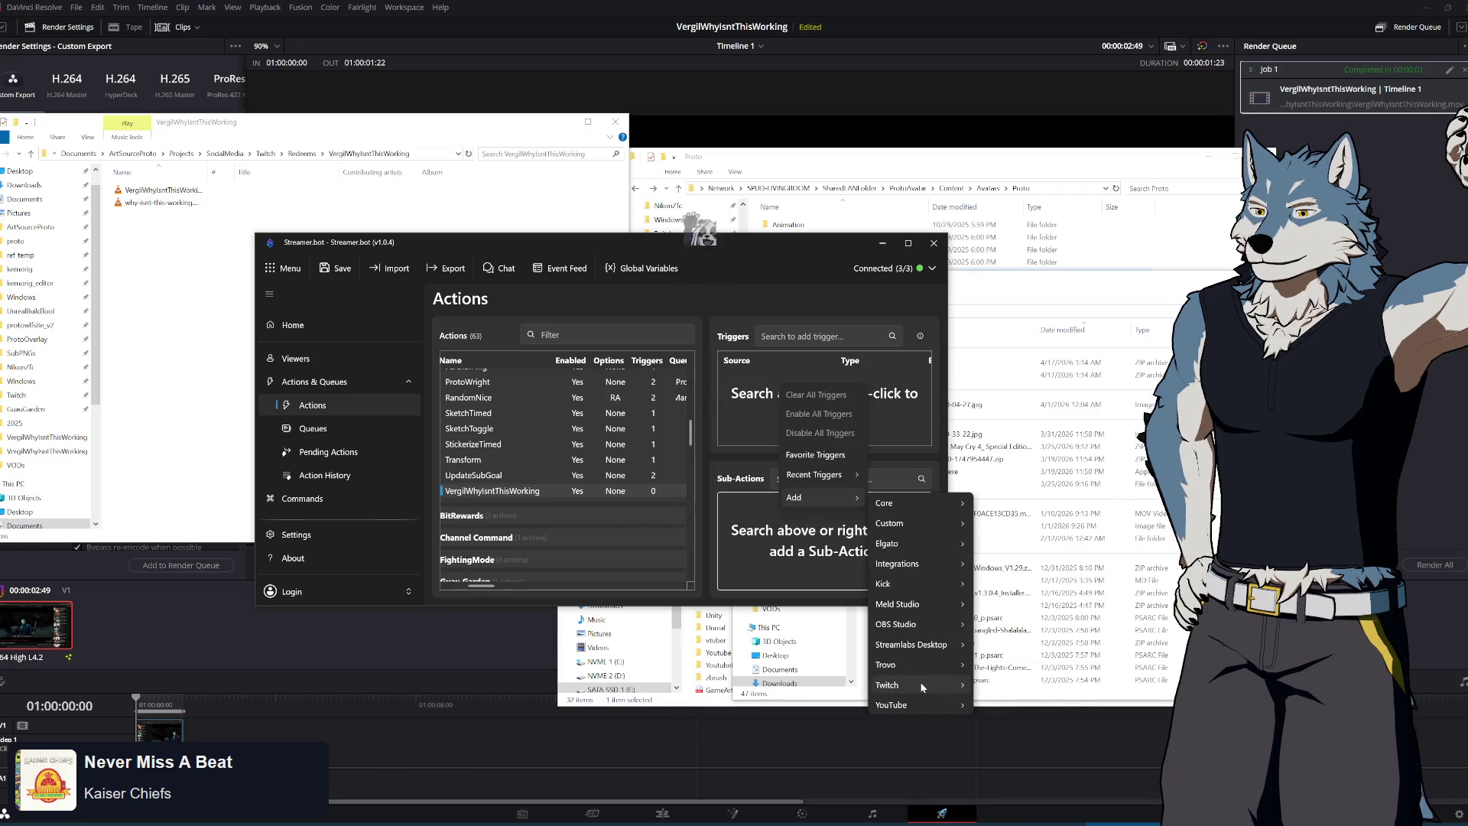
pyautogui.moveTo(921, 683)
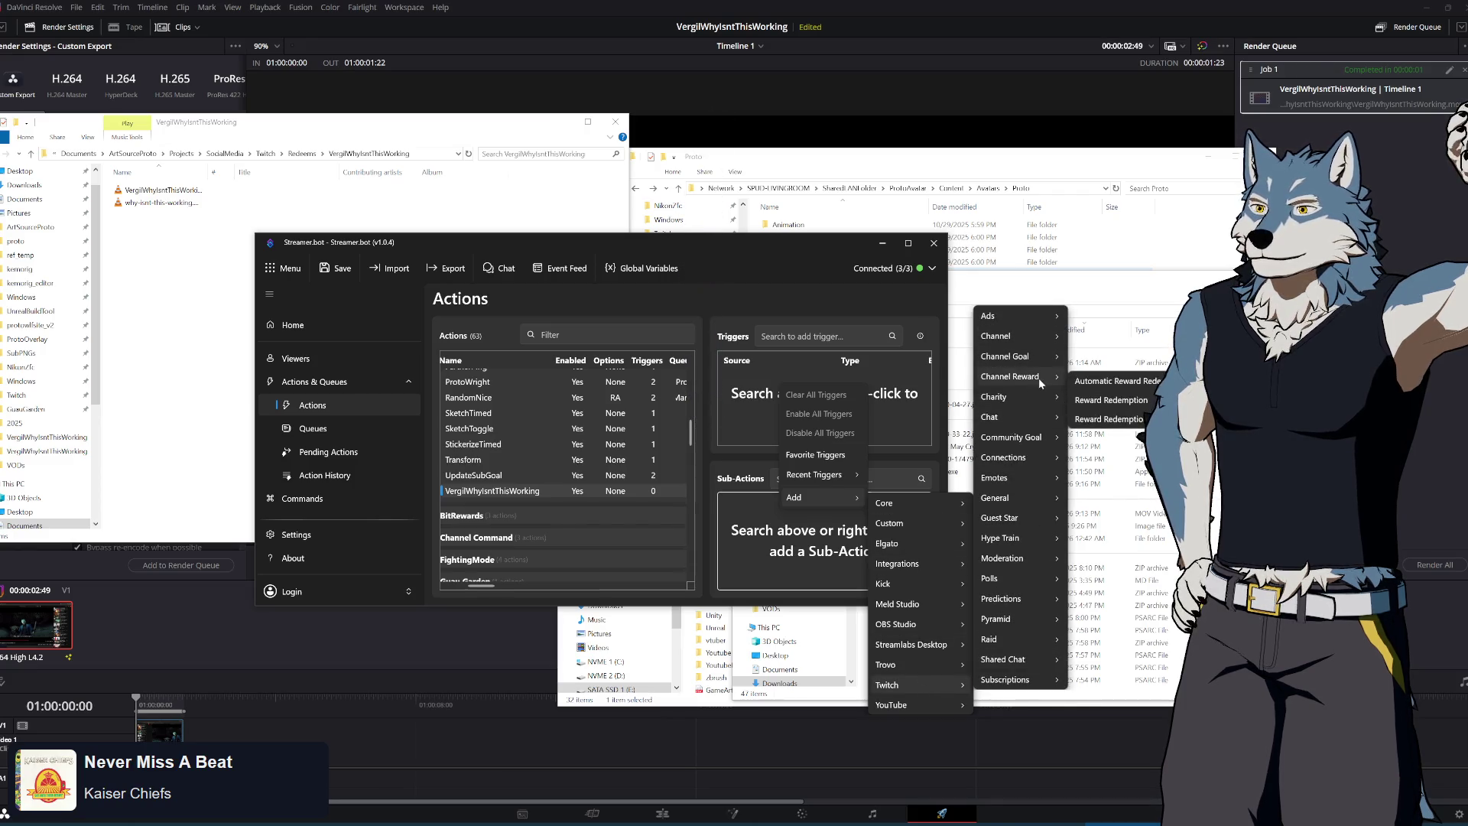
pyautogui.click(1110, 399)
pyautogui.click(614, 403)
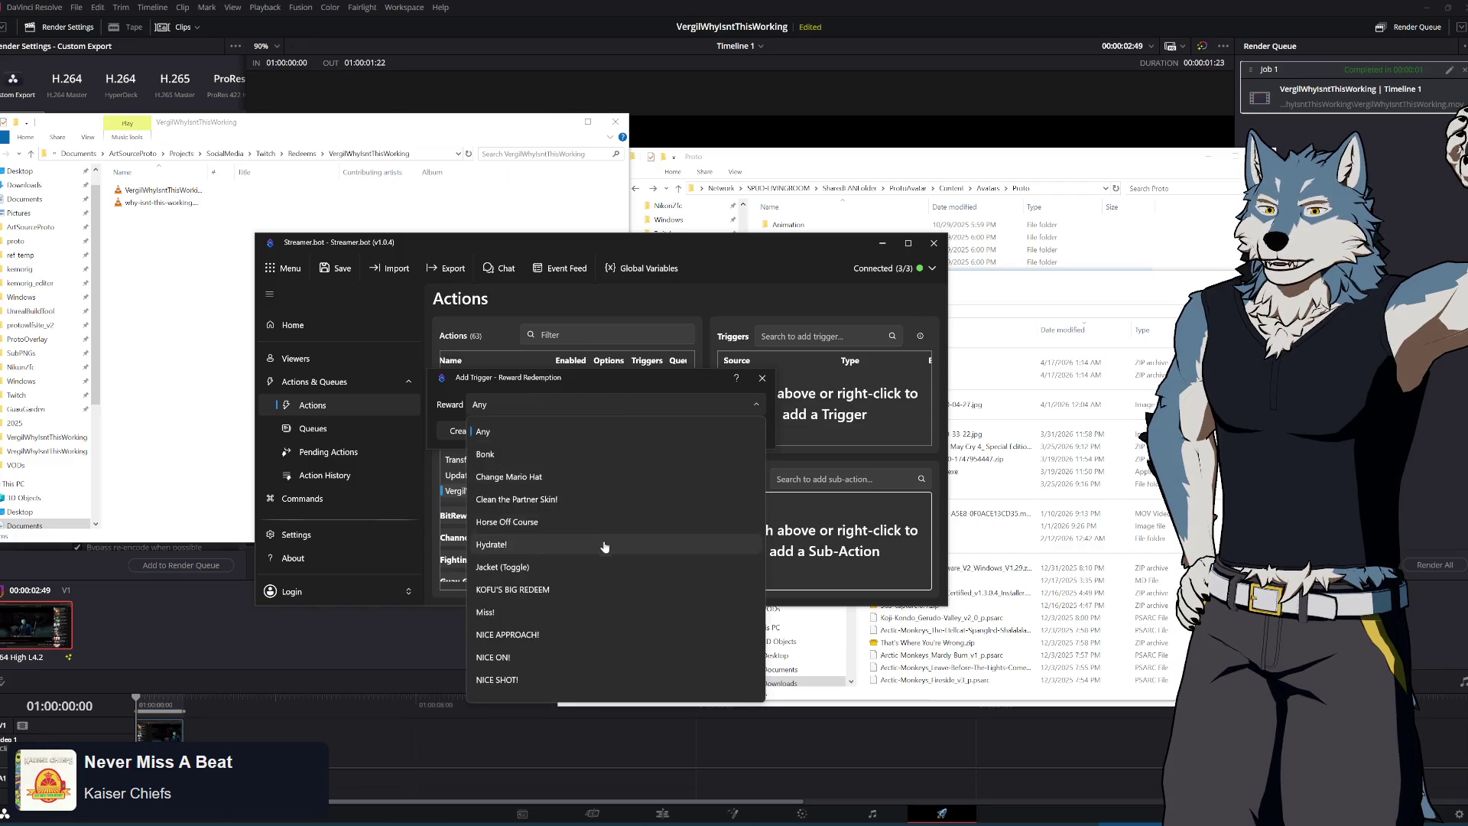
pyautogui.scroll(-5, 604, 546)
pyautogui.click(559, 685)
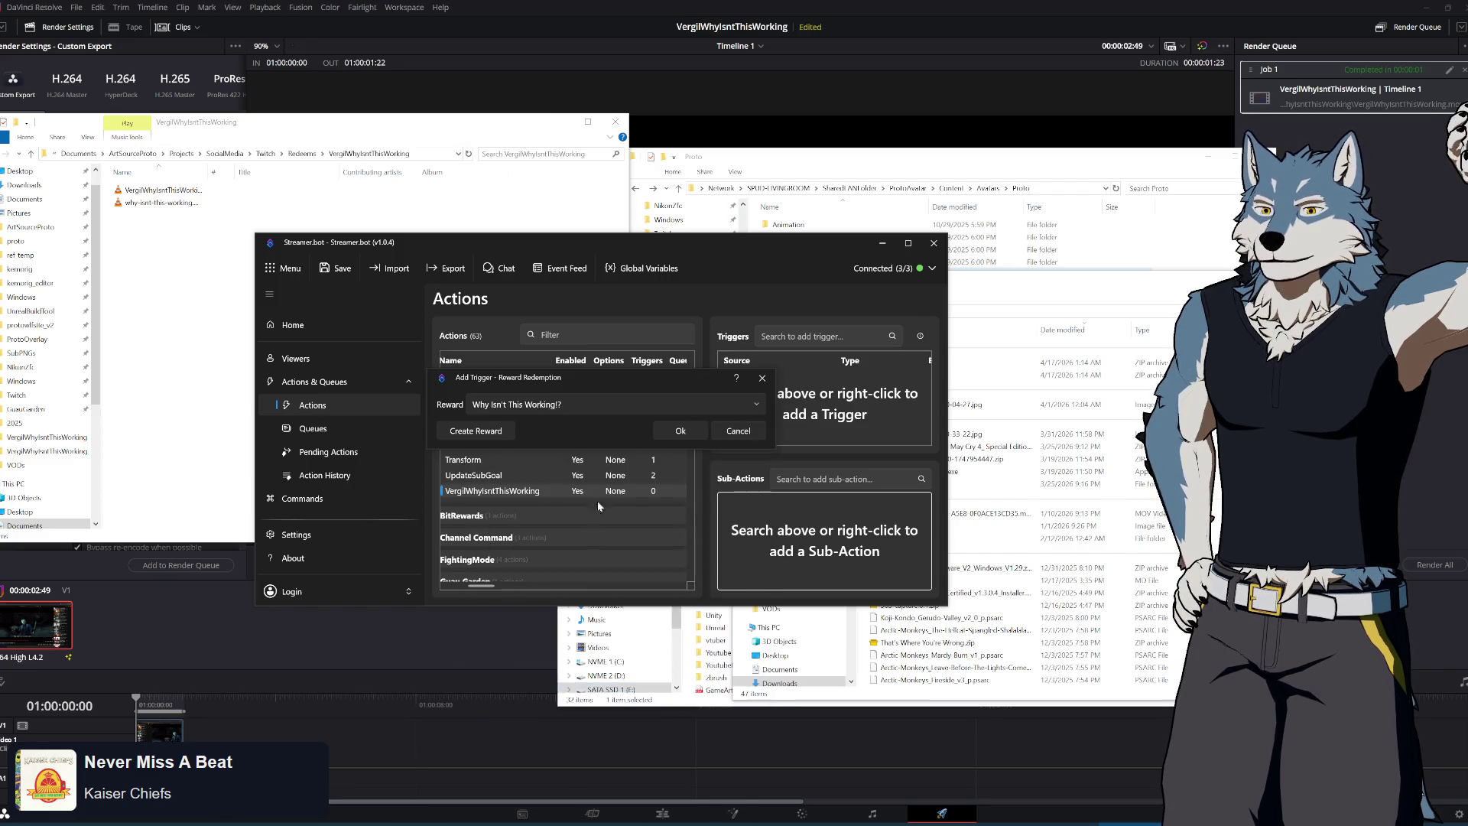
pyautogui.click(677, 430)
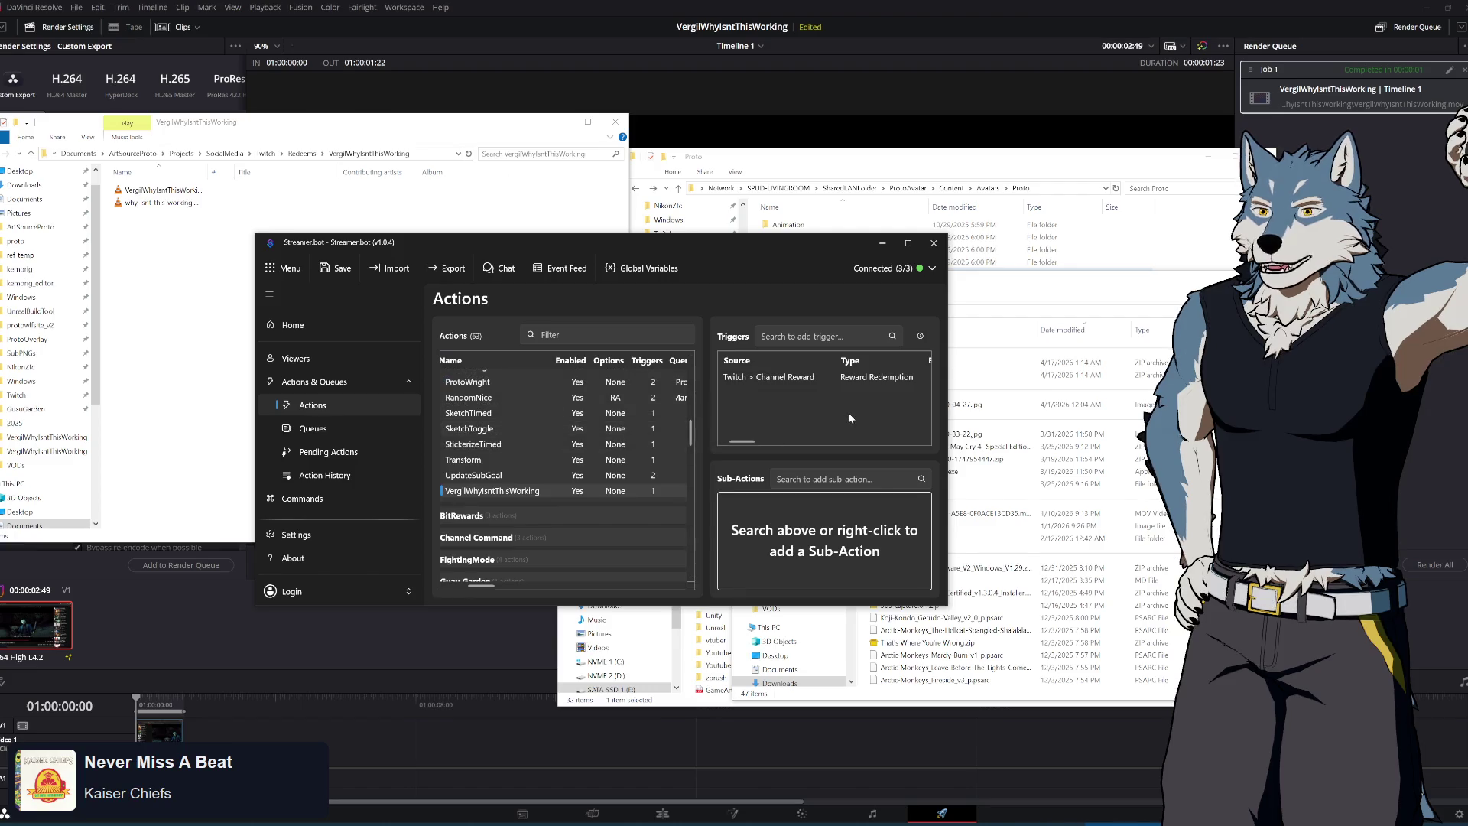
pyautogui.rightClick(757, 526)
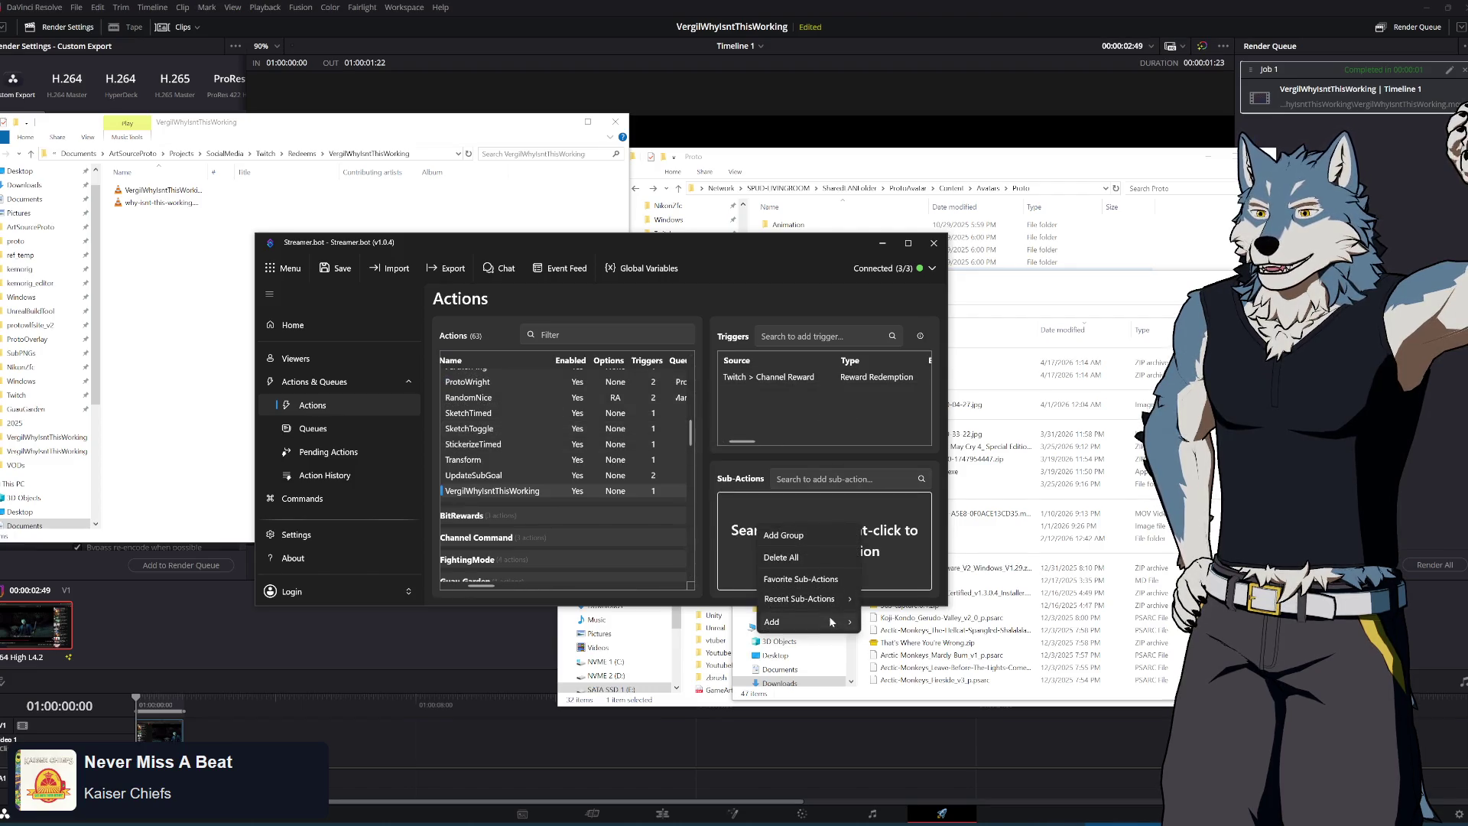
# Add an OBS Set Source Visibility State sub-action to the VergilWhyIsntThisWorking action
pyautogui.moveTo(831, 621)
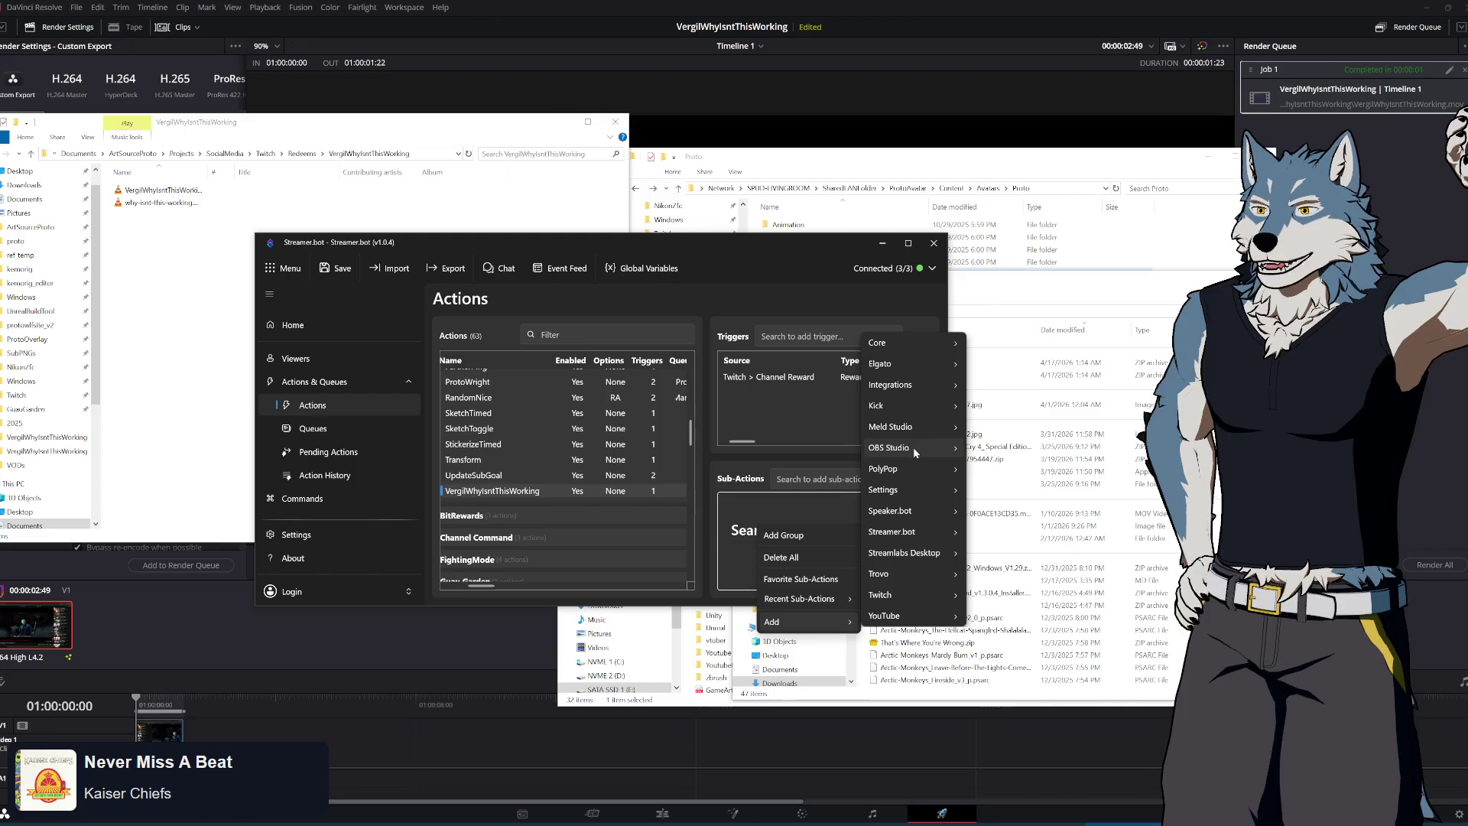
pyautogui.moveTo(914, 453)
pyautogui.moveTo(1024, 613)
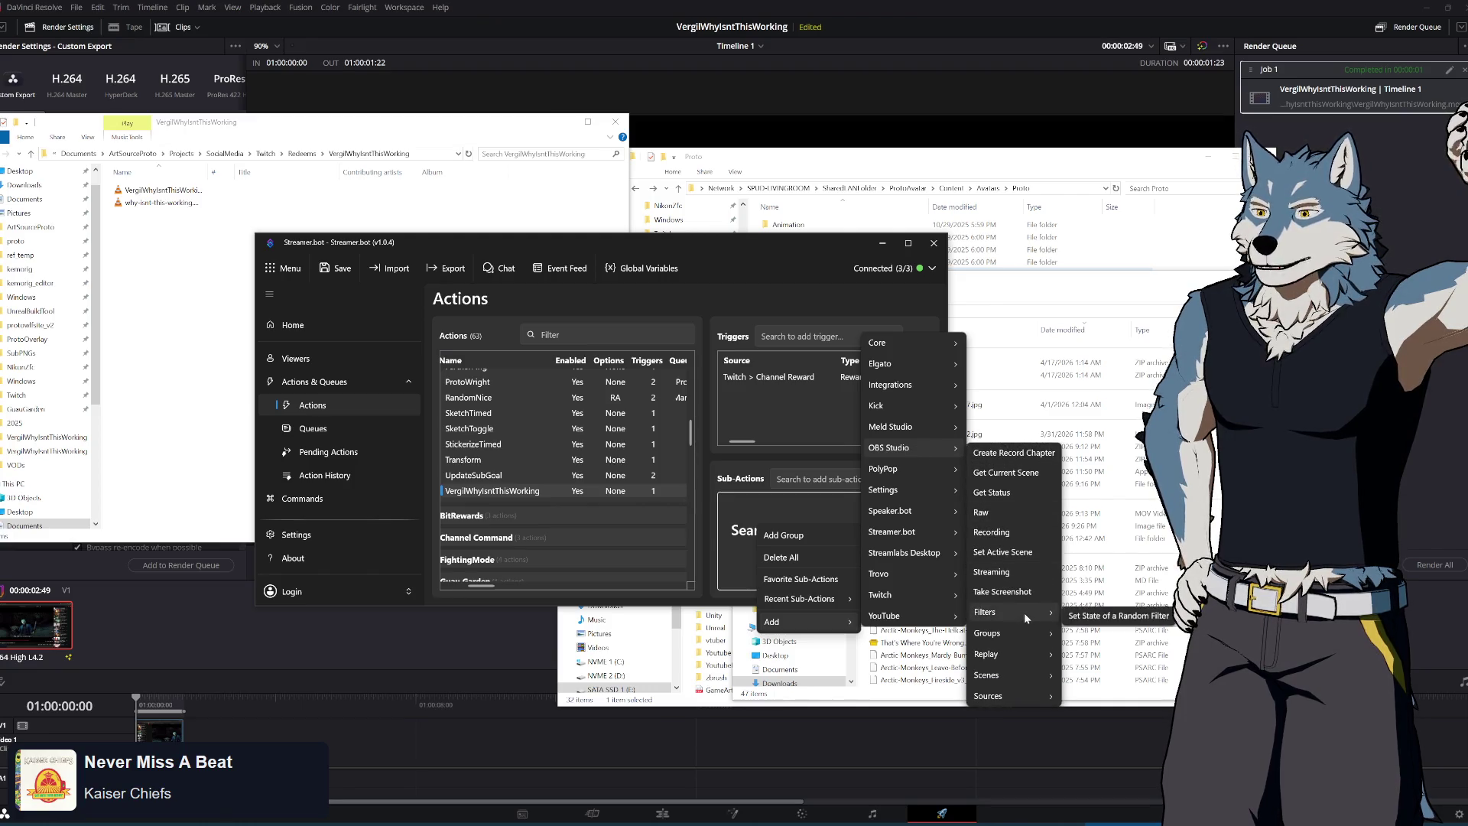
pyautogui.moveTo(1028, 695)
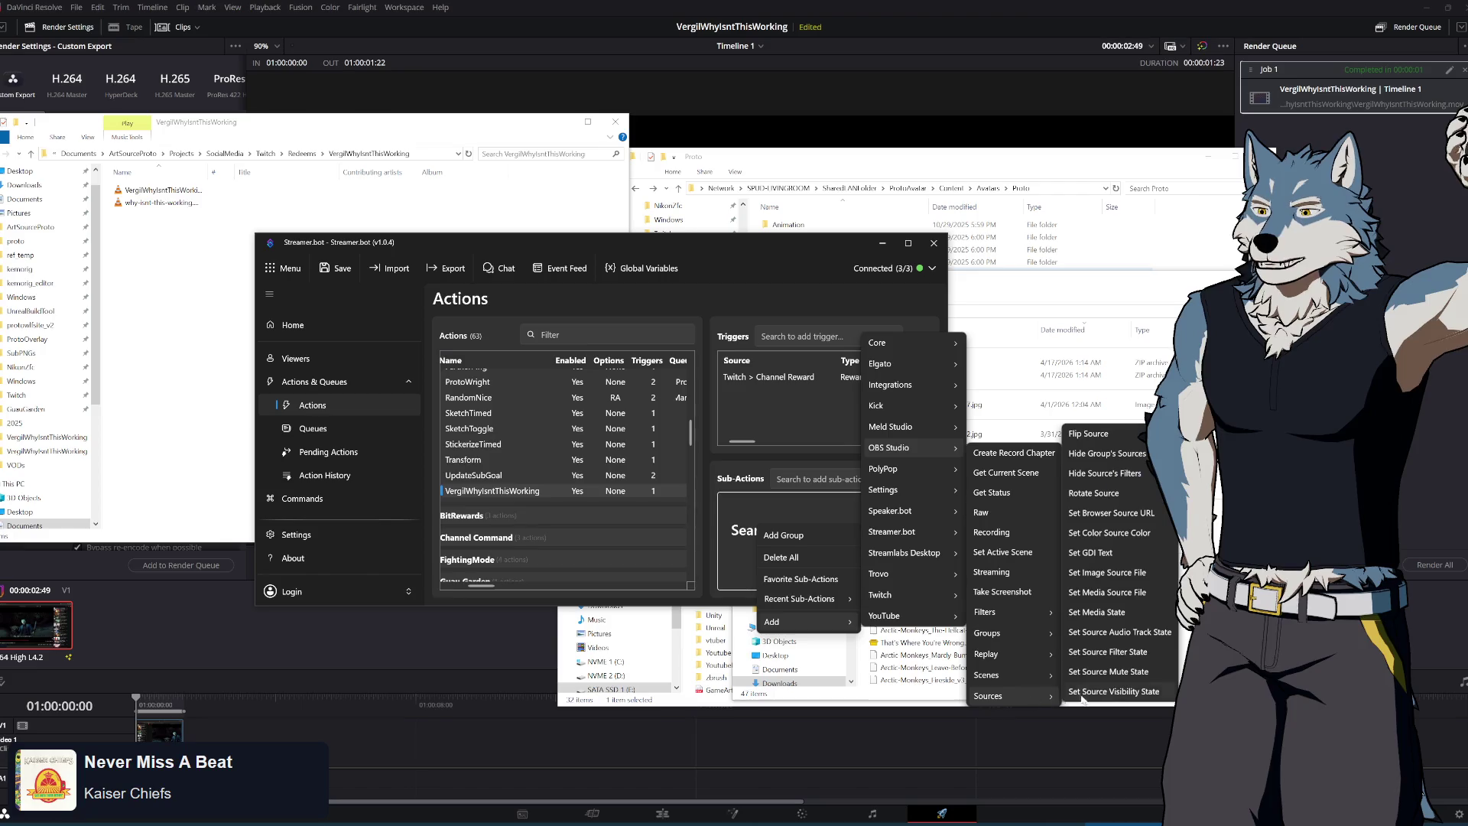
pyautogui.click(1142, 692)
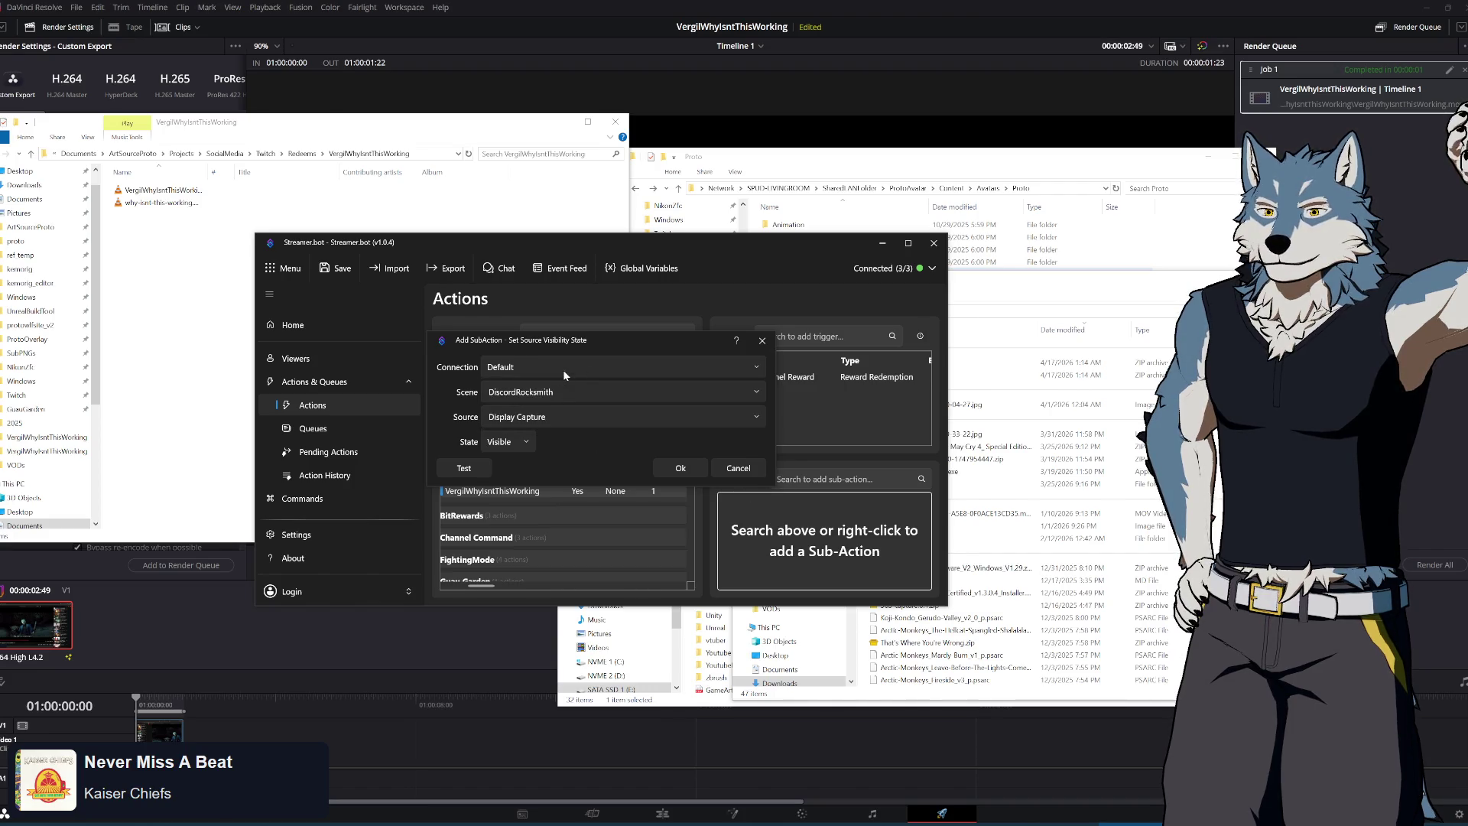
# Select StreamOverlay as the sub-action's scene
pyautogui.click(751, 397)
pyautogui.scroll(-5, 711, 608)
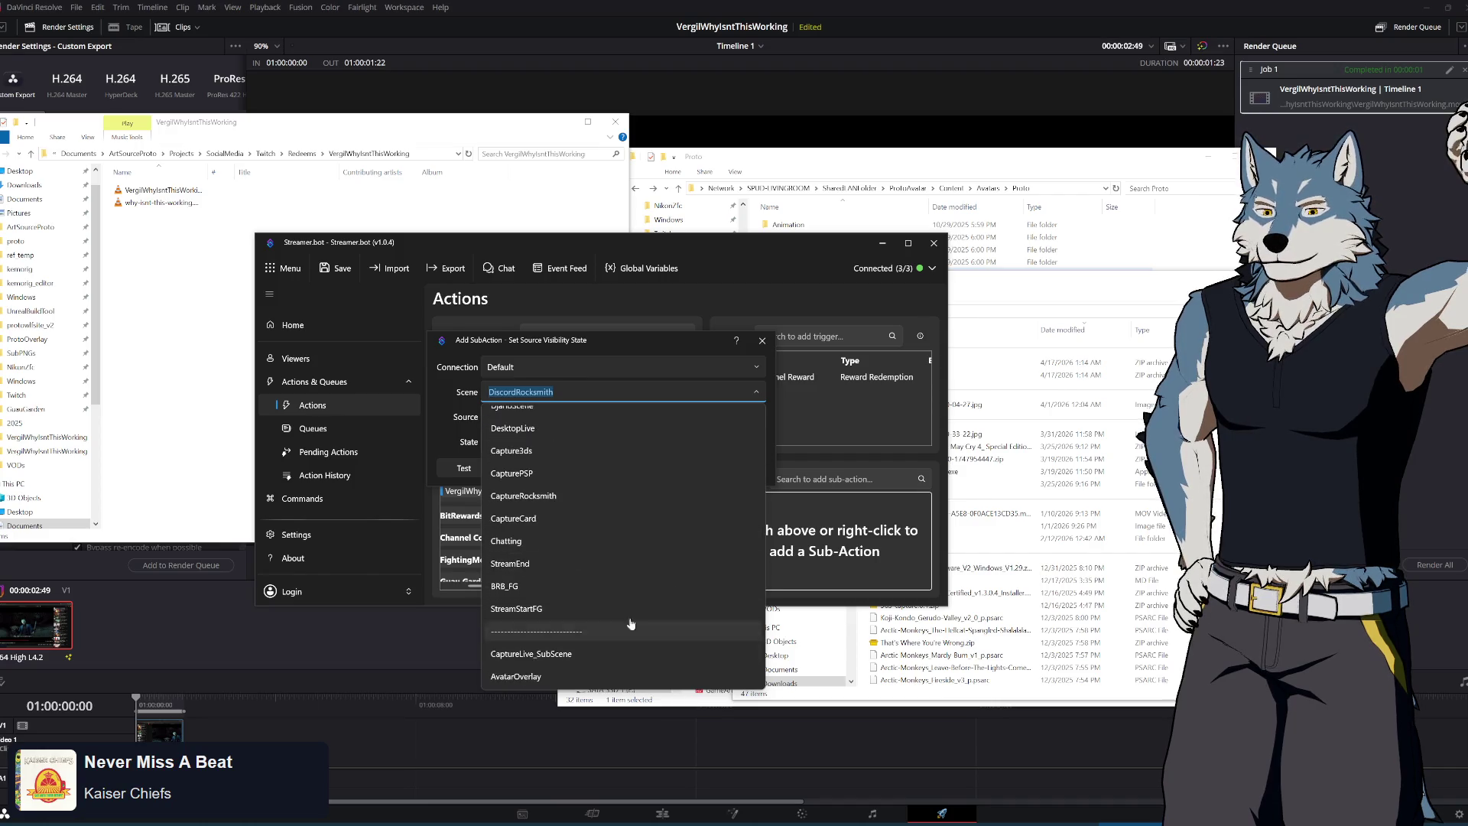
pyautogui.scroll(3, 625, 516)
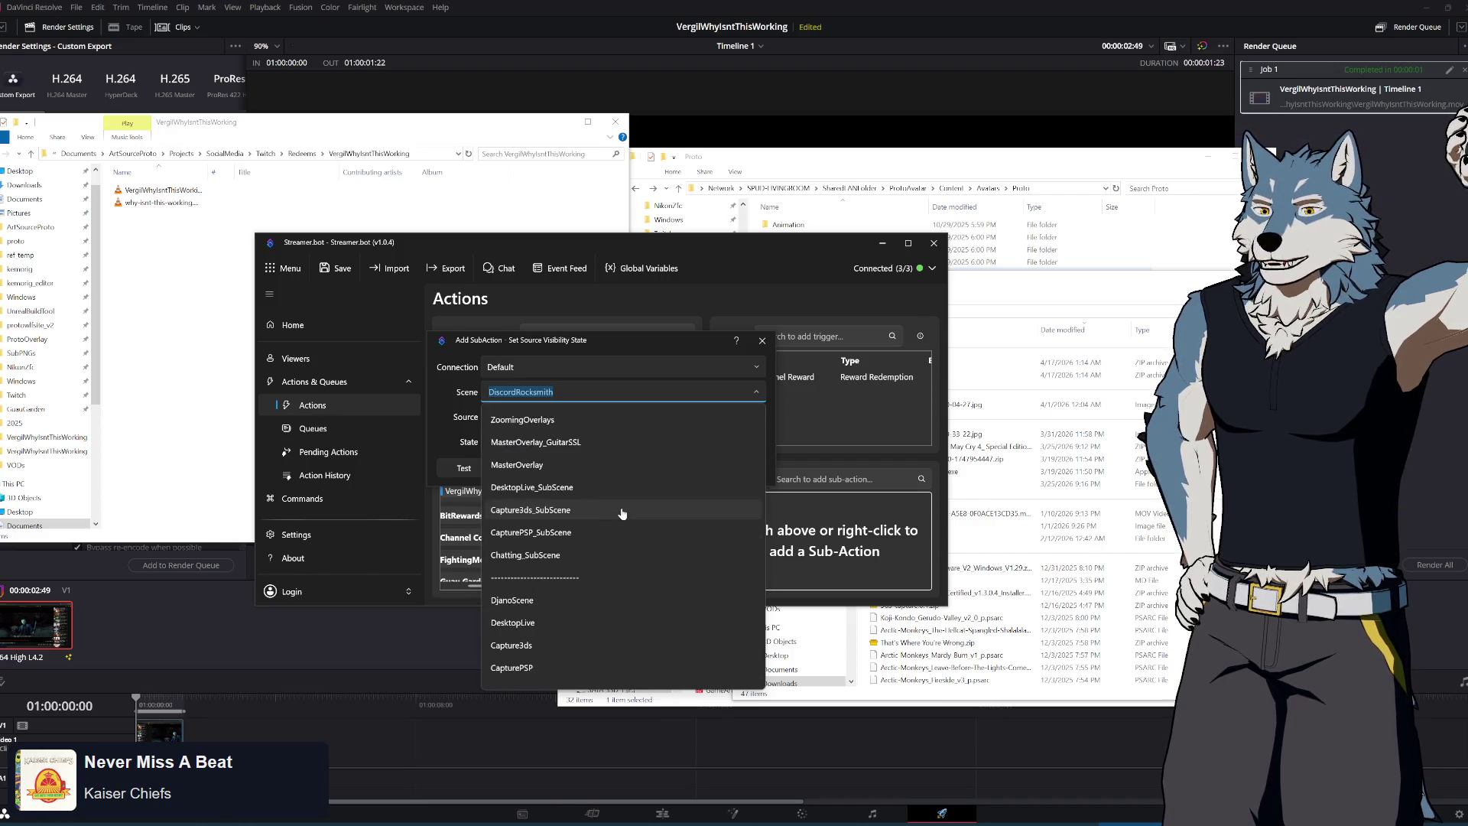
pyautogui.scroll(-2, 623, 514)
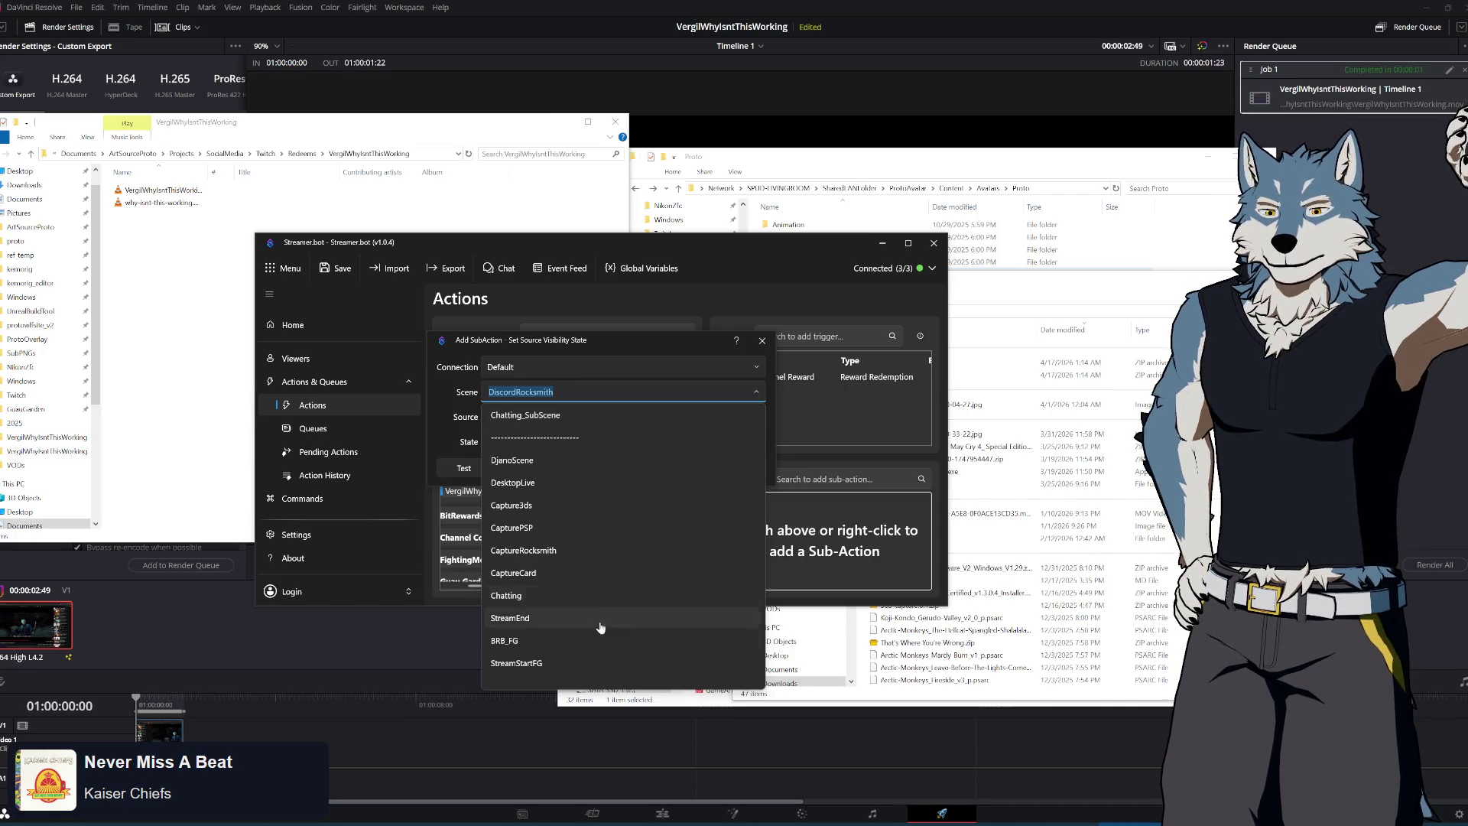
pyautogui.scroll(1, 616, 573)
pyautogui.scroll(2, 602, 566)
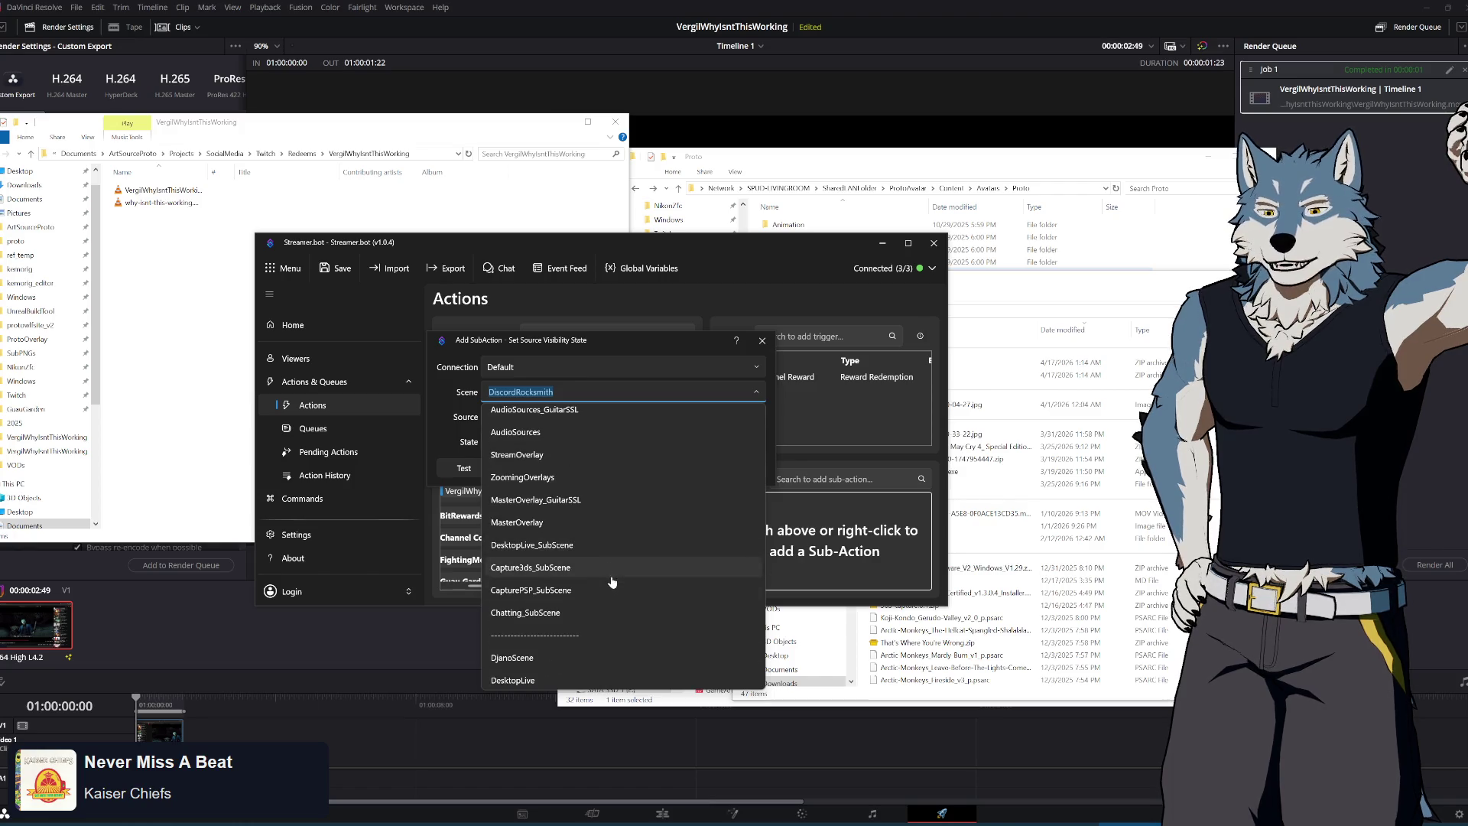
pyautogui.scroll(-4, 614, 581)
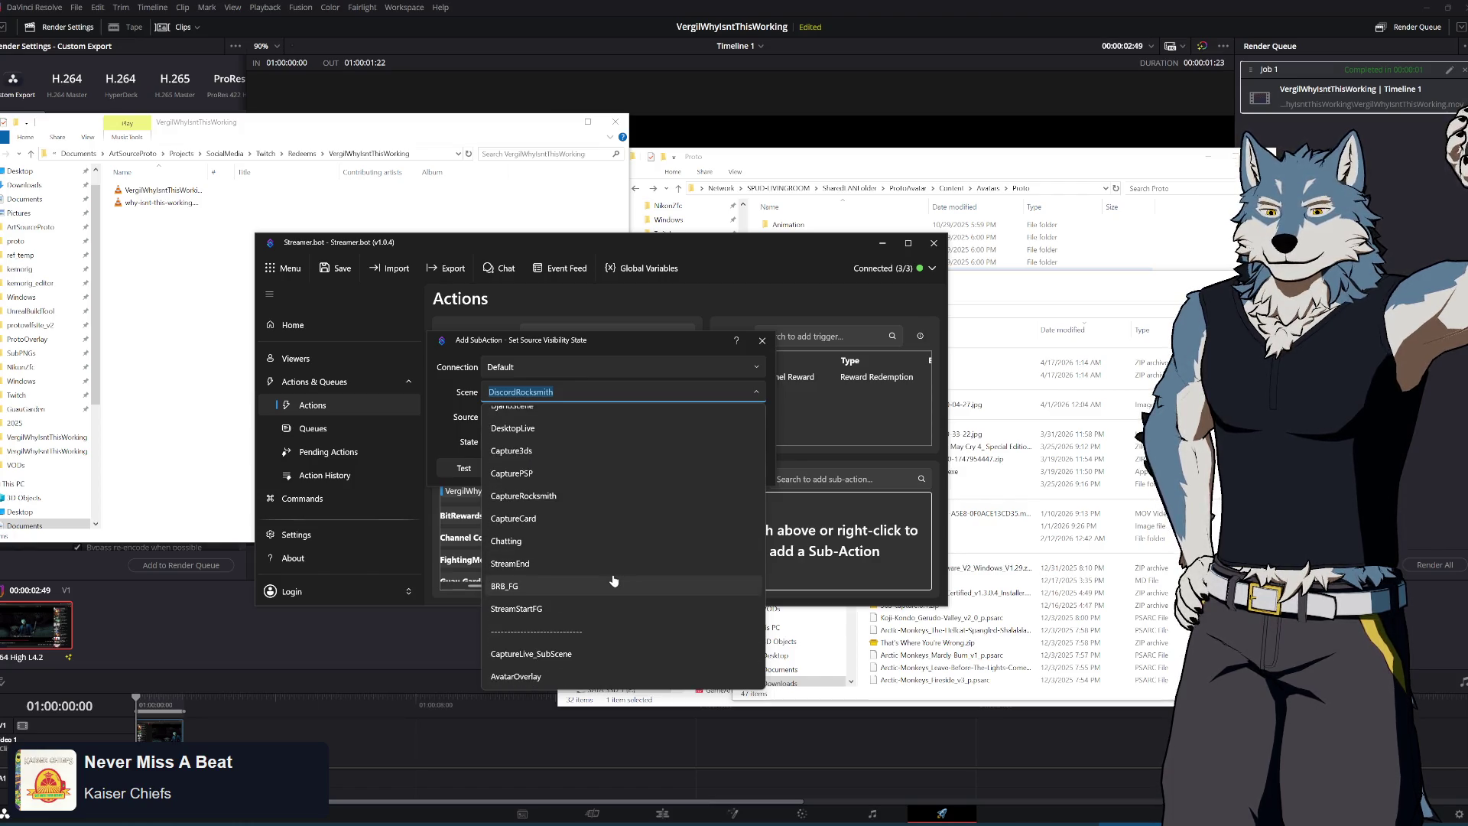
pyautogui.scroll(3, 614, 580)
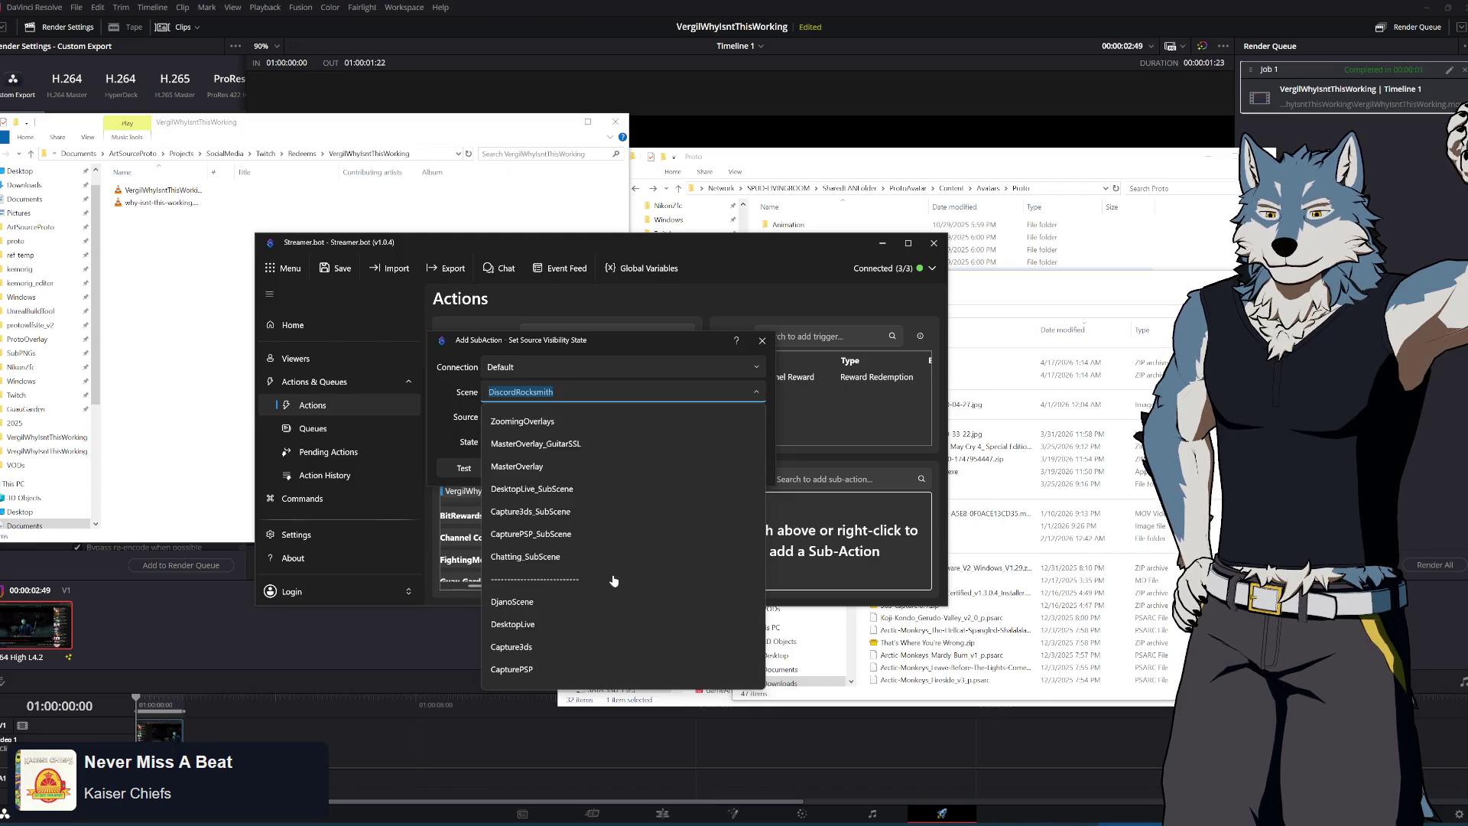
pyautogui.click(616, 482)
pyautogui.click(634, 404)
pyautogui.click(623, 422)
# Choose source VergilWhyIsntThisWorking.mov, set it Visible, and confirm
pyautogui.click(624, 423)
pyautogui.scroll(-3, 636, 567)
pyautogui.scroll(-5, 636, 566)
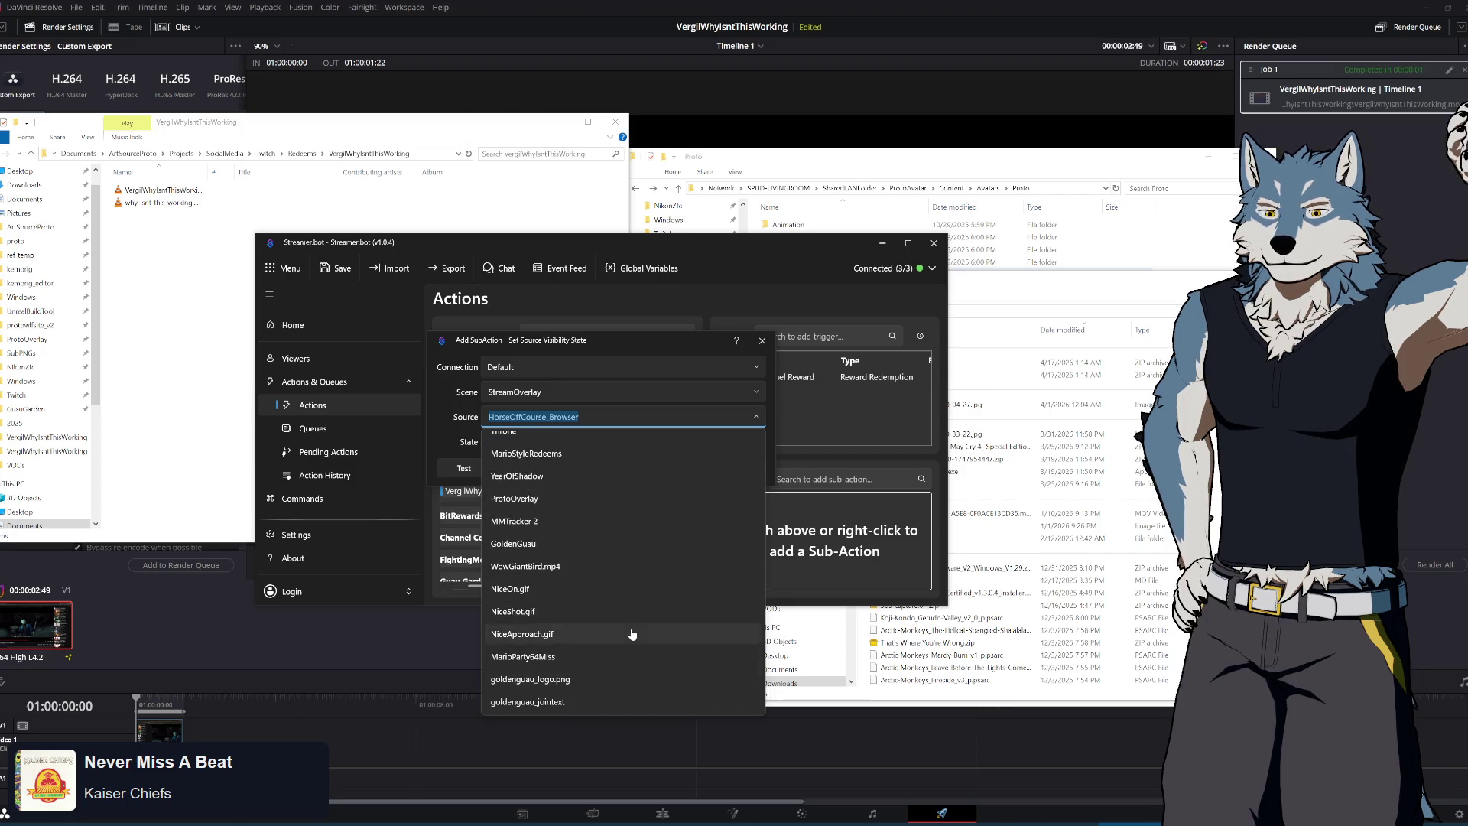
pyautogui.click(586, 533)
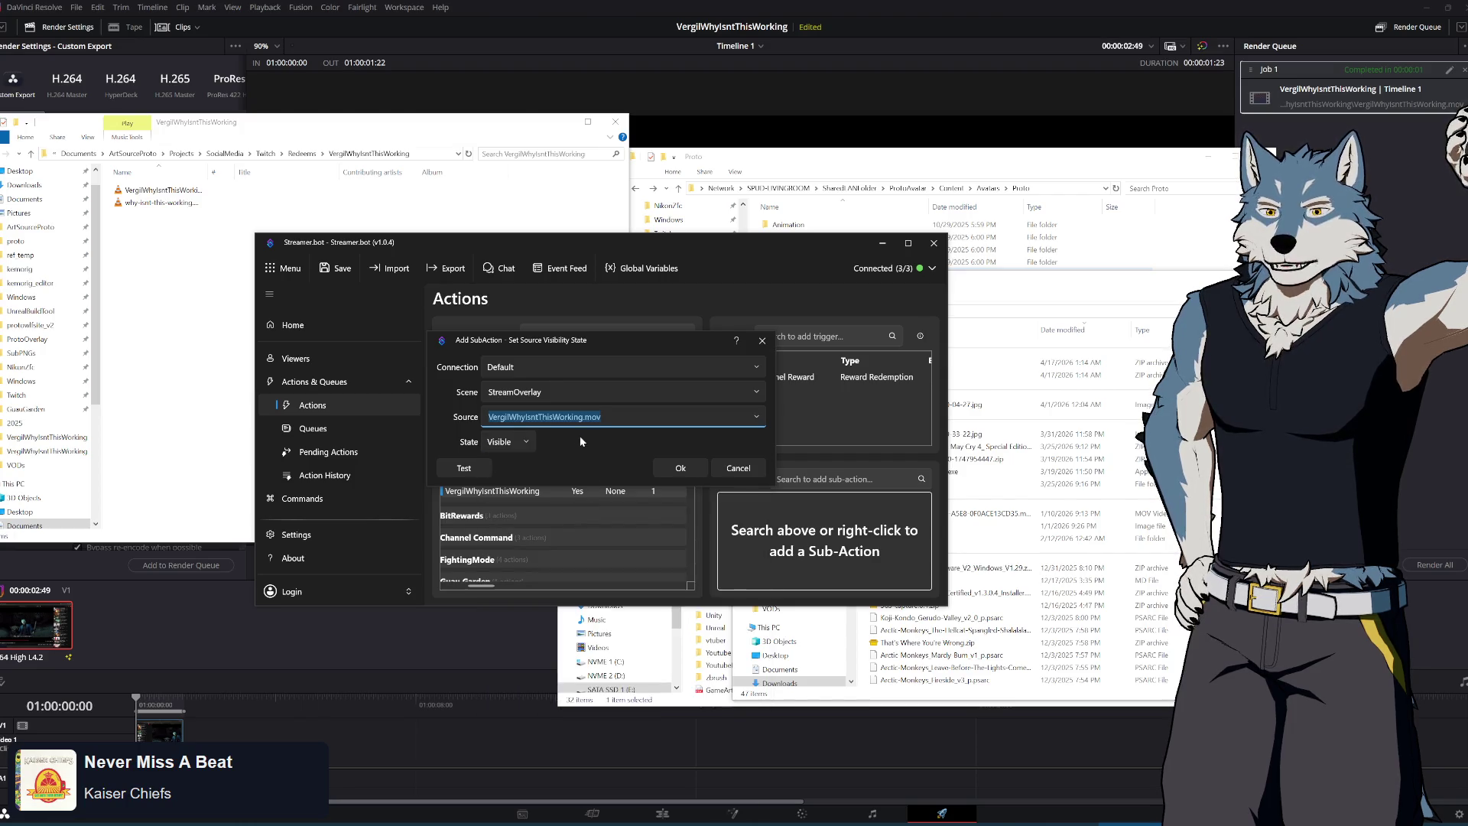
pyautogui.click(675, 469)
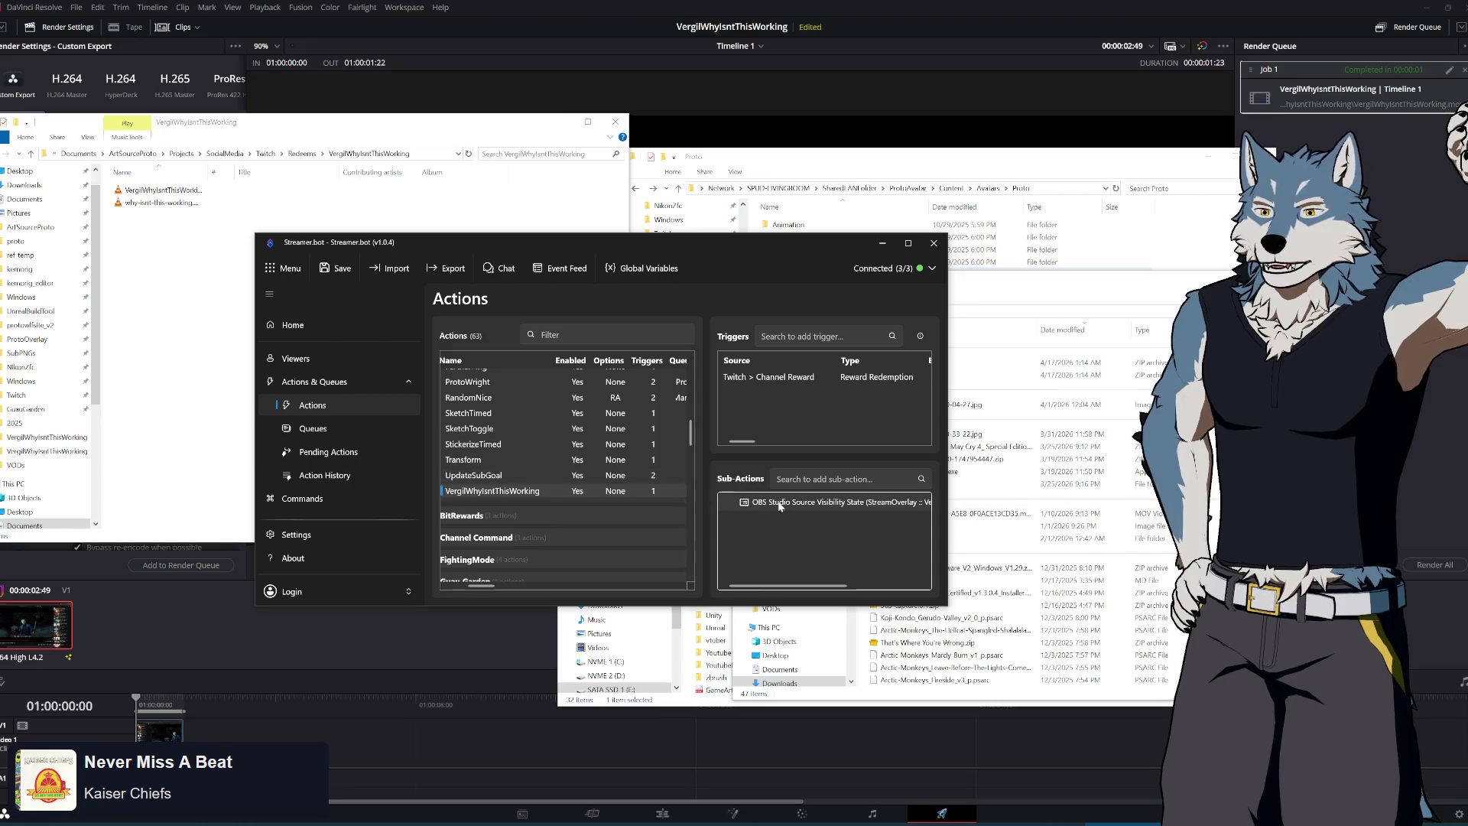
# Duplicate the visibility sub-action and add a Core Delay sub-action
pyautogui.rightClick(780, 505)
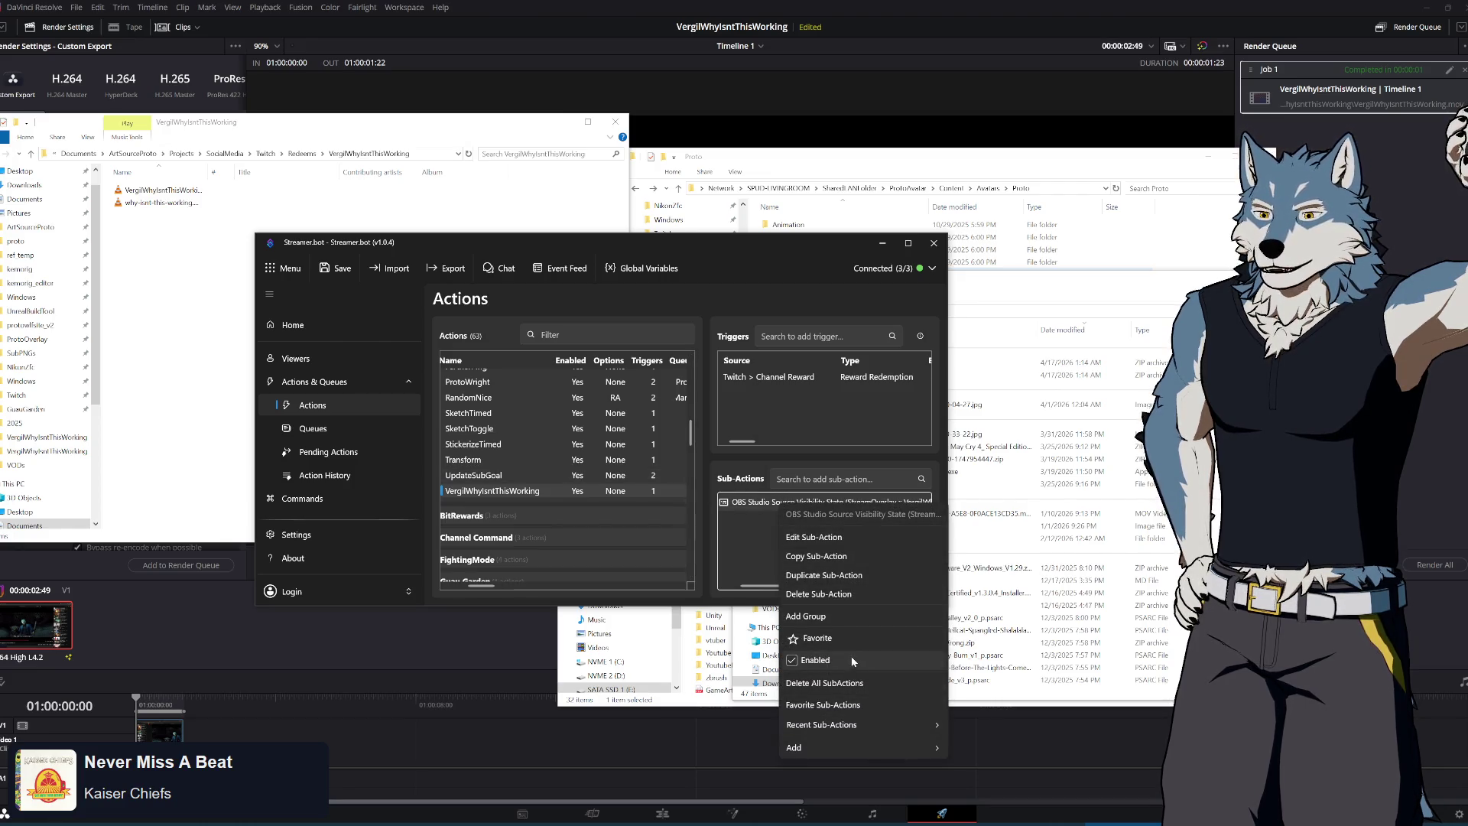
pyautogui.click(848, 575)
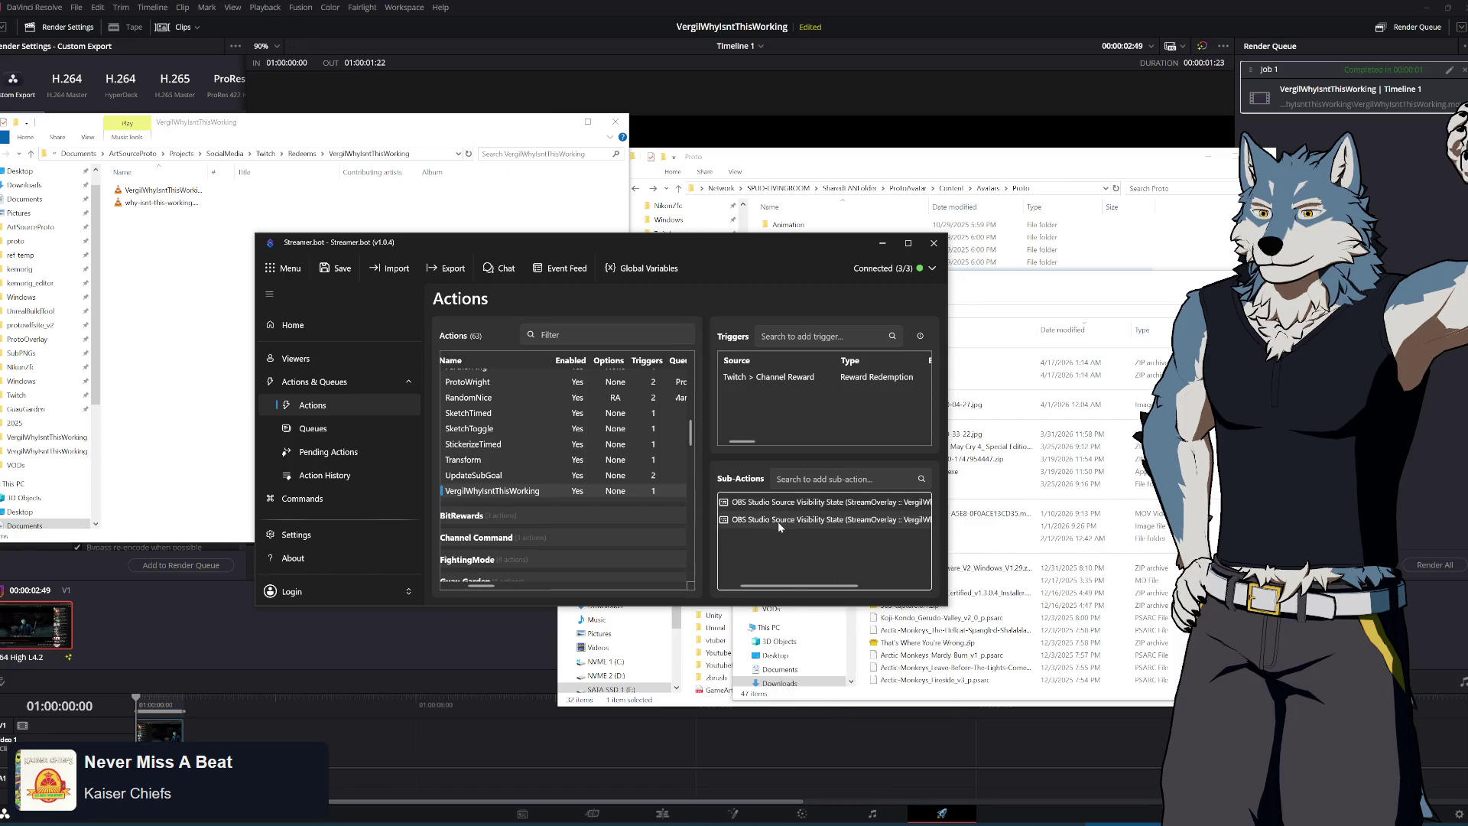
pyautogui.rightClick(772, 553)
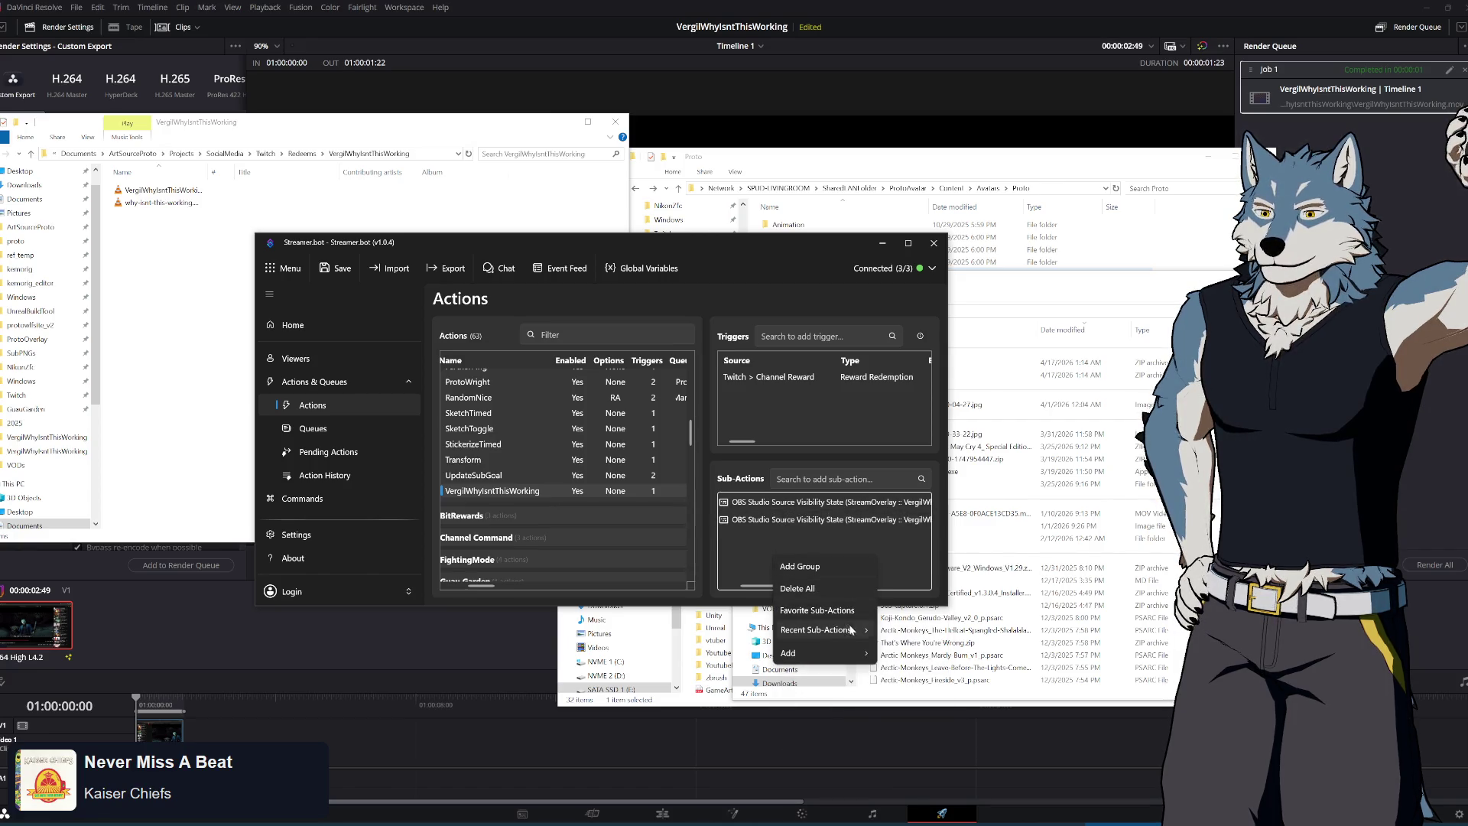
pyautogui.moveTo(847, 656)
pyautogui.moveTo(958, 377)
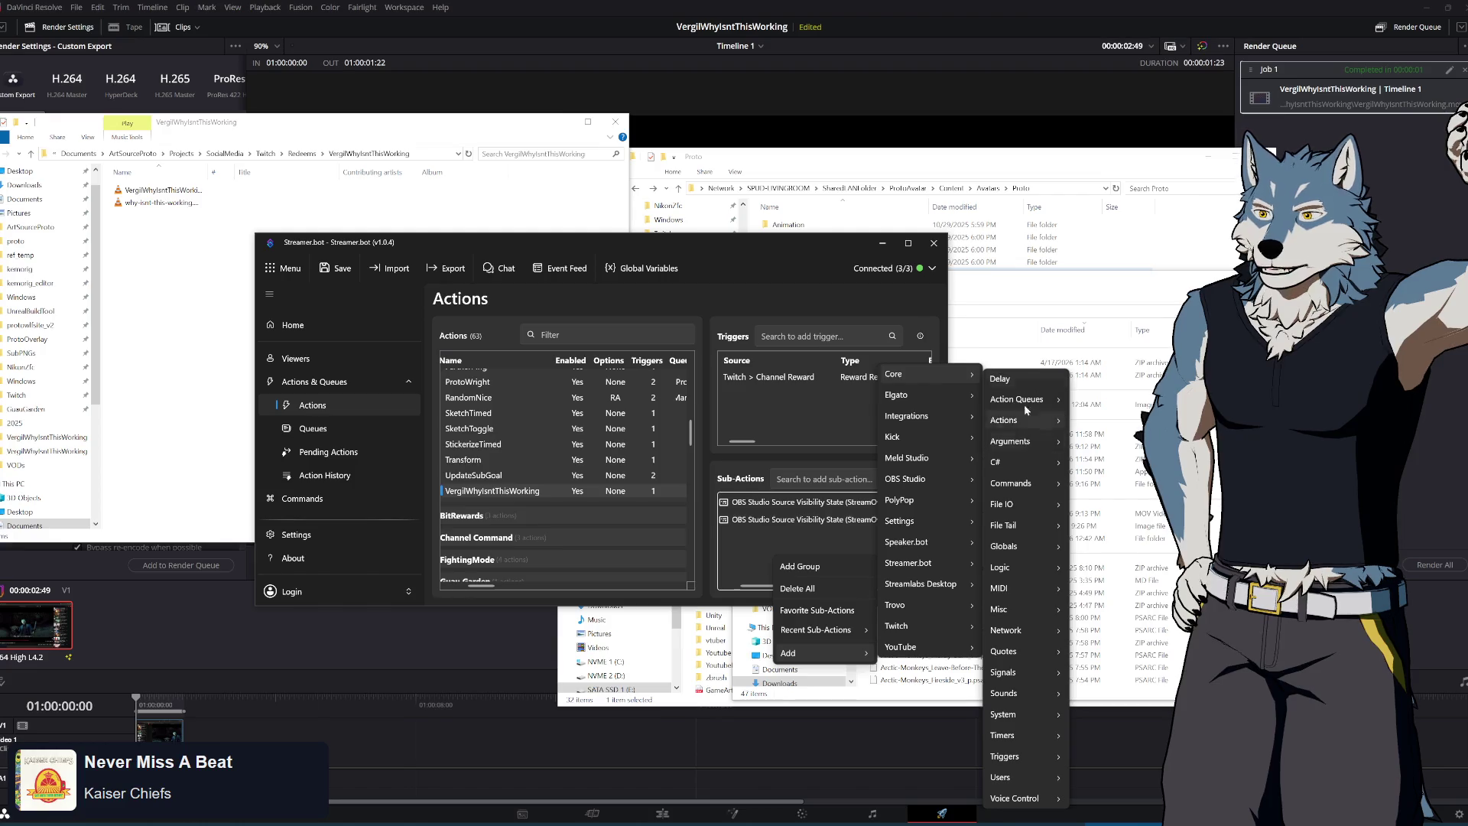
pyautogui.click(1007, 378)
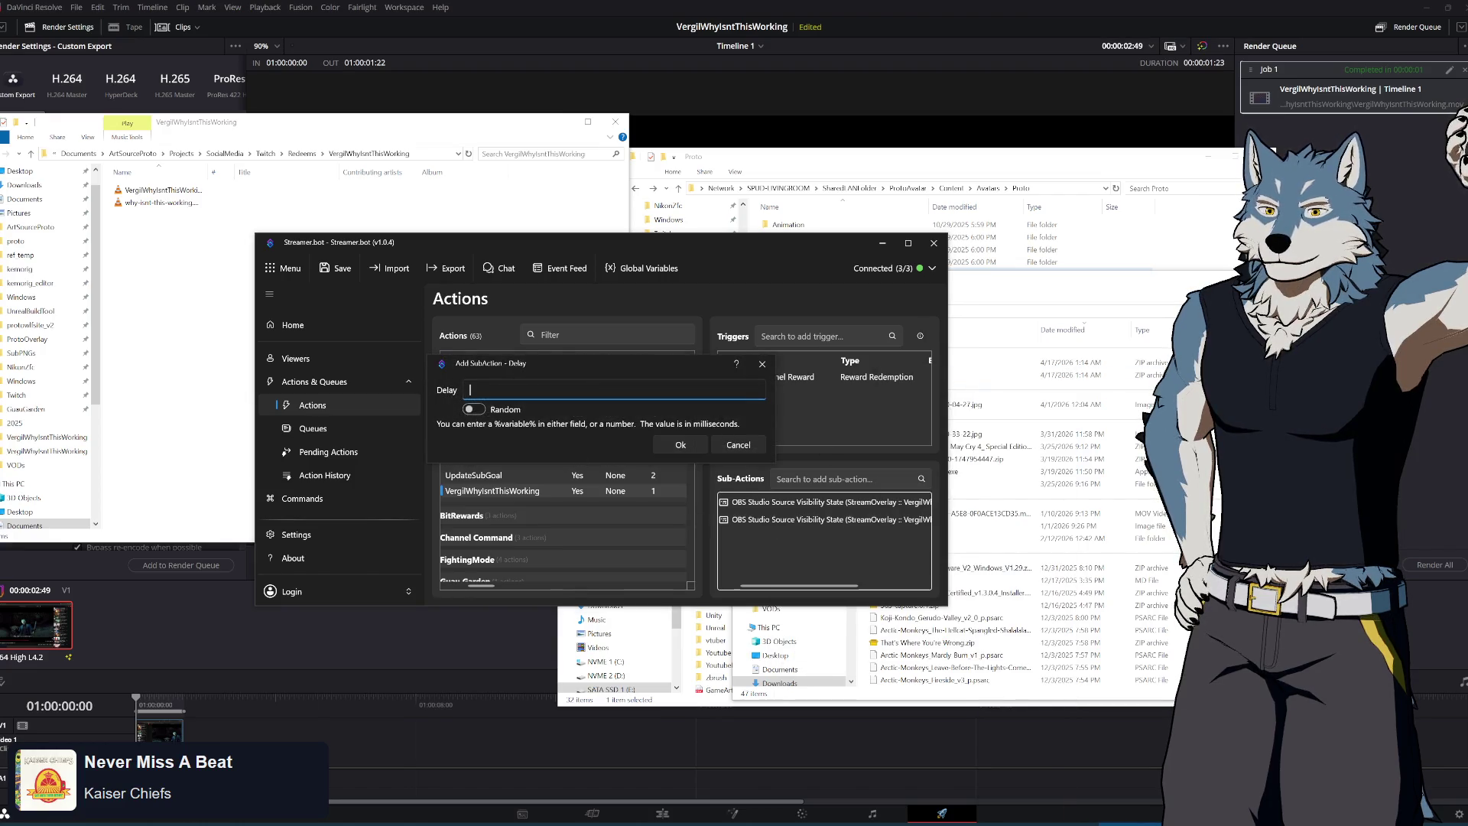
# Check the video file's detailed properties, then confirm the delay at 2 ms
pyautogui.rightClick(159, 192)
pyautogui.click(30, 526)
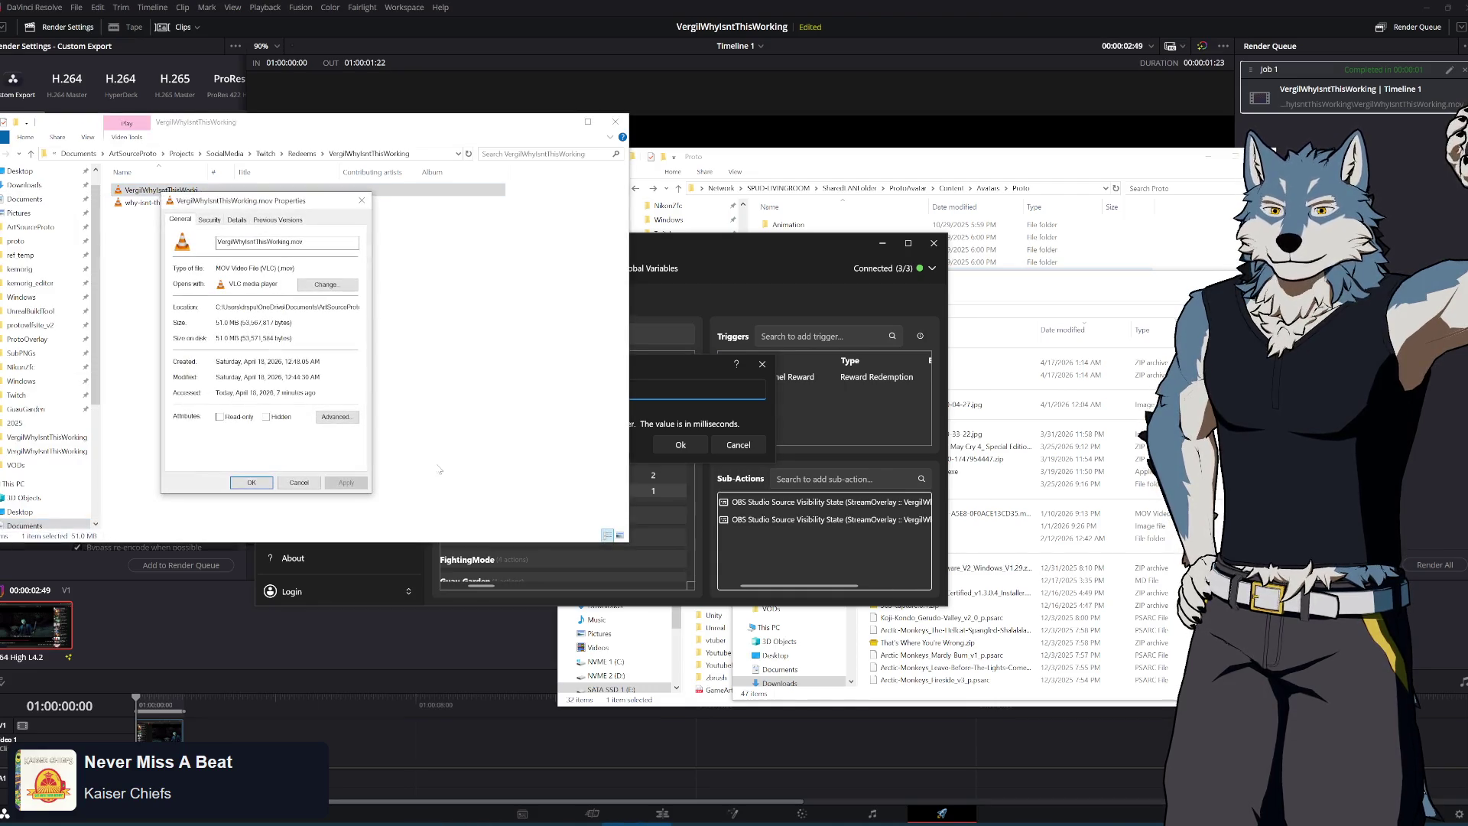
pyautogui.click(237, 220)
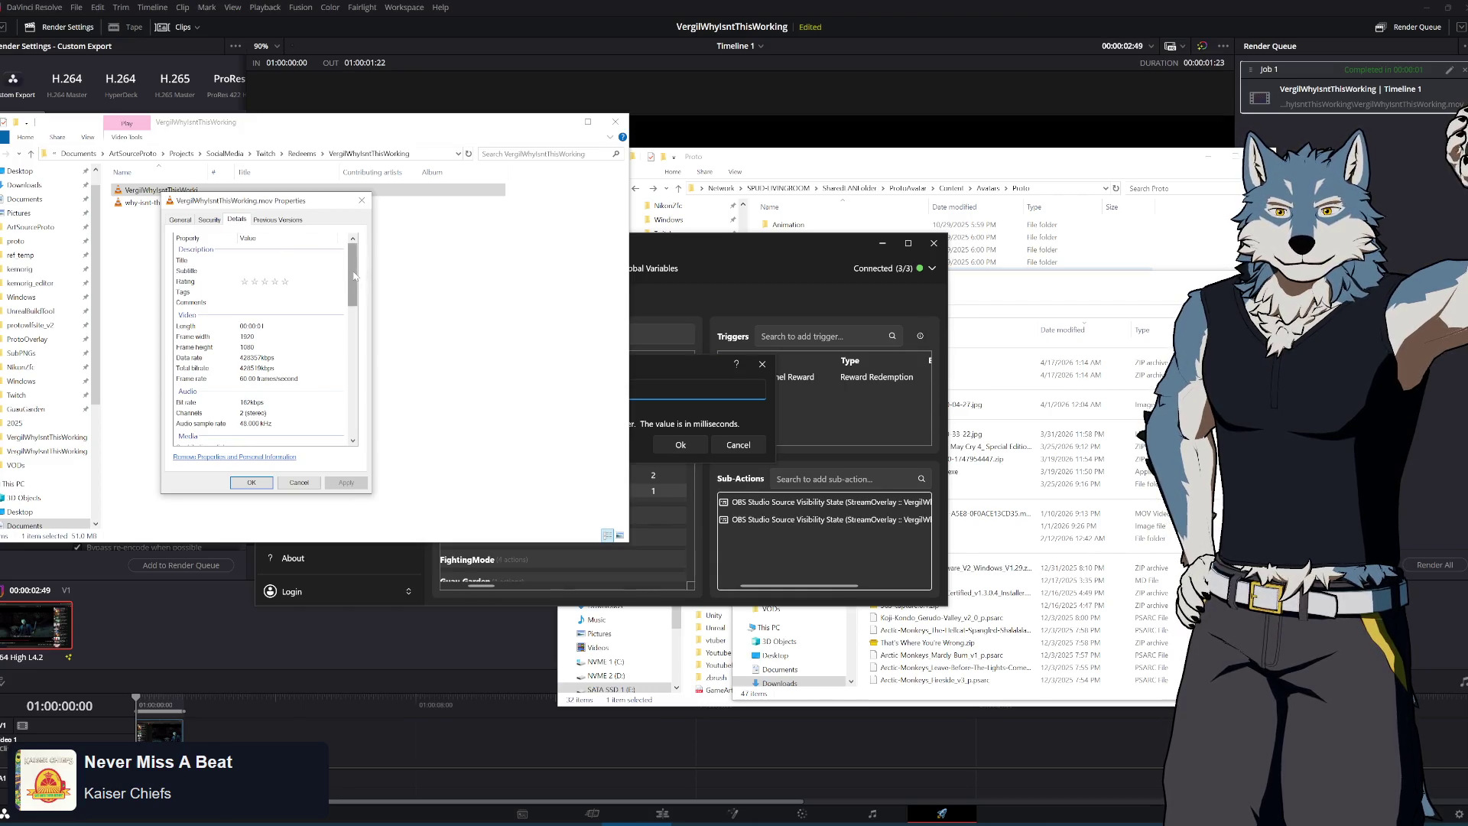
pyautogui.moveTo(354, 277)
pyautogui.mouseDown()
pyautogui.moveTo(356, 303)
pyautogui.moveTo(365, 260)
pyautogui.mouseUp()
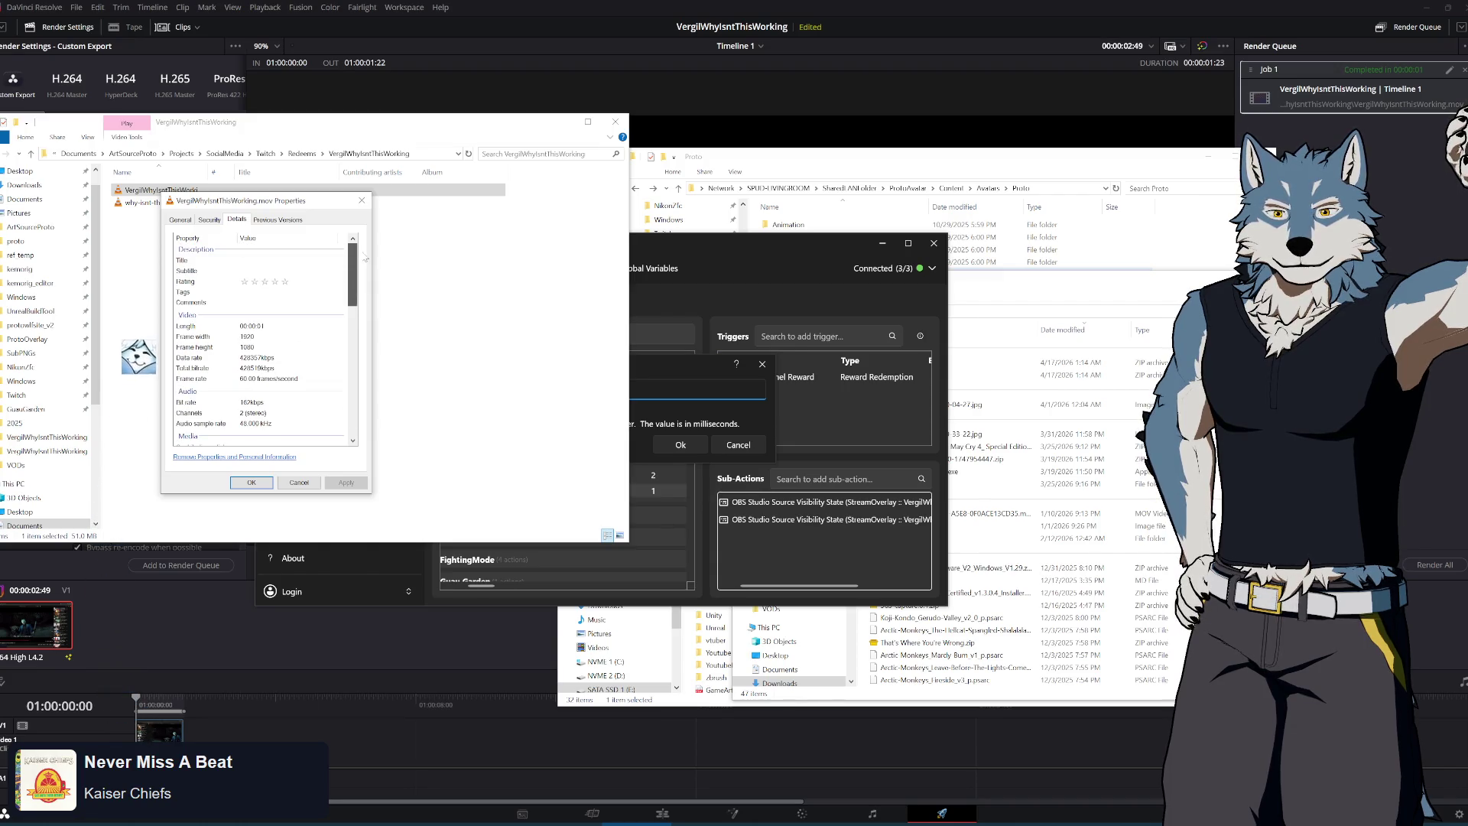
pyautogui.click(361, 201)
pyautogui.write('2')
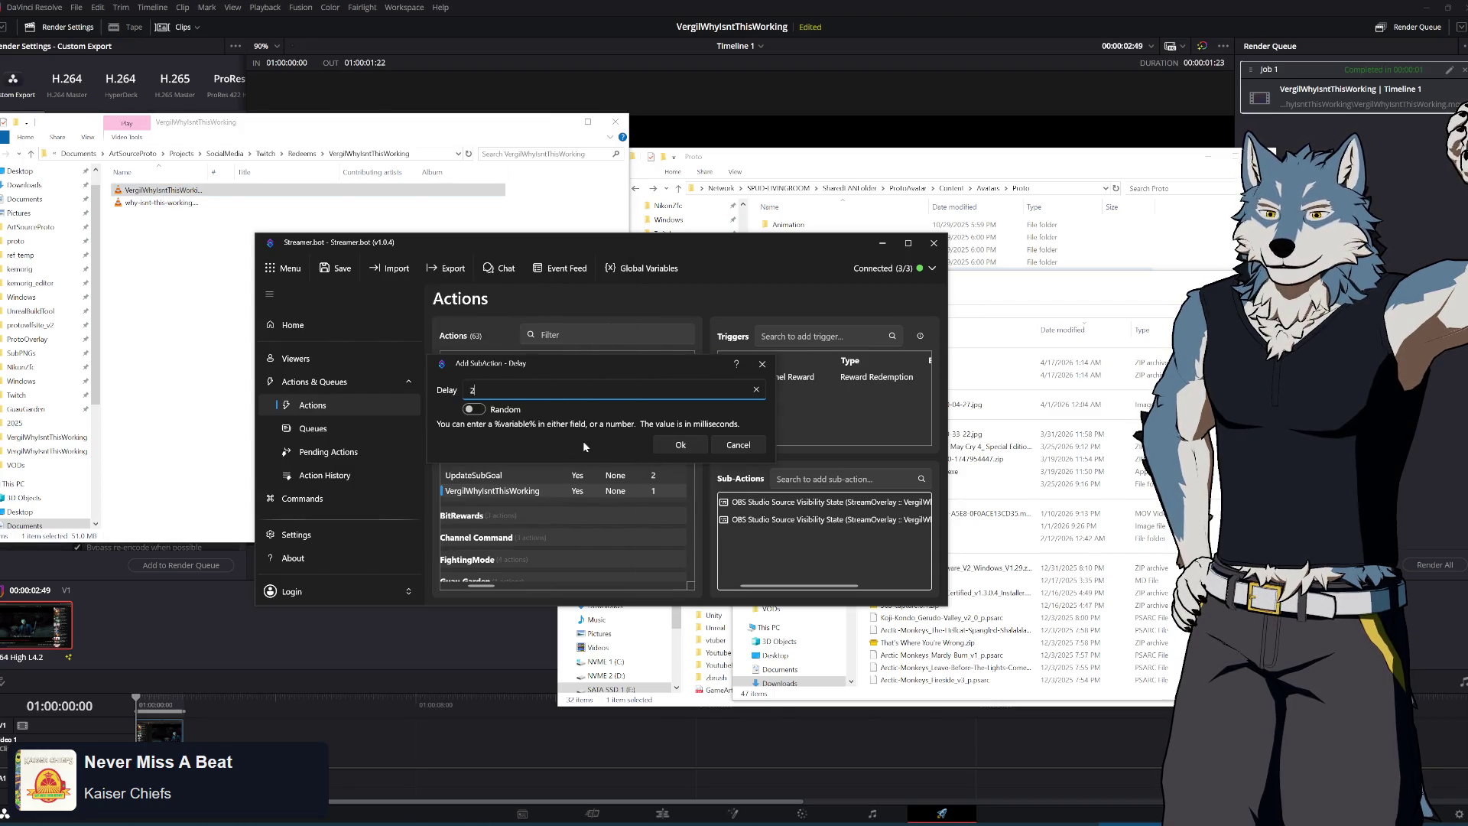
pyautogui.click(680, 445)
# Move the delay between the visibility steps and set the last one to Hidden
pyautogui.moveTo(761, 537); pyautogui.dragTo(772, 527)
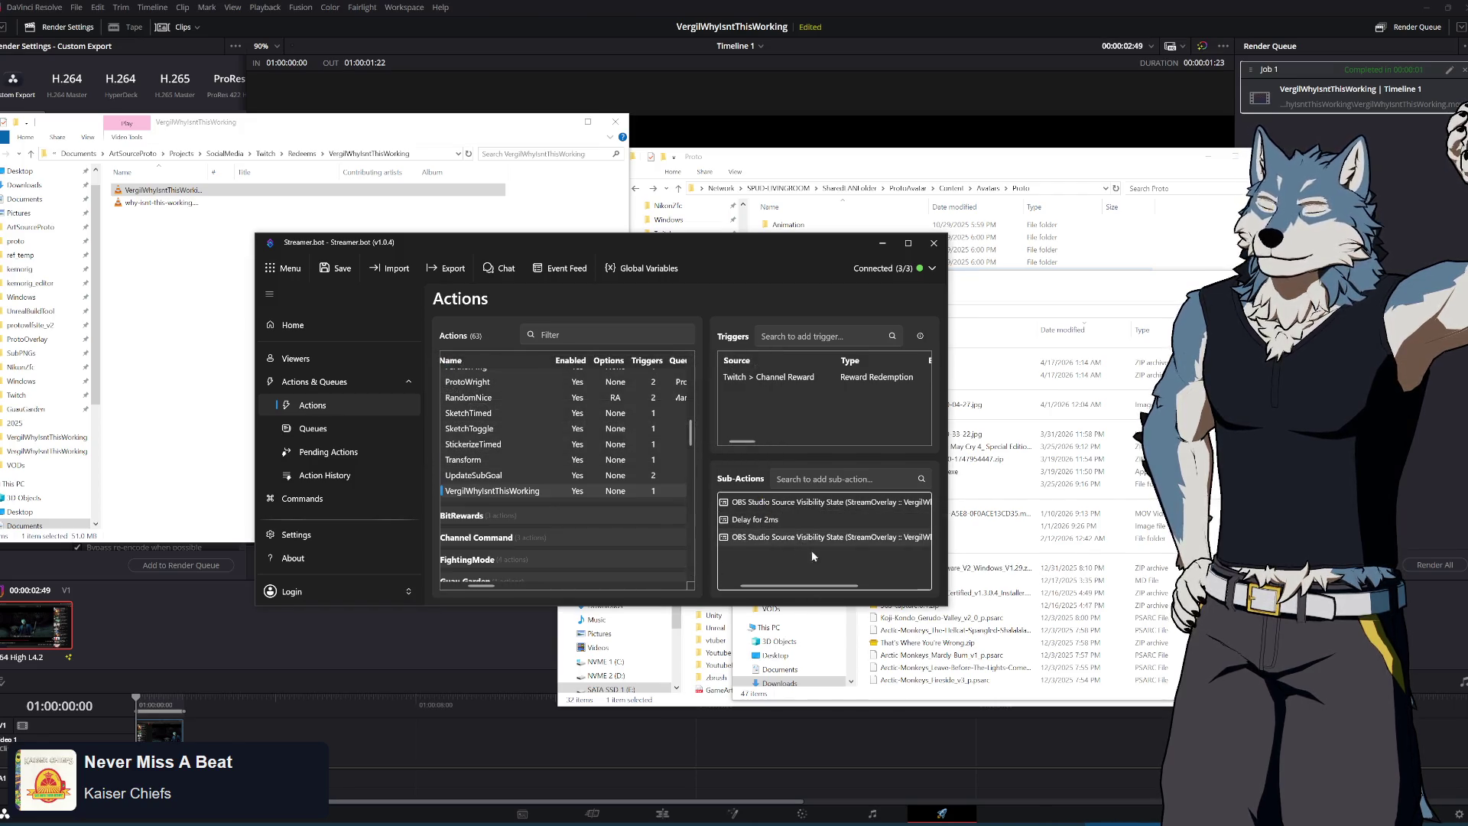
pyautogui.doubleClick(797, 538)
pyautogui.click(509, 442)
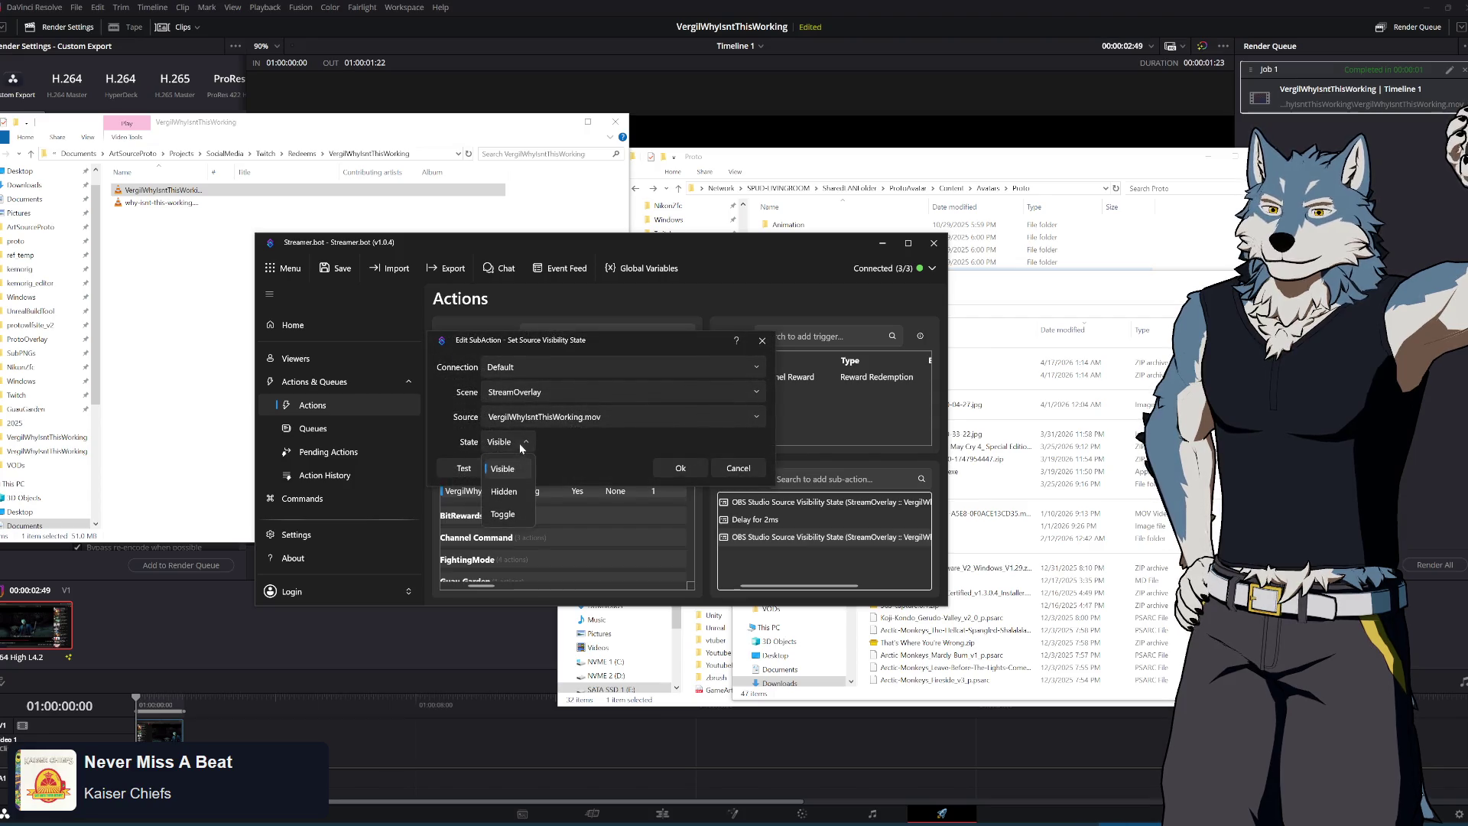
pyautogui.click(514, 495)
pyautogui.click(684, 472)
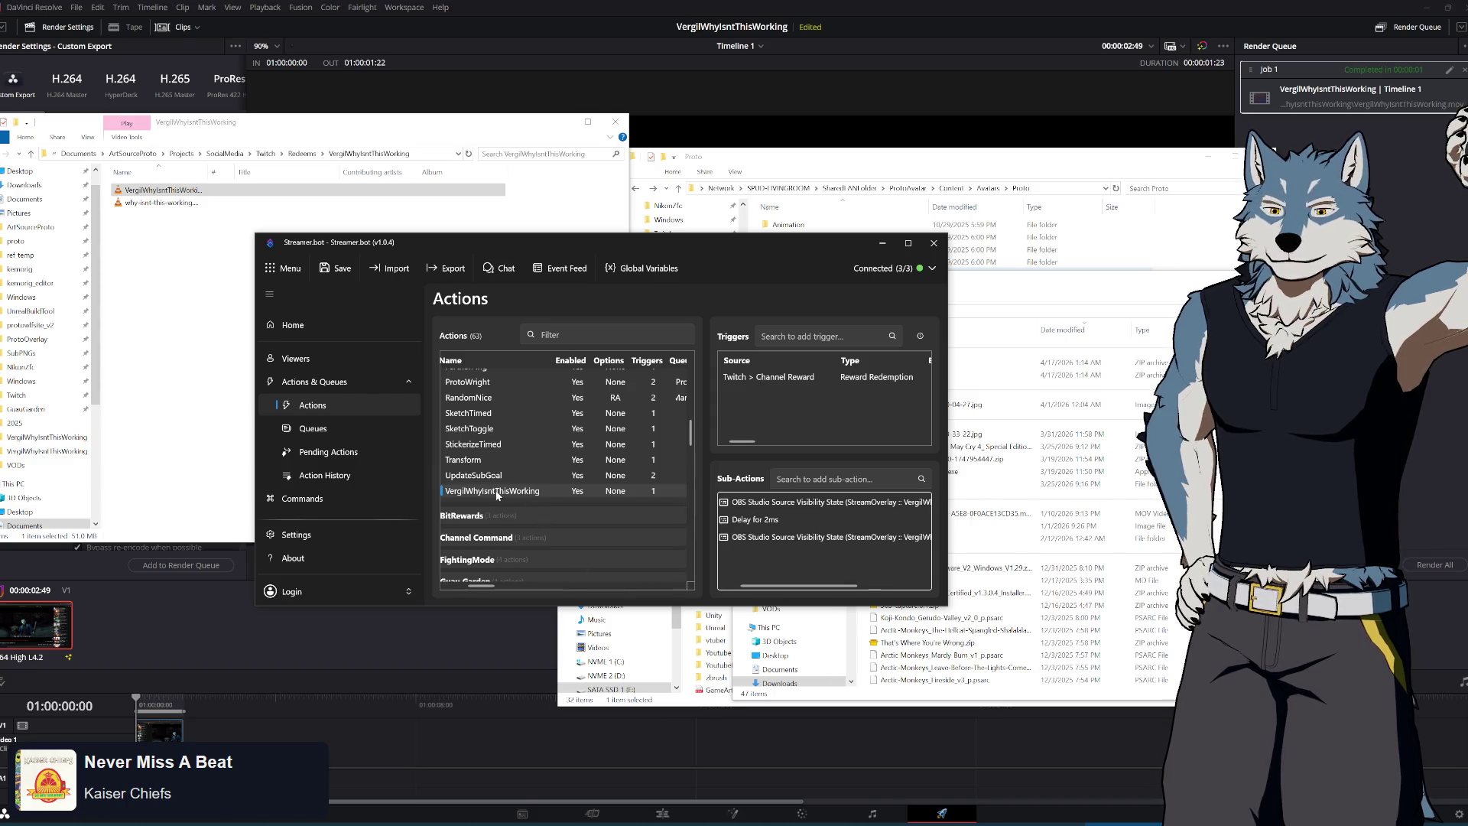
pyautogui.rightClick(786, 563)
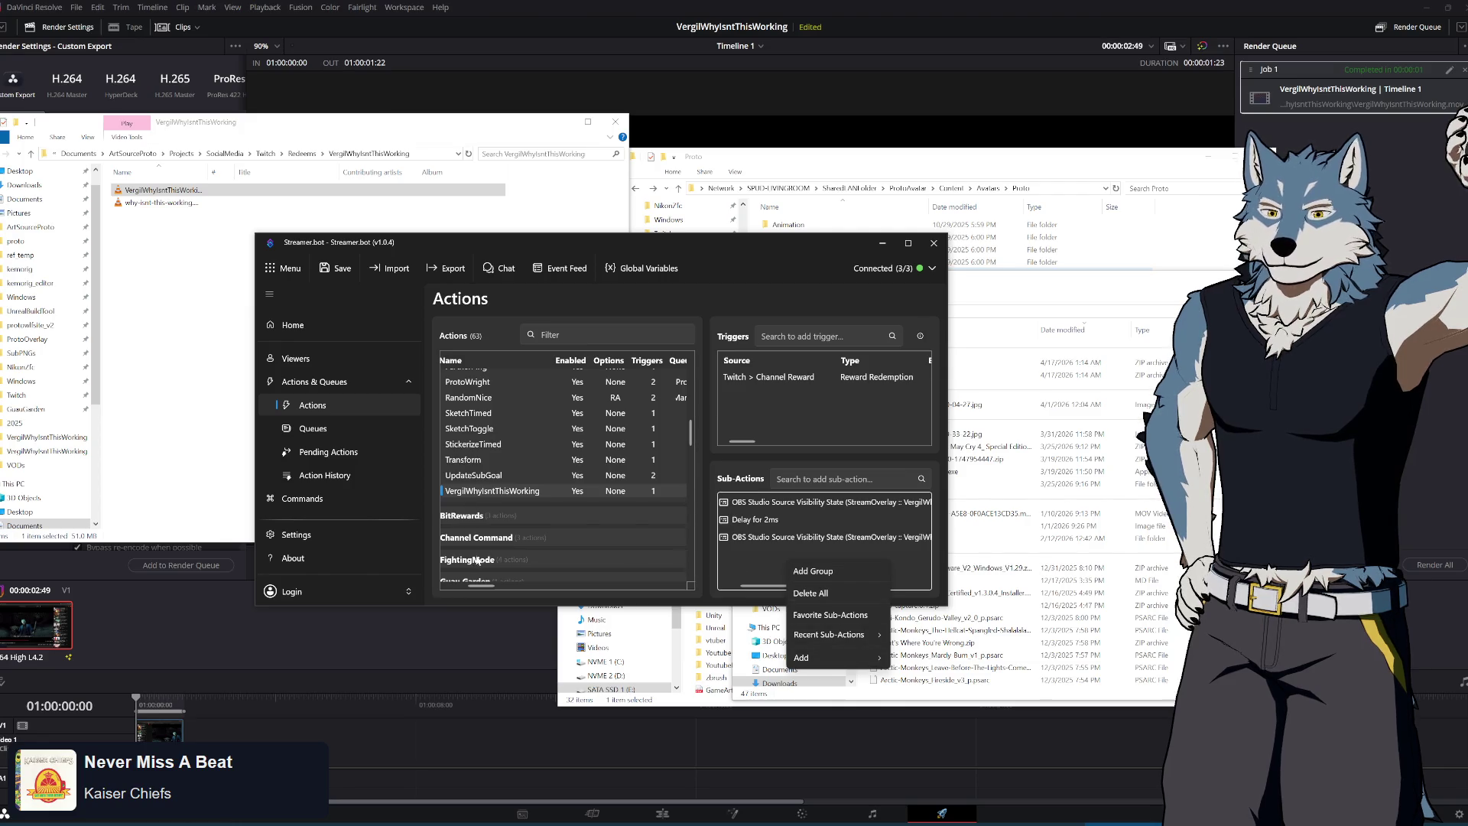
# Copy the Play Sound sub-action from Snd_Bapanada into the VergilWhyIsntThisWorking action
pyautogui.click(477, 586)
pyautogui.scroll(-3, 536, 528)
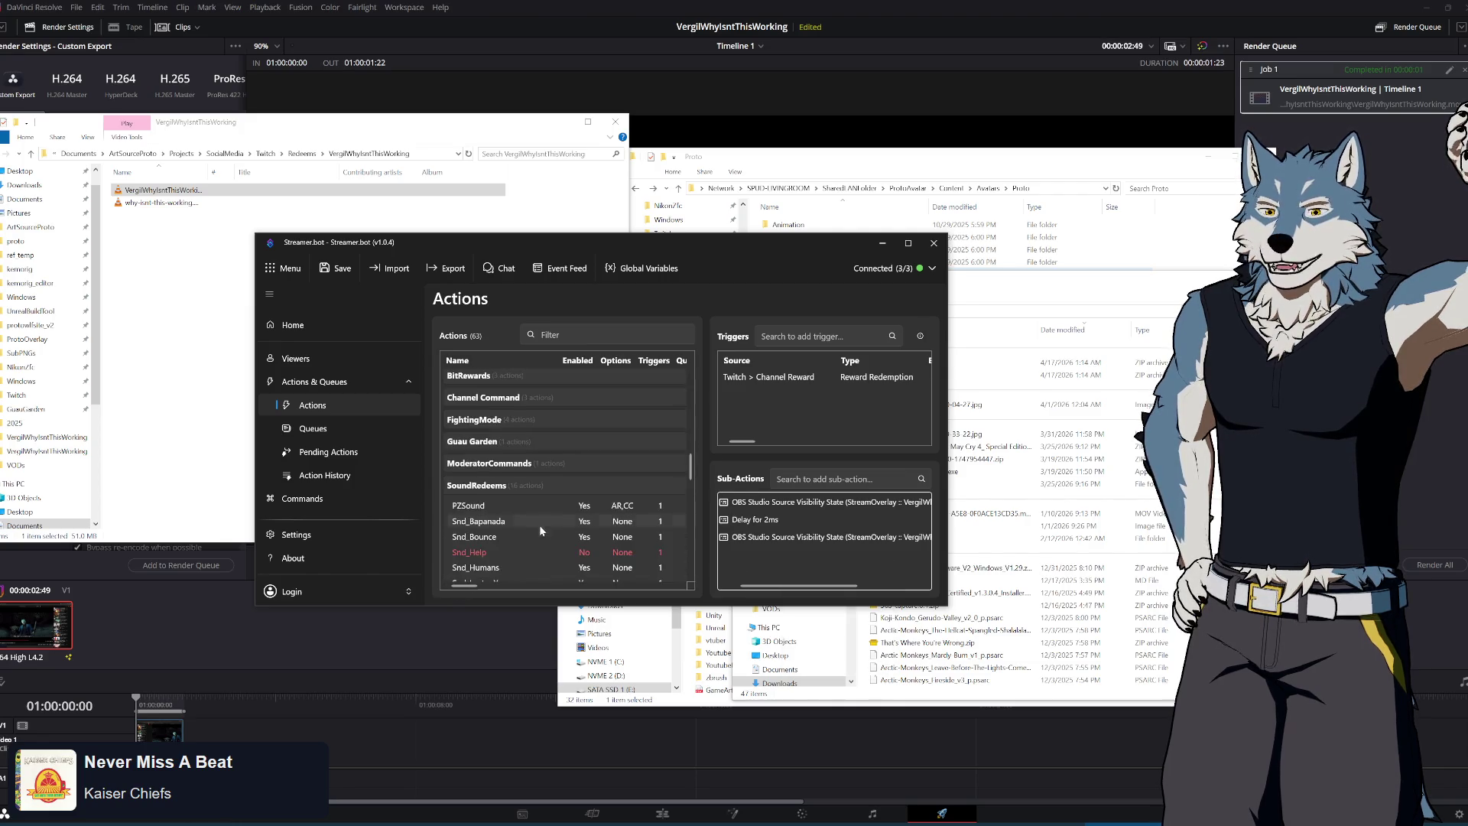
pyautogui.click(482, 522)
pyautogui.rightClick(786, 506)
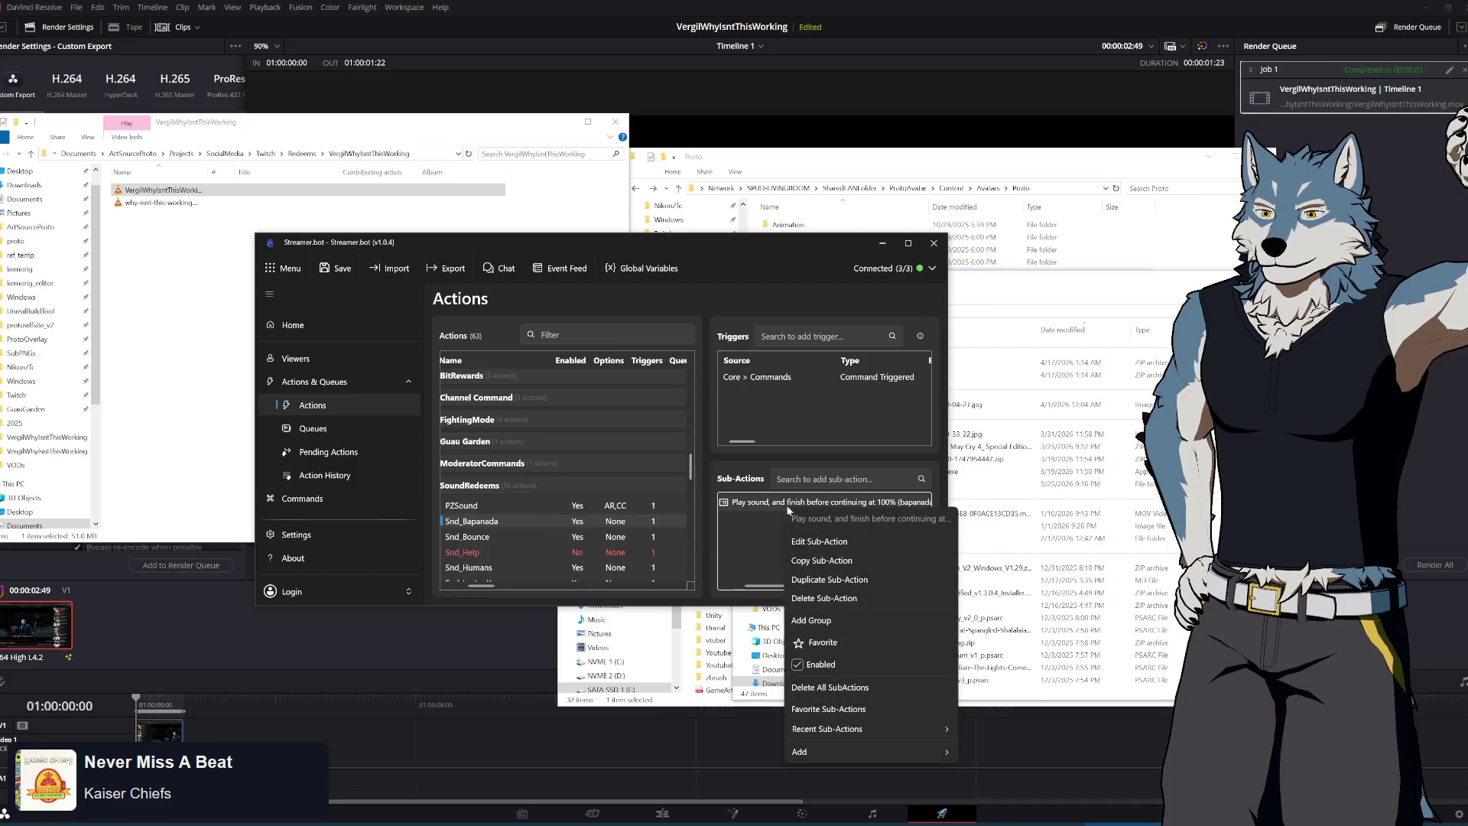
pyautogui.click(497, 505)
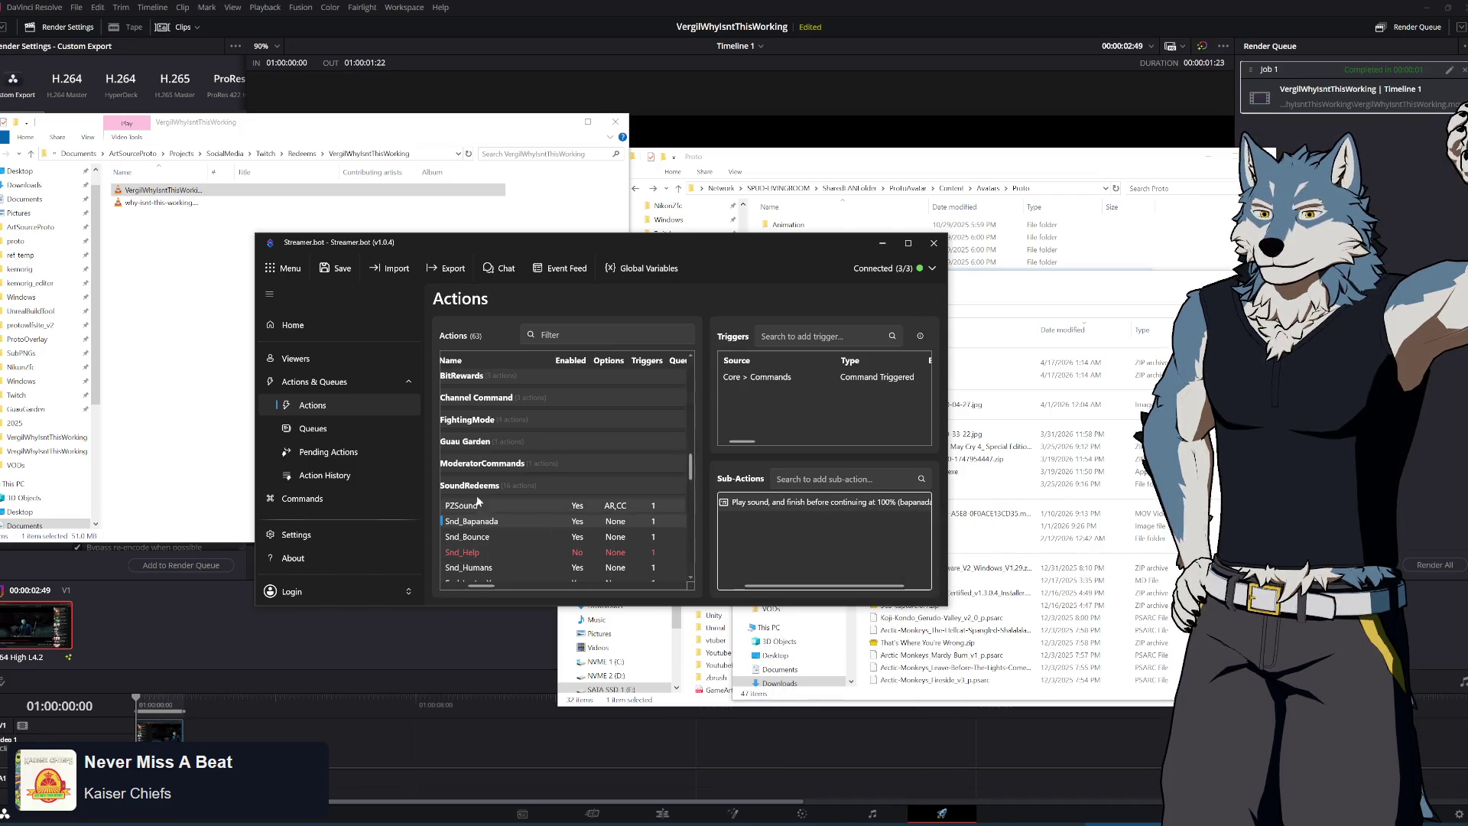
pyautogui.scroll(5, 501, 485)
pyautogui.scroll(-3, 501, 485)
pyautogui.click(508, 547)
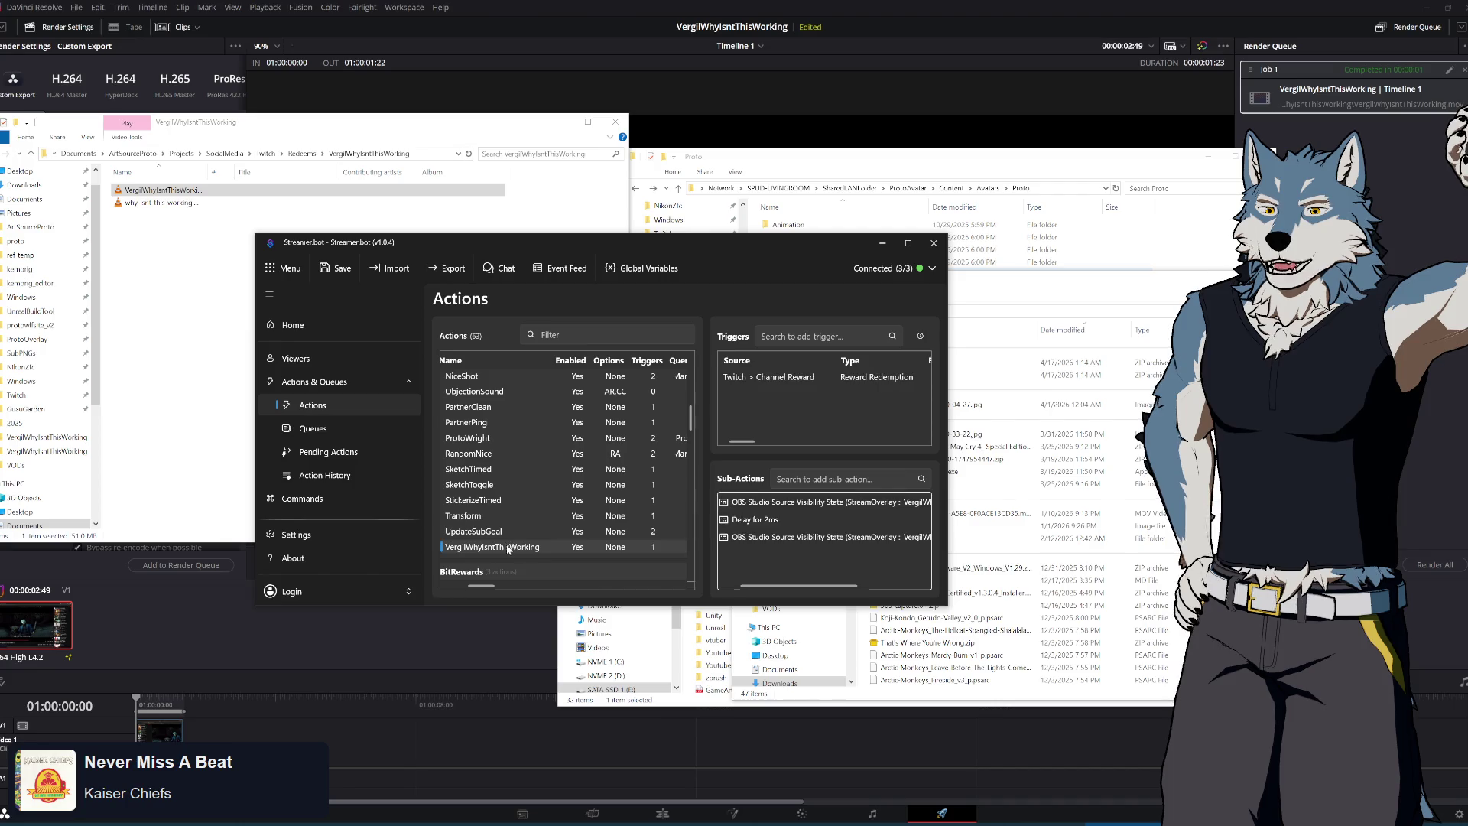
pyautogui.rightClick(759, 564)
pyautogui.click(800, 574)
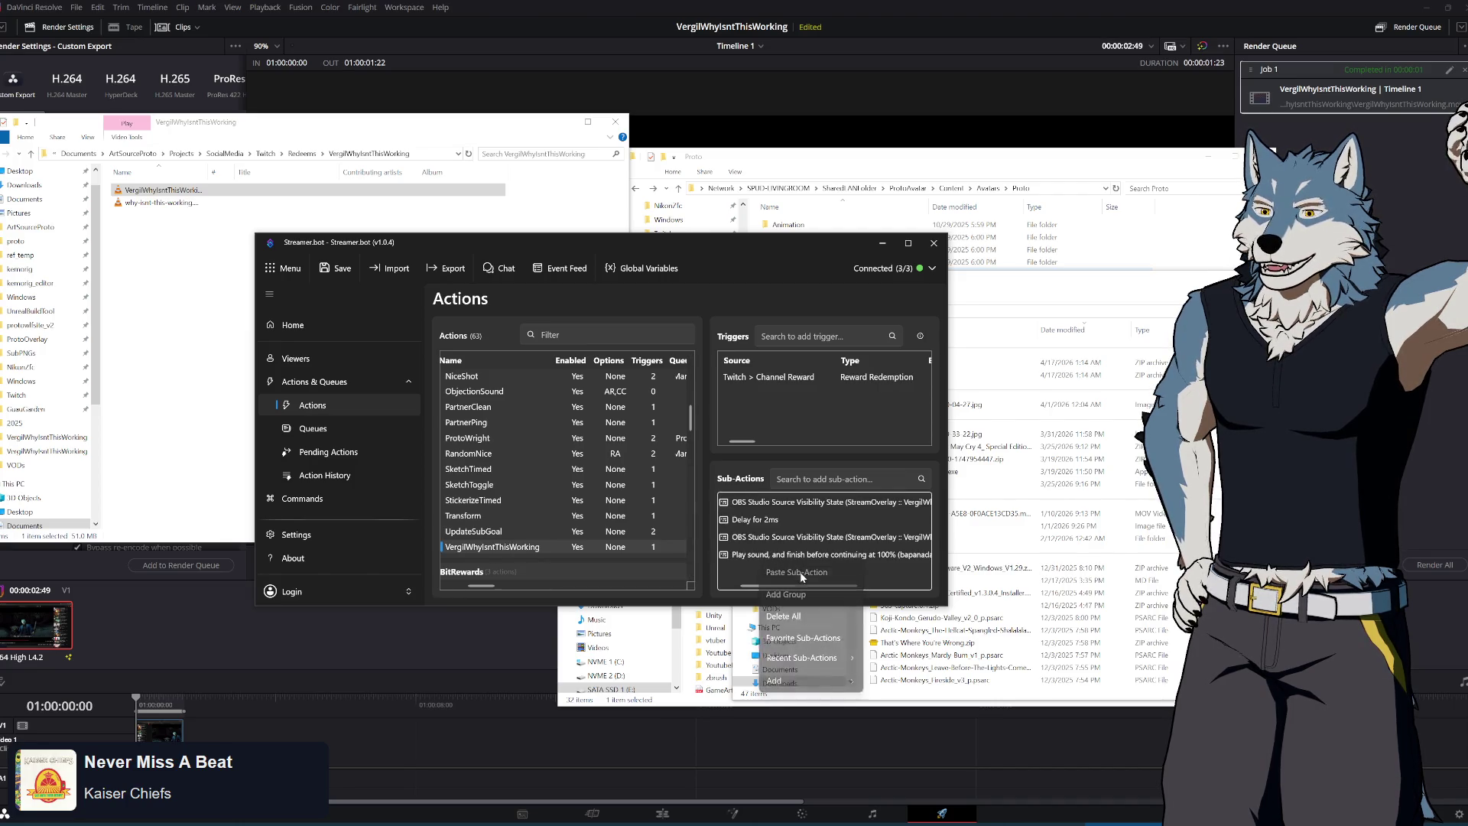
# Move the pasted sound step to second place and begin browsing for its file
pyautogui.moveTo(780, 554); pyautogui.dragTo(779, 521)
pyautogui.doubleClick(779, 522)
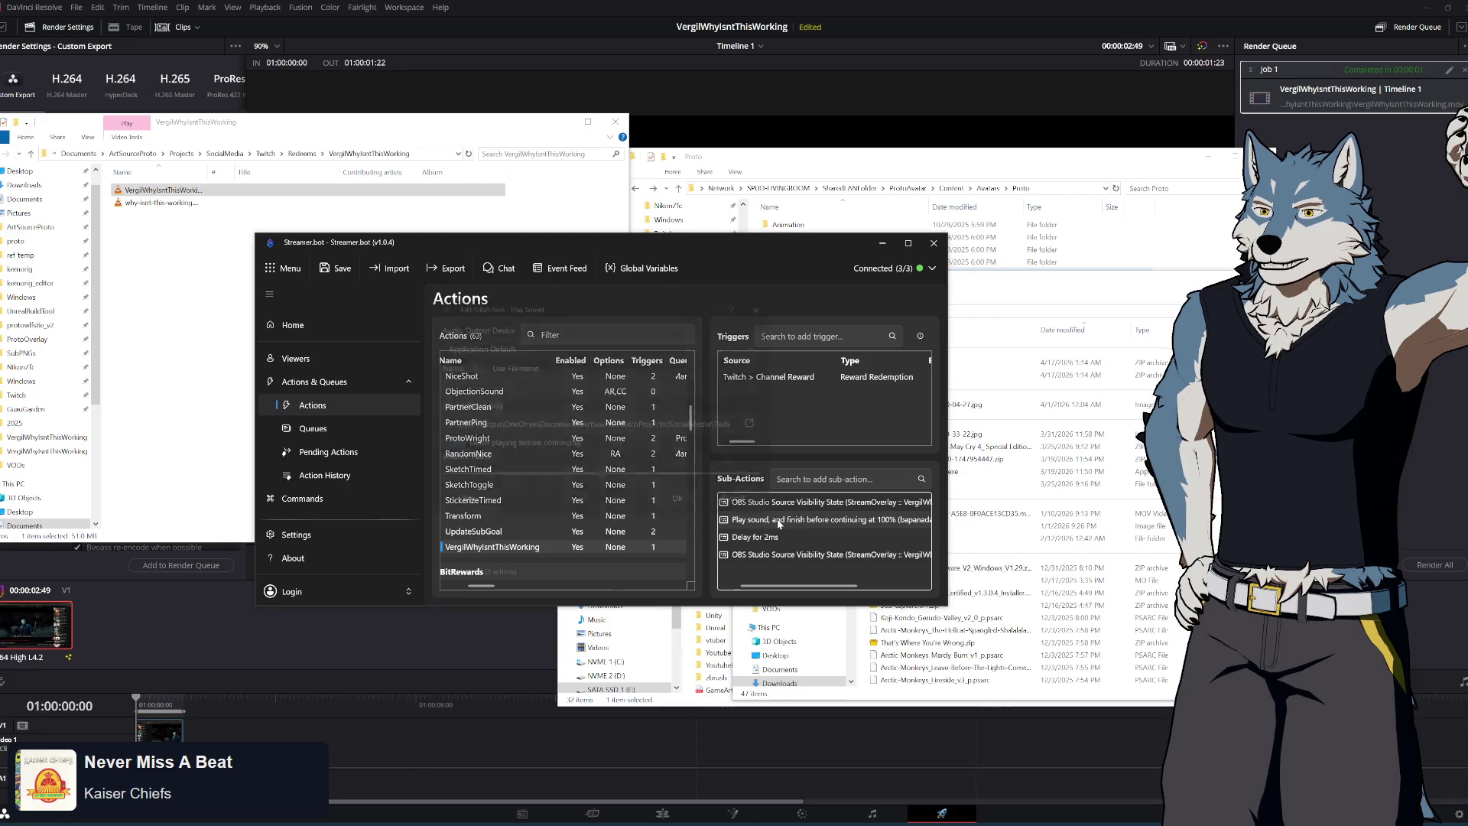
pyautogui.click(756, 425)
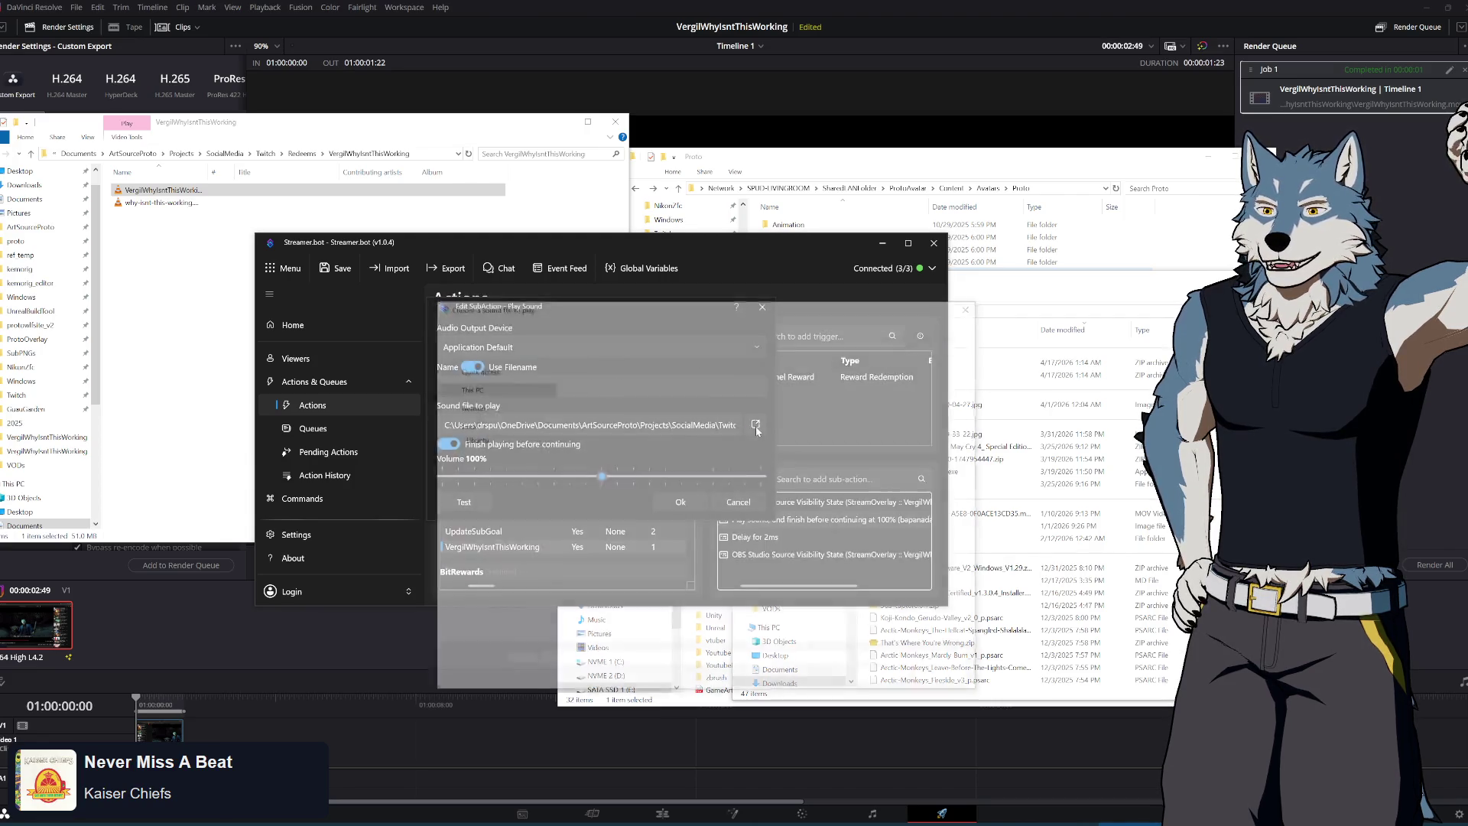
pyautogui.click(715, 325)
pyautogui.scroll(-1, 929, 573)
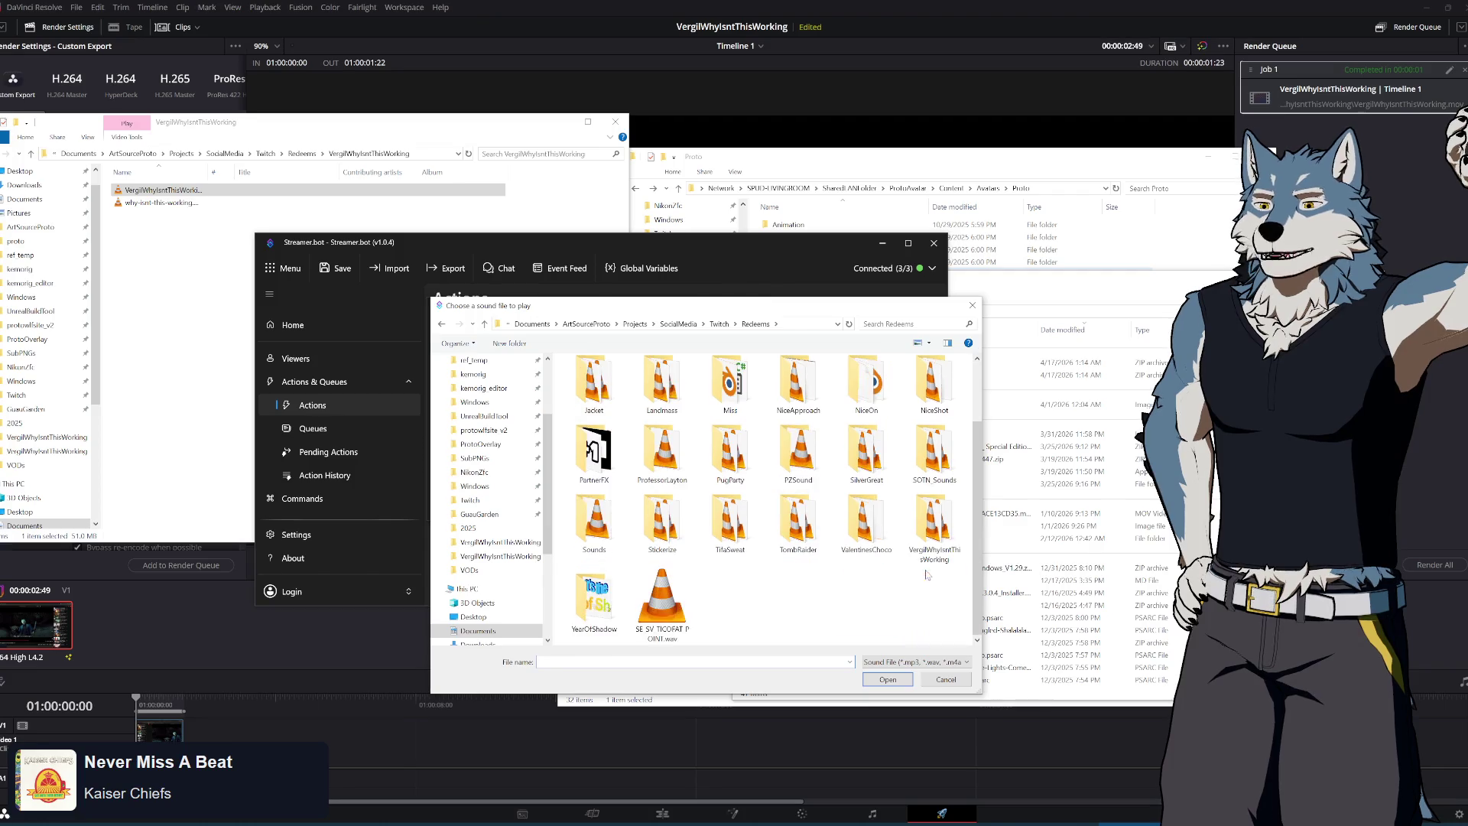
pyautogui.click(973, 306)
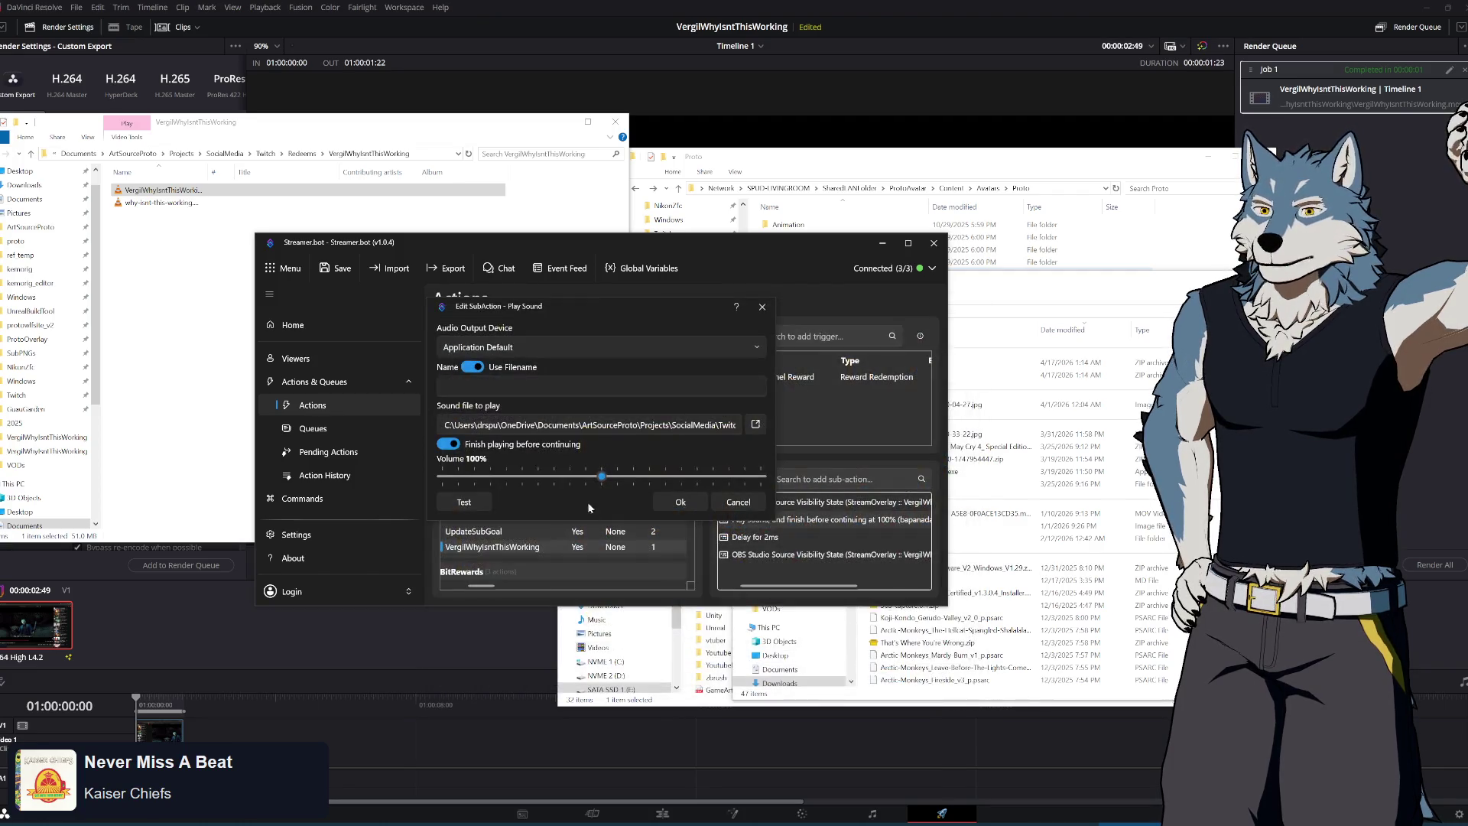
# Pick why-isnt-this-working.mp3 from Redeems > VergilWhyIsntThisWorking and apply at 67% volume
pyautogui.click(757, 425)
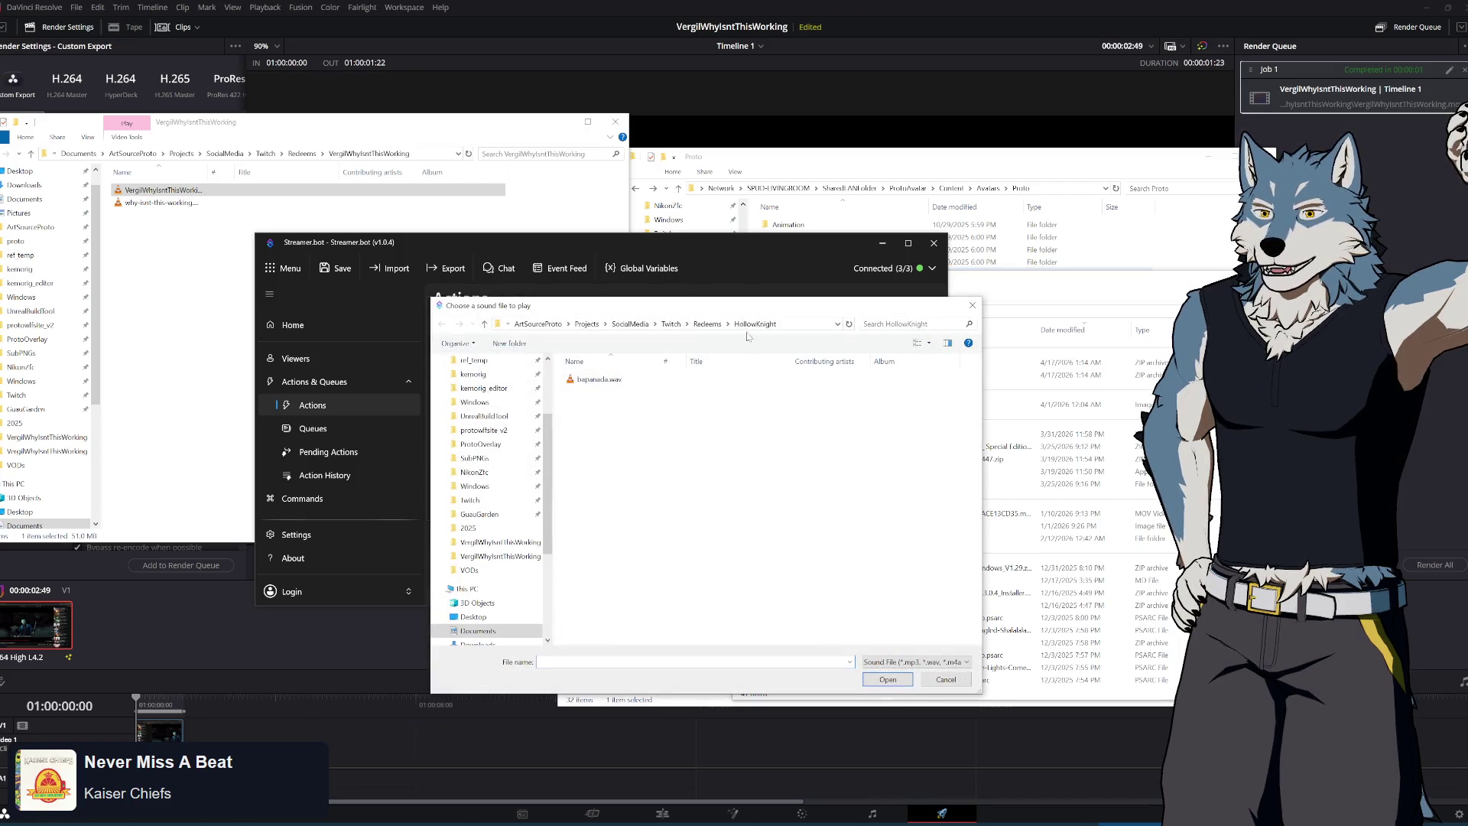
pyautogui.click(708, 323)
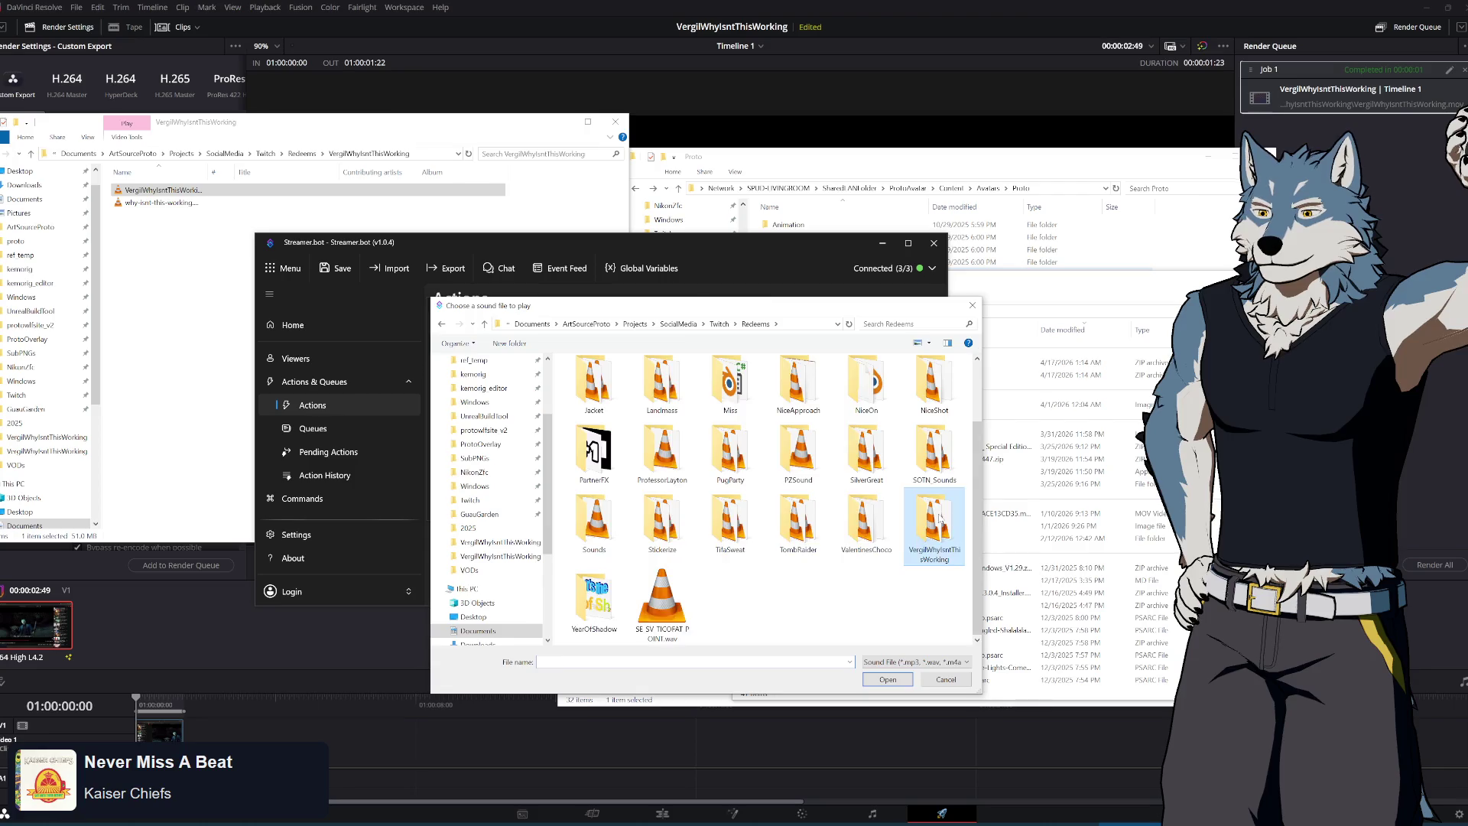
pyautogui.doubleClick(934, 531)
pyautogui.click(611, 379)
pyautogui.click(895, 678)
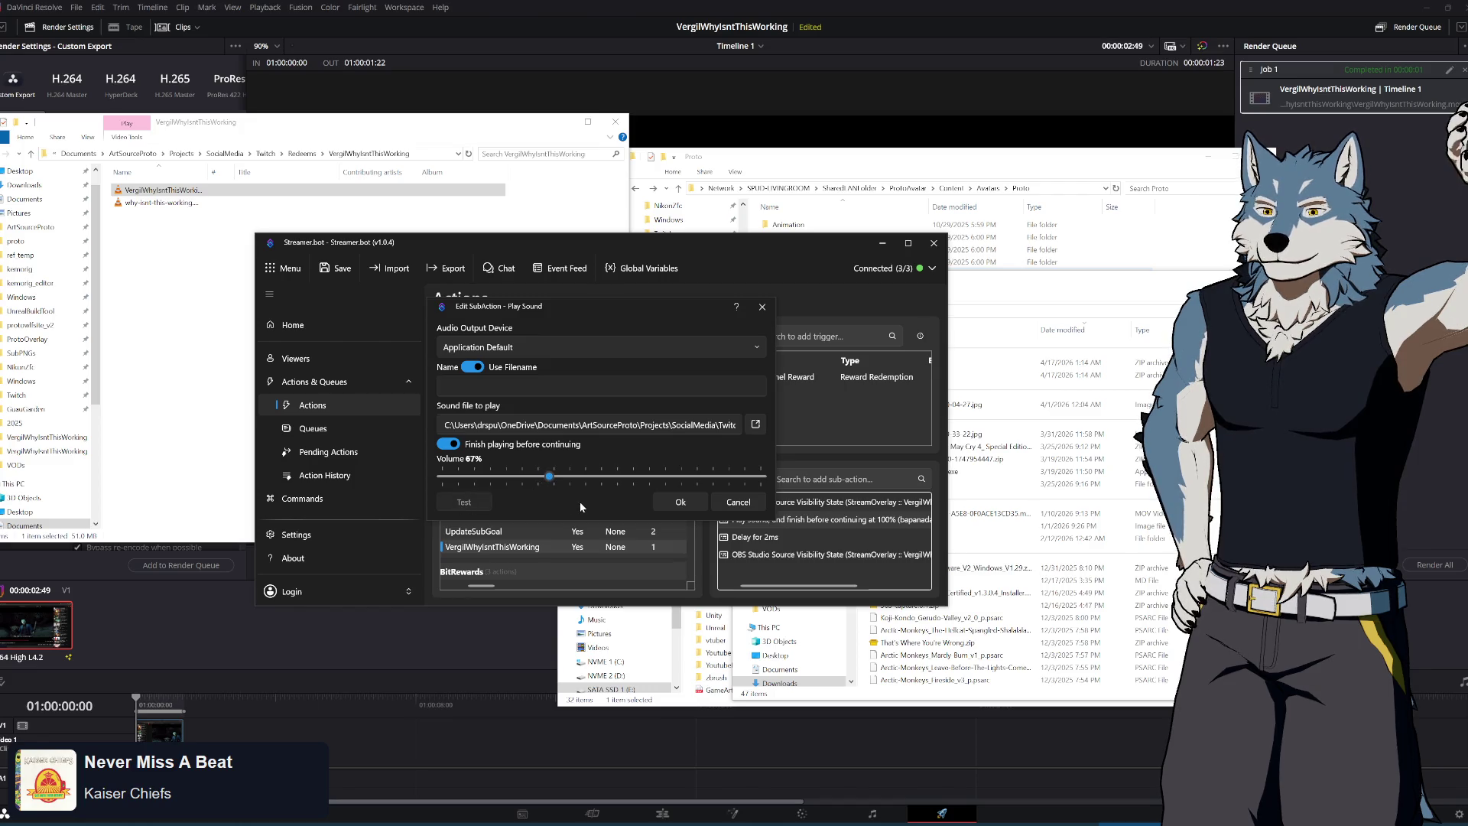
pyautogui.click(681, 502)
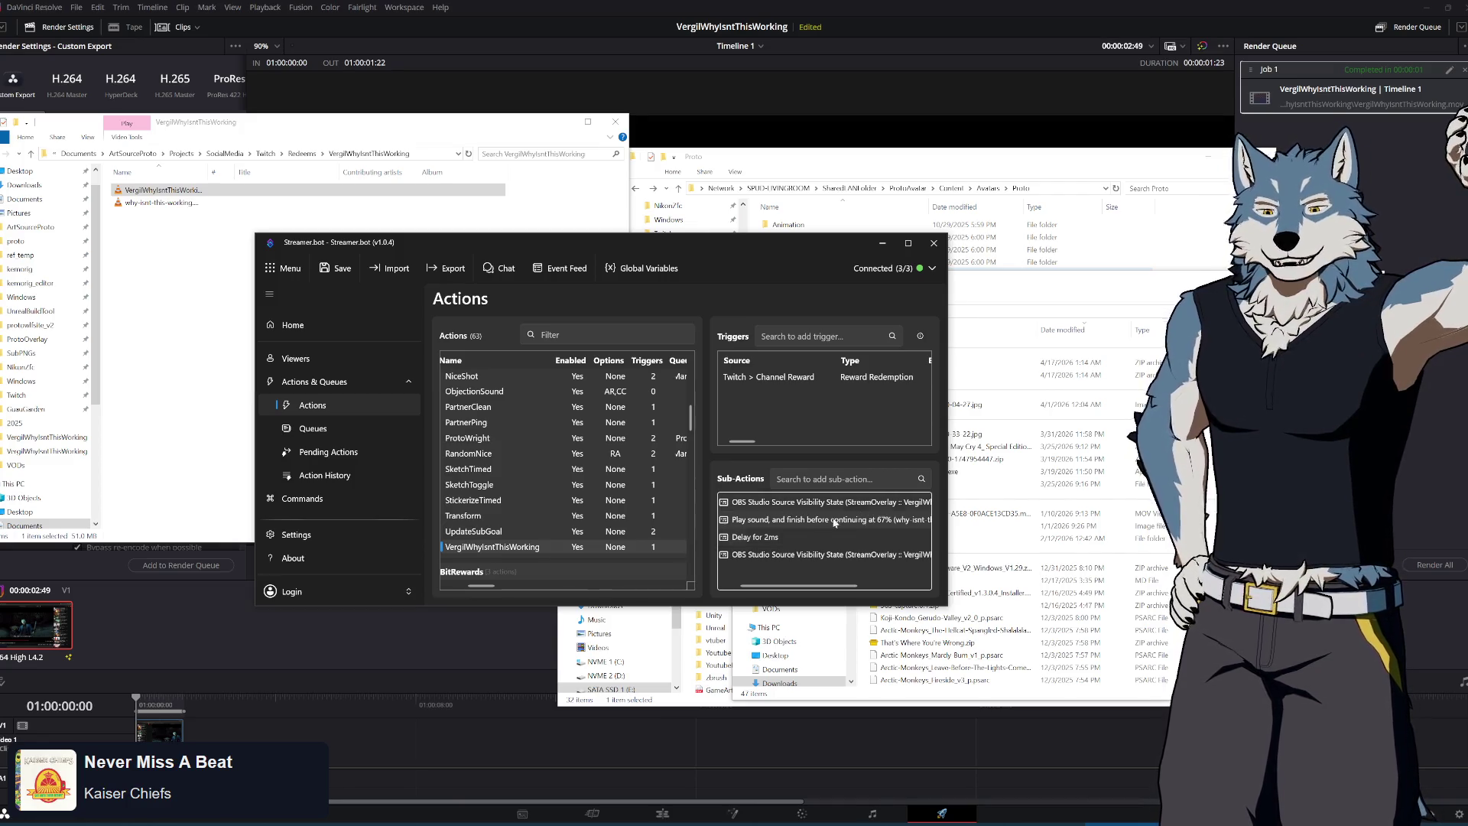
pyautogui.click(302, 499)
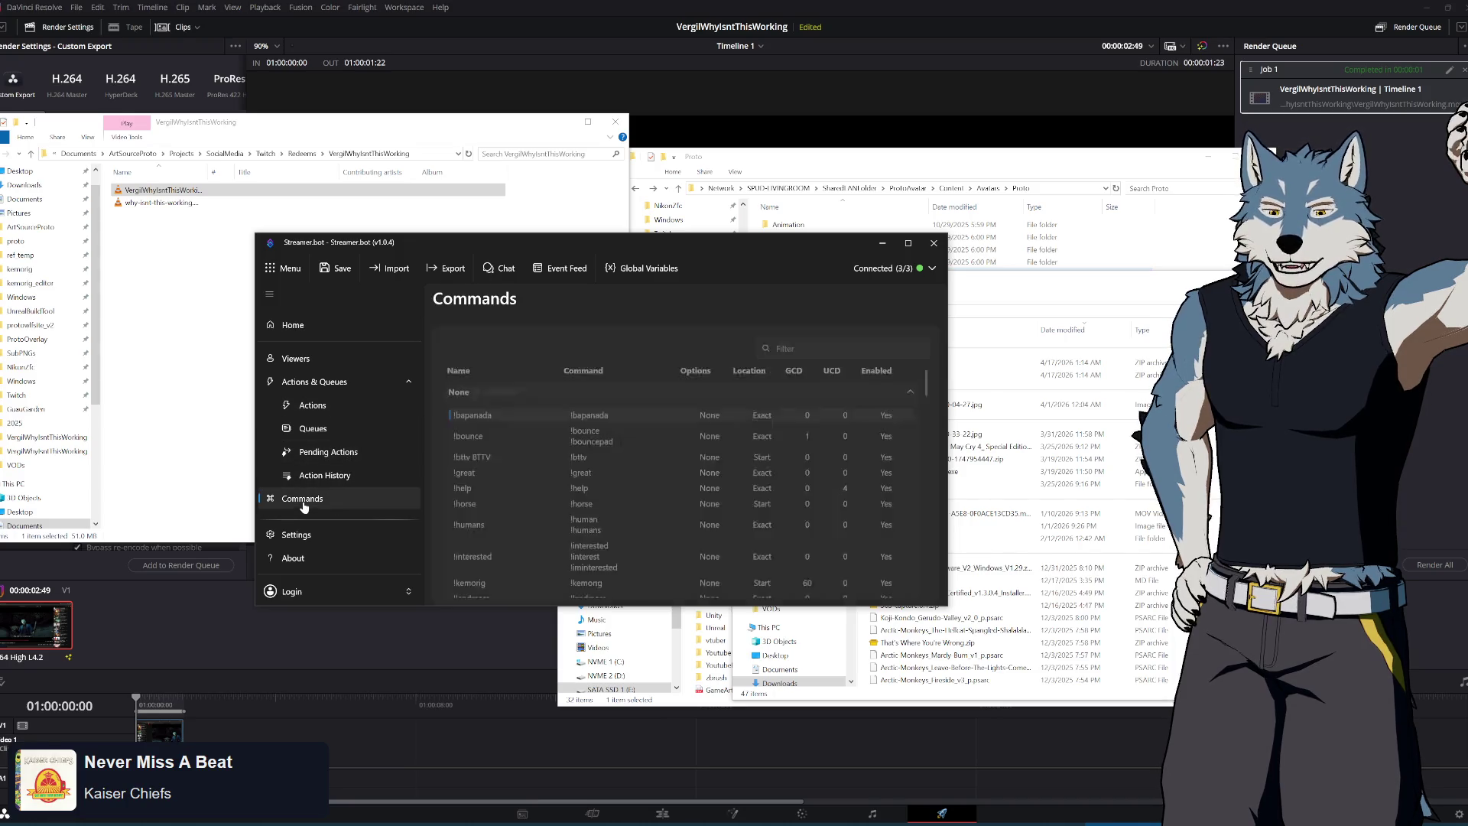
# Open the Why Isn't This Working!? reward from Twitch Channel Point Rewards
pyautogui.scroll(-2, 326, 498)
pyautogui.click(312, 461)
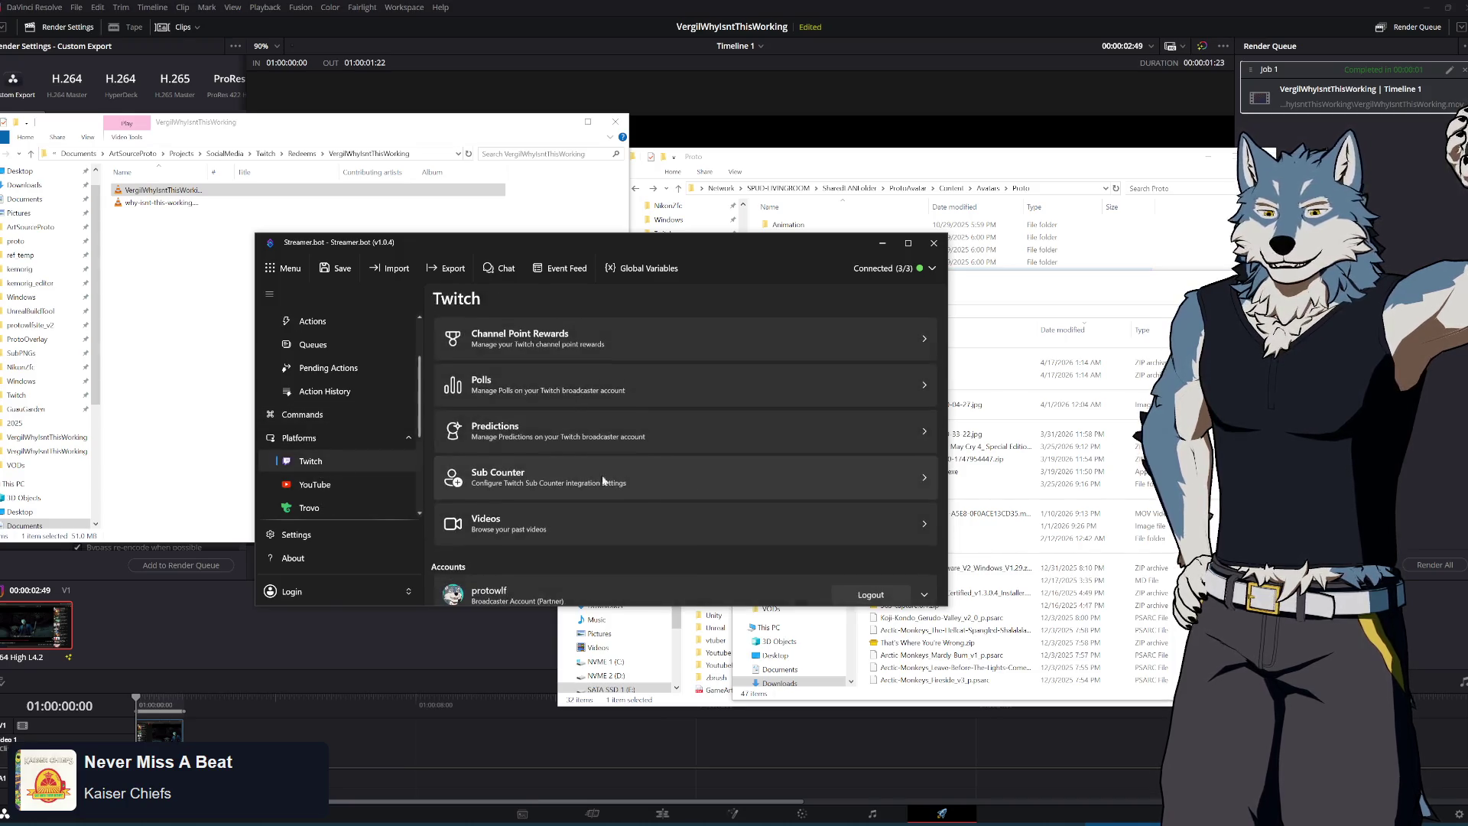
pyautogui.click(668, 345)
pyautogui.scroll(-3, 567, 492)
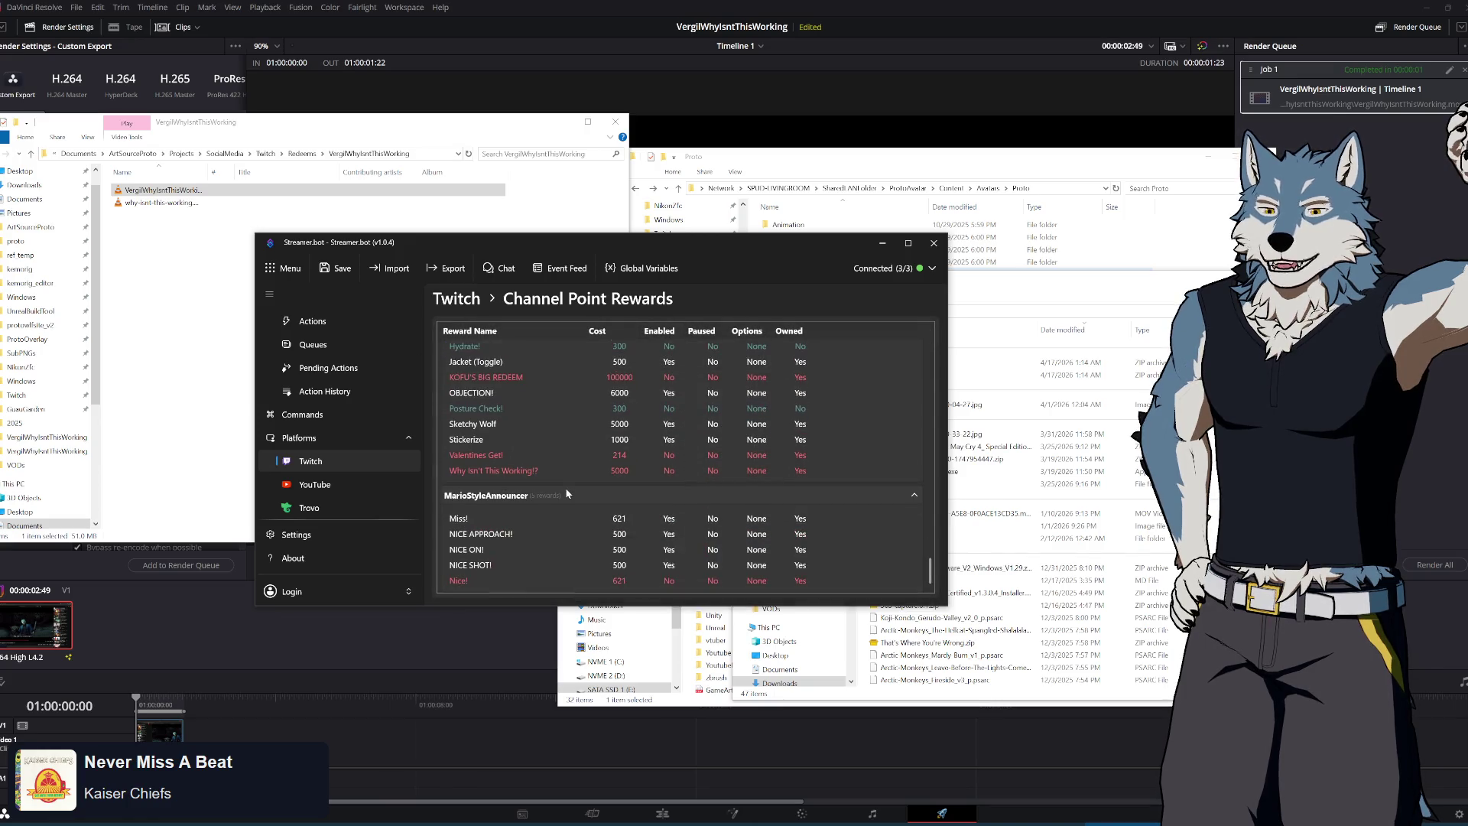
pyautogui.scroll(3, 566, 494)
pyautogui.scroll(-3, 528, 410)
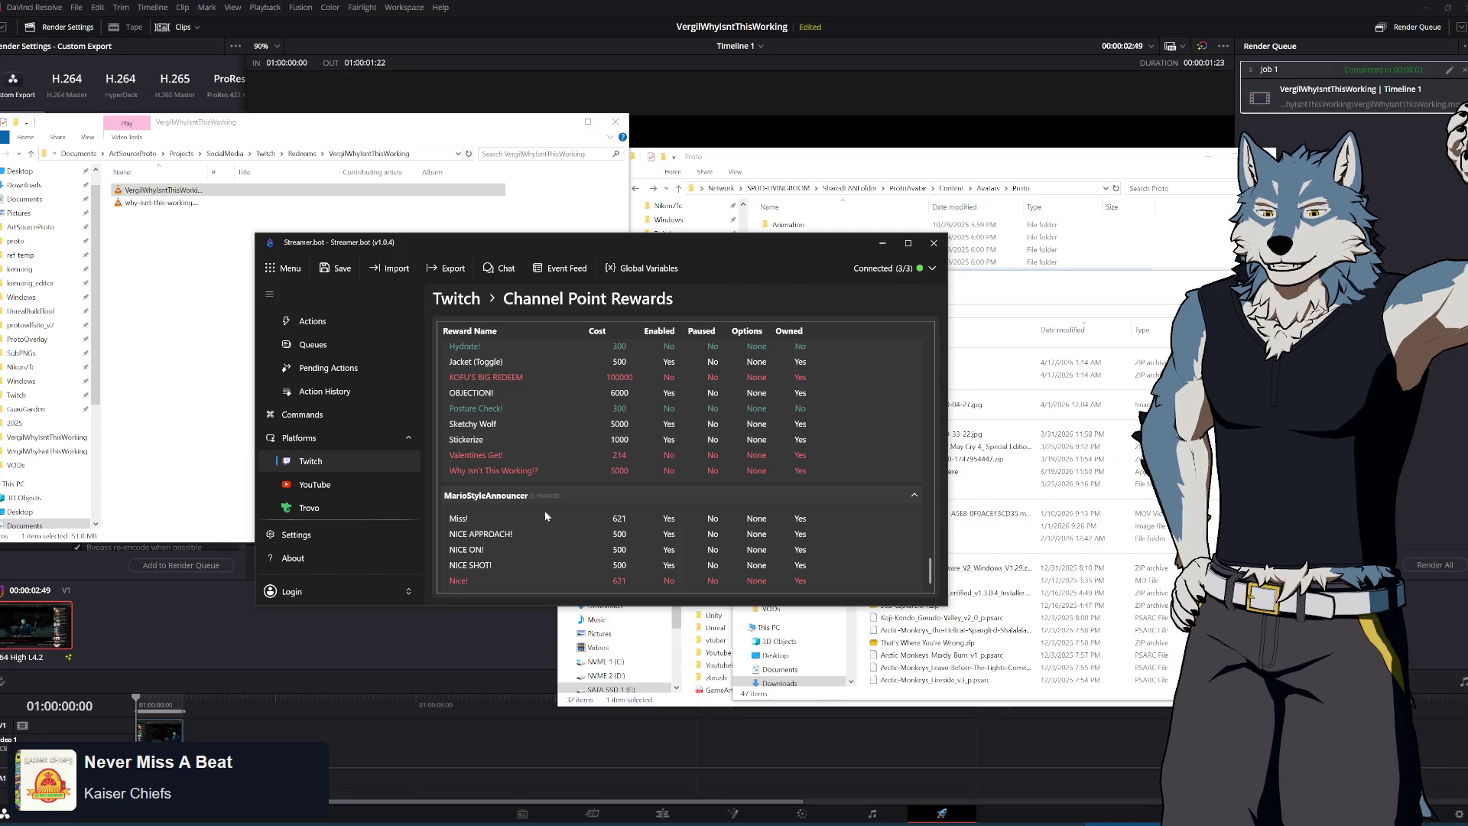
pyautogui.scroll(3, 534, 461)
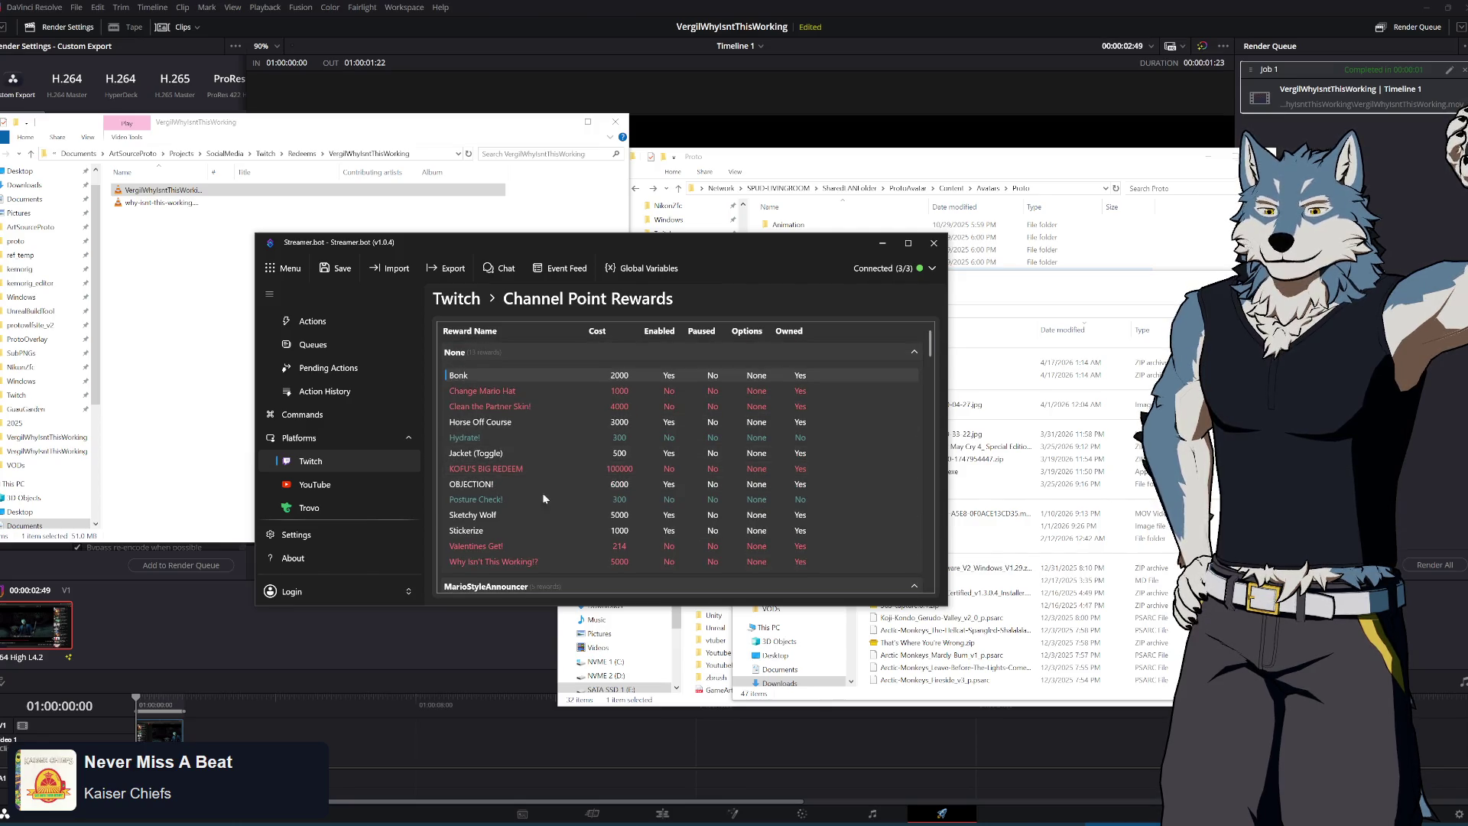
pyautogui.doubleClick(515, 559)
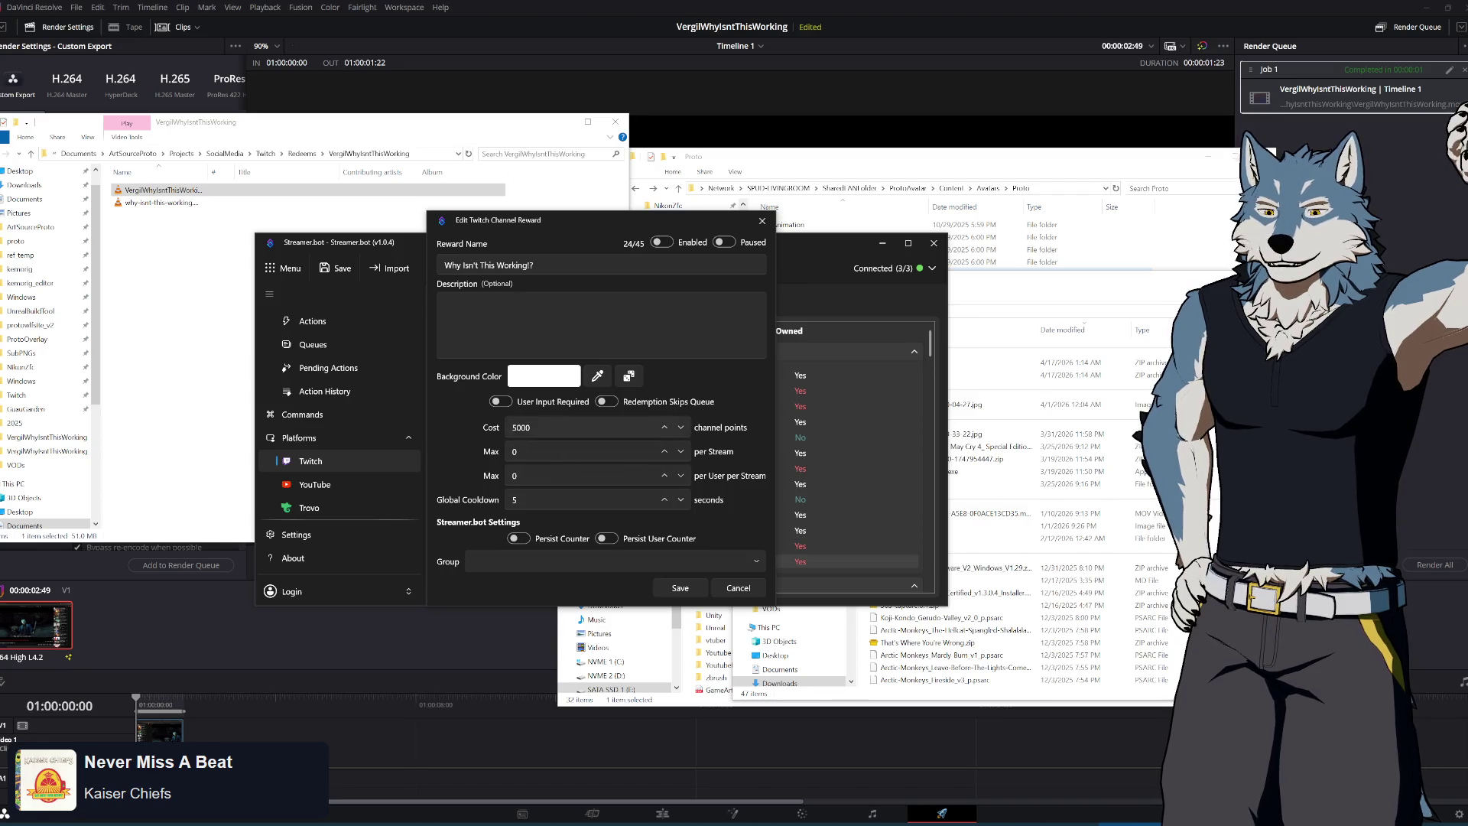
# Set cost 1000 and global cooldown 4, save, and enable the reward
pyautogui.click(513, 428)
pyautogui.press('Delete')
pyautogui.write('1')
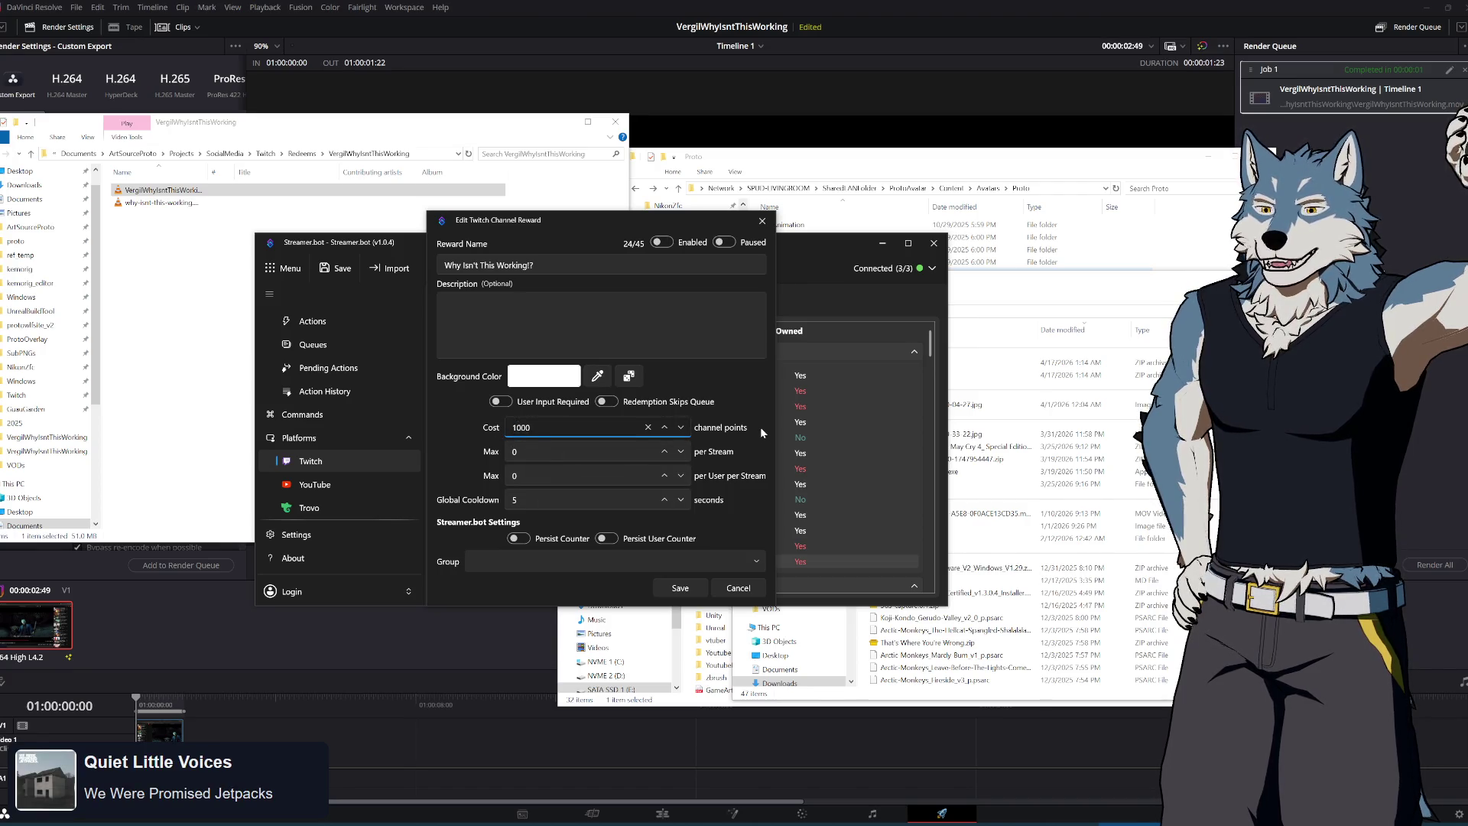
pyautogui.click(557, 508)
pyautogui.write('4')
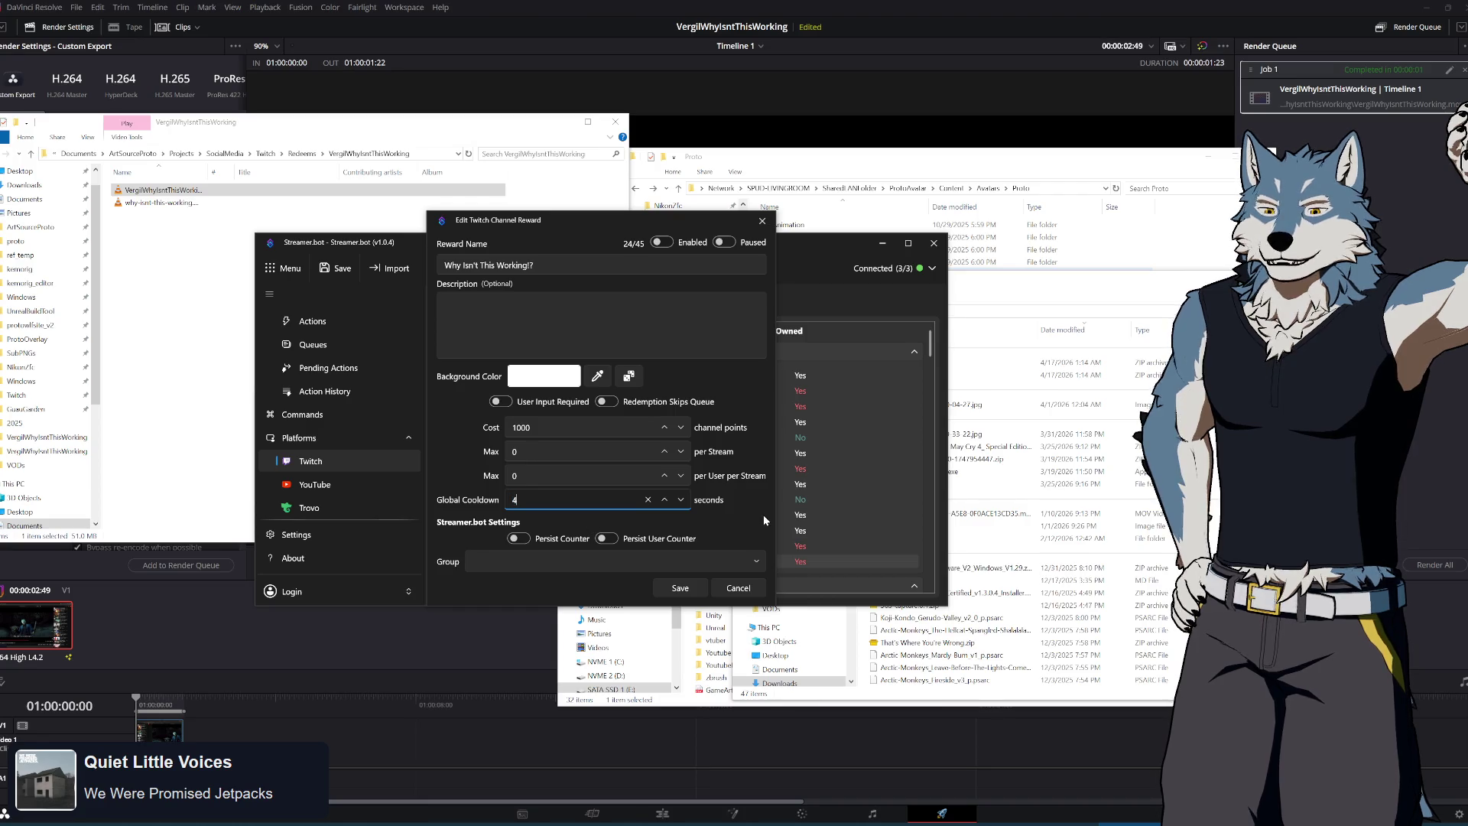
pyautogui.click(679, 589)
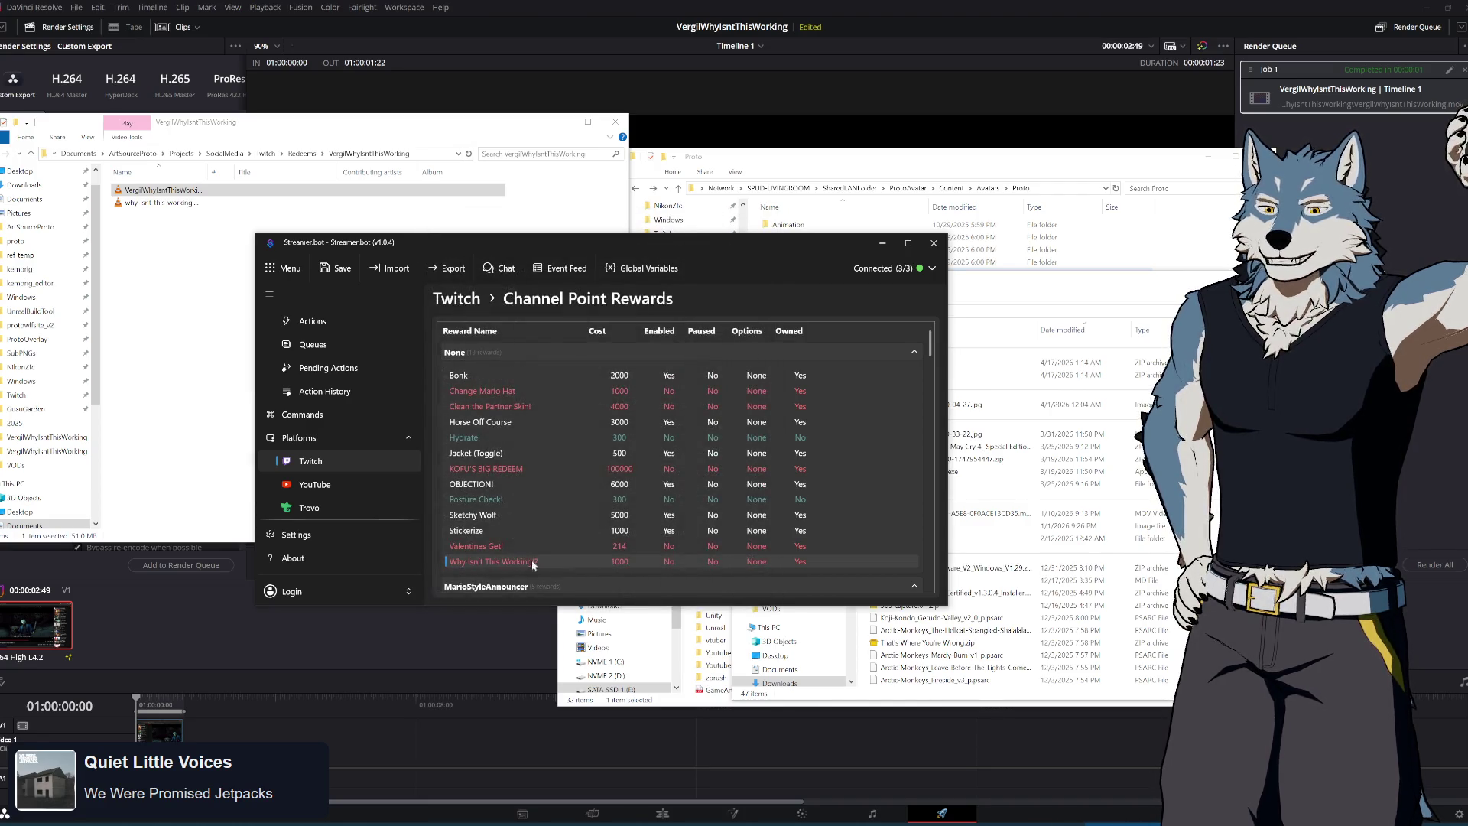
pyautogui.rightClick(502, 560)
pyautogui.click(528, 668)
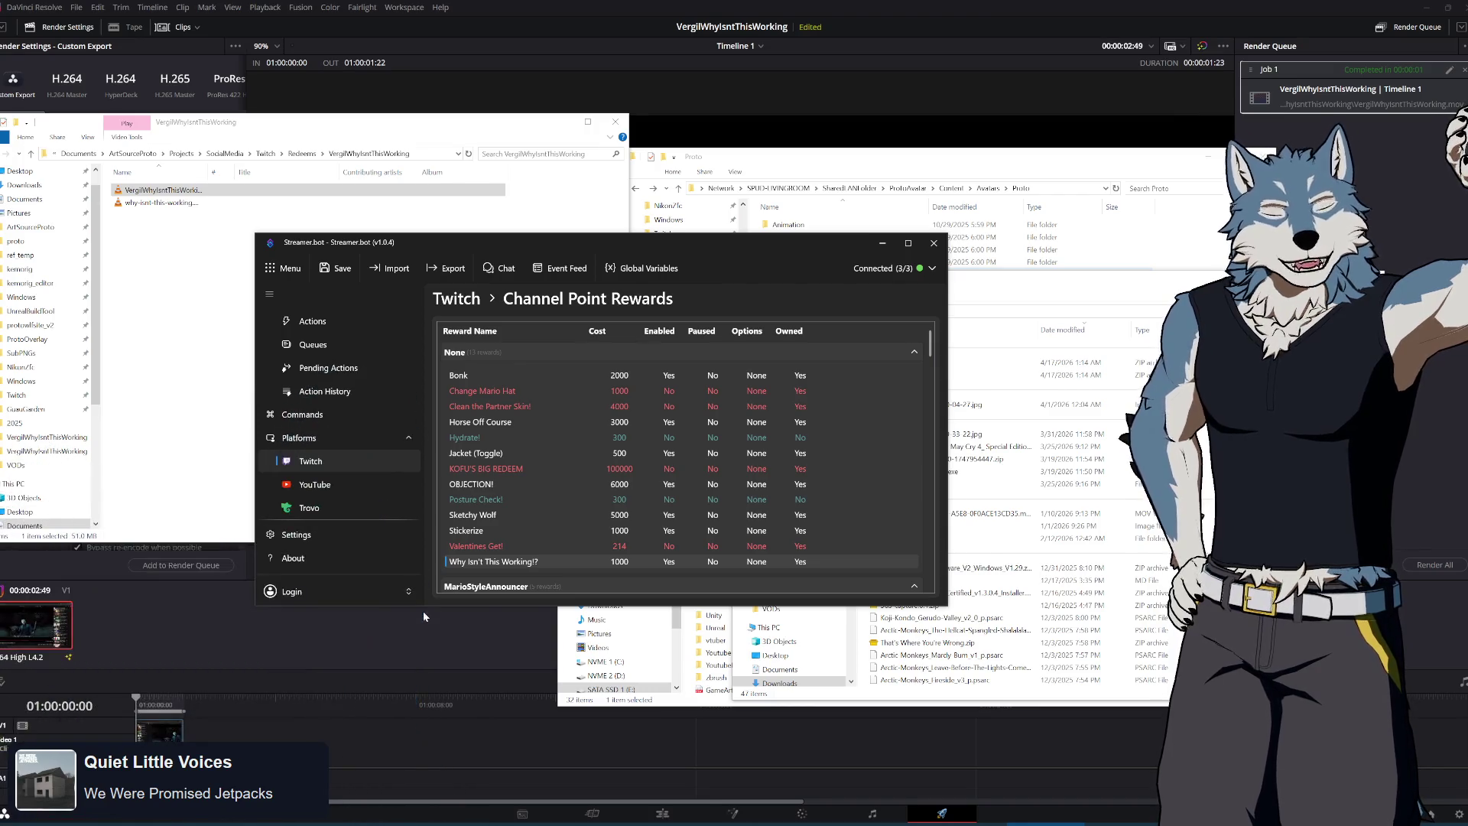
# Nudge the Streamer.bot window aside and scrub the Vergil clip in DaVinci Resolve
pyautogui.moveTo(826, 244); pyautogui.dragTo(864, 245)
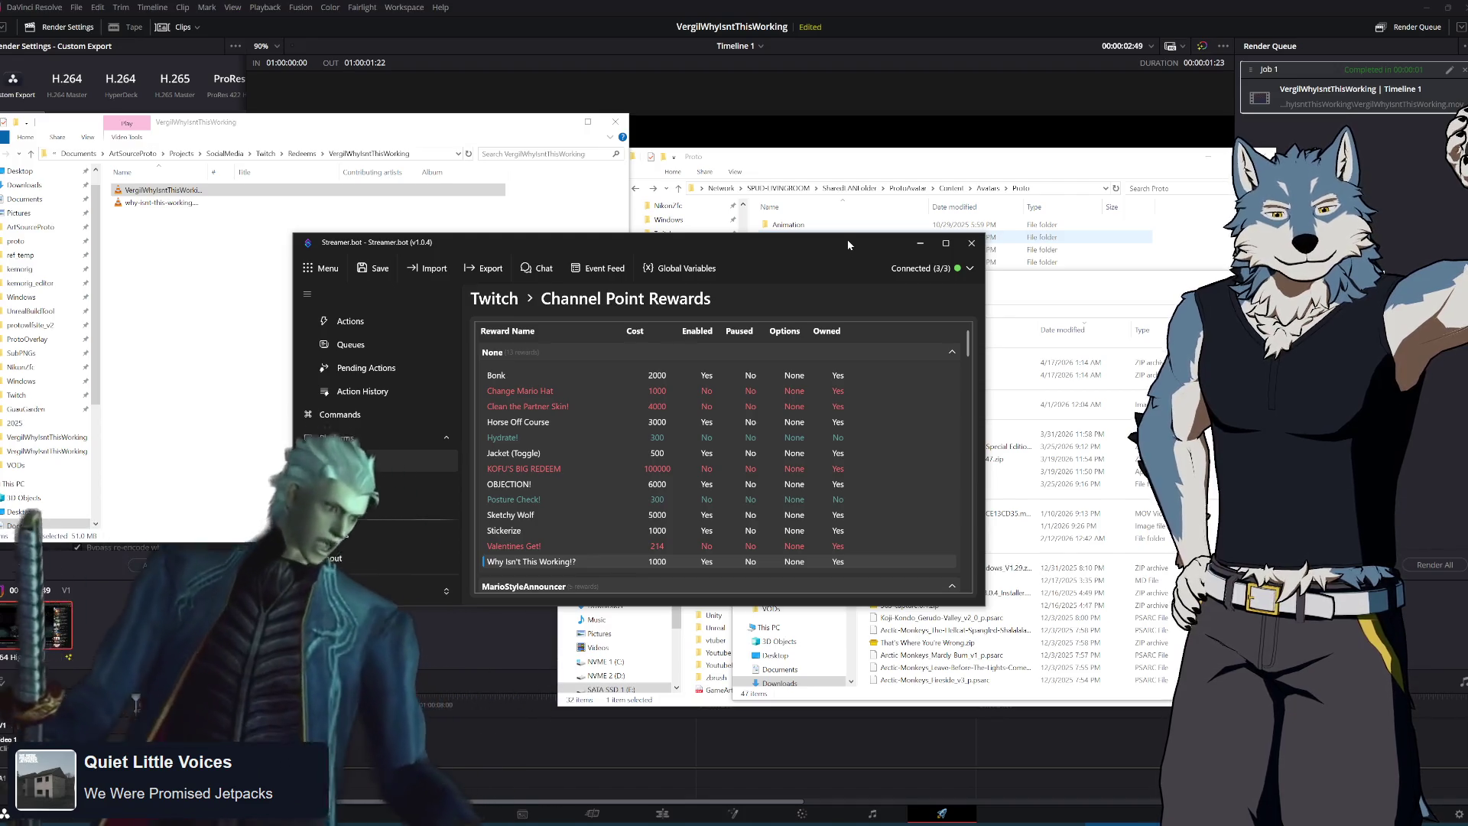
pyautogui.click(1017, 5)
pyautogui.moveTo(274, 562)
pyautogui.mouseDown()
pyautogui.moveTo(979, 557)
pyautogui.moveTo(764, 551)
pyautogui.mouseUp()
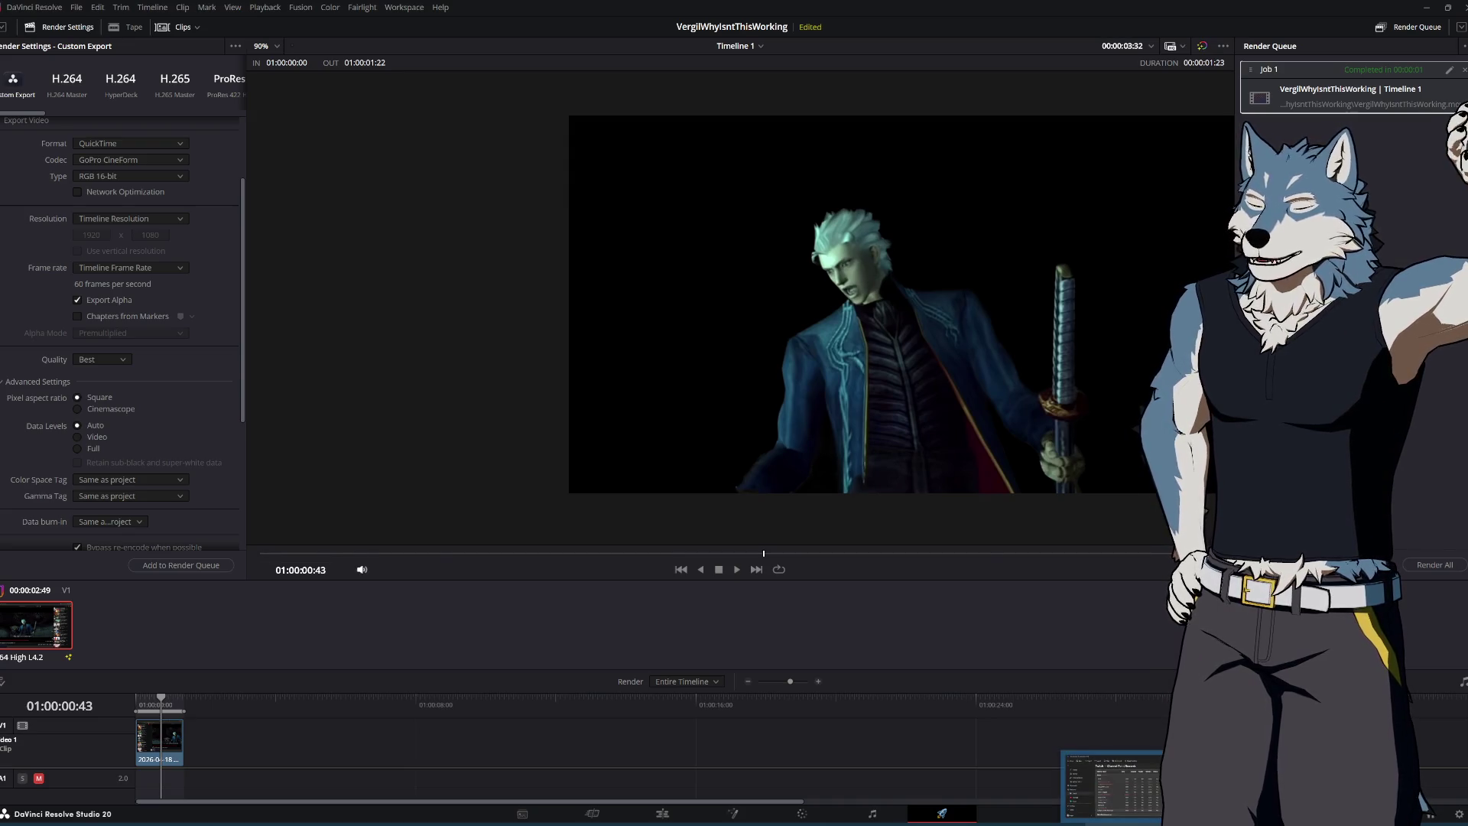
# Reopen the Why Isn't This Working!? reward, edit cost and cooldown, then cancel without saving
pyautogui.click(1113, 787)
pyautogui.doubleClick(556, 562)
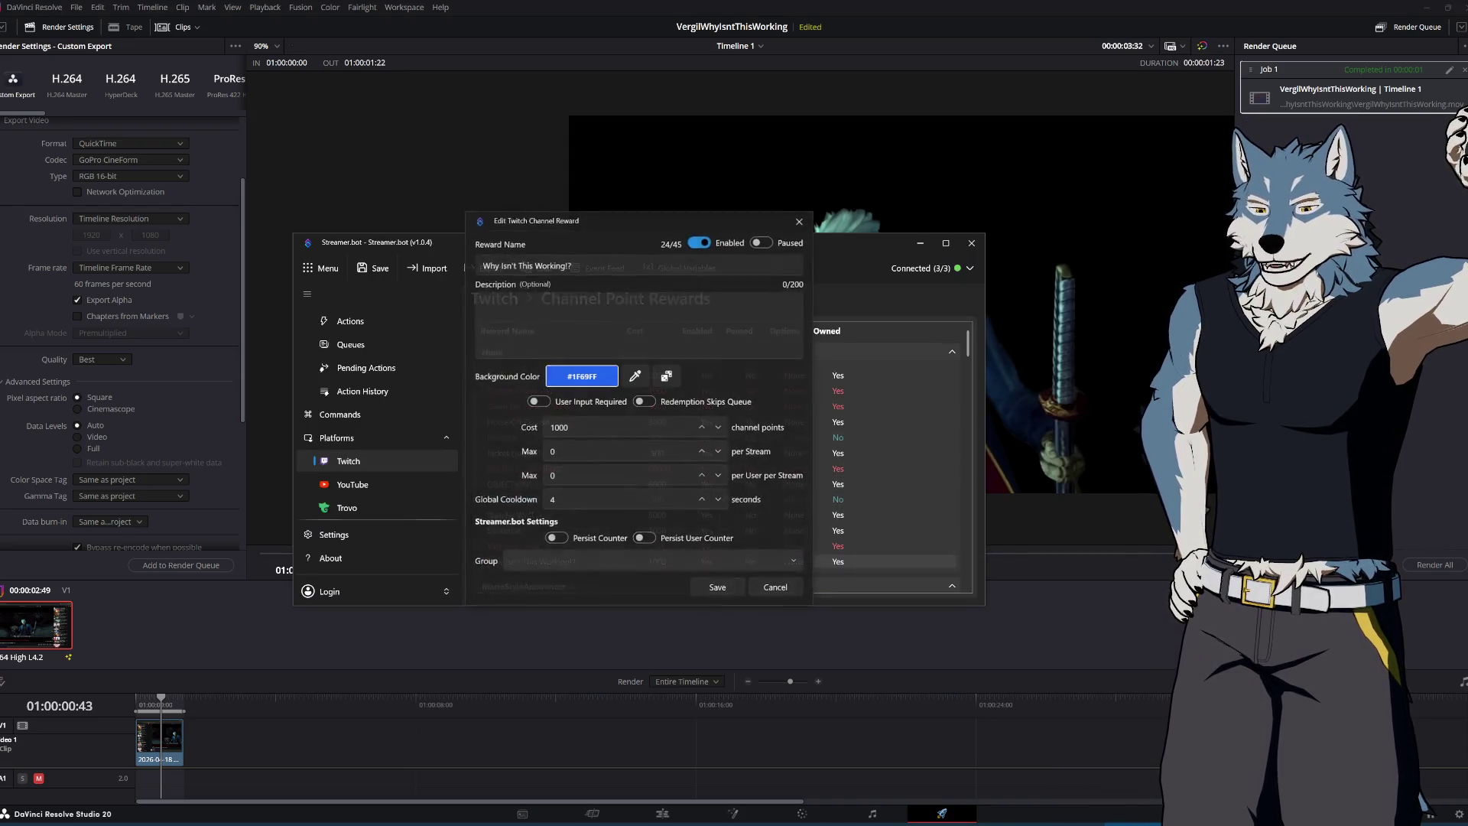
pyautogui.click(550, 427)
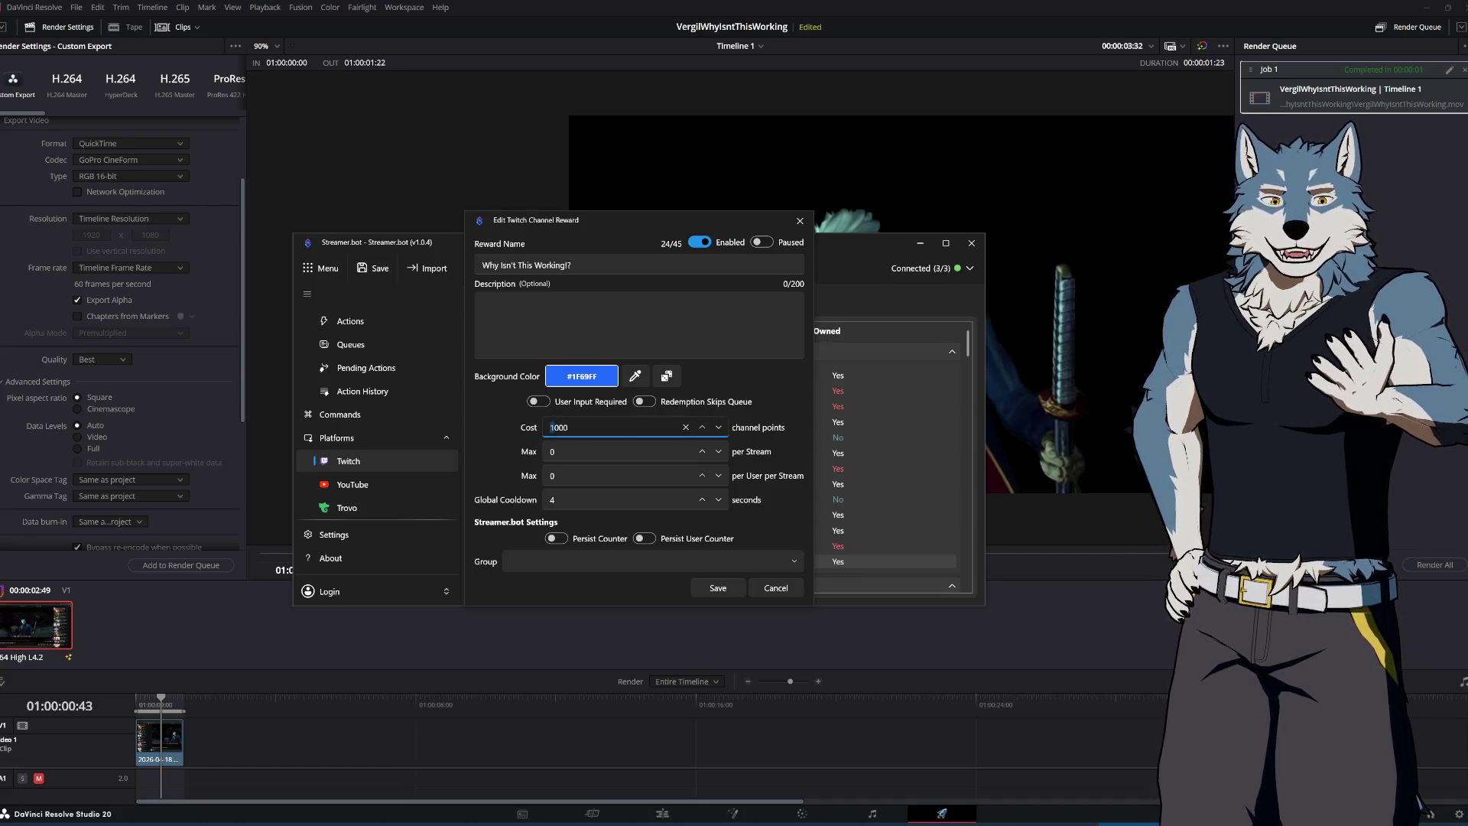
pyautogui.press('Delete')
pyautogui.write('5')
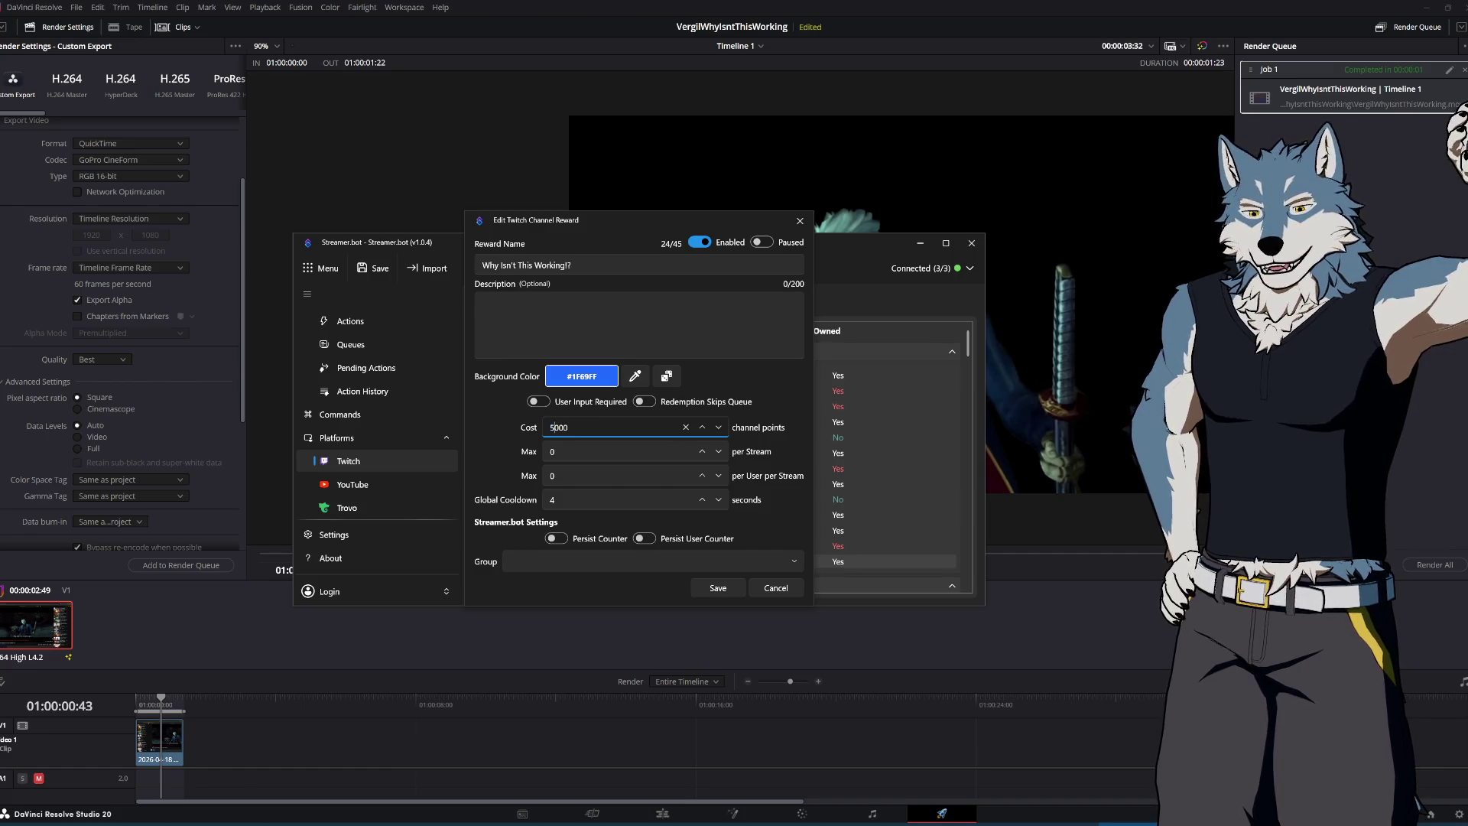
pyautogui.click(548, 501)
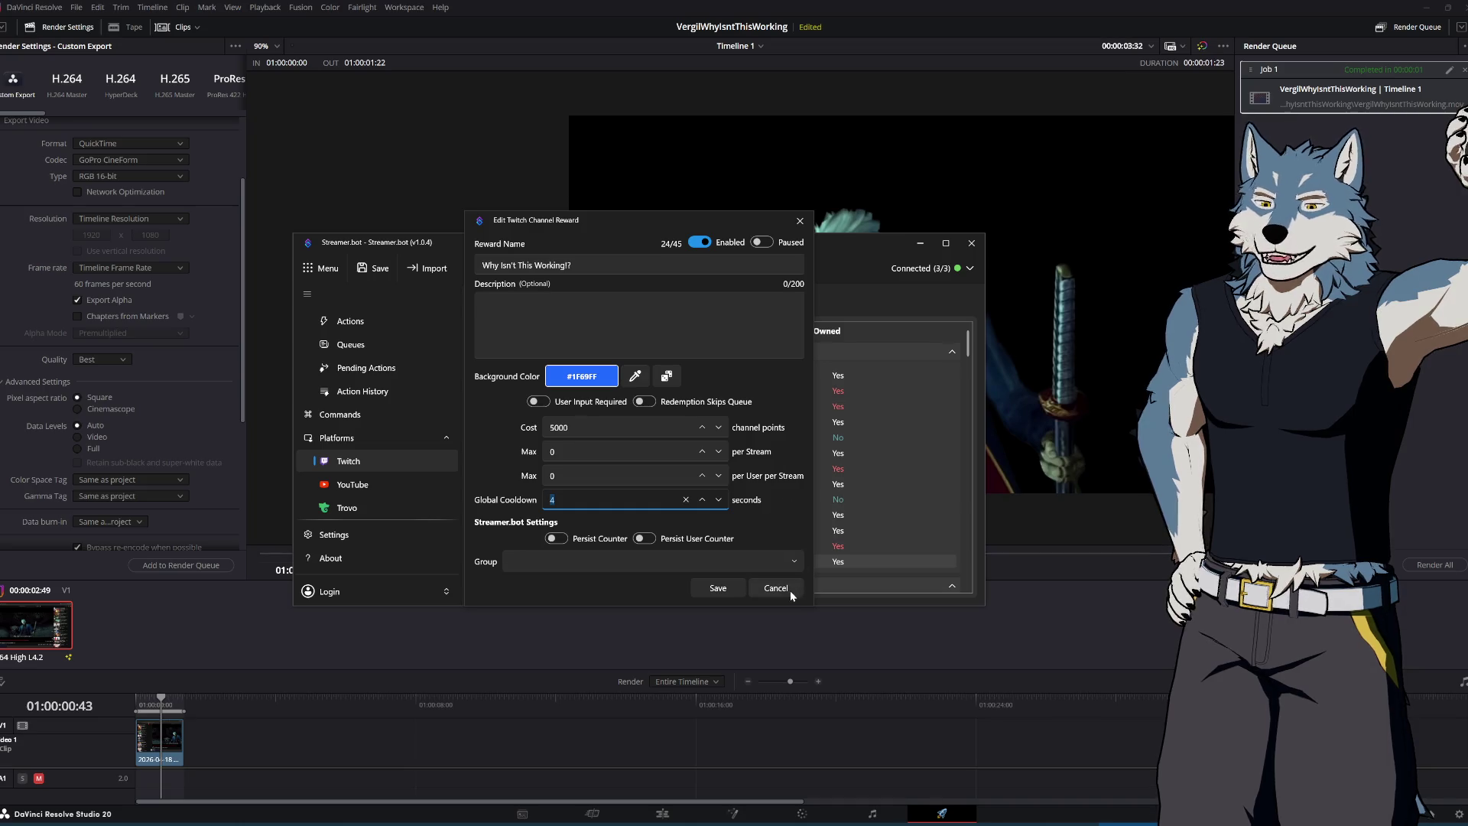
pyautogui.click(799, 220)
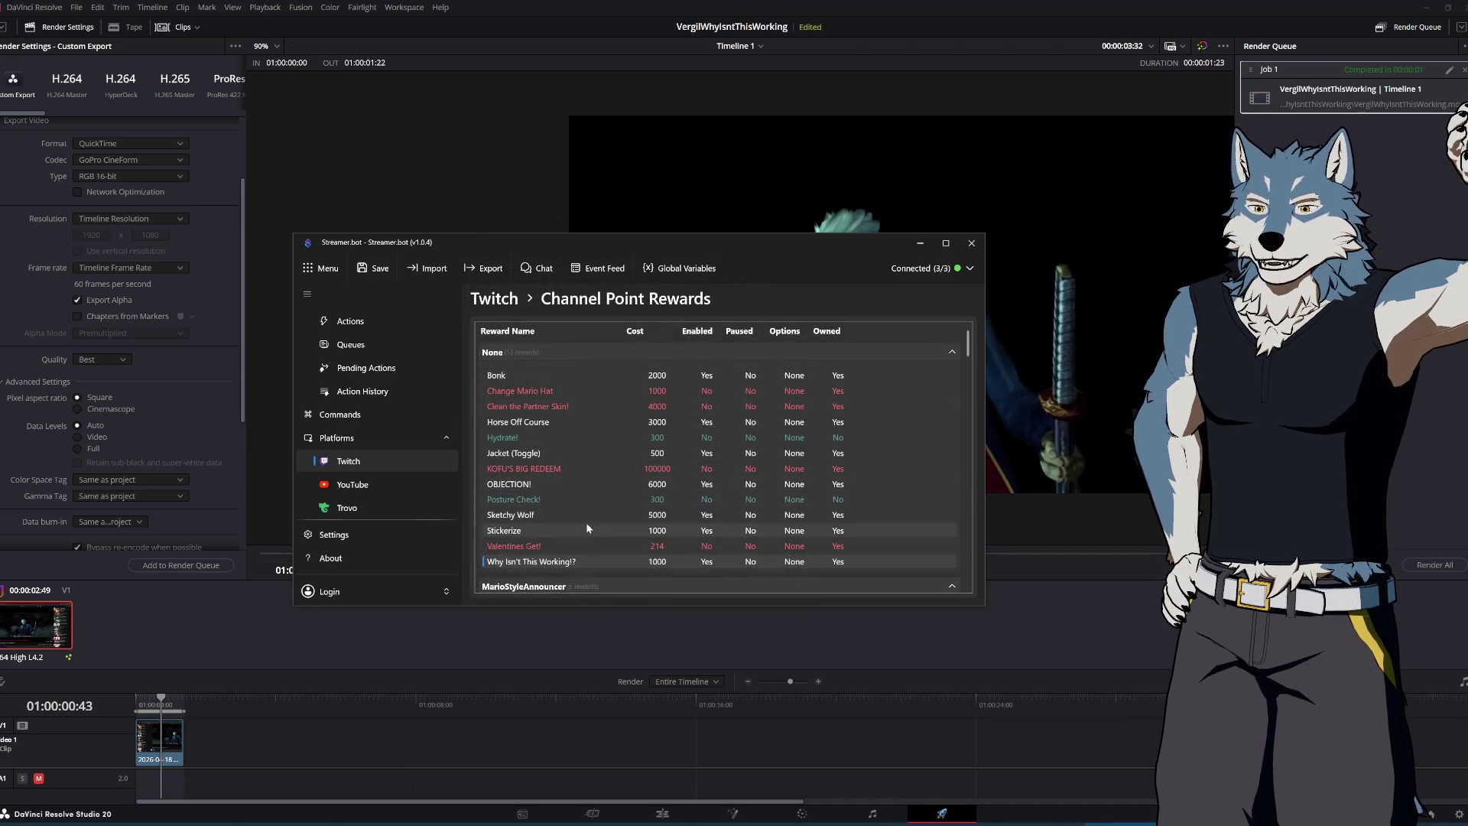
# Open the NICE SHOT! reward's settings showing 500 points and 40-second cooldown
pyautogui.scroll(-3, 589, 489)
pyautogui.scroll(-1, 588, 484)
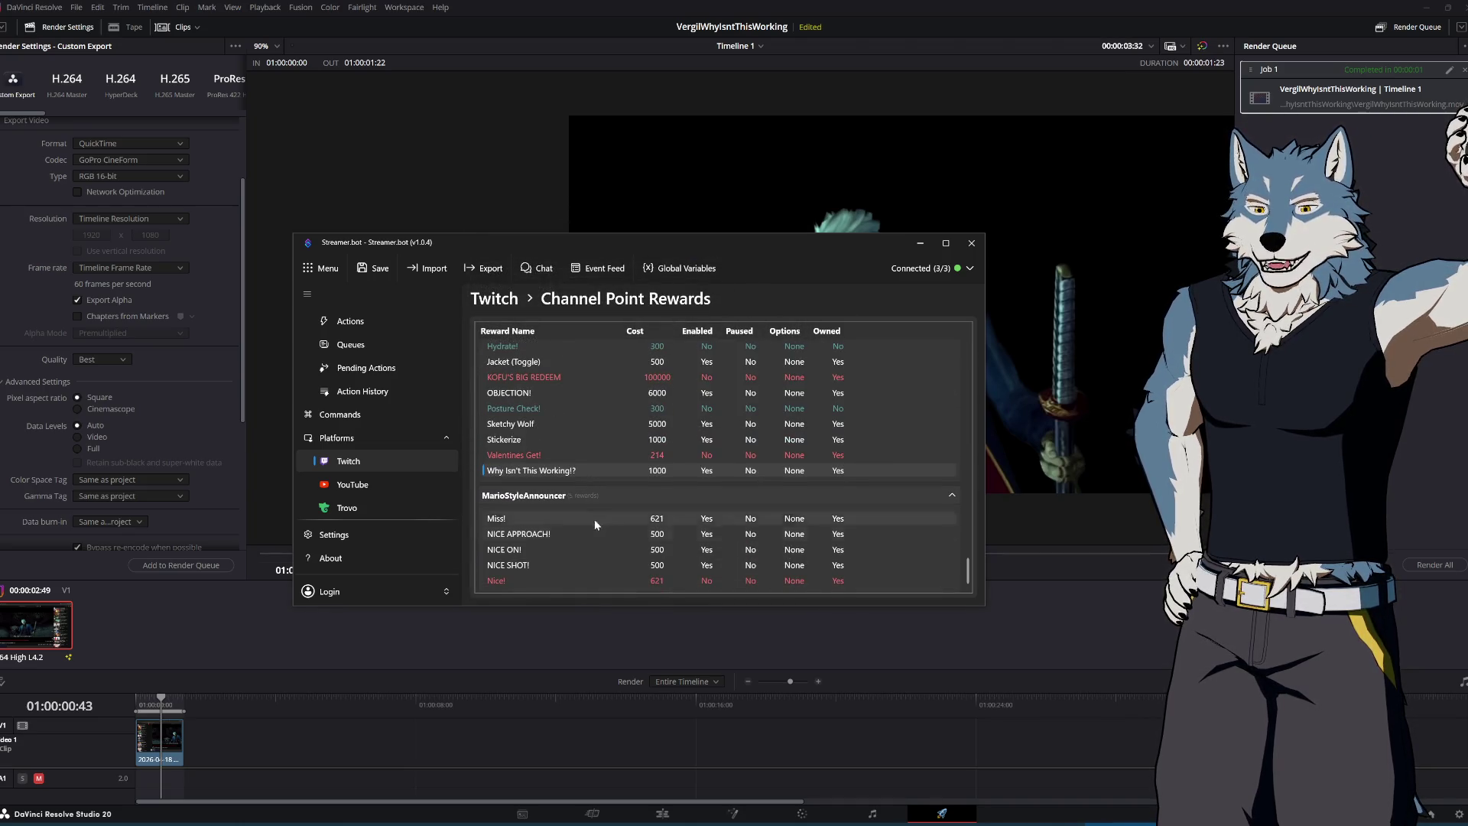
pyautogui.click(526, 567)
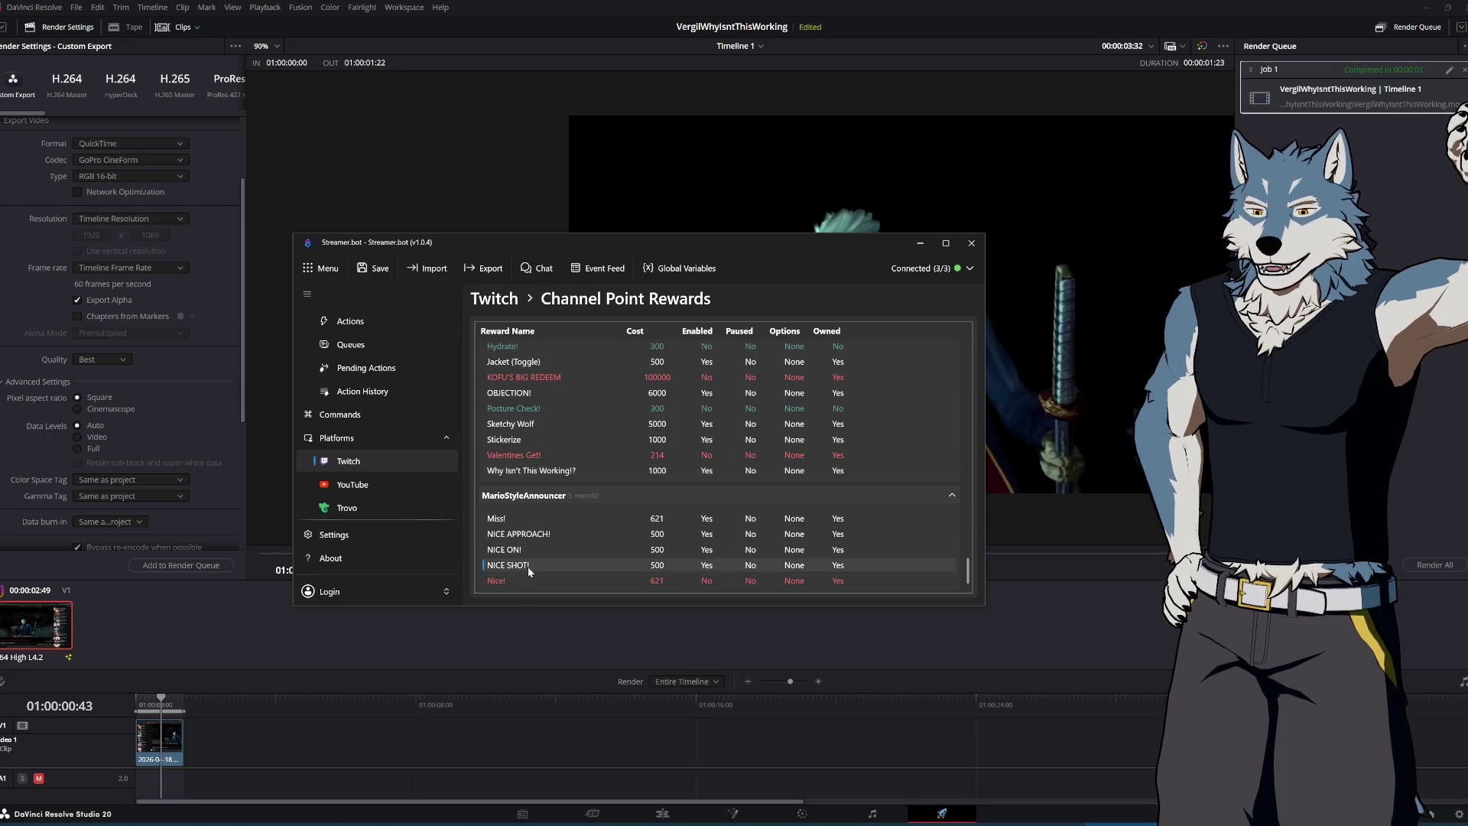
pyautogui.doubleClick(527, 566)
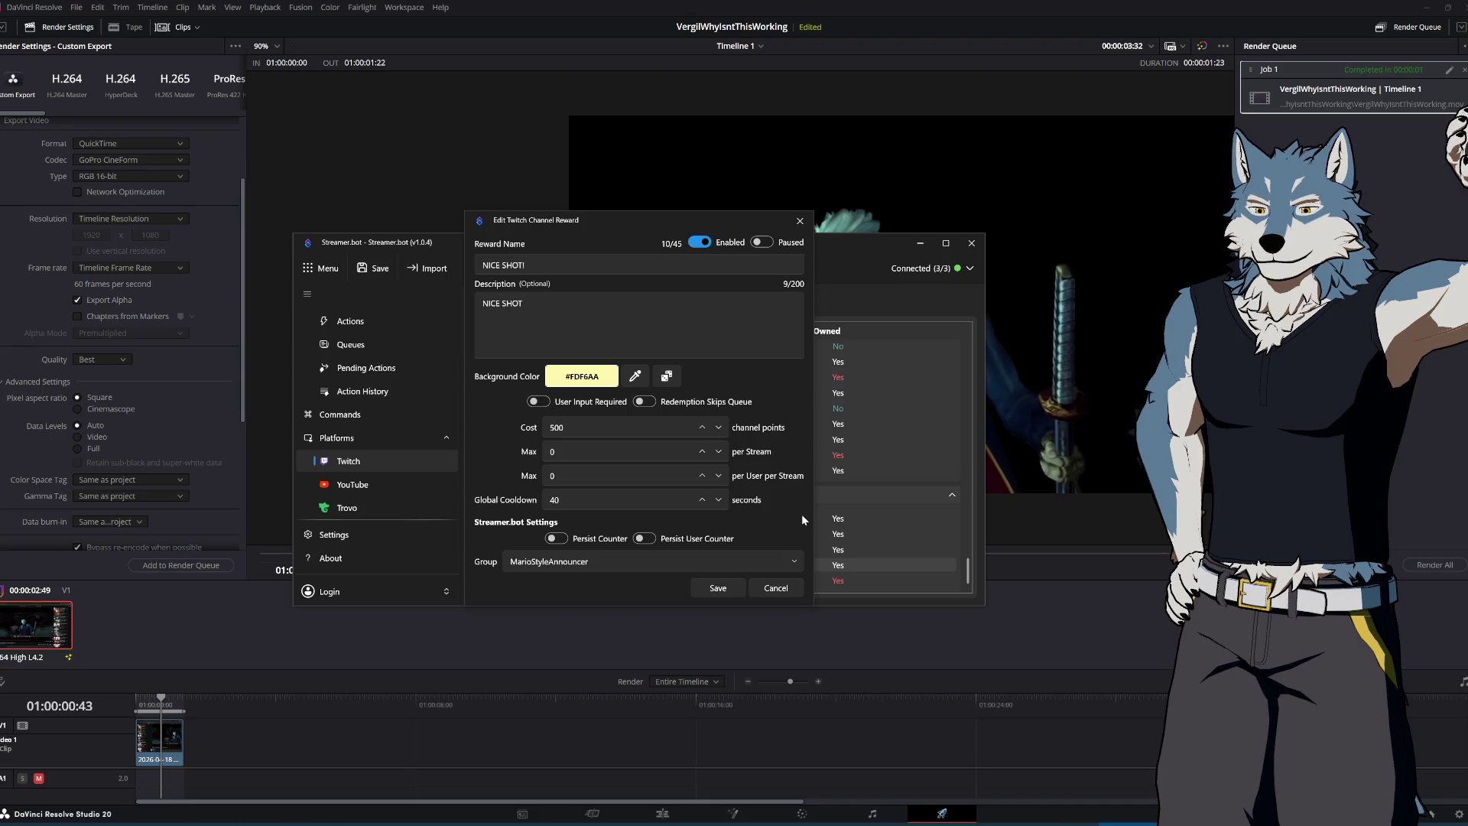